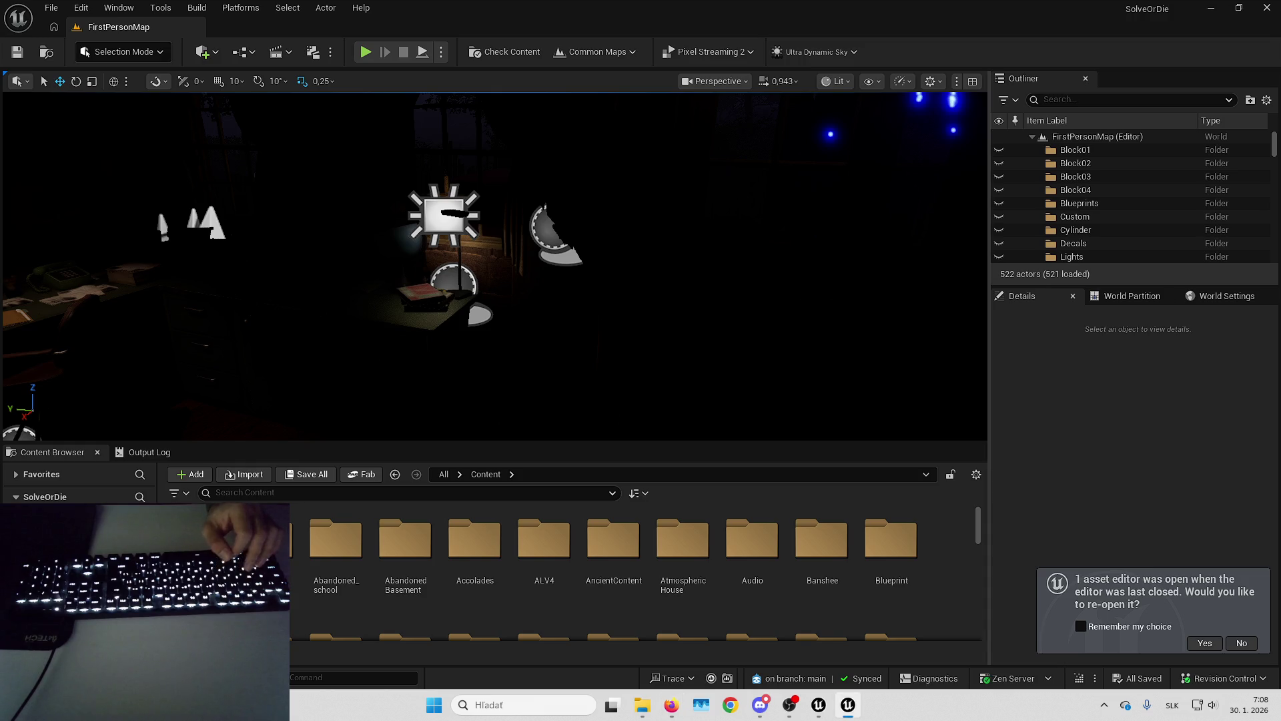
# Reopen the sfx_Banshee MetaSound editor from last session and maximize its window.
pyautogui.moveTo(507, 267); pyautogui.dragTo(373, 267)
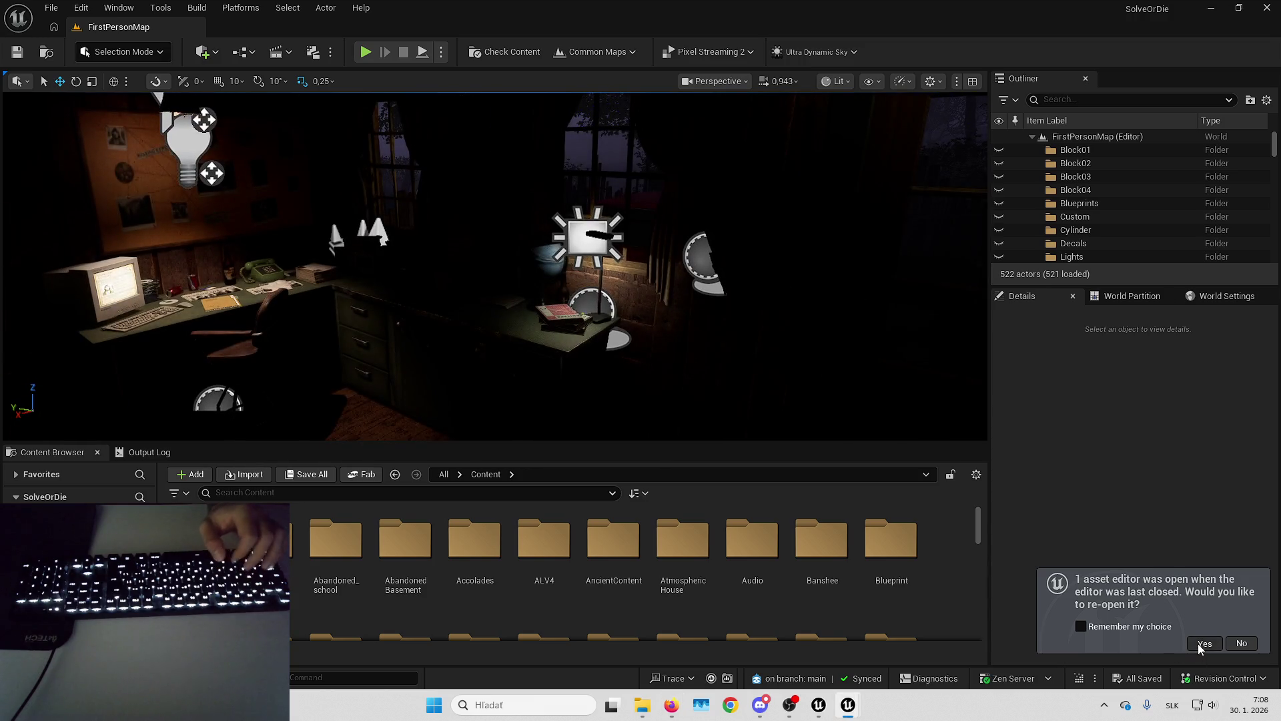
pyautogui.click(1203, 644)
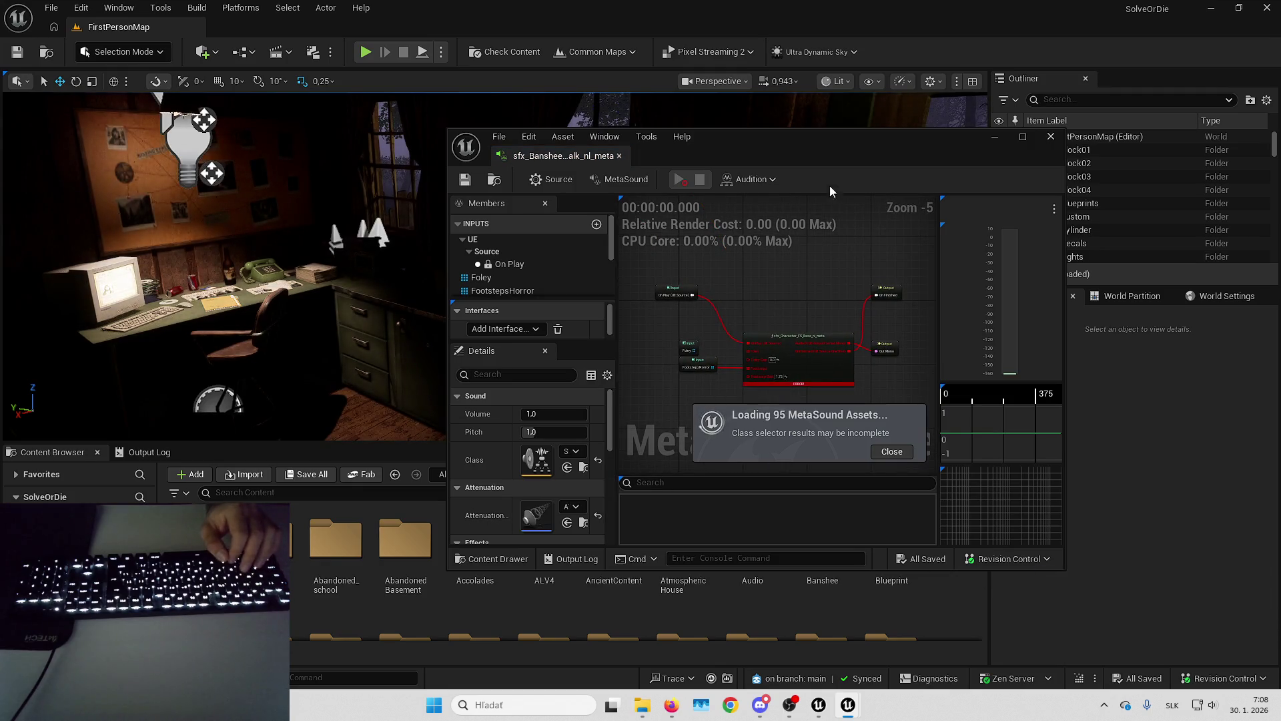
pyautogui.moveTo(830, 149)
pyautogui.mouseDown()
pyautogui.moveTo(775, 65)
pyautogui.moveTo(775, 26)
pyautogui.mouseUp()
# Zoom the sfx_Banshee graph, select the erroring footstep node, then return to the level editor.
pyautogui.scroll(5, 694, 346)
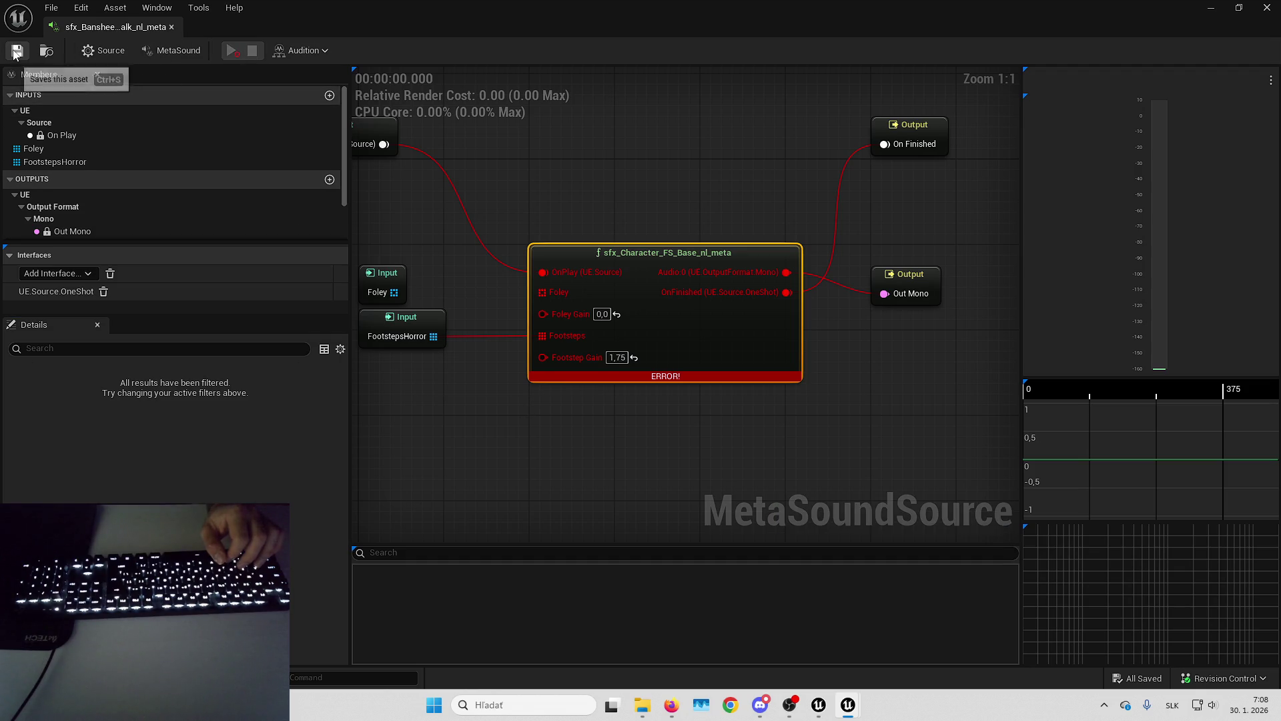
pyautogui.click(677, 318)
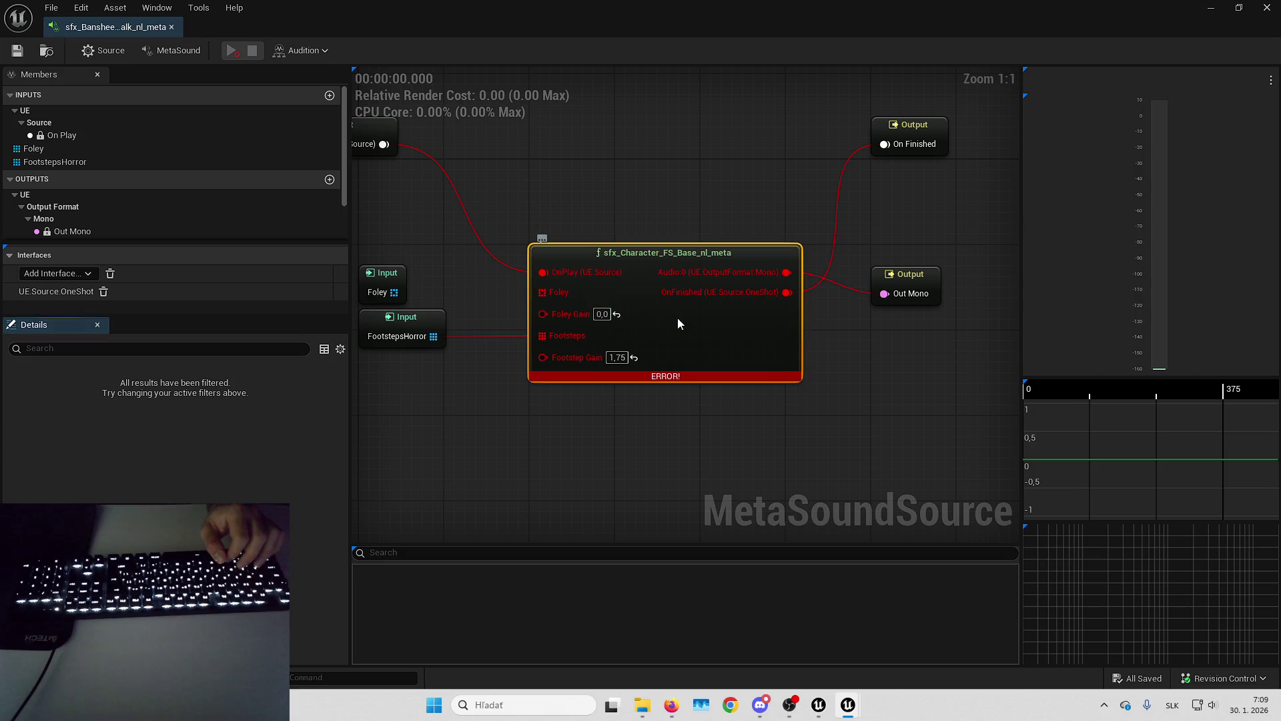
pyautogui.click(1267, 8)
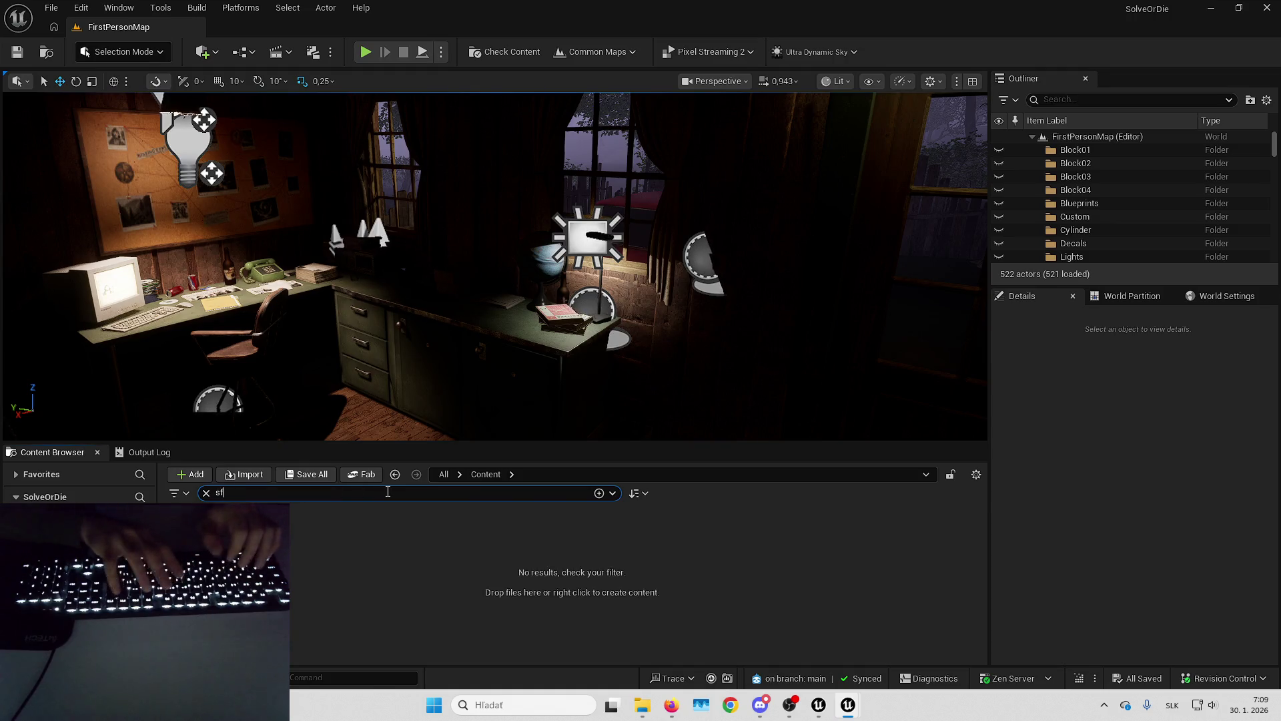
# Search for sfx_character_fs_base, open it as a second tab, and return to sfx_Banshee.
pyautogui.press('BackSpace')
pyautogui.write('x_character_fs_')
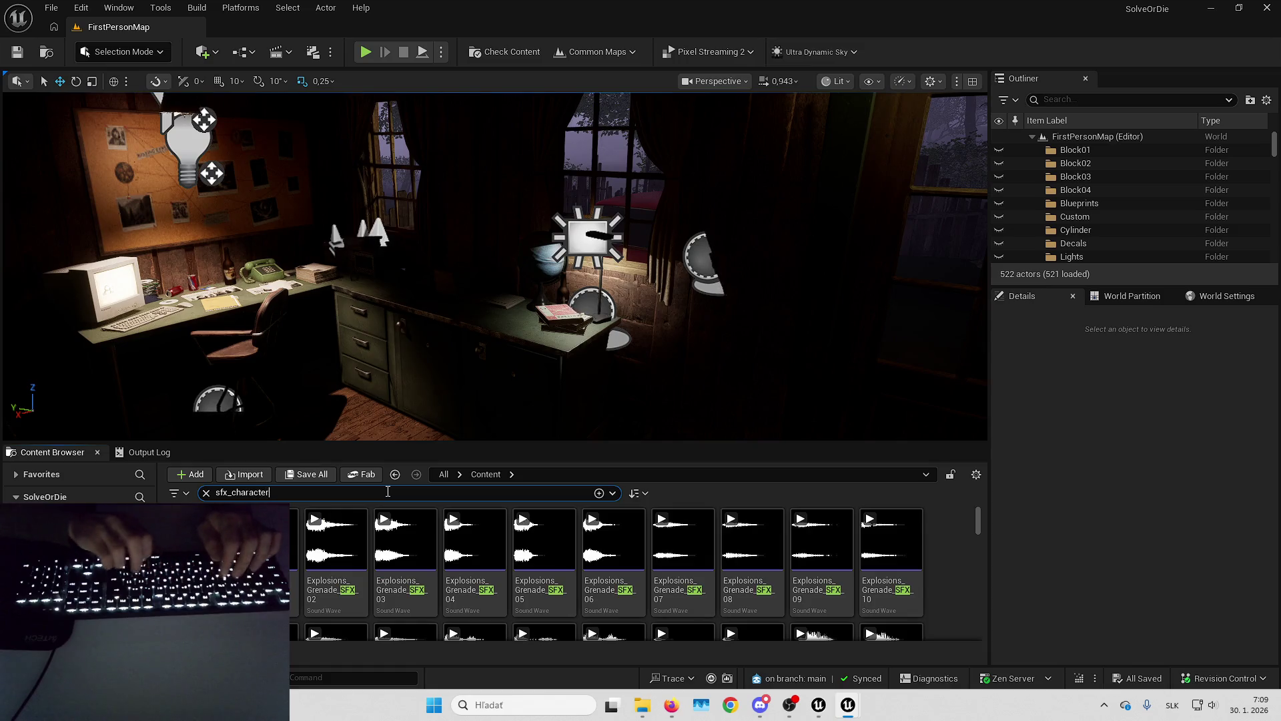
pyautogui.write('base')
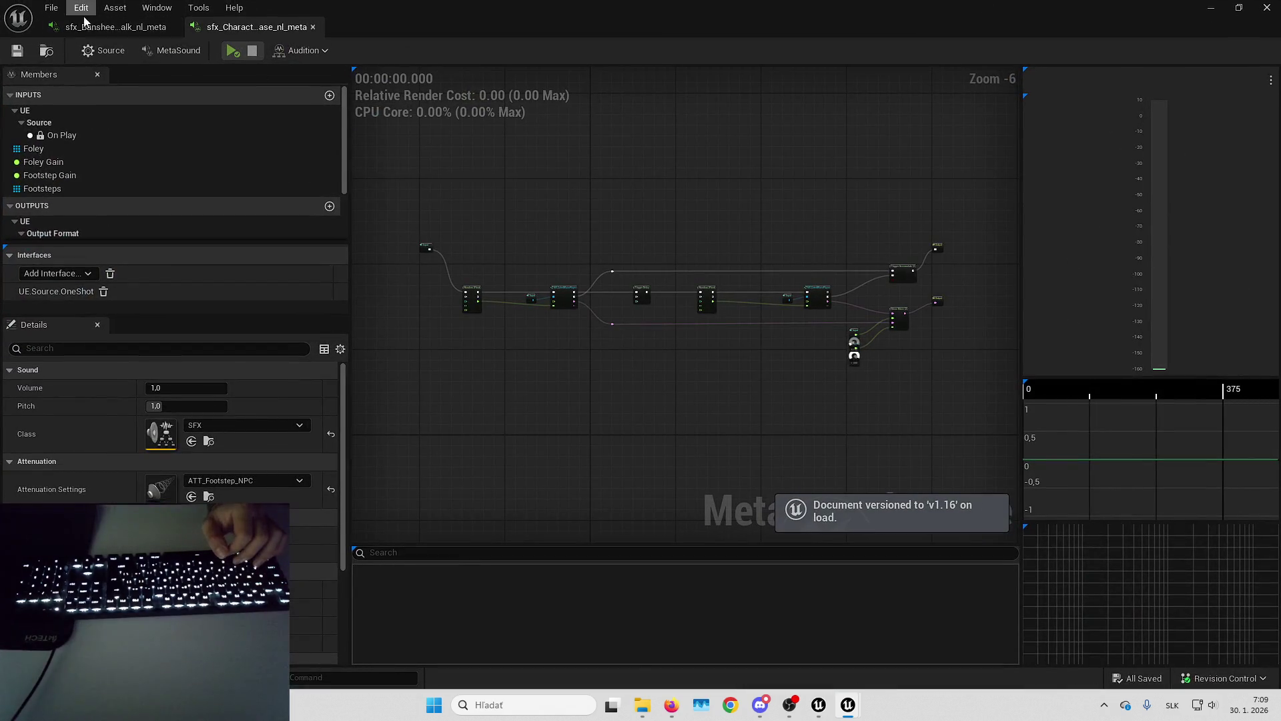
pyautogui.click(100, 27)
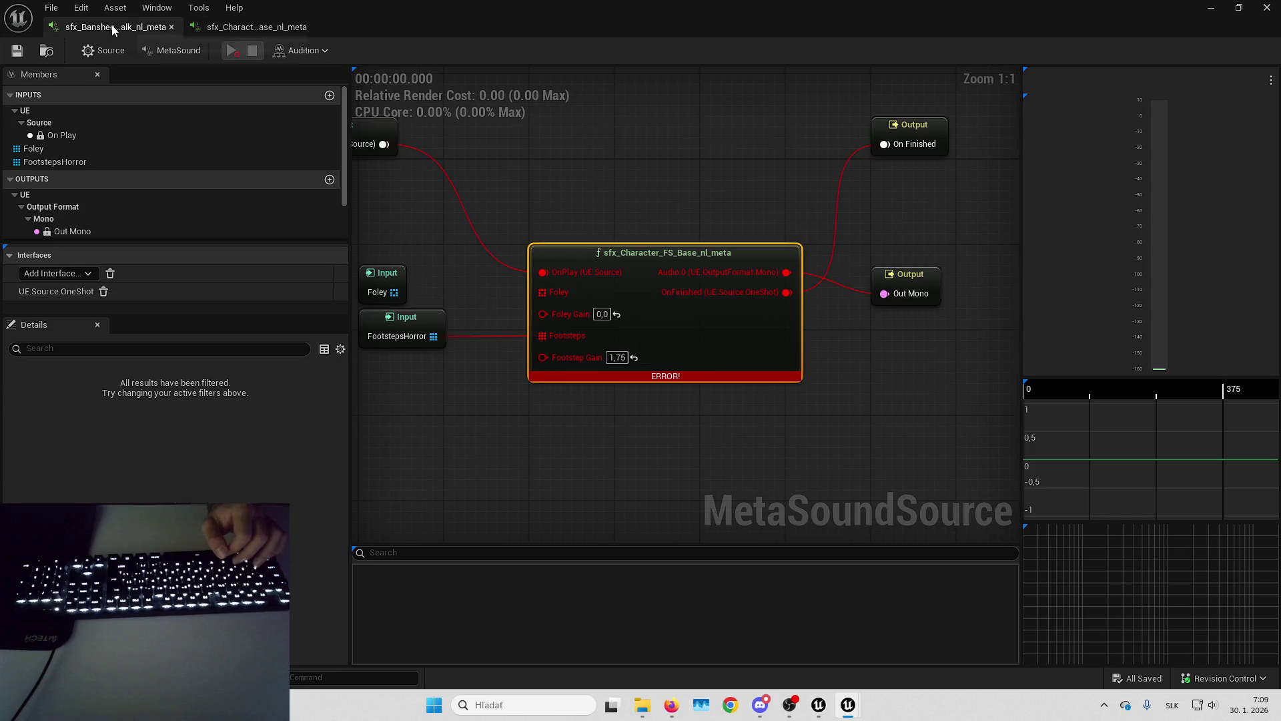
# Add an sfx_Character_FS_Base_nl_meta node wired to On Play and FootstepsHorror, Footstep Gain 1,75.
pyautogui.rightClick(578, 414)
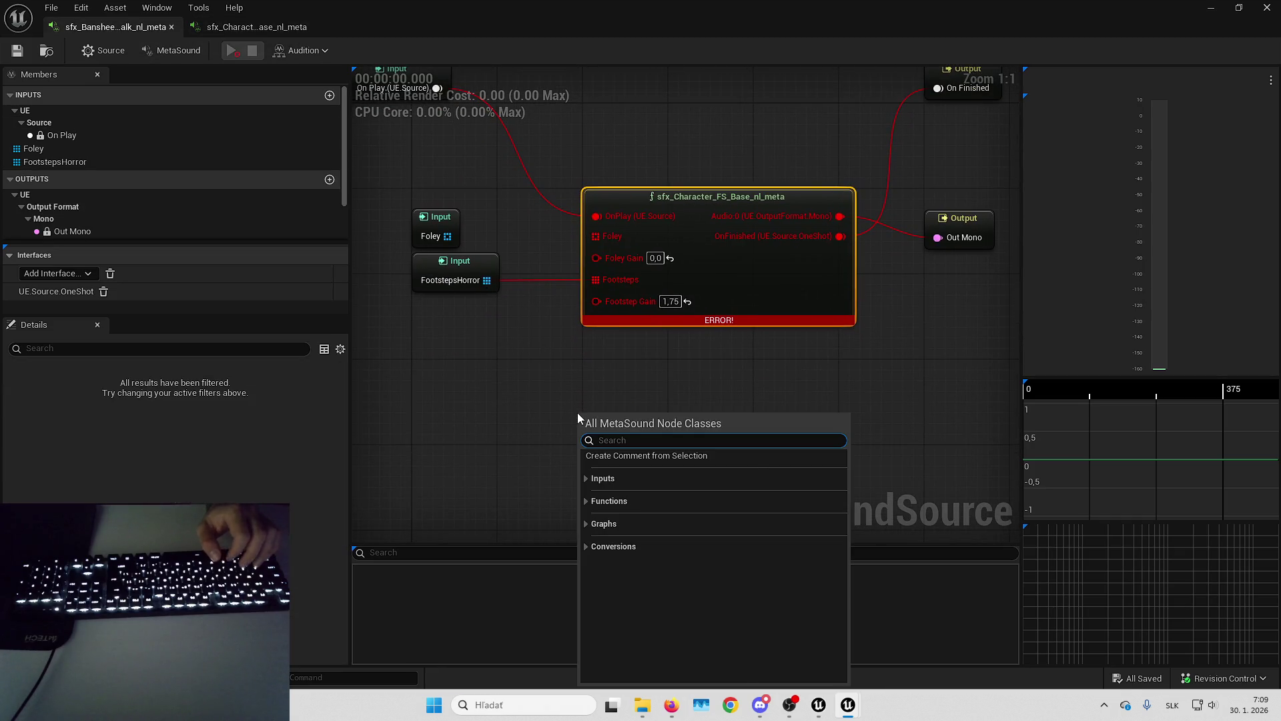
pyautogui.write('sfx')
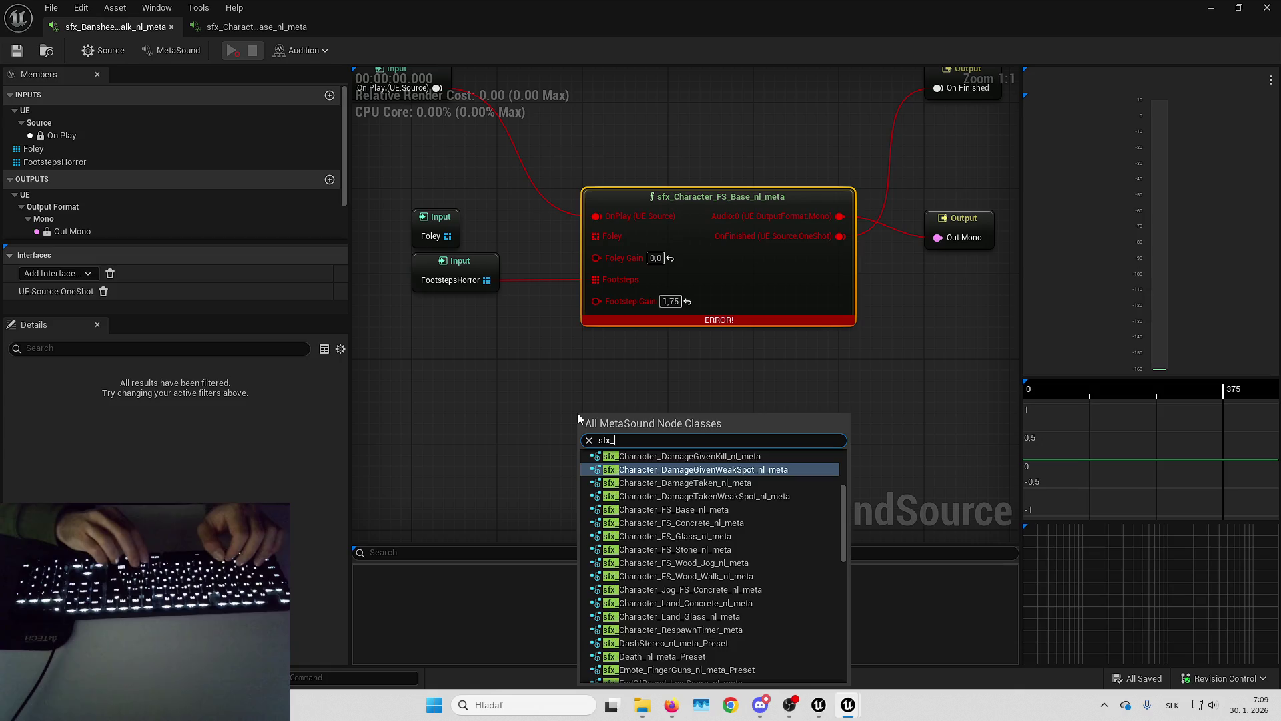
pyautogui.write('_character_fs_base')
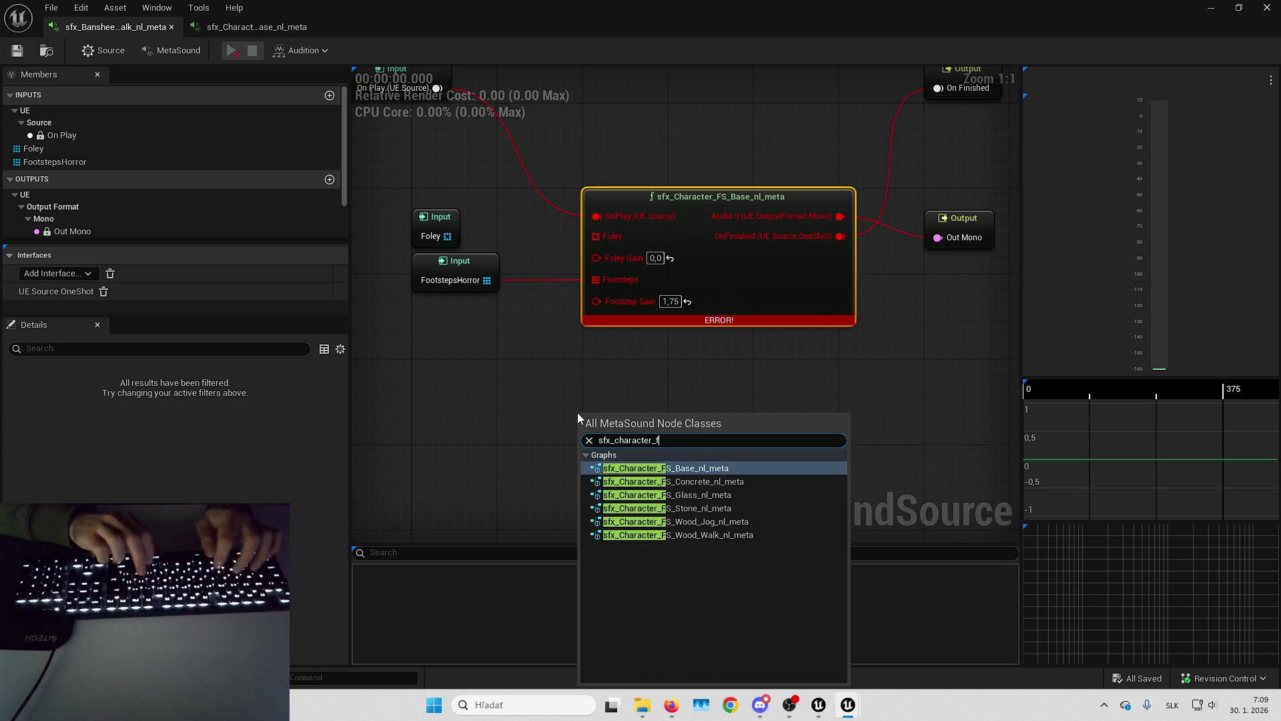
pyautogui.press('Return')
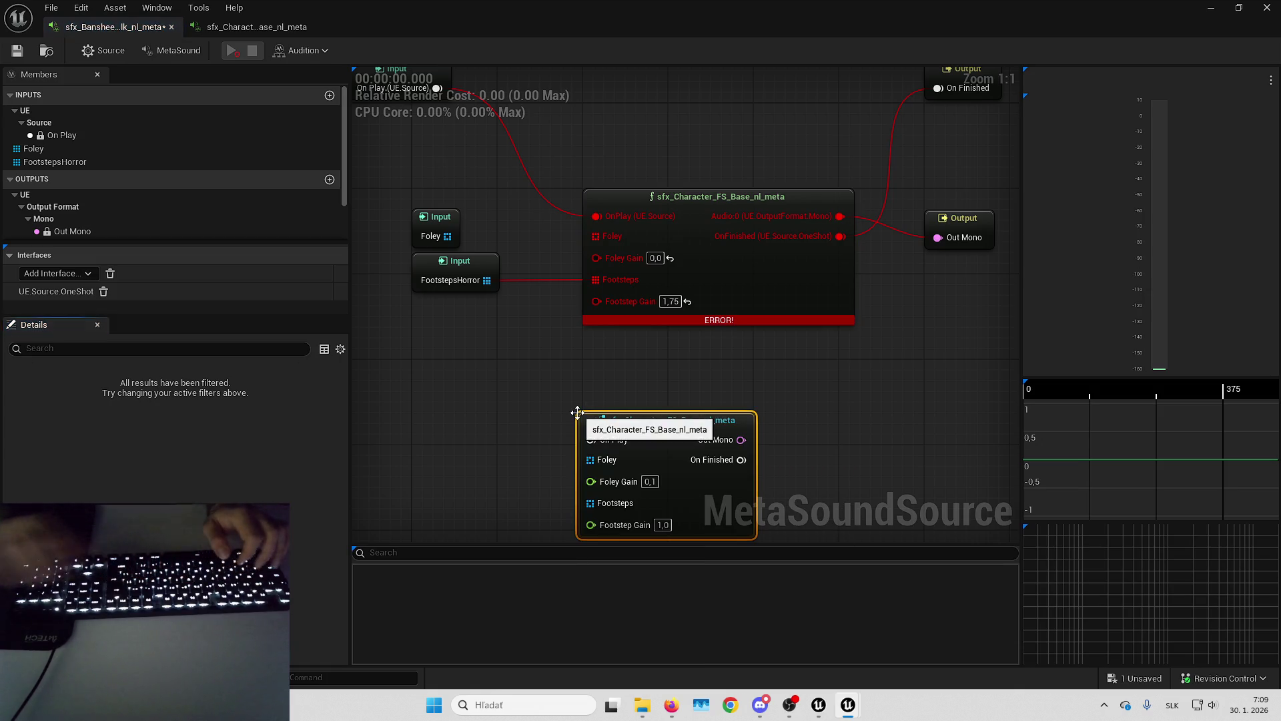
pyautogui.moveTo(656, 432); pyautogui.dragTo(655, 361)
pyautogui.moveTo(599, 215); pyautogui.dragTo(597, 365)
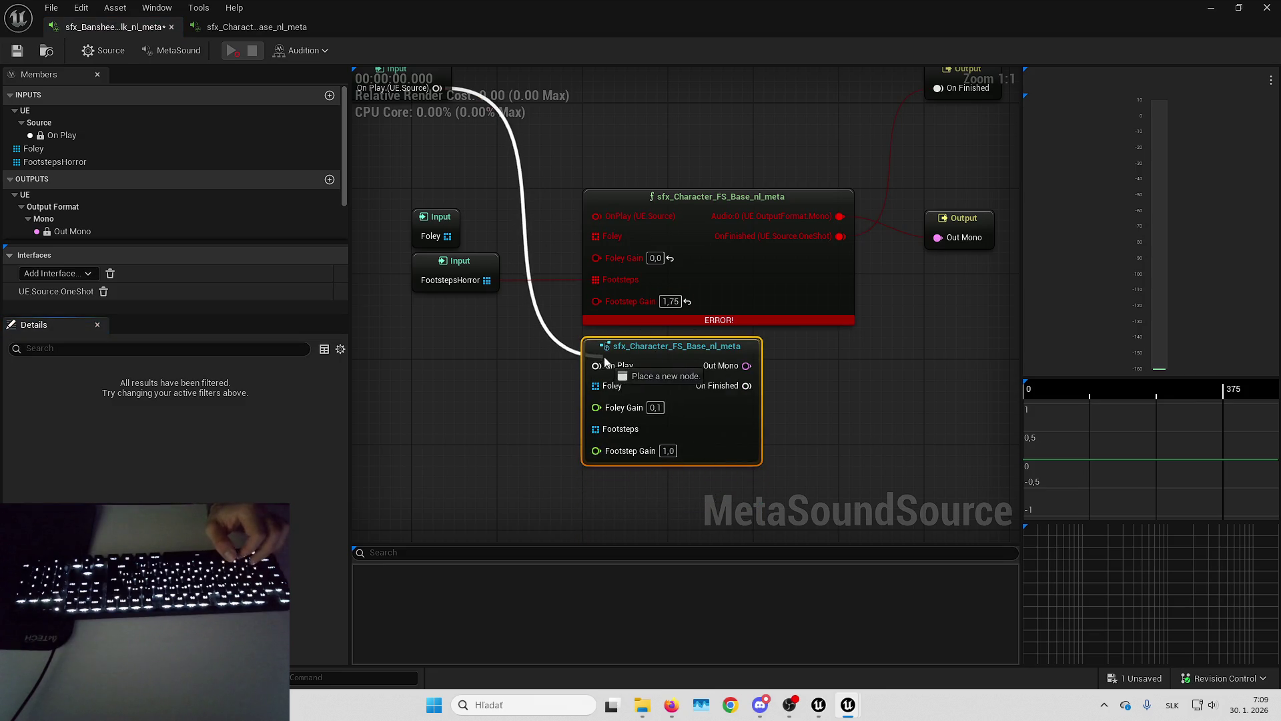
pyautogui.moveTo(598, 281); pyautogui.dragTo(614, 431)
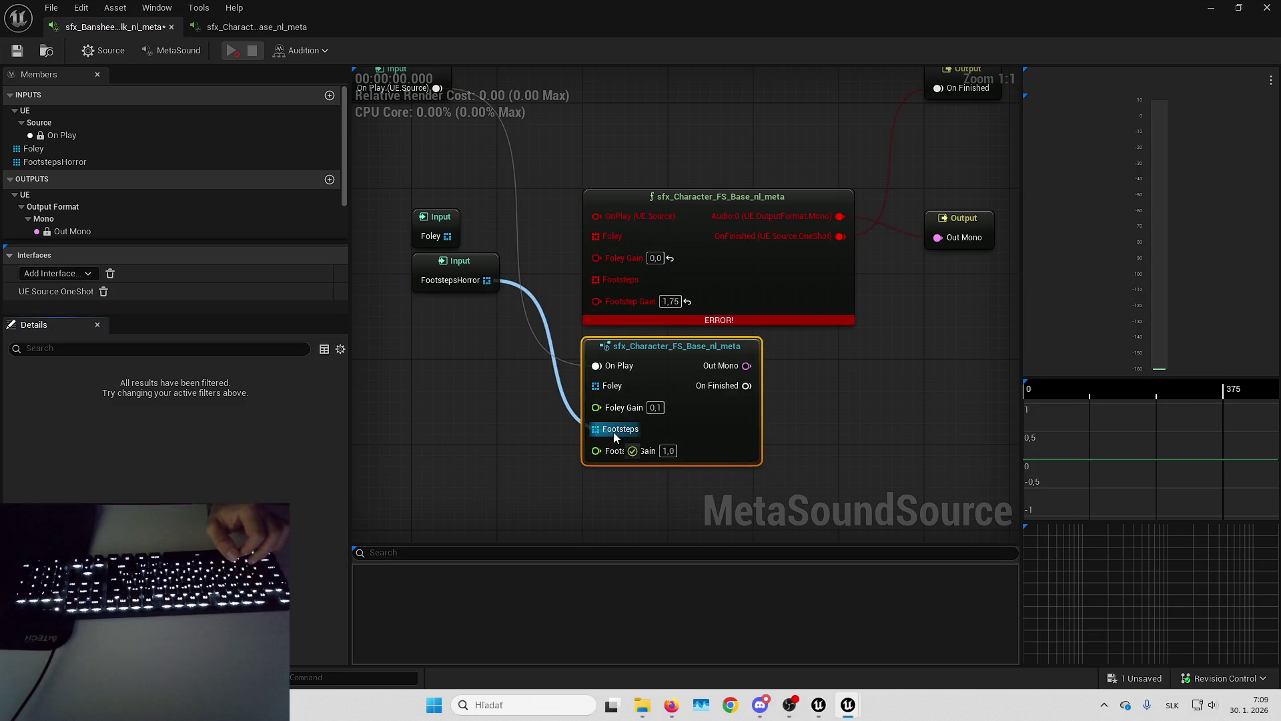
pyautogui.write('1,75')
pyautogui.press('Return')
# Move the Out Mono and On Finished wires to the new node and delete the error node.
pyautogui.moveTo(839, 216)
pyautogui.mouseDown()
pyautogui.moveTo(786, 372)
pyautogui.moveTo(762, 366)
pyautogui.mouseUp()
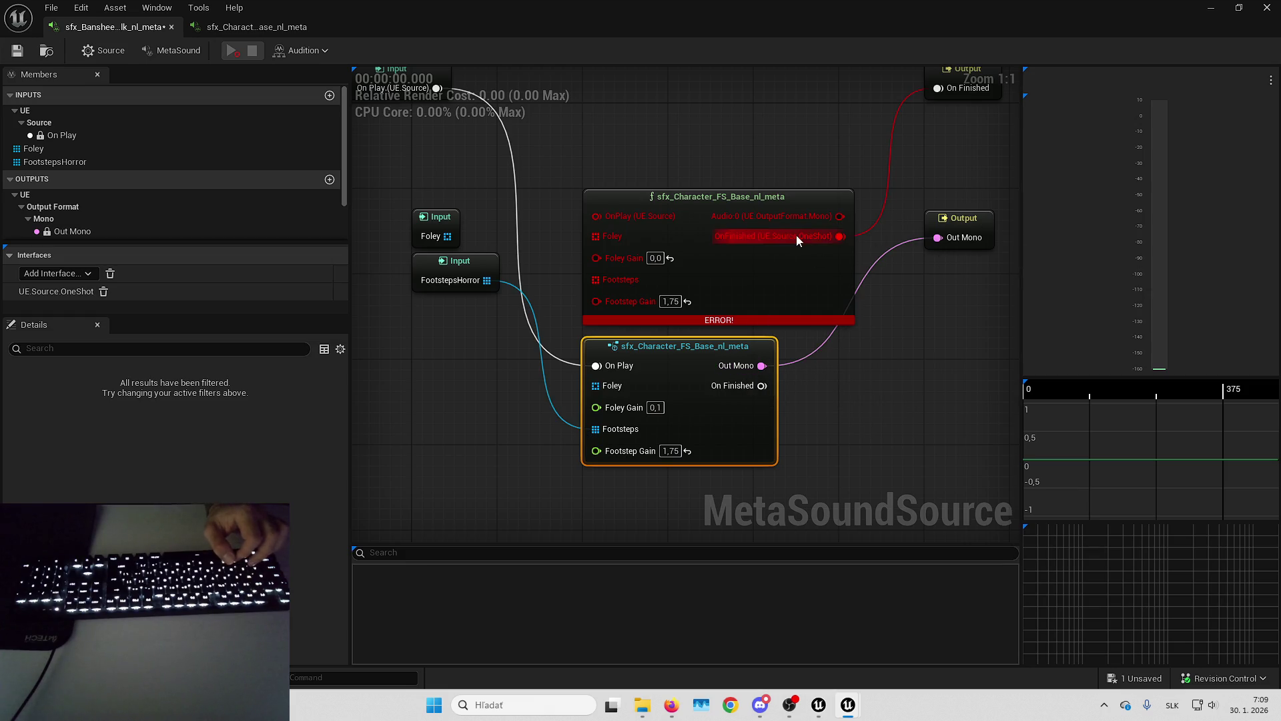
pyautogui.moveTo(796, 237); pyautogui.dragTo(807, 255)
pyautogui.moveTo(738, 399)
pyautogui.mouseDown()
pyautogui.moveTo(761, 386)
pyautogui.moveTo(807, 517)
pyautogui.mouseUp()
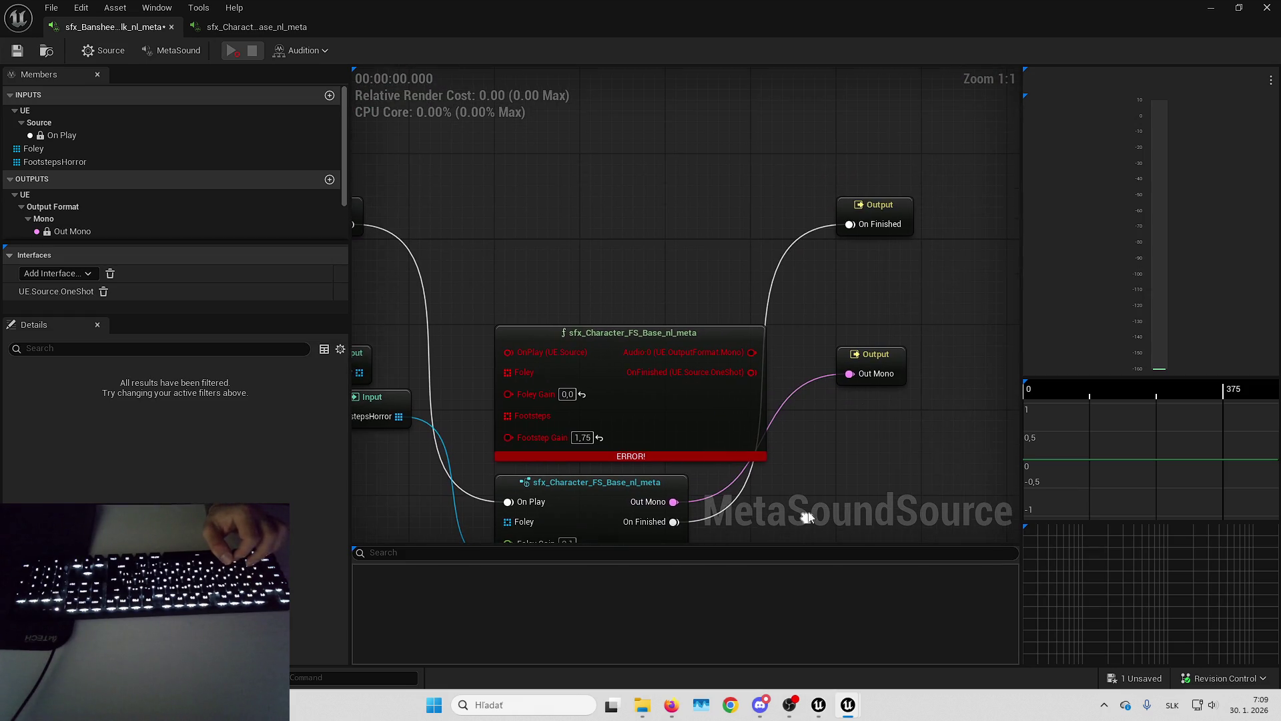
pyautogui.click(646, 360)
pyautogui.press('Home')
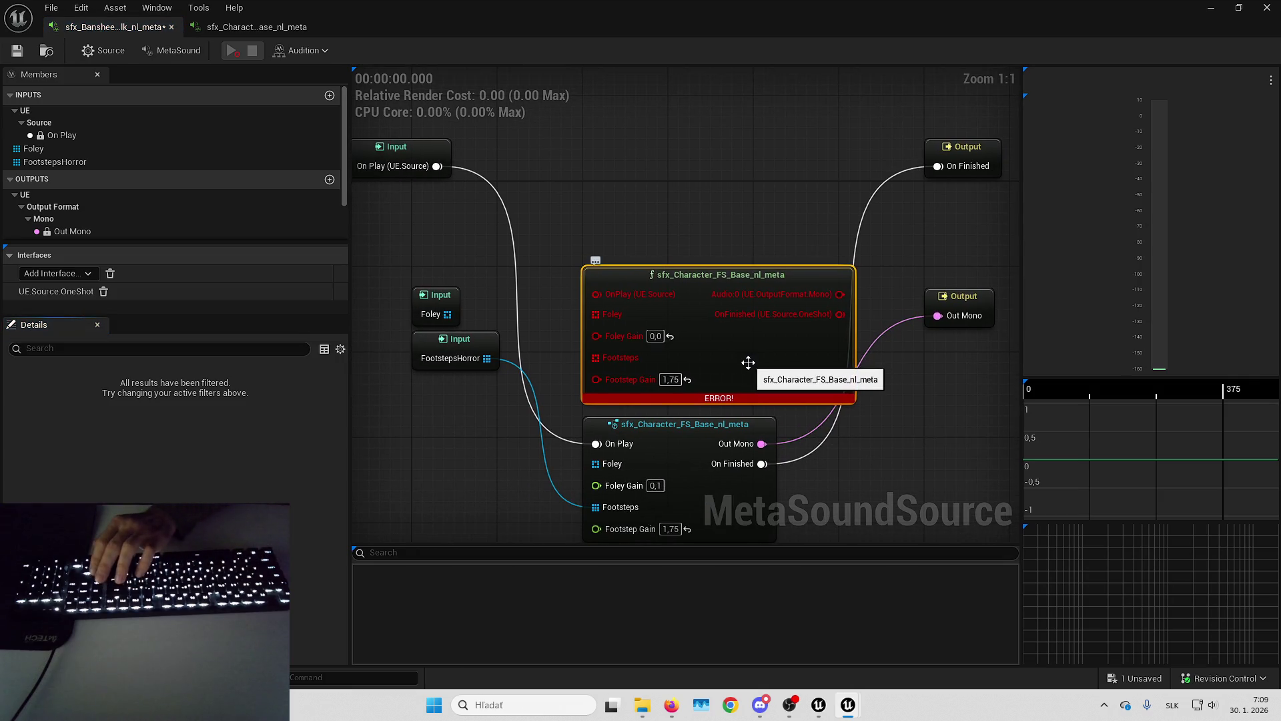
pyautogui.click(683, 458)
pyautogui.click(738, 380)
pyautogui.press('Delete')
# Tidy the node layout and preview the repaired footstep sound.
pyautogui.moveTo(656, 444)
pyautogui.mouseDown()
pyautogui.moveTo(691, 314)
pyautogui.moveTo(654, 294)
pyautogui.mouseUp()
pyautogui.moveTo(963, 150)
pyautogui.mouseDown()
pyautogui.moveTo(972, 143)
pyautogui.moveTo(972, 345)
pyautogui.mouseUp()
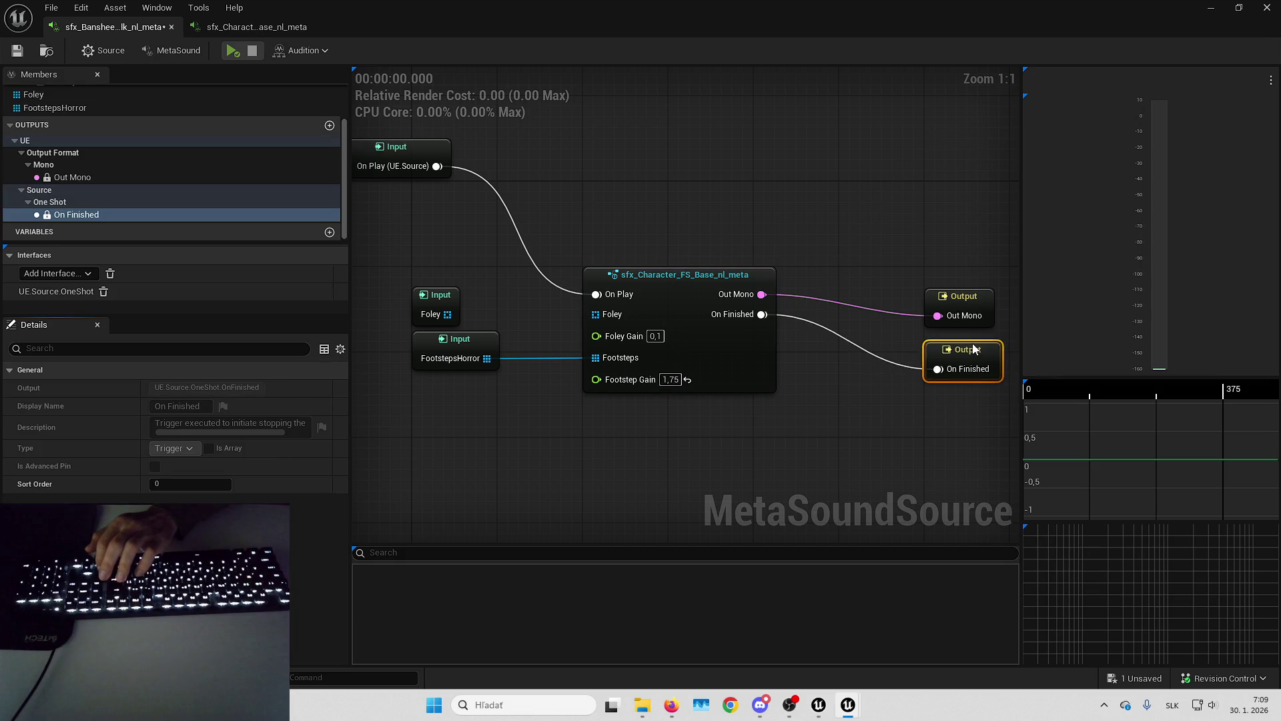
pyautogui.moveTo(968, 295); pyautogui.dragTo(971, 276)
pyautogui.click(955, 349)
pyautogui.moveTo(457, 321); pyautogui.dragTo(674, 367)
pyautogui.moveTo(661, 297); pyautogui.dragTo(459, 352)
pyautogui.moveTo(610, 147)
pyautogui.mouseDown()
pyautogui.moveTo(645, 286)
pyautogui.moveTo(675, 279)
pyautogui.mouseUp()
pyautogui.click(607, 235)
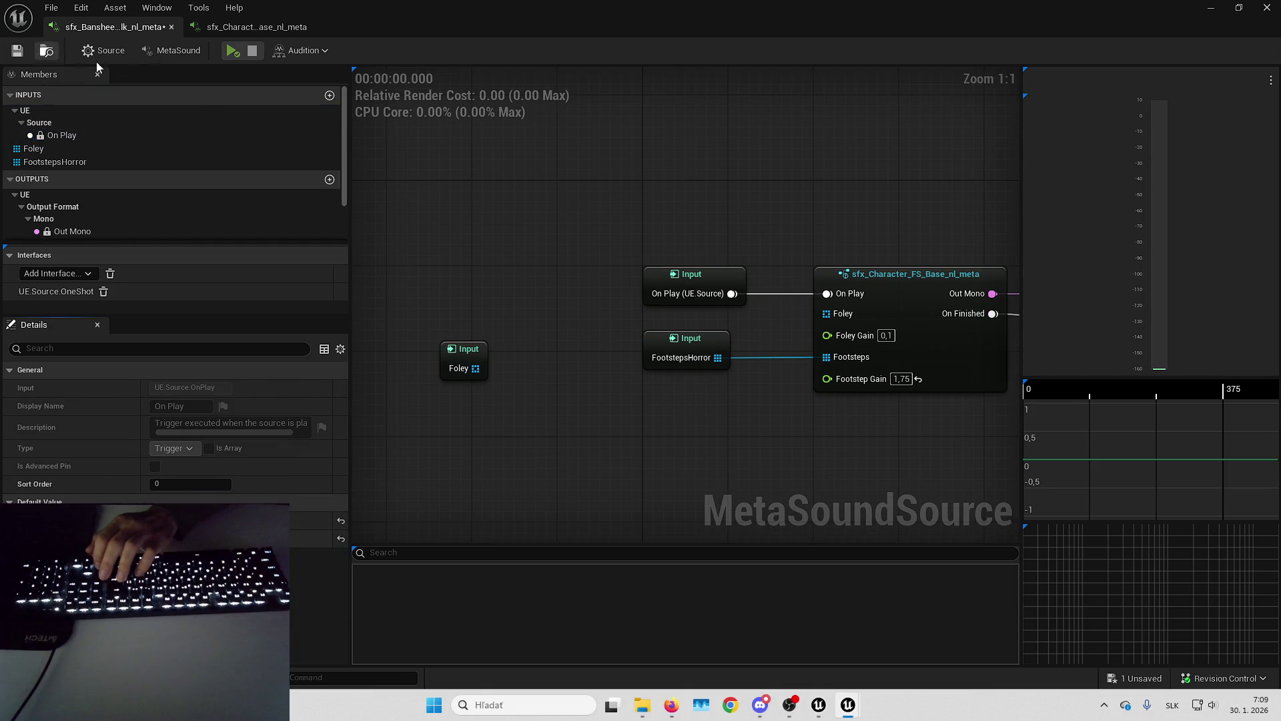
pyautogui.click(231, 51)
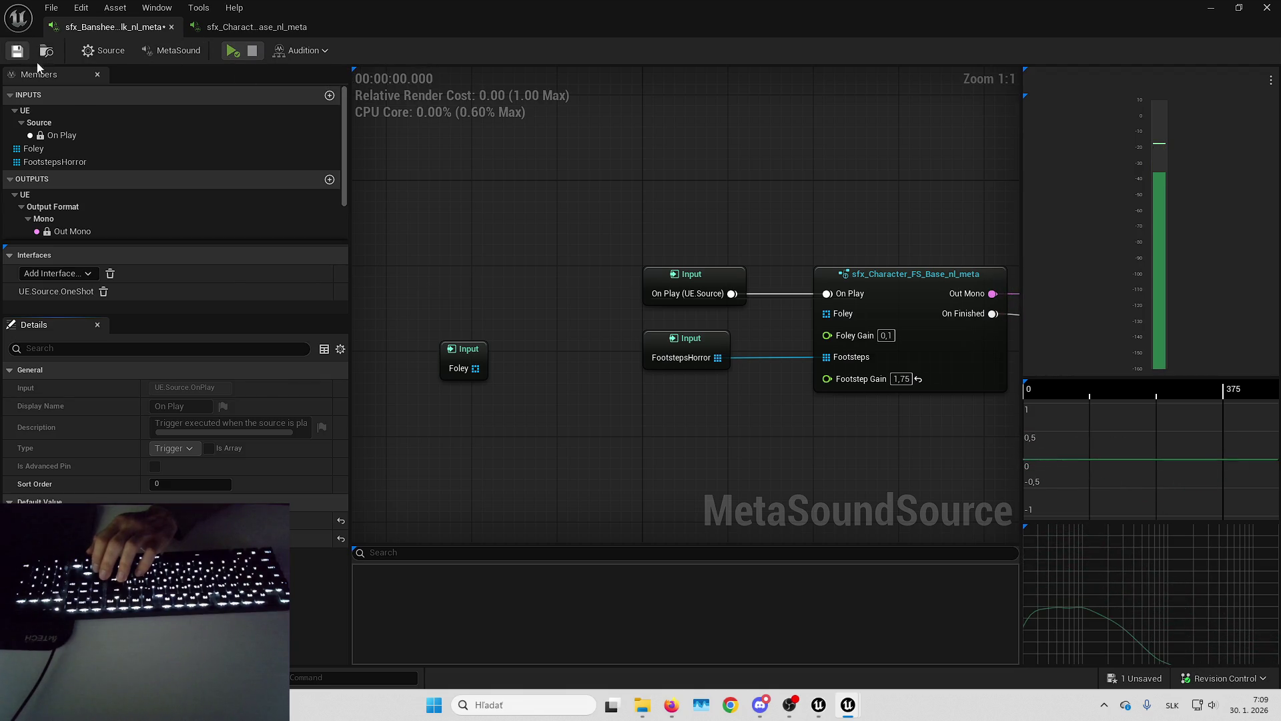
# Locate sfx_Banshee in Audio > MetaSounds via Browse to Asset and enlarge the Content Browser.
pyautogui.click(260, 27)
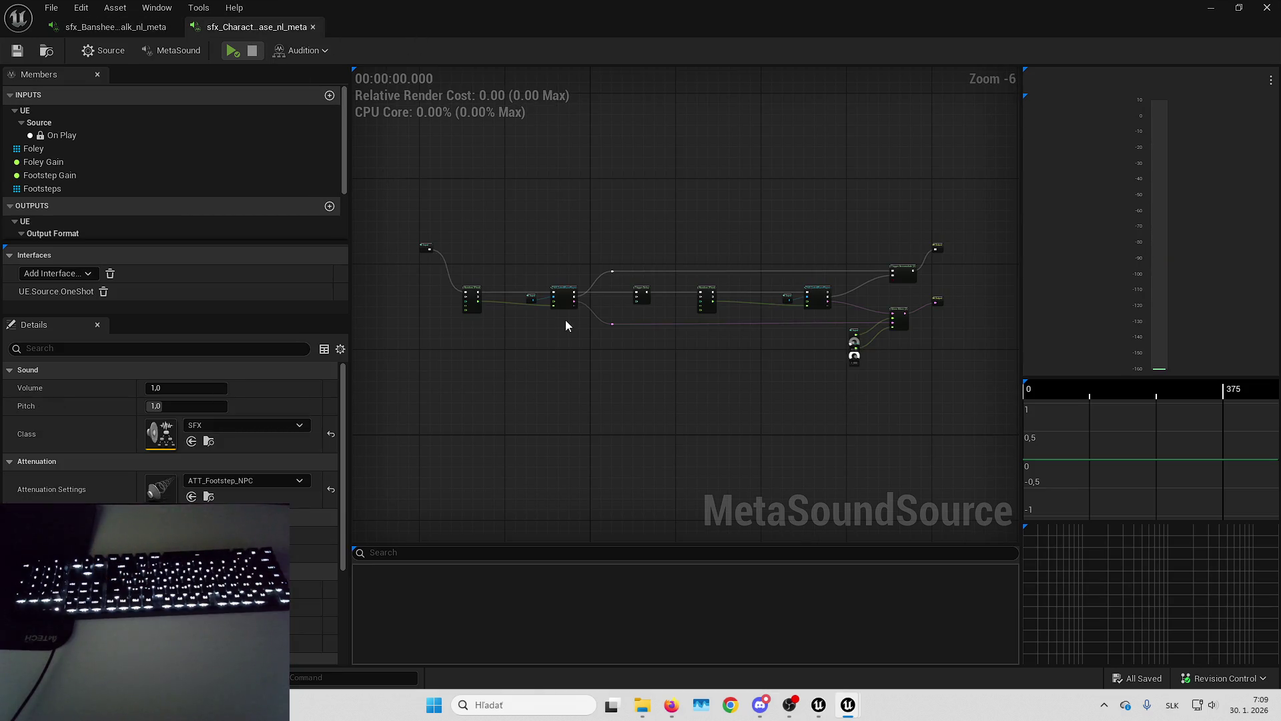
pyautogui.scroll(3, 566, 325)
pyautogui.click(117, 26)
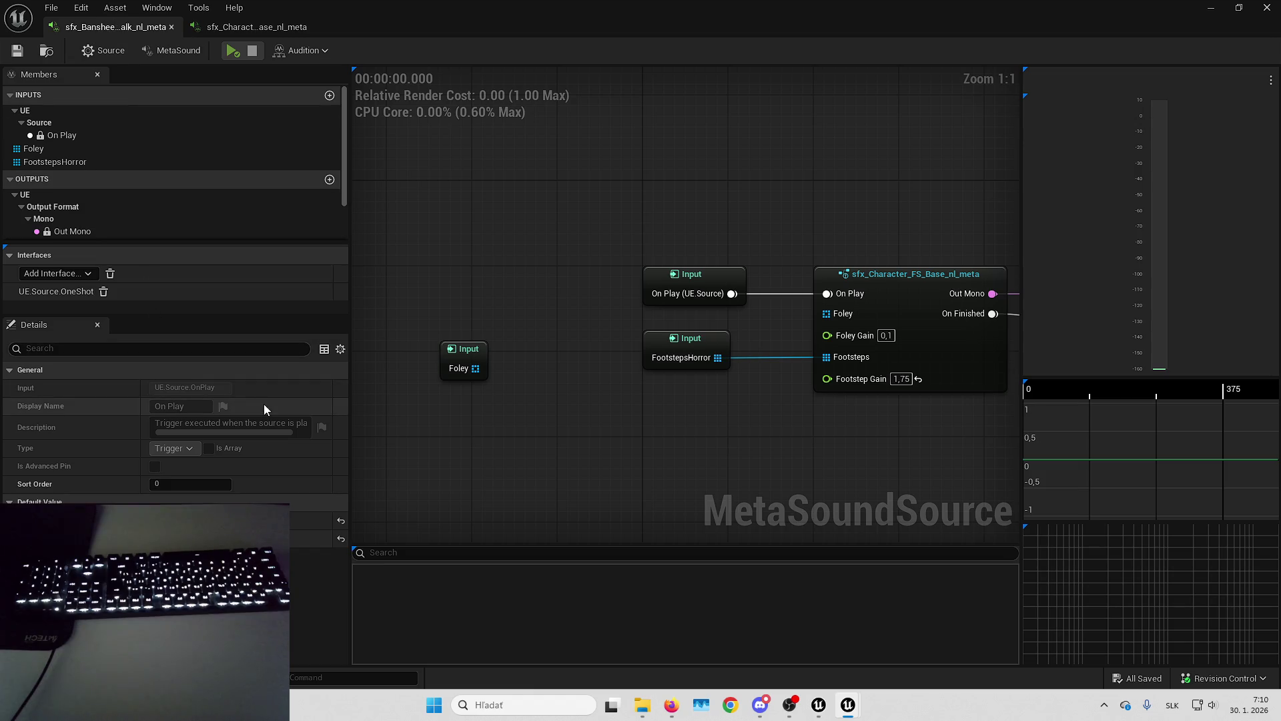
pyautogui.click(46, 52)
pyautogui.moveTo(653, 440); pyautogui.dragTo(653, 405)
pyautogui.scroll(2, 294, 593)
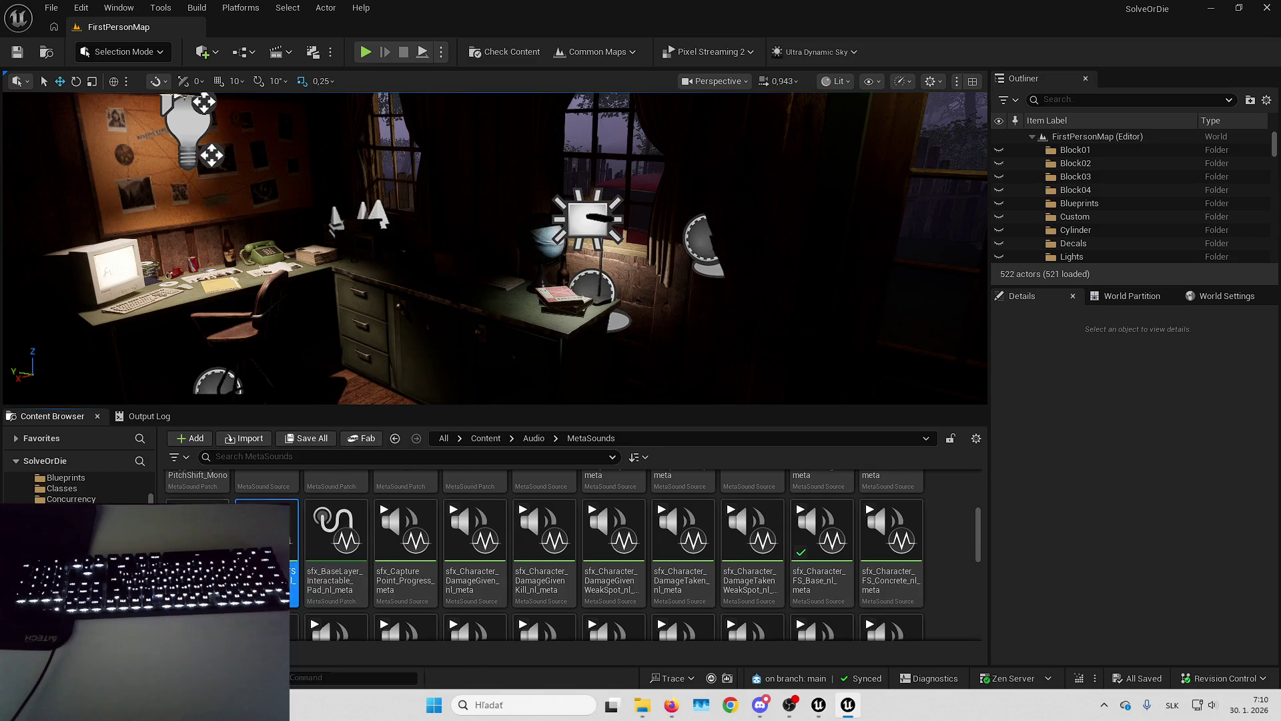
# Open the sfx_Banshee_FS_Stone_Jog MetaSound, then return to the level editor.
pyautogui.doubleClick(197, 534)
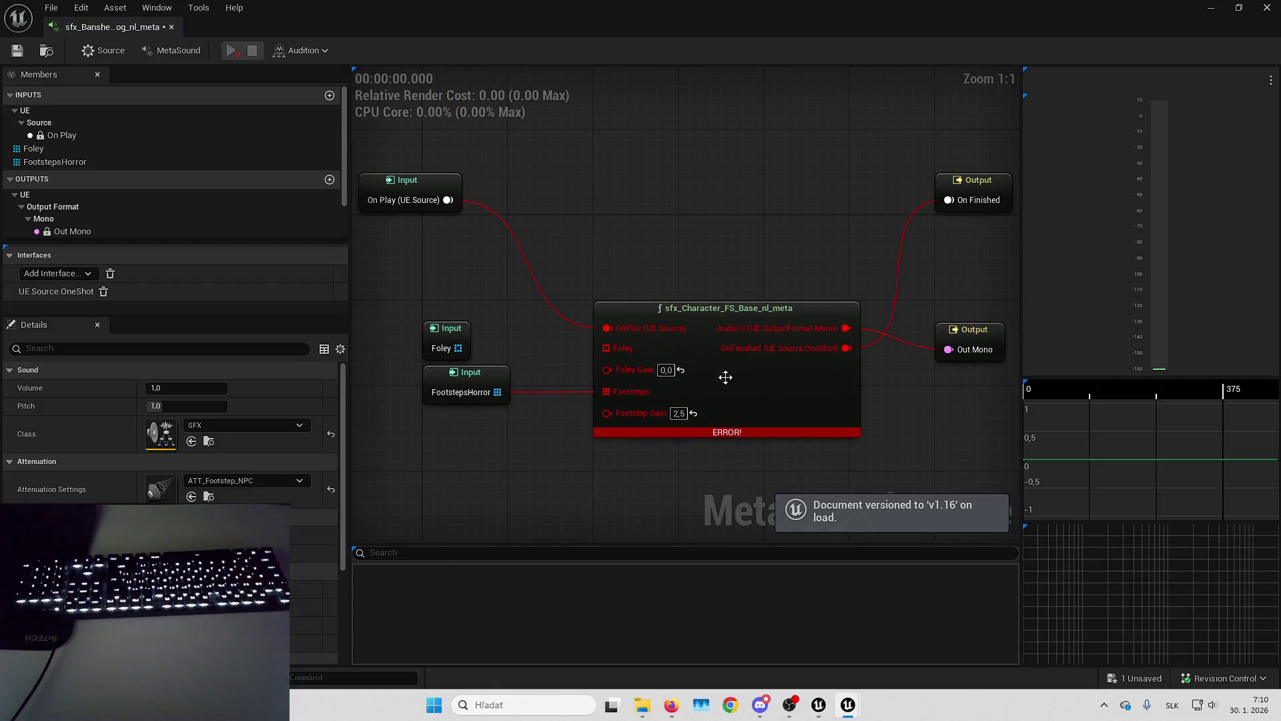
pyautogui.moveTo(591, 488); pyautogui.dragTo(526, 427)
pyautogui.hotkey('alt', 'Tab')
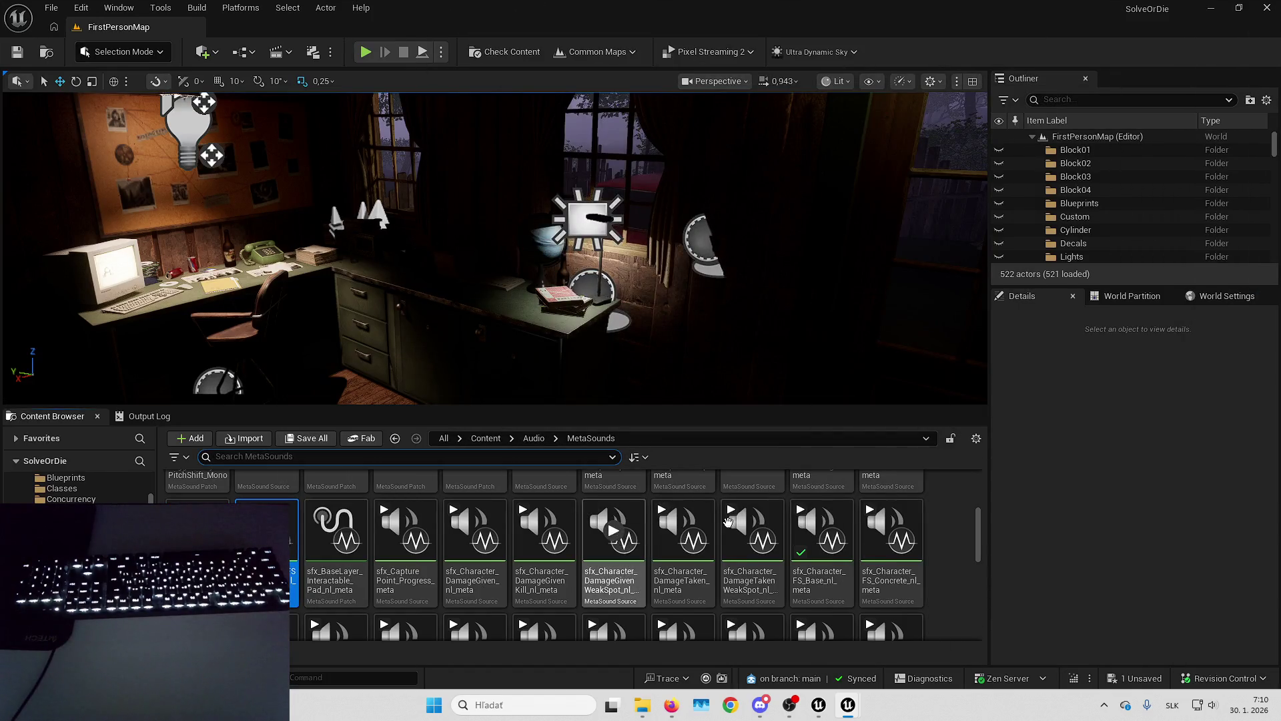
pyautogui.scroll(1, 753, 553)
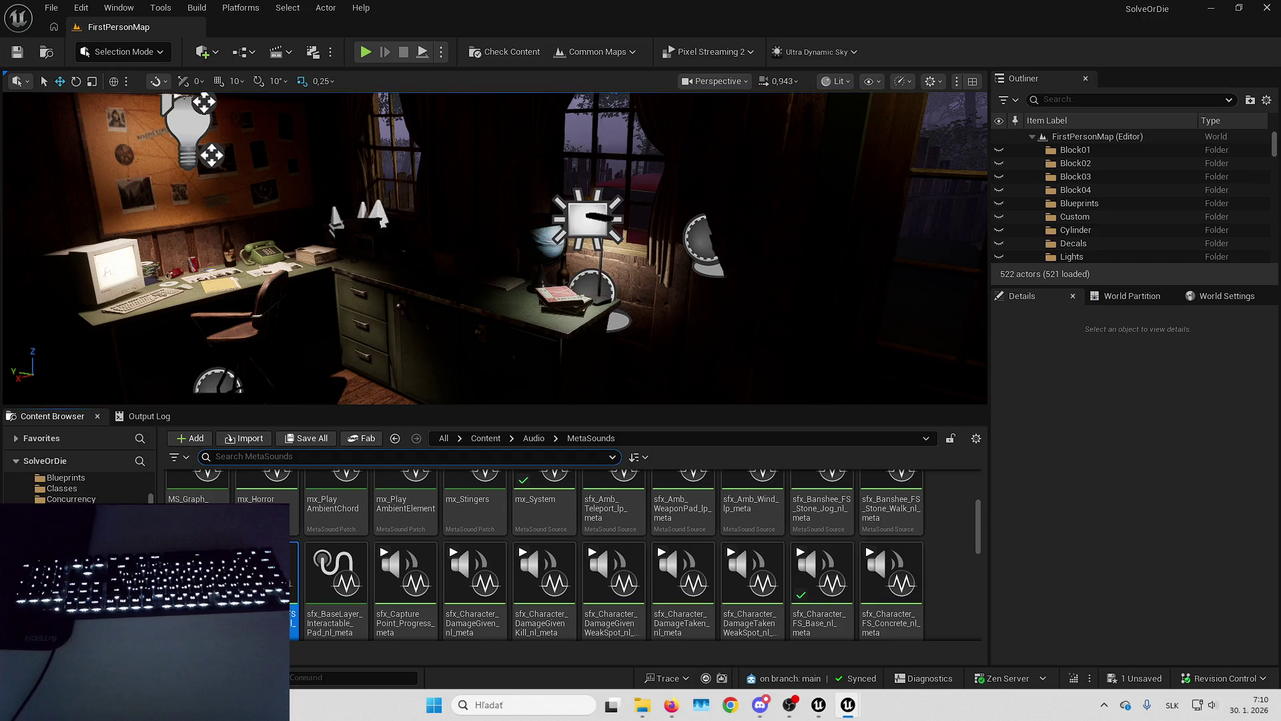
# Copy the working footstep node from Stone Walk and paste it into the Stone Jog graph.
pyautogui.doubleClick(891, 498)
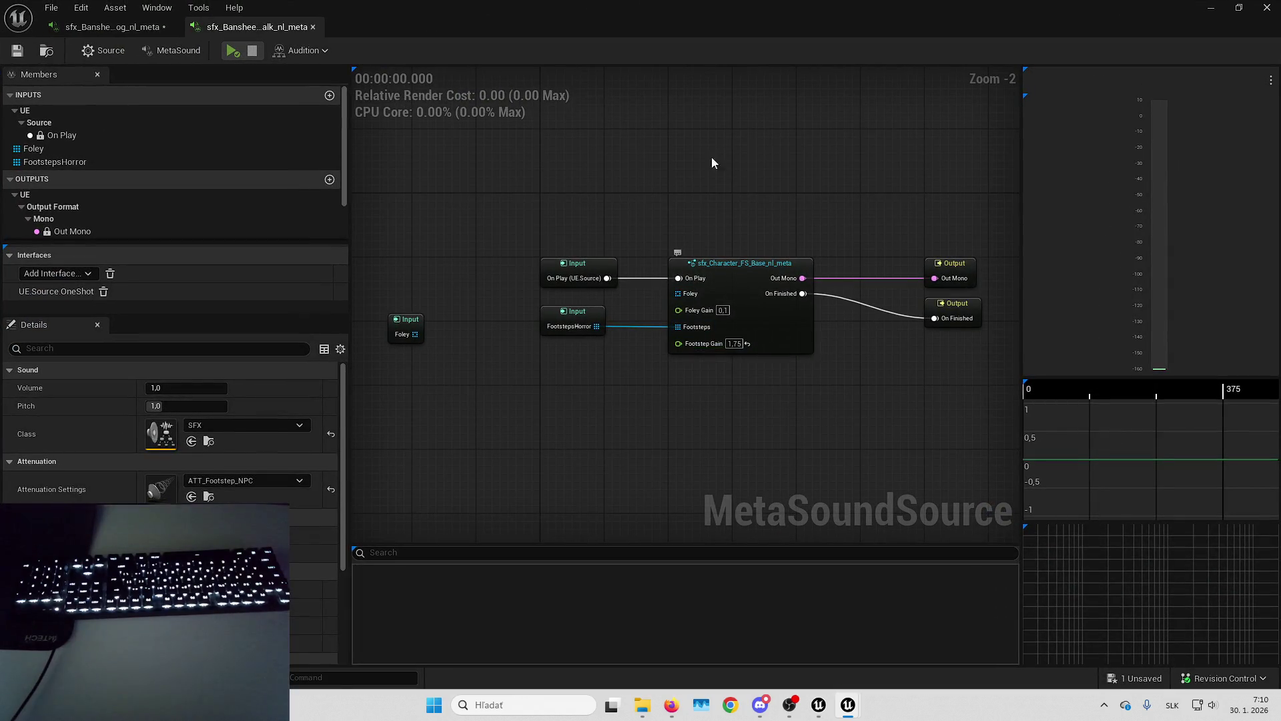
pyautogui.click(741, 334)
pyautogui.click(112, 26)
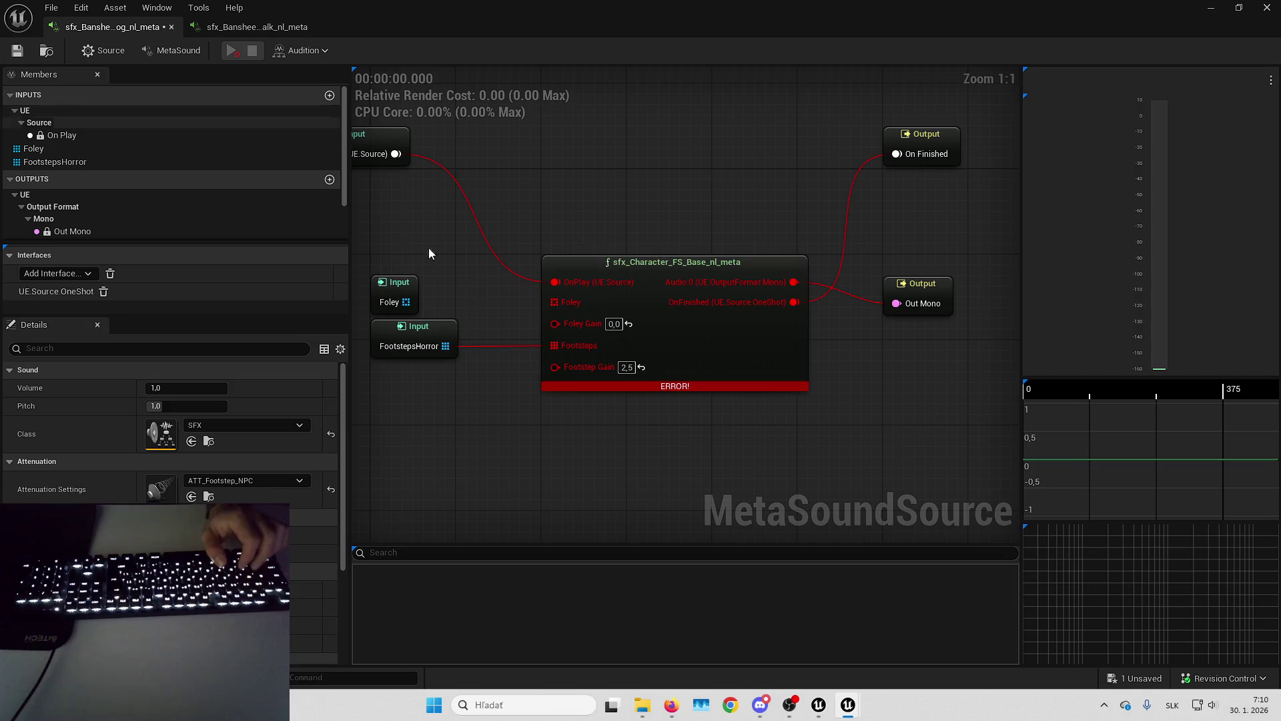
pyautogui.hotkey('ctrl', 'v')
# Give the pasted node Footstep Gain 2,5 and Foley Gain 0,0, wired to On Play and FootstepsHorror.
pyautogui.moveTo(674, 443); pyautogui.dragTo(610, 443)
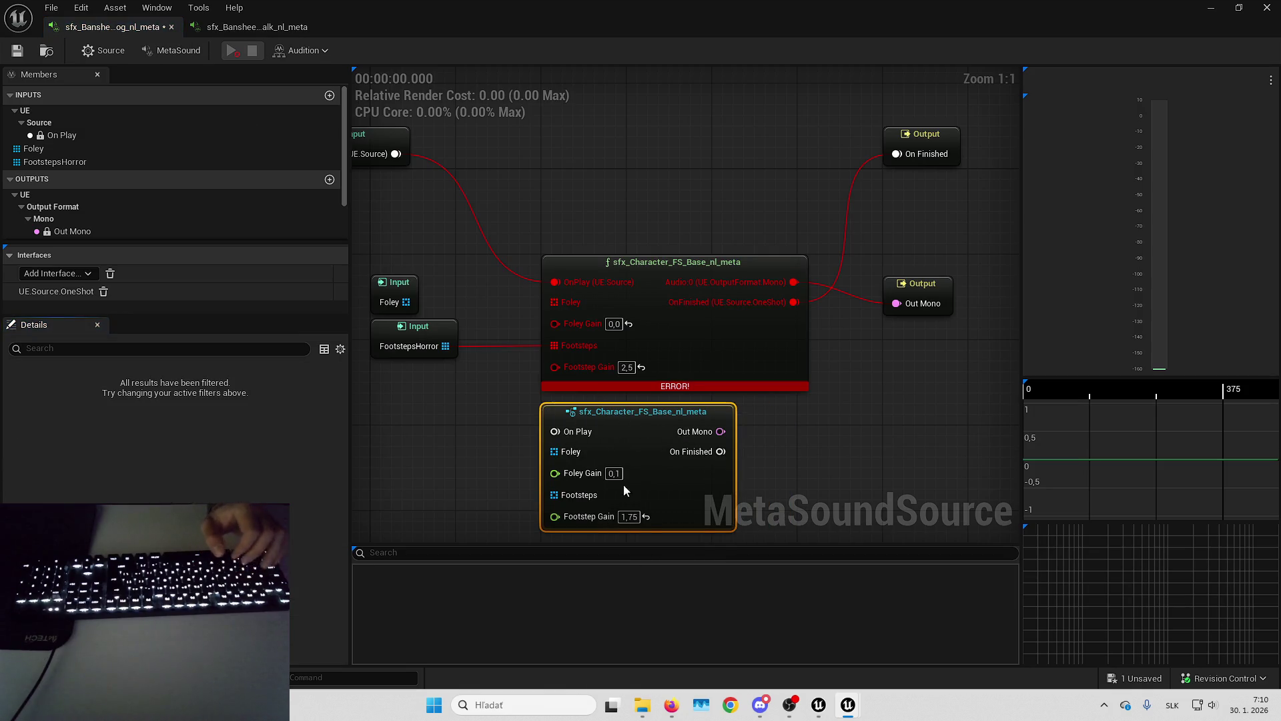
pyautogui.click(628, 519)
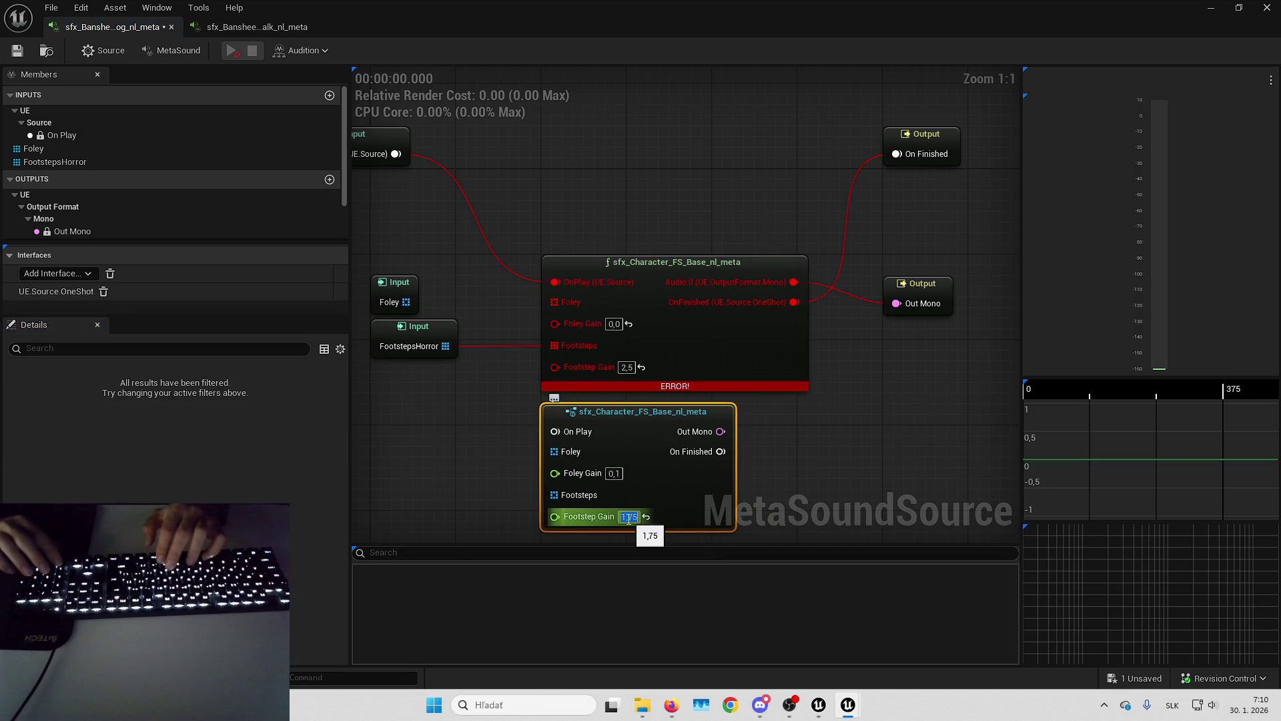
pyautogui.write('2,5')
pyautogui.press('Return')
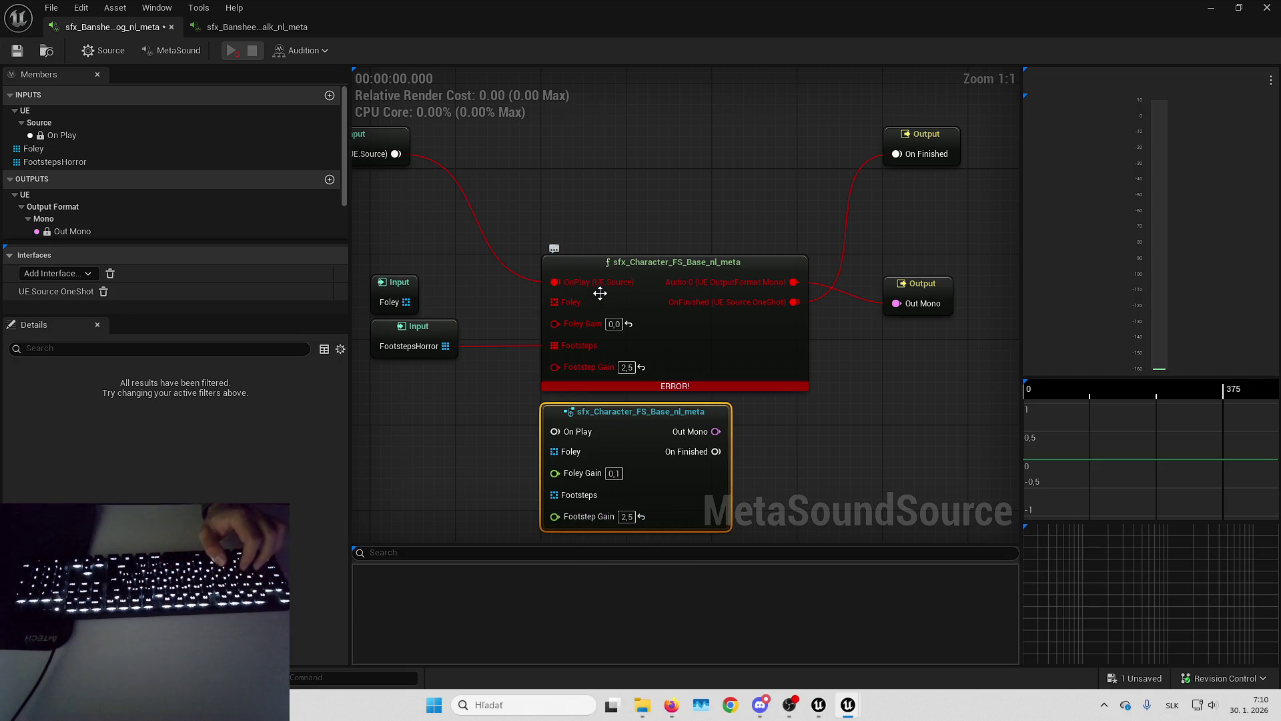
pyautogui.moveTo(583, 411); pyautogui.dragTo(571, 435)
pyautogui.moveTo(578, 345); pyautogui.dragTo(559, 500)
pyautogui.write('0')
pyautogui.press('Return')
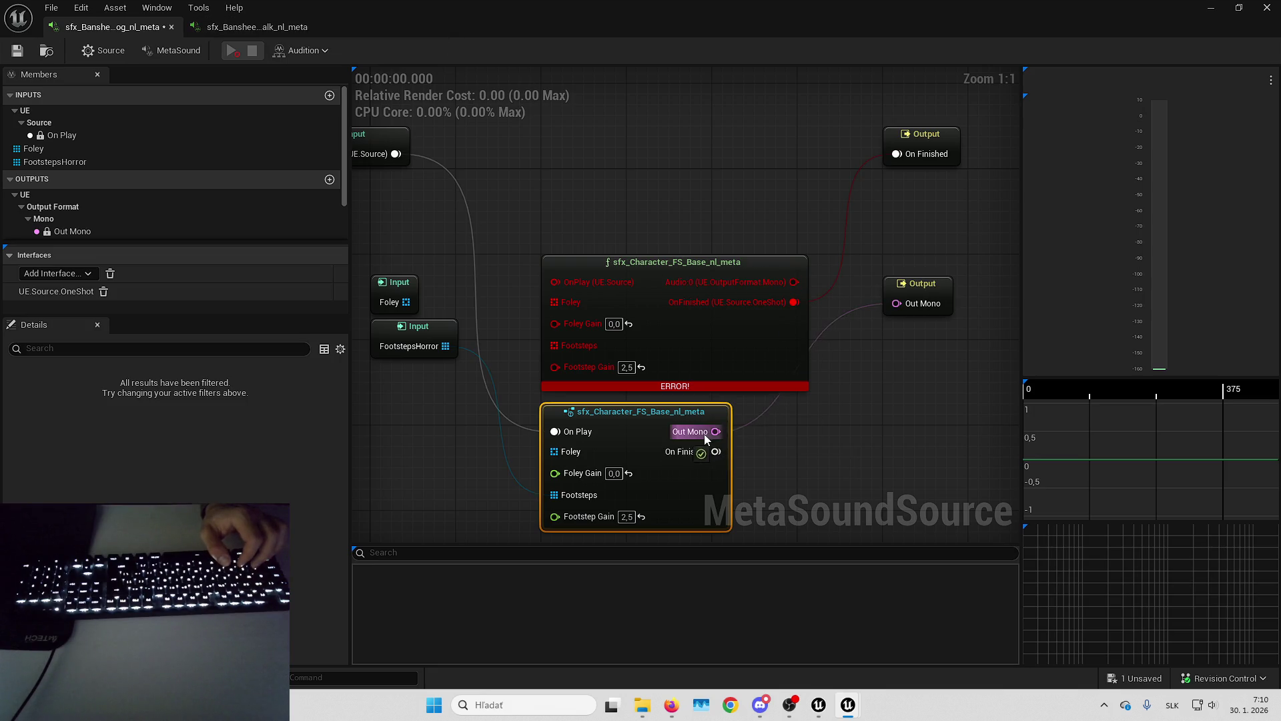
# Wire On Finished to the new node, delete the errored node, and arrange the outputs.
pyautogui.moveTo(716, 451); pyautogui.dragTo(896, 153)
pyautogui.click(674, 262)
pyautogui.press('Delete')
pyautogui.moveTo(668, 481)
pyautogui.mouseDown()
pyautogui.moveTo(678, 406)
pyautogui.moveTo(664, 344)
pyautogui.mouseUp()
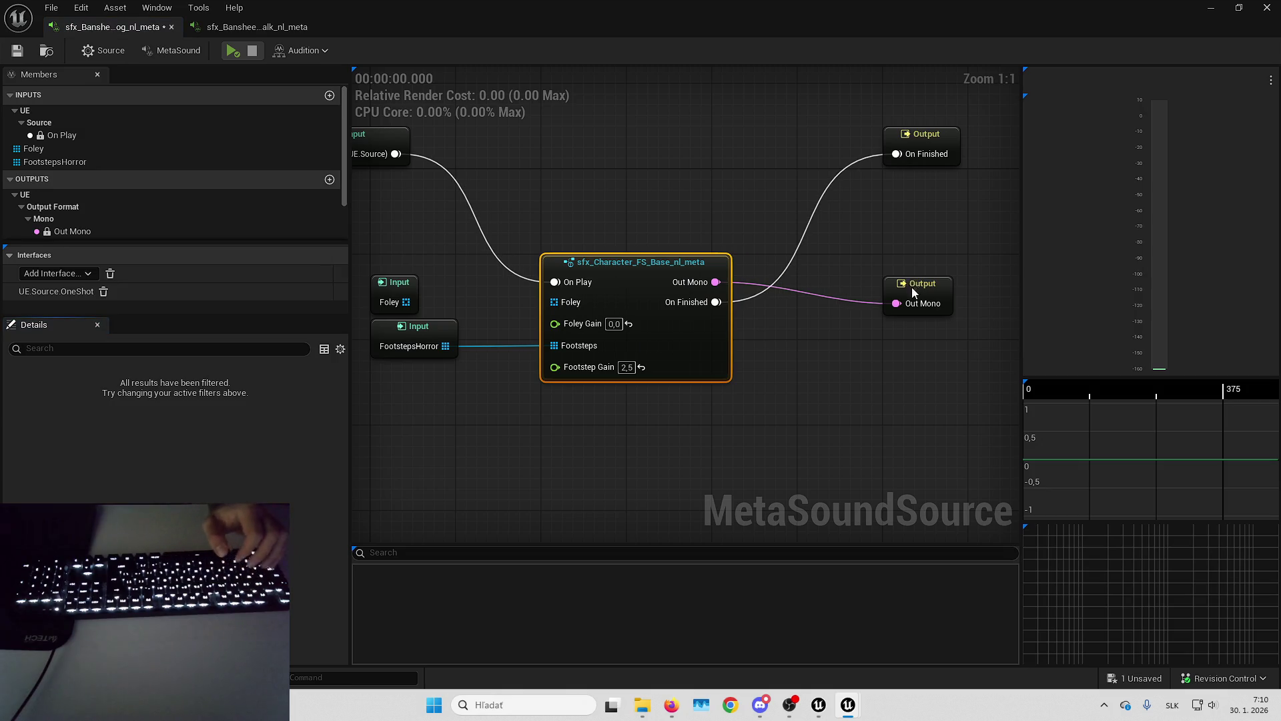
pyautogui.moveTo(911, 289); pyautogui.dragTo(912, 267)
pyautogui.click(926, 143)
pyautogui.moveTo(927, 143)
pyautogui.mouseDown()
pyautogui.moveTo(926, 360)
pyautogui.moveTo(926, 324)
pyautogui.mouseUp()
# Preview and save the Stone Jog MetaSound, then set Stone Walk's Foley Gain to 0,0.
pyautogui.click(232, 50)
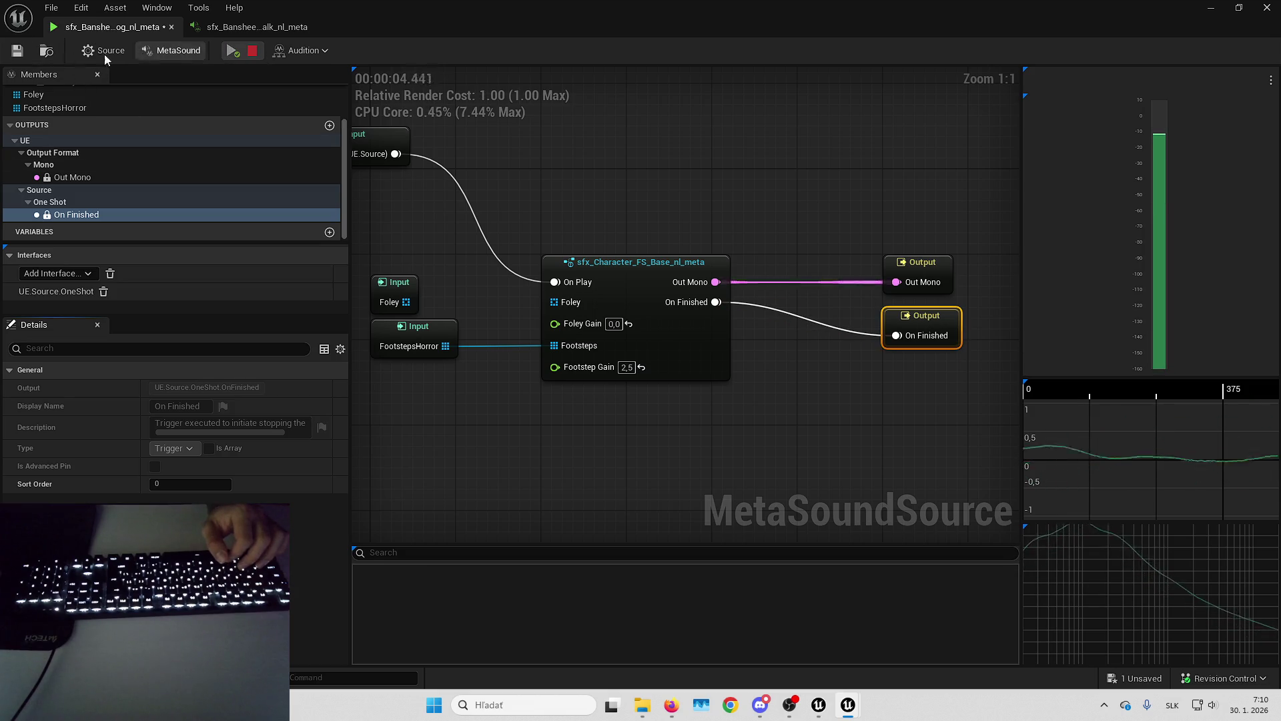
pyautogui.click(17, 50)
pyautogui.click(241, 28)
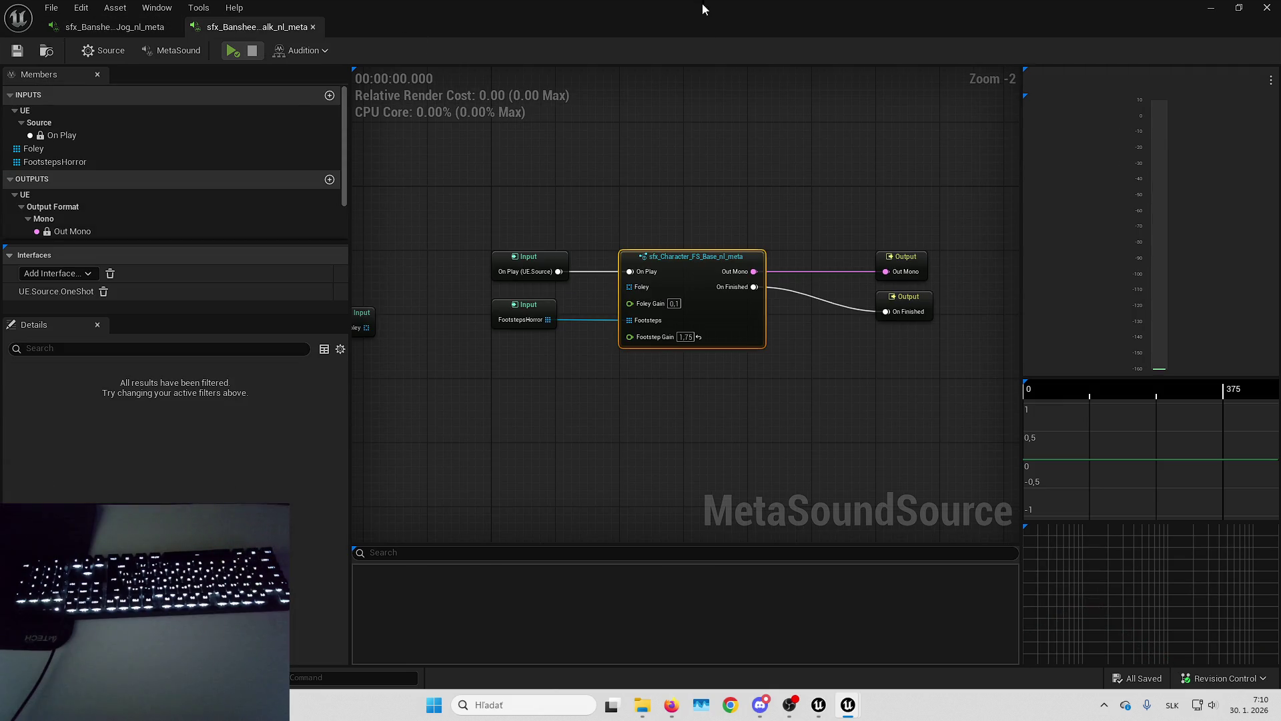
pyautogui.write('0')
pyautogui.press('Return')
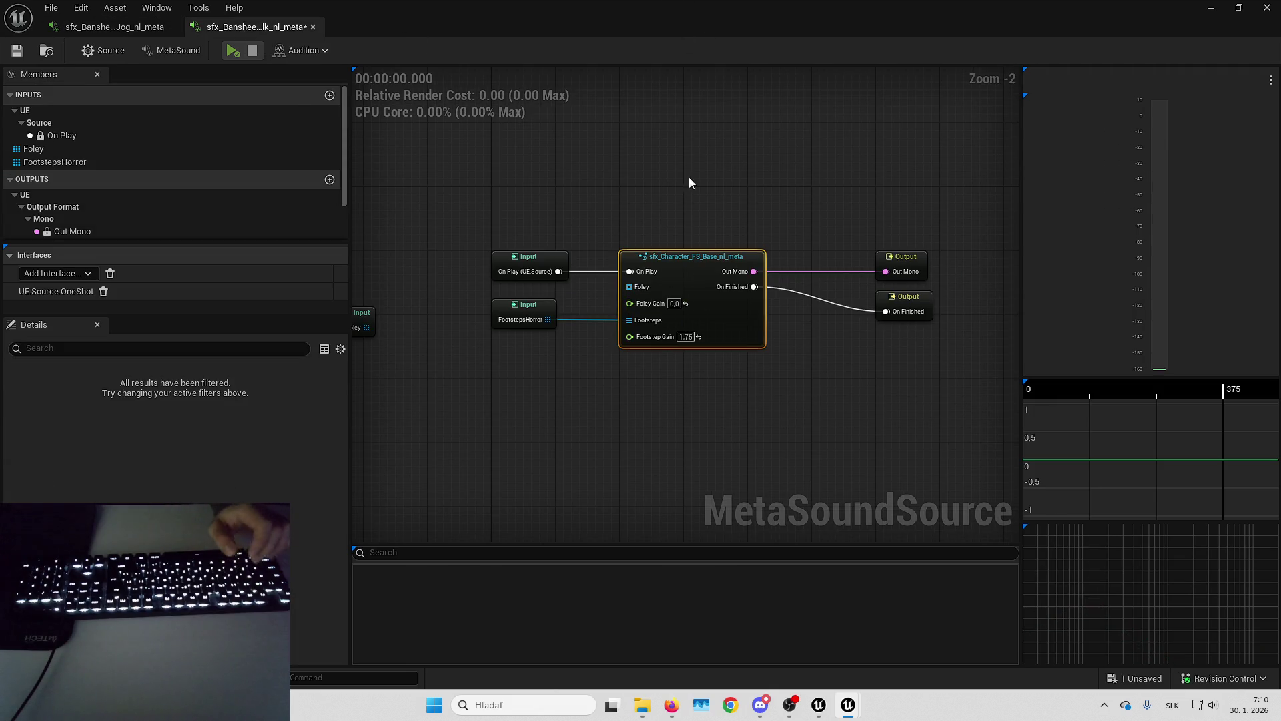
# Search the Content Browser for 'banshee' and open the Wood Walk and Wood Jog MetaSounds.
pyautogui.click(1222, 9)
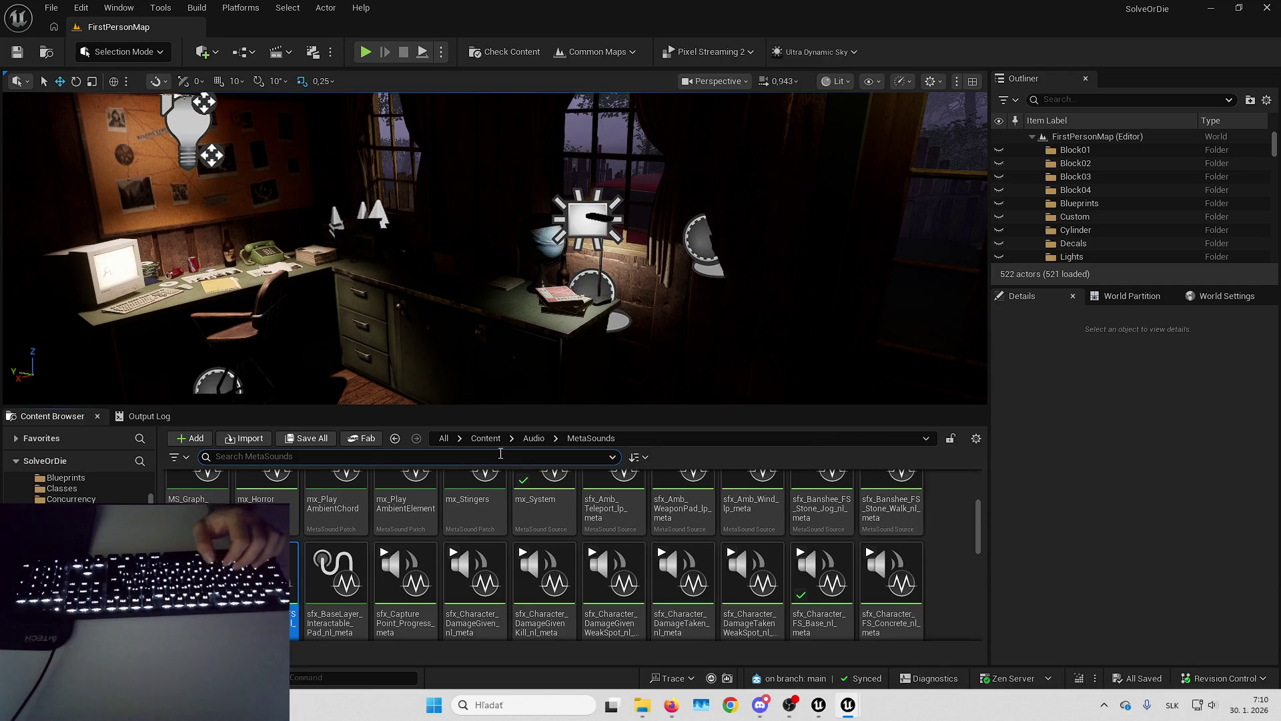
pyautogui.write('banshee')
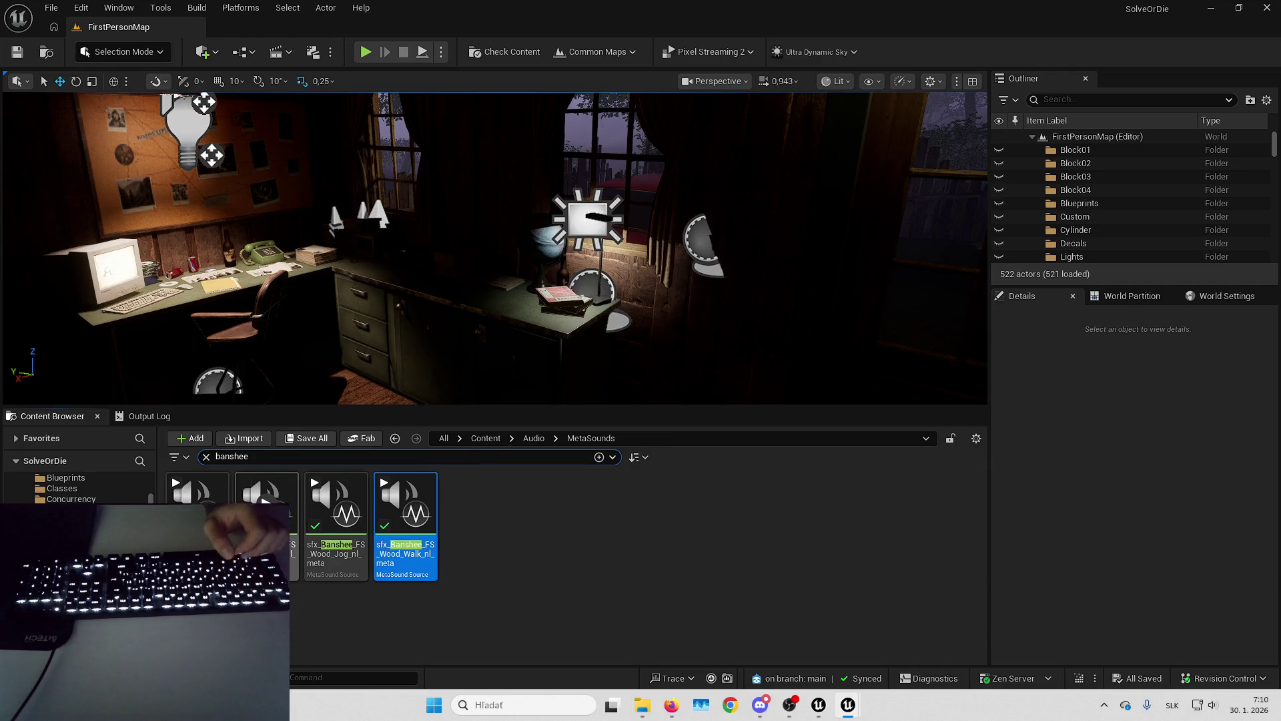
pyautogui.doubleClick(376, 567)
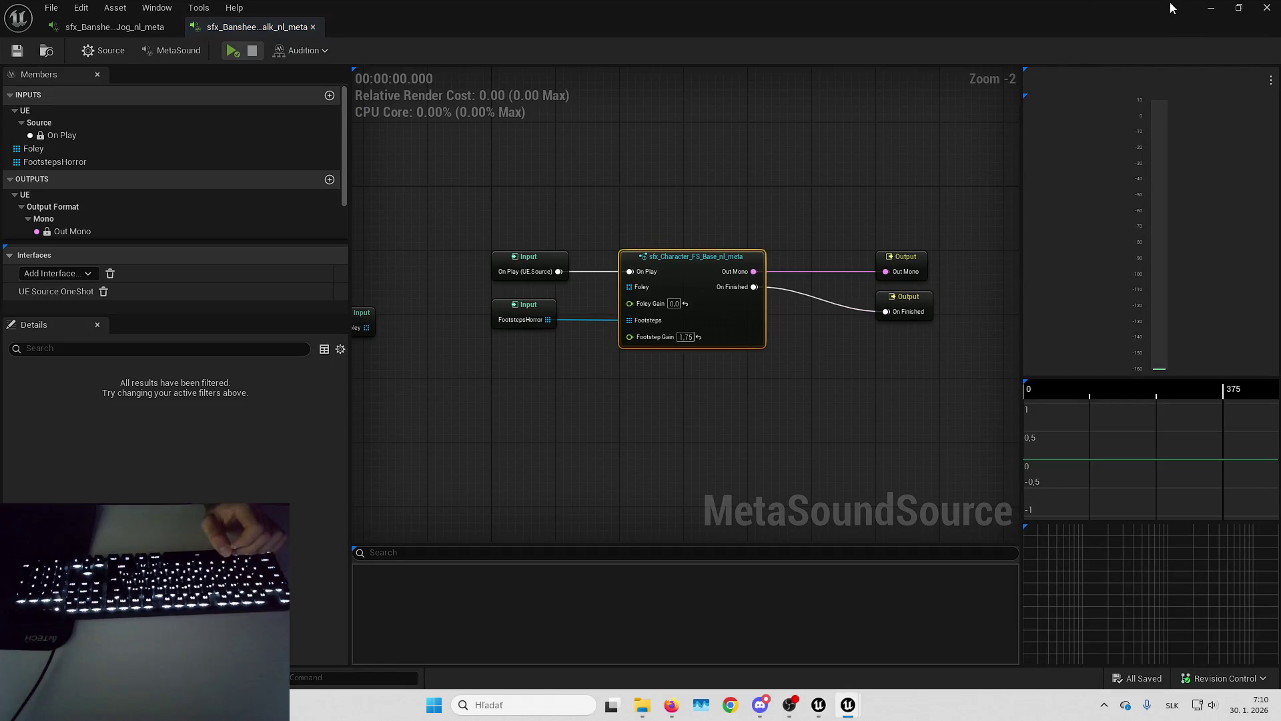
pyautogui.click(1213, 8)
pyautogui.doubleClick(336, 514)
# Open two more Banshee walk and jog MetaSounds and paste the copied node into the last.
pyautogui.click(1213, 8)
pyautogui.doubleClick(293, 554)
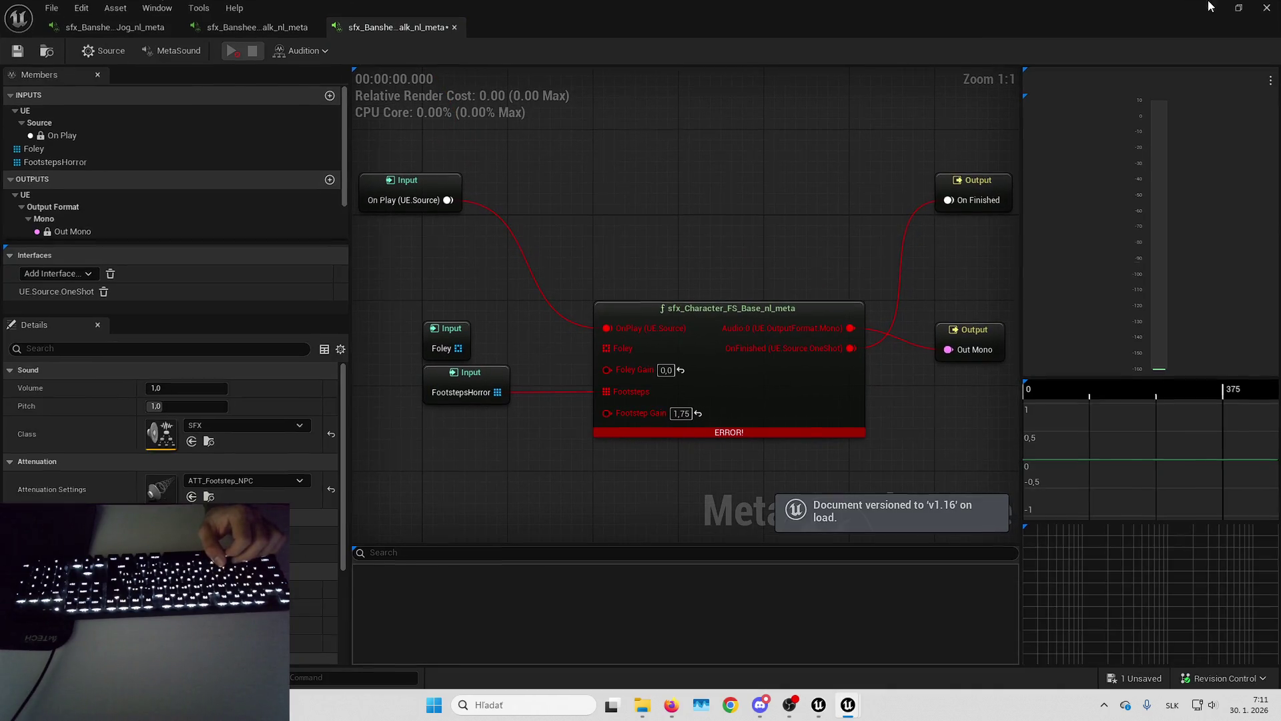
pyautogui.click(1213, 8)
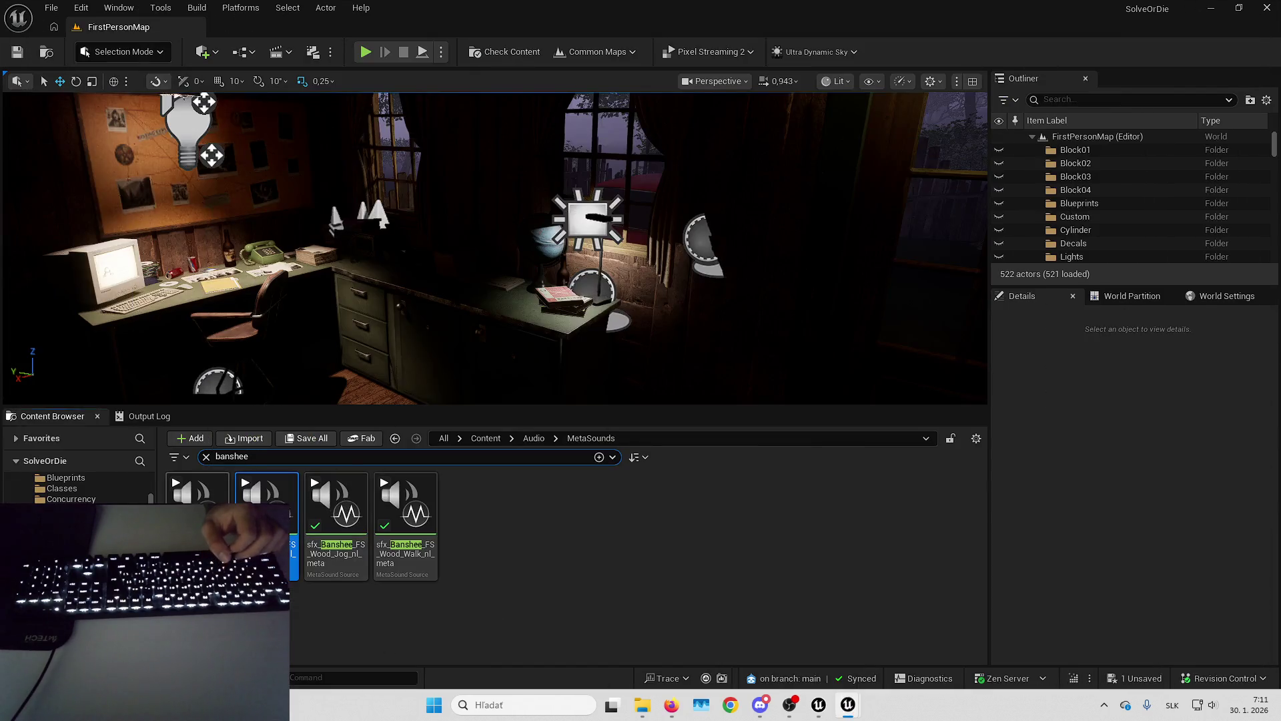
pyautogui.doubleClick(267, 520)
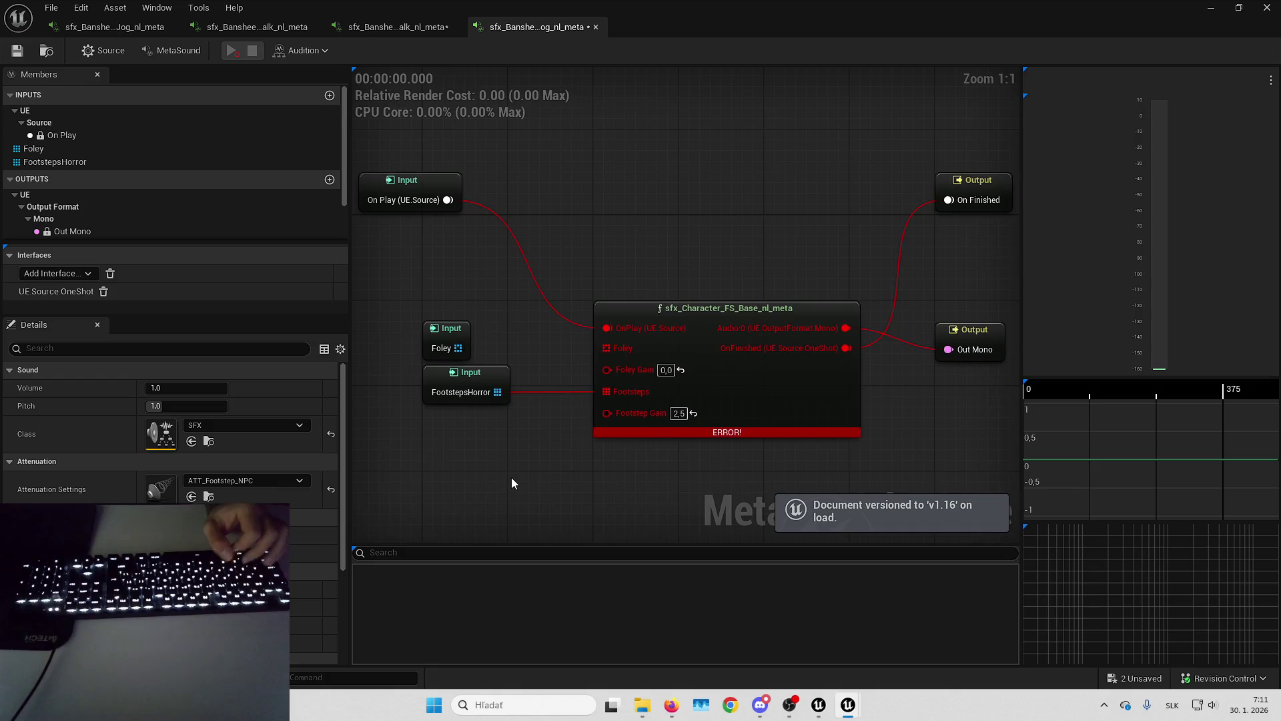
pyautogui.hotkey('ctrl', 'v')
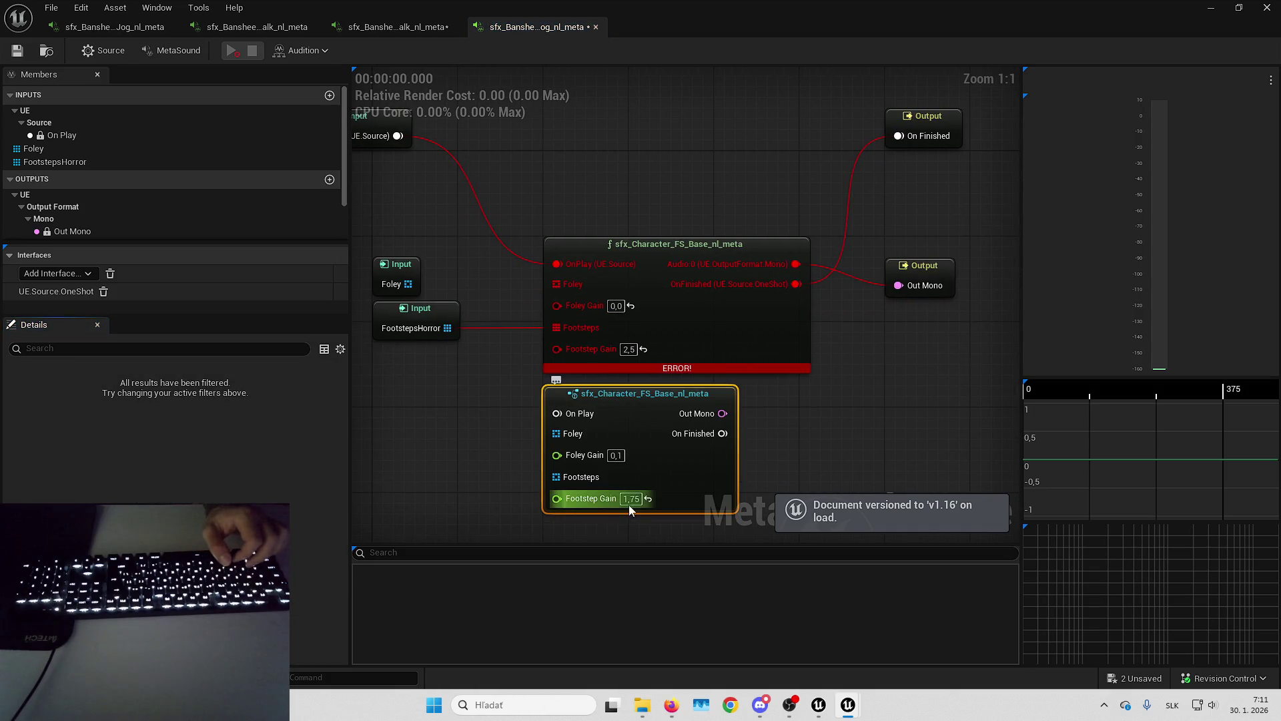
# Set the new node's Footstep Gain 2,5 and Foley Gain 0,0, wired to On Play and FootstepsHorror.
pyautogui.write('2,5')
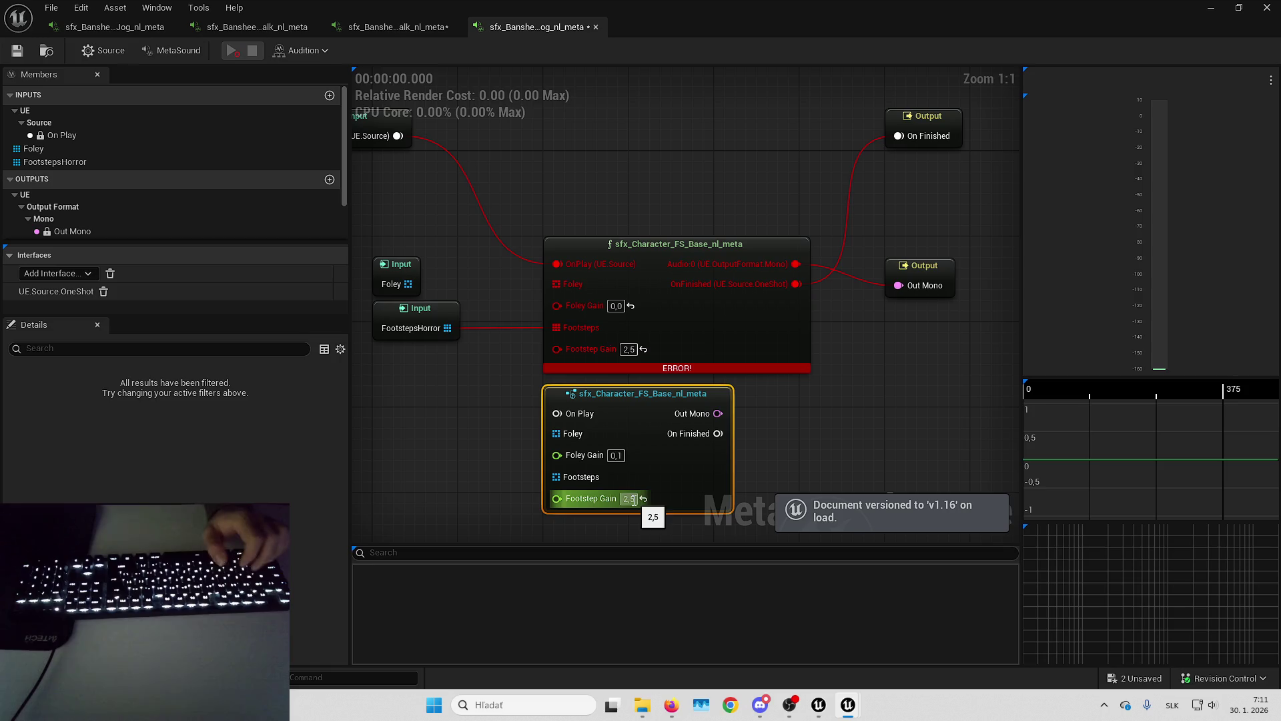
pyautogui.press('Return')
pyautogui.write('0')
pyautogui.press('Return')
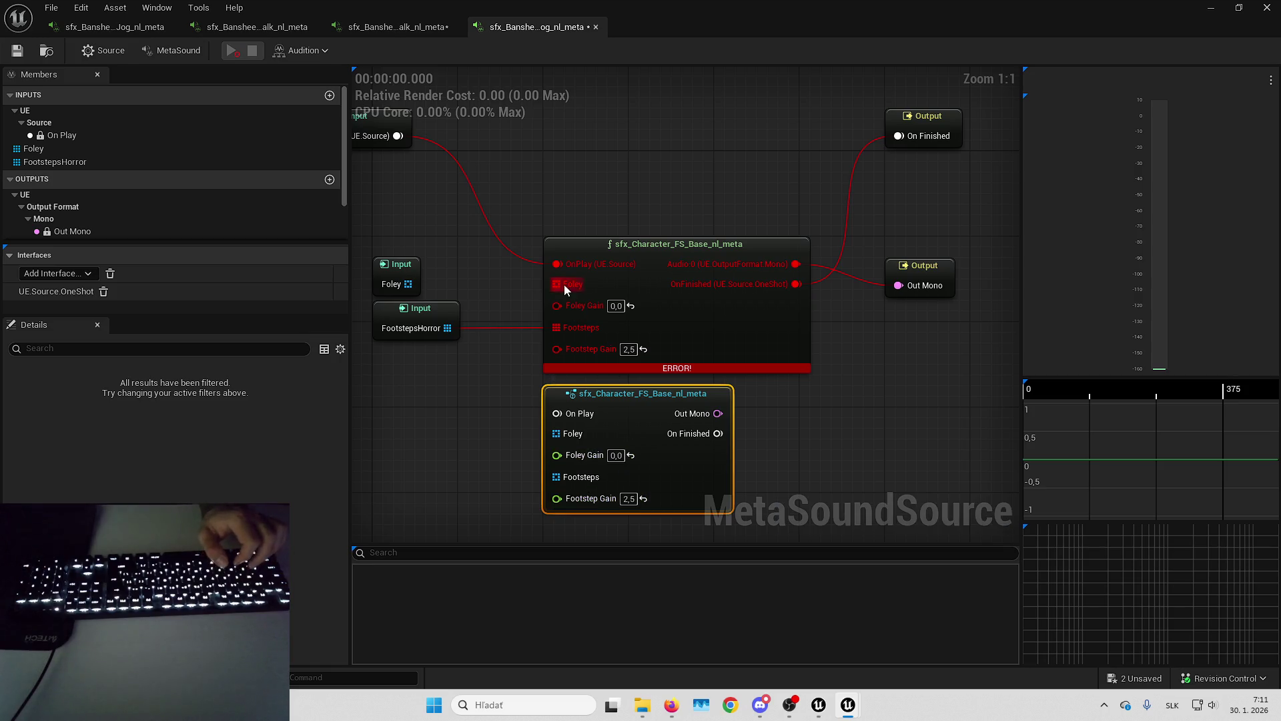
pyautogui.moveTo(575, 265); pyautogui.dragTo(574, 415)
pyautogui.moveTo(582, 329); pyautogui.dragTo(566, 482)
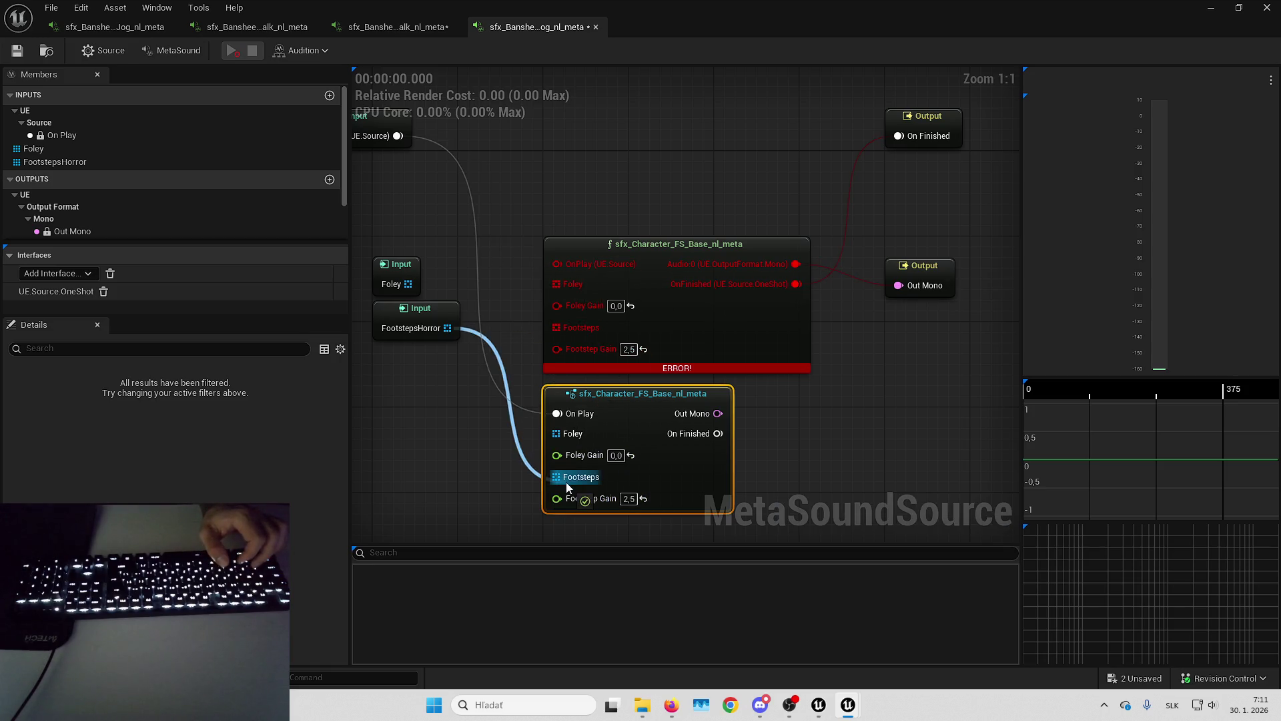
# Move Out Mono to the new node, delete the errored node, tidy outputs, and preview the sound.
pyautogui.moveTo(797, 263)
pyautogui.mouseDown()
pyautogui.moveTo(728, 427)
pyautogui.moveTo(717, 413)
pyautogui.moveTo(703, 430)
pyautogui.moveTo(718, 433)
pyautogui.mouseUp()
pyautogui.click(729, 309)
pyautogui.press('Delete')
pyautogui.moveTo(667, 484); pyautogui.dragTo(669, 331)
pyautogui.moveTo(919, 275); pyautogui.dragTo(920, 254)
pyautogui.moveTo(923, 117)
pyautogui.mouseDown()
pyautogui.moveTo(924, 315)
pyautogui.moveTo(923, 279)
pyautogui.mouseUp()
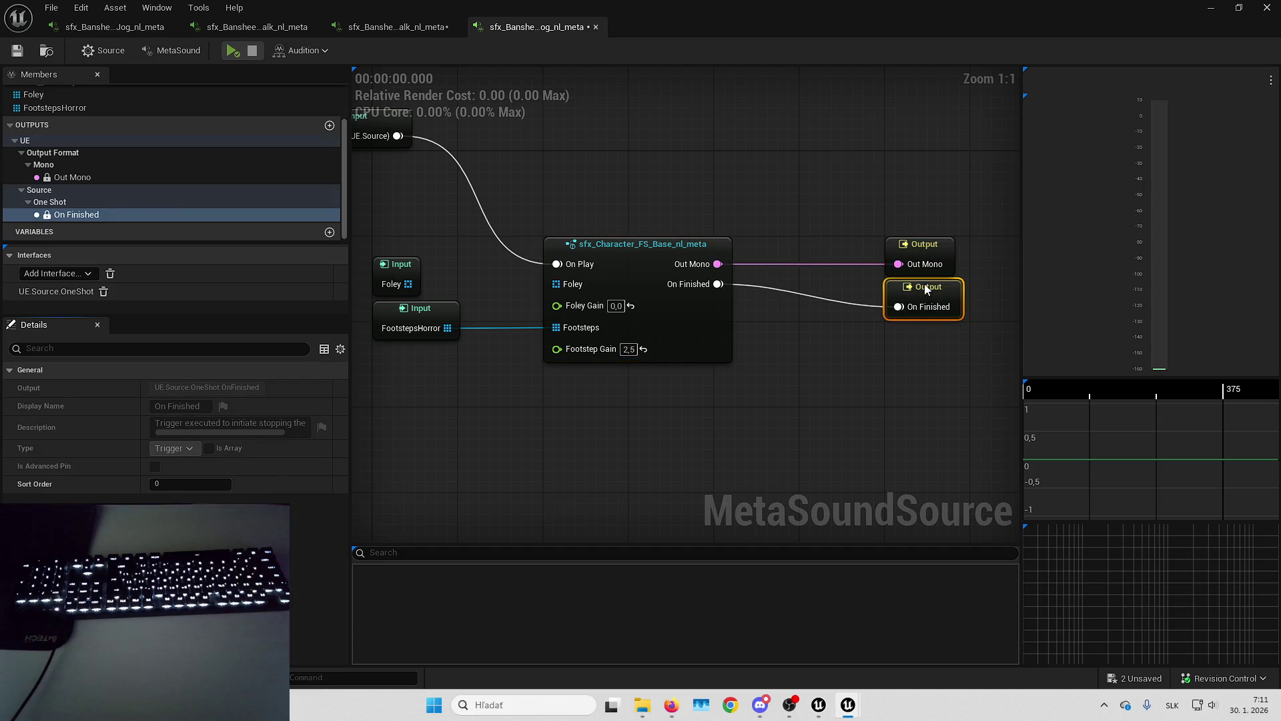
pyautogui.click(786, 174)
pyautogui.click(224, 51)
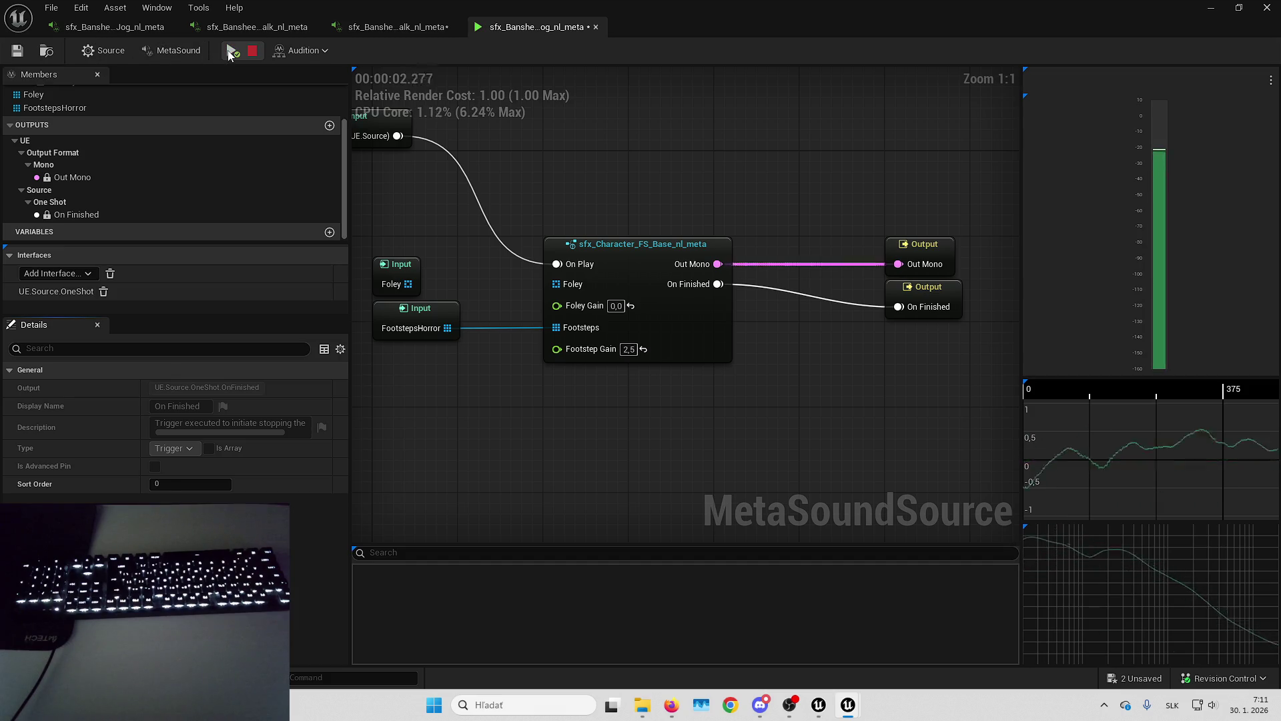
pyautogui.click(389, 28)
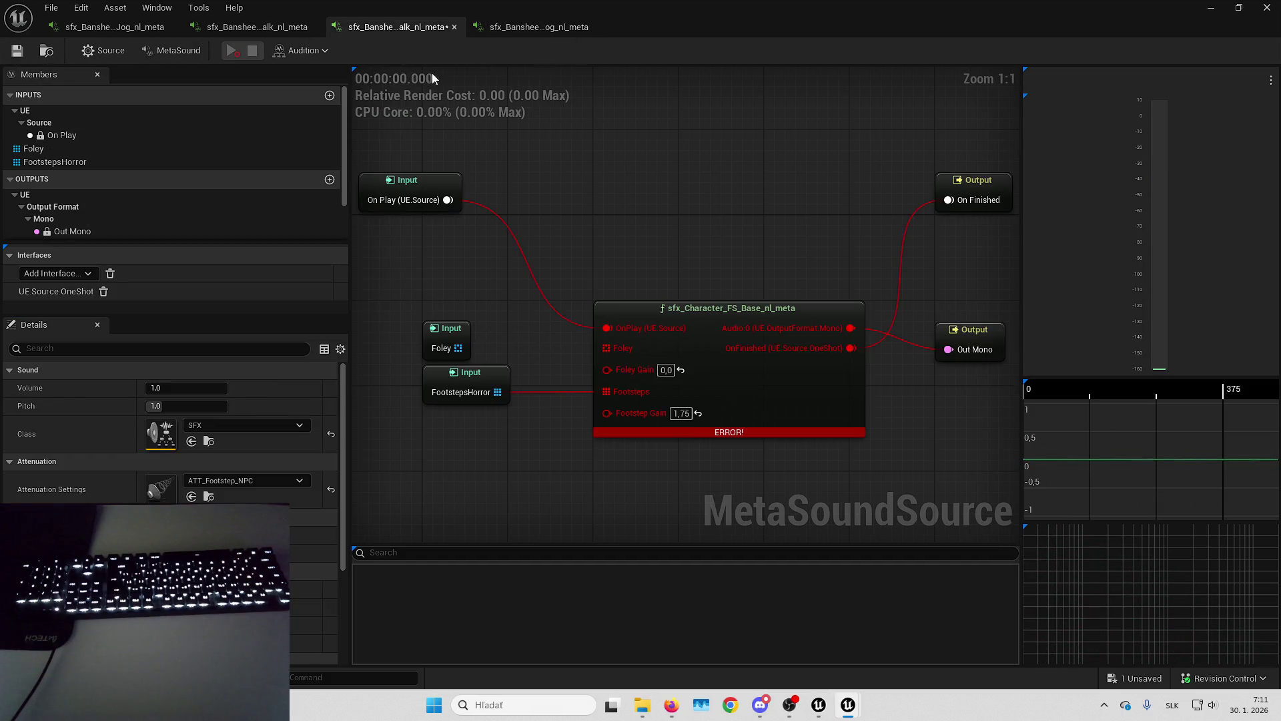
# Paste the base node with Foley Gain 0,0 and wire On Play and both outputs to it.
pyautogui.hotkey('ctrl', 'v')
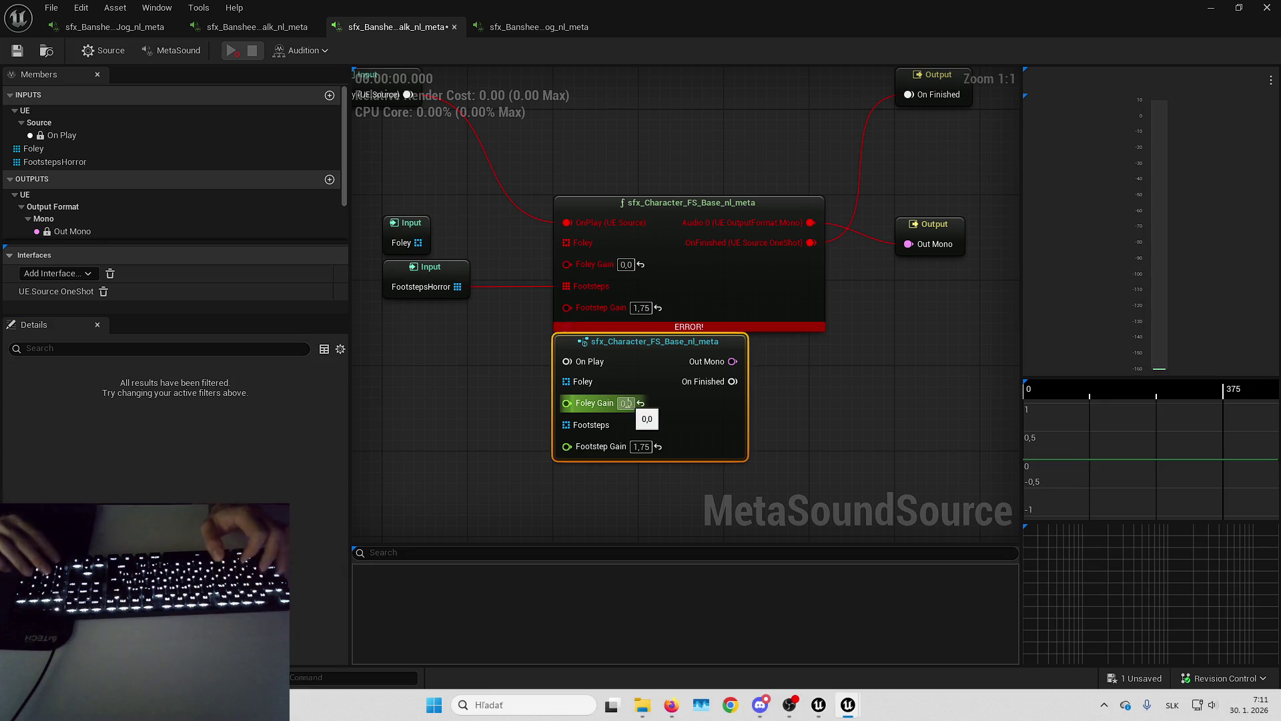
pyautogui.press('Return')
pyautogui.moveTo(568, 222); pyautogui.dragTo(567, 361)
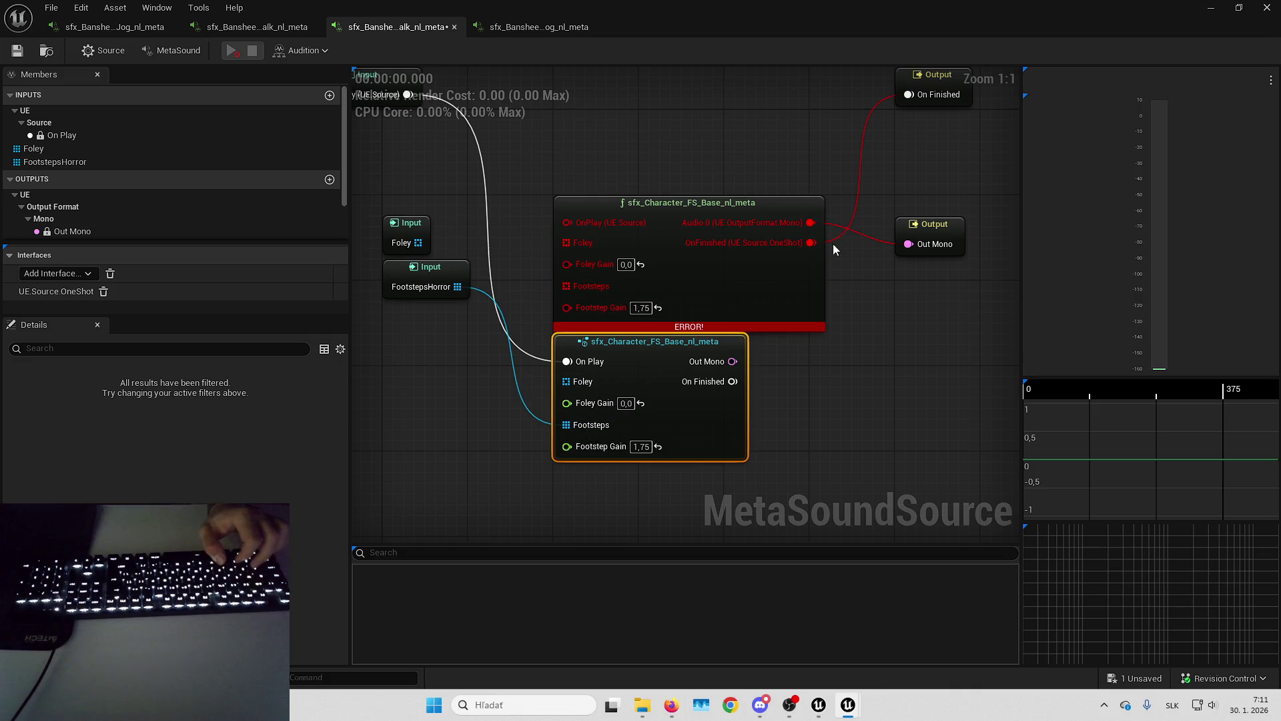
pyautogui.moveTo(810, 223); pyautogui.dragTo(732, 361)
pyautogui.moveTo(767, 235)
pyautogui.mouseDown()
pyautogui.moveTo(727, 407)
pyautogui.moveTo(800, 234)
pyautogui.moveTo(778, 235)
pyautogui.moveTo(740, 389)
pyautogui.moveTo(733, 381)
pyautogui.mouseUp()
# Replace the errored node, arrange the outputs, preview and save the walk MetaSound.
pyautogui.click(741, 311)
pyautogui.moveTo(676, 446); pyautogui.dragTo(676, 308)
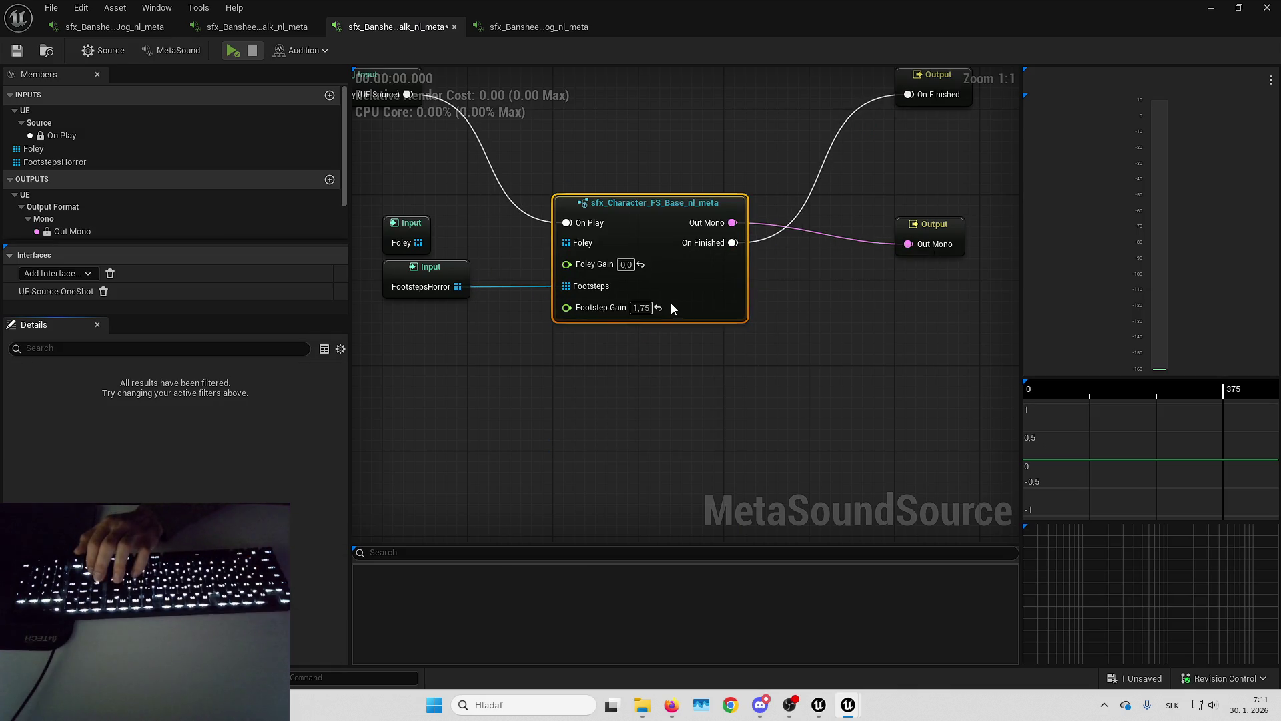
pyautogui.moveTo(929, 229); pyautogui.dragTo(929, 207)
pyautogui.moveTo(935, 78)
pyautogui.mouseDown()
pyautogui.moveTo(930, 291)
pyautogui.moveTo(934, 270)
pyautogui.mouseUp()
pyautogui.click(231, 51)
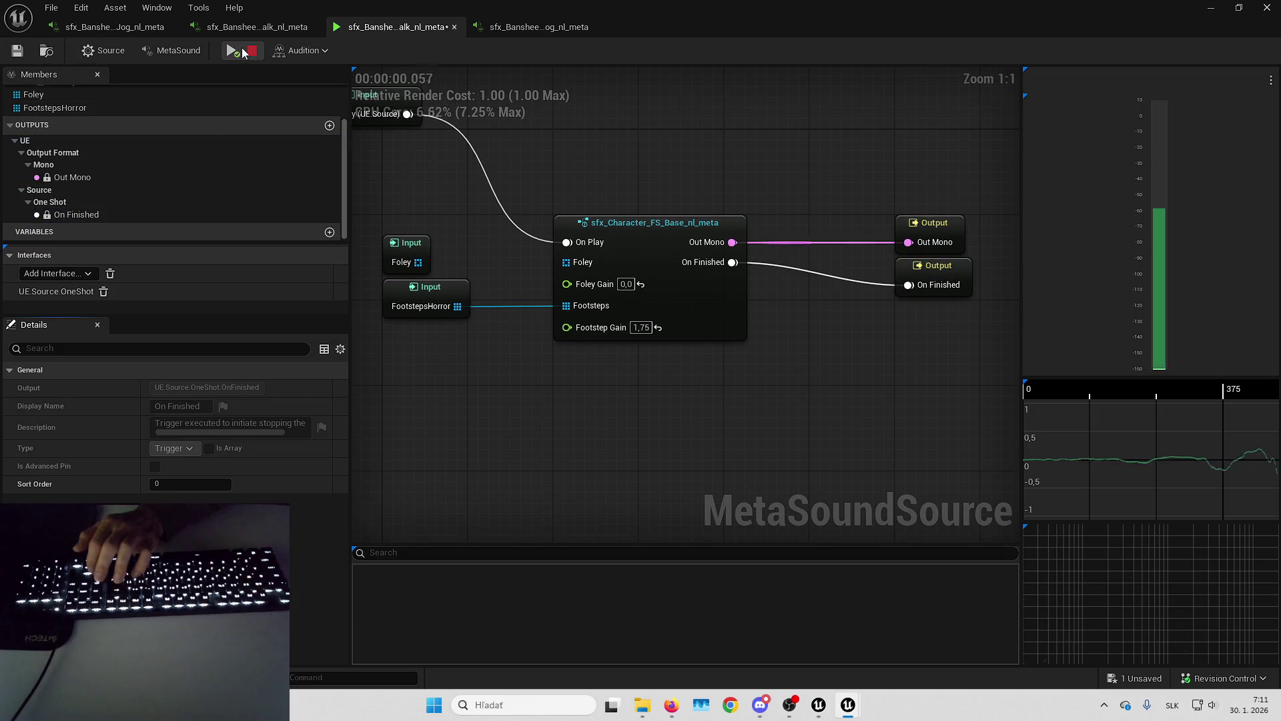
pyautogui.hotkey('ctrl', 's')
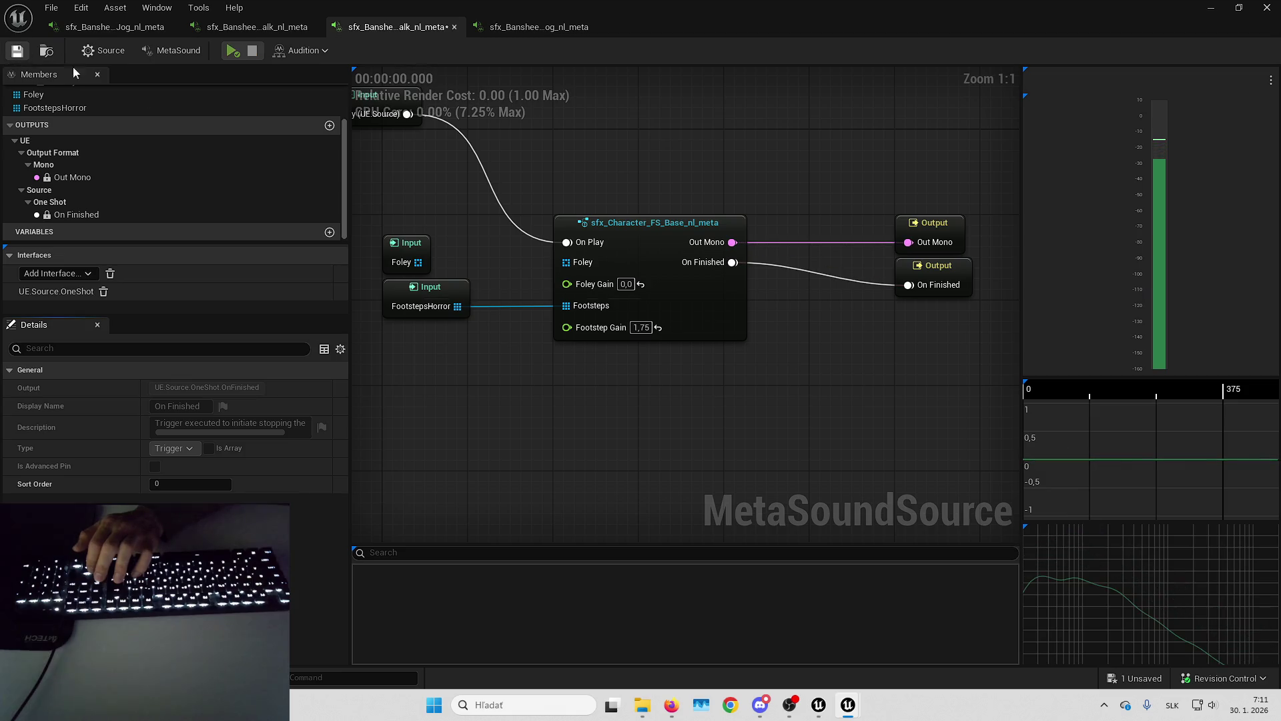
pyautogui.hotkey('alt', 'Tab')
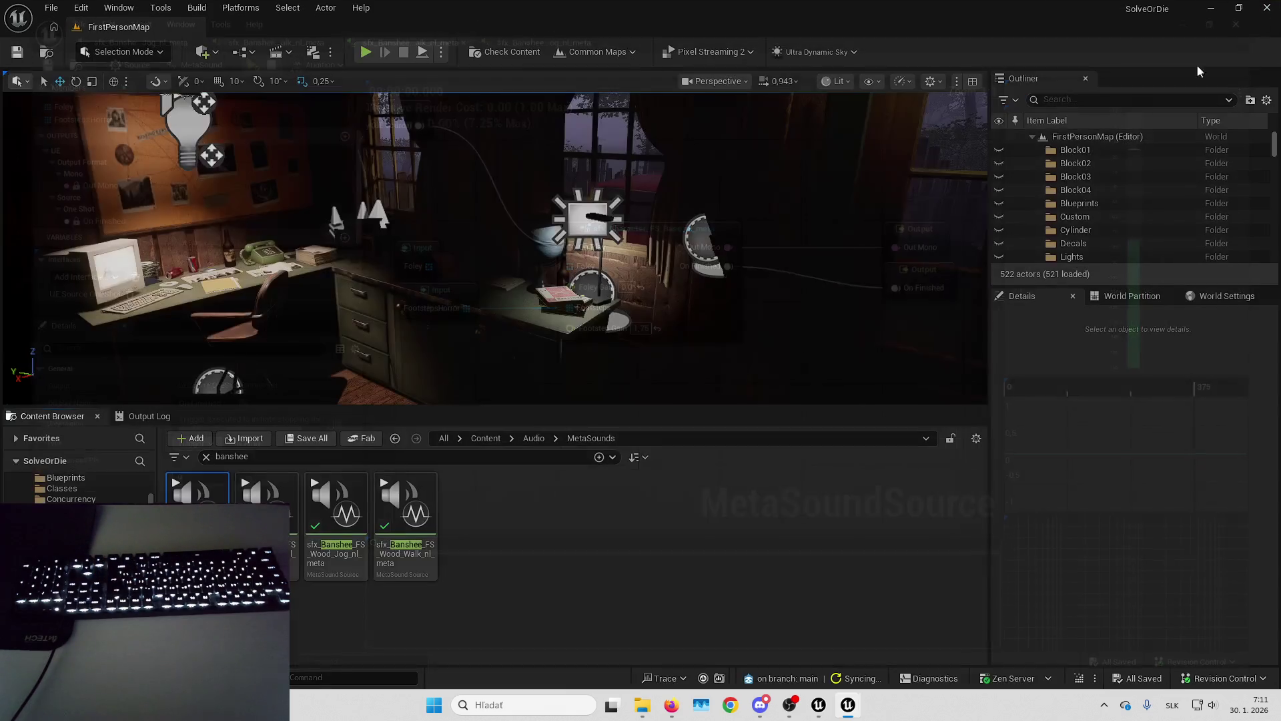
# Filter the Content Browser by 'character', then open and audition sfx_Character_FS_Concrete_nl_meta.
pyautogui.hotkey('ctrl', 'a')
pyautogui.write('character')
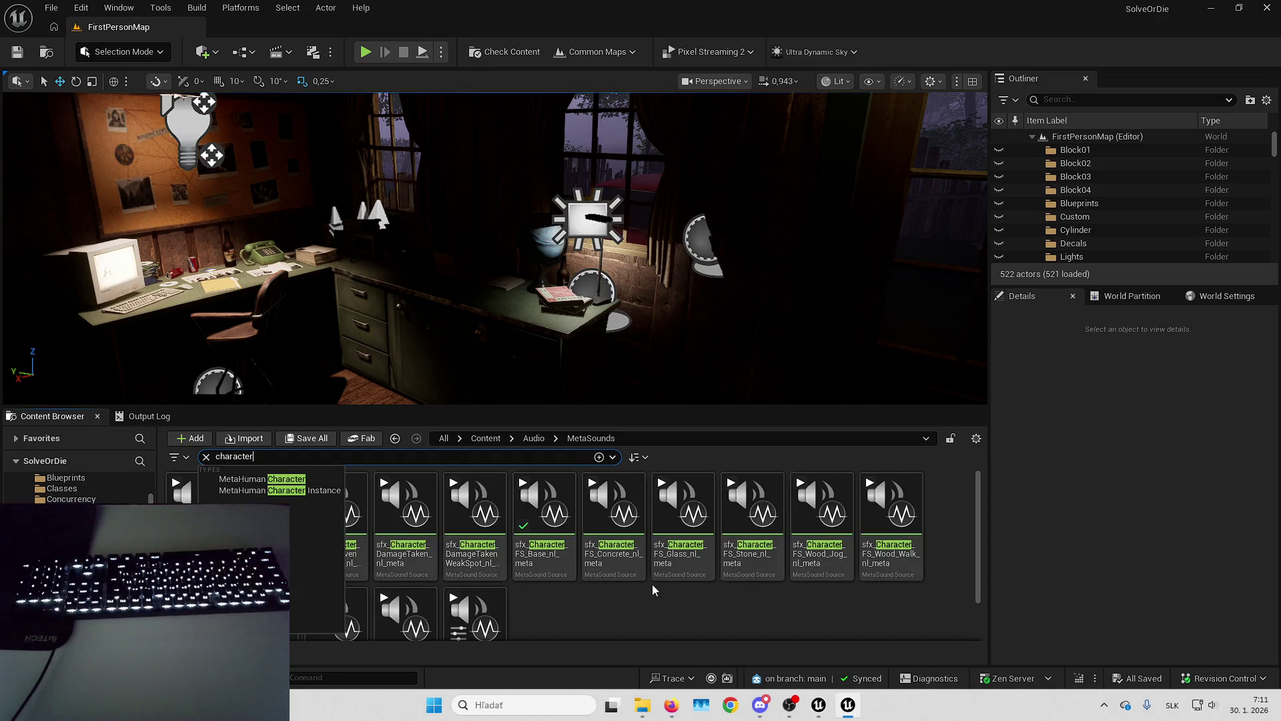
pyautogui.click(638, 610)
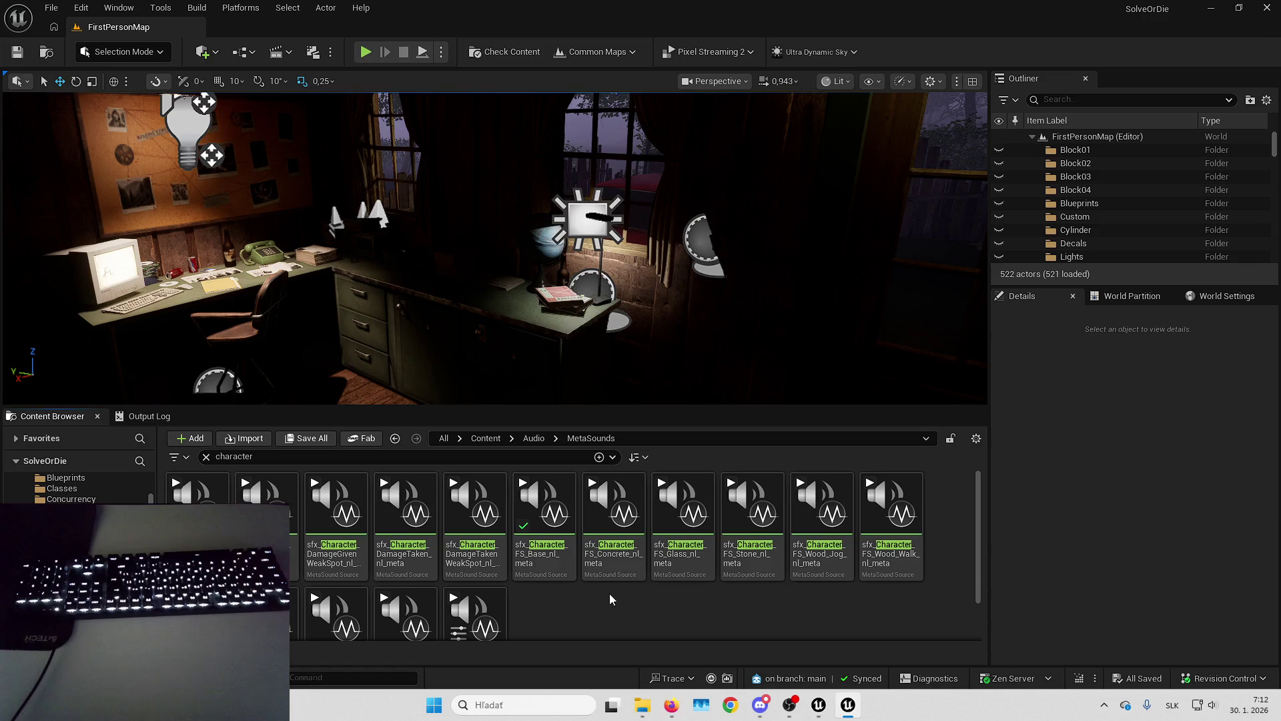
pyautogui.doubleClick(617, 534)
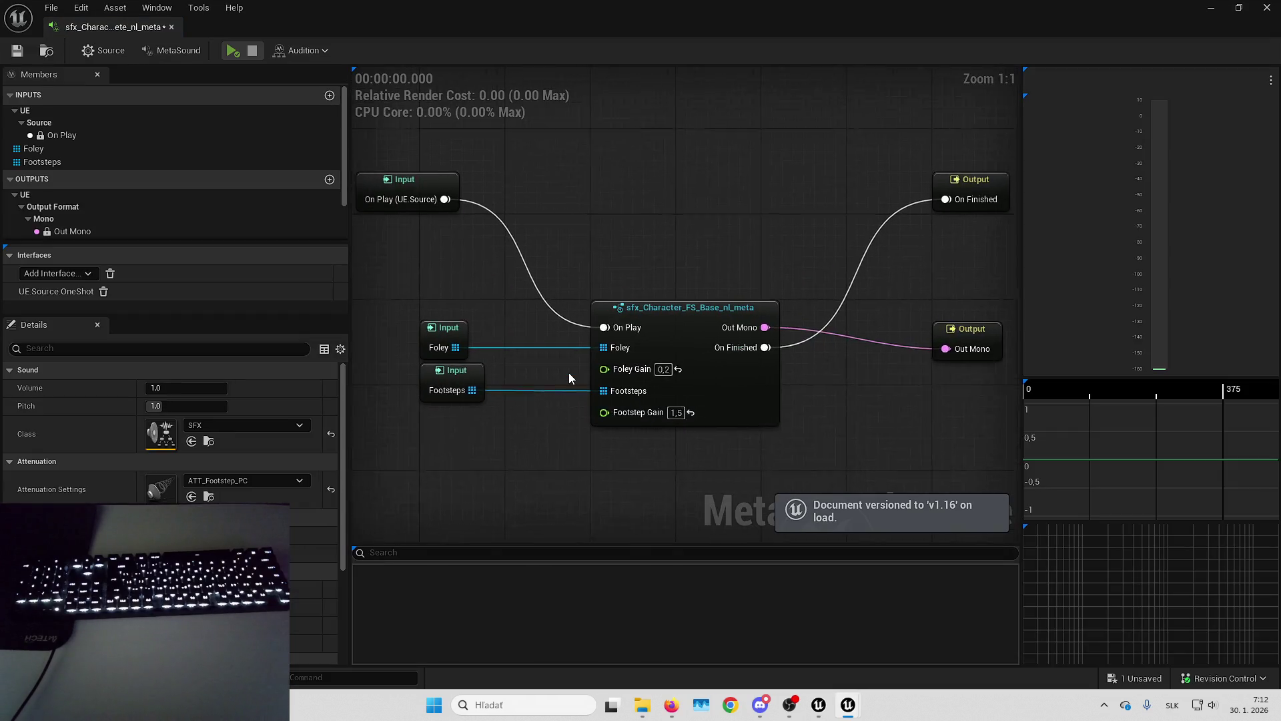
pyautogui.click(229, 51)
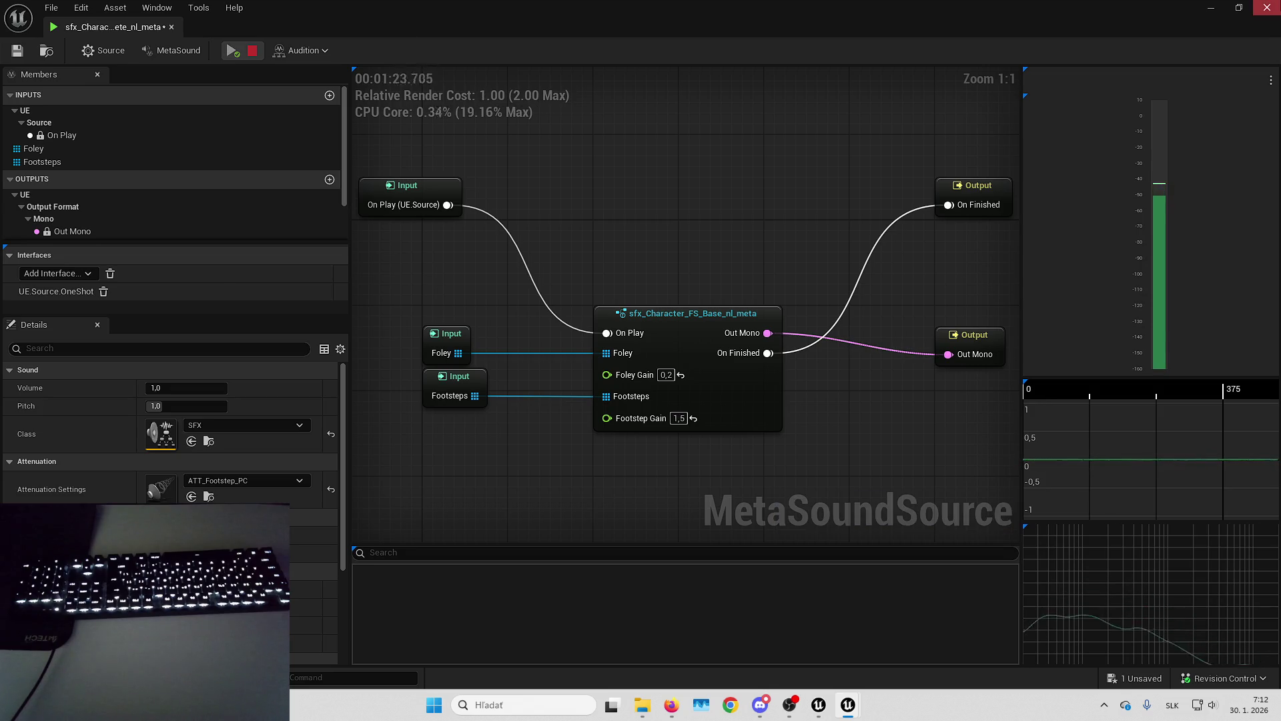
pyautogui.hotkey('alt', 'Tab')
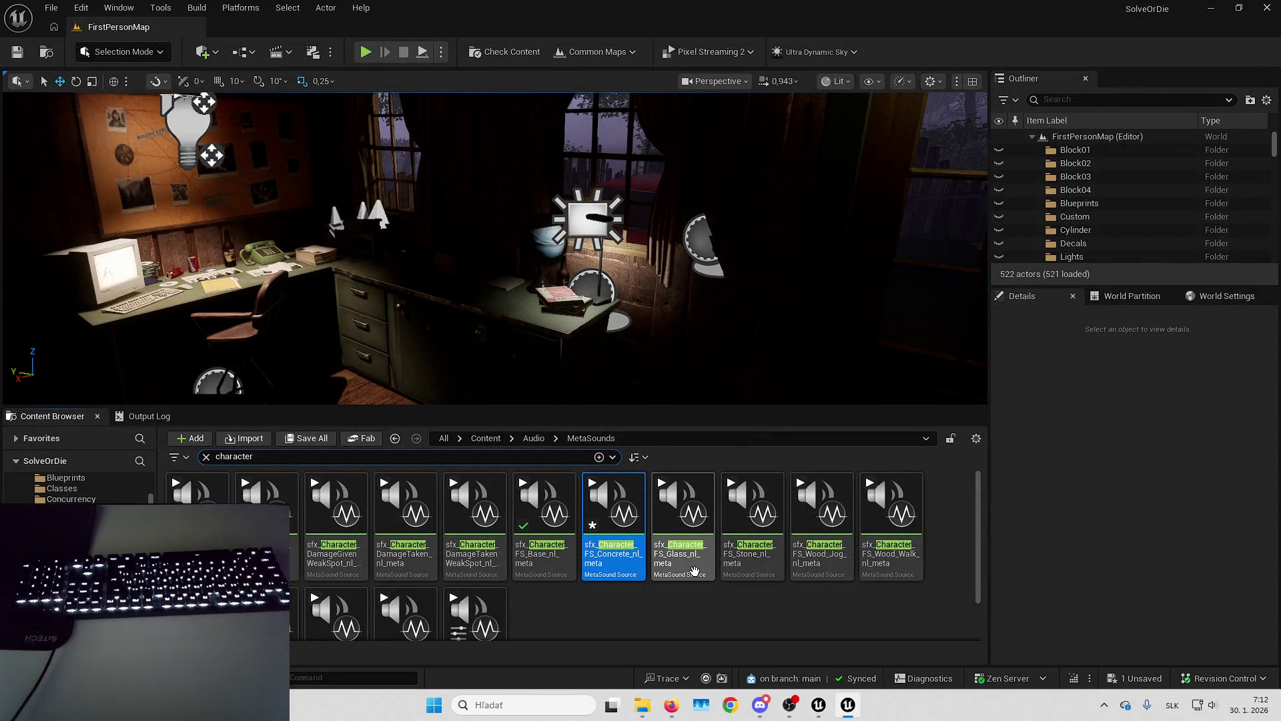
# Open the FS_Glass and neighbouring footstep MetaSounds, then sfx_Character_FS_Stone_nl_meta, versioning it to v1.16.
pyautogui.click(680, 509)
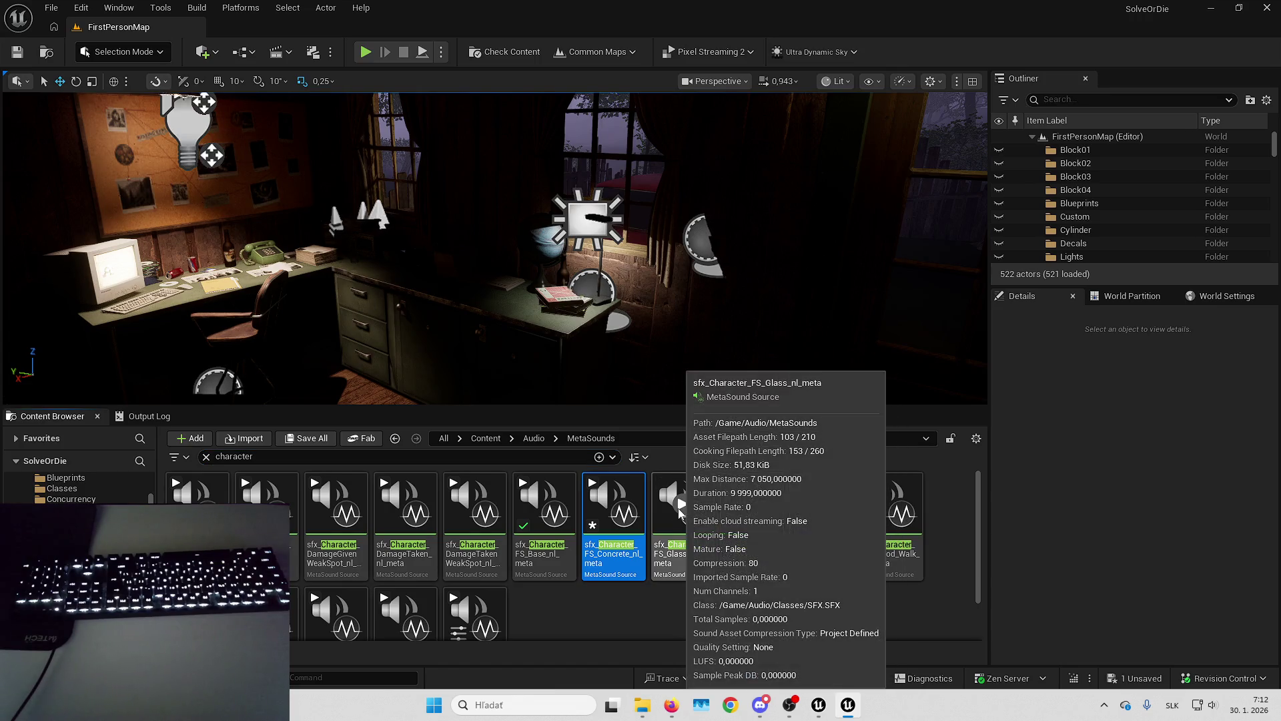
pyautogui.doubleClick(678, 507)
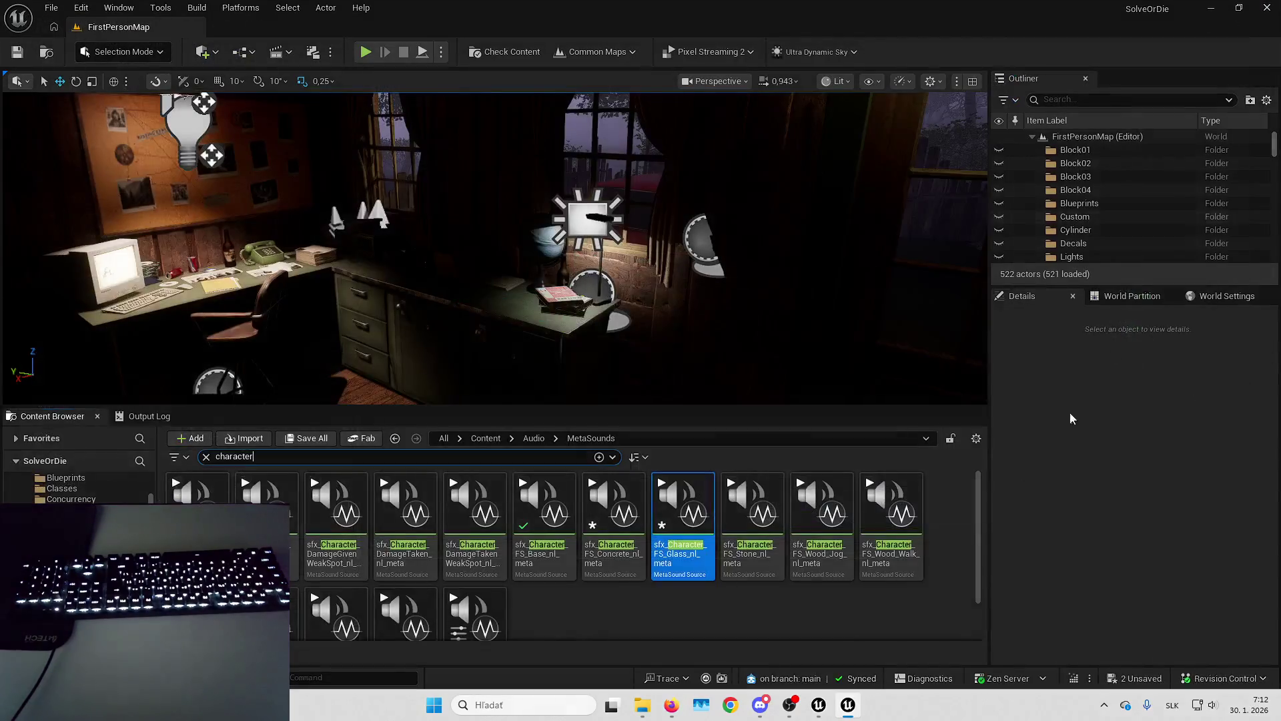
pyautogui.doubleClick(604, 534)
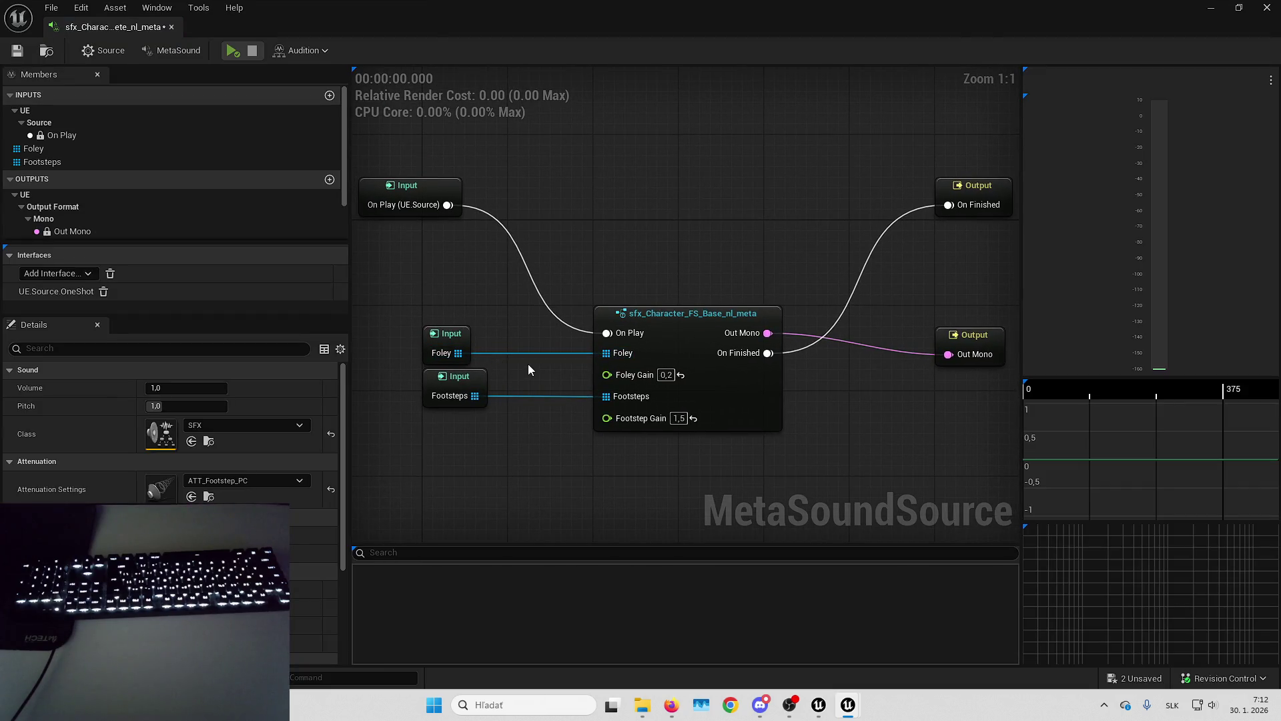
pyautogui.hotkey('alt', 'Tab')
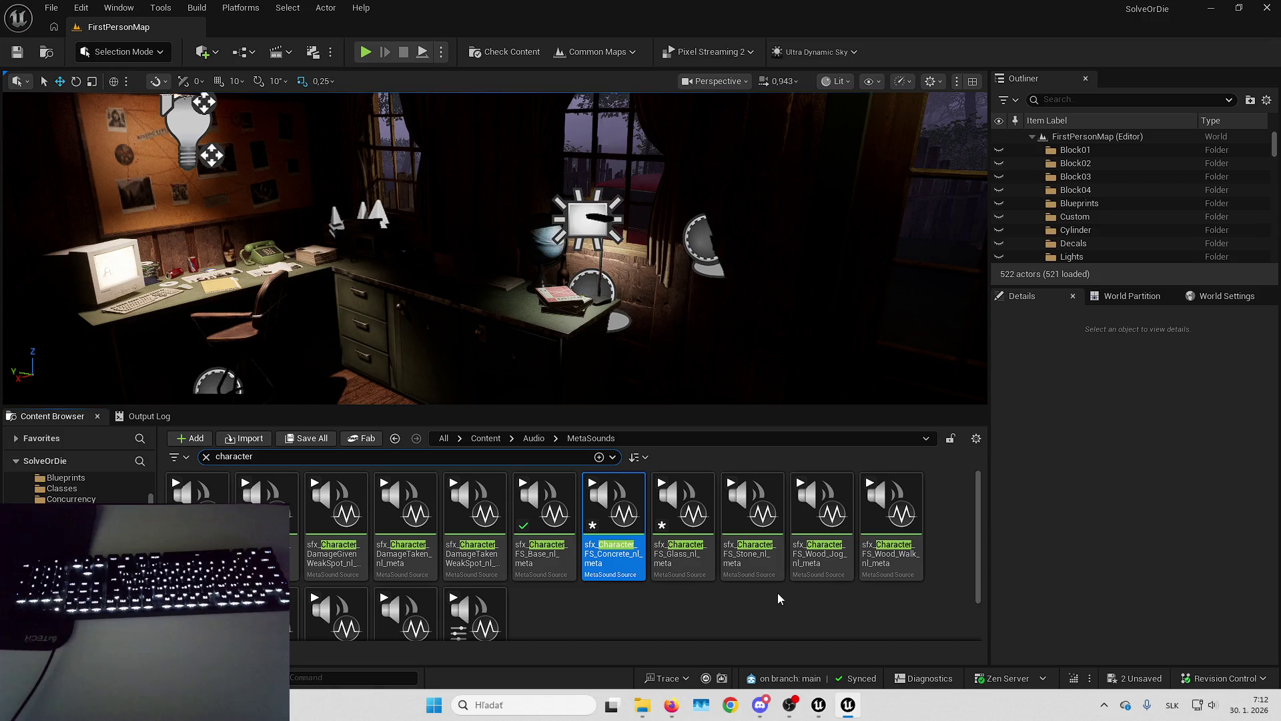
pyautogui.doubleClick(753, 528)
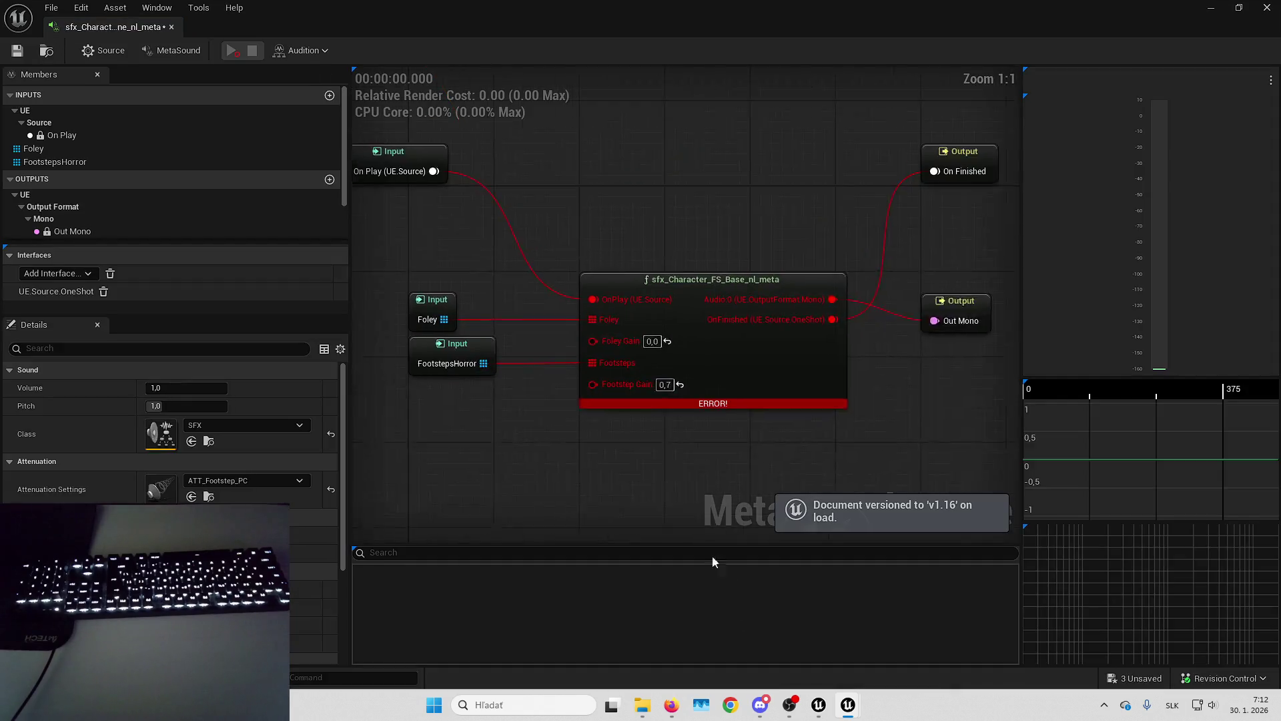
pyautogui.hotkey('alt', 'Tab')
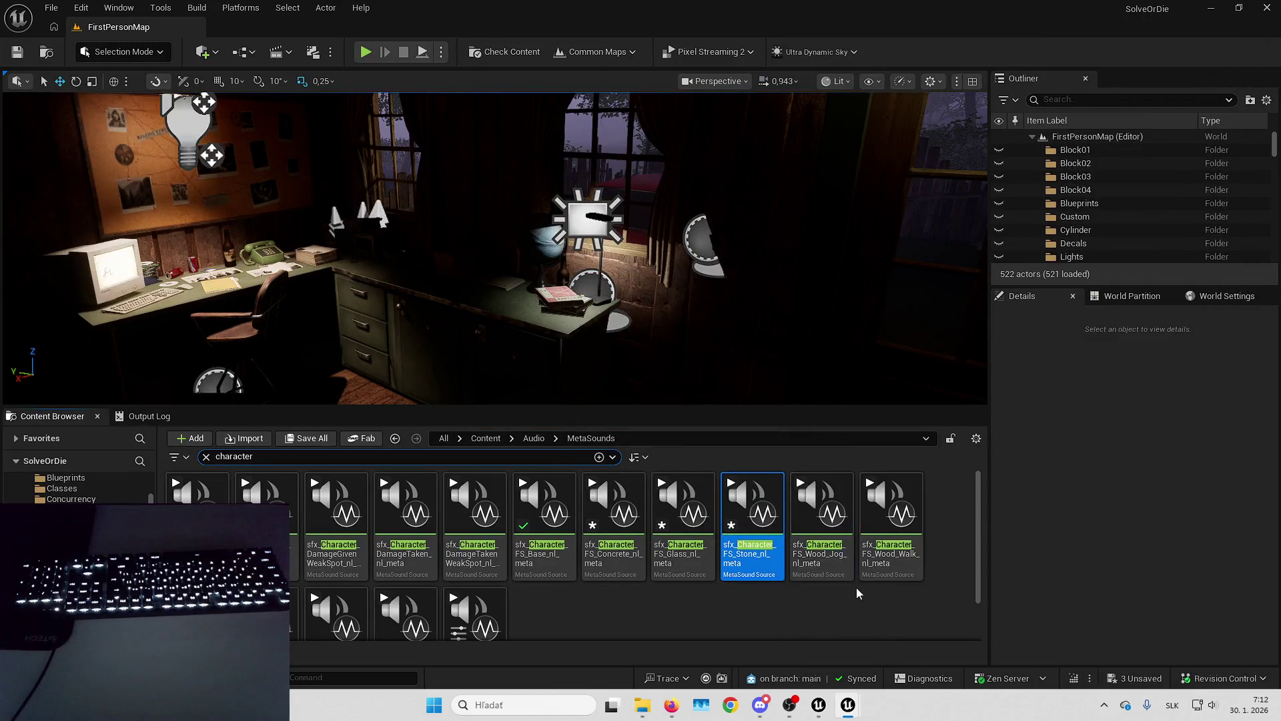
# Load the FS_Wood_Jog, FS_Wood_Walk, Land_Glass, Impact preset and RespawnTimer MetaSounds from the Content Browser.
pyautogui.click(835, 571)
pyautogui.click(911, 571)
pyautogui.scroll(-1, 607, 547)
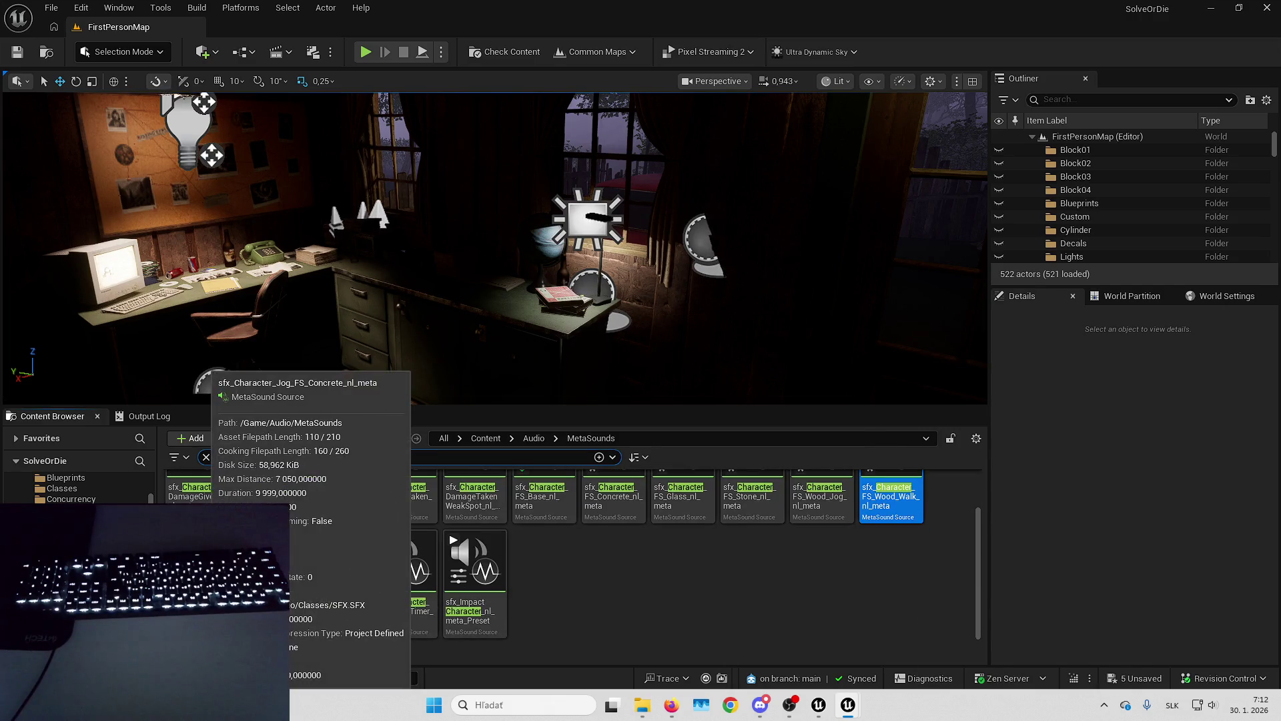
pyautogui.click(207, 574)
pyautogui.click(292, 616)
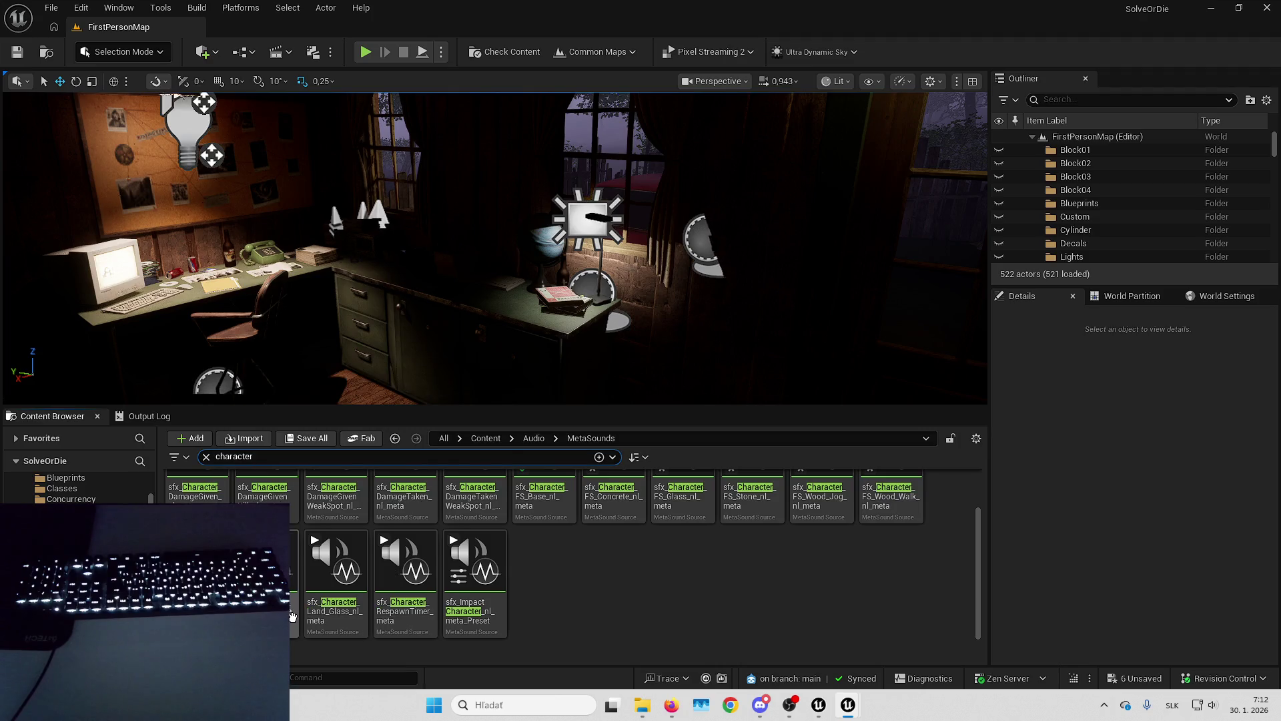
pyautogui.hotkey('ctrl', 'f')
pyautogui.moveTo(364, 604)
pyautogui.click(335, 580)
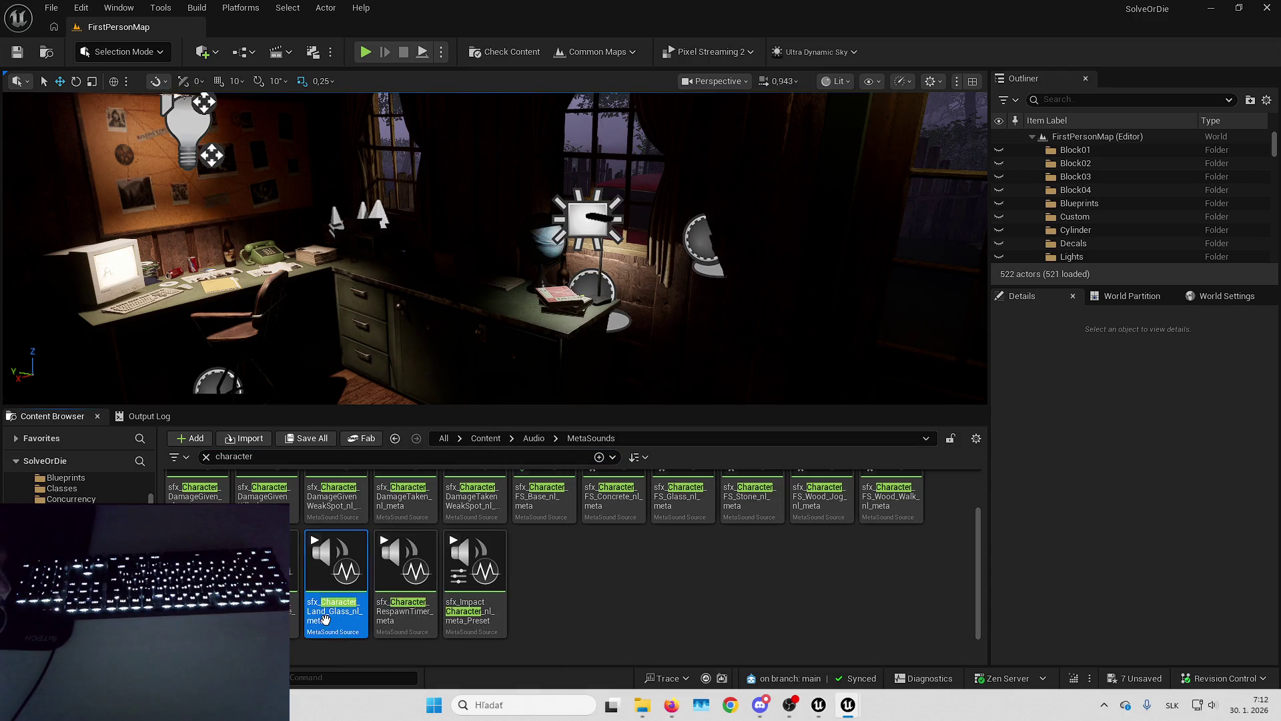
pyautogui.click(482, 614)
pyautogui.click(406, 611)
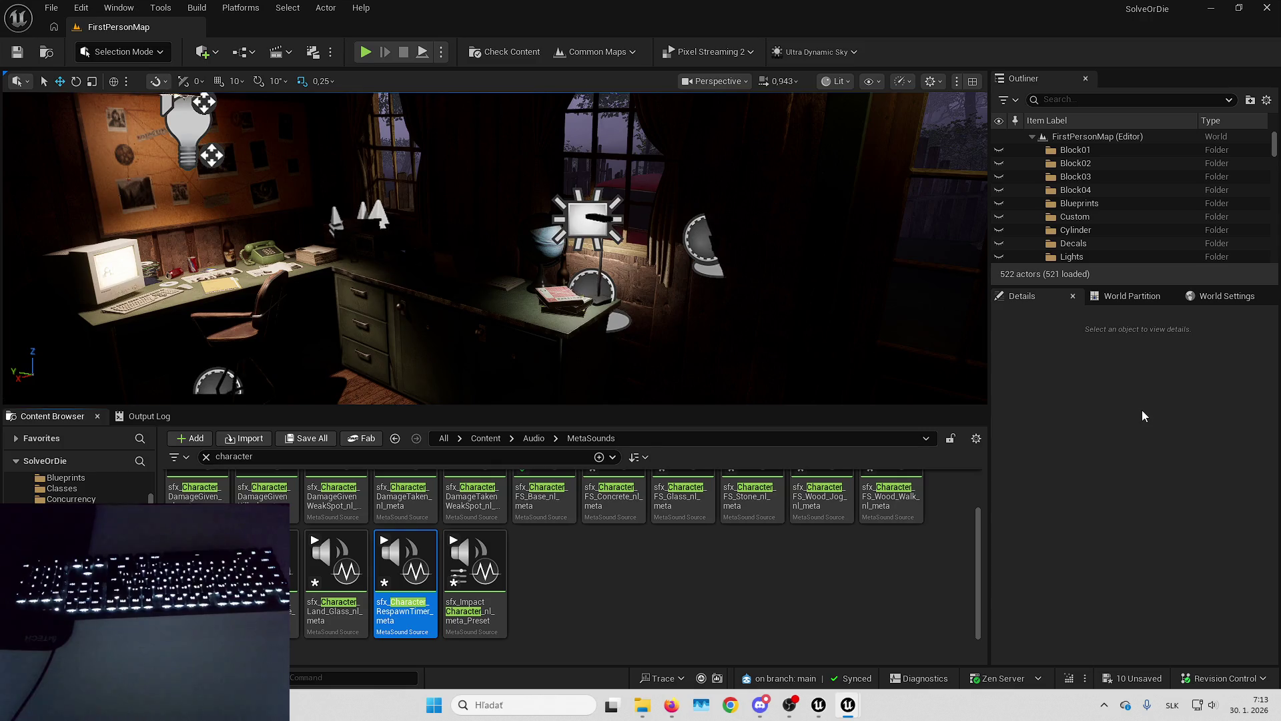
# Search 'sfx character fs base nl meta', open the FS_Base MetaSound, then return to the Concrete graph.
pyautogui.click(533, 456)
pyautogui.write('sfx character f')
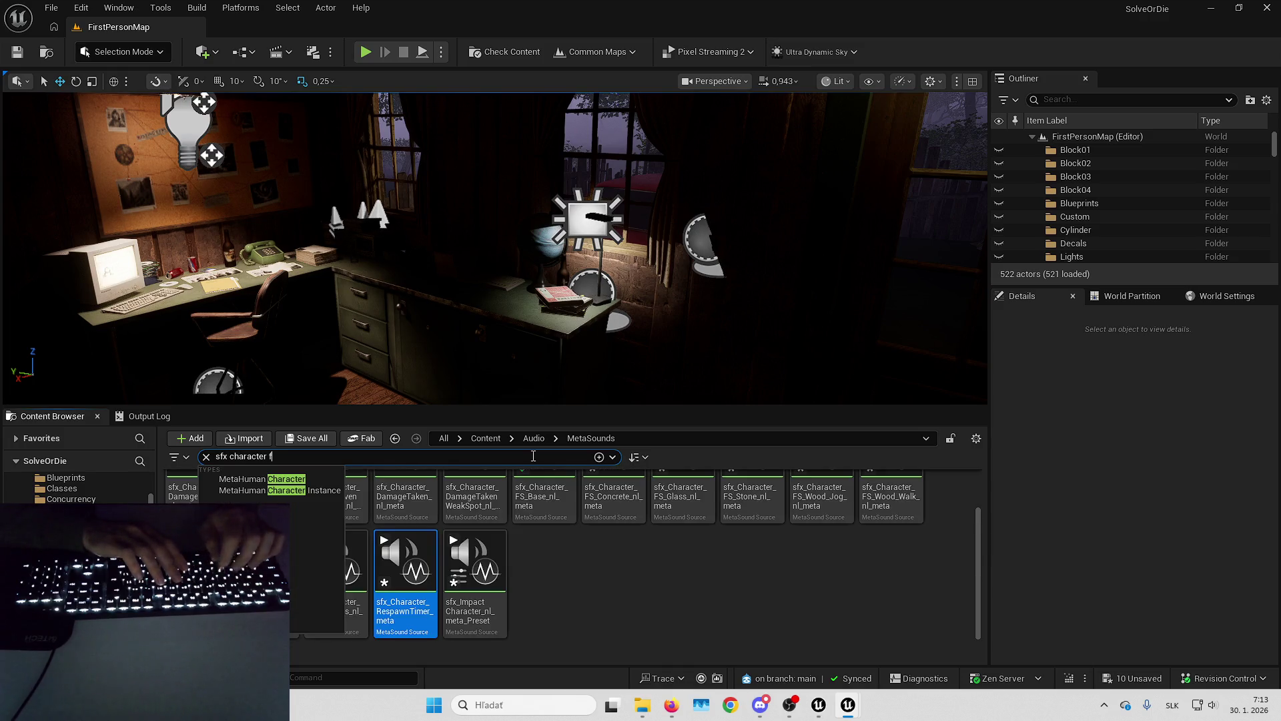
pyautogui.write('s base nl meta')
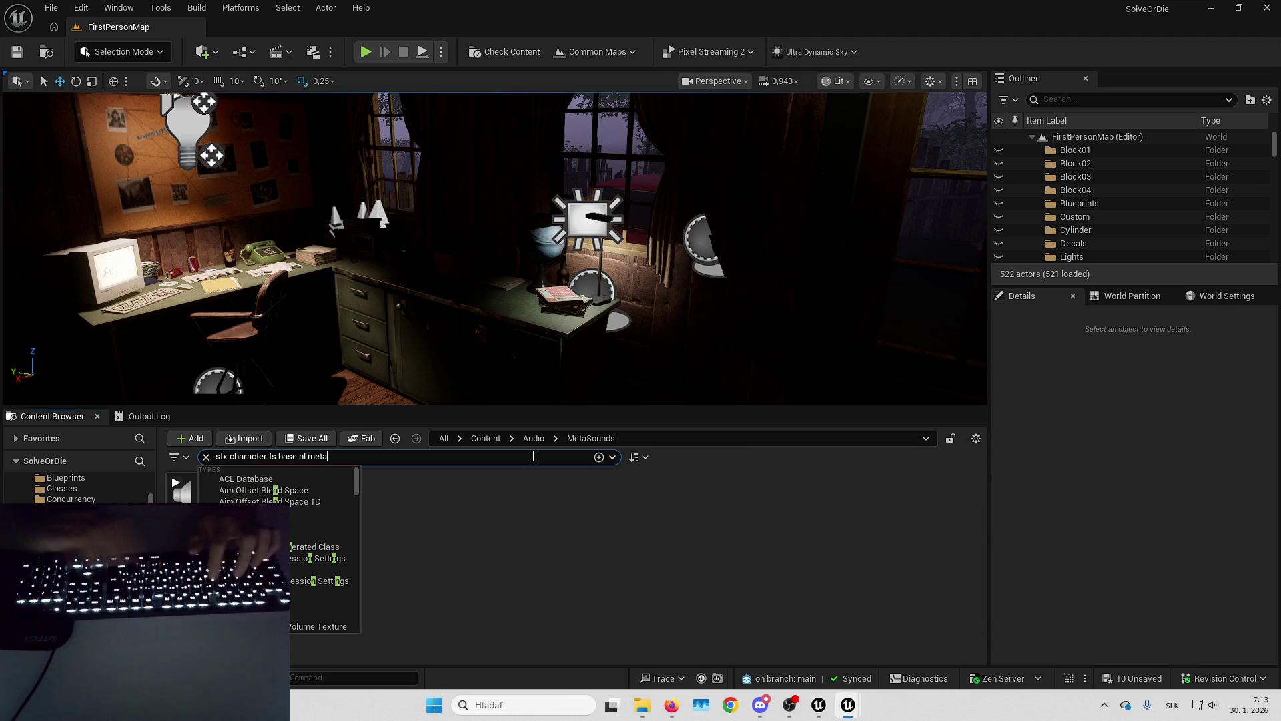
pyautogui.click(512, 566)
pyautogui.hotkey('ctrl', 'f')
pyautogui.press('Return')
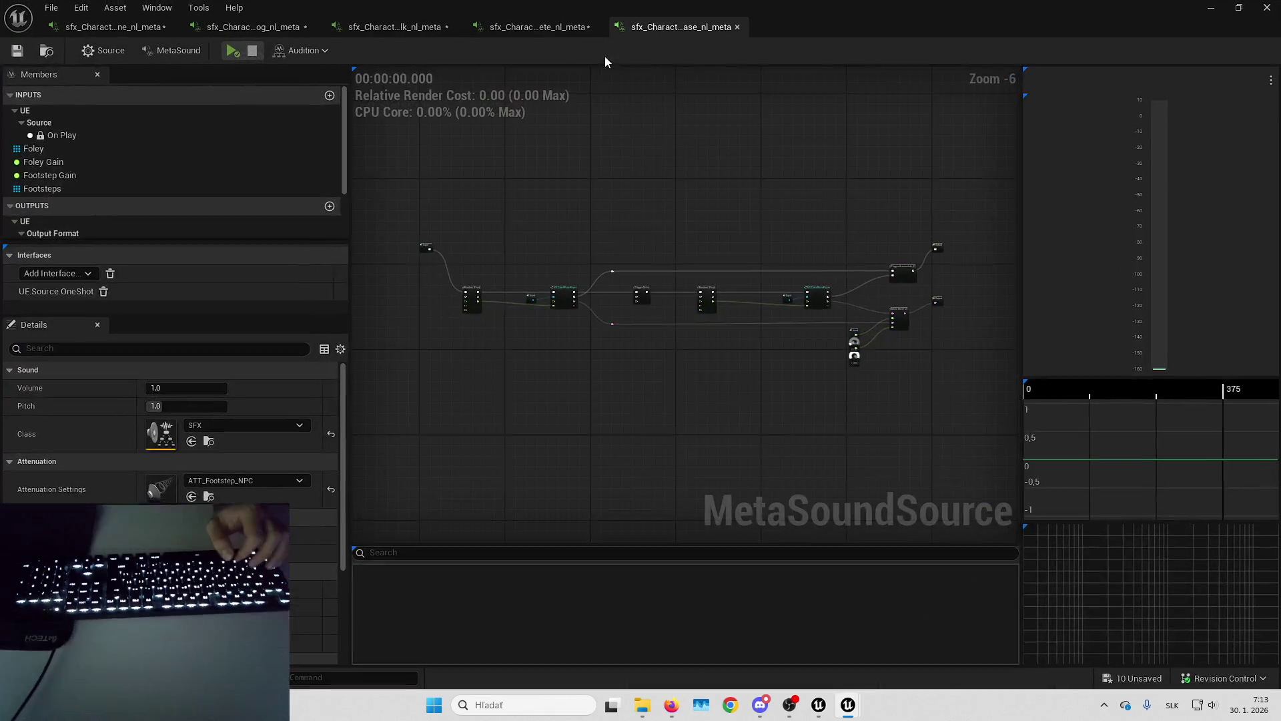
pyautogui.click(538, 27)
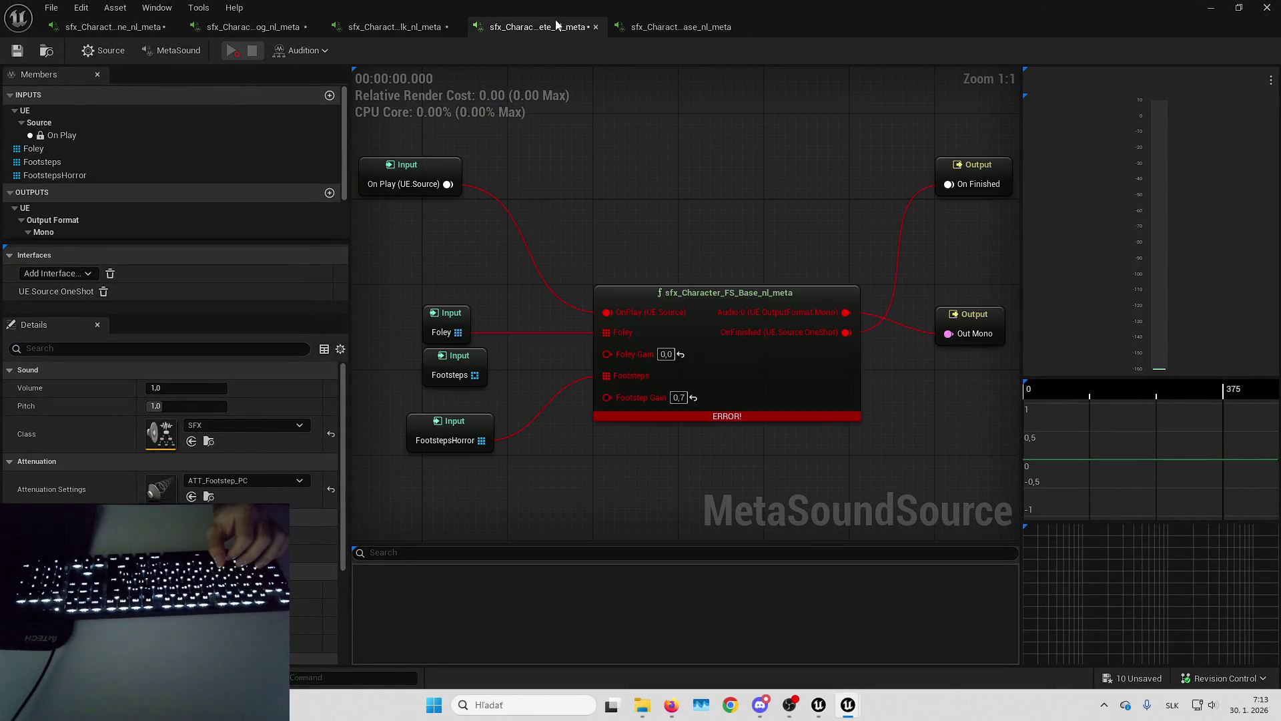
# Add an sfx_Character_FS_Base_nl_meta node with Foley Gain 0,0 and Footstep Gain 0,7.
pyautogui.rightClick(638, 438)
pyautogui.write('sf')
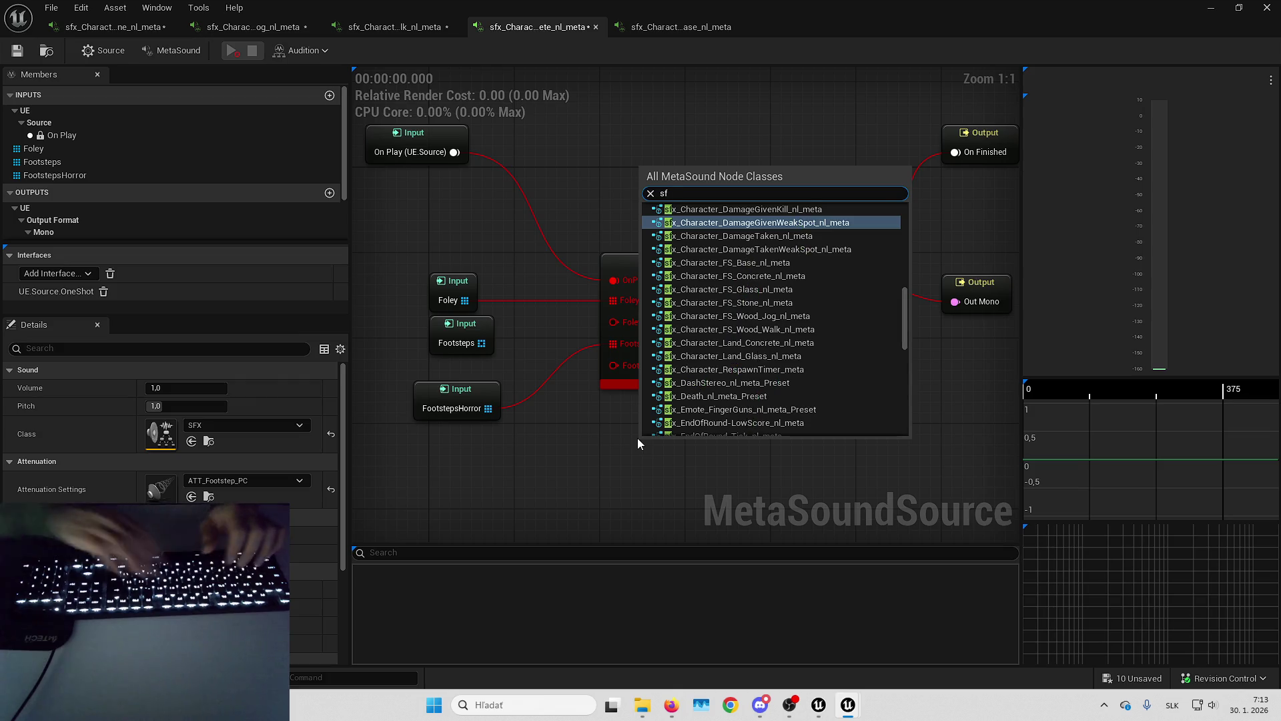
pyautogui.write('x charact')
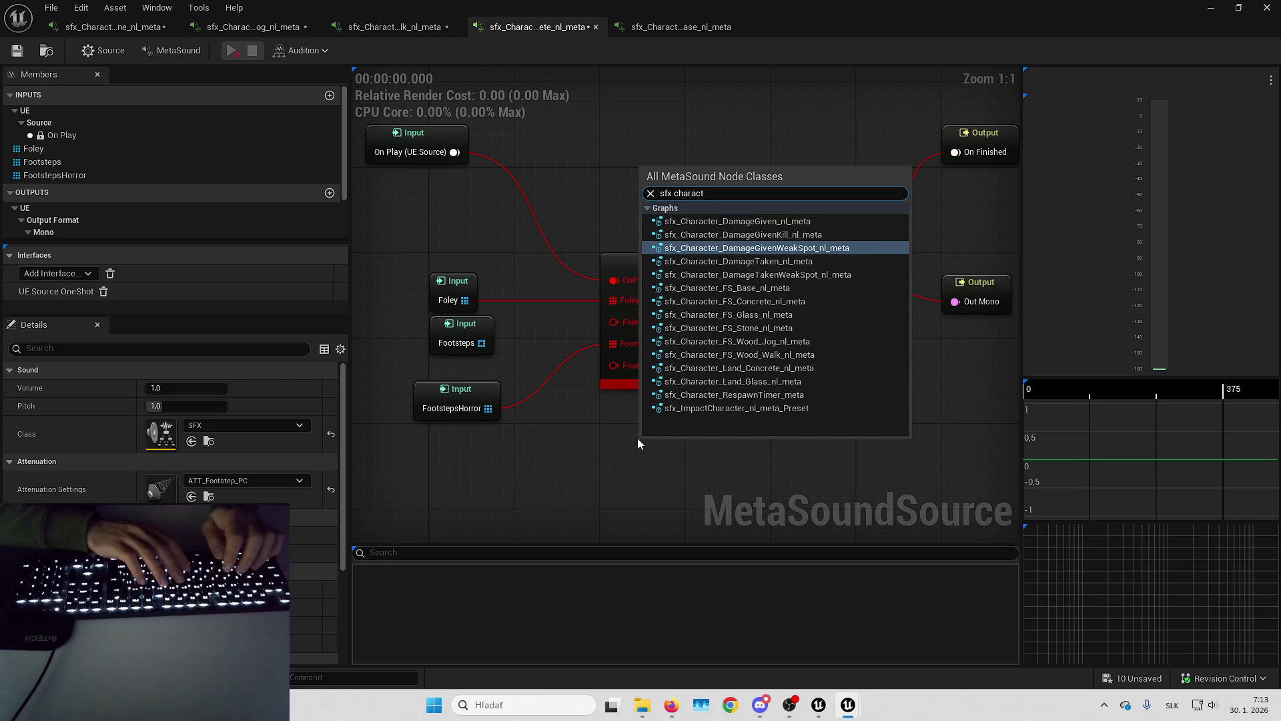
pyautogui.write('fs base')
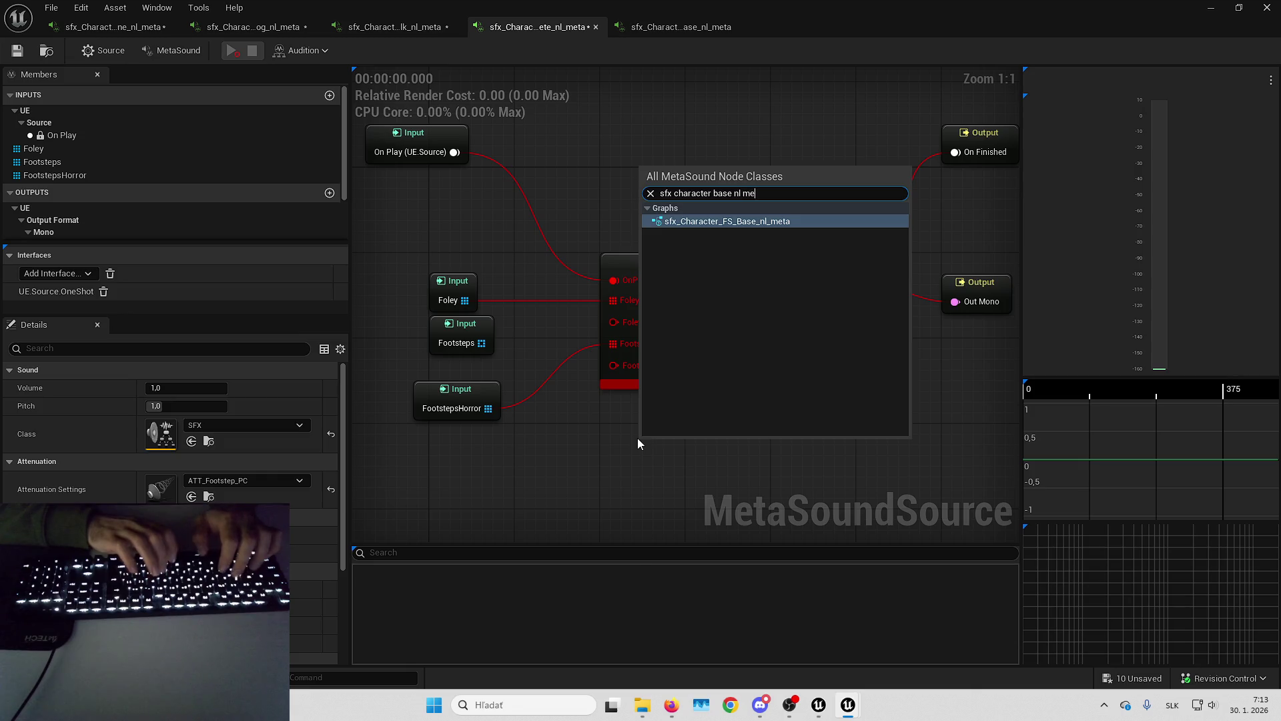
pyautogui.press('Return')
pyautogui.moveTo(721, 451)
pyautogui.mouseDown()
pyautogui.moveTo(690, 439)
pyautogui.moveTo(668, 395)
pyautogui.mouseUp()
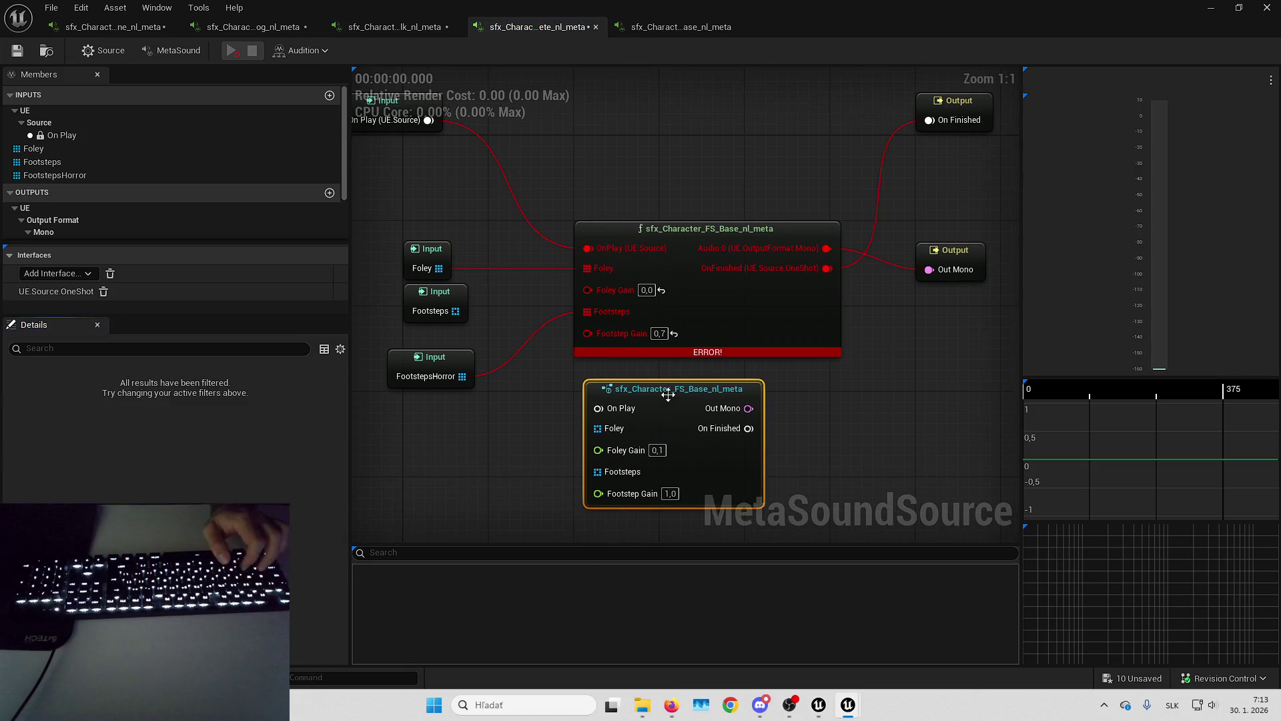
pyautogui.press('Return')
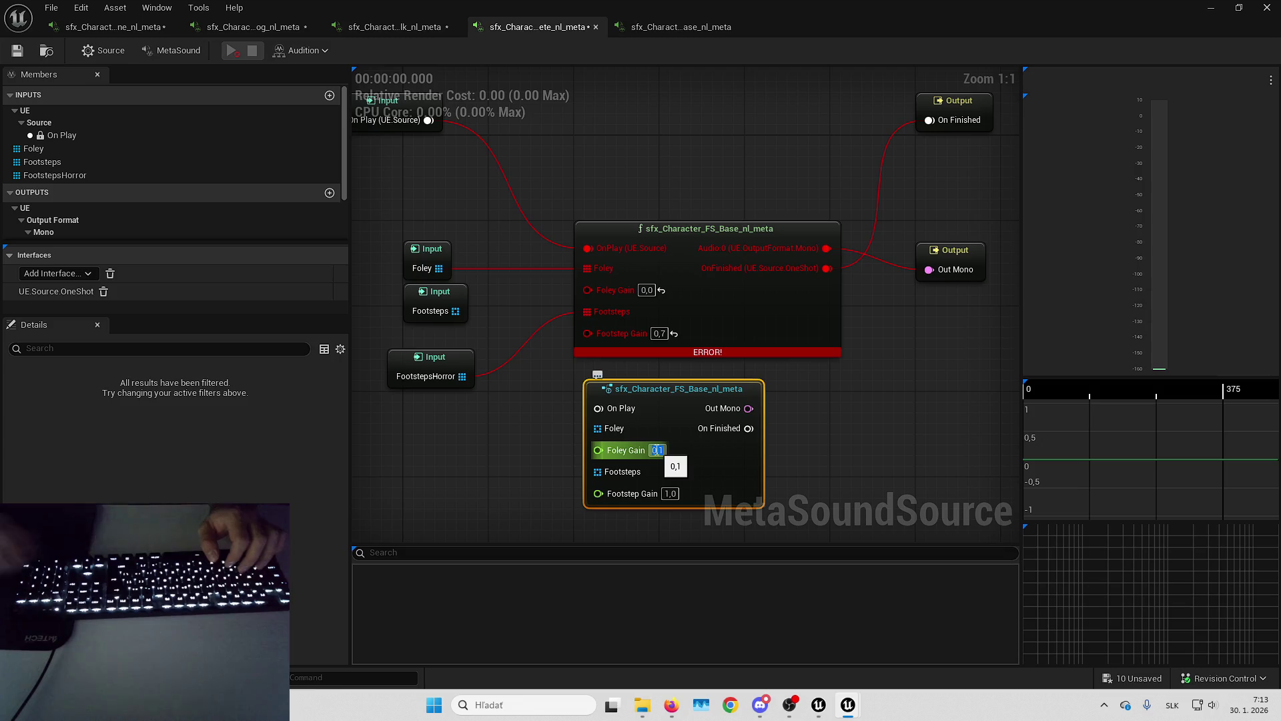
pyautogui.write('0')
pyautogui.click(669, 494)
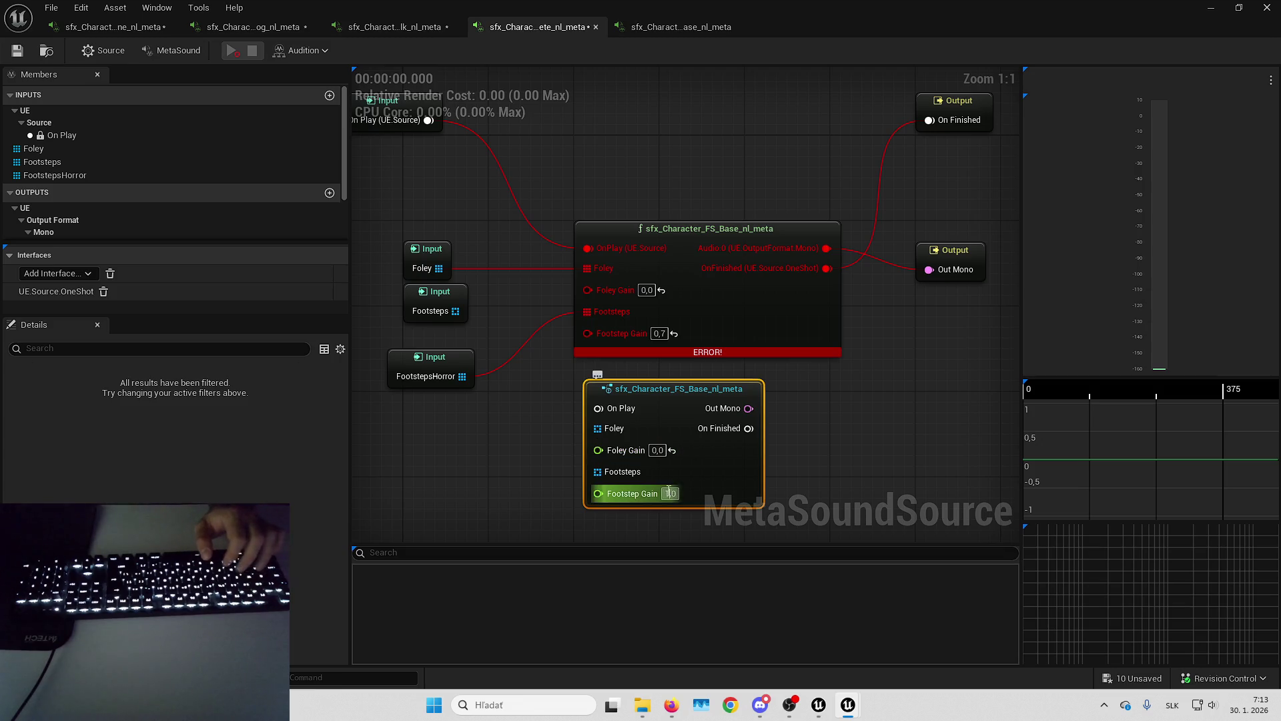
pyautogui.write('0,7')
pyautogui.press('Return')
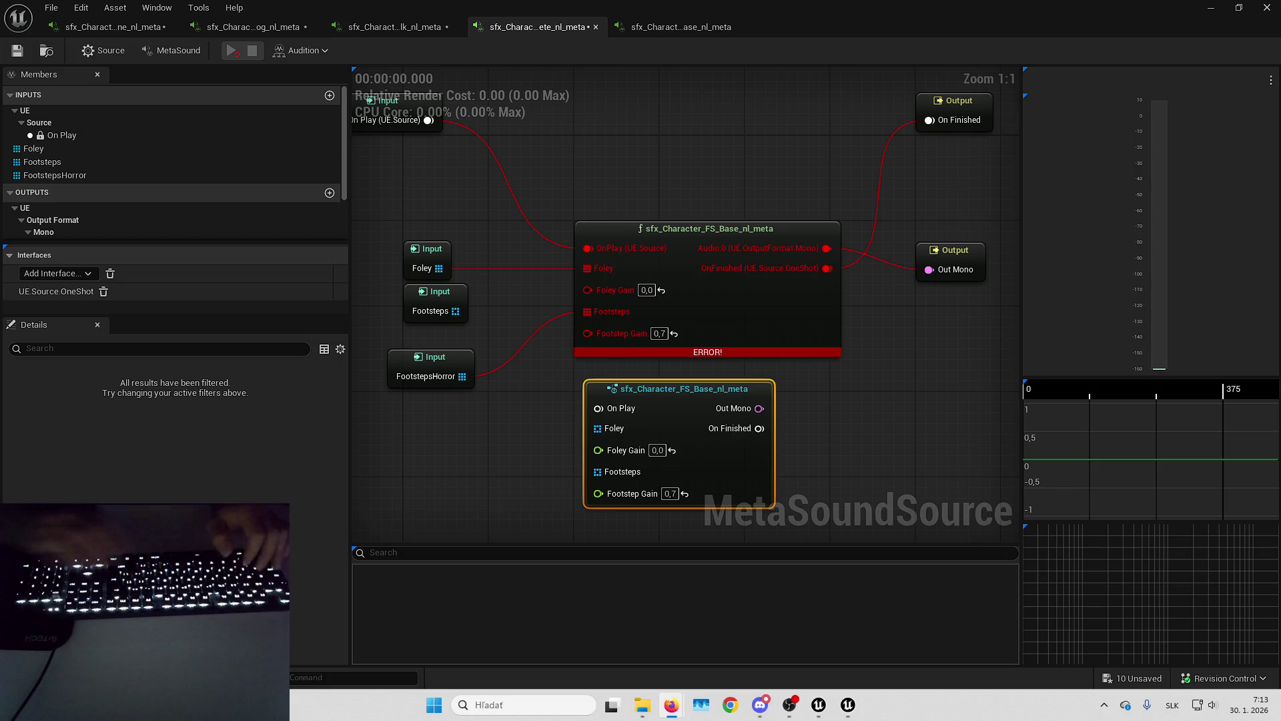
# Wire On Play, FootstepsHorror, Out Mono and On Finished to the new node; delete Foley/Footsteps inputs.
pyautogui.click(493, 468)
pyautogui.moveTo(610, 248); pyautogui.dragTo(606, 407)
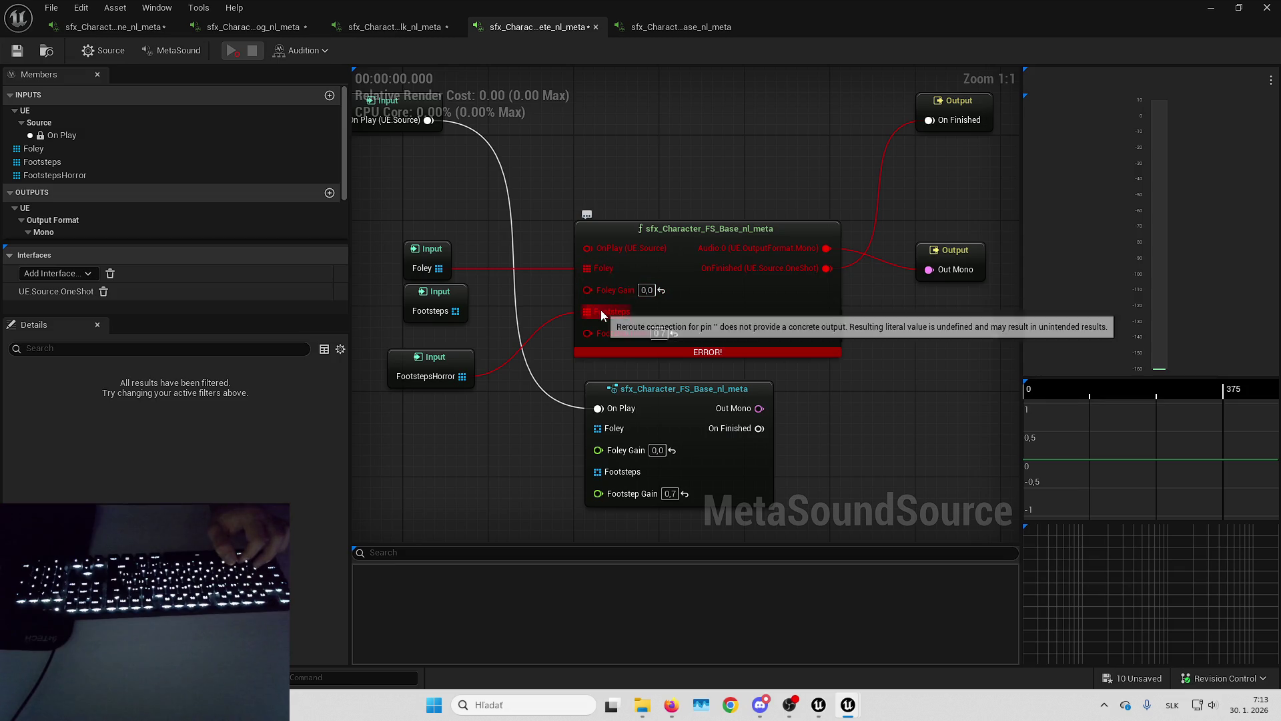
pyautogui.click(421, 259)
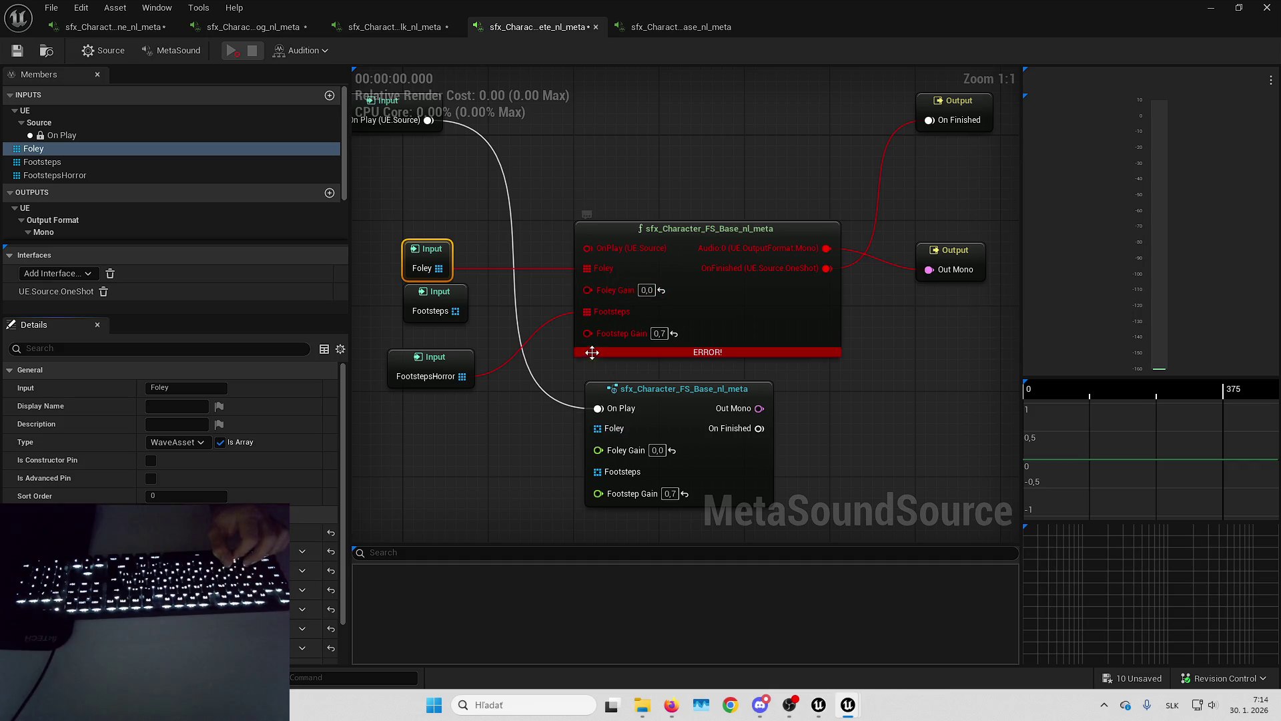
pyautogui.moveTo(588, 311); pyautogui.dragTo(597, 471)
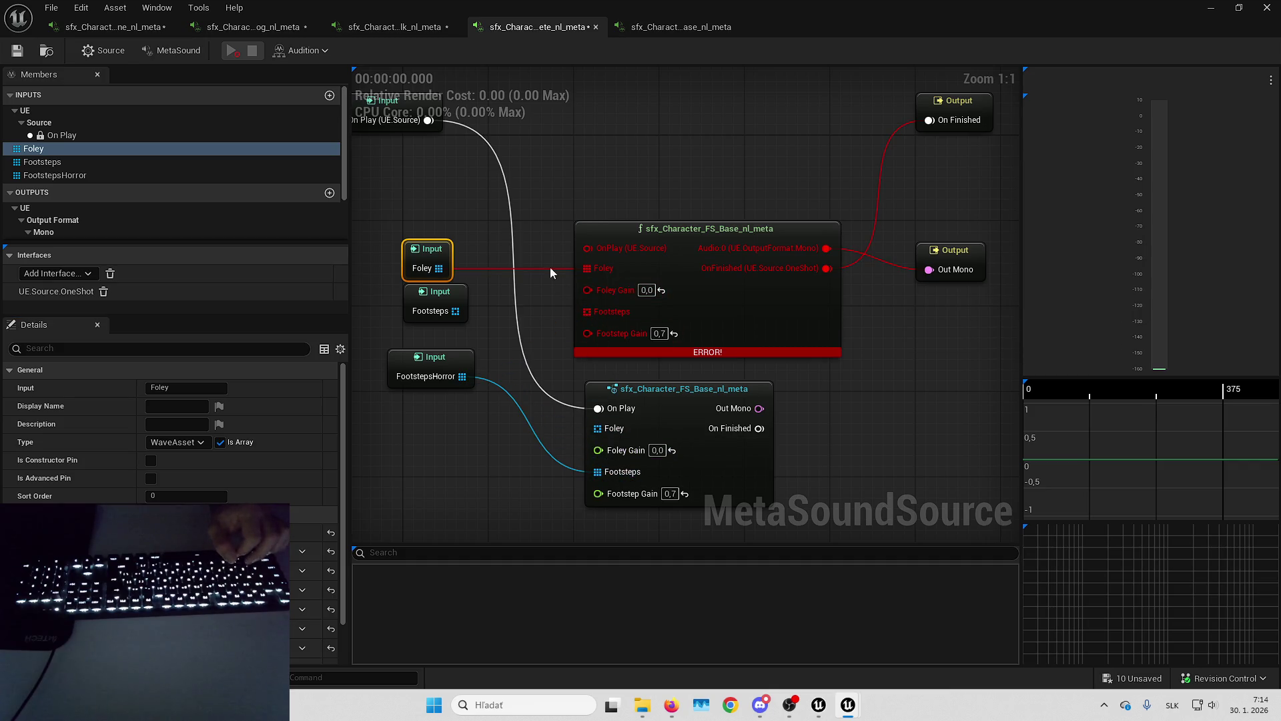
pyautogui.moveTo(394, 216); pyautogui.dragTo(475, 323)
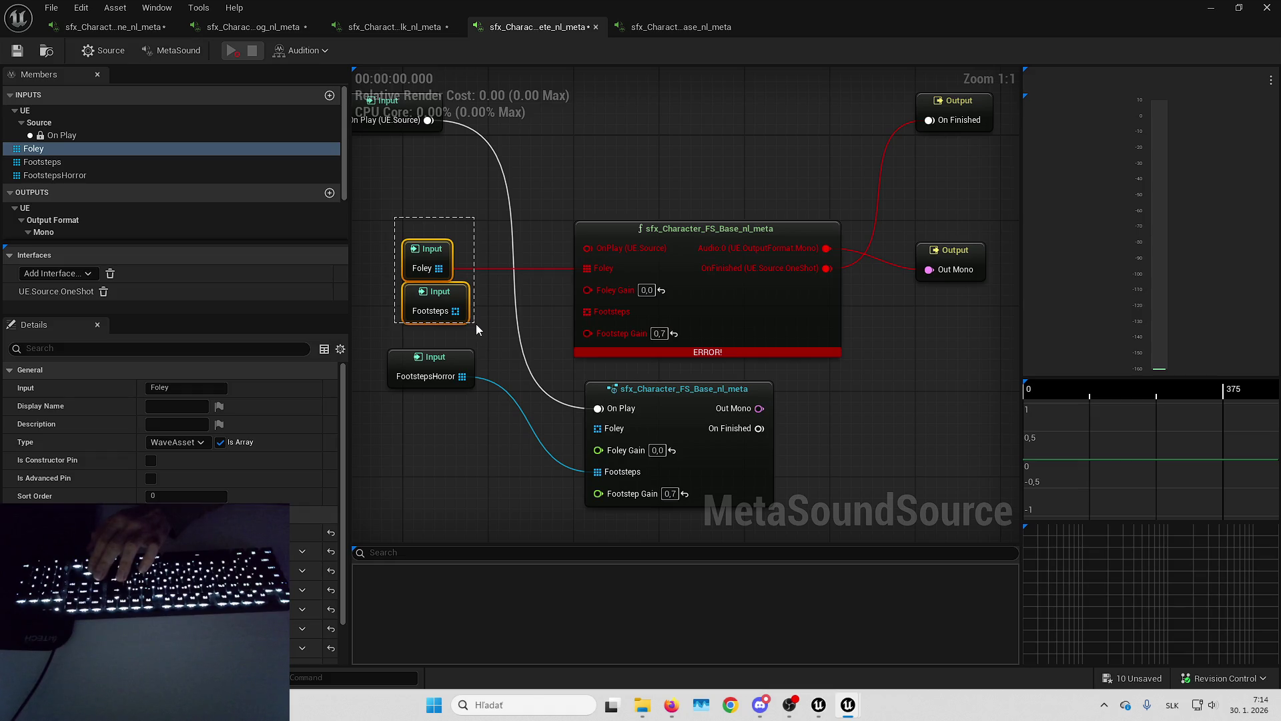
pyautogui.press('Delete')
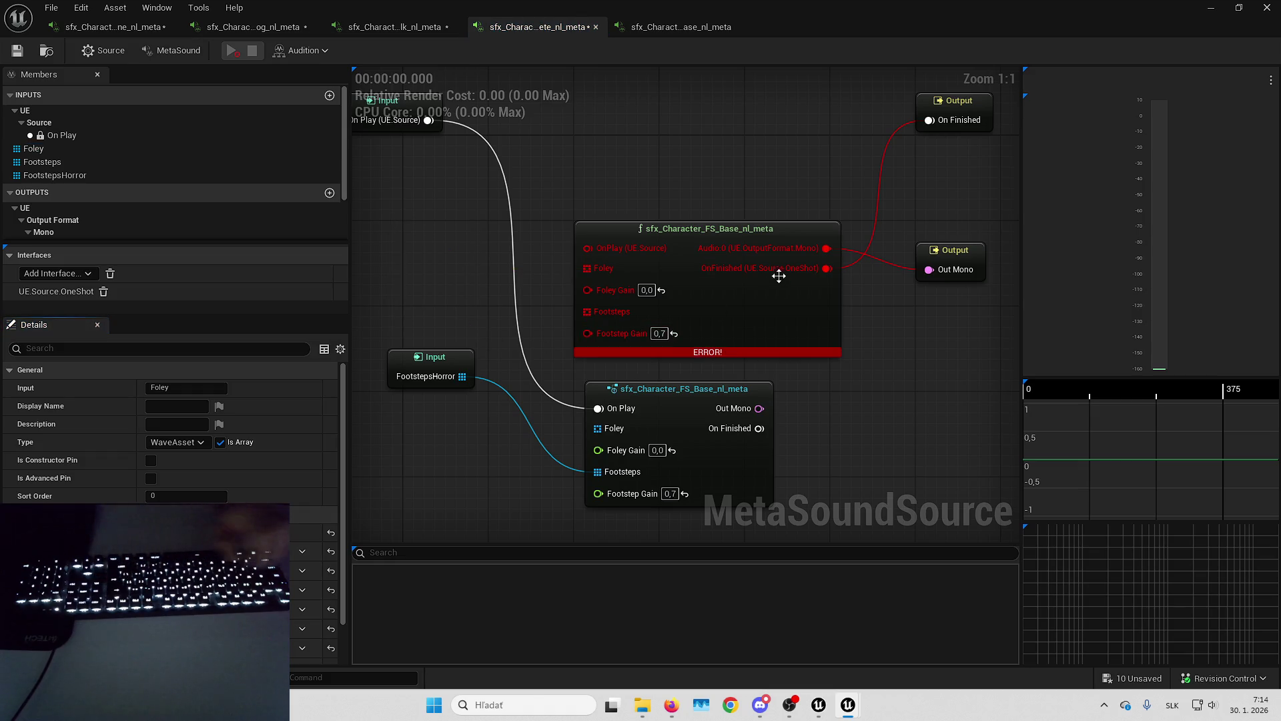
pyautogui.moveTo(817, 250); pyautogui.dragTo(758, 402)
pyautogui.moveTo(817, 268); pyautogui.dragTo(759, 428)
# Delete the erroring old node, tidy the output nodes and audition the repaired Concrete sound.
pyautogui.click(758, 289)
pyautogui.press('Delete')
pyautogui.moveTo(682, 387); pyautogui.dragTo(672, 227)
pyautogui.moveTo(957, 102); pyautogui.dragTo(957, 304)
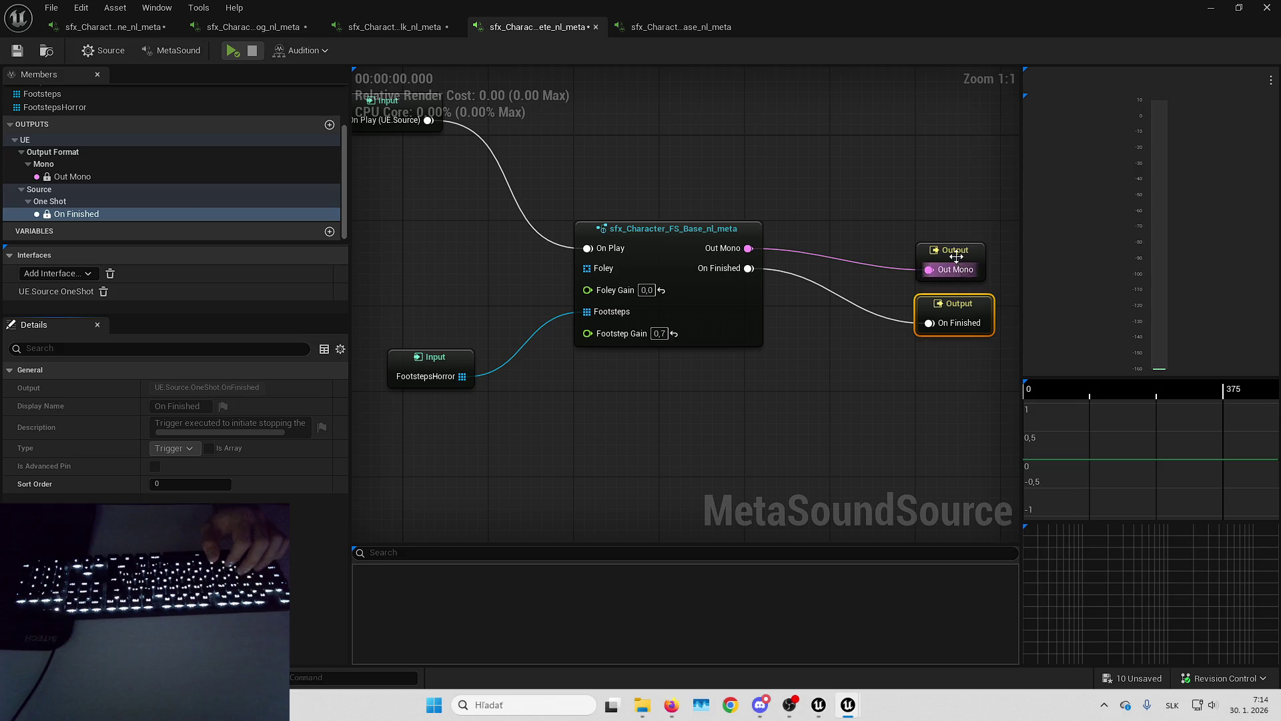
pyautogui.moveTo(957, 256); pyautogui.dragTo(952, 239)
pyautogui.moveTo(953, 305); pyautogui.dragTo(951, 274)
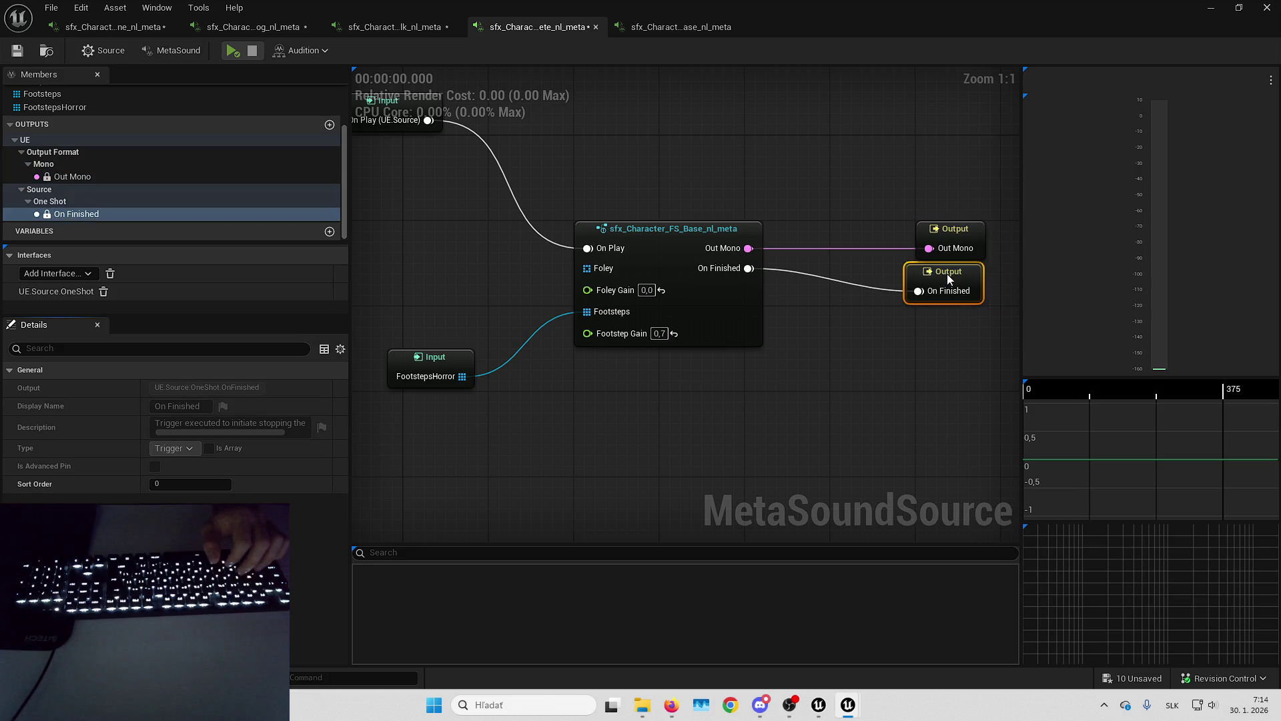
pyautogui.click(231, 52)
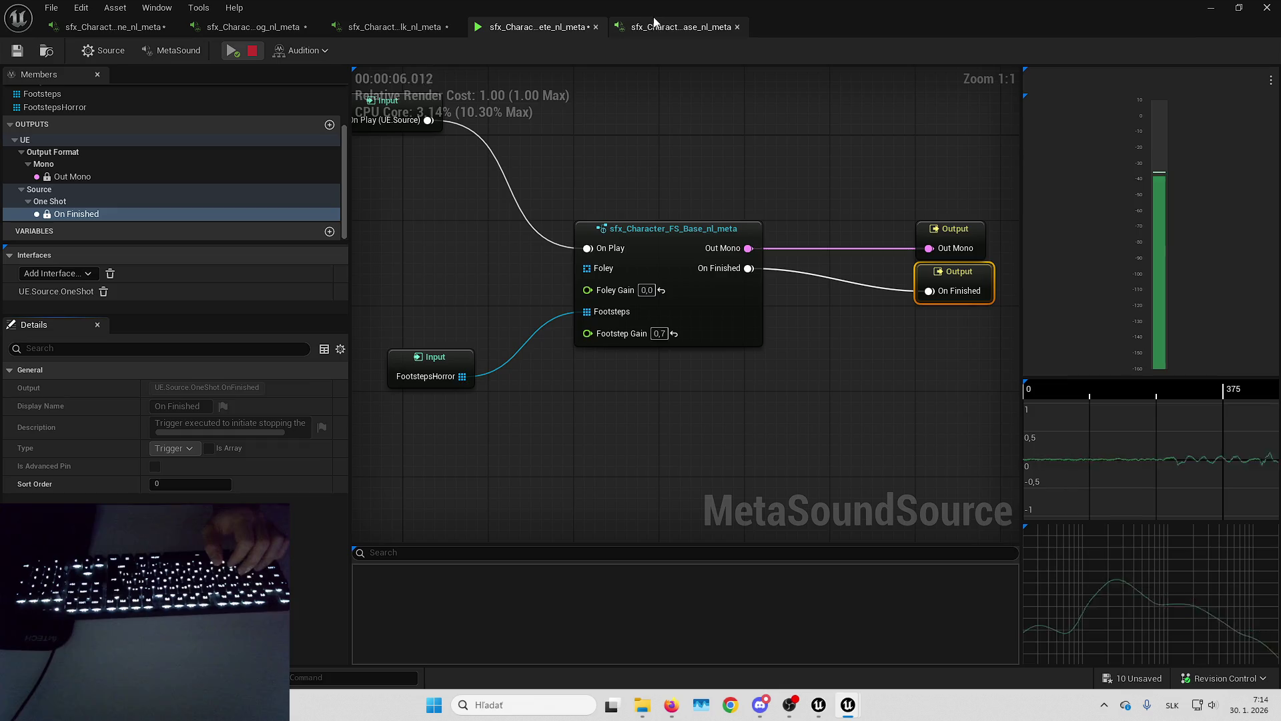
pyautogui.click(681, 27)
pyautogui.click(394, 27)
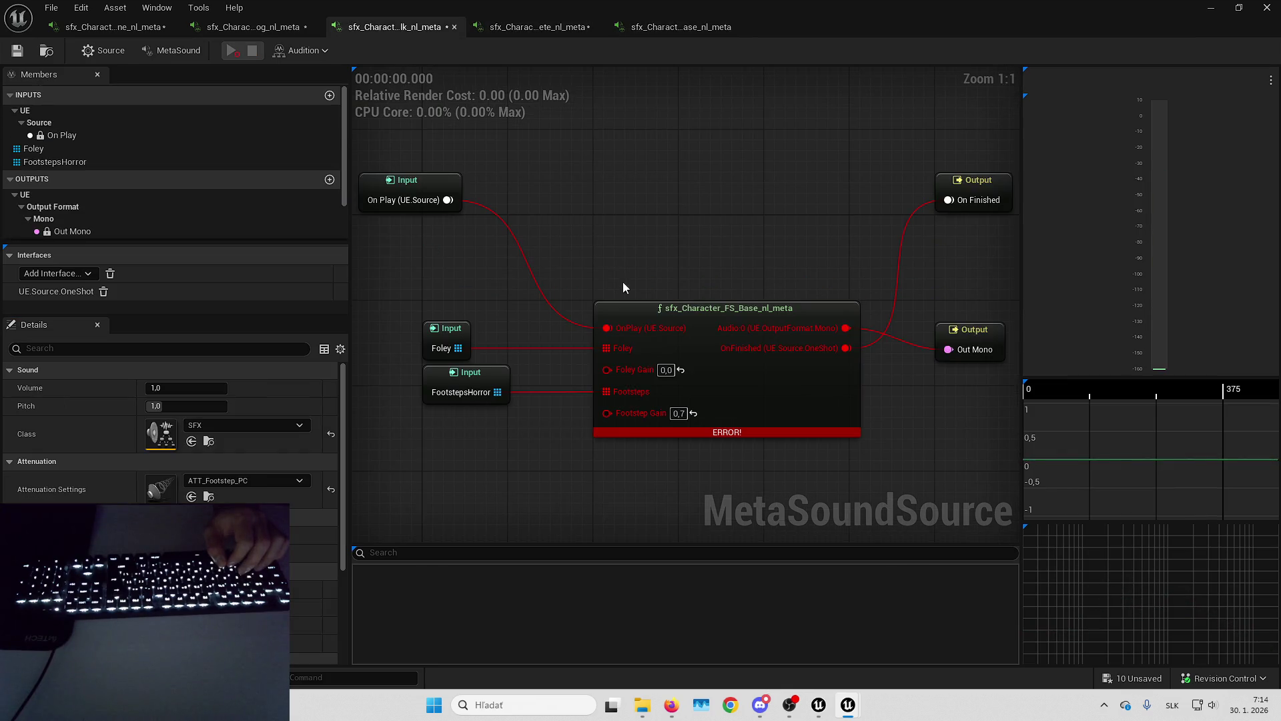
# Paste an FS_Base node into the Wood Walk graph, connect On Play, set Foley Gain 0 and Footstep Gain 0,7.
pyautogui.hotkey('ctrl', 'v')
pyautogui.moveTo(600, 415); pyautogui.dragTo(608, 383)
pyautogui.moveTo(574, 252); pyautogui.dragTo(585, 402)
pyautogui.click(631, 444)
pyautogui.write('0')
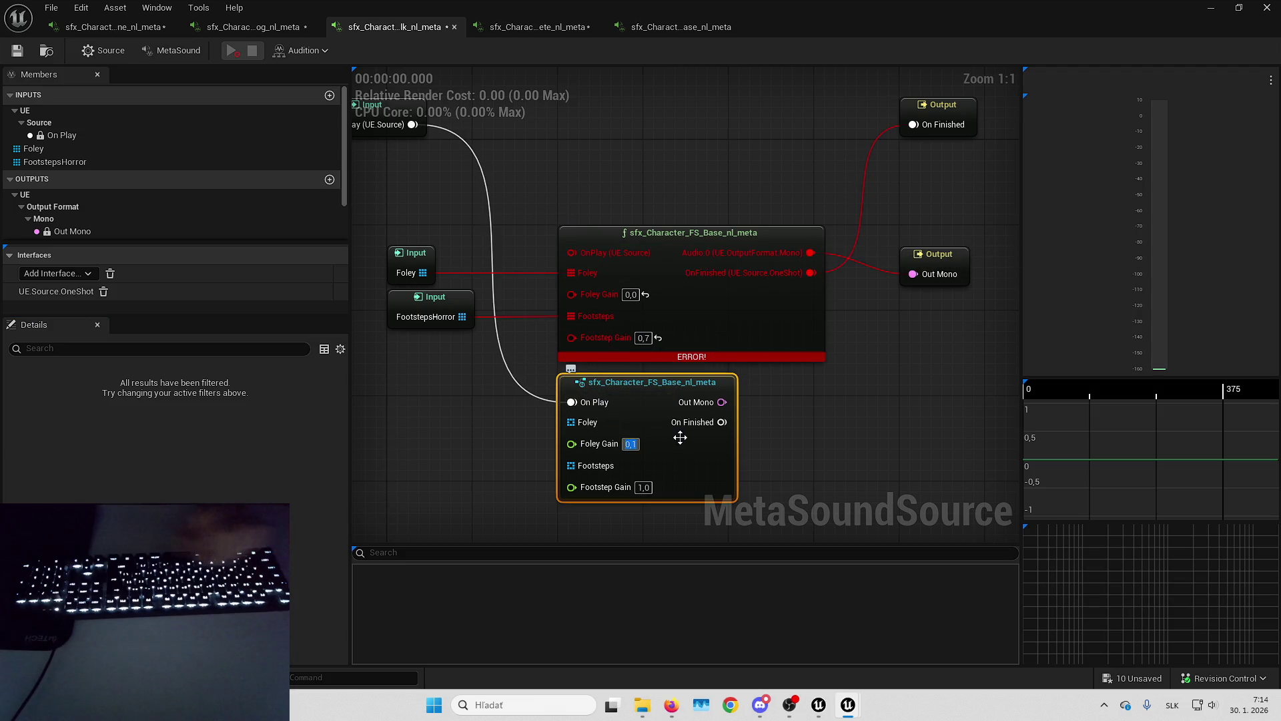
pyautogui.press('Return')
pyautogui.write('0,7')
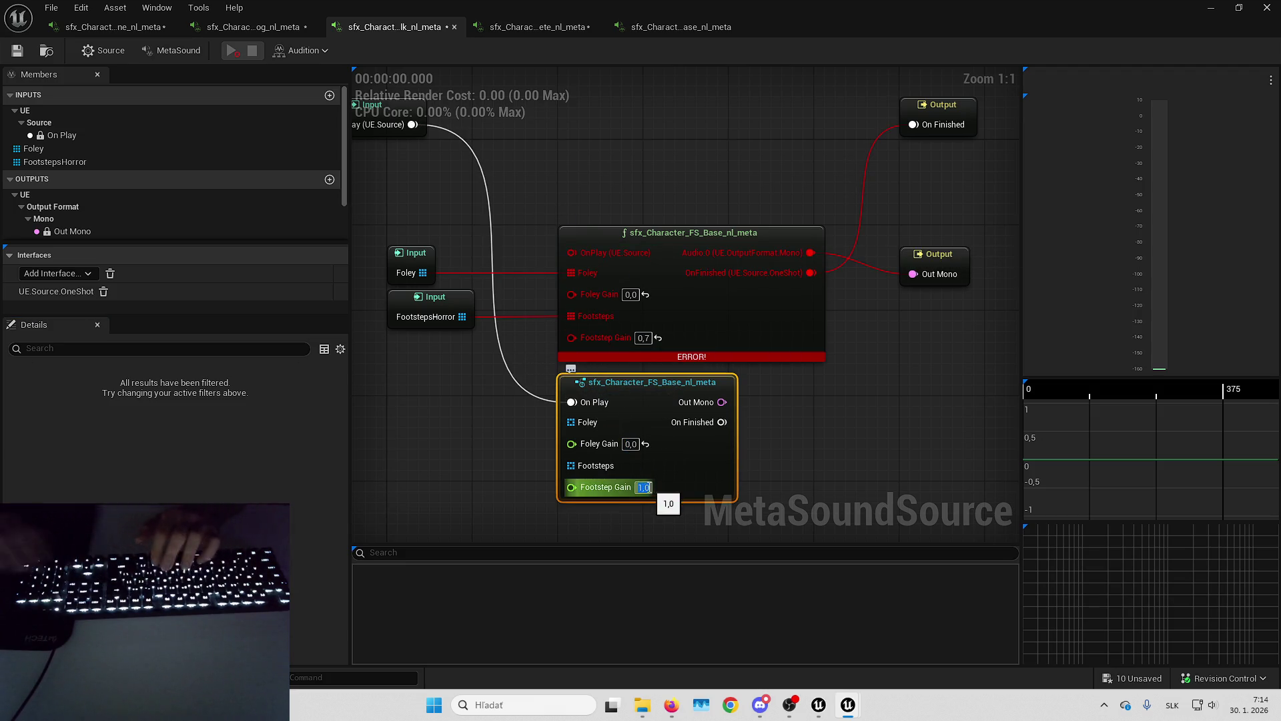
pyautogui.press('Return')
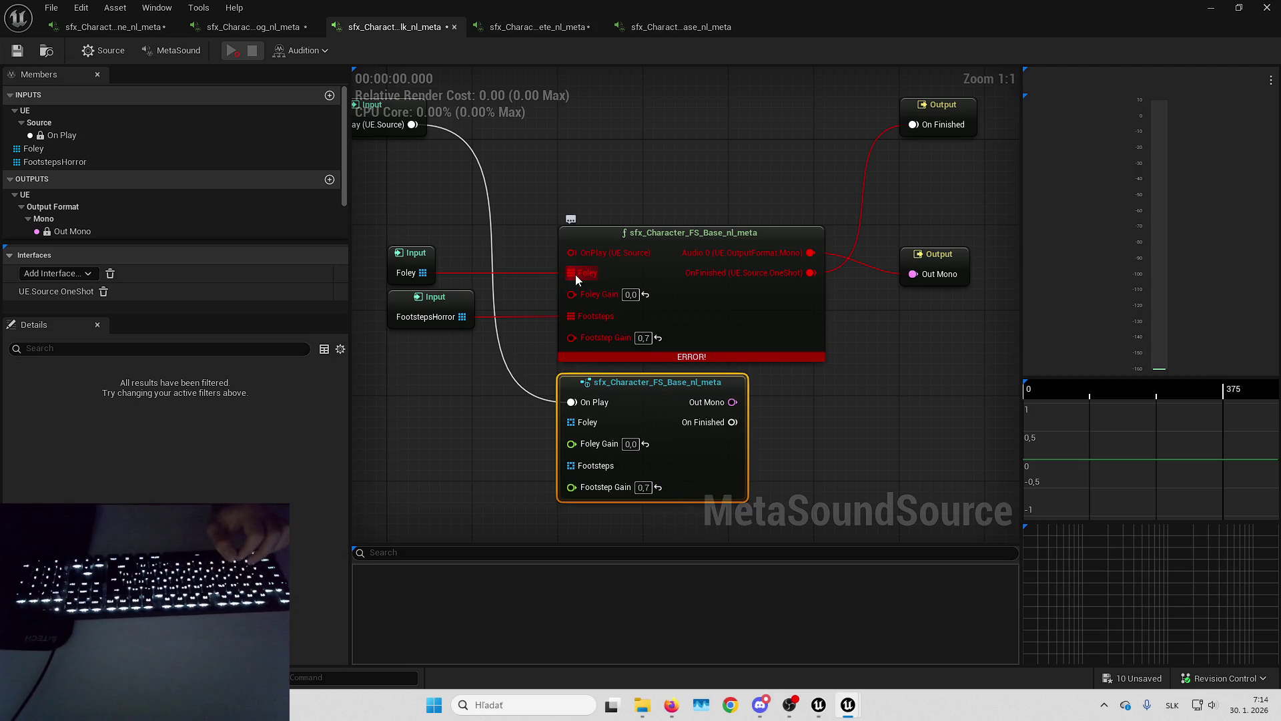
# Route FootstepsHorror and the outputs through the new node, delete the erroring node and arrange the outputs.
pyautogui.keyDown('ctrl'); pyautogui.moveTo(578, 318); pyautogui.dragTo(590, 465); pyautogui.keyUp('ctrl')
pyautogui.moveTo(742, 263)
pyautogui.keyDown('ctrl'); pyautogui.mouseDown()
pyautogui.moveTo(667, 417)
pyautogui.moveTo(714, 337)
pyautogui.moveTo(647, 429)
pyautogui.moveTo(665, 433)
pyautogui.mouseUp(); pyautogui.keyUp('ctrl')
pyautogui.click(680, 334)
pyautogui.press('Delete')
pyautogui.moveTo(622, 471); pyautogui.dragTo(626, 325)
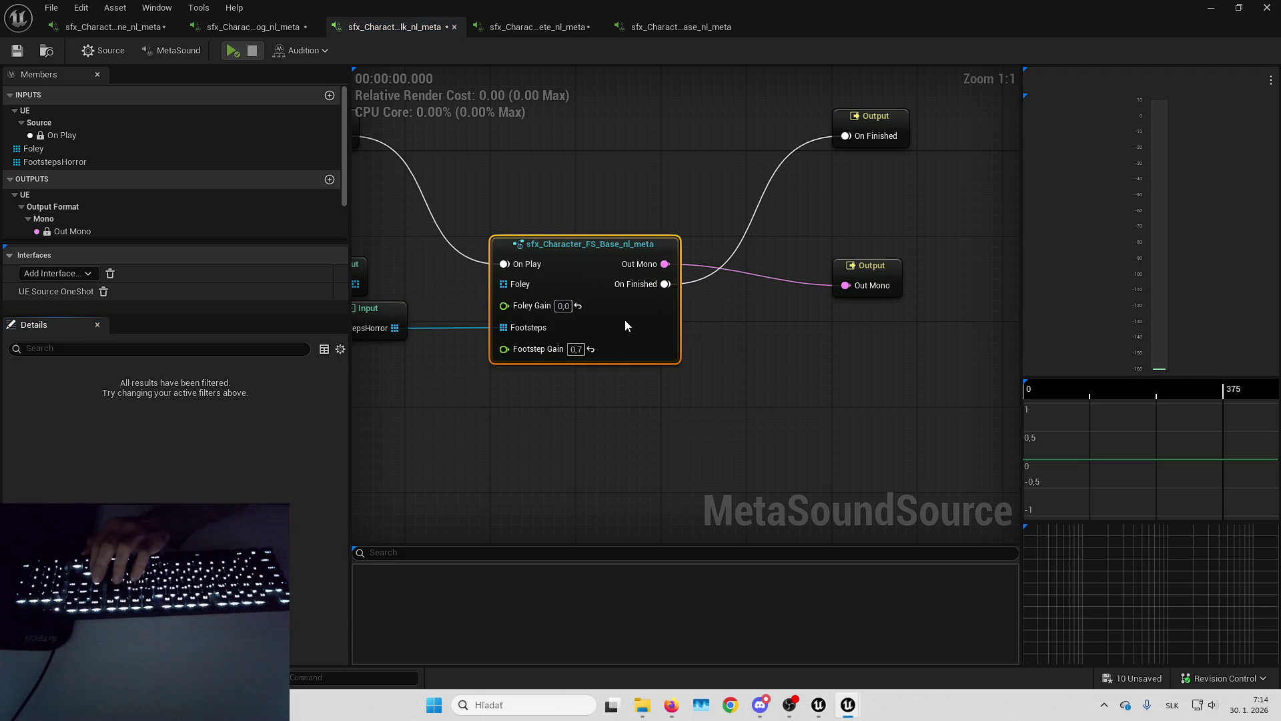
pyautogui.click(862, 262)
pyautogui.moveTo(862, 260); pyautogui.dragTo(862, 239)
pyautogui.moveTo(870, 130)
pyautogui.mouseDown()
pyautogui.moveTo(882, 281)
pyautogui.moveTo(871, 302)
pyautogui.mouseUp()
pyautogui.click(578, 161)
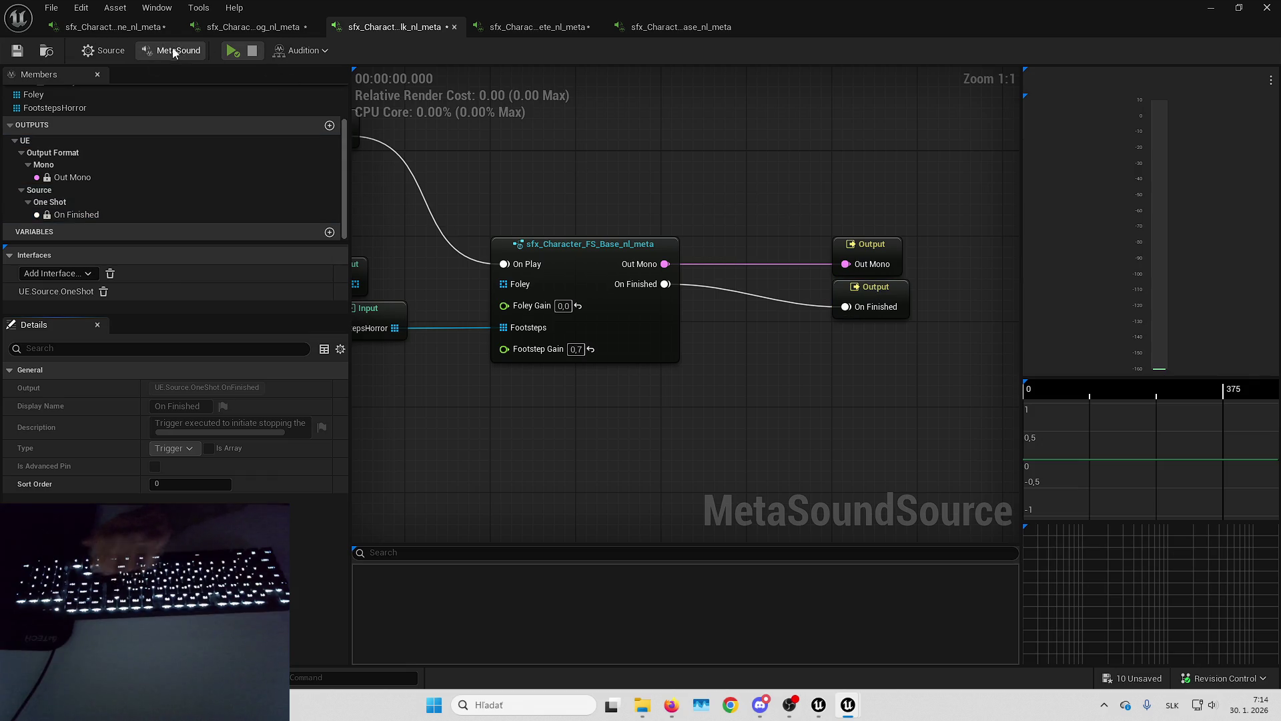
# Save and audition the Wood Walk sound, then save all open assets.
pyautogui.click(17, 52)
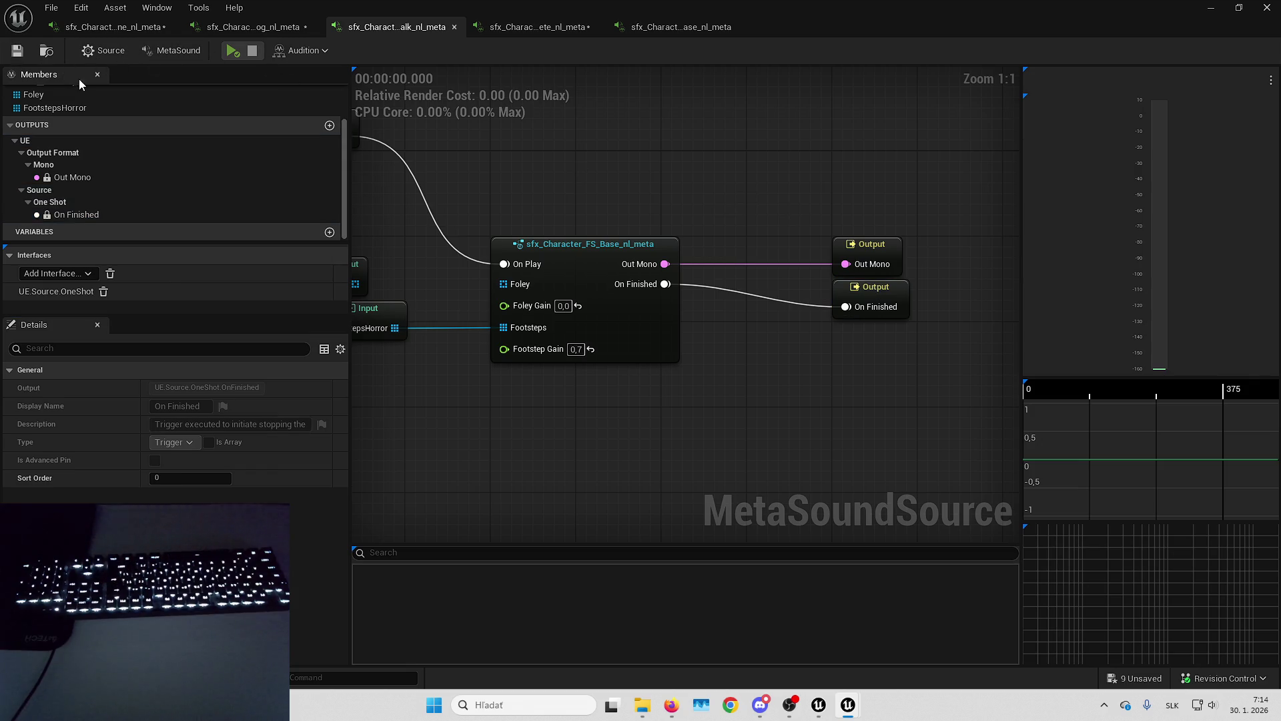
pyautogui.click(232, 51)
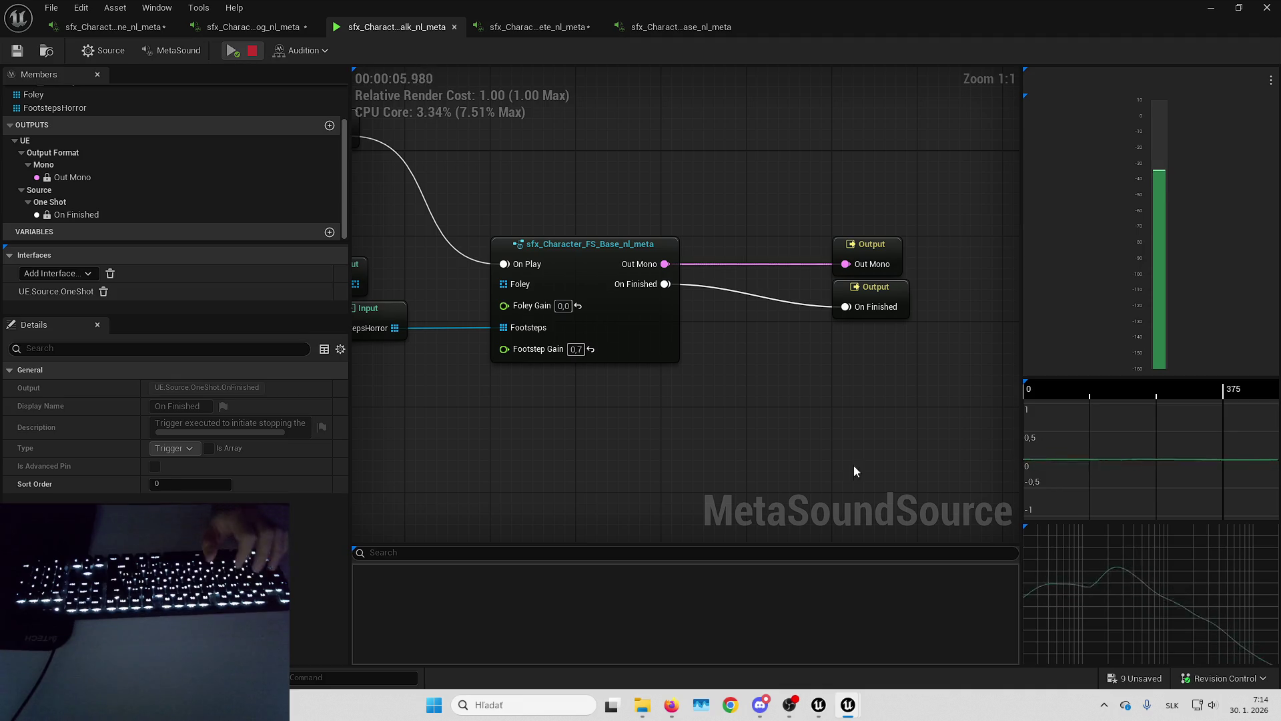
pyautogui.hotkey('ctrl', 'shift', 's')
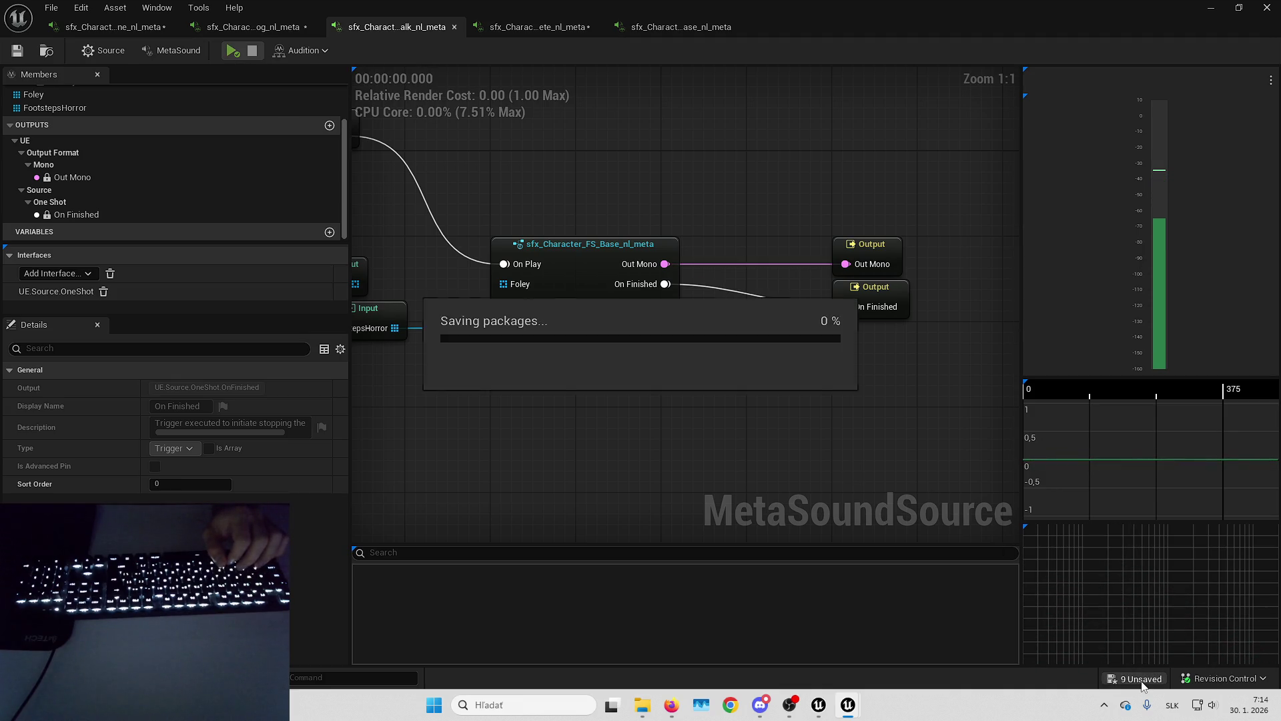
pyautogui.click(256, 27)
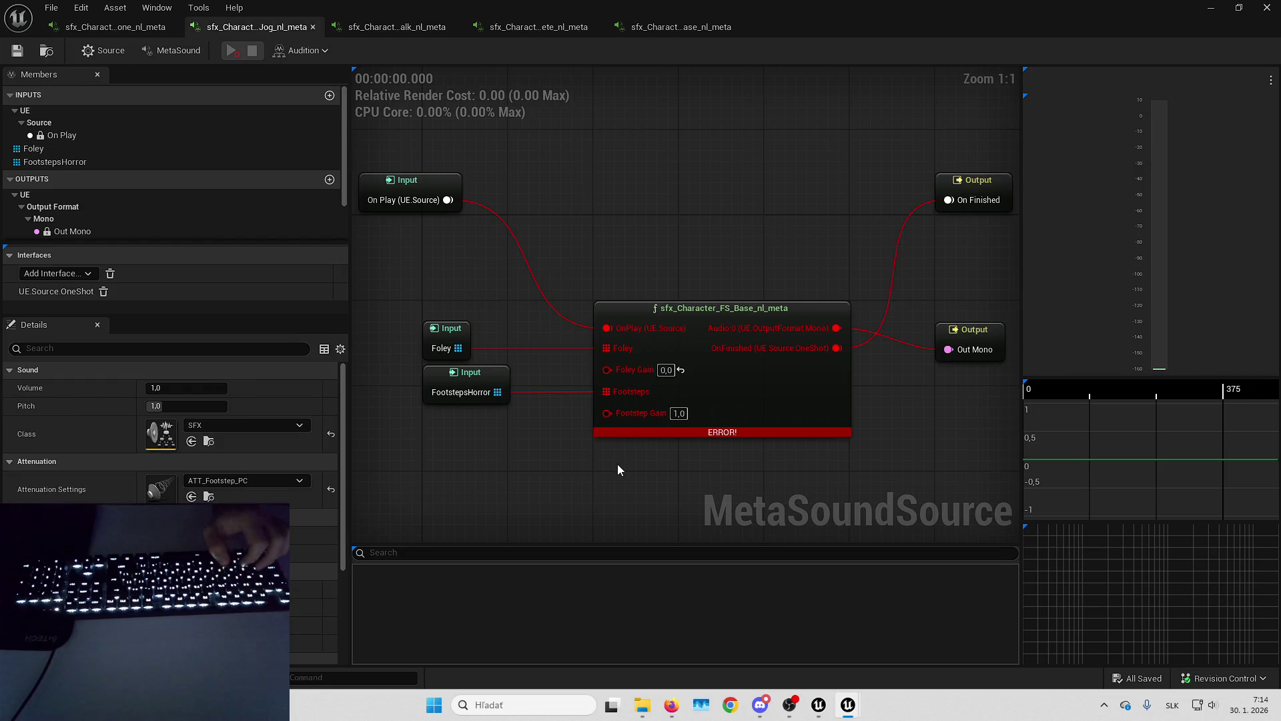
# Paste an FS_Base node into the Jog graph, connect play trigger and FootstepsHorror, set Foley Gain 0,0.
pyautogui.hotkey('ctrl', 'v')
pyautogui.moveTo(662, 473); pyautogui.dragTo(640, 455)
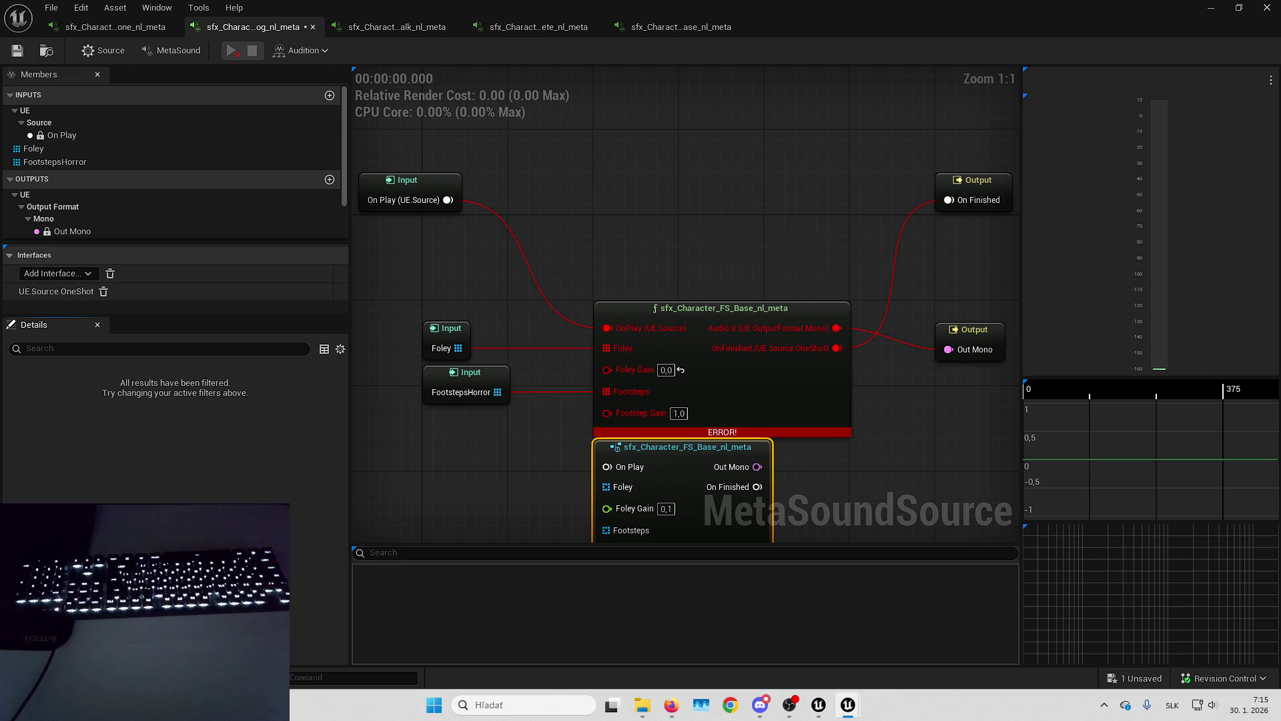
pyautogui.moveTo(594, 204)
pyautogui.mouseDown()
pyautogui.moveTo(610, 363)
pyautogui.moveTo(606, 347)
pyautogui.mouseUp()
pyautogui.moveTo(594, 271); pyautogui.dragTo(607, 414)
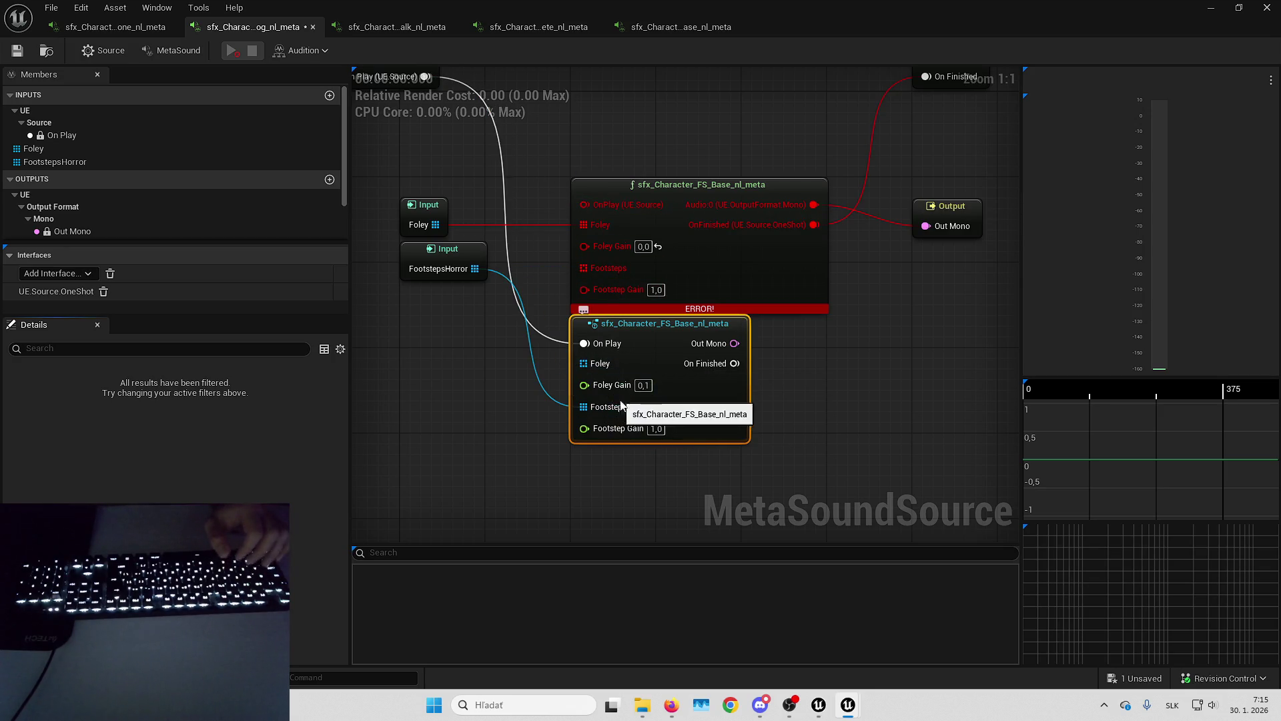
pyautogui.click(645, 385)
pyautogui.write('0')
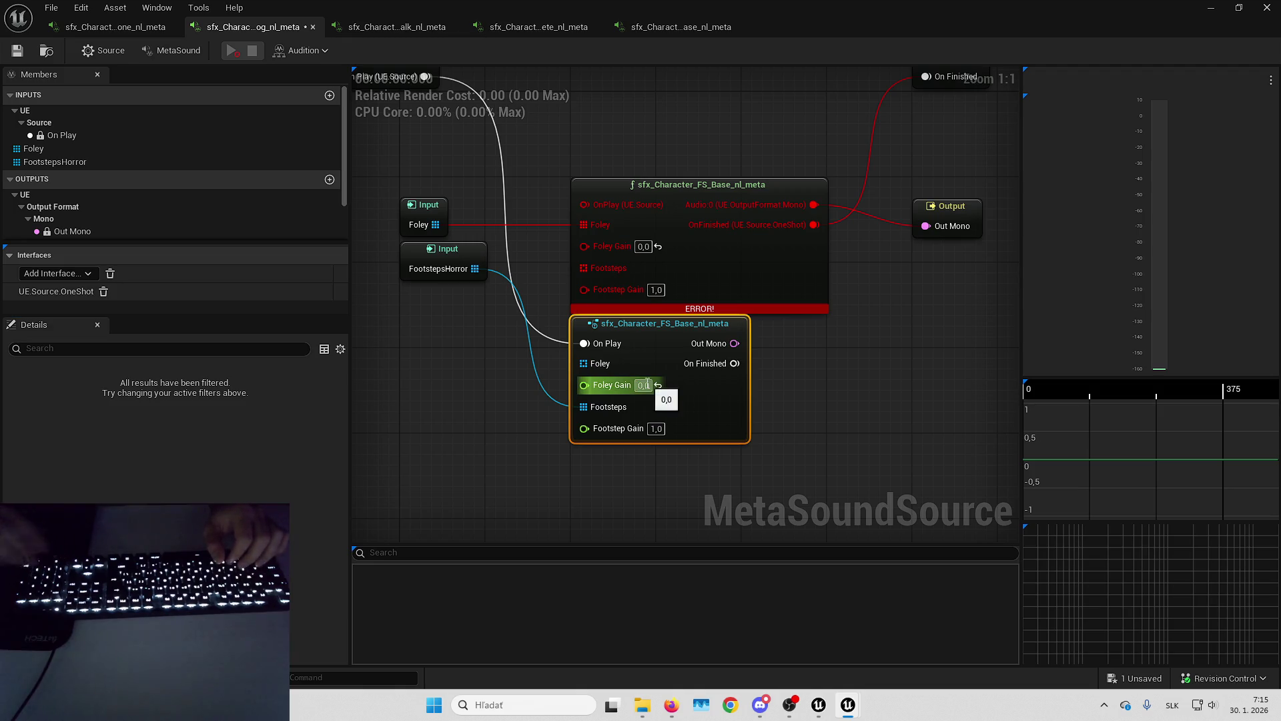
pyautogui.press('Return')
# Route the outputs from the new node, delete the errored node, then audition and save the Jog sound.
pyautogui.moveTo(814, 205)
pyautogui.mouseDown()
pyautogui.moveTo(726, 346)
pyautogui.moveTo(766, 327)
pyautogui.moveTo(724, 361)
pyautogui.moveTo(714, 256)
pyautogui.mouseUp()
pyautogui.click(714, 261)
pyautogui.press('Delete')
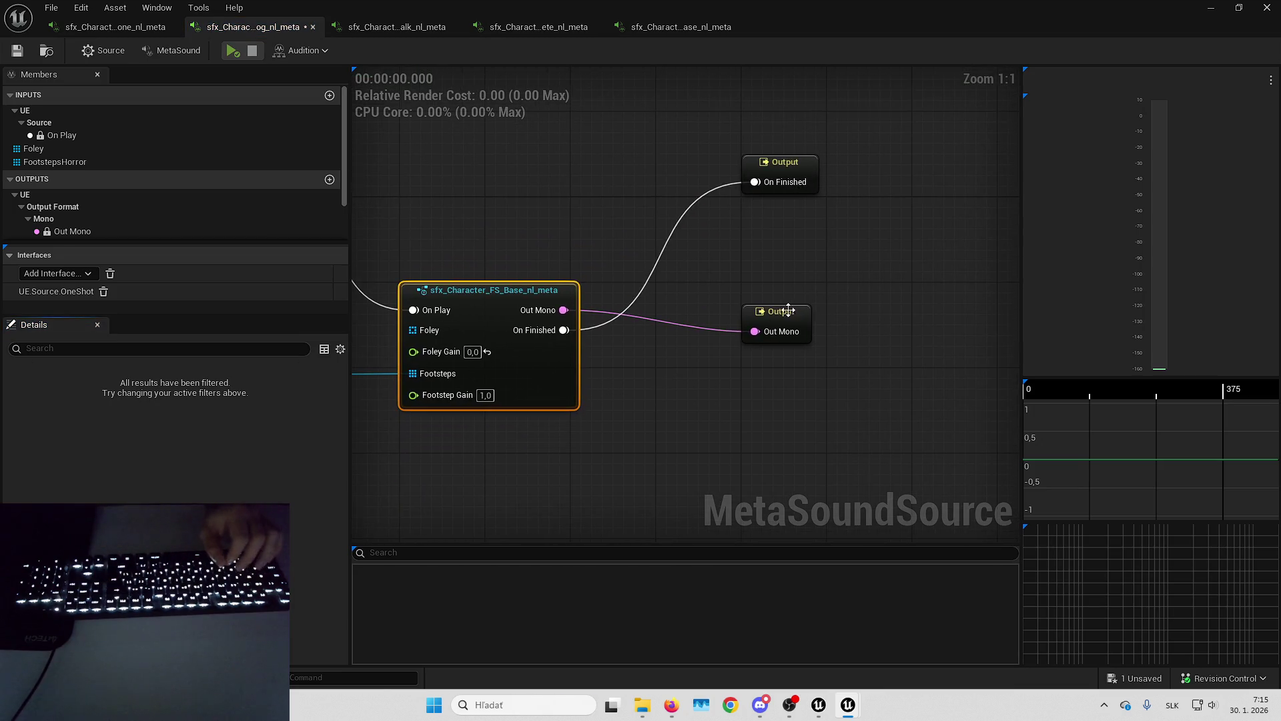
pyautogui.click(778, 304)
pyautogui.moveTo(800, 168); pyautogui.dragTo(800, 339)
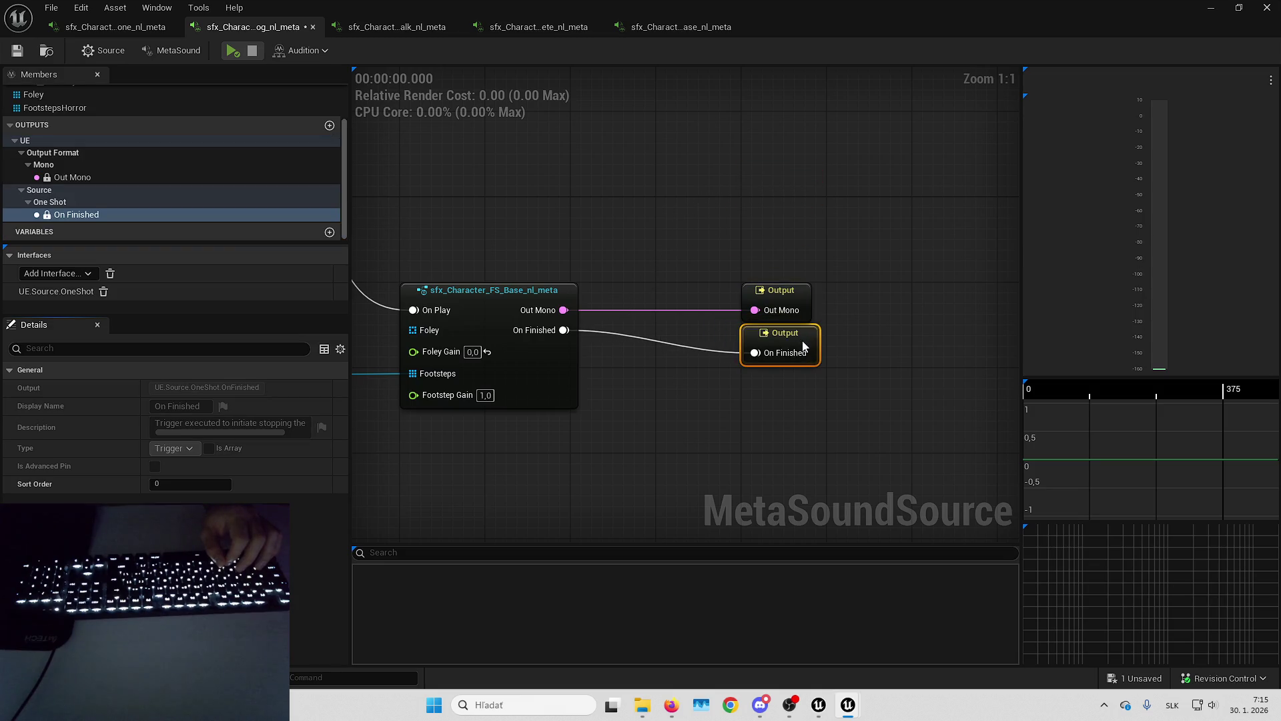
pyautogui.click(231, 55)
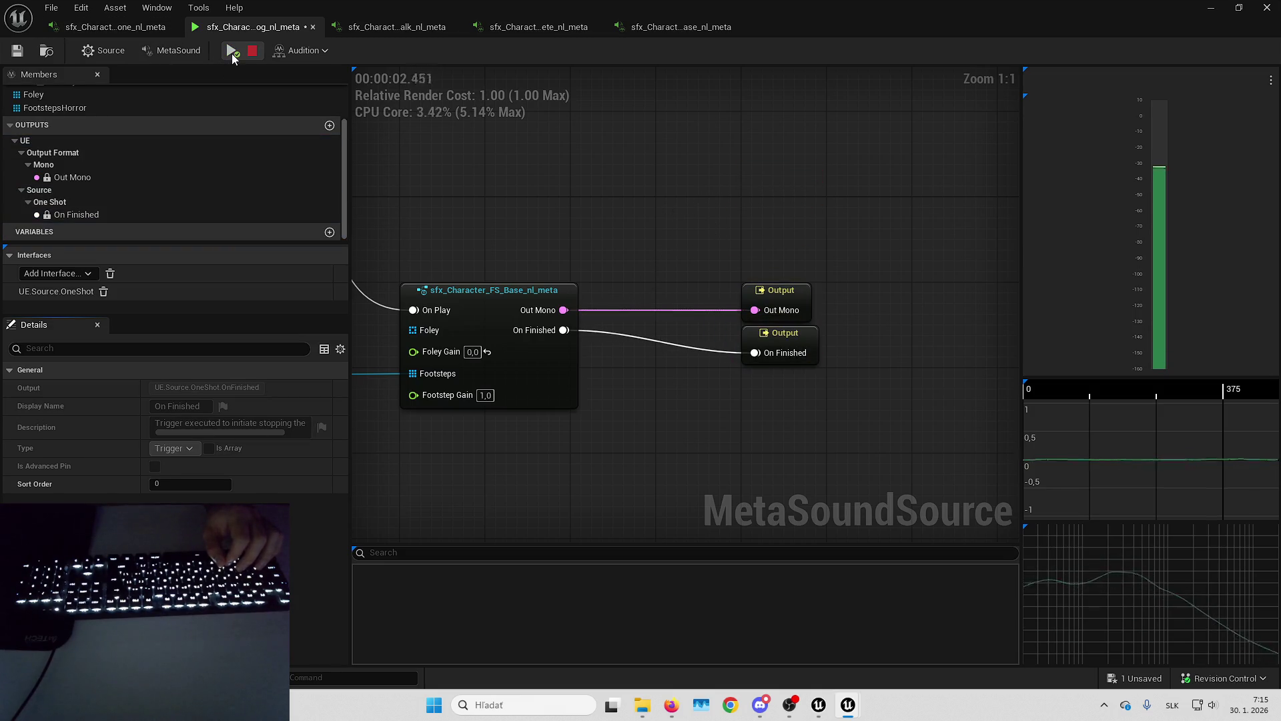
pyautogui.click(24, 56)
pyautogui.click(113, 27)
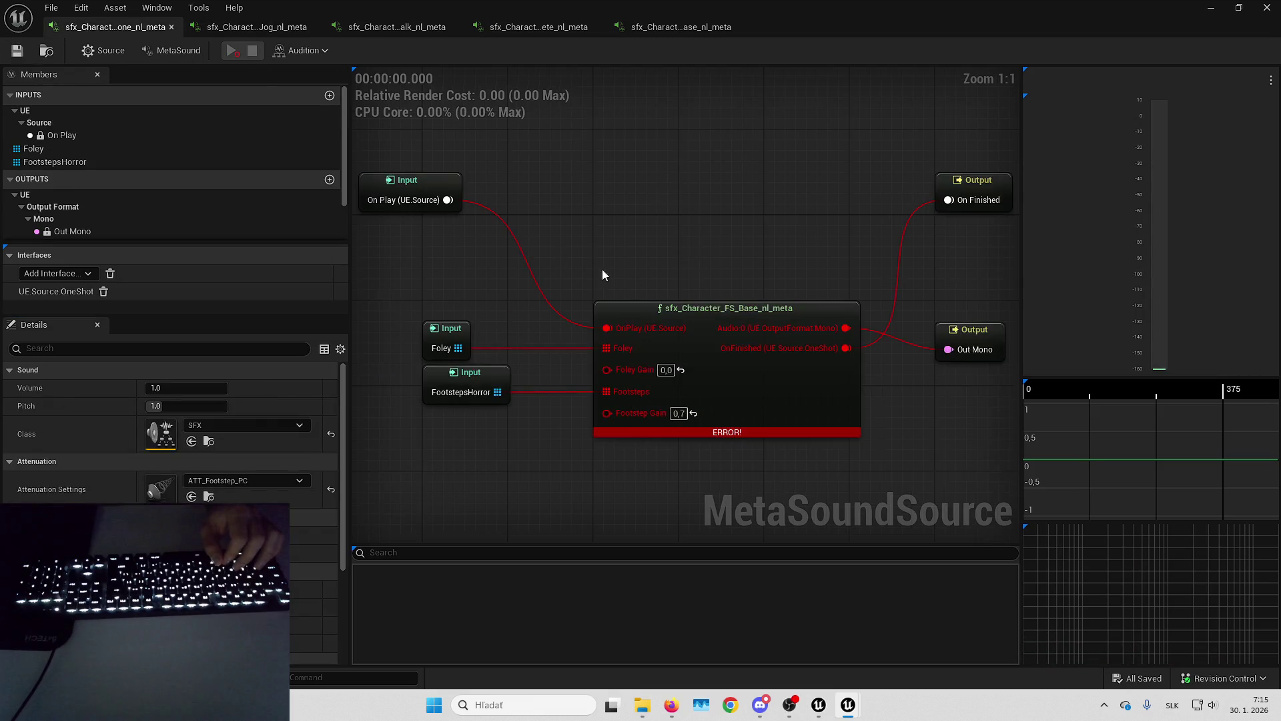
# Paste an FS_Base node, move play trigger and FootstepsHorror to it, and set Footstep Gain 0,7.
pyautogui.hotkey('ctrl', 'v')
pyautogui.moveTo(581, 461); pyautogui.dragTo(591, 427)
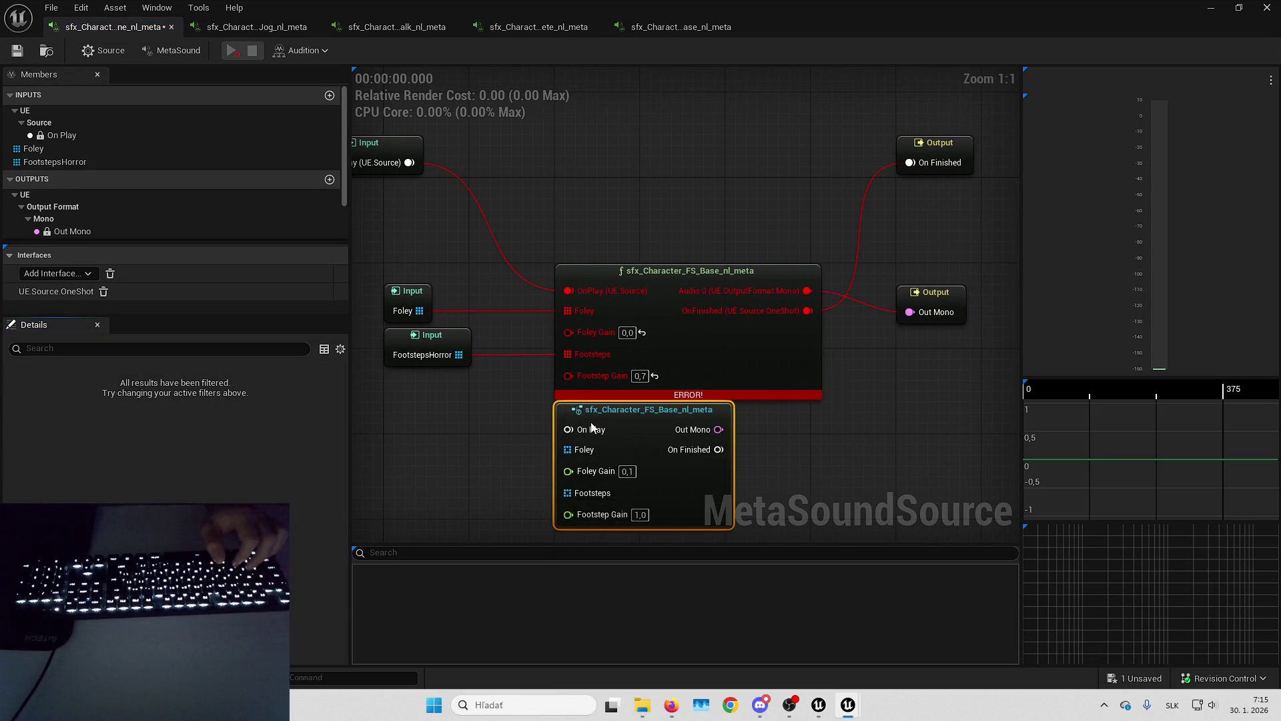
pyautogui.moveTo(590, 293); pyautogui.dragTo(570, 430)
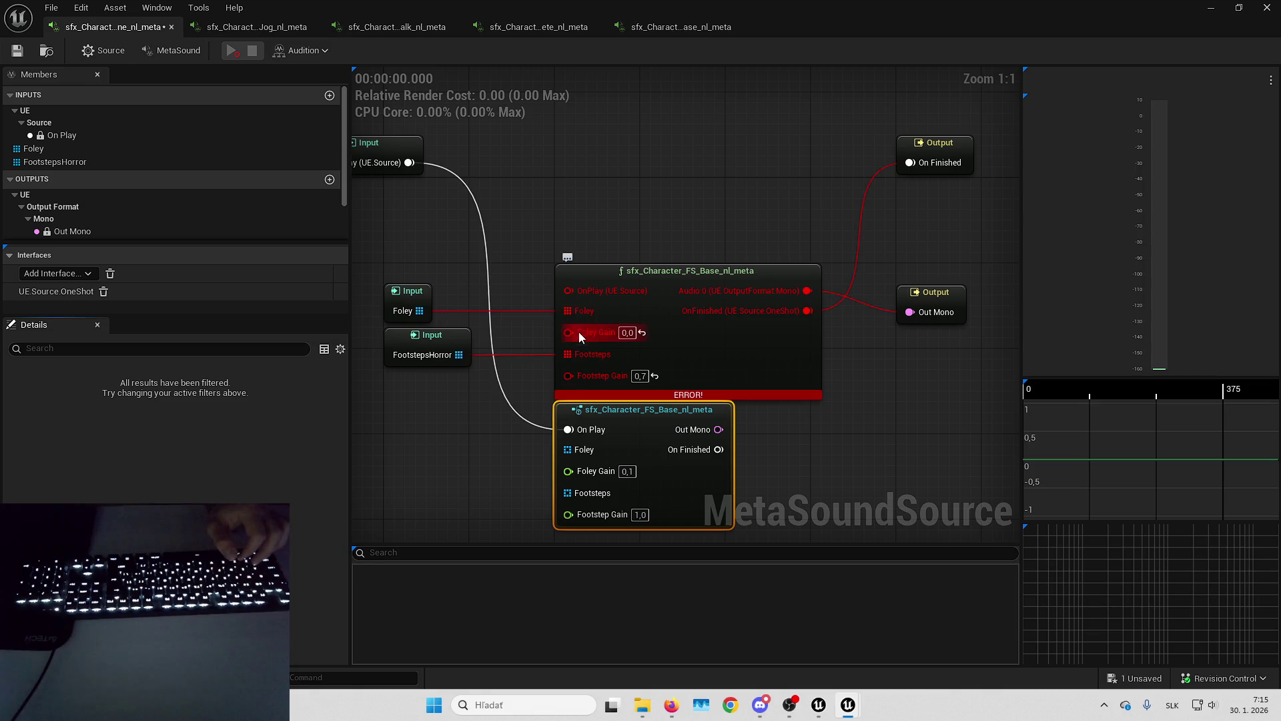
pyautogui.moveTo(570, 354); pyautogui.dragTo(580, 493)
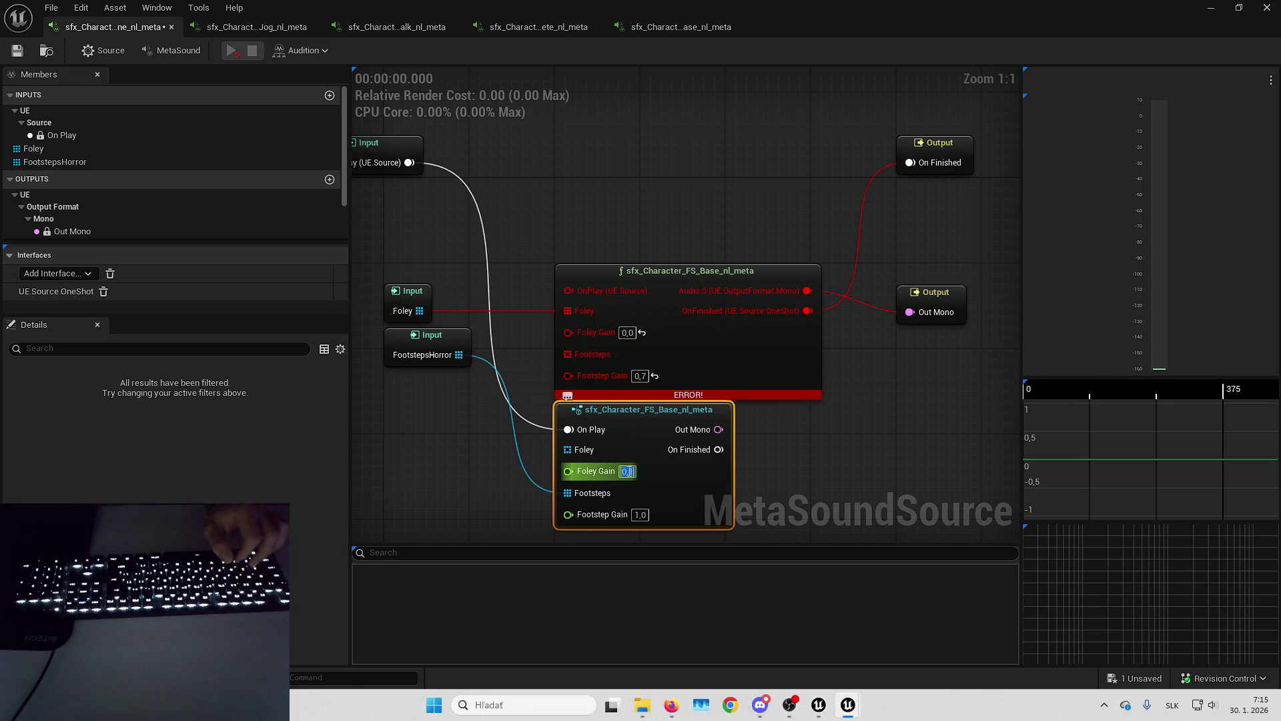
pyautogui.click(641, 515)
pyautogui.write('0,7')
pyautogui.press('Return')
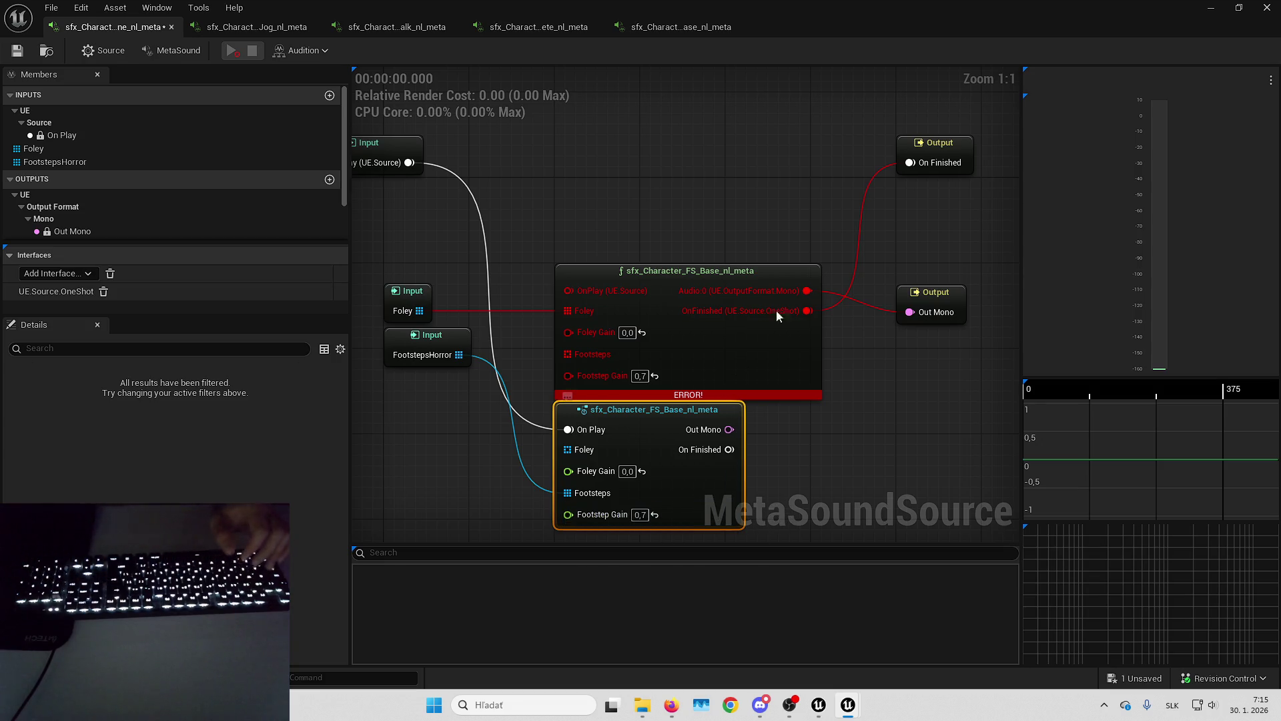
# Move the audio output to the new node, delete the errored node and arrange the outputs.
pyautogui.moveTo(807, 291); pyautogui.dragTo(728, 429)
pyautogui.moveTo(777, 310)
pyautogui.mouseDown()
pyautogui.moveTo(766, 353)
pyautogui.moveTo(777, 310)
pyautogui.moveTo(778, 343)
pyautogui.moveTo(729, 449)
pyautogui.mouseUp()
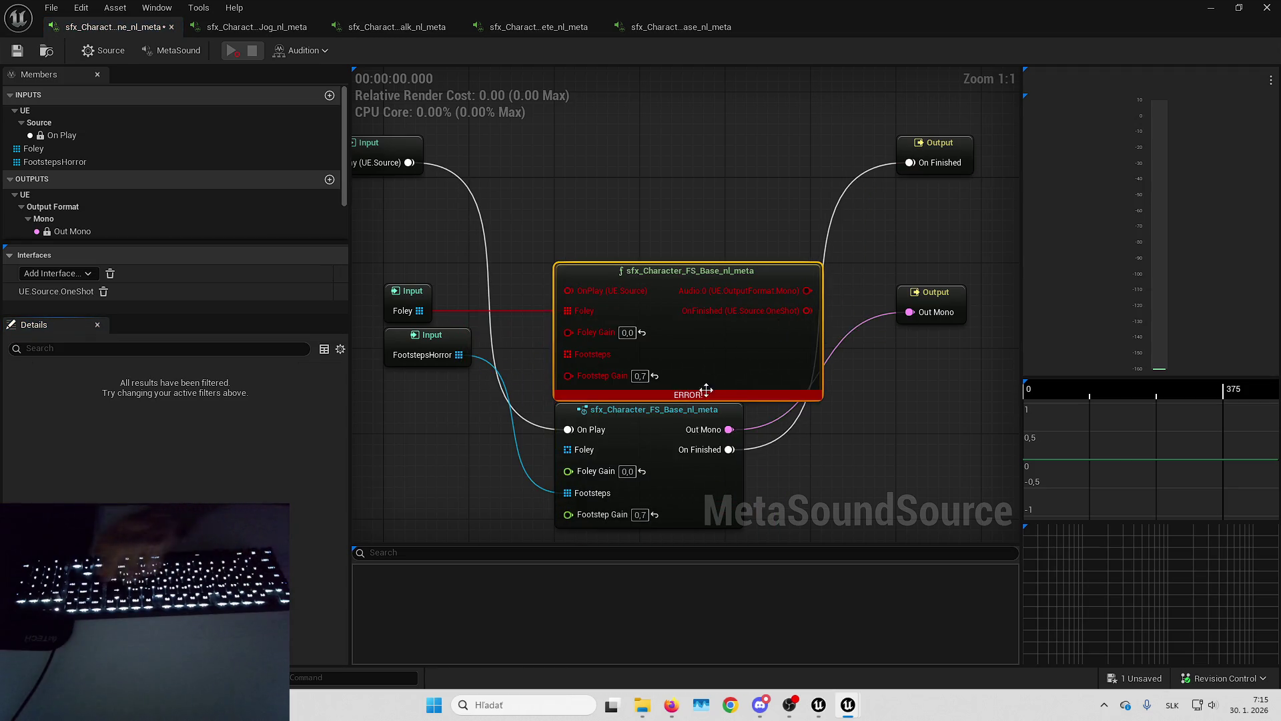
pyautogui.press('Delete')
pyautogui.moveTo(678, 483)
pyautogui.mouseDown()
pyautogui.moveTo(681, 341)
pyautogui.moveTo(682, 354)
pyautogui.mouseUp()
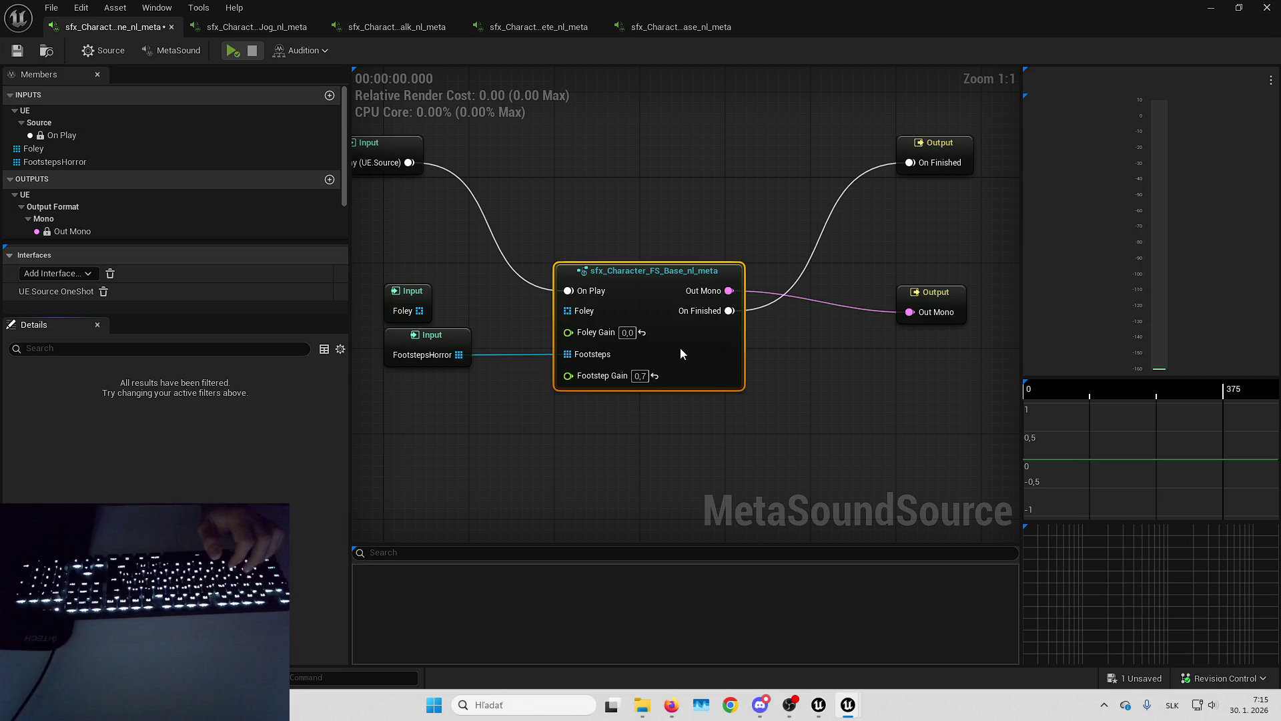
pyautogui.moveTo(924, 304); pyautogui.dragTo(925, 282)
pyautogui.moveTo(931, 153)
pyautogui.mouseDown()
pyautogui.moveTo(931, 337)
pyautogui.moveTo(931, 323)
pyautogui.mouseUp()
# Audition and save the repaired Stone footstep sound, then return to the Jog asset.
pyautogui.click(232, 51)
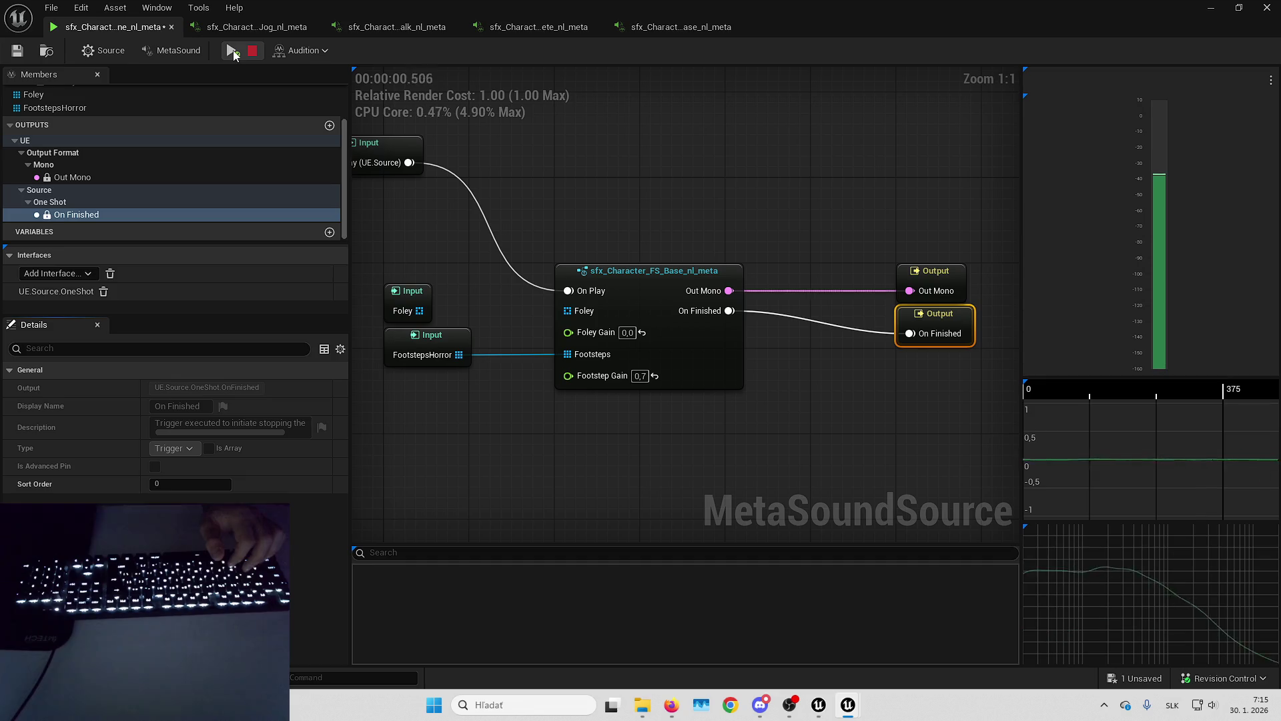
pyautogui.click(18, 51)
pyautogui.click(239, 28)
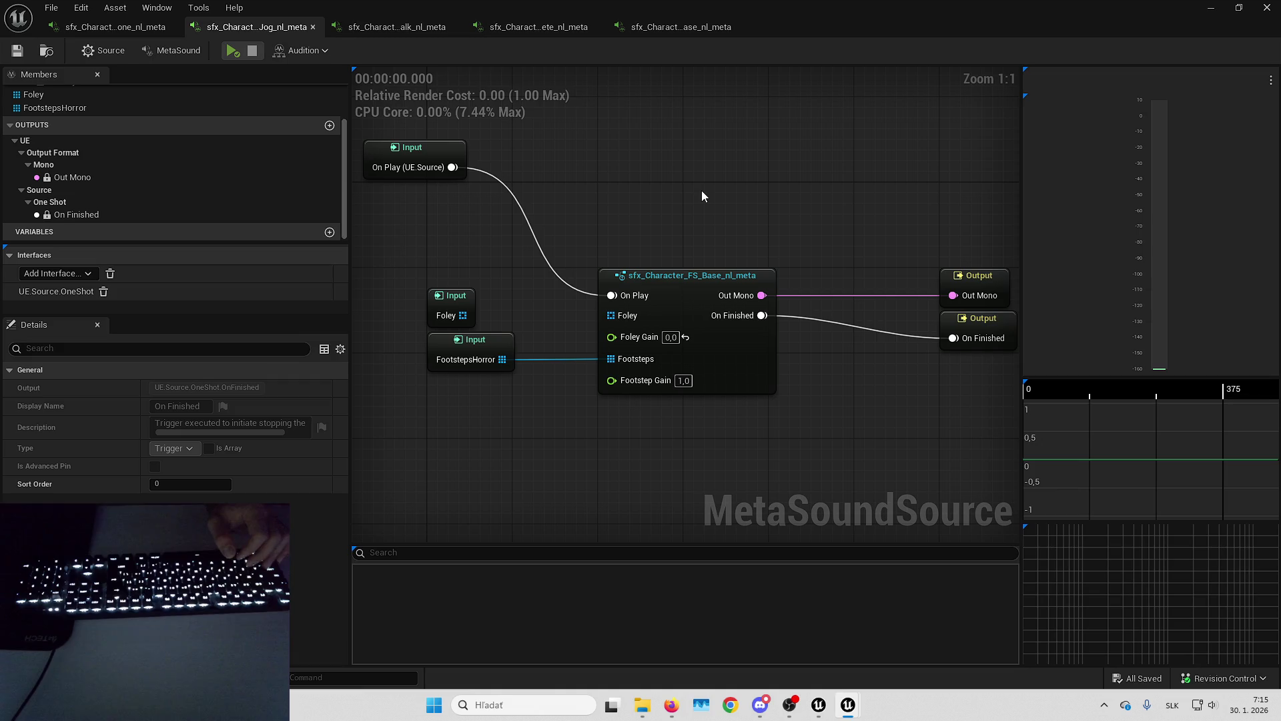
pyautogui.click(685, 380)
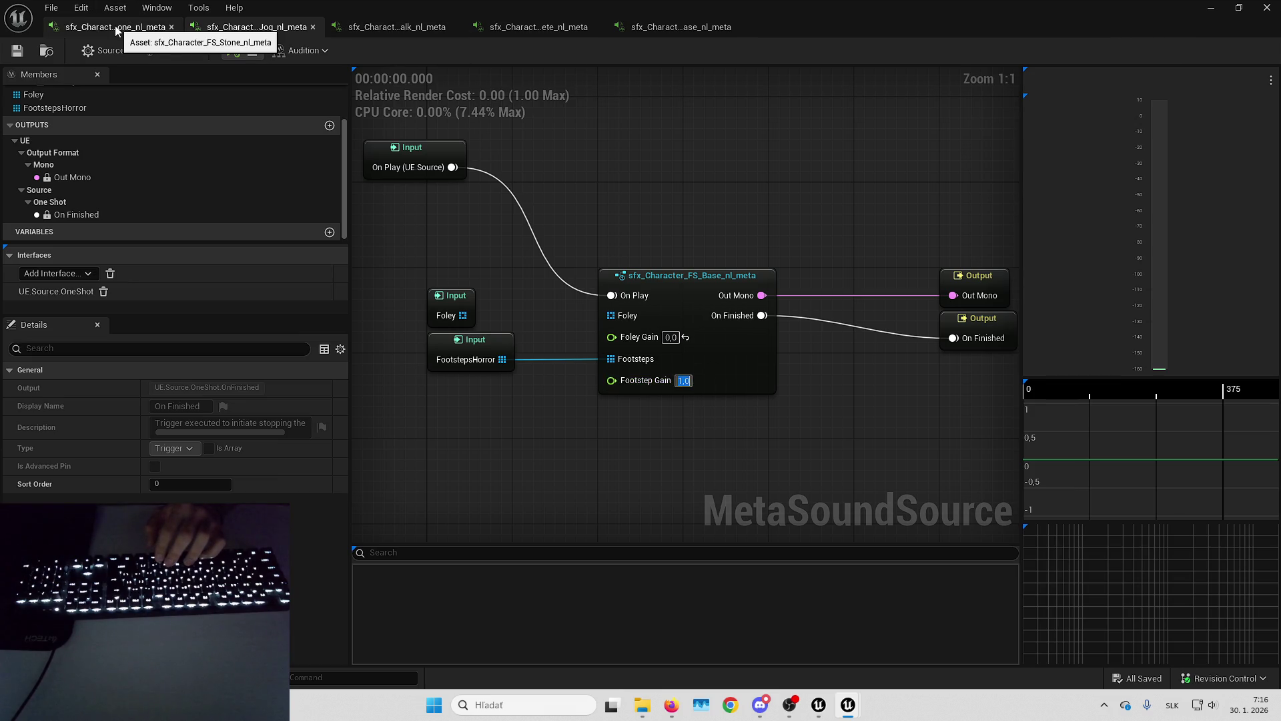
pyautogui.click(539, 30)
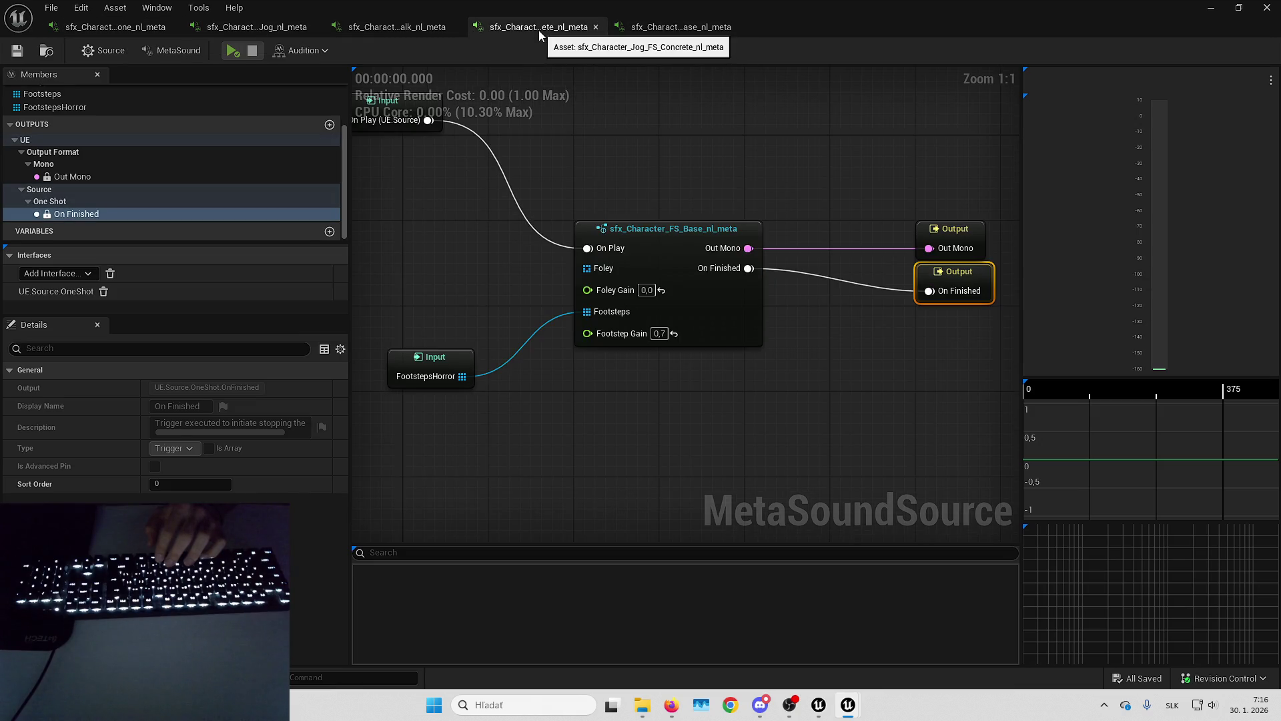
pyautogui.click(270, 25)
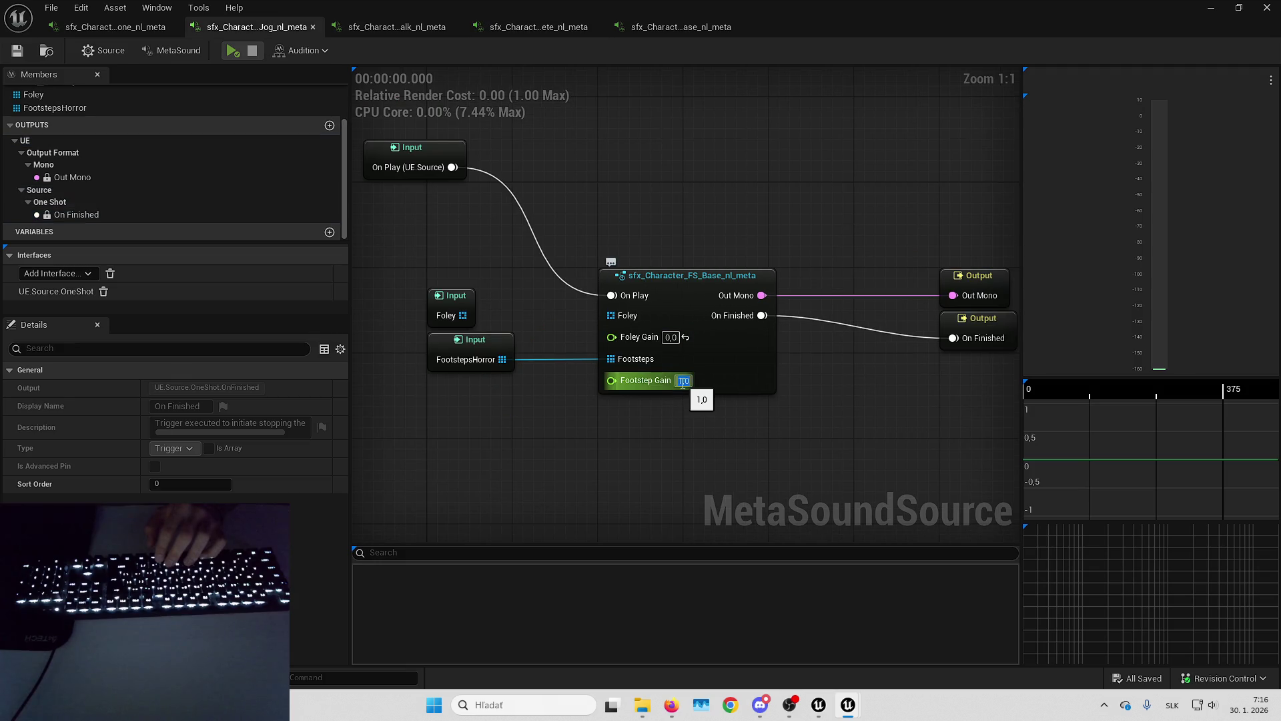
pyautogui.write('0,7')
pyautogui.press('Return')
pyautogui.hotkey('ctrl', 's')
pyautogui.click(229, 56)
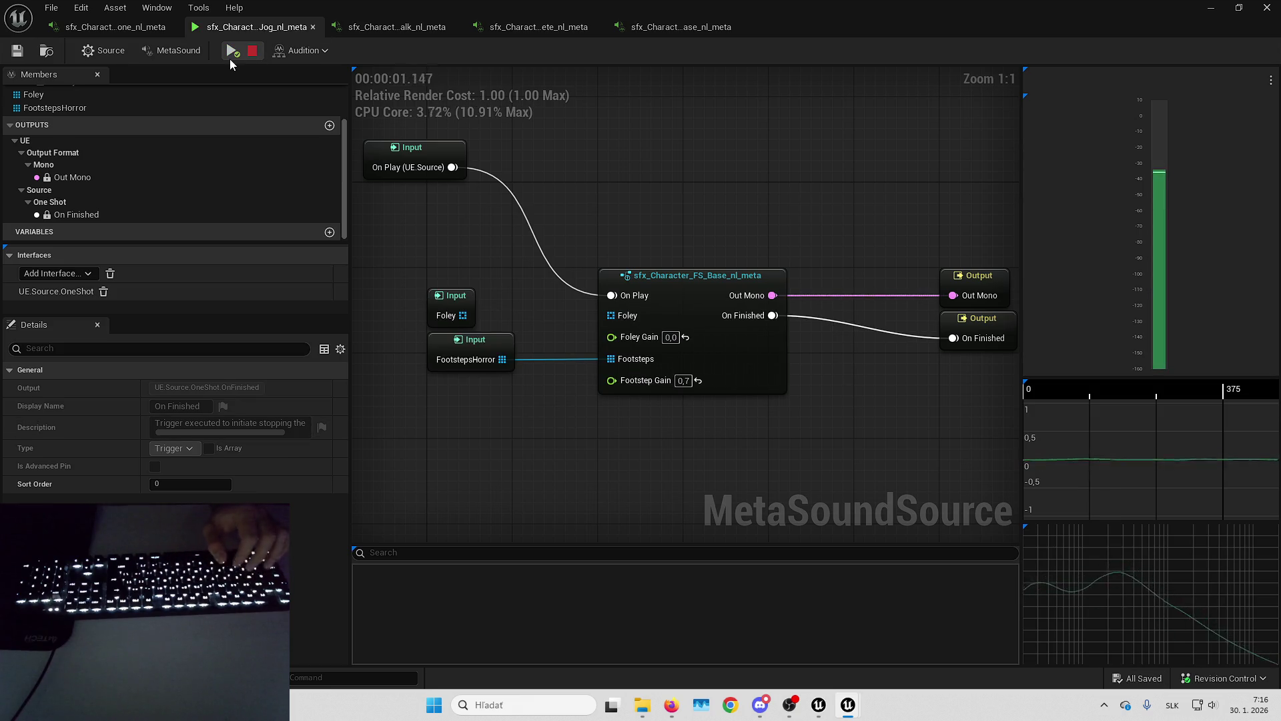
pyautogui.moveTo(819, 704)
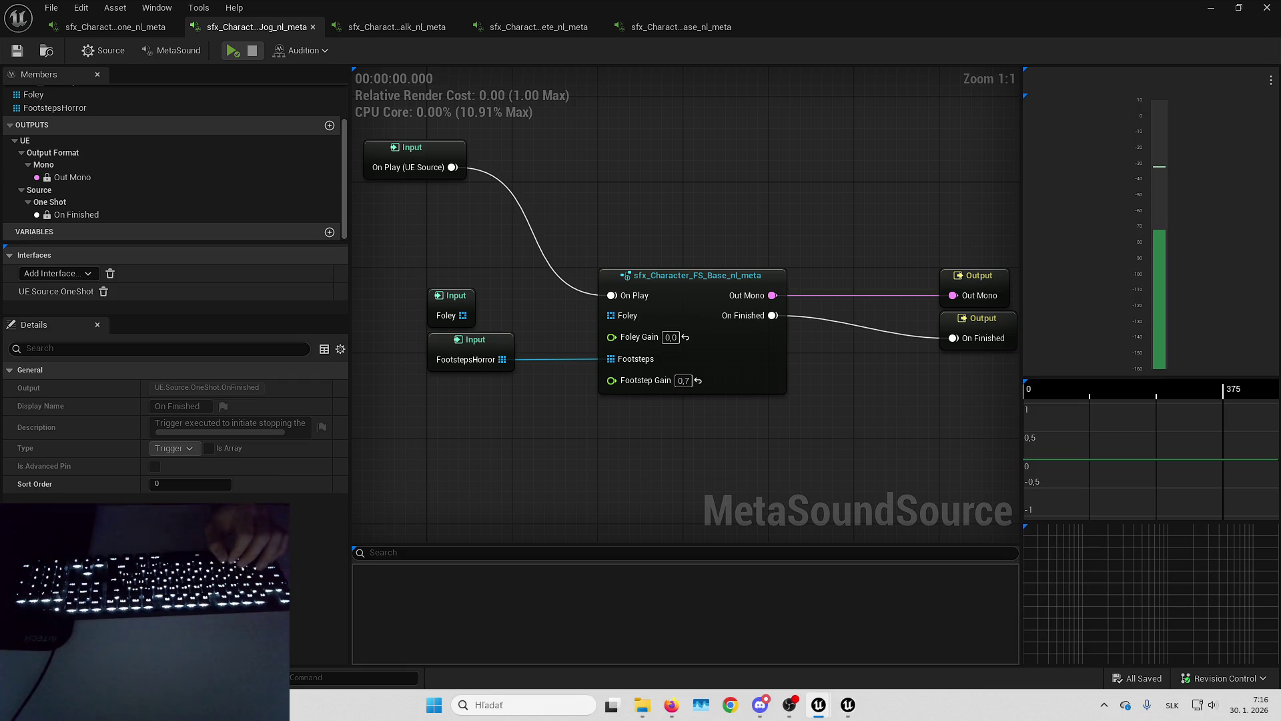
pyautogui.click(247, 26)
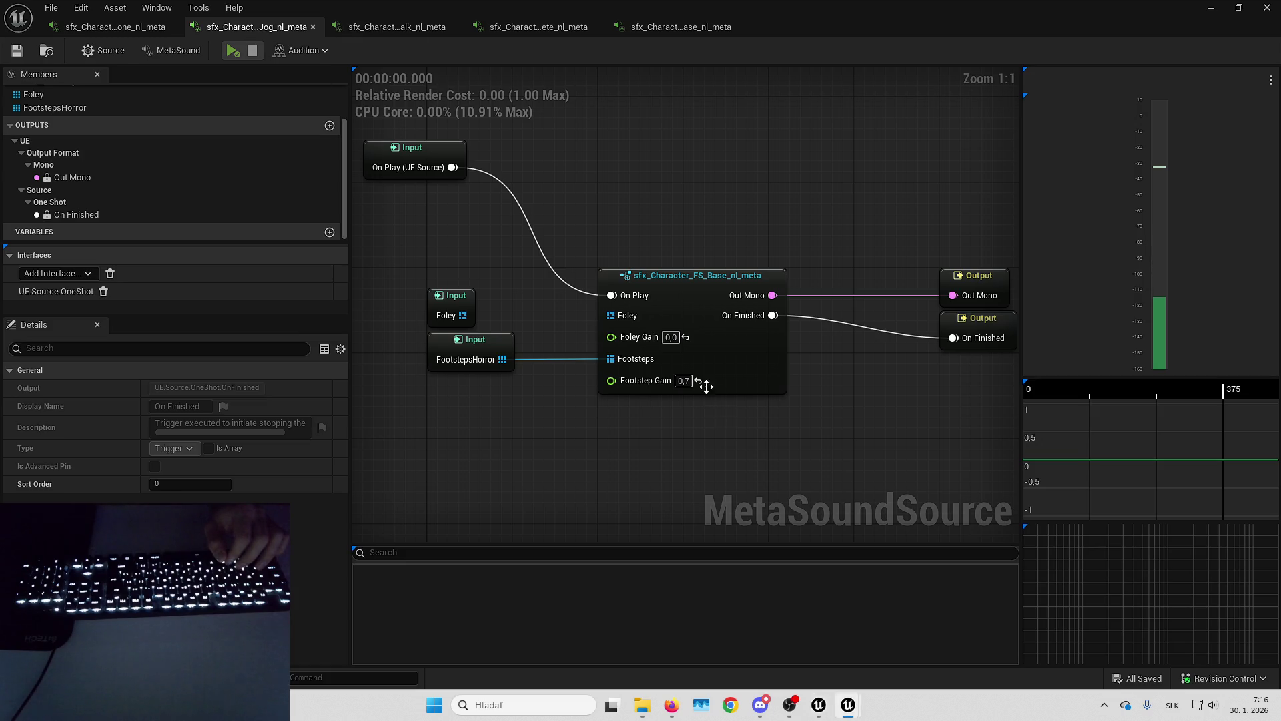
pyautogui.click(683, 380)
pyautogui.write('1')
pyautogui.press('Return')
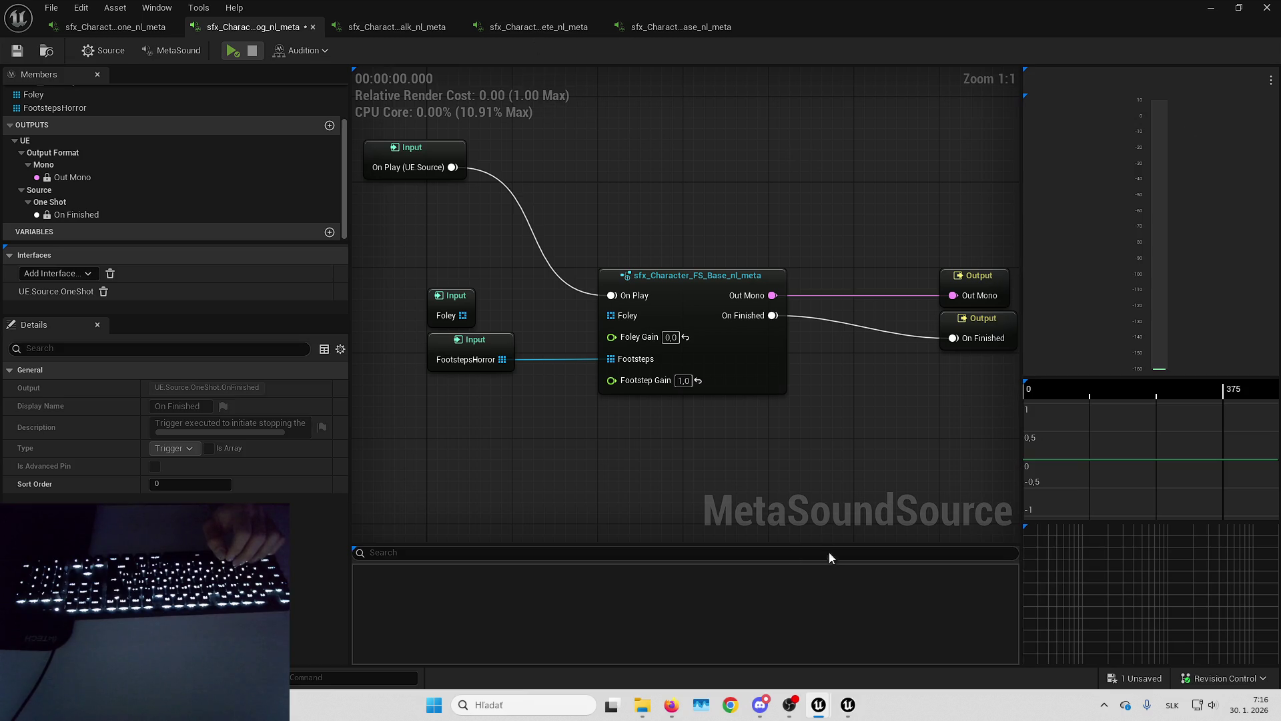
pyautogui.click(233, 51)
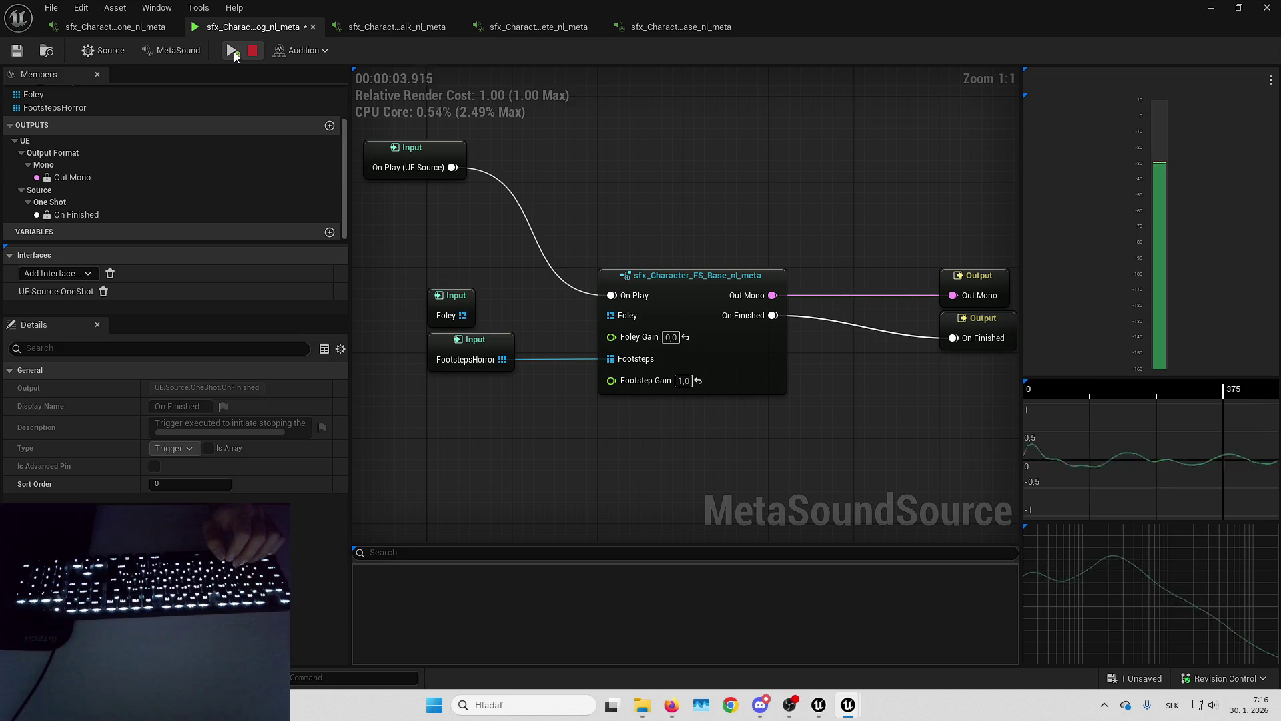
pyautogui.hotkey('ctrl', 's')
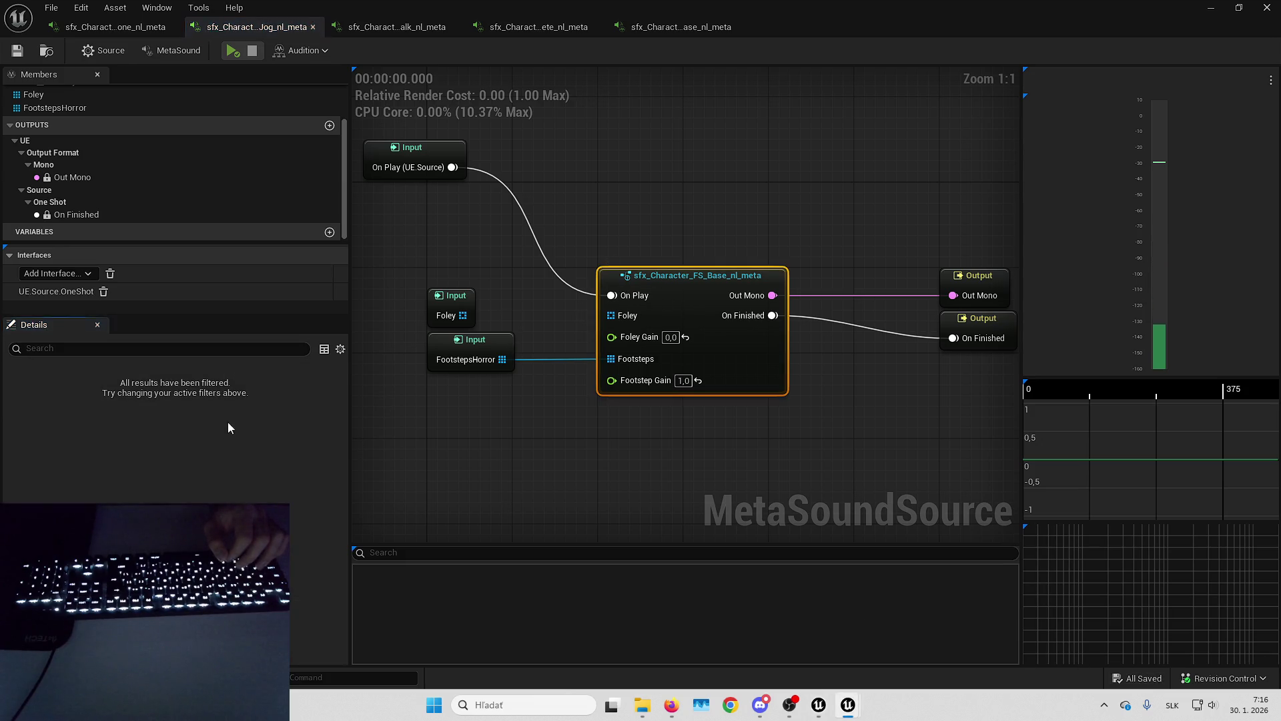
pyautogui.click(410, 160)
# Inspect the properties of the Foley, FootstepsHorror and On Play inputs.
pyautogui.click(454, 313)
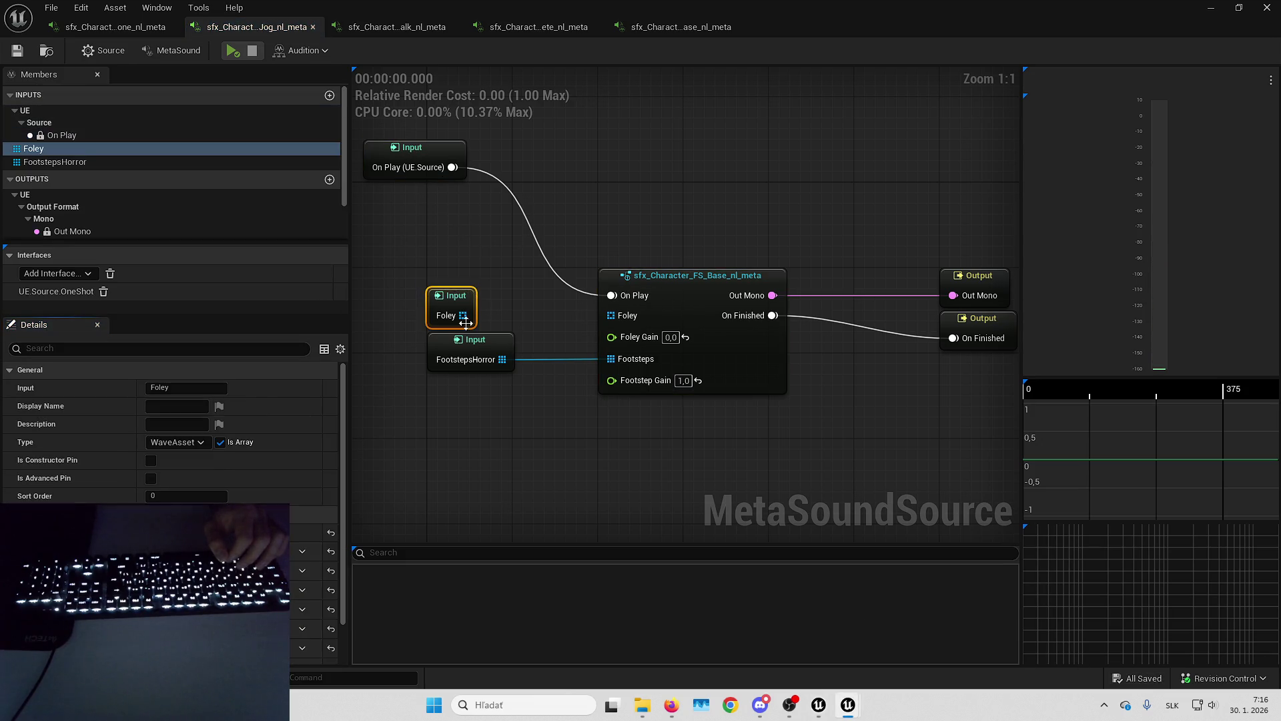
pyautogui.click(467, 364)
pyautogui.scroll(-2, 185, 411)
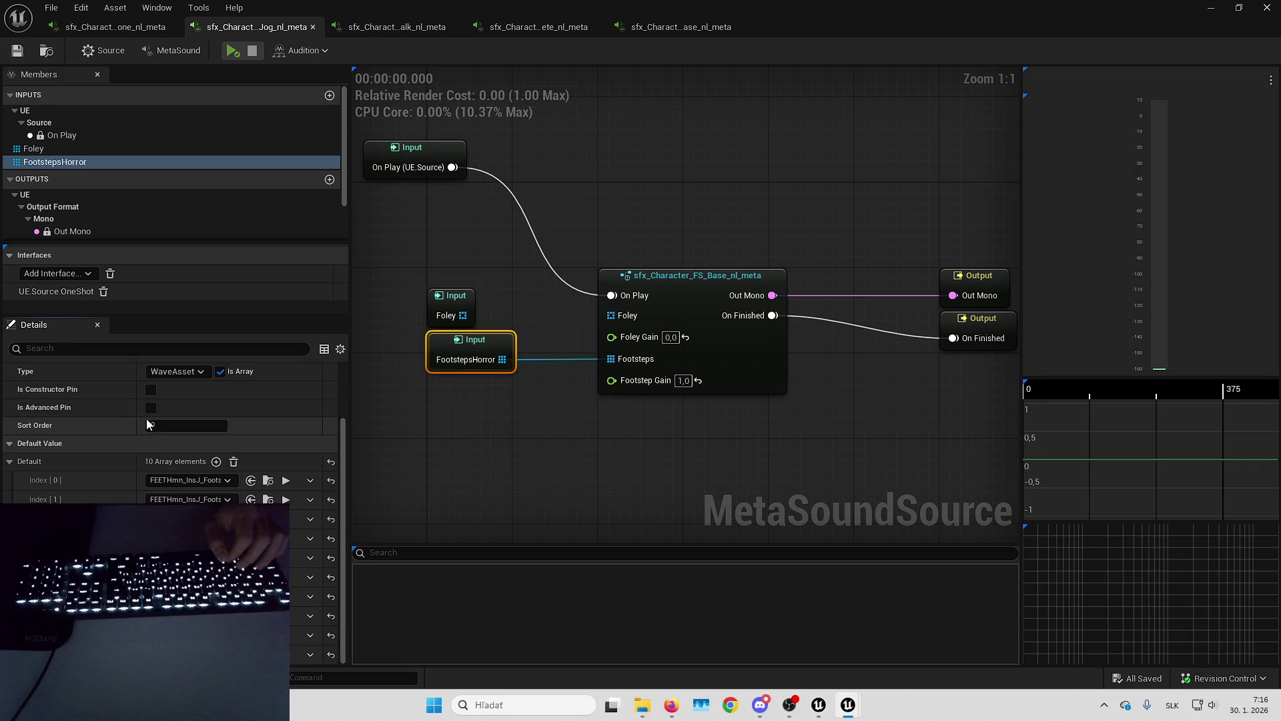
pyautogui.scroll(3, 146, 419)
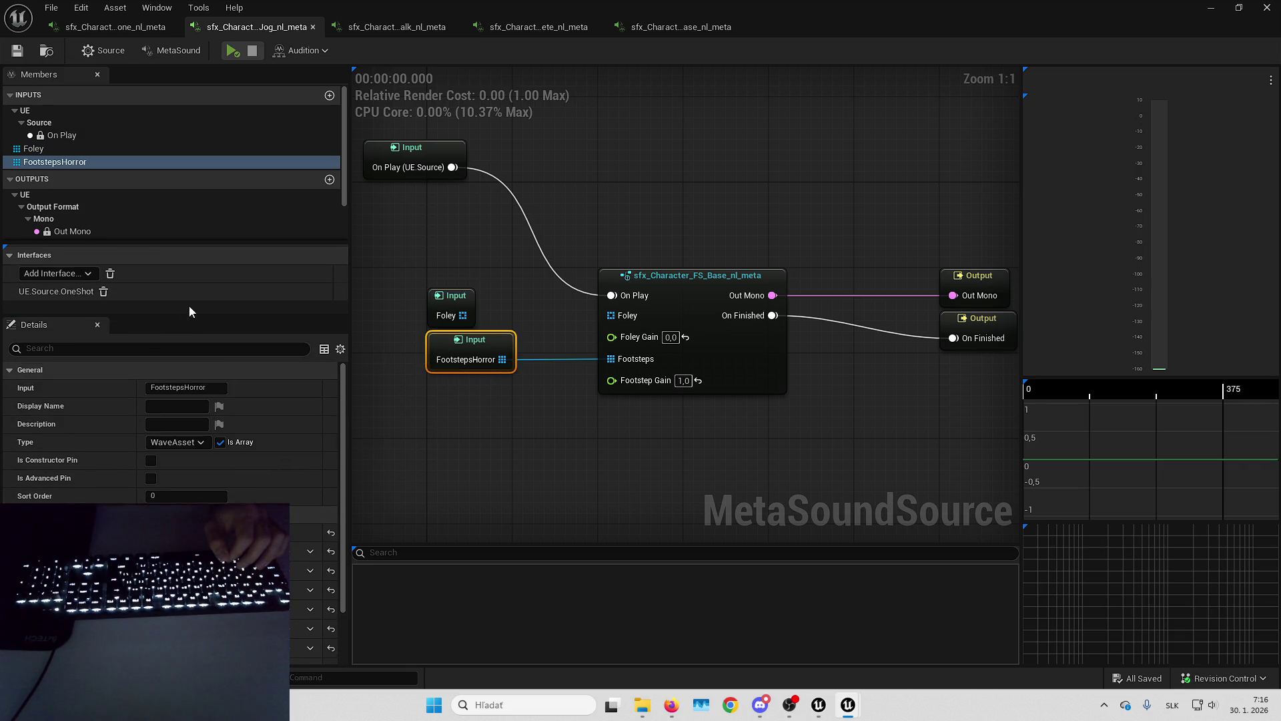
pyautogui.click(88, 134)
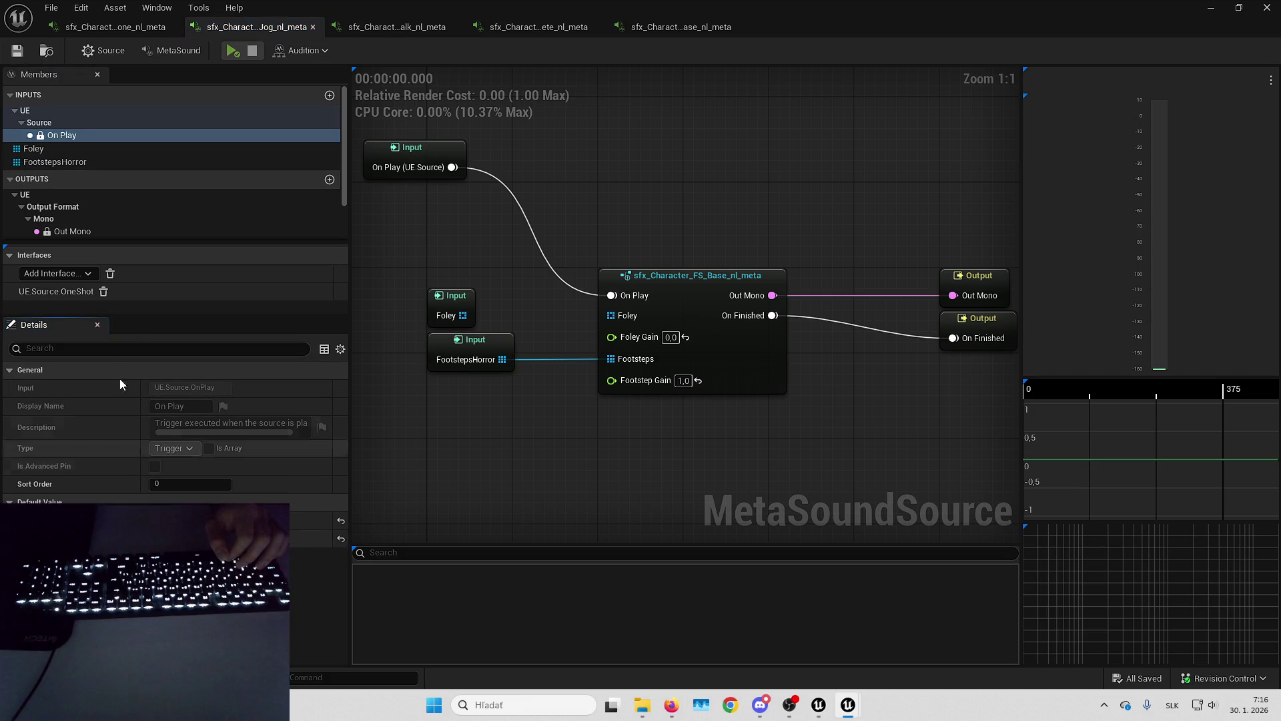
# Review the MetaSound and Source settings, expand Effects, then close the jog MetaSound editor.
pyautogui.click(140, 53)
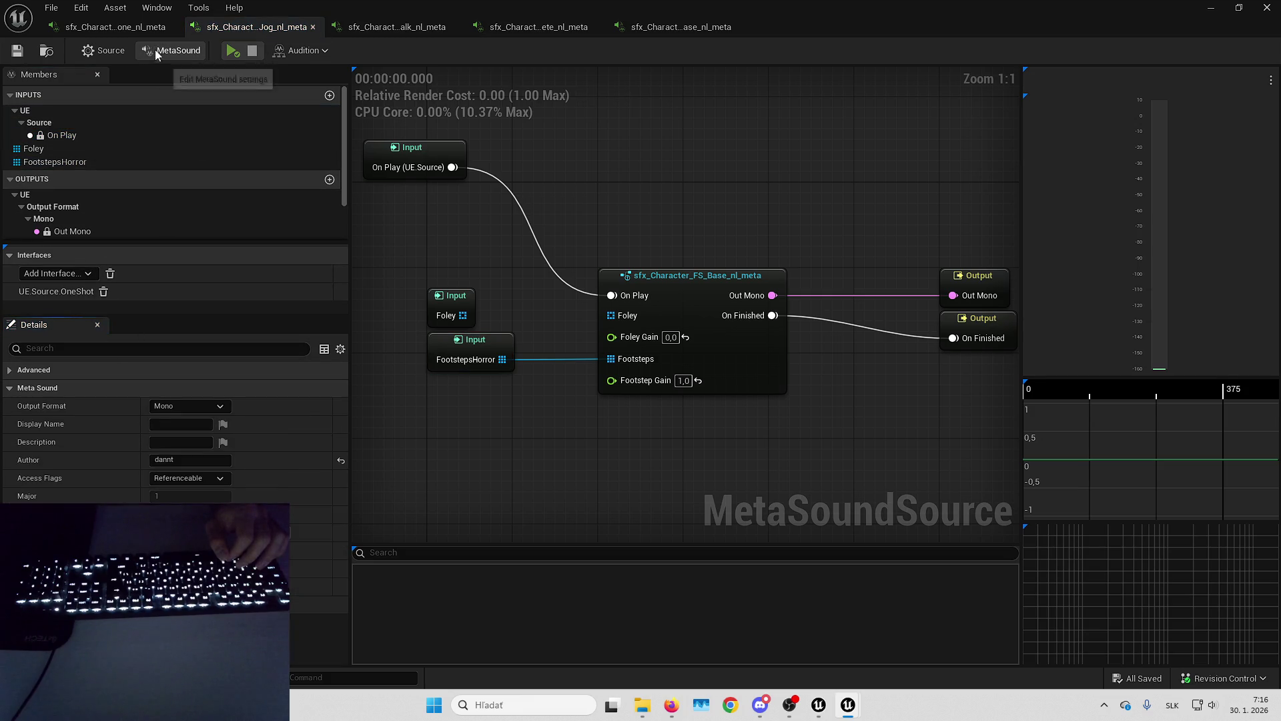
pyautogui.click(106, 51)
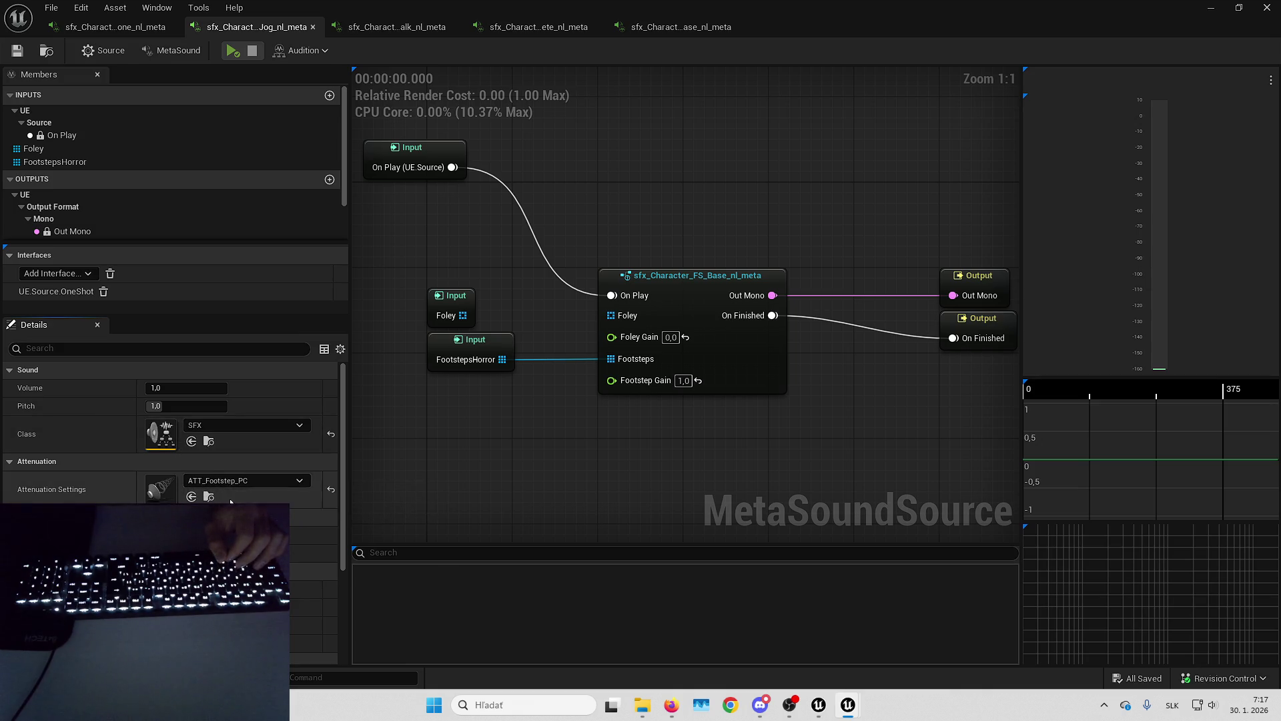
pyautogui.scroll(-4, 93, 433)
pyautogui.scroll(1, 92, 433)
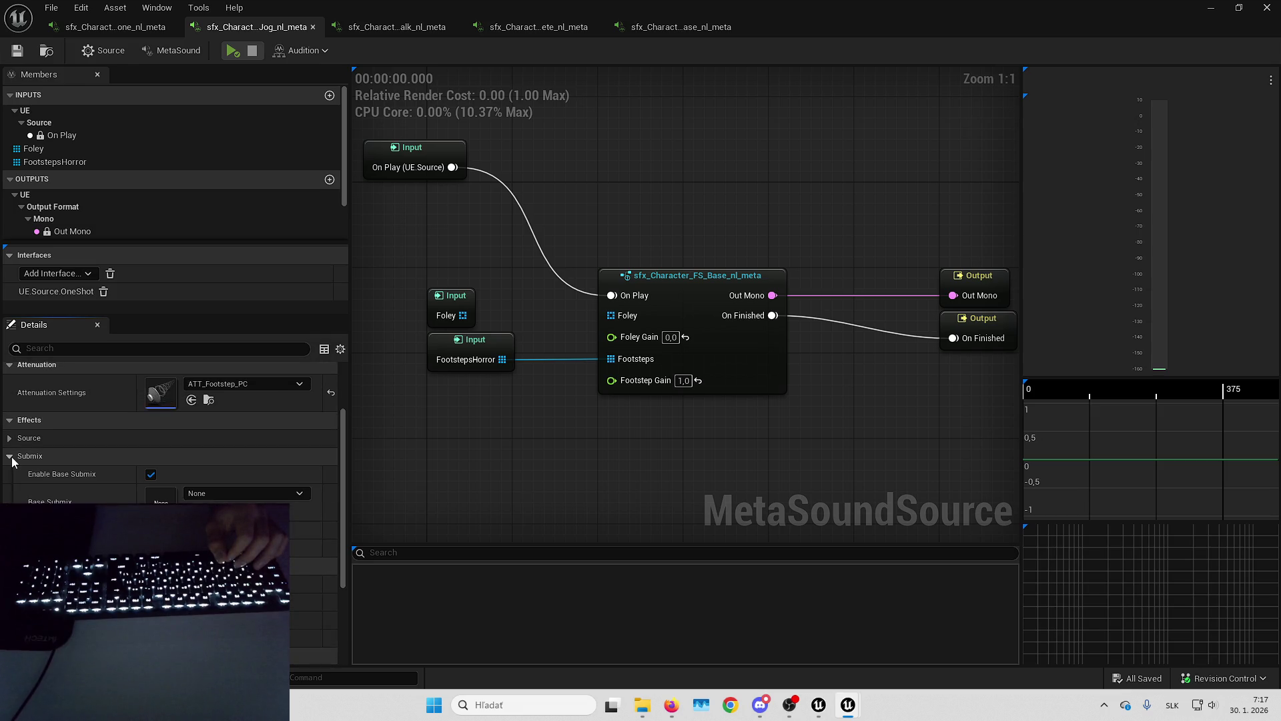
pyautogui.click(9, 439)
pyautogui.scroll(3, 9, 441)
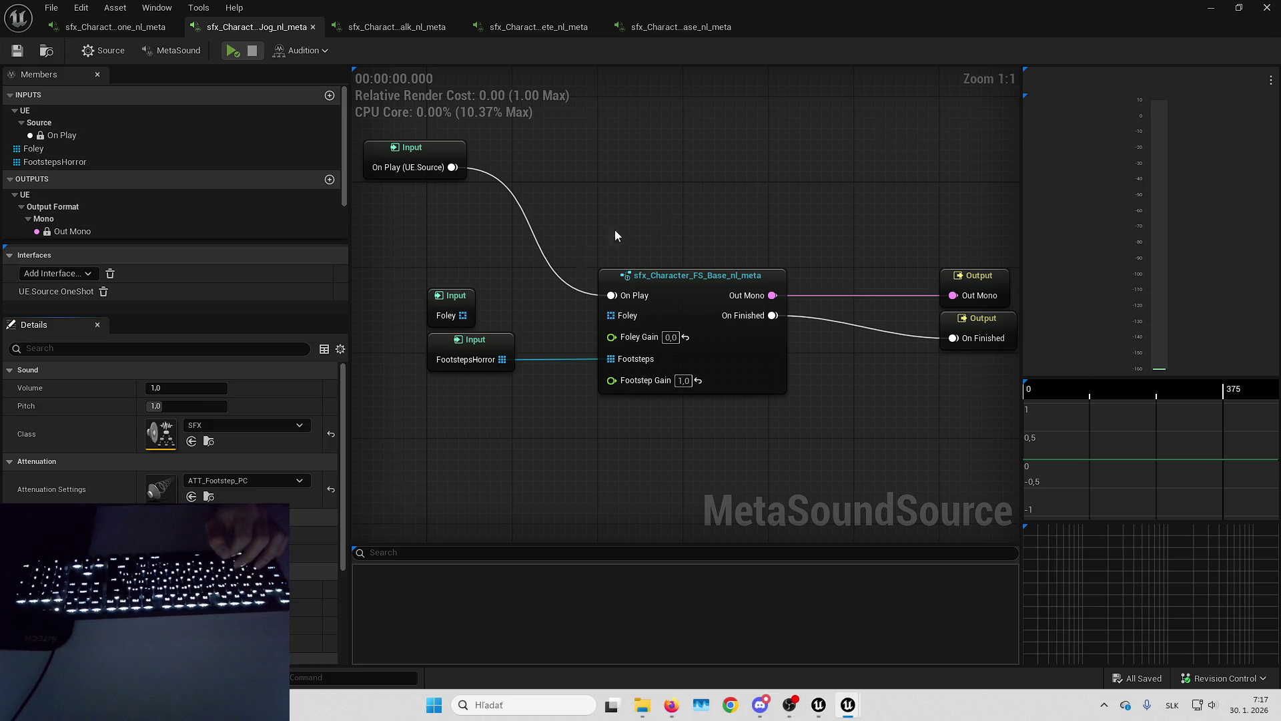
pyautogui.click(1268, 8)
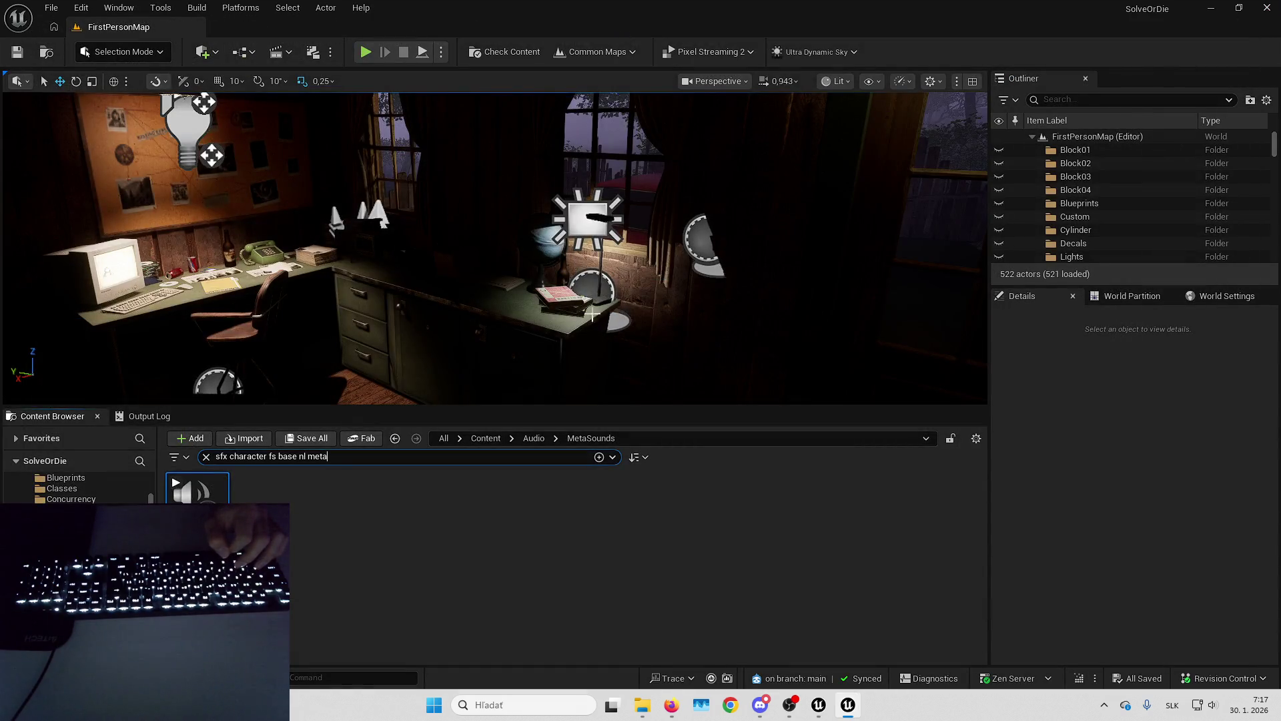
# Clear the asset search, load L_ShooterGym_WP2 from Recent Levels, dismiss the map check notice and save all.
pyautogui.click(206, 456)
pyautogui.click(52, 8)
pyautogui.moveTo(134, 102)
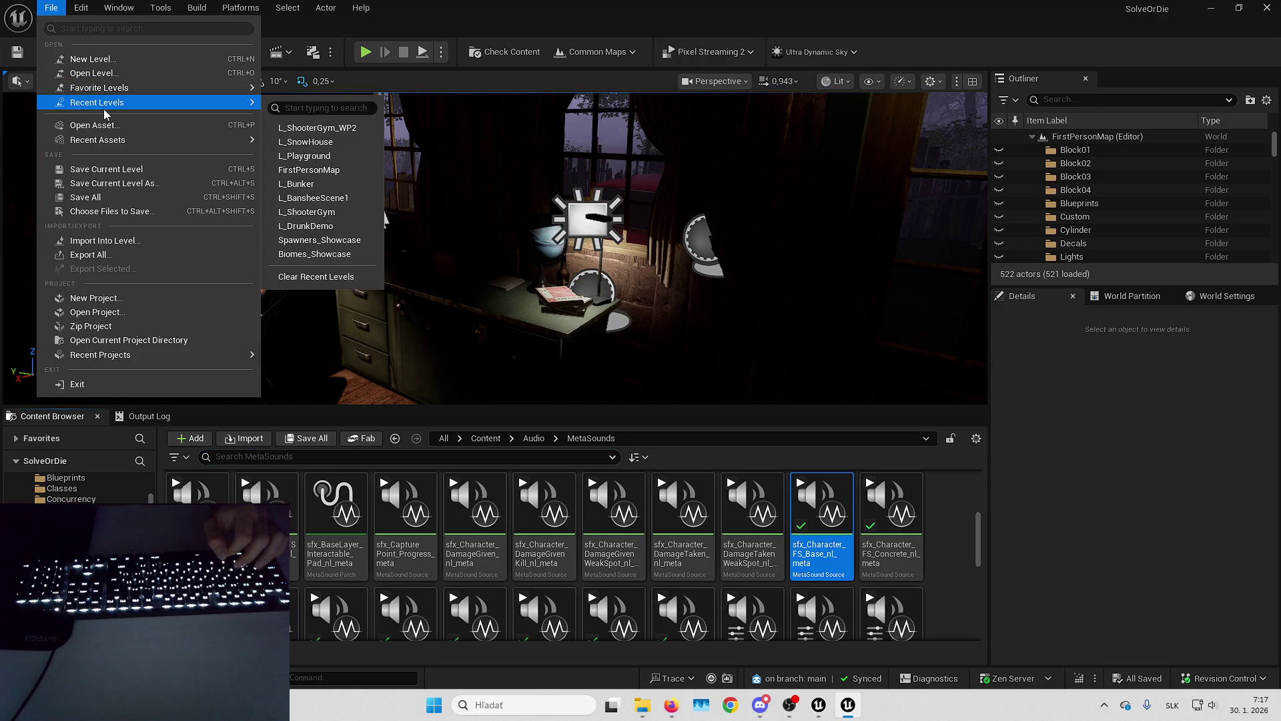
pyautogui.click(641, 231)
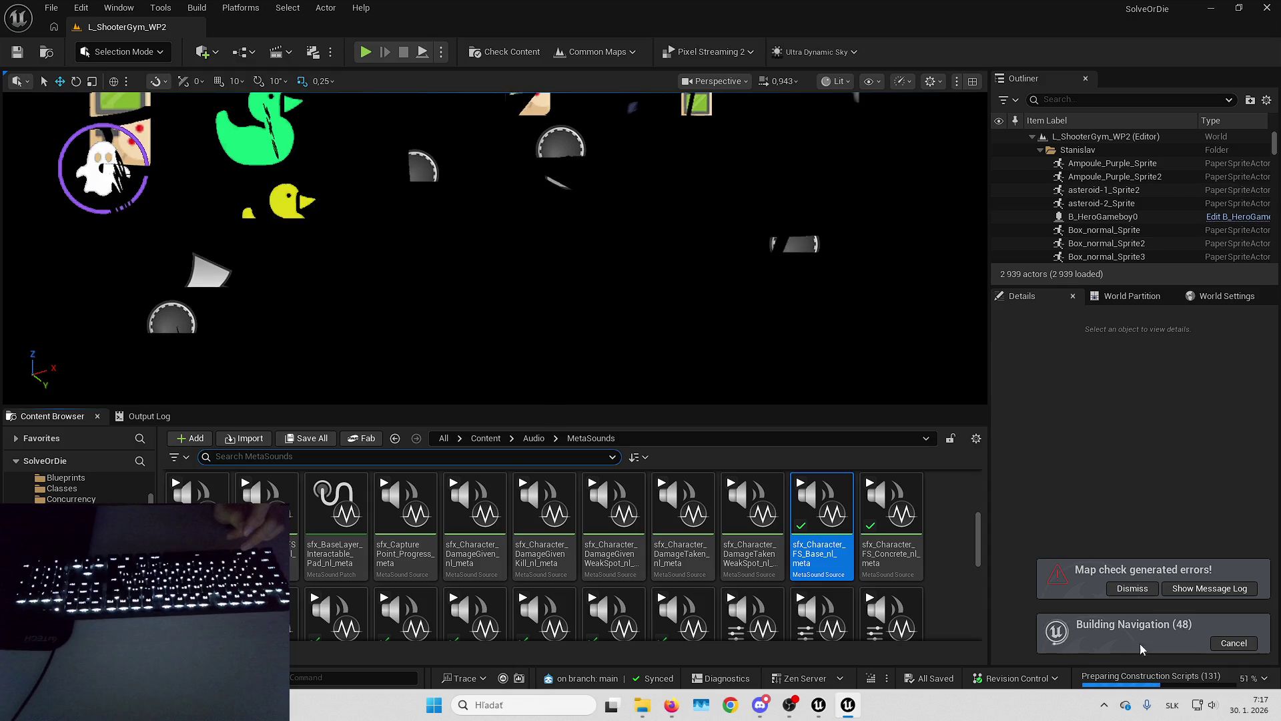
pyautogui.click(1132, 588)
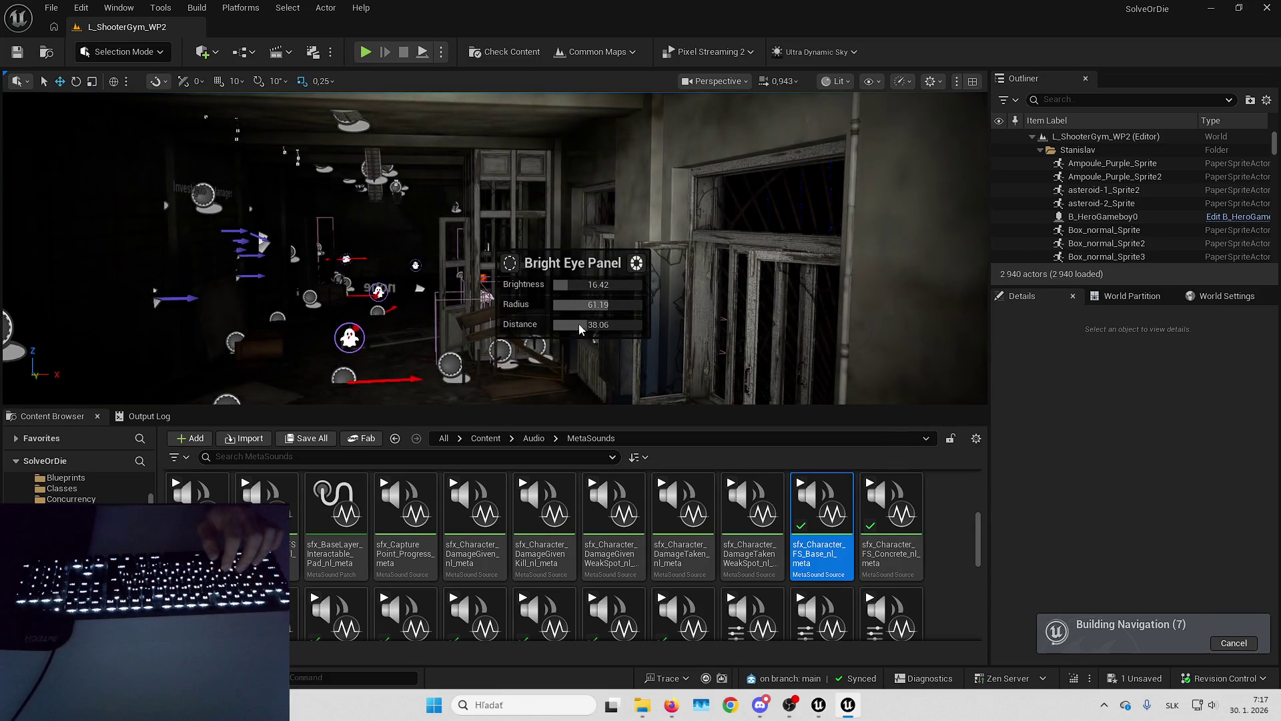
pyautogui.moveTo(578, 327); pyautogui.dragTo(571, 324)
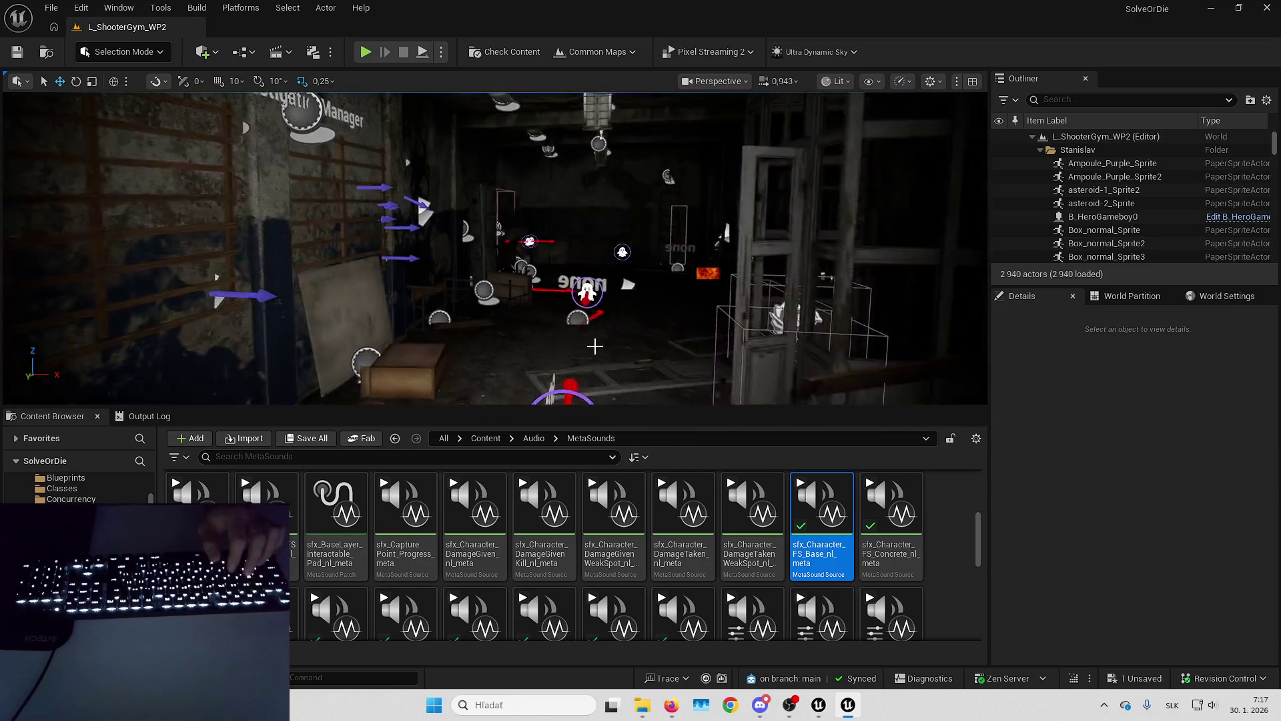
pyautogui.hotkey('ctrl', 's')
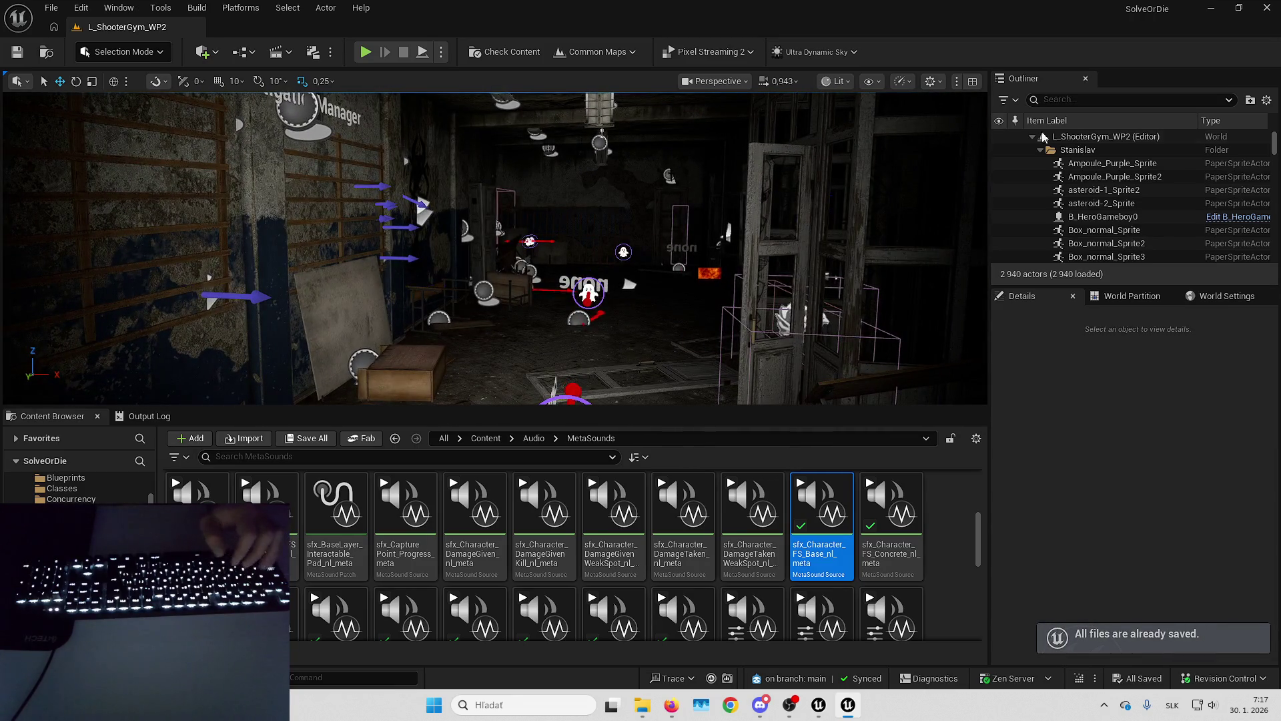
# Filter the Outliner by 'bri' to inspect the Bright Eye Manager actor, then clear the filter.
pyautogui.write('br')
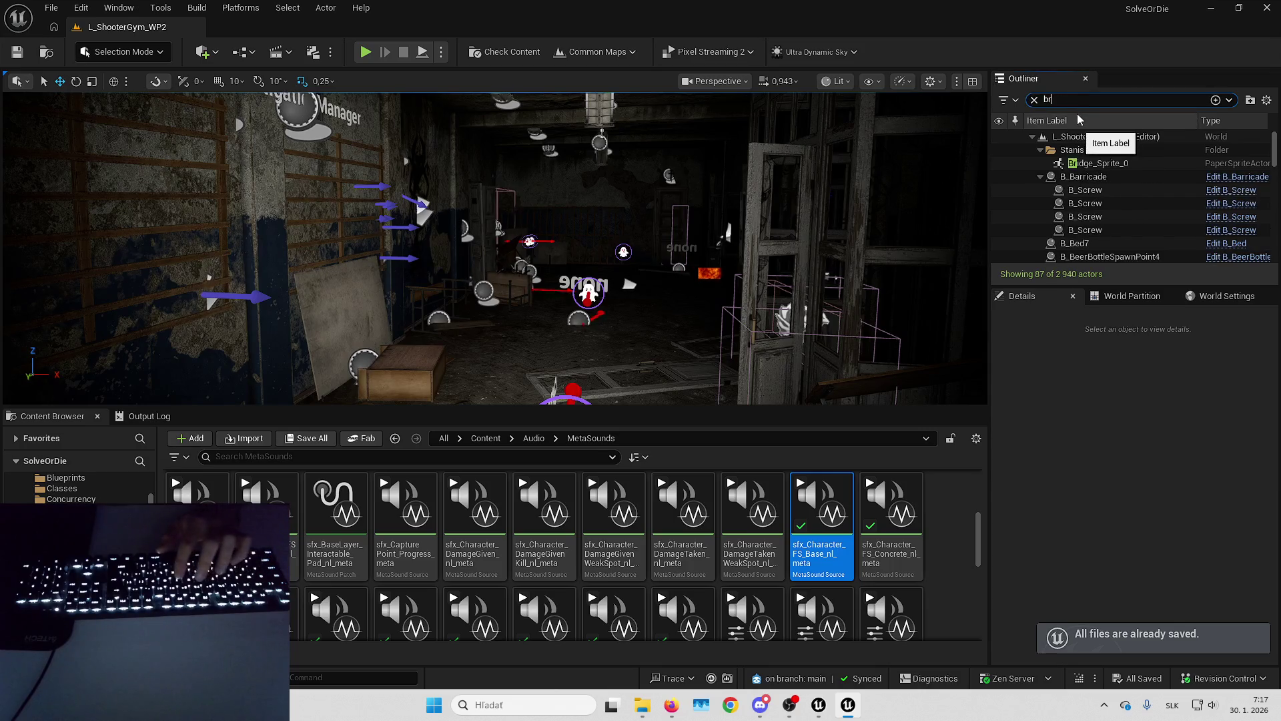
pyautogui.write('i')
pyautogui.rightClick(1103, 192)
pyautogui.moveTo(1128, 206)
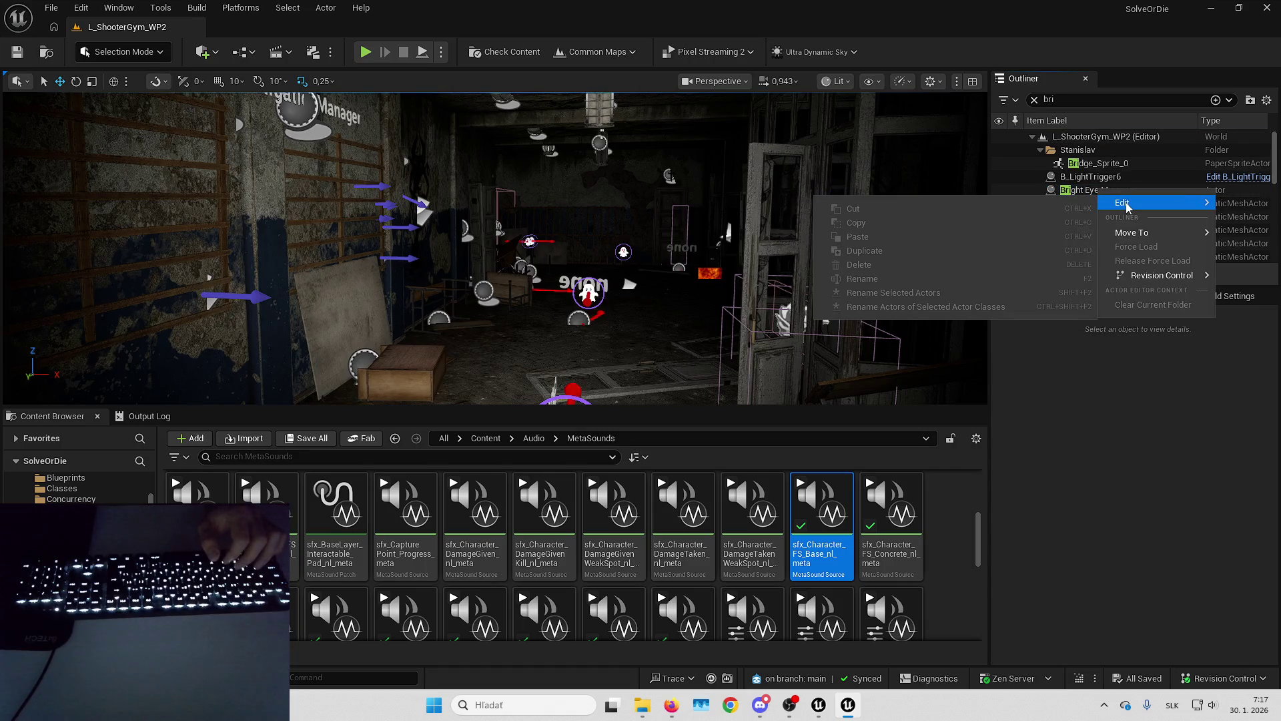
pyautogui.click(1035, 99)
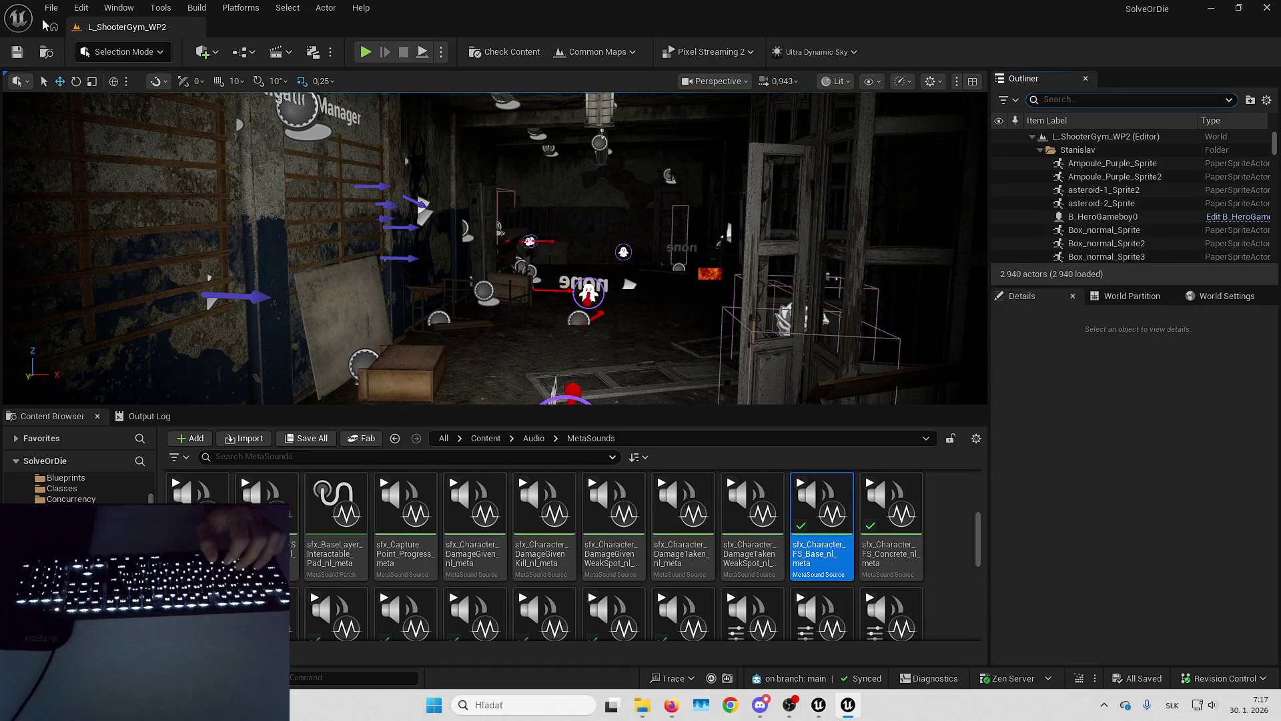
pyautogui.click(81, 8)
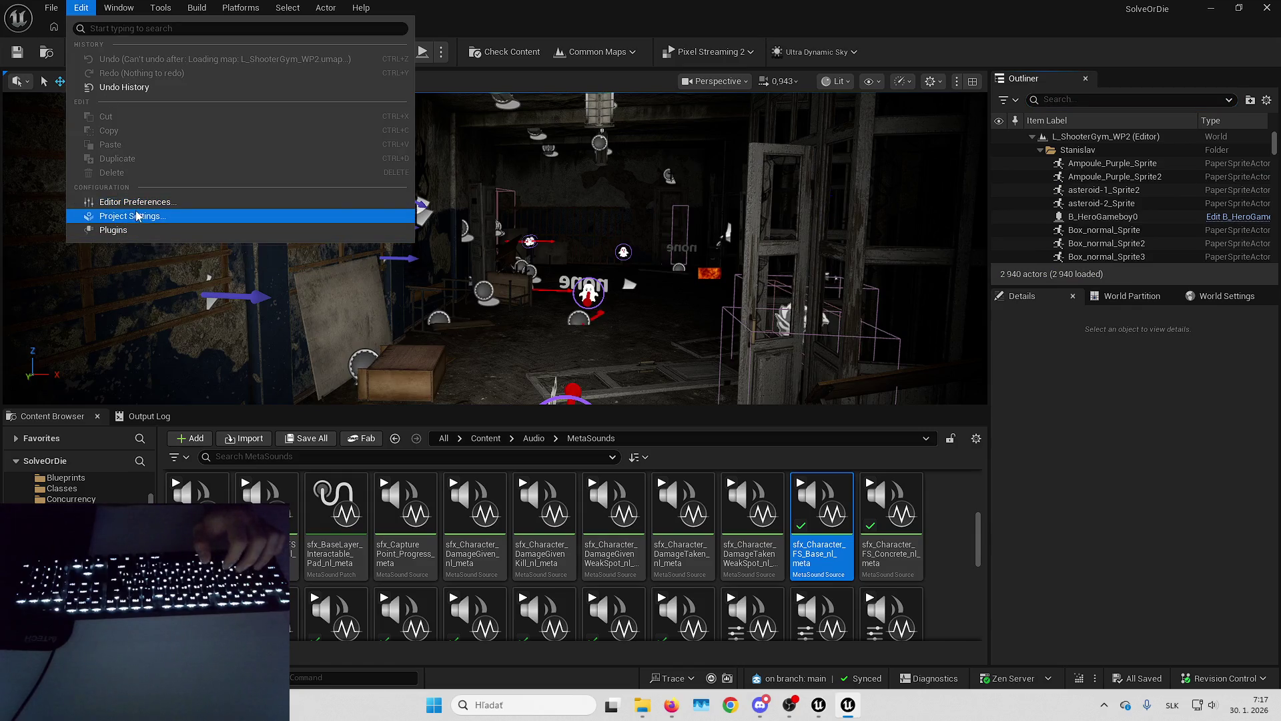
pyautogui.click(141, 215)
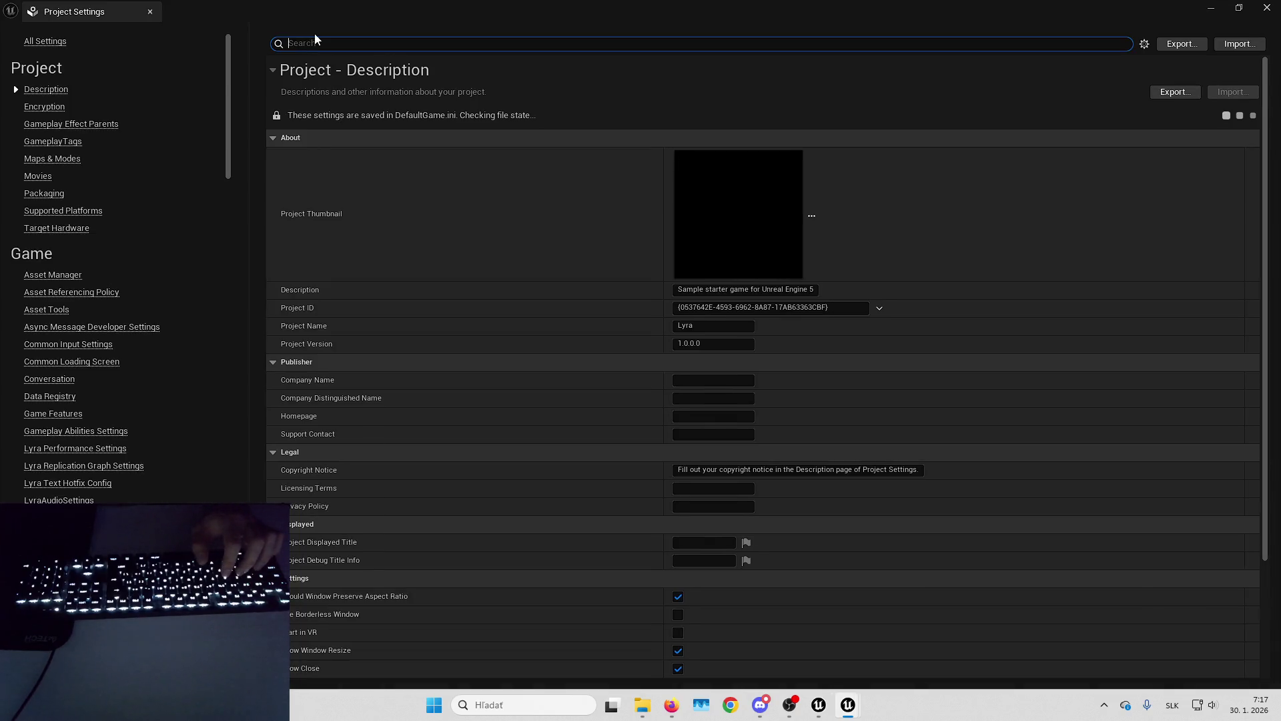
pyautogui.click(315, 43)
pyautogui.write('bri')
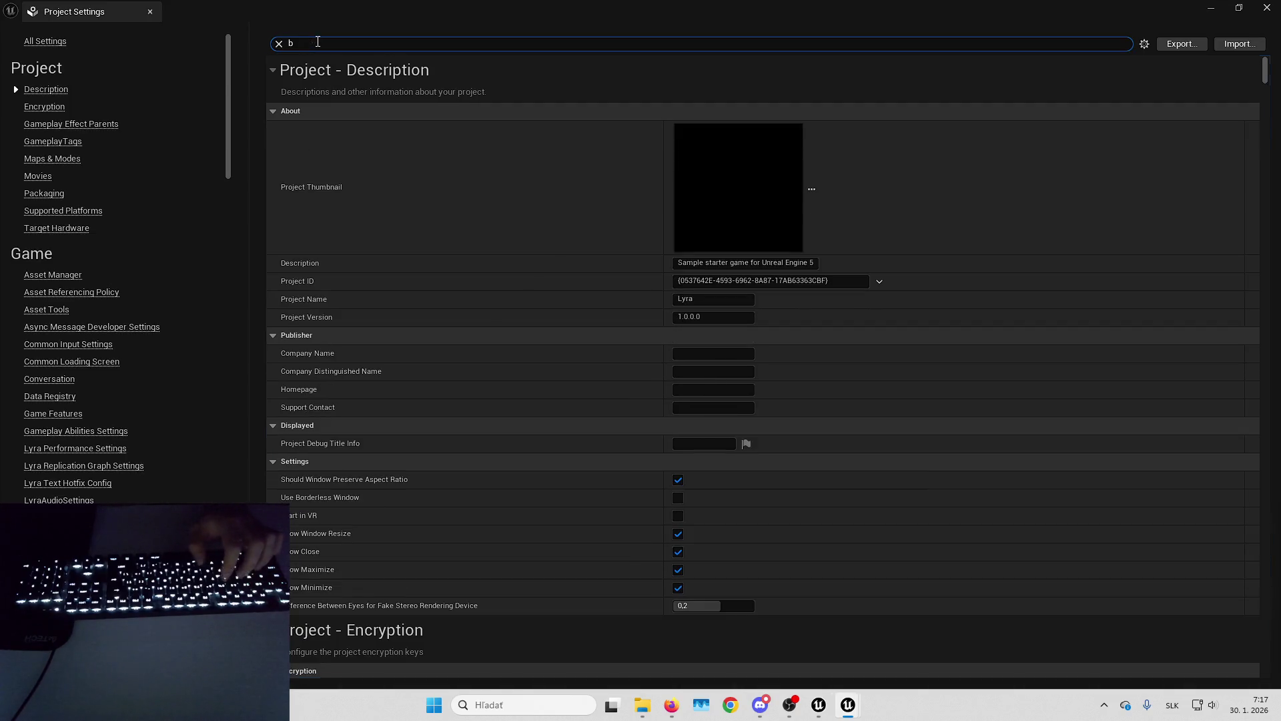
pyautogui.write('ght')
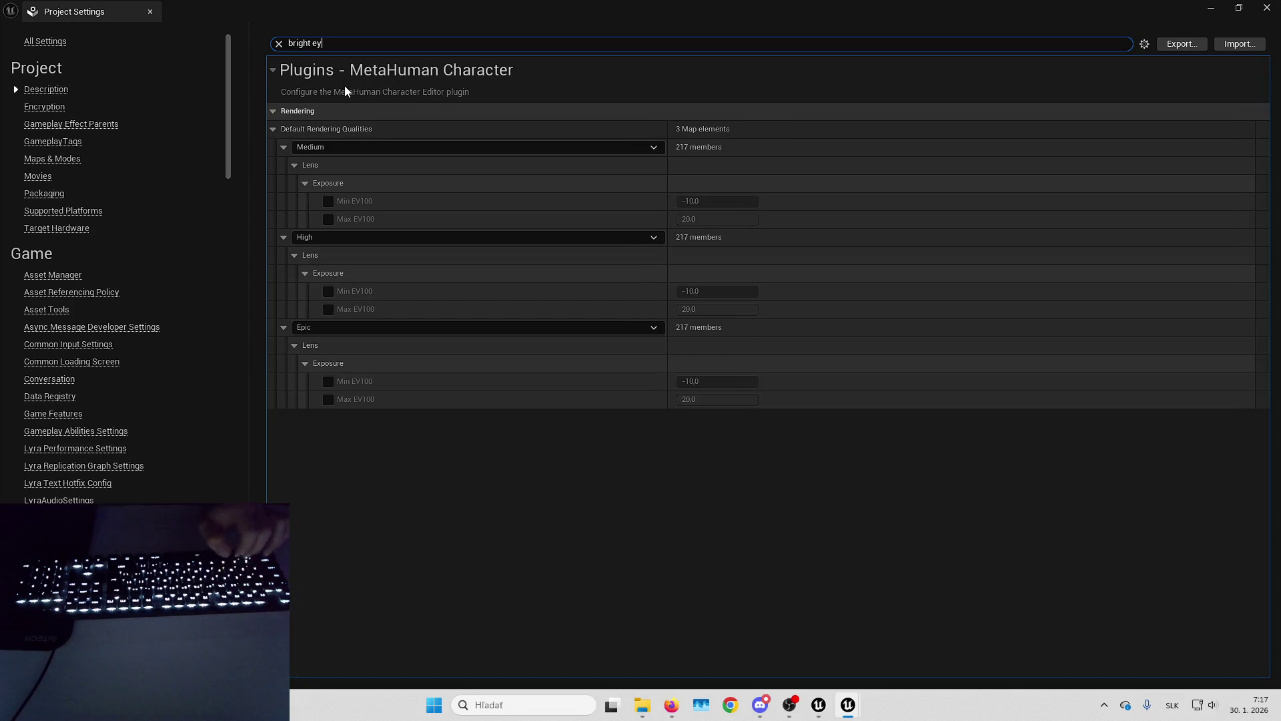
pyautogui.write(' ey')
pyautogui.hotkey('ctrl', 'a')
pyautogui.press('BackSpace')
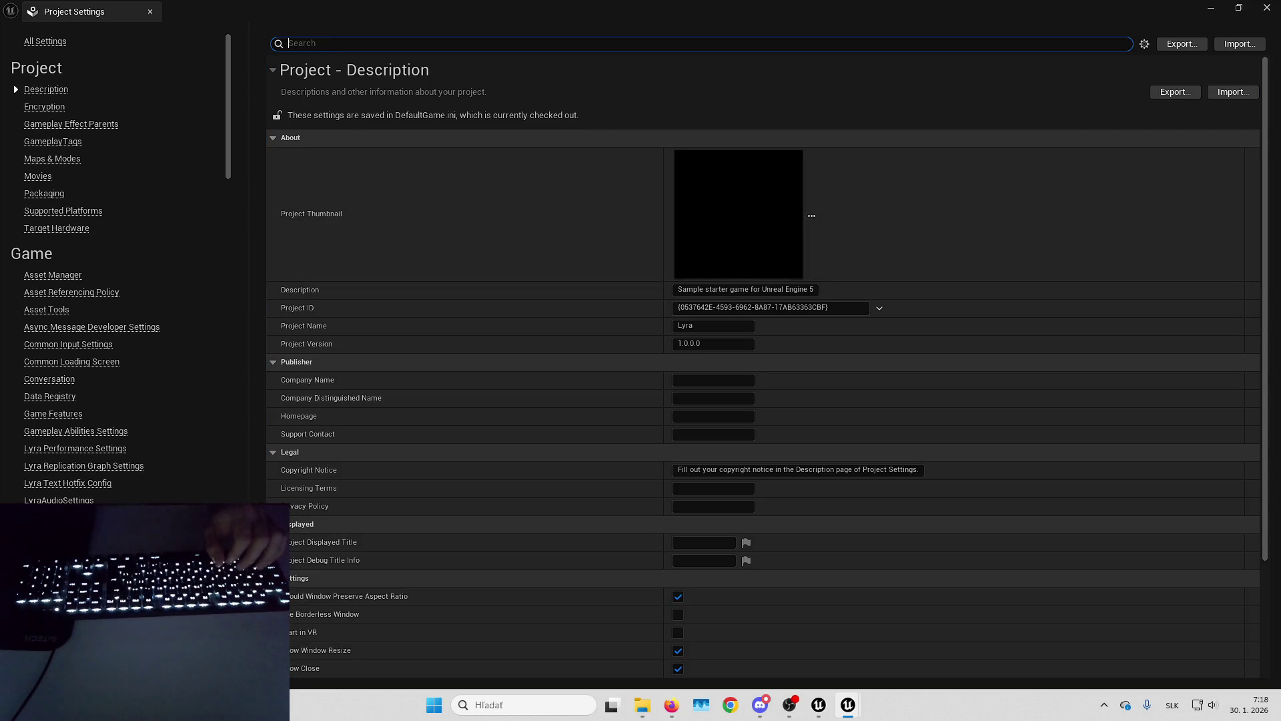
pyautogui.hotkey('alt', 'Tab')
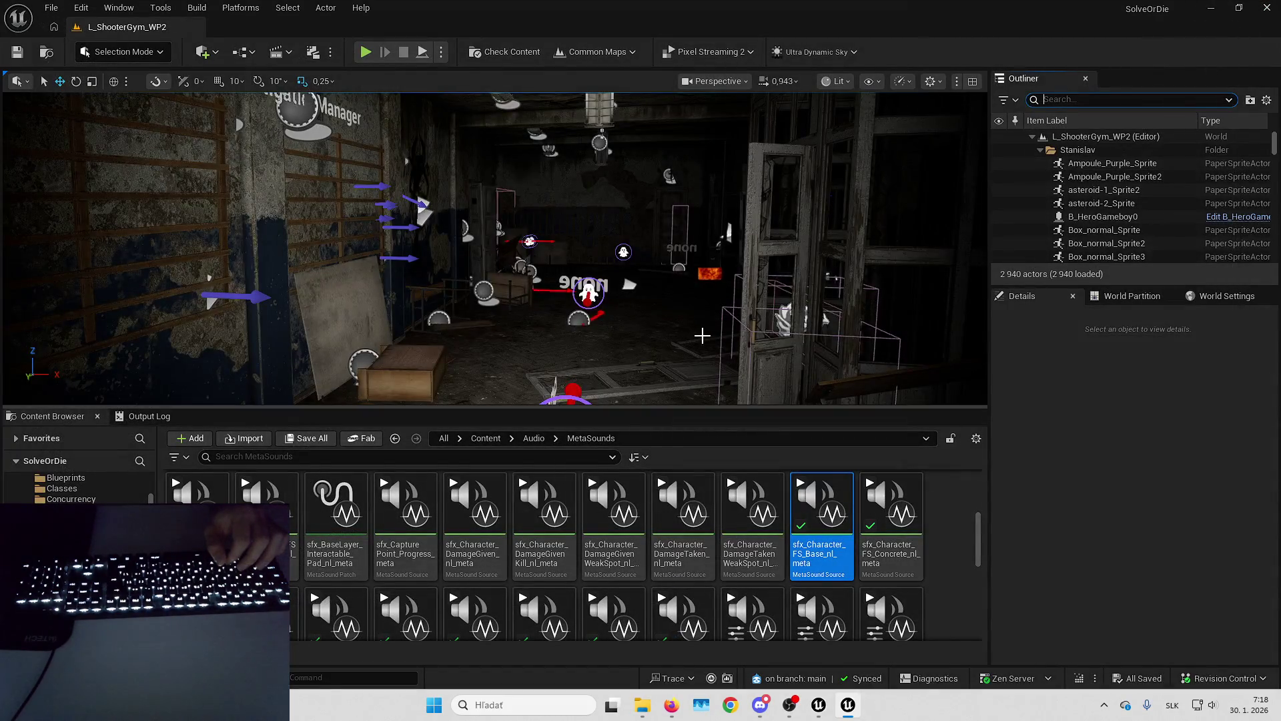
pyautogui.moveTo(702, 335); pyautogui.dragTo(674, 327)
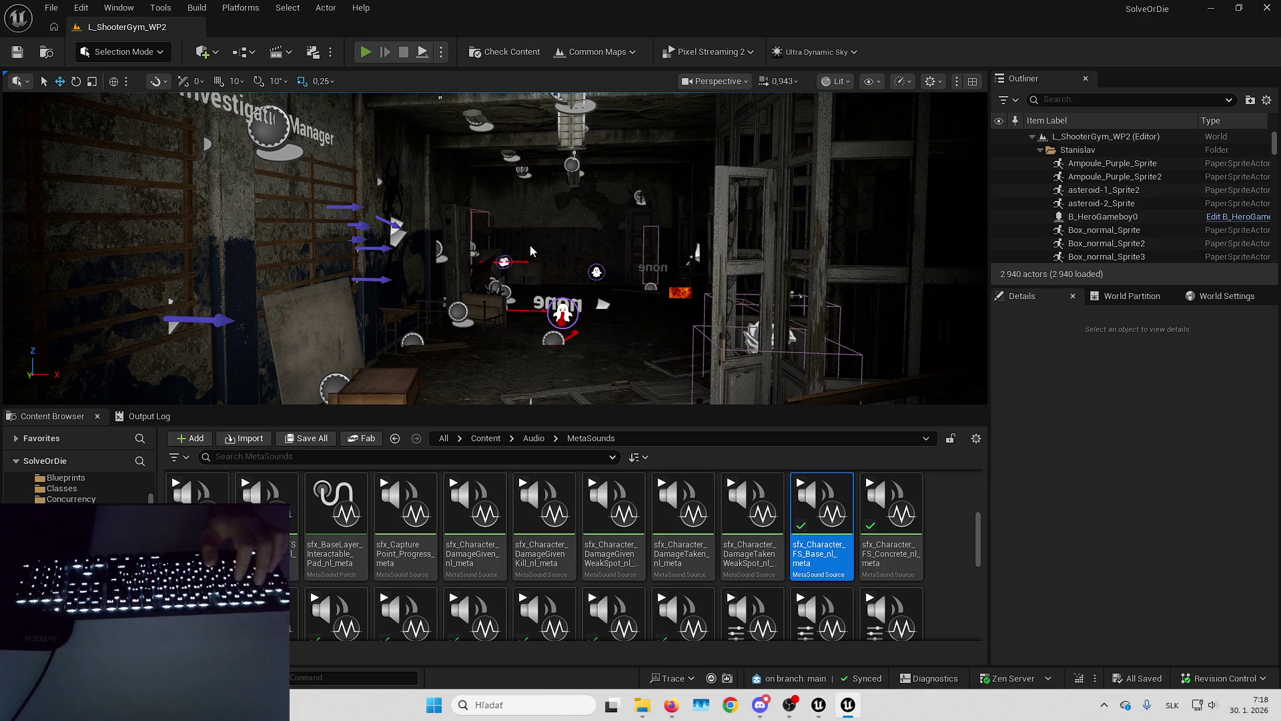
pyautogui.hotkey('alt', 'p')
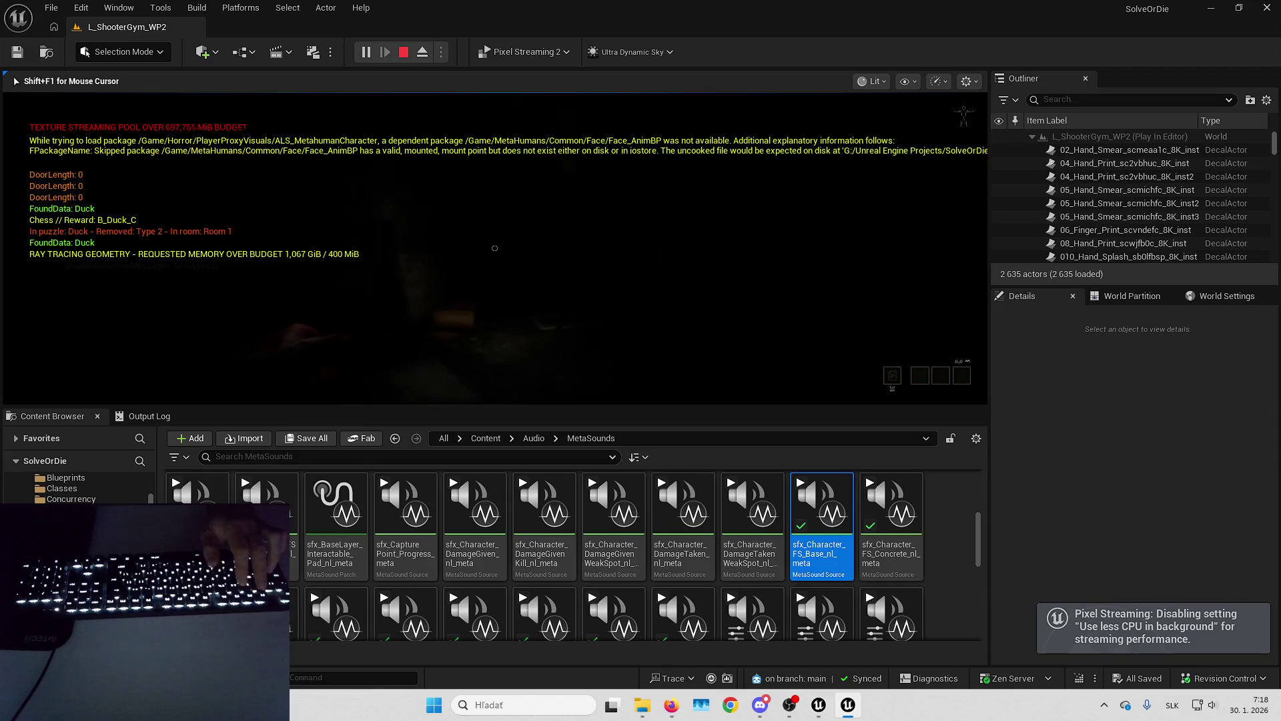
# Play-test fullscreen with the flashlight on, use Room 1's bookshelf, then eject.
pyautogui.press('F11')
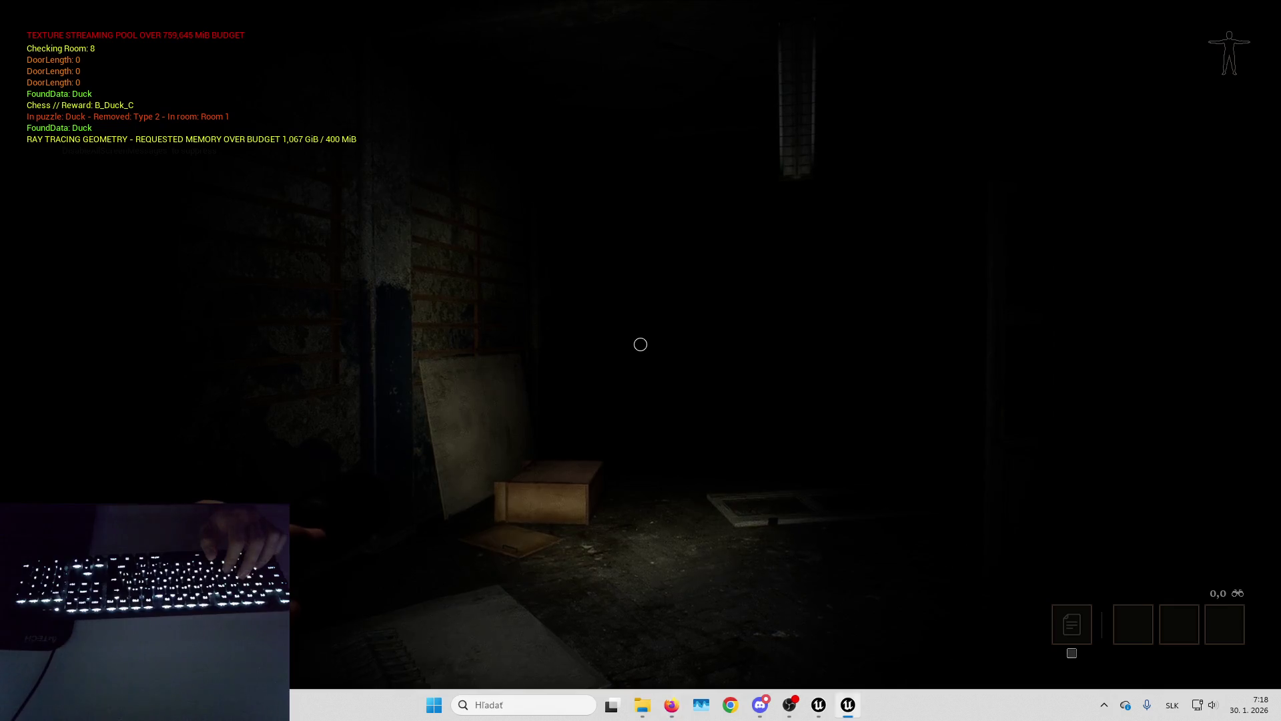
pyautogui.press('f')
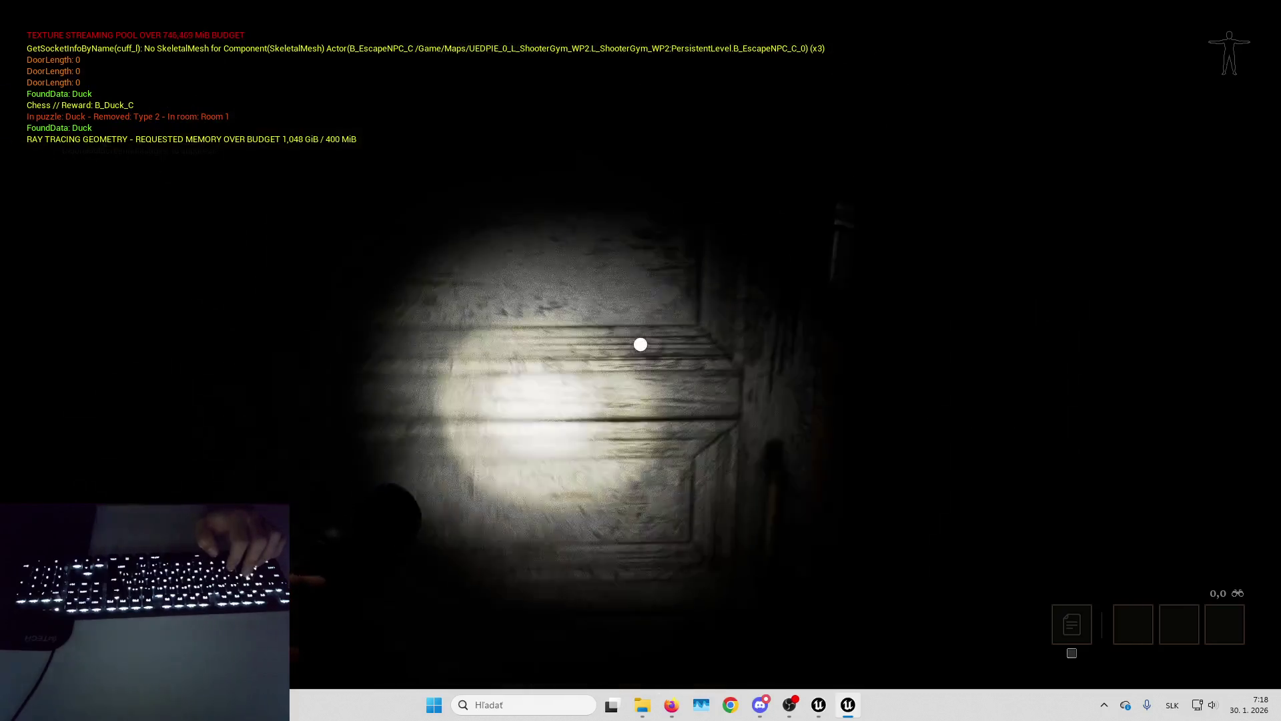
pyautogui.click(641, 345)
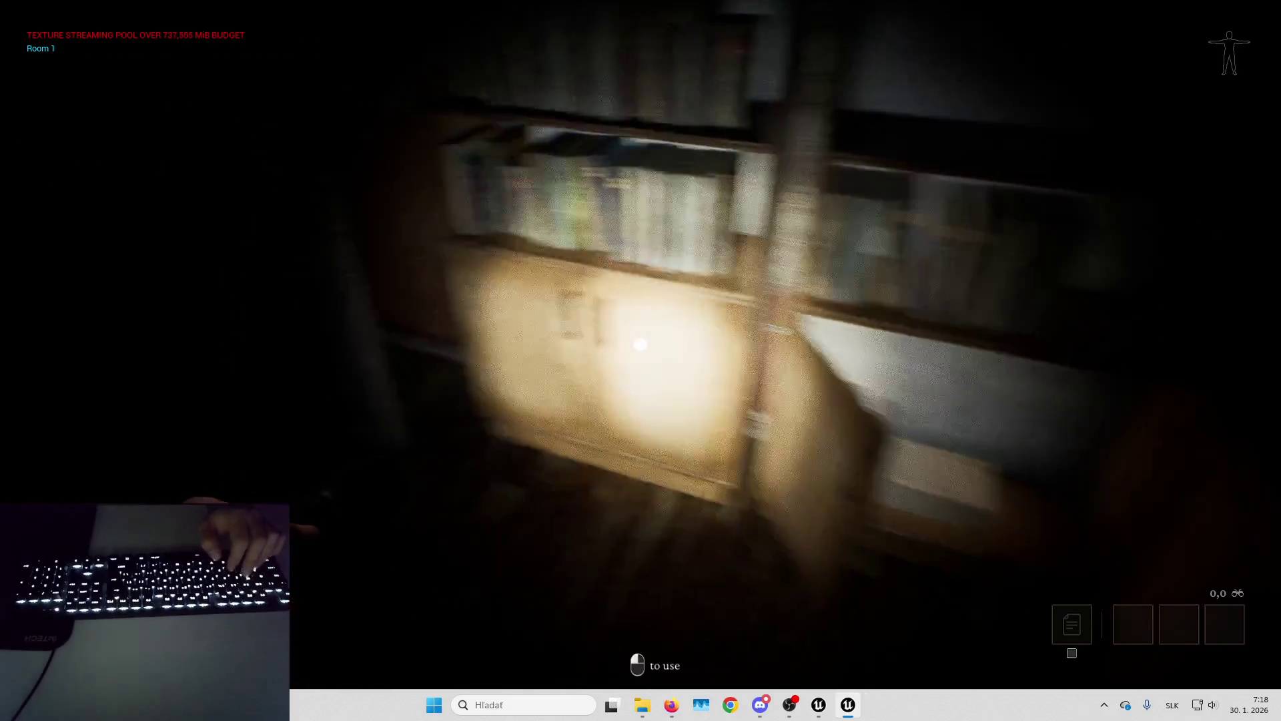
pyautogui.click(641, 344)
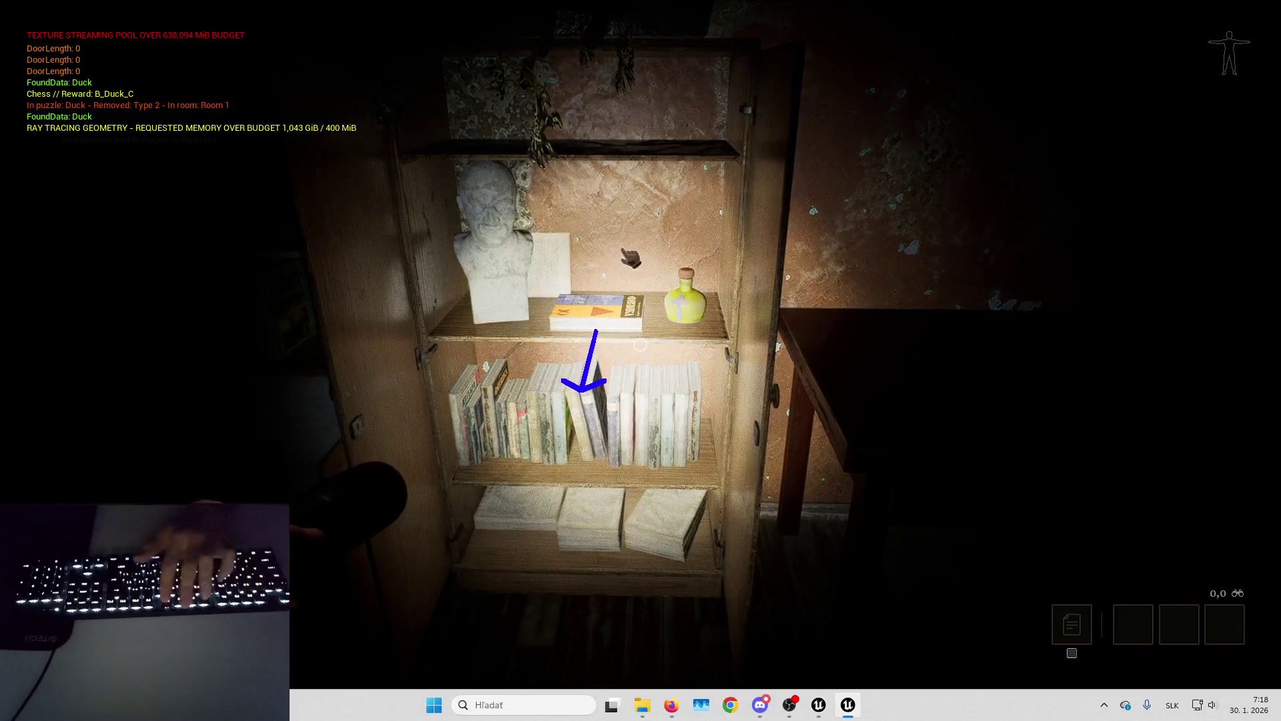
pyautogui.press('Escape')
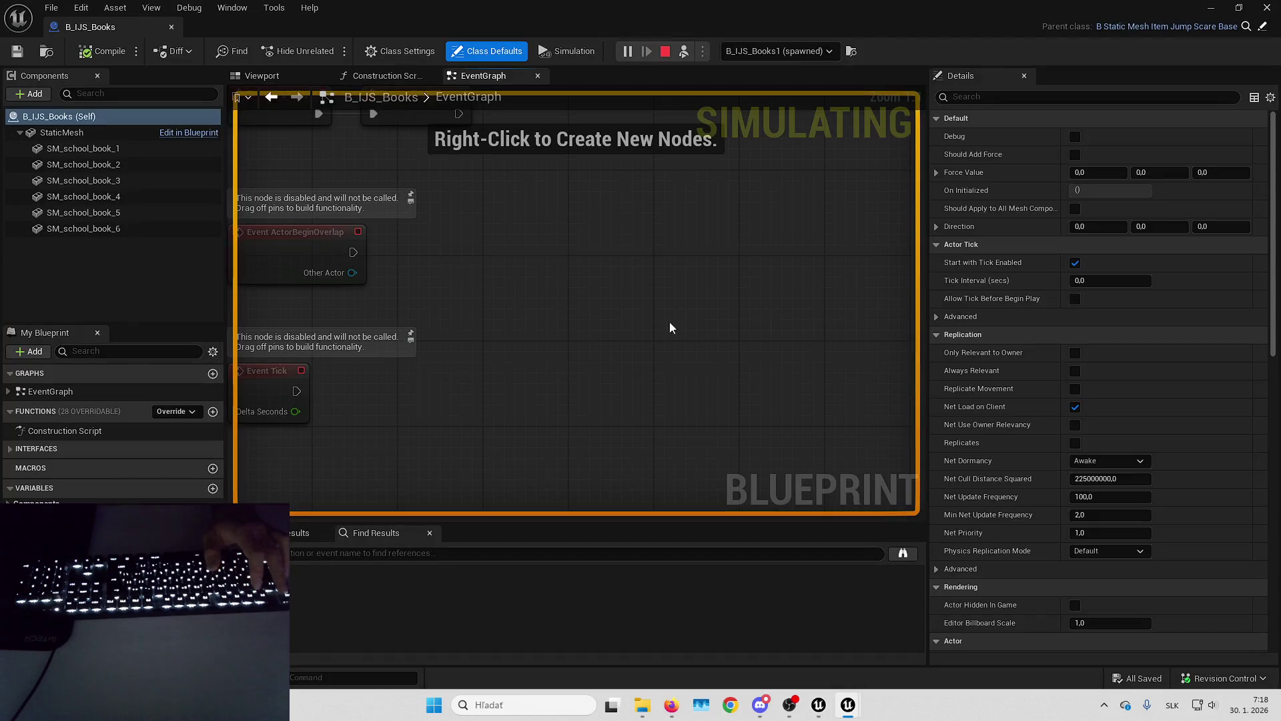
# Stop the simulation and open the parent jump-scare Blueprint.
pyautogui.press('Escape')
pyautogui.rightClick(578, 244)
pyautogui.click(1263, 27)
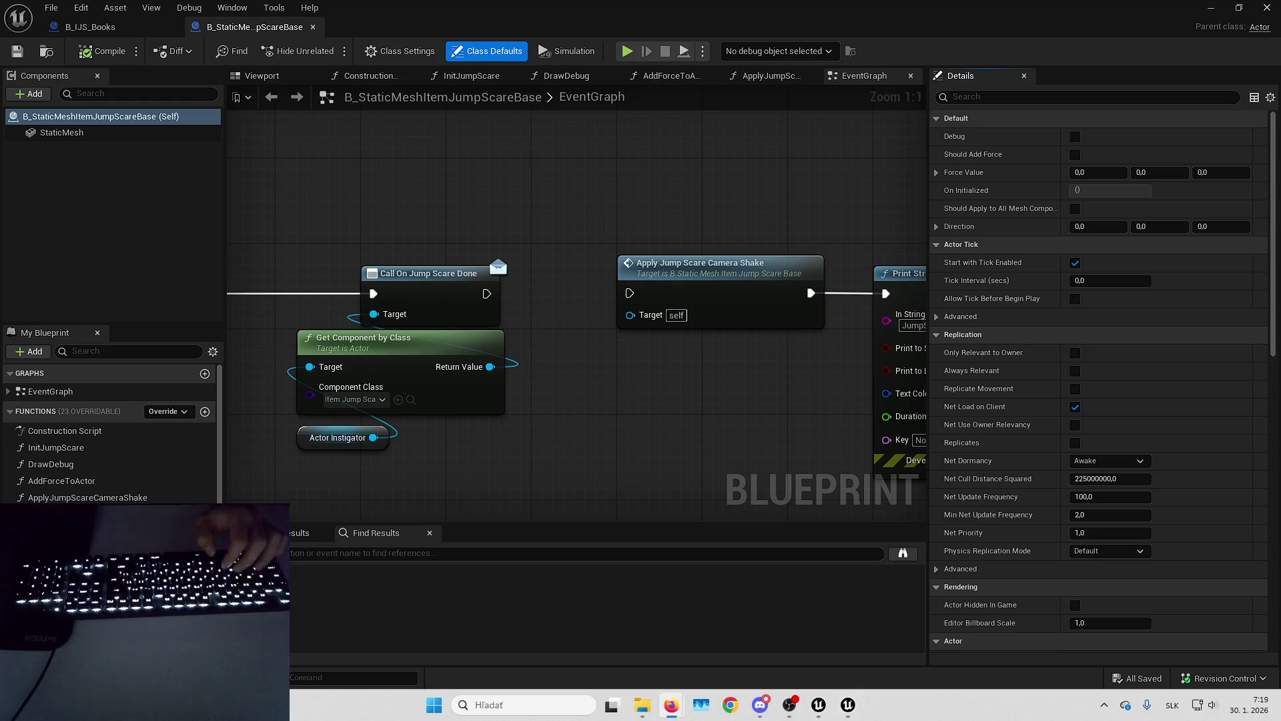
pyautogui.scroll(-3, 619, 369)
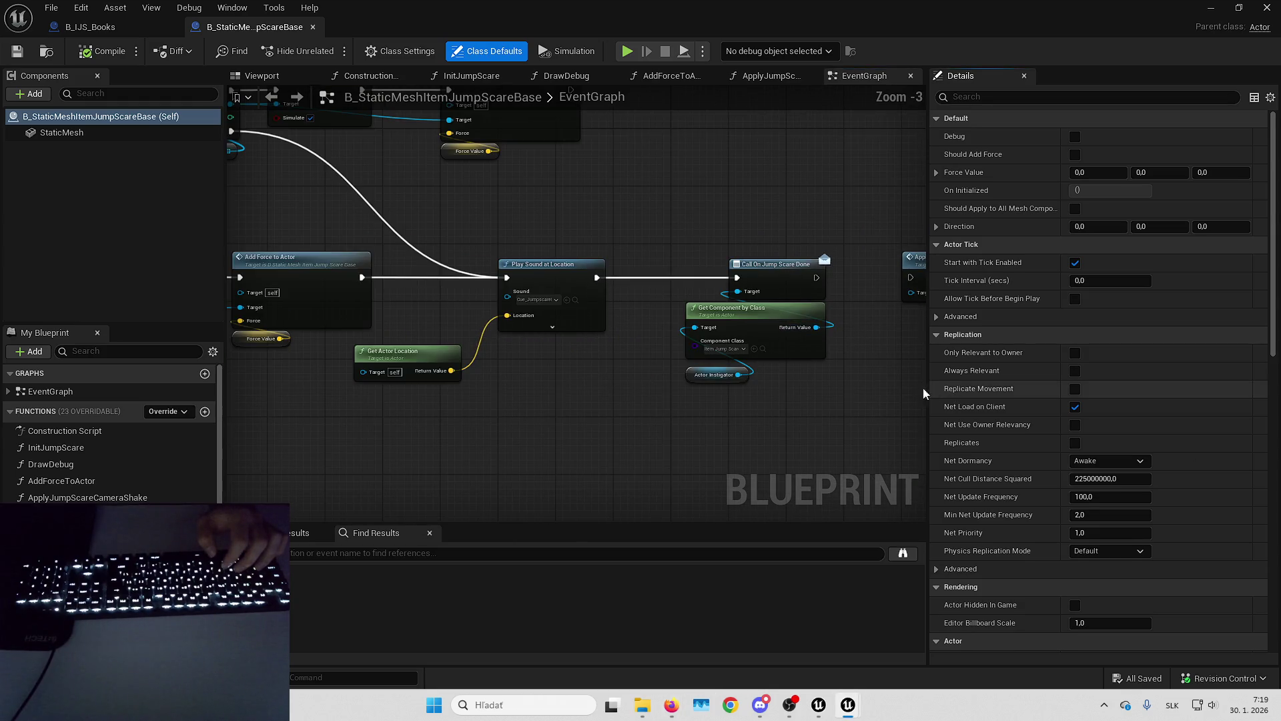
pyautogui.scroll(-1, 1001, 387)
# Narrow the Details panel and bring the upstream event chain into view.
pyautogui.moveTo(927, 360); pyautogui.dragTo(1042, 361)
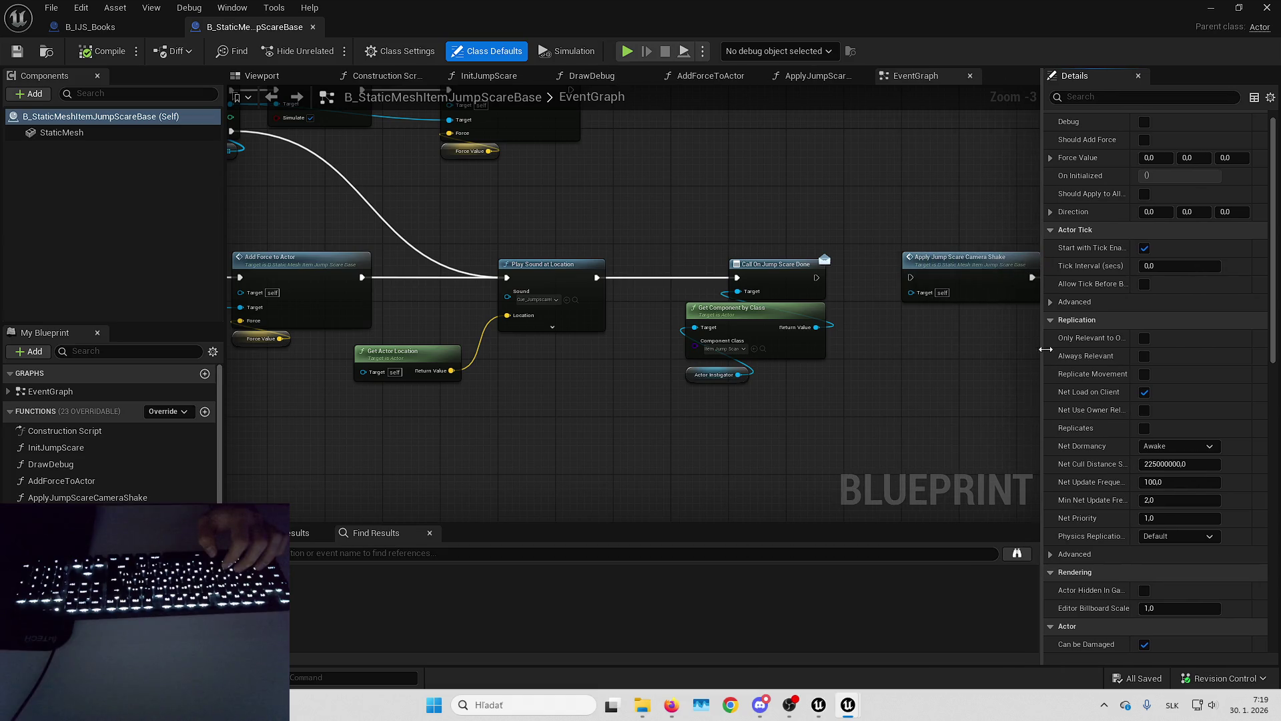
pyautogui.scroll(-5, 834, 384)
pyautogui.scroll(5, 789, 388)
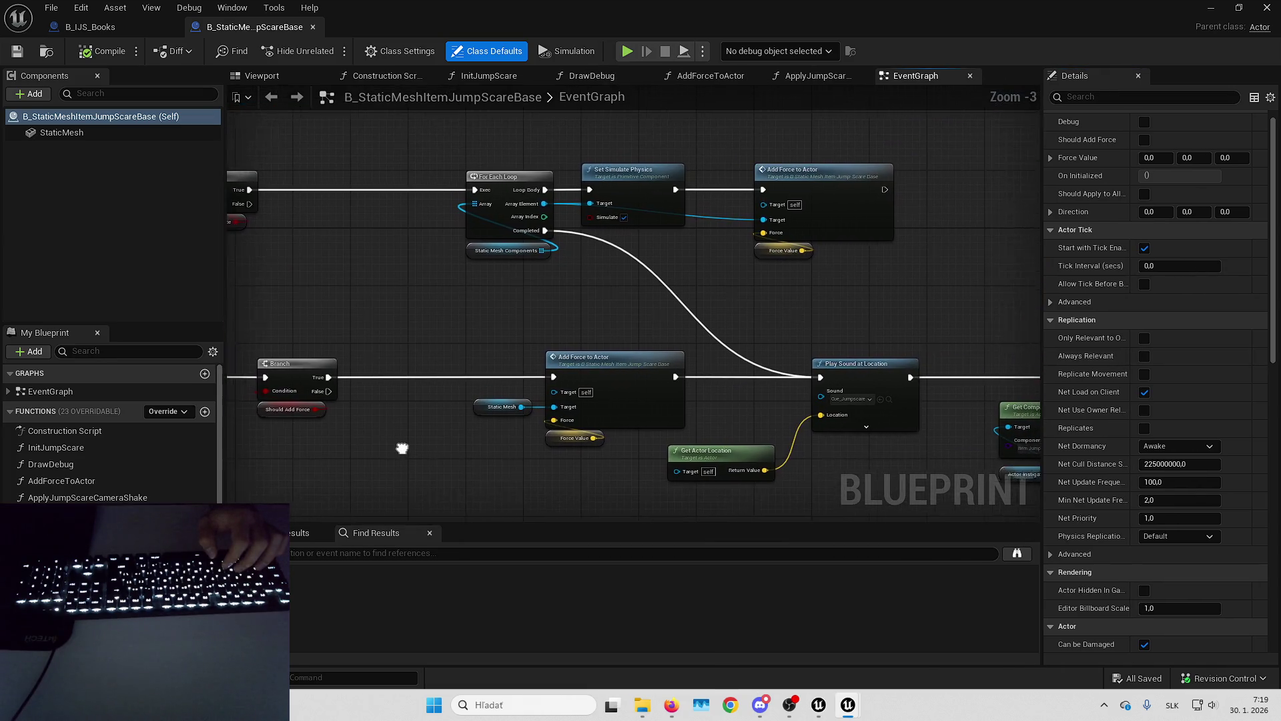
pyautogui.scroll(-2, 434, 376)
pyautogui.moveTo(434, 375)
pyautogui.mouseDown()
pyautogui.moveTo(738, 351)
pyautogui.moveTo(1011, 237)
pyautogui.moveTo(832, 212)
pyautogui.moveTo(804, 233)
pyautogui.mouseUp()
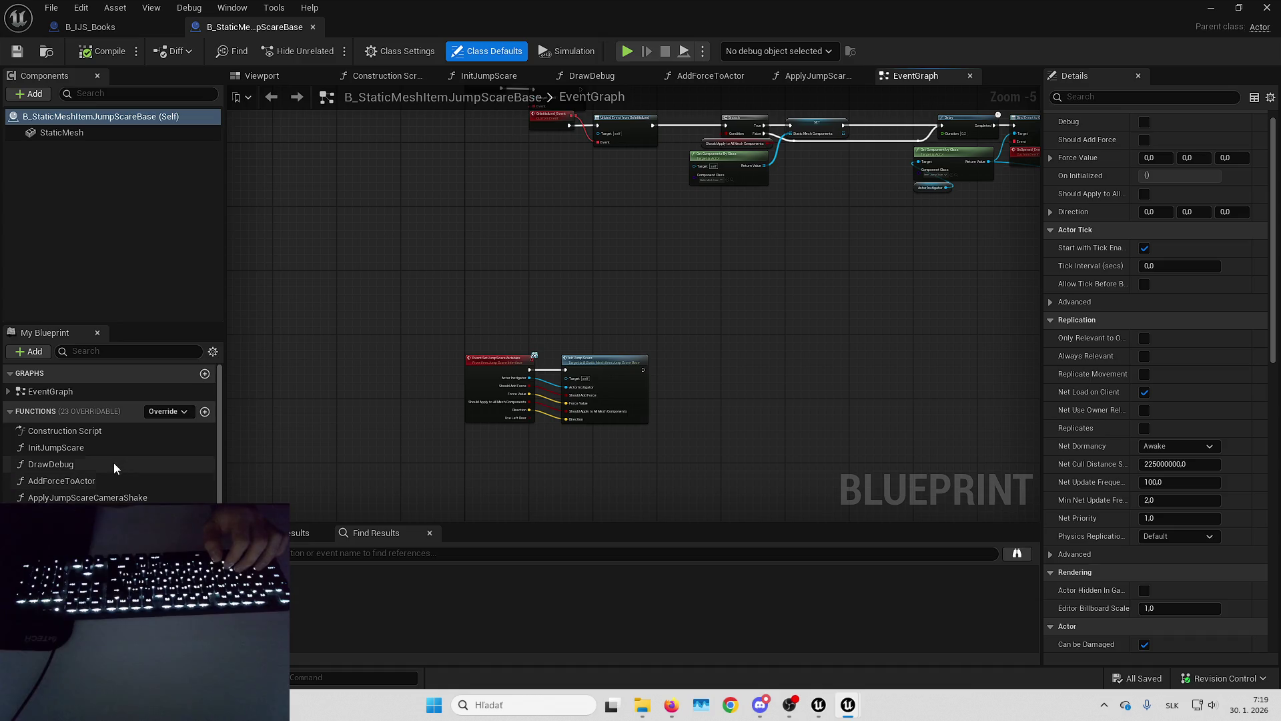
# Find all references to DrawDebug and jump to its call in AddForceToActor.
pyautogui.doubleClick(114, 464)
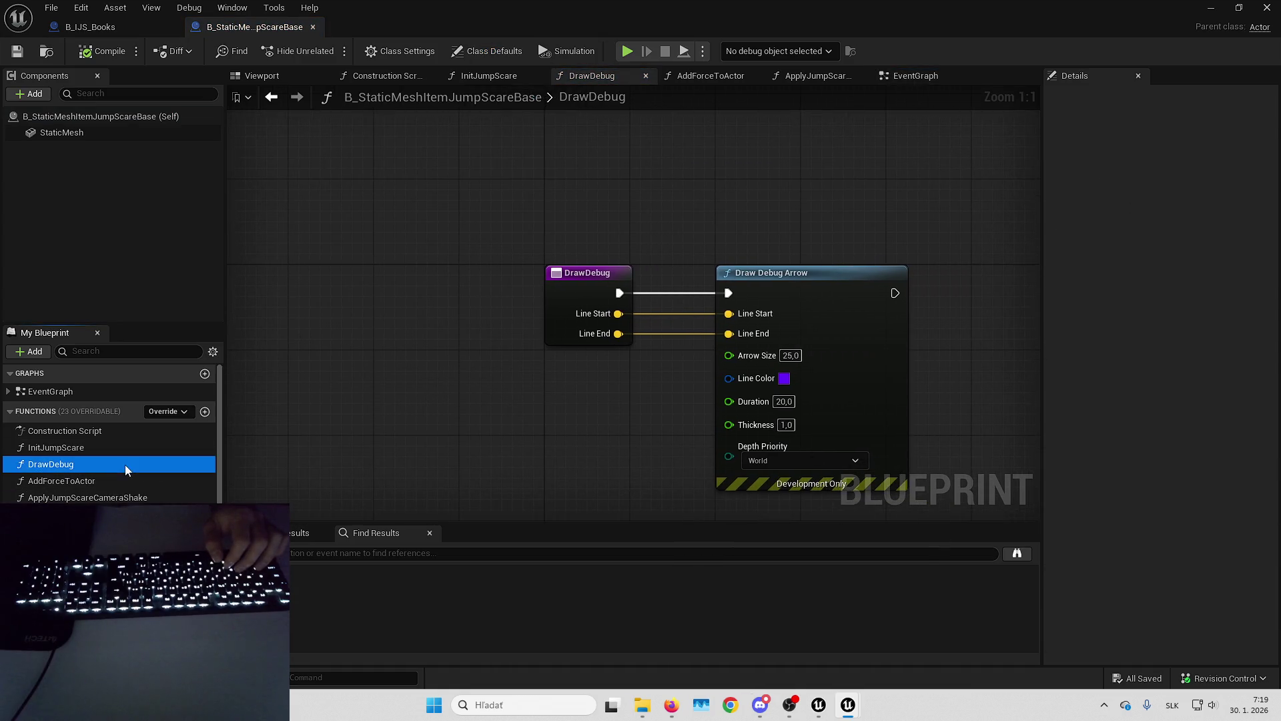
pyautogui.rightClick(126, 464)
pyautogui.moveTo(194, 546)
pyautogui.click(300, 546)
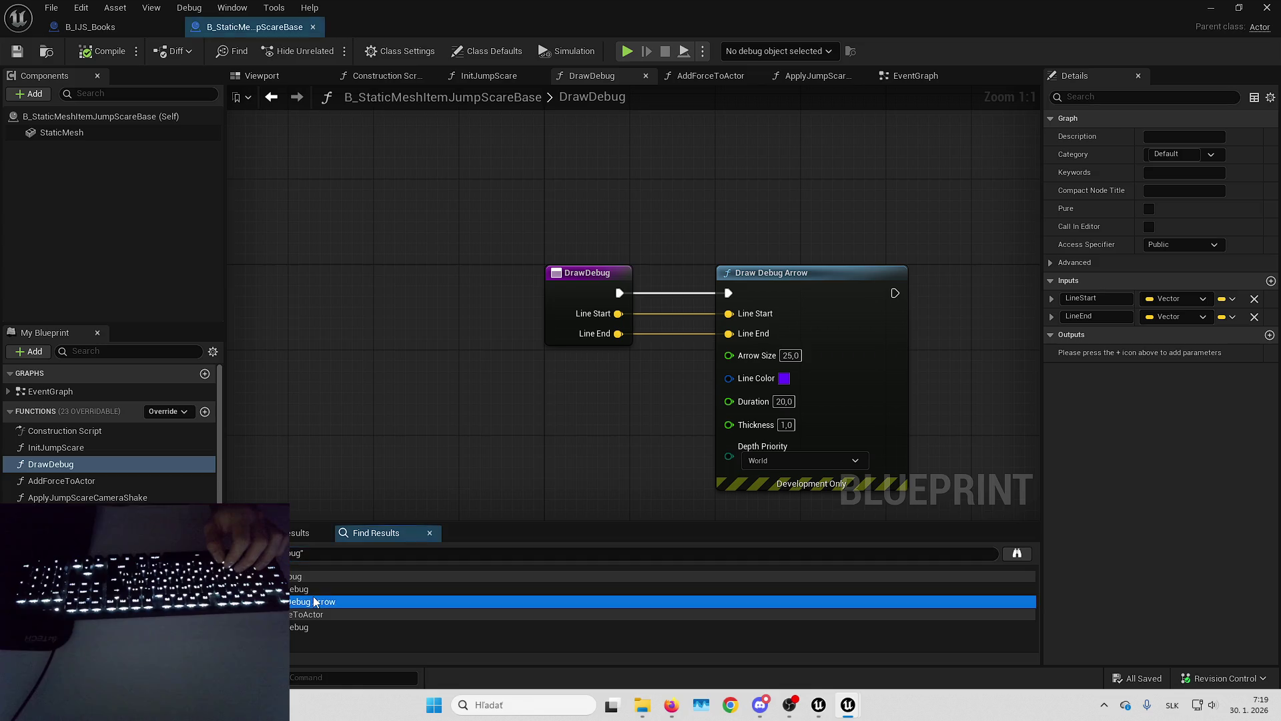
pyautogui.doubleClick(309, 627)
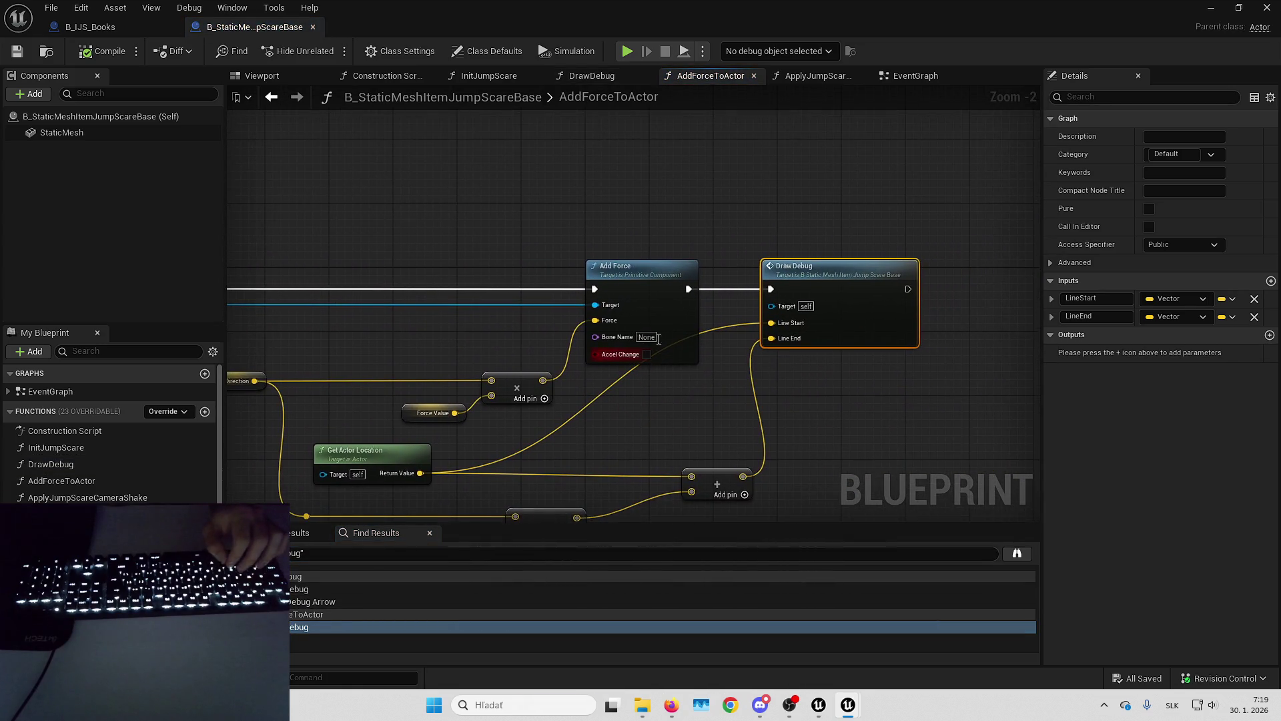
# Save B_StaticMeshItemJumpScareBase, view B_IJS_Books, then close the Blueprint editor.
pyautogui.click(547, 197)
pyautogui.click(17, 53)
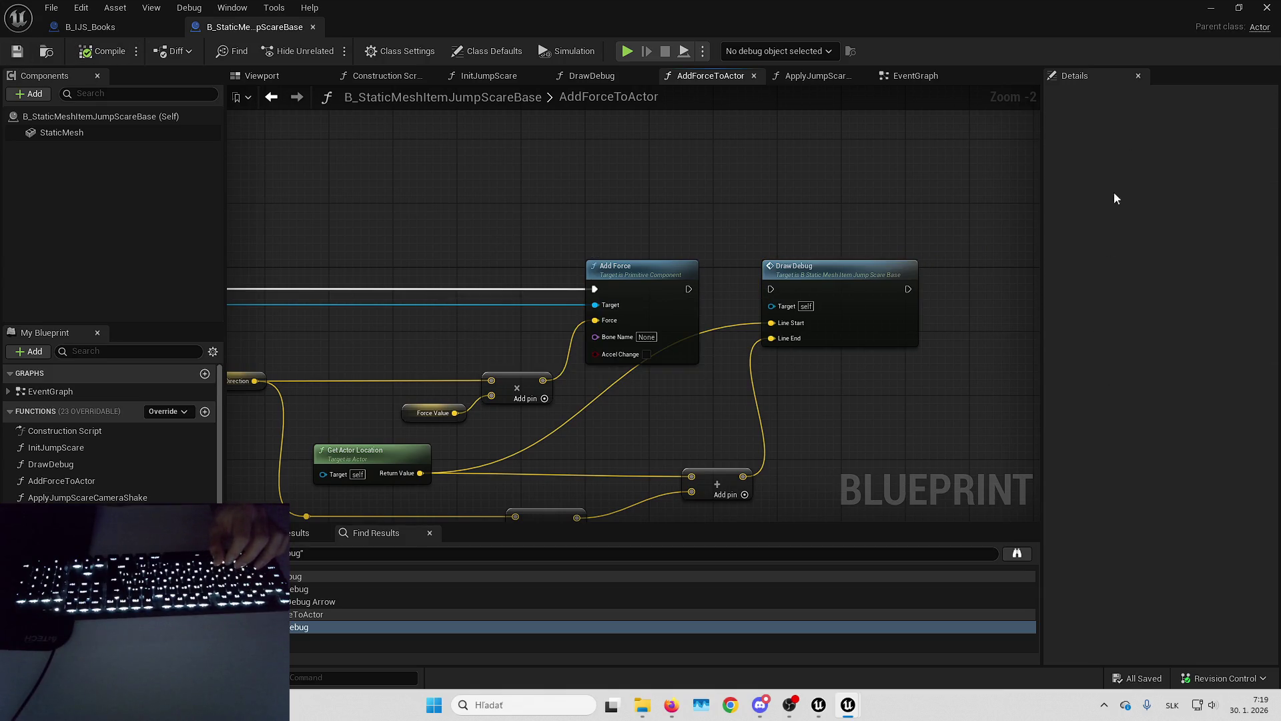
pyautogui.click(86, 26)
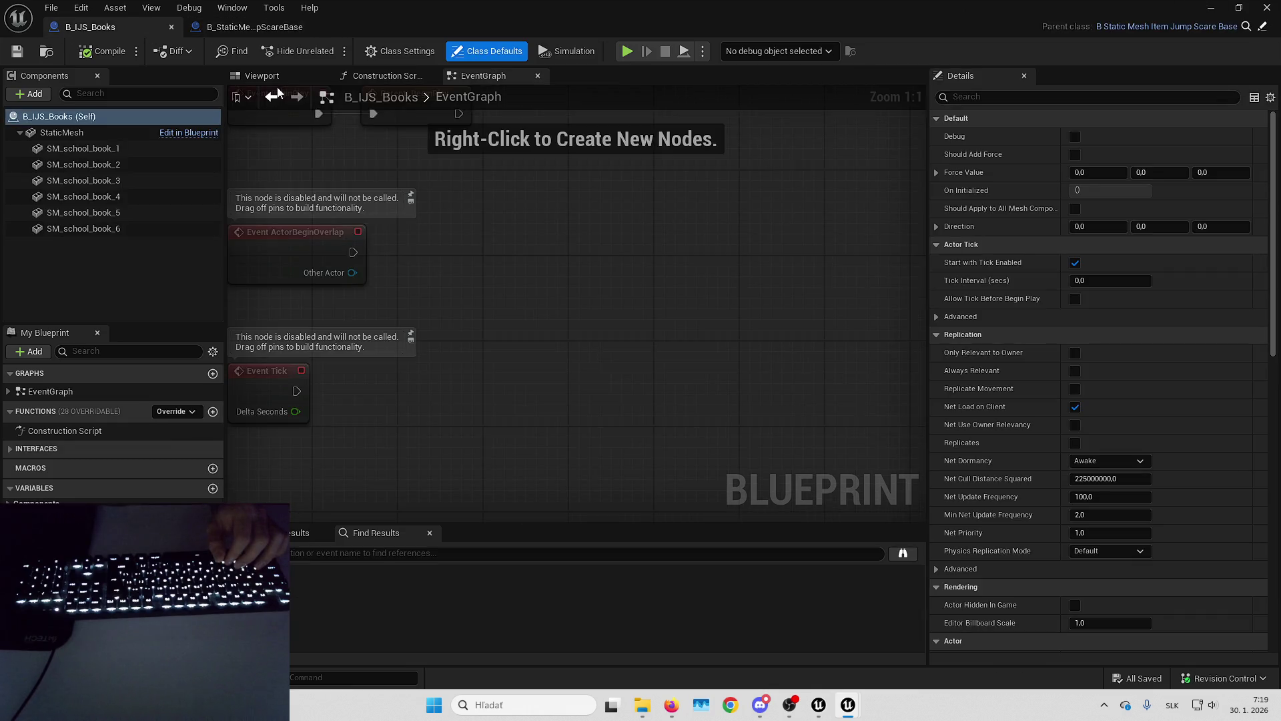
pyautogui.click(1266, 7)
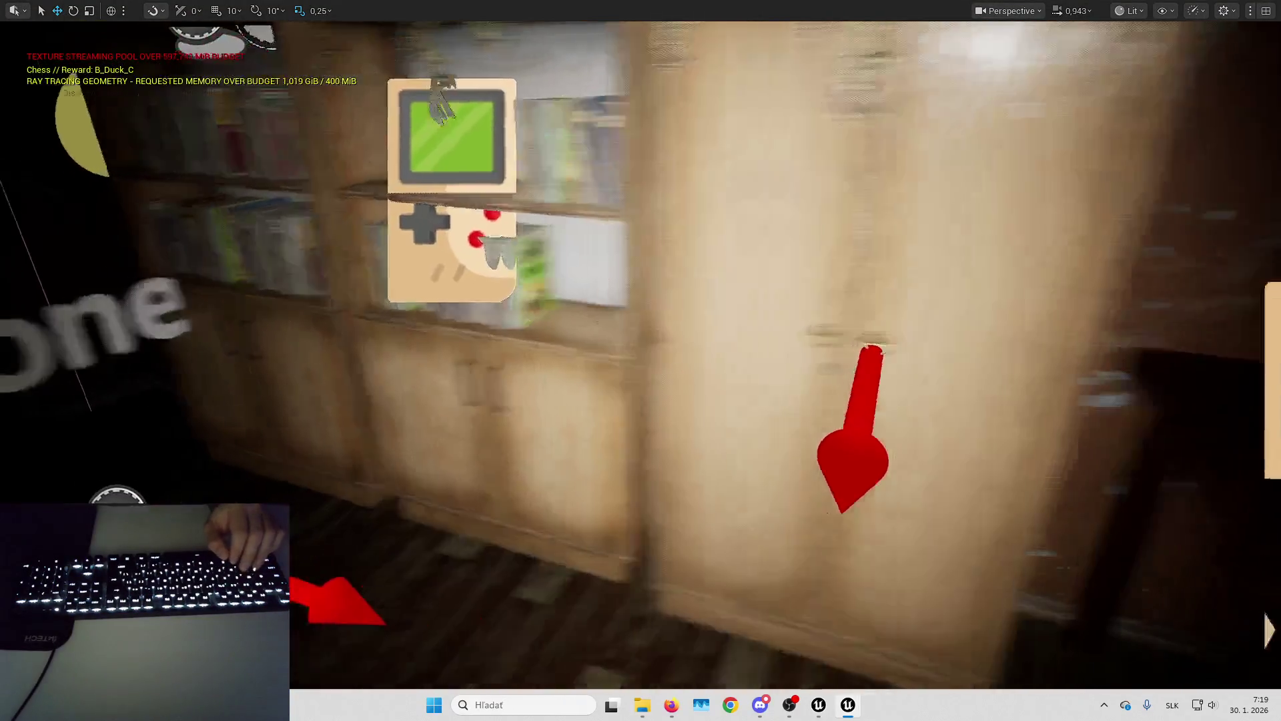
# Leave fullscreen and open B_Hero from the Content > Horror folder.
pyautogui.press('F11')
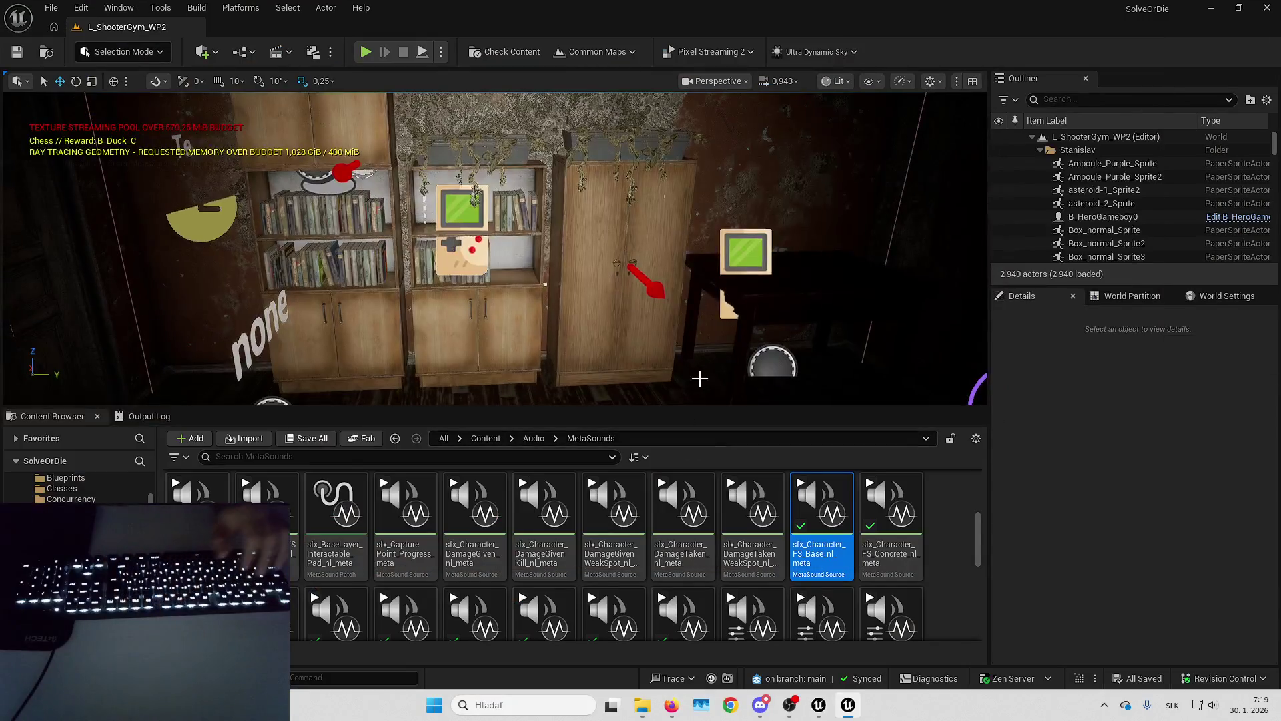
pyautogui.click(485, 438)
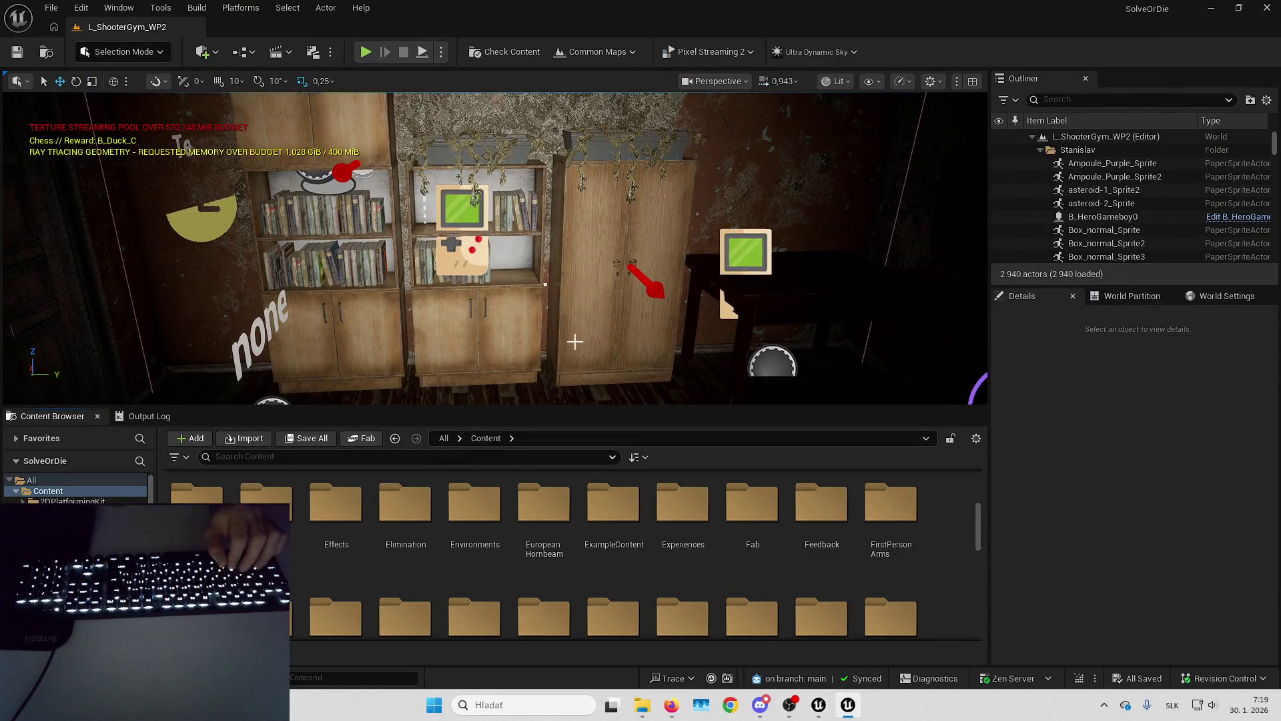
pyautogui.press('Up')
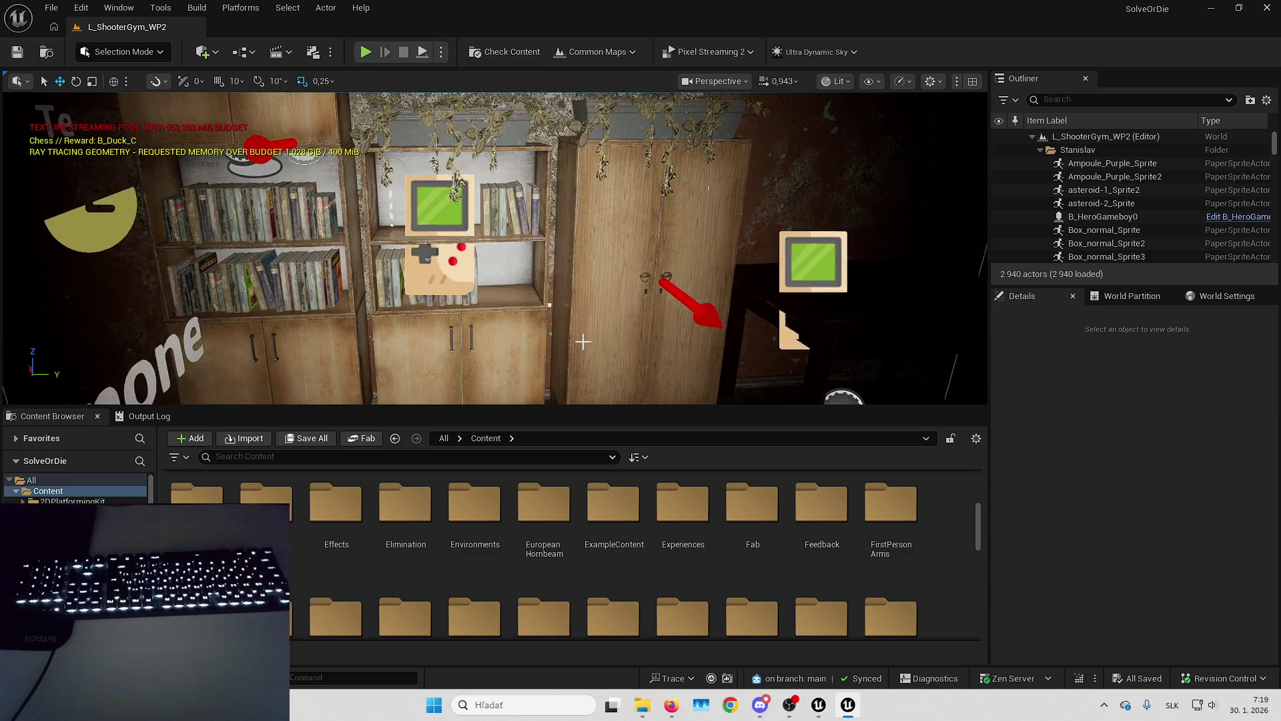
pyautogui.scroll(-2, 610, 507)
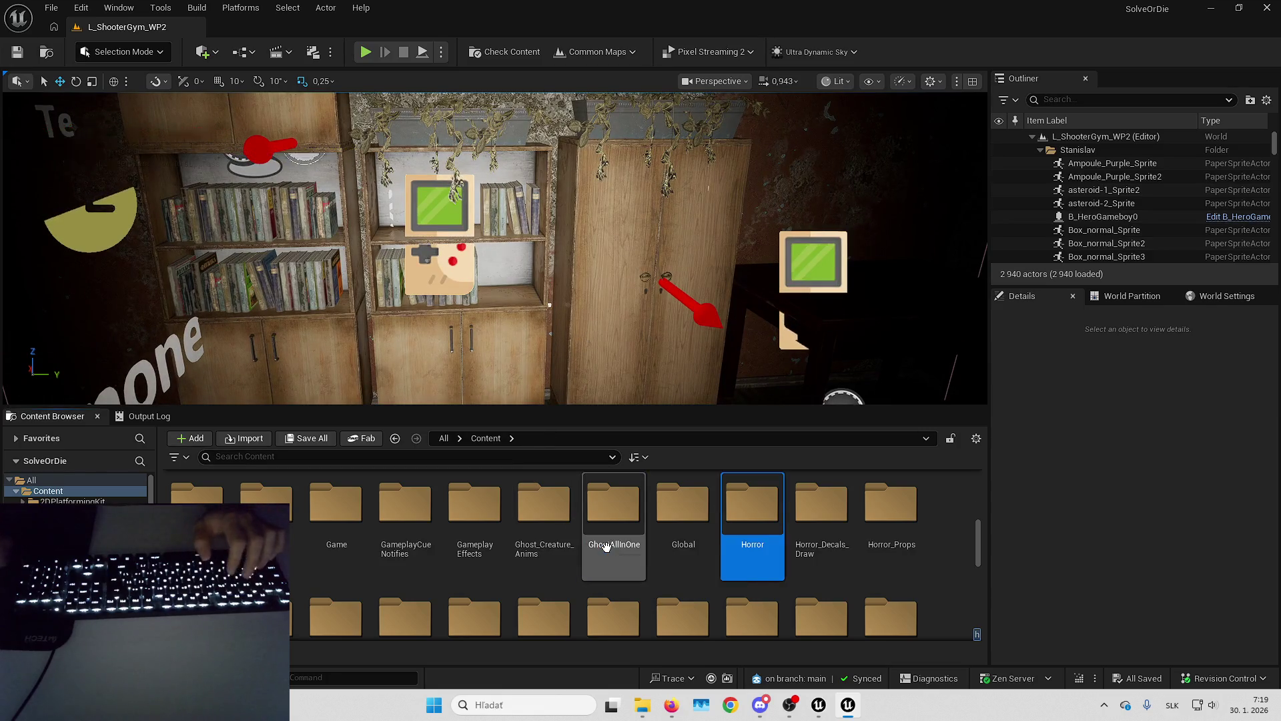
pyautogui.doubleClick(751, 507)
pyautogui.scroll(-1, 634, 554)
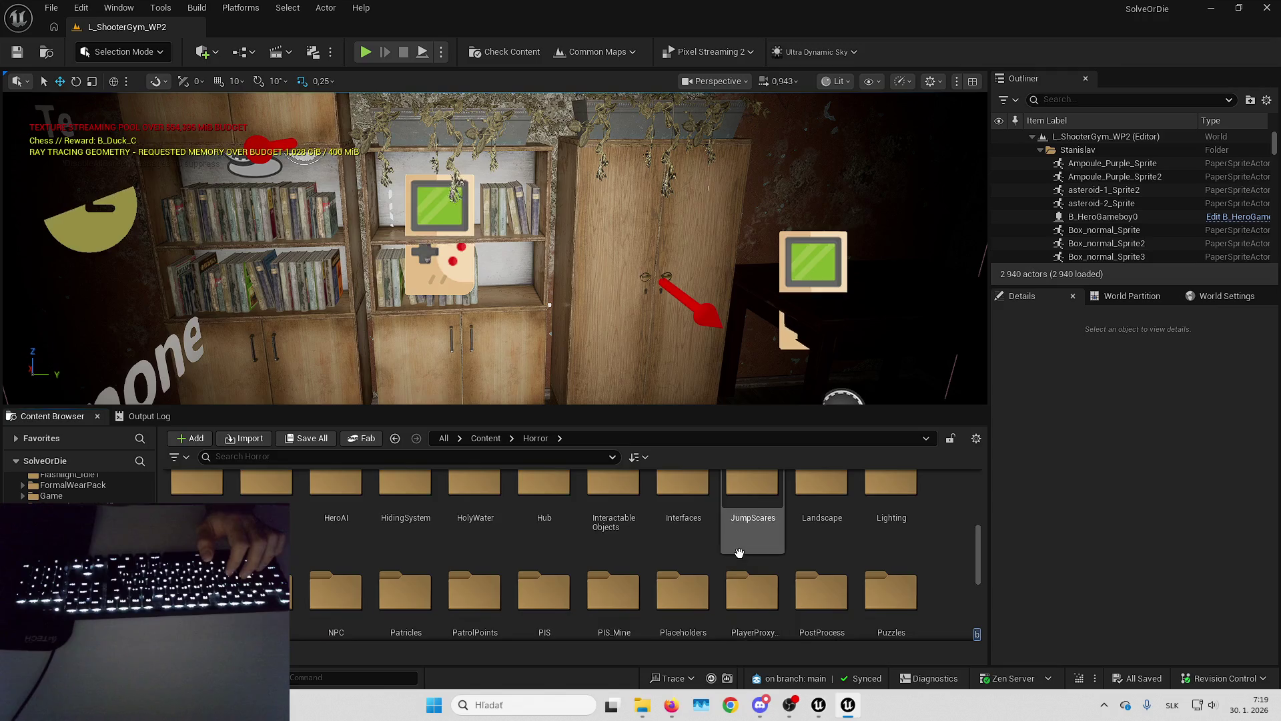
pyautogui.doubleClick(755, 591)
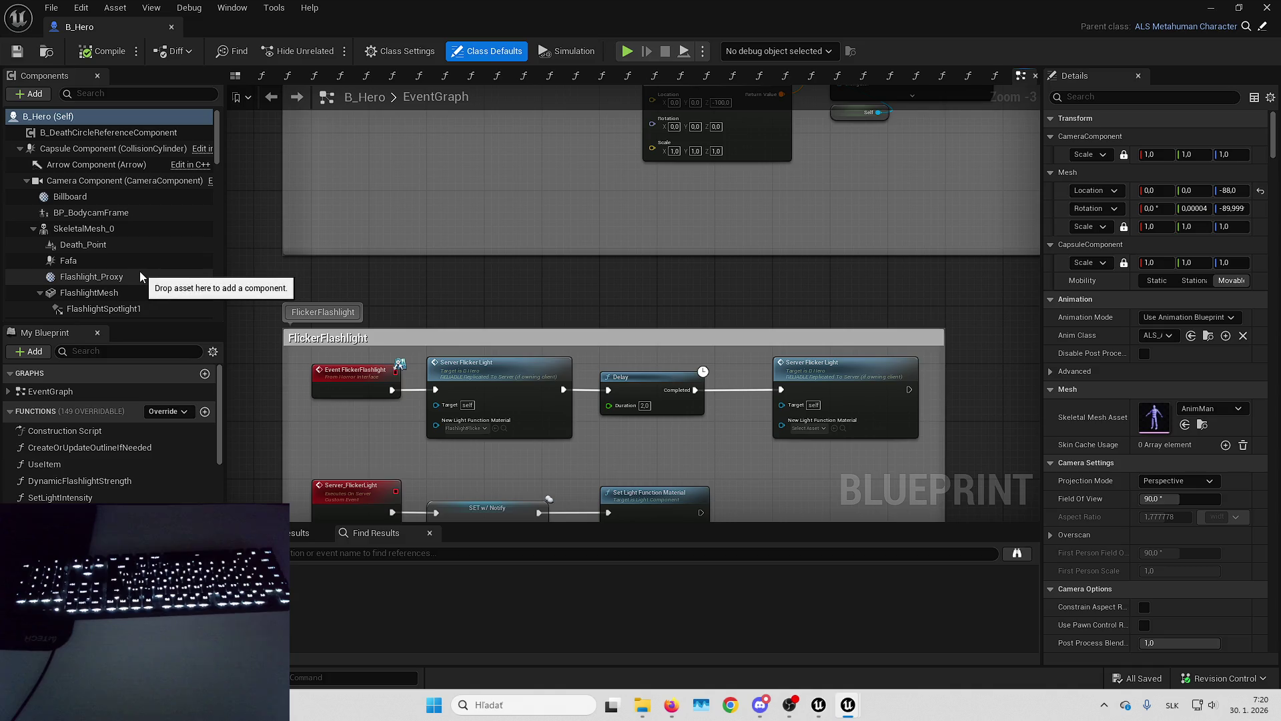
# Select B_Hero's LyraContextEffect component and open its CFX_DefaultSkin effects library.
pyautogui.scroll(-10, 139, 271)
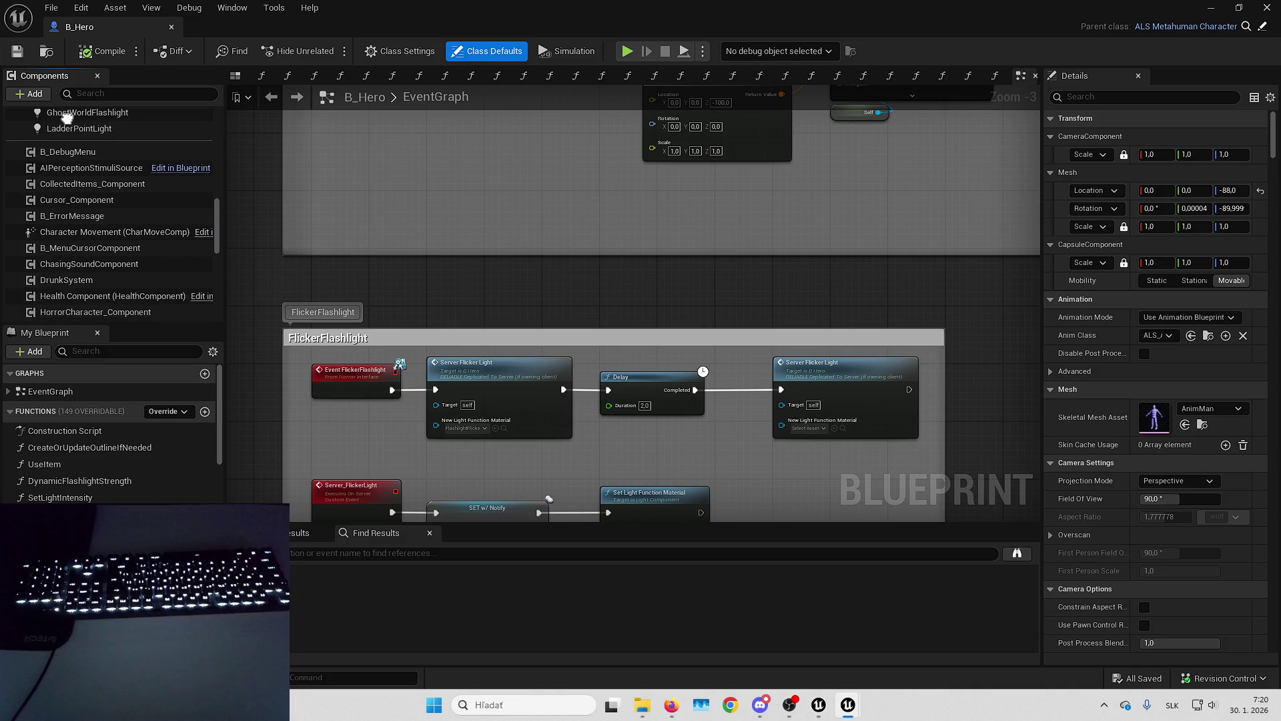
pyautogui.scroll(-4, 67, 118)
pyautogui.click(86, 240)
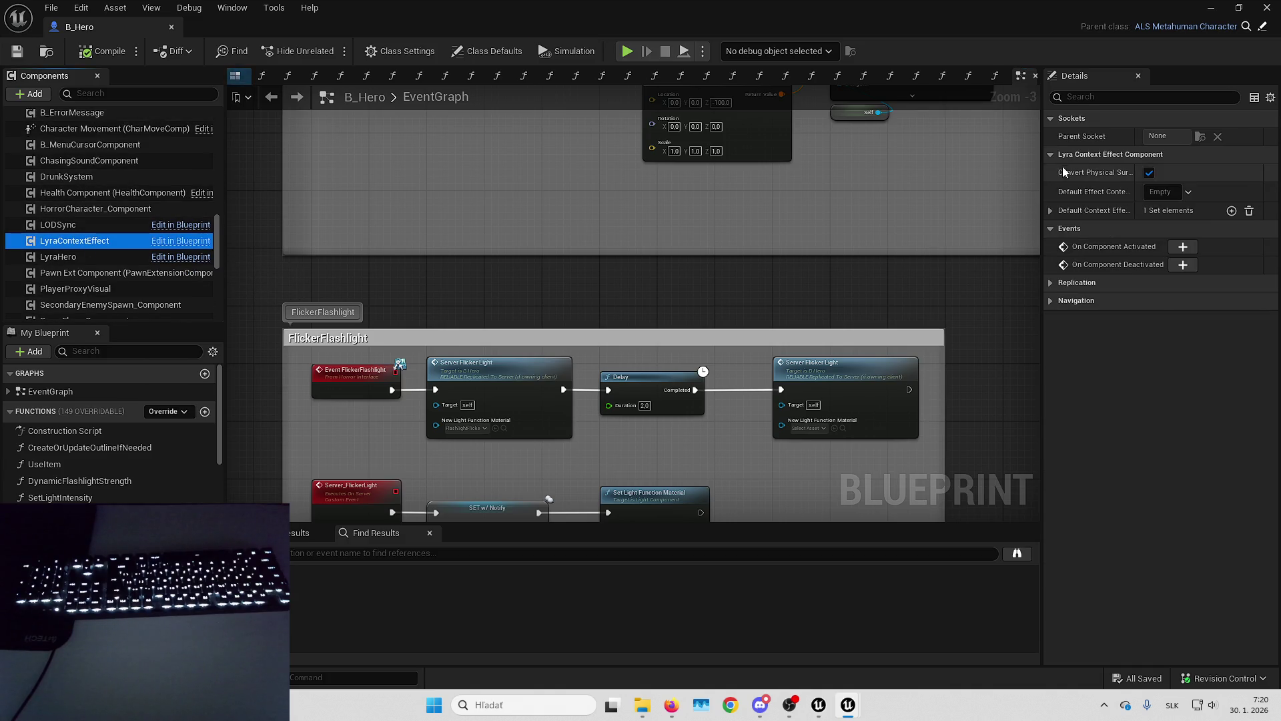
pyautogui.click(1088, 210)
pyautogui.doubleClick(1159, 239)
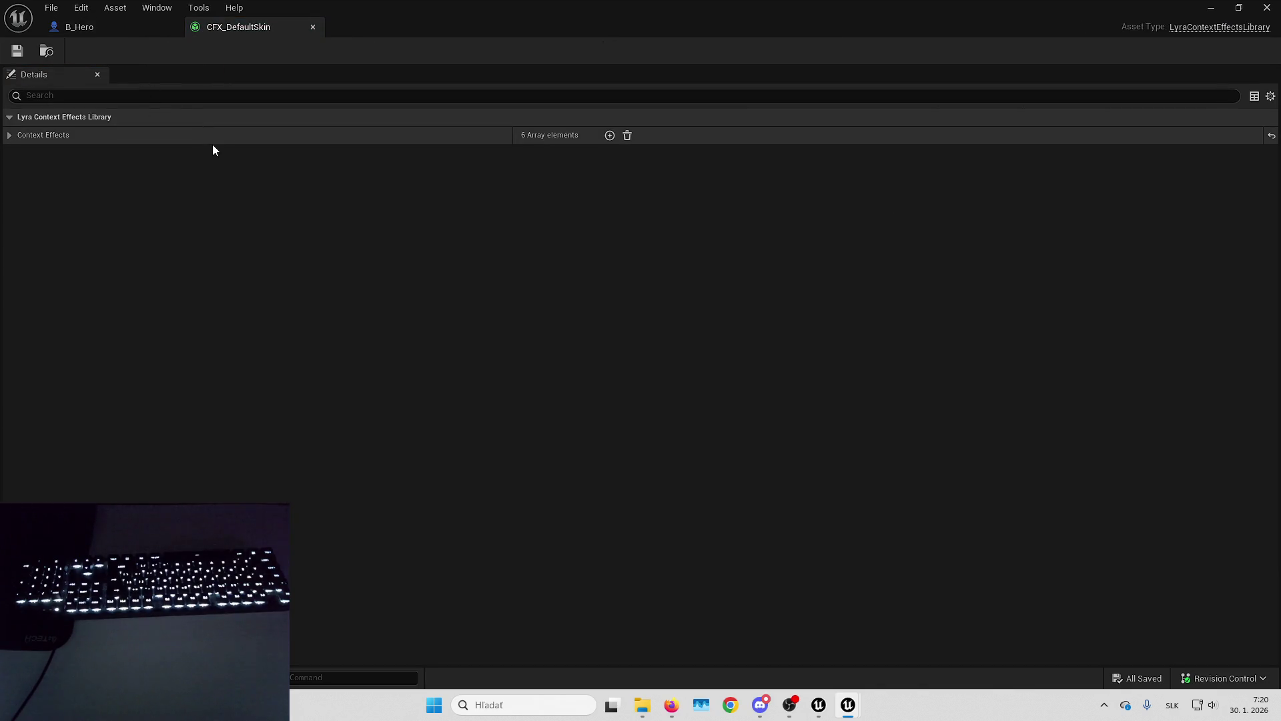
# Expand the first Context Effects entry and preview its concrete footstep sound.
pyautogui.click(212, 142)
pyautogui.click(231, 158)
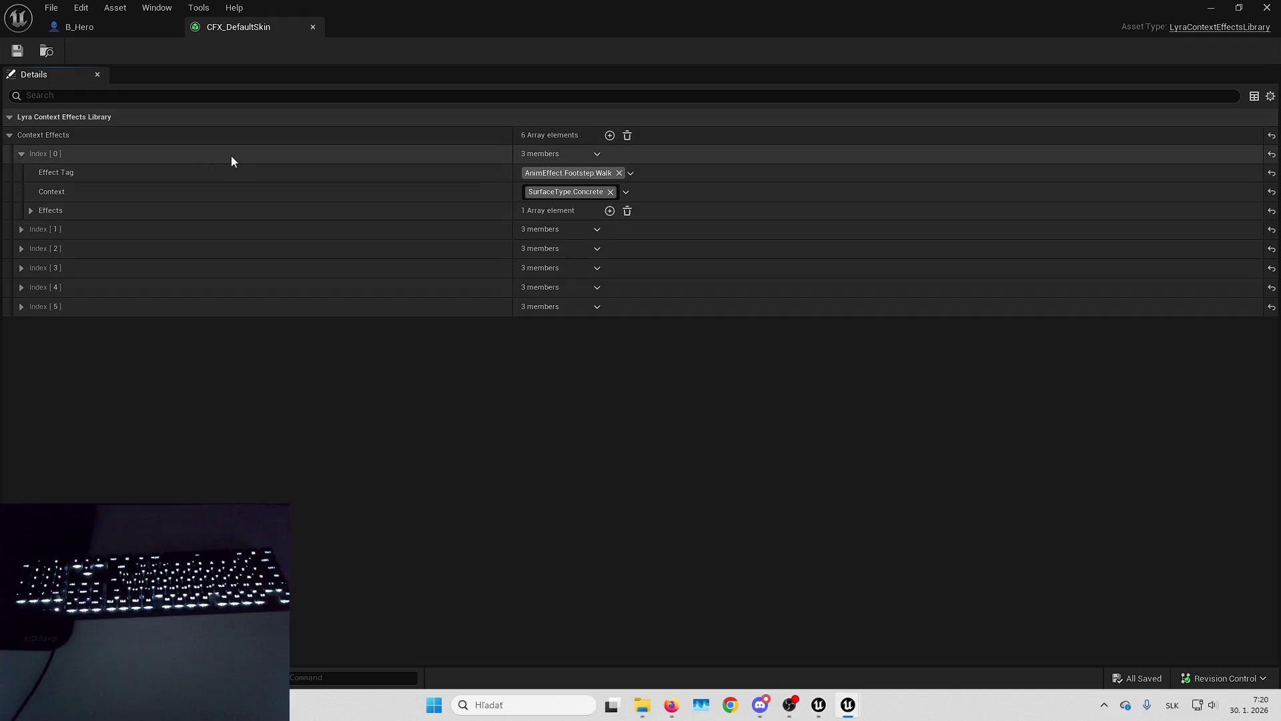
pyautogui.click(273, 218)
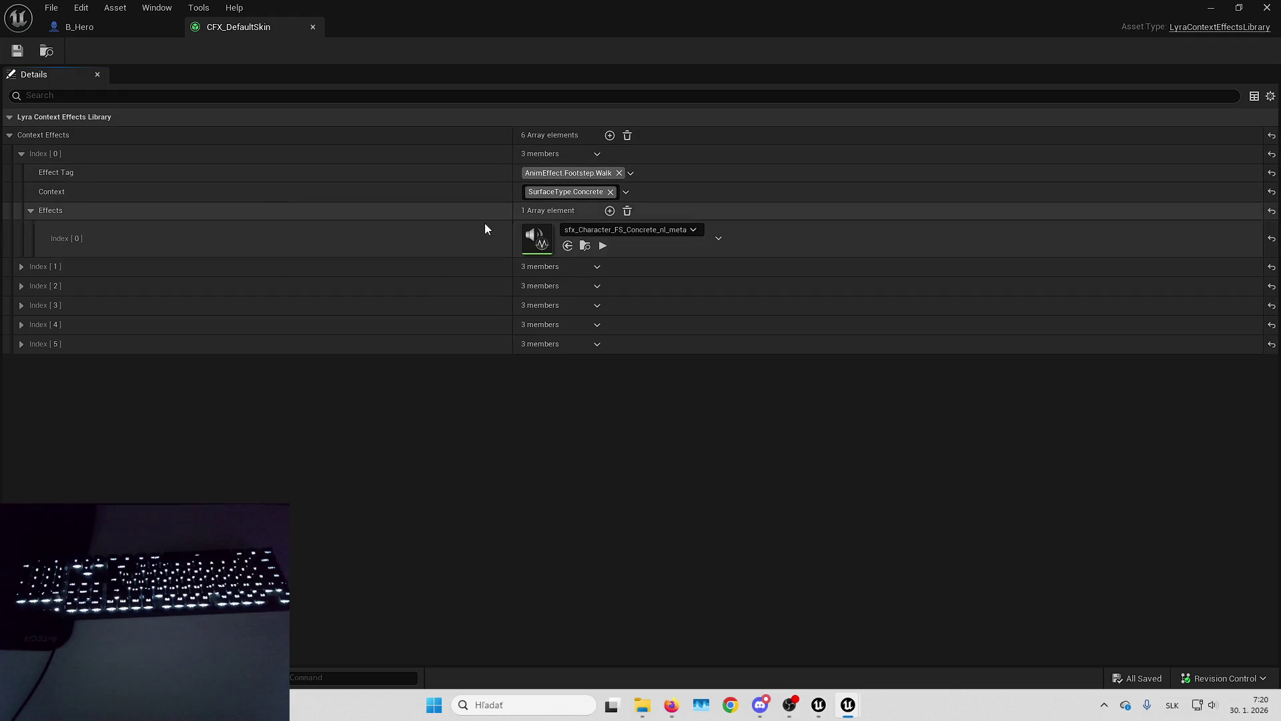
pyautogui.click(603, 247)
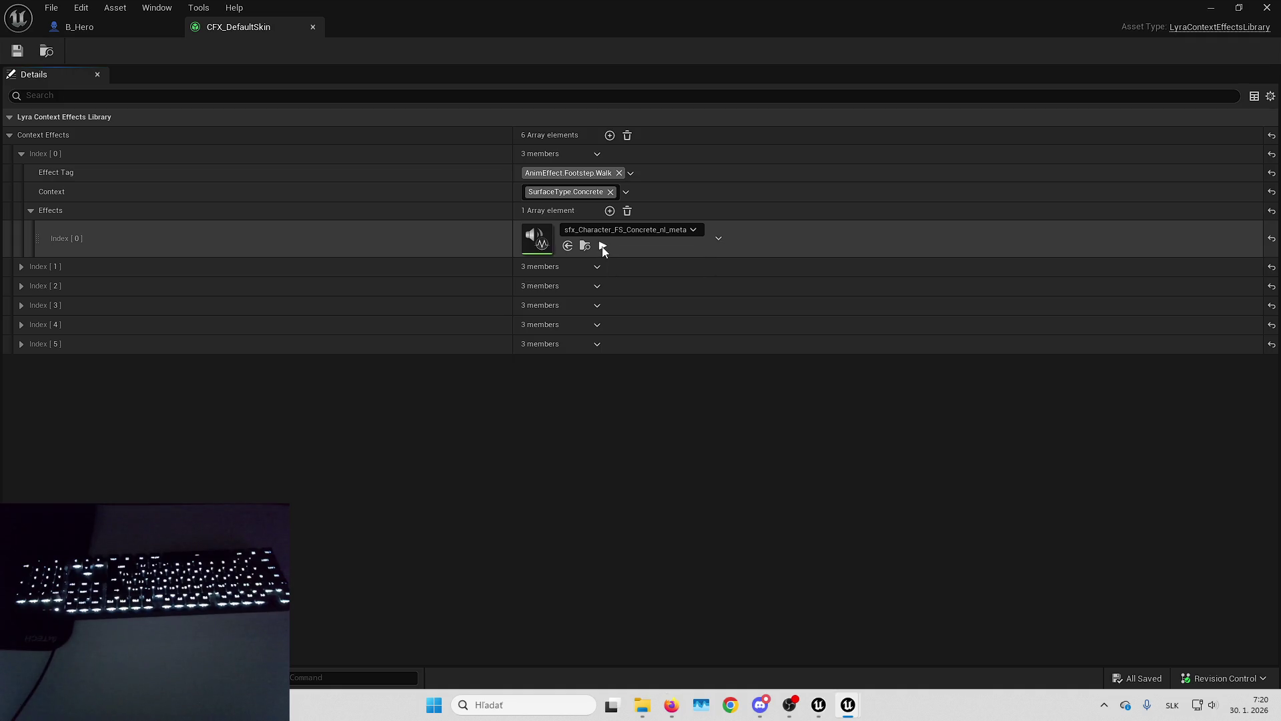
pyautogui.click(603, 246)
# Inspect the Glass and Default surface entries and their sounds.
pyautogui.click(409, 268)
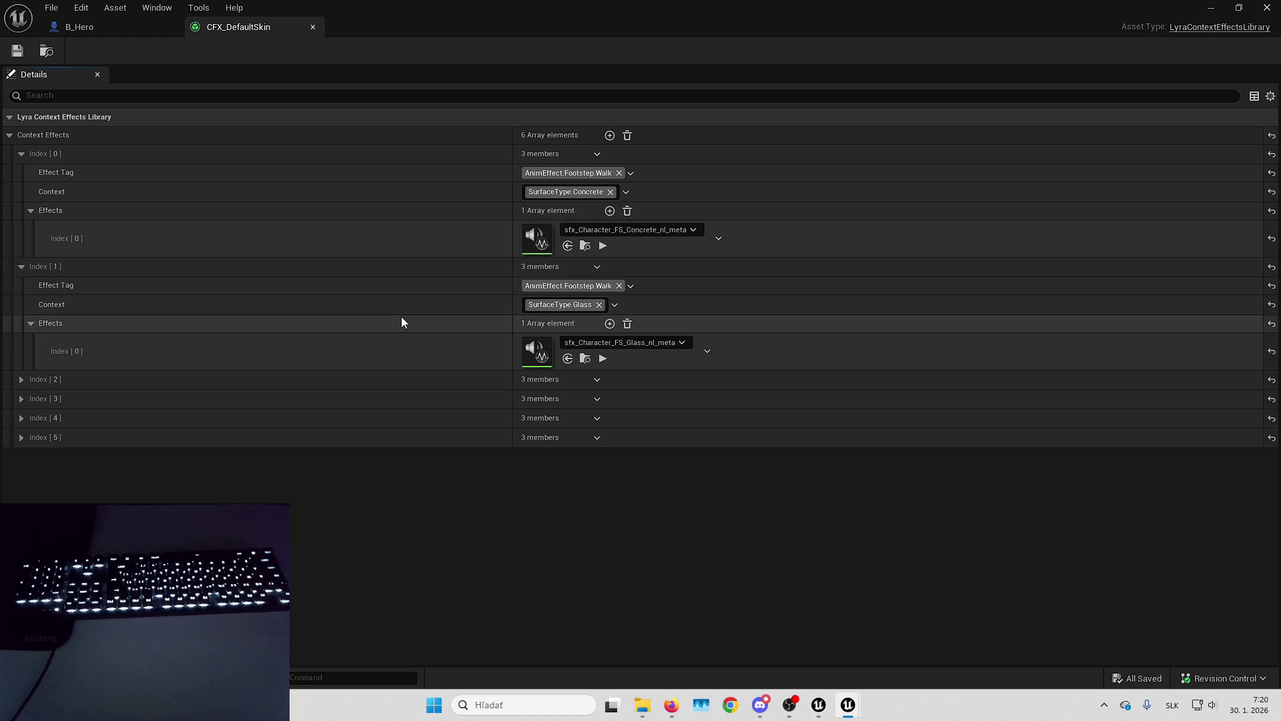
pyautogui.click(402, 323)
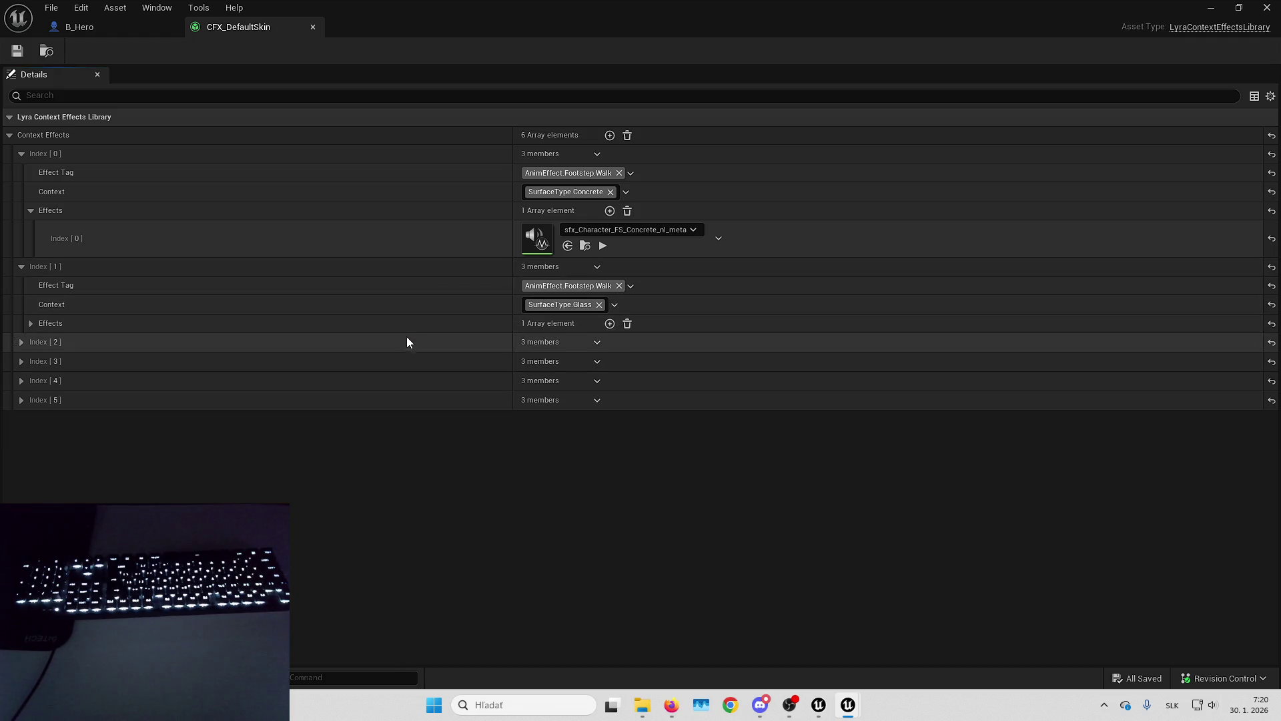
pyautogui.click(405, 342)
pyautogui.click(413, 399)
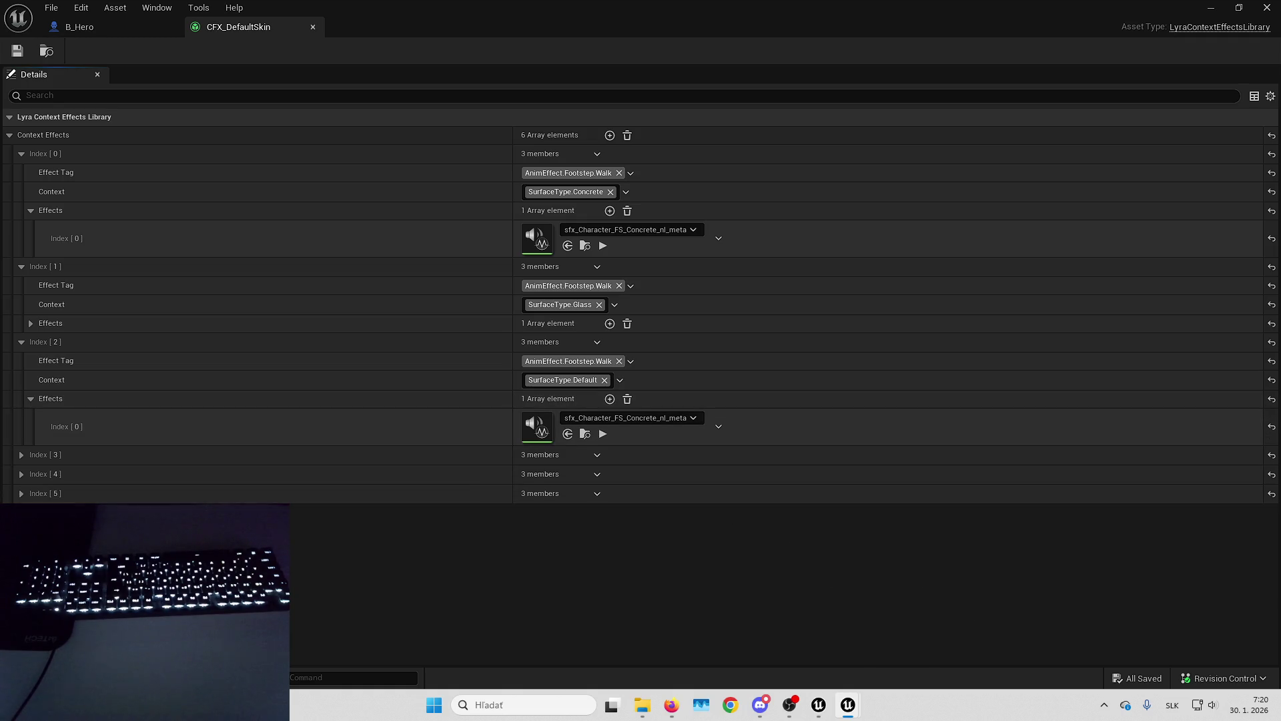
# Expand landing entries Index [3] to [5] and play the concrete footstep sound.
pyautogui.click(405, 488)
pyautogui.click(418, 470)
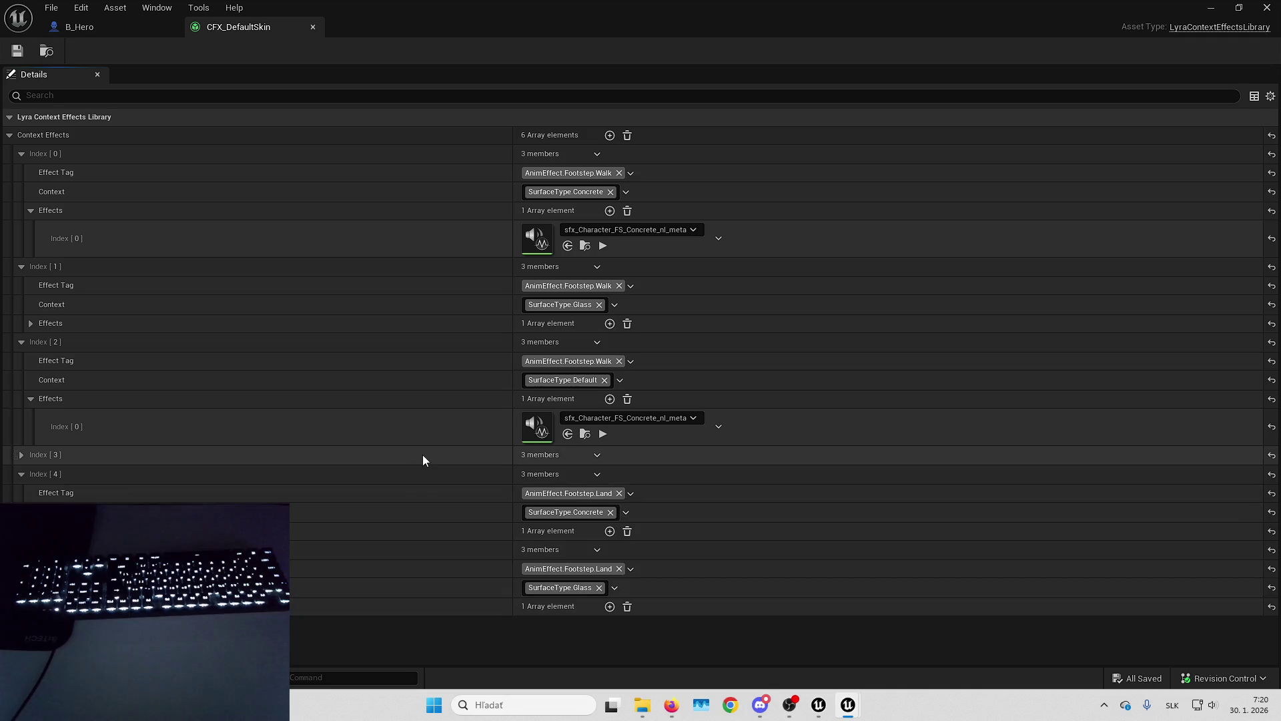
pyautogui.click(422, 455)
pyautogui.click(475, 504)
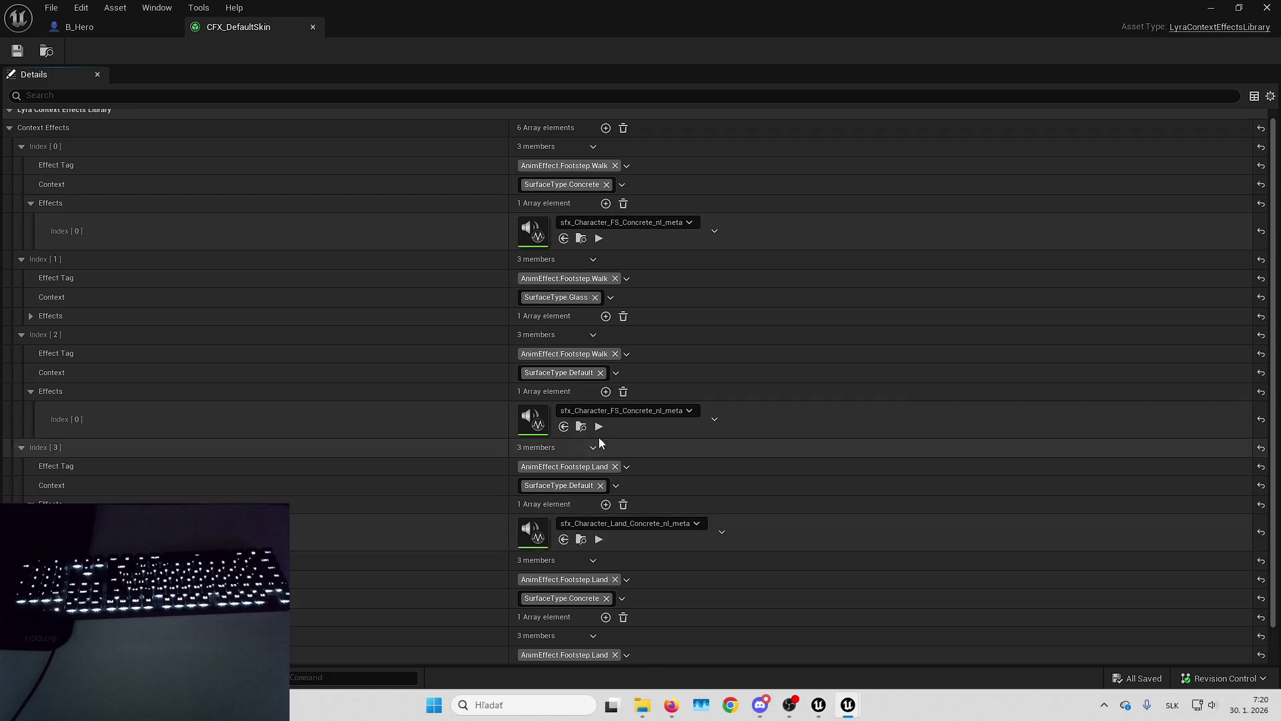
pyautogui.click(600, 240)
pyautogui.scroll(-3, 409, 234)
pyautogui.scroll(1, 434, 467)
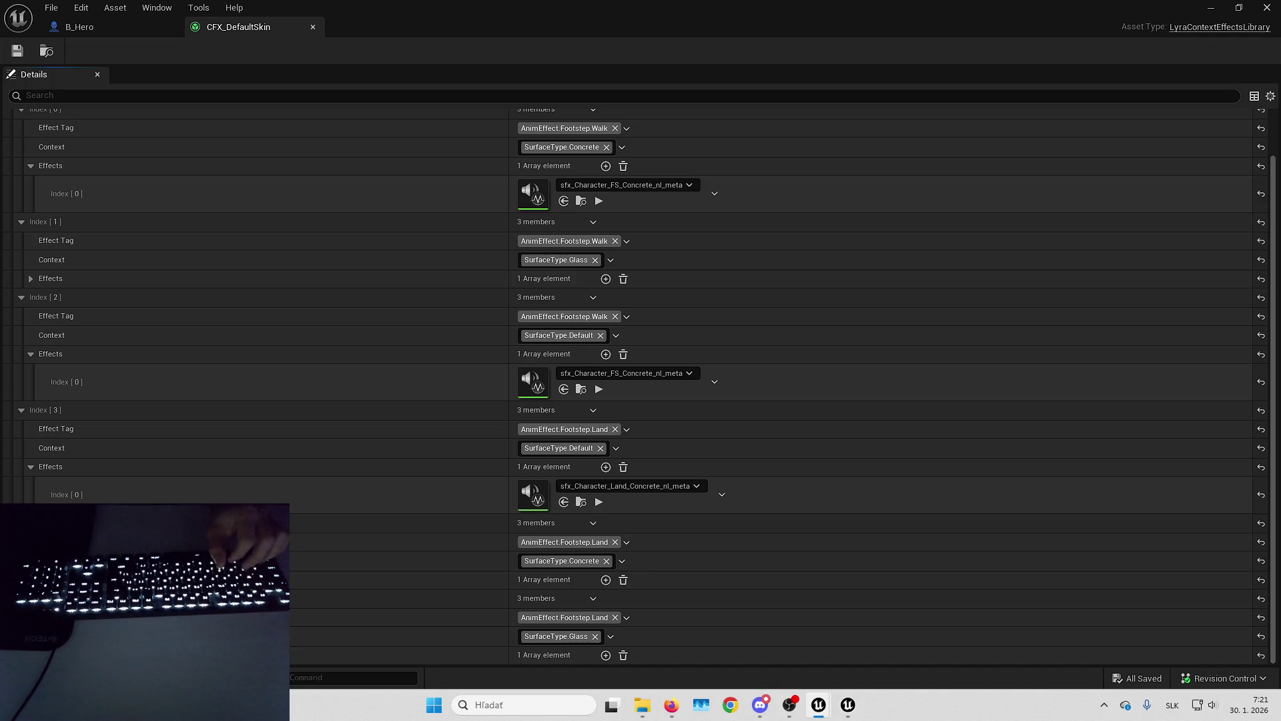
# Paste Wood and Stone footstep entries into CFX_DefaultSkin, save, undo the paste, minimize.
pyautogui.rightClick(712, 309)
pyautogui.scroll(2, 729, 313)
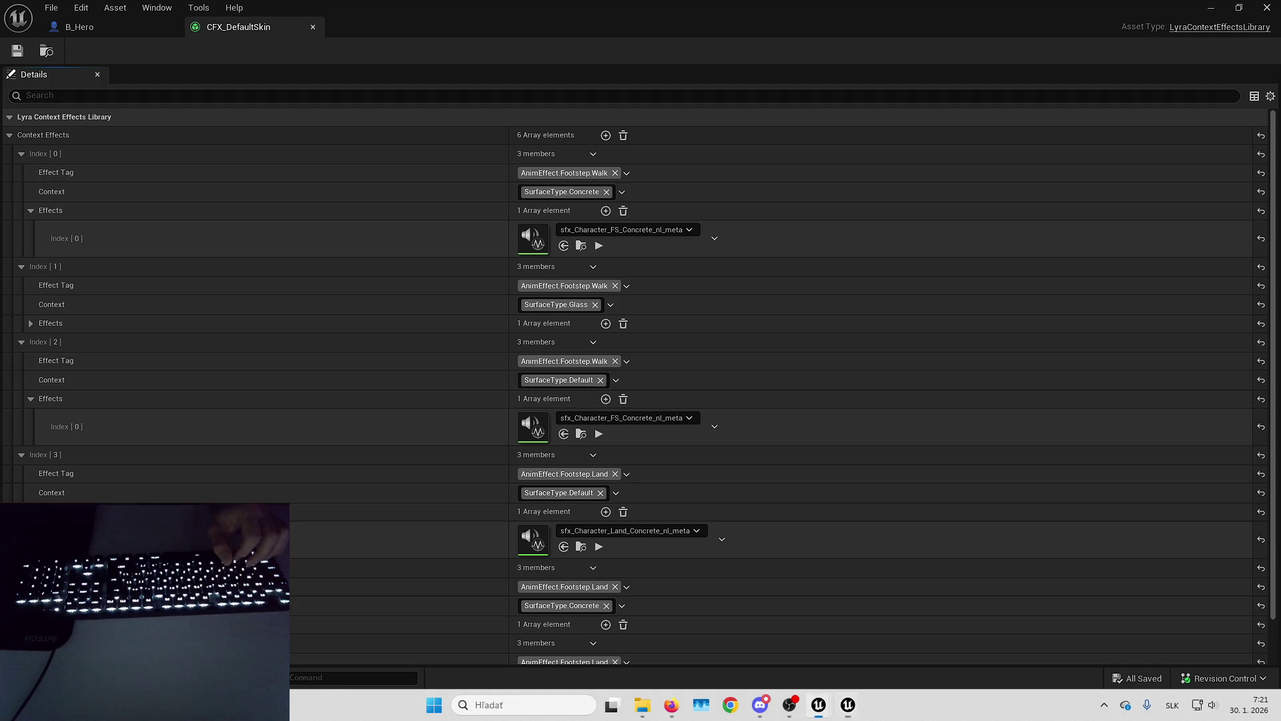
pyautogui.keyDown('shift'); pyautogui.click(454, 134); pyautogui.keyUp('shift')
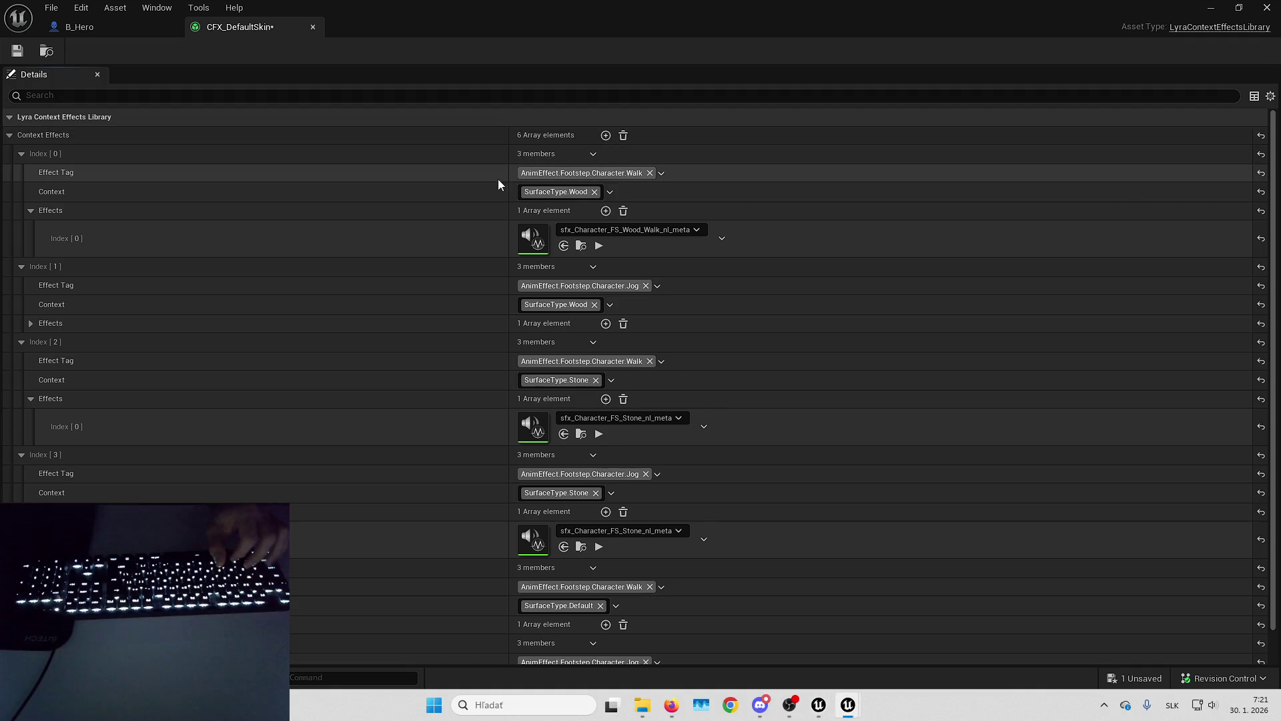
pyautogui.click(16, 53)
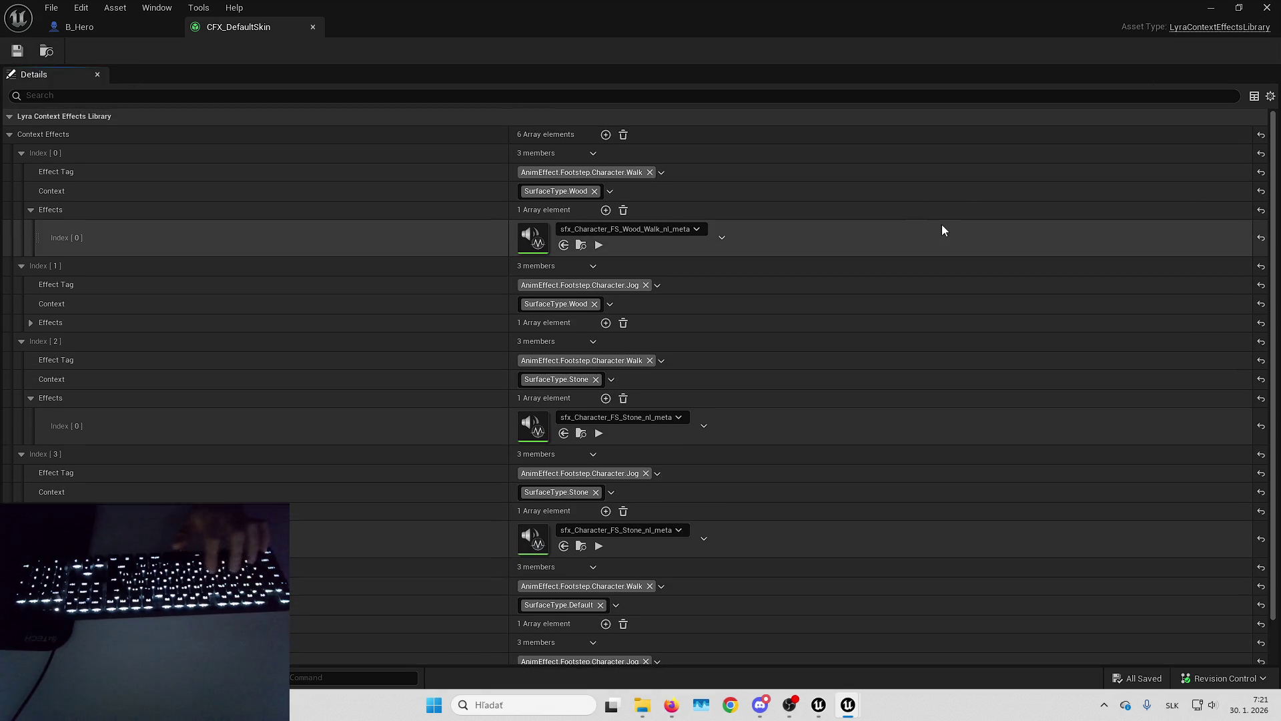
pyautogui.hotkey('ctrl', 'z')
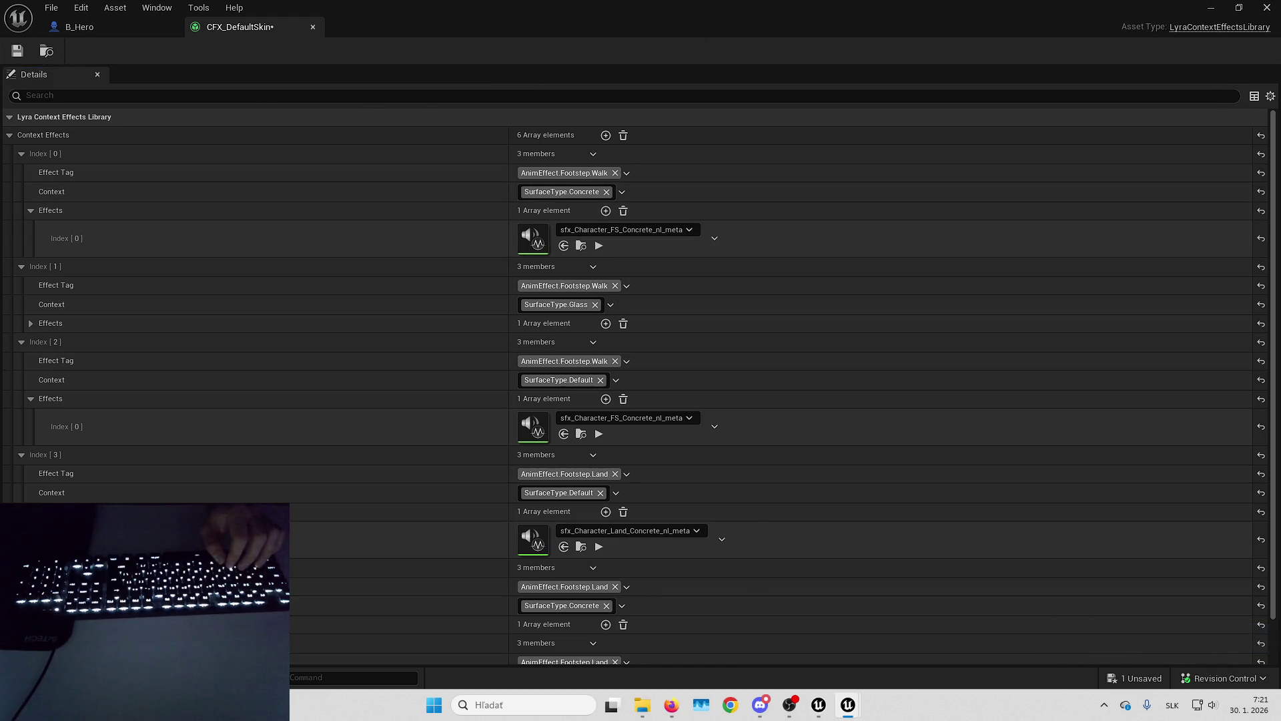
pyautogui.click(1209, 11)
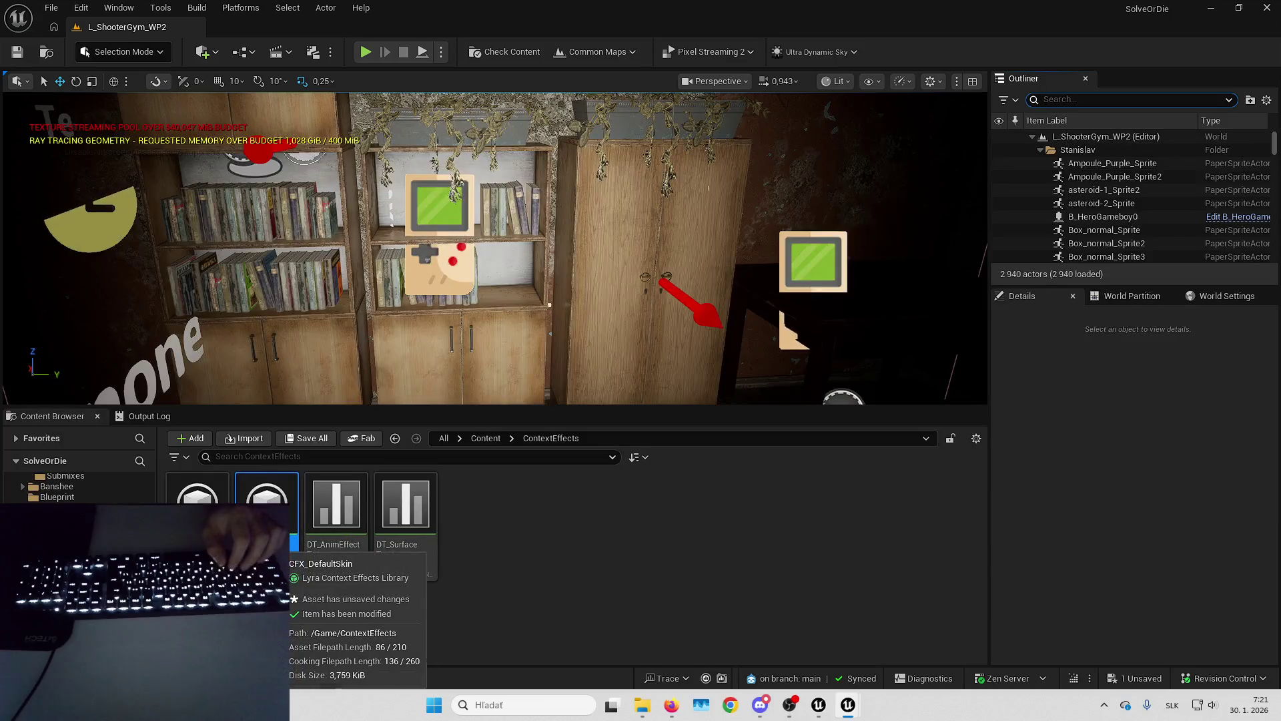
# Name the new effects library CFX_HorrorCharacter.
pyautogui.write('CFX_')
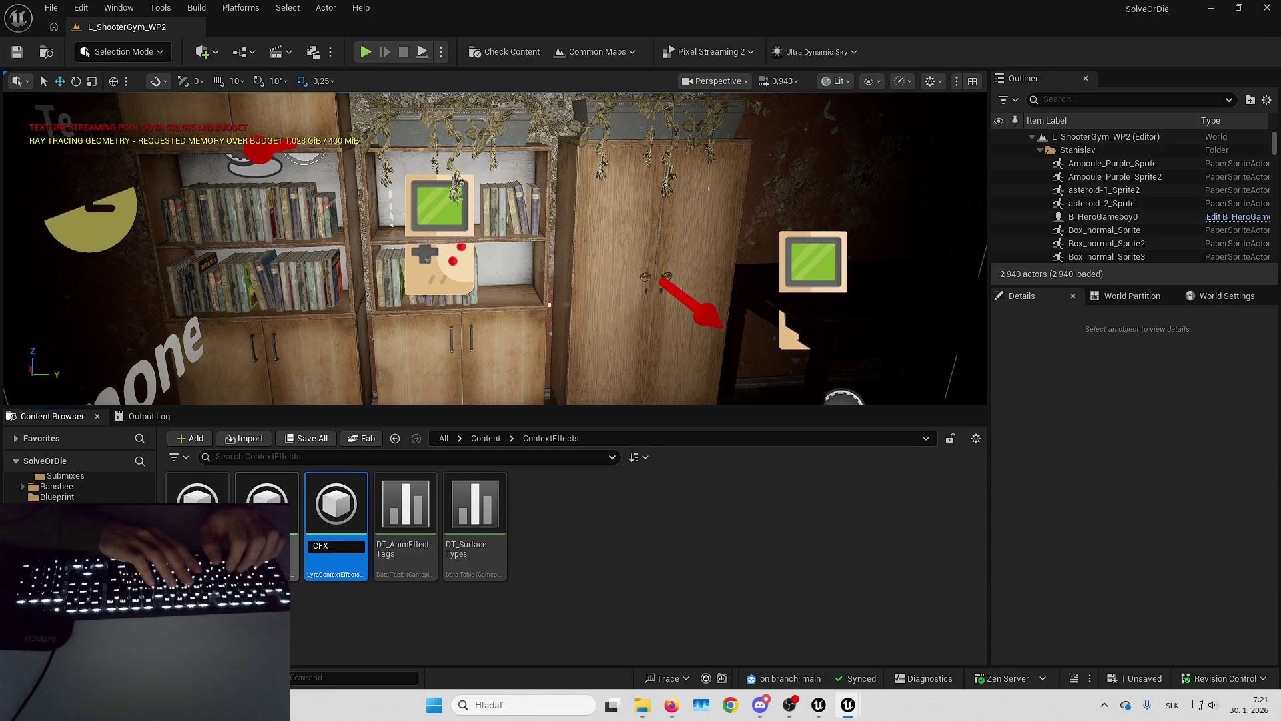
pyautogui.write('C')
pyautogui.press('BackSpace')
pyautogui.write('H')
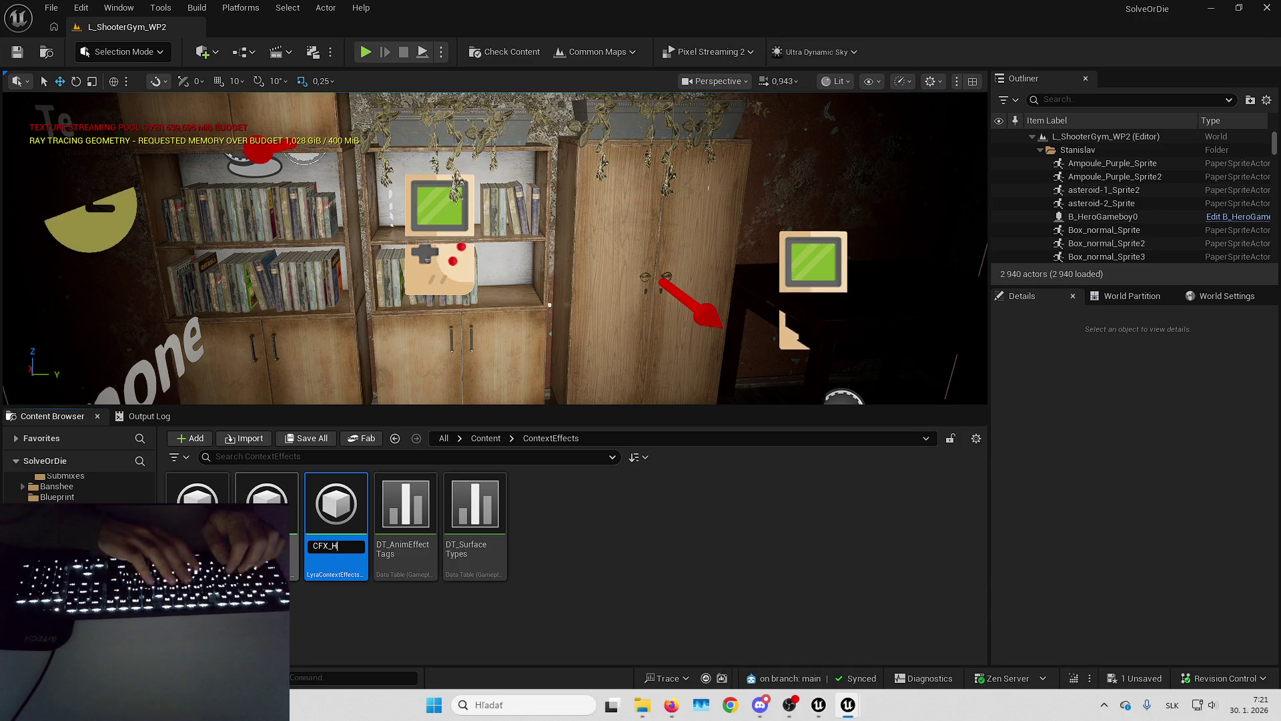
pyautogui.write('orrorCharacter')
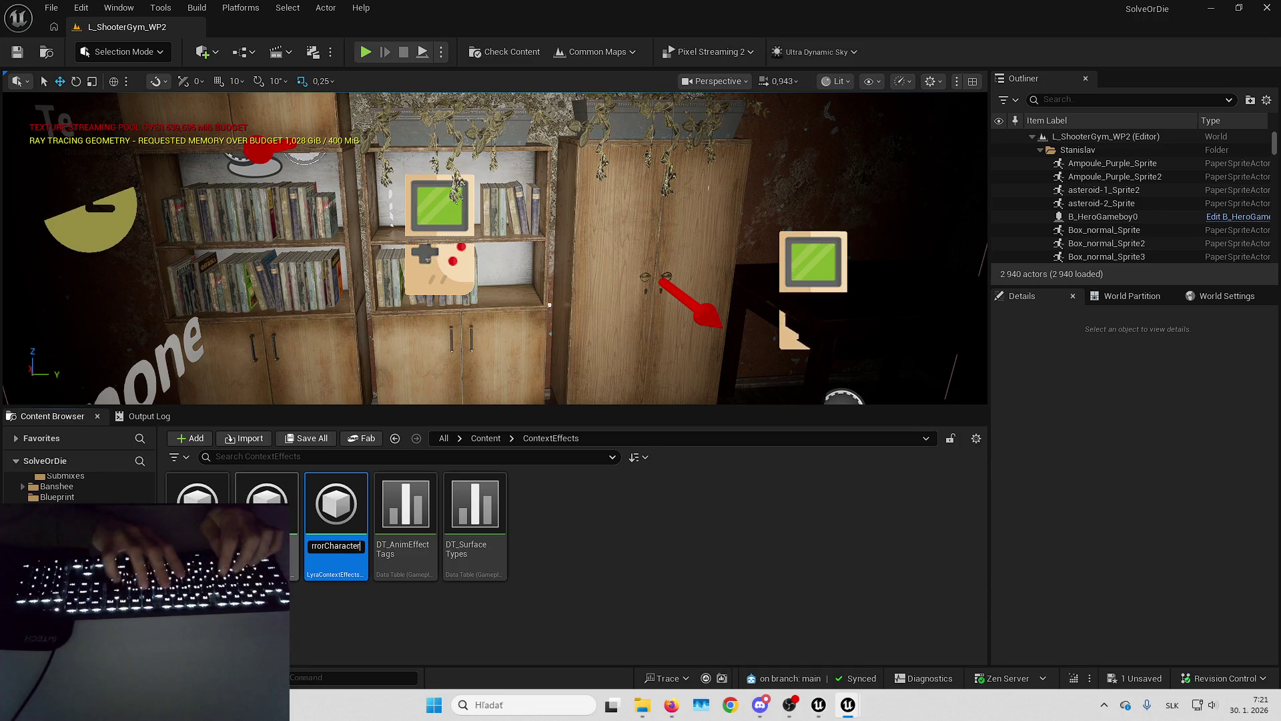
pyautogui.press('Return')
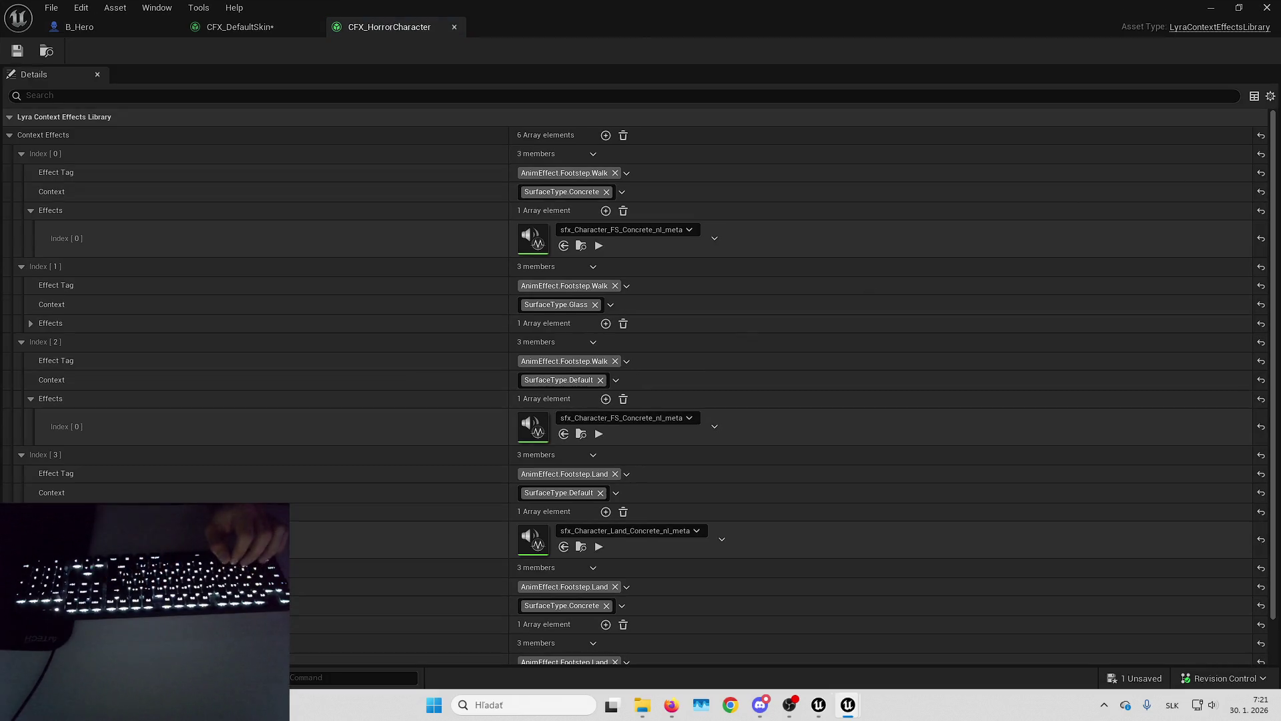
# Paste the Wood and Stone entries into CFX_HorrorCharacter and save both libraries.
pyautogui.keyDown('shift'); pyautogui.click(449, 135); pyautogui.keyUp('shift')
pyautogui.click(16, 56)
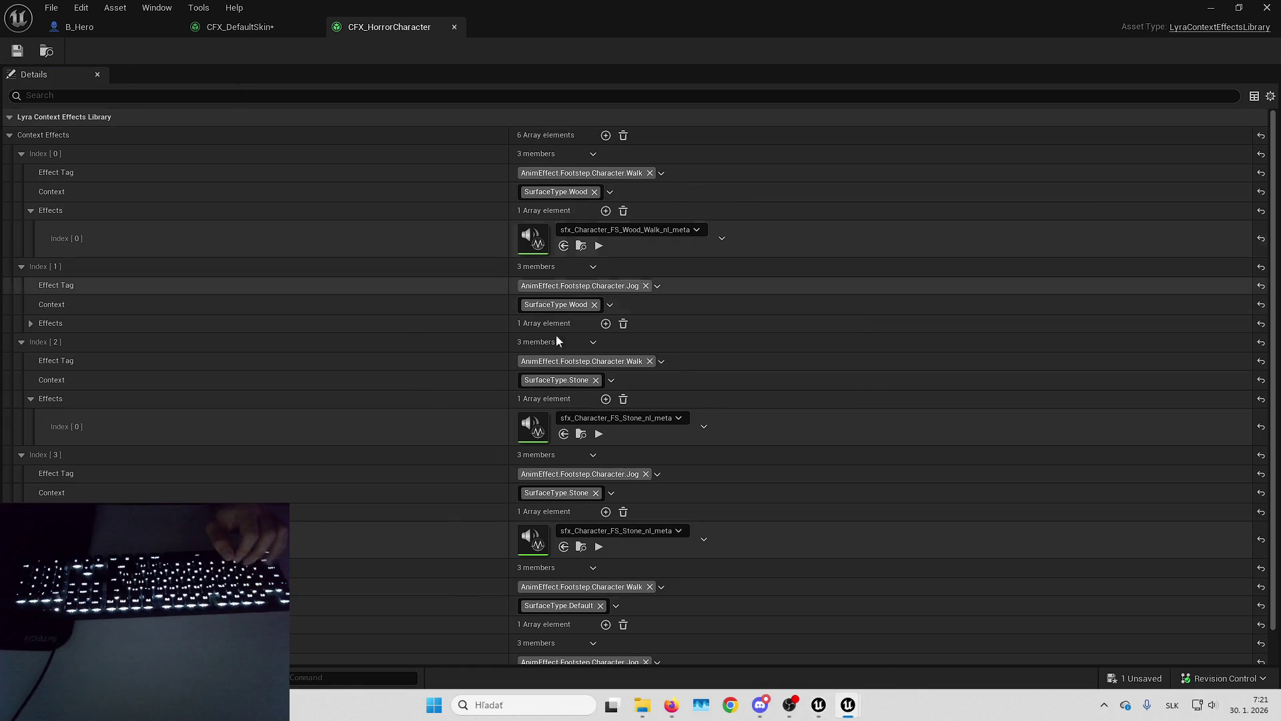
pyautogui.click(1125, 678)
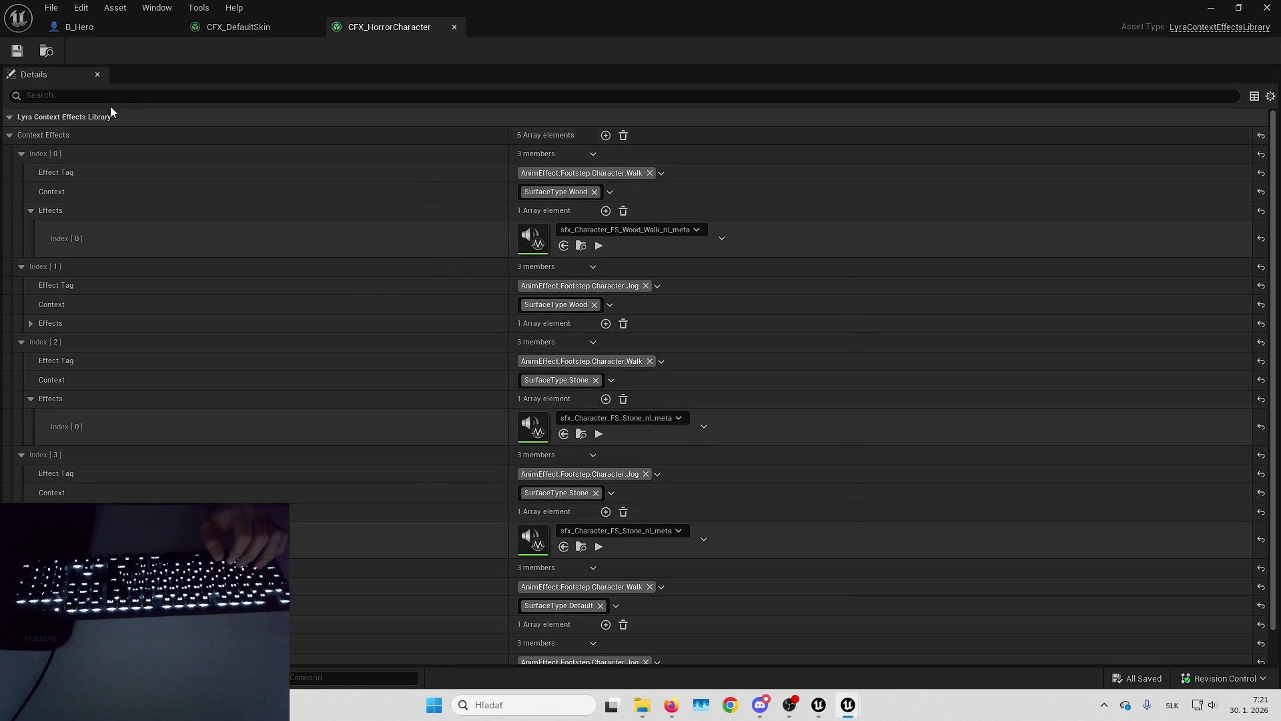
pyautogui.click(114, 24)
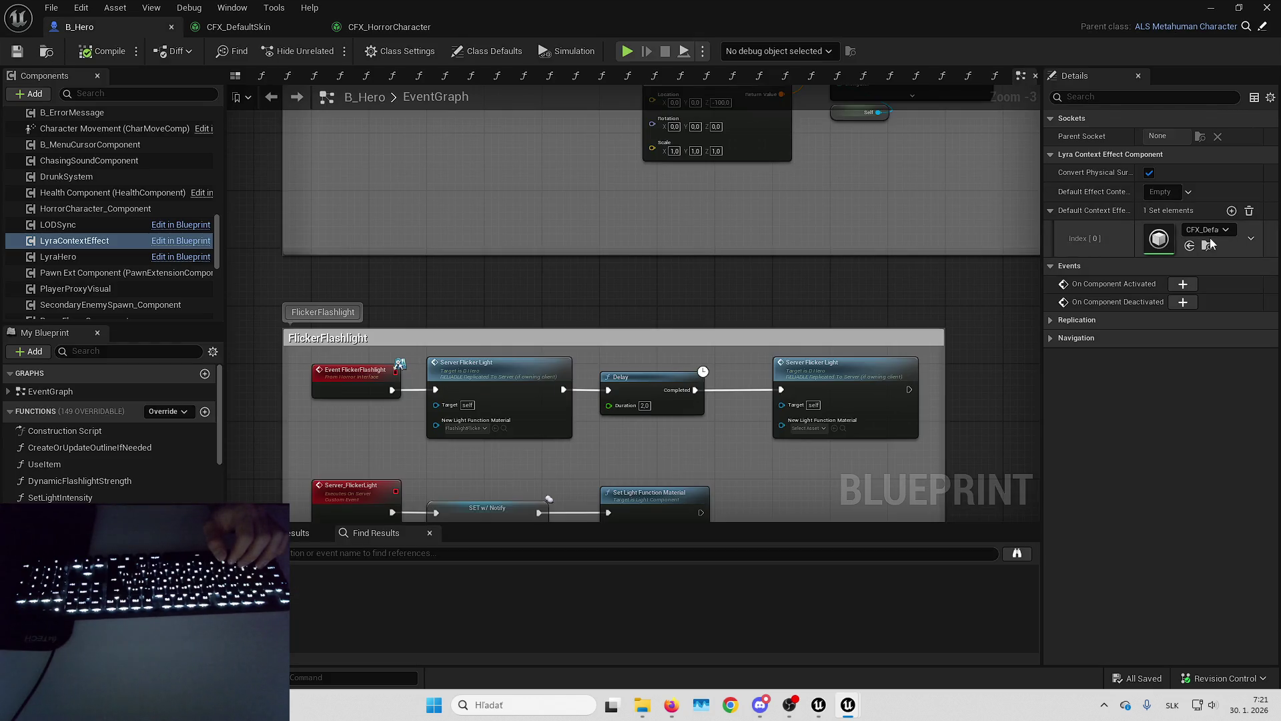
# Set B_Hero's default context effect to CFX_HorrorCharacter and save it.
pyautogui.click(1190, 247)
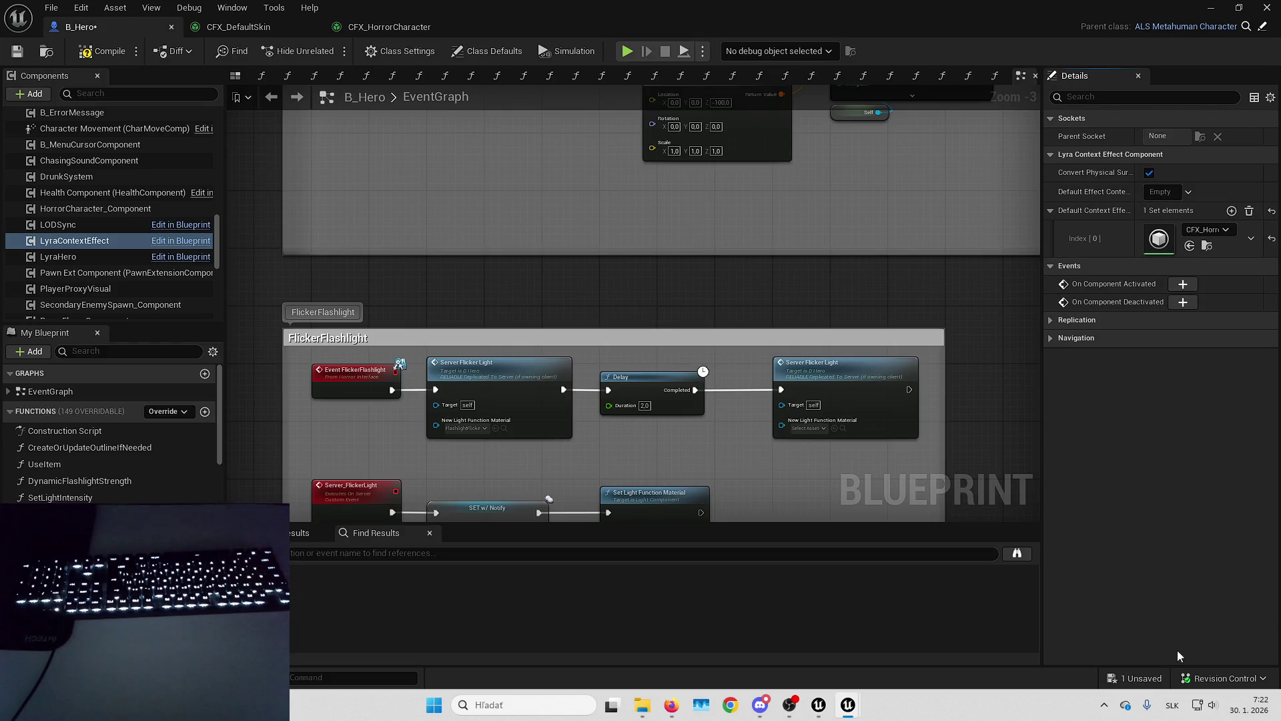
pyautogui.click(1146, 681)
pyautogui.press('Return')
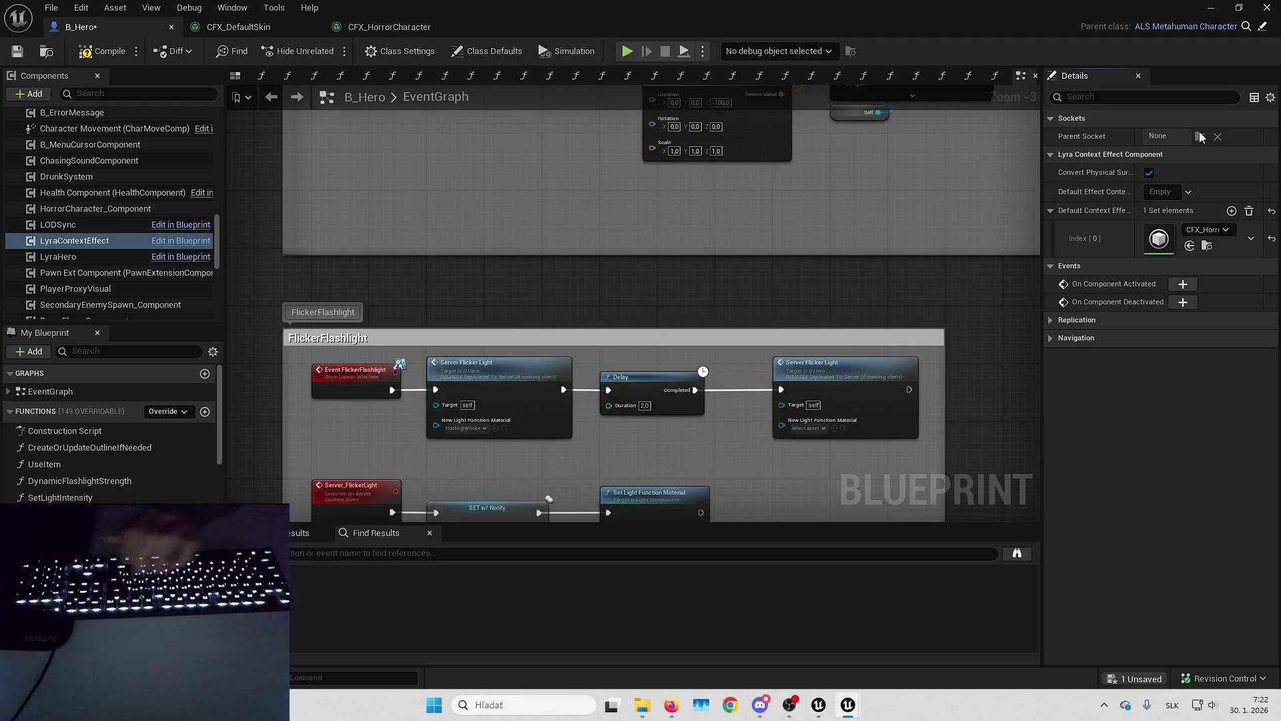
pyautogui.click(1211, 9)
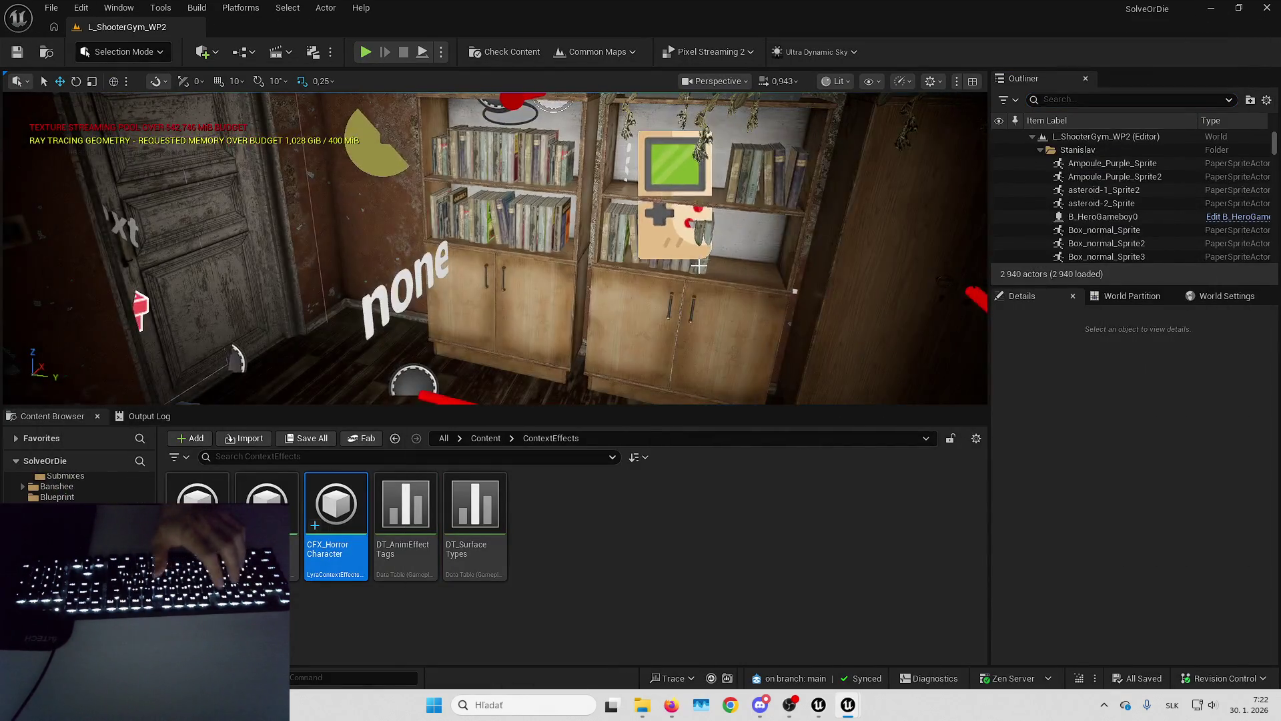
# Turn the viewport camera toward the table and toggle the fullscreen viewport.
pyautogui.moveTo(666, 326); pyautogui.dragTo(670, 333)
pyautogui.press('F11')
pyautogui.press('F11')
pyautogui.click(495, 453)
# Search 'b_footstep' in the Content Browser and open the B_FootStep Blueprint.
pyautogui.write('b_footstep')
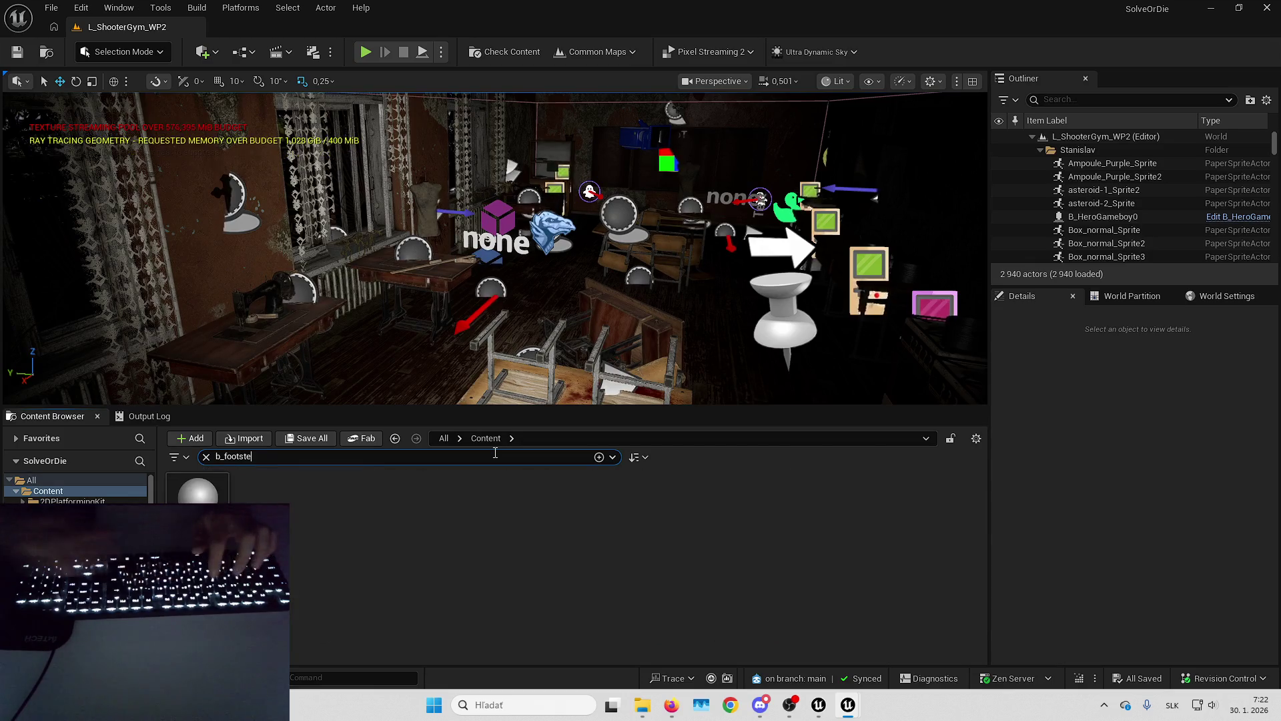
pyautogui.press('Return')
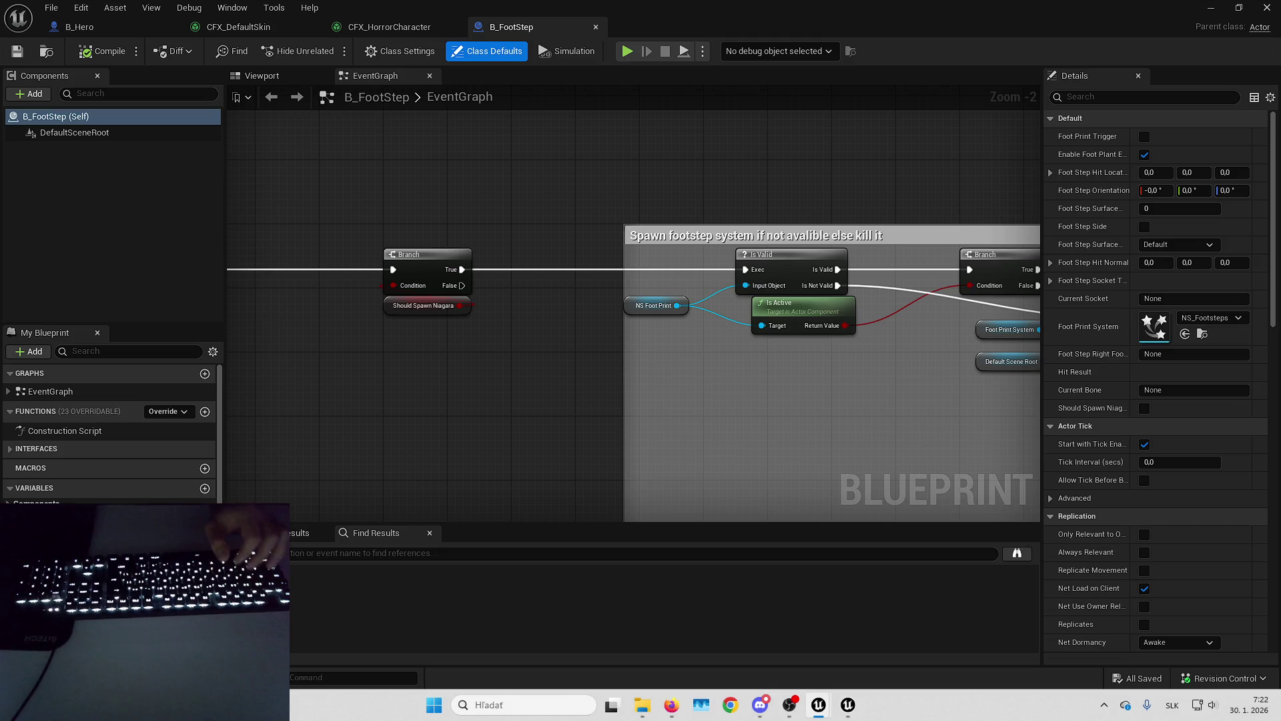
pyautogui.scroll(-4, 872, 367)
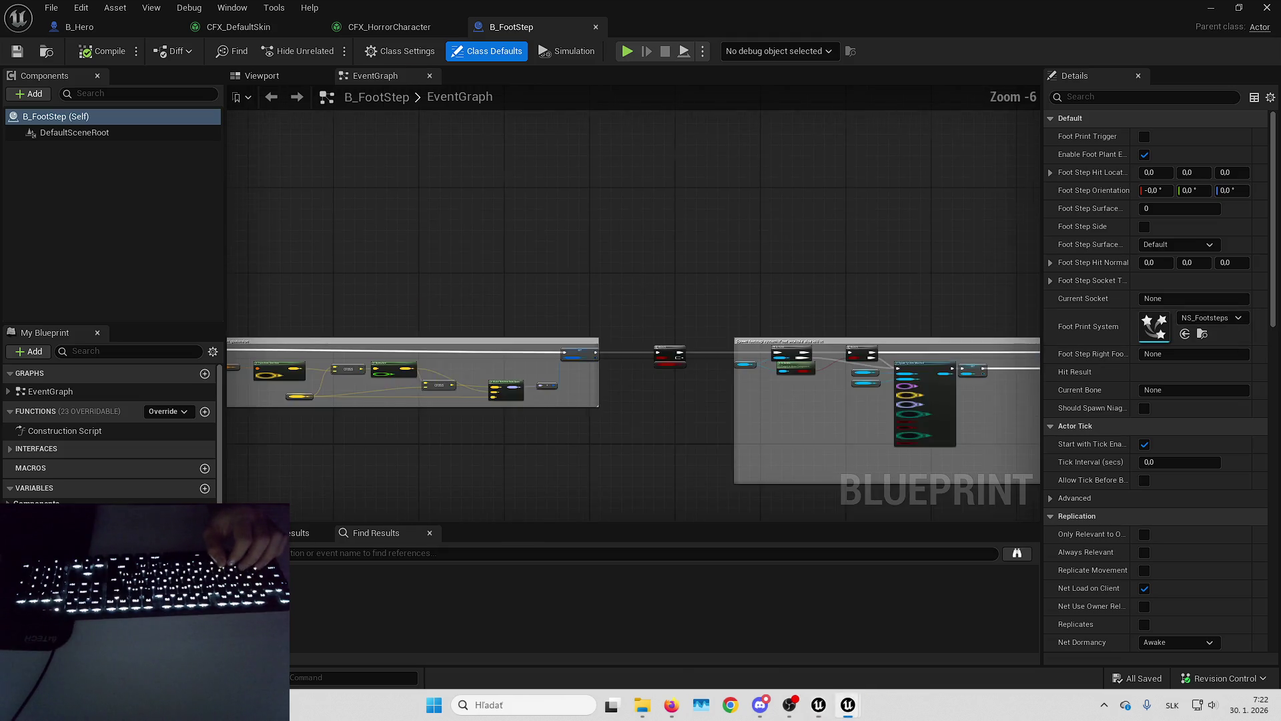
pyautogui.scroll(2, 901, 371)
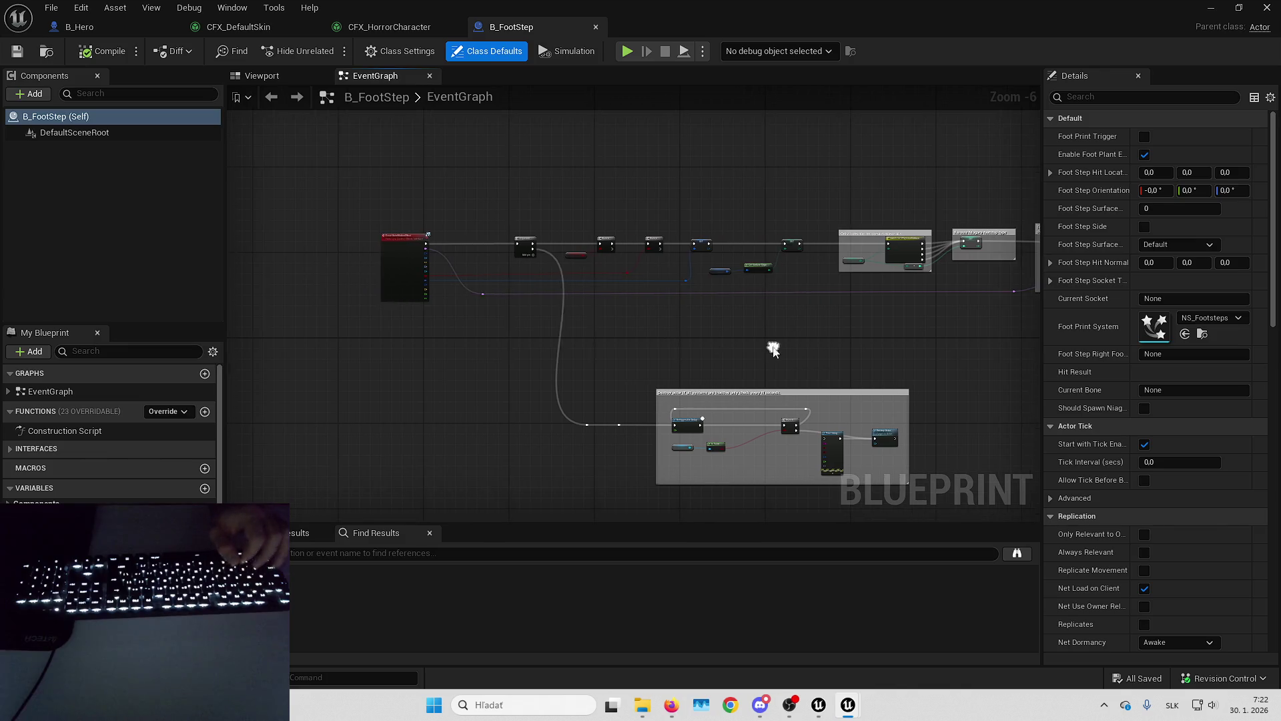
# Pan B_FootStep's event graph through the surface, Temp Logic and orientation sections.
pyautogui.moveTo(818, 393); pyautogui.dragTo(850, 390)
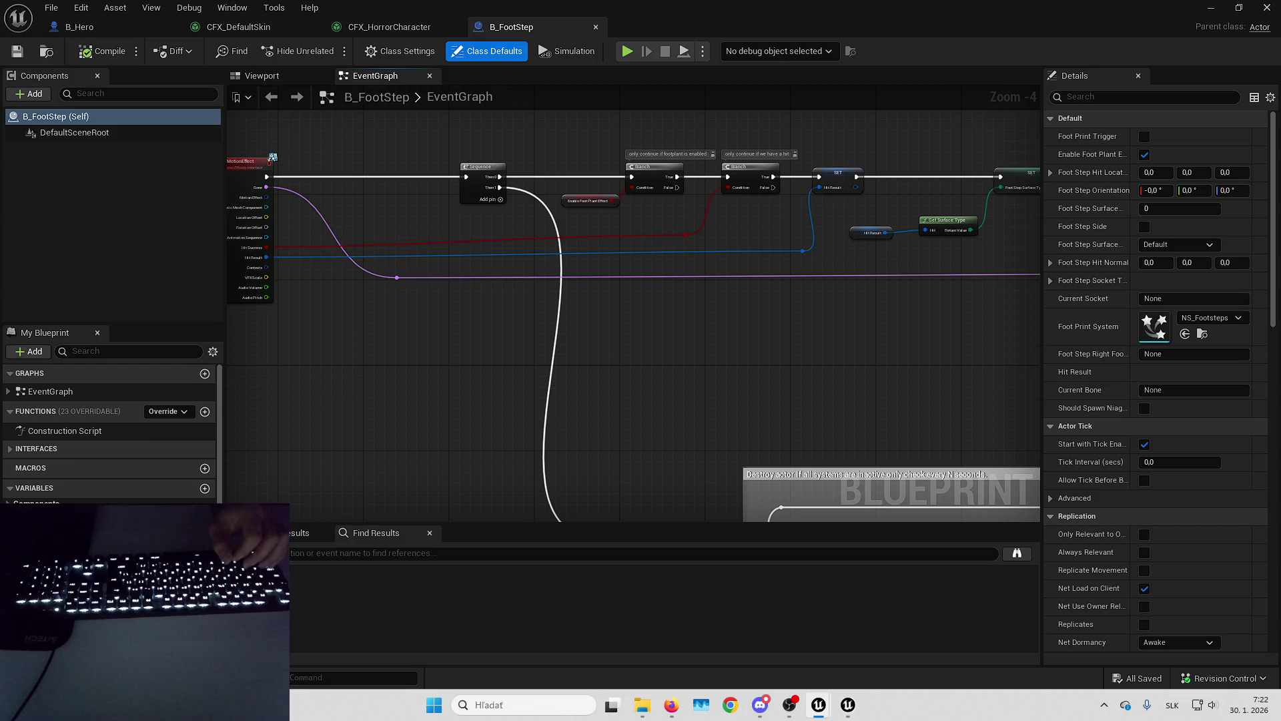
pyautogui.moveTo(775, 335); pyautogui.dragTo(663, 375)
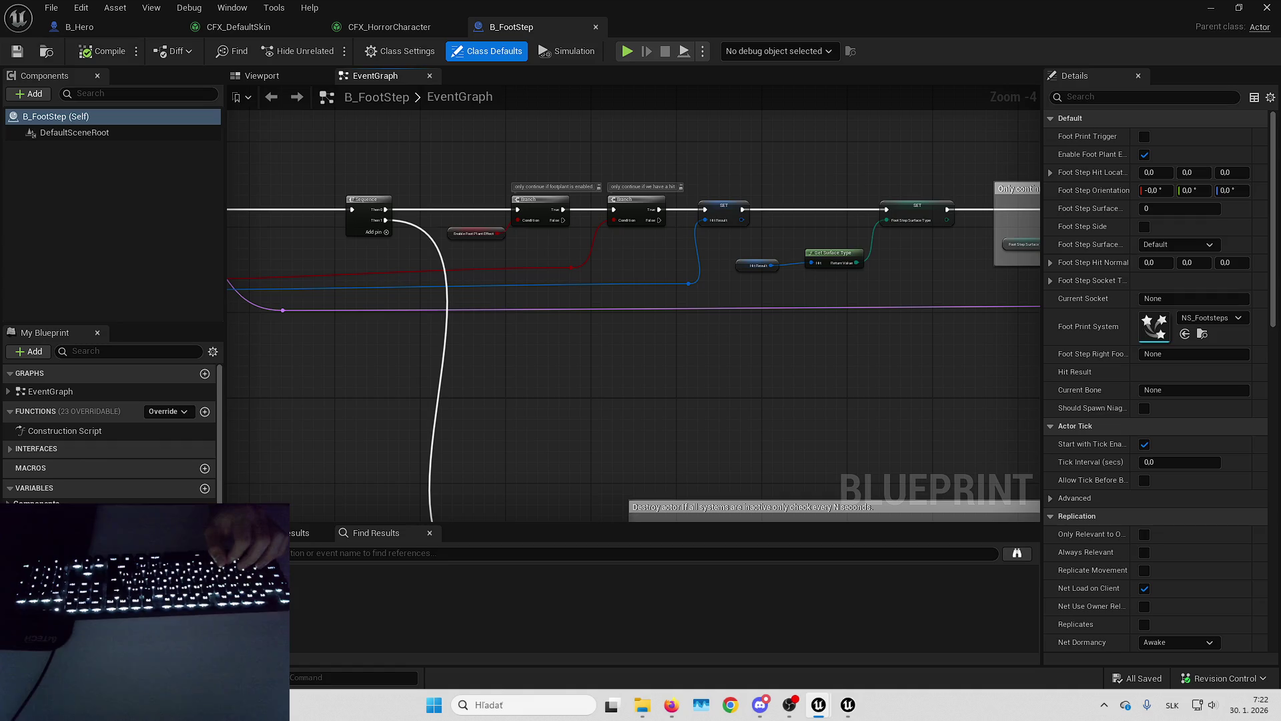
pyautogui.moveTo(885, 379)
pyautogui.mouseDown()
pyautogui.moveTo(507, 391)
pyautogui.moveTo(311, 445)
pyautogui.mouseUp()
pyautogui.moveTo(842, 410)
pyautogui.mouseDown()
pyautogui.moveTo(716, 419)
pyautogui.moveTo(840, 414)
pyautogui.mouseUp()
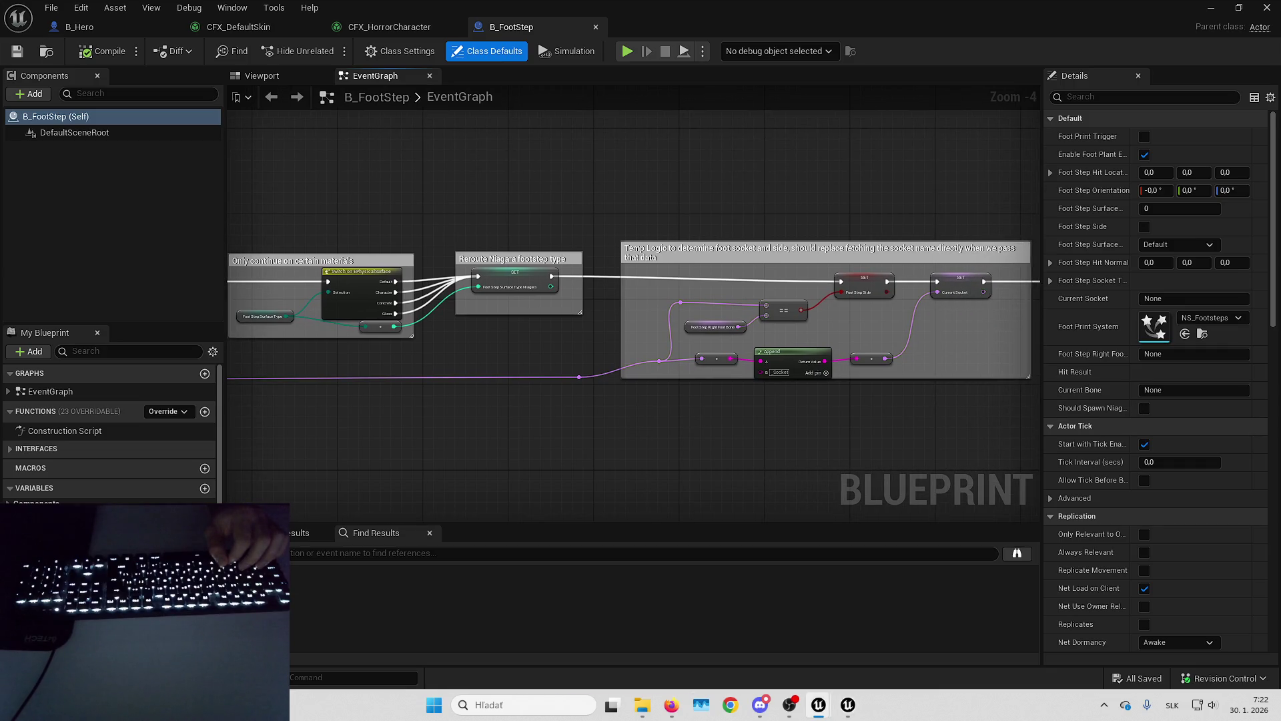
pyautogui.moveTo(839, 414)
pyautogui.mouseDown()
pyautogui.moveTo(566, 409)
pyautogui.moveTo(903, 391)
pyautogui.mouseUp()
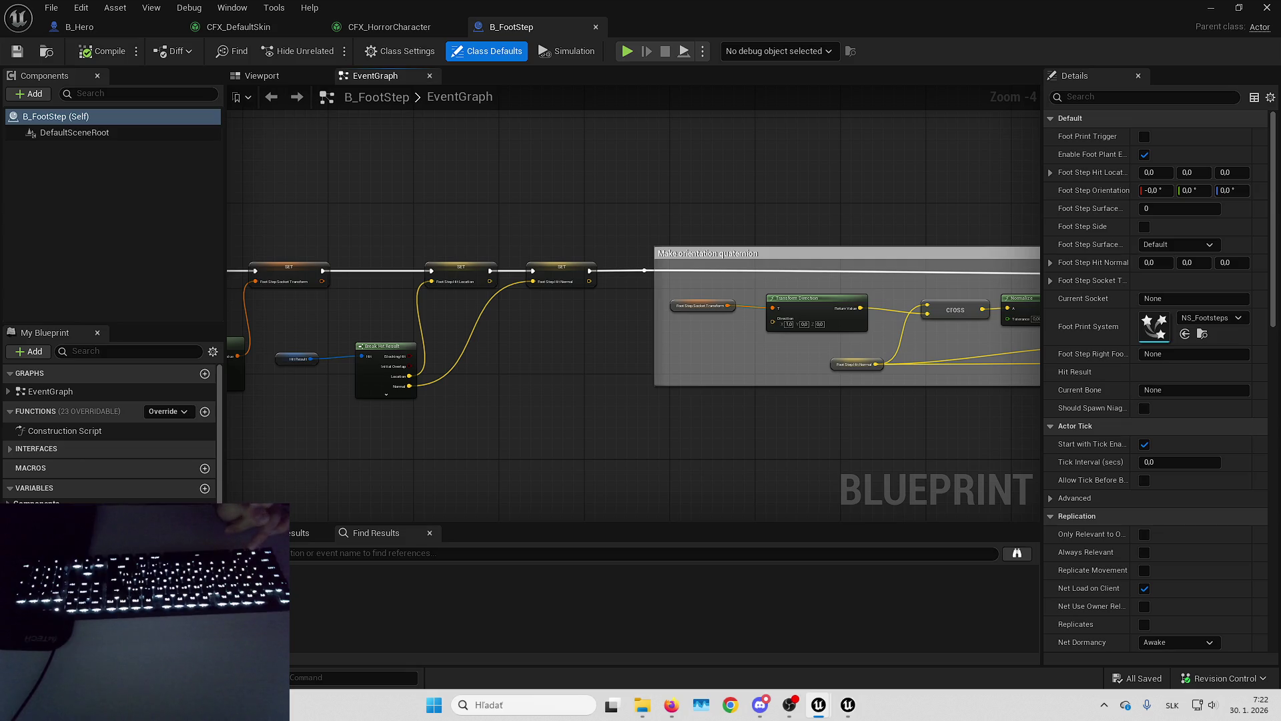
pyautogui.moveTo(720, 430)
pyautogui.mouseDown()
pyautogui.moveTo(449, 421)
pyautogui.moveTo(580, 444)
pyautogui.moveTo(561, 444)
pyautogui.mouseUp()
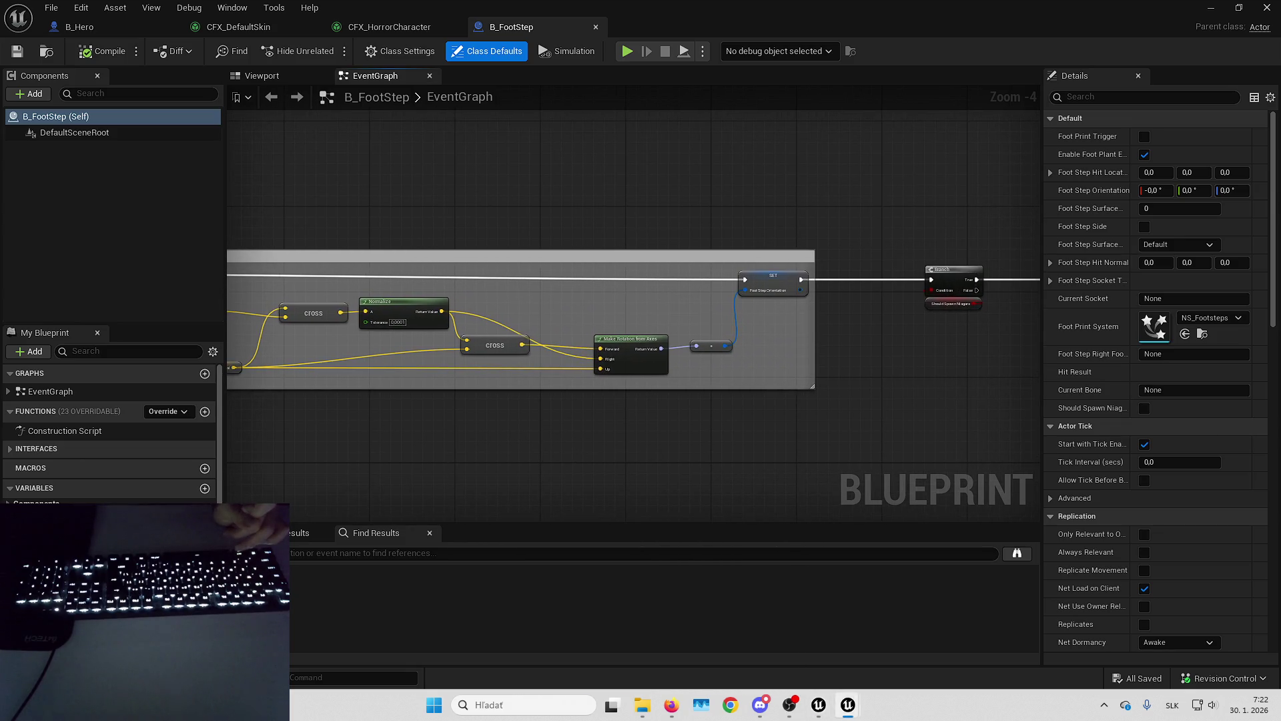
# Inspect the Should Spawn Niagara variable, then return to B_Hero.
pyautogui.scroll(3, 767, 325)
pyautogui.click(746, 288)
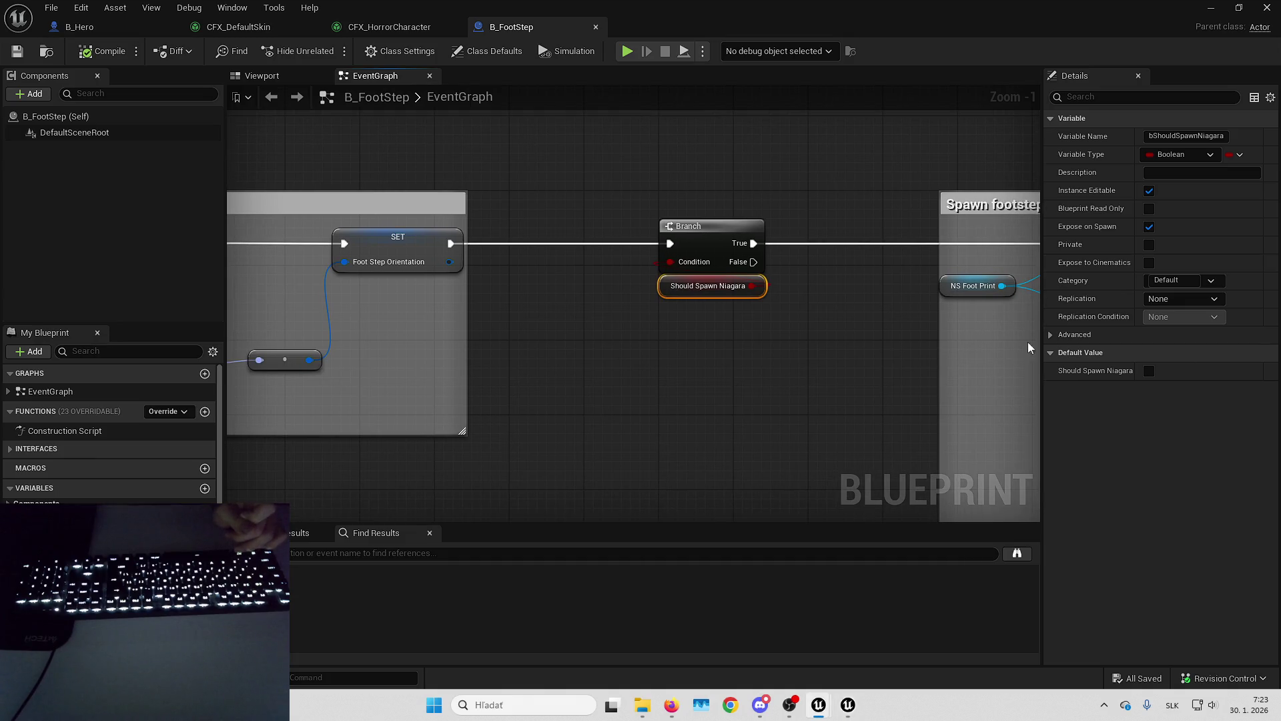
pyautogui.scroll(-2, 706, 352)
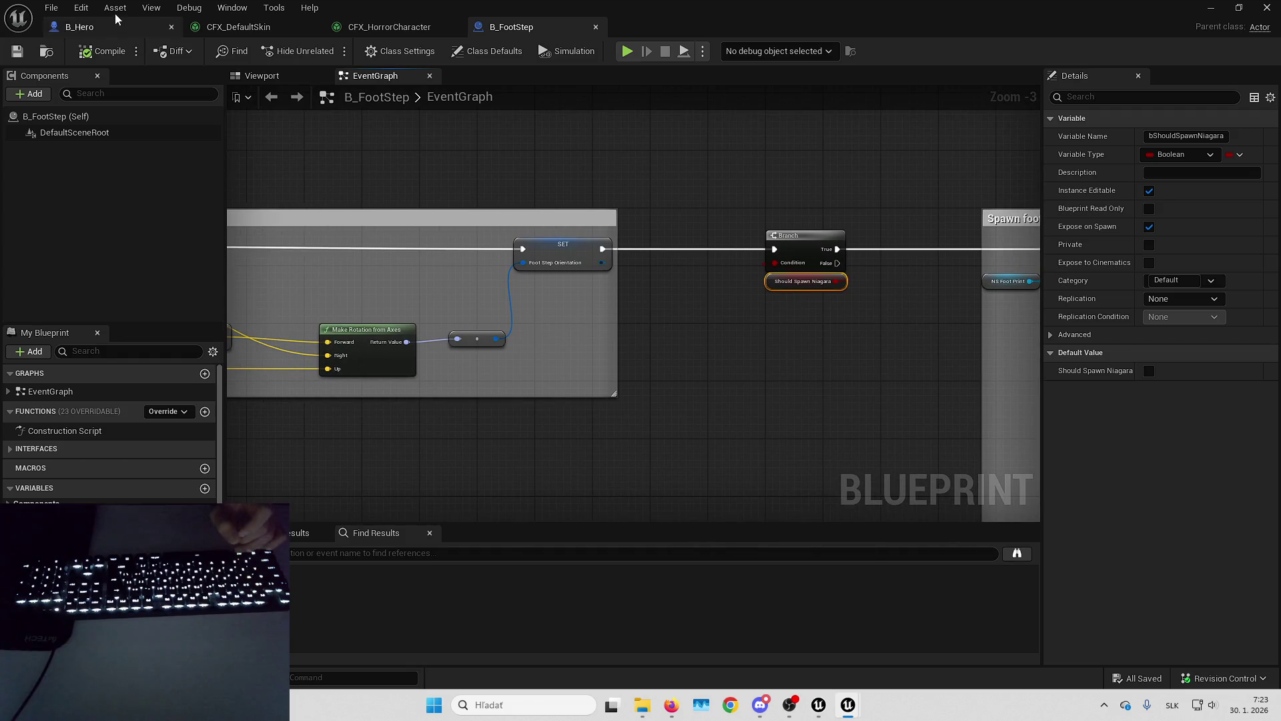
pyautogui.click(118, 27)
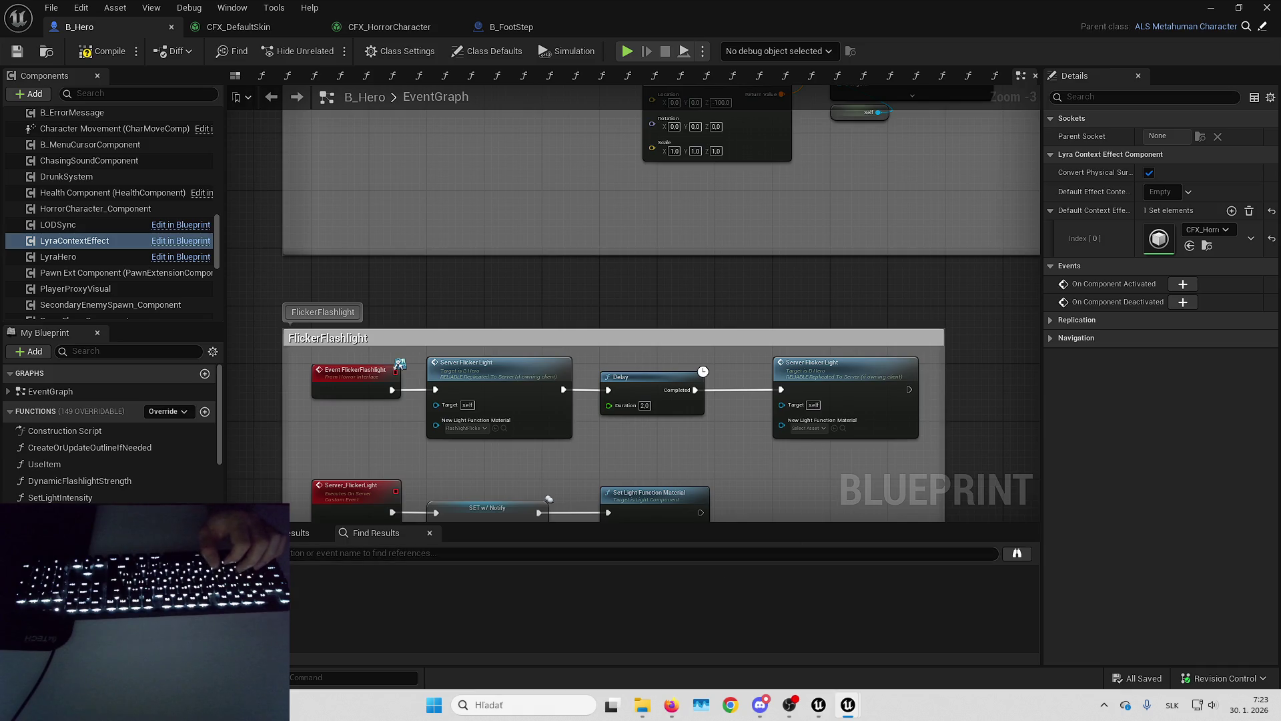
# Review B_FootStep's referencing blueprints in the Reference Viewer, close it, and minimize B_Hero.
pyautogui.hotkey('alt', 'Tab')
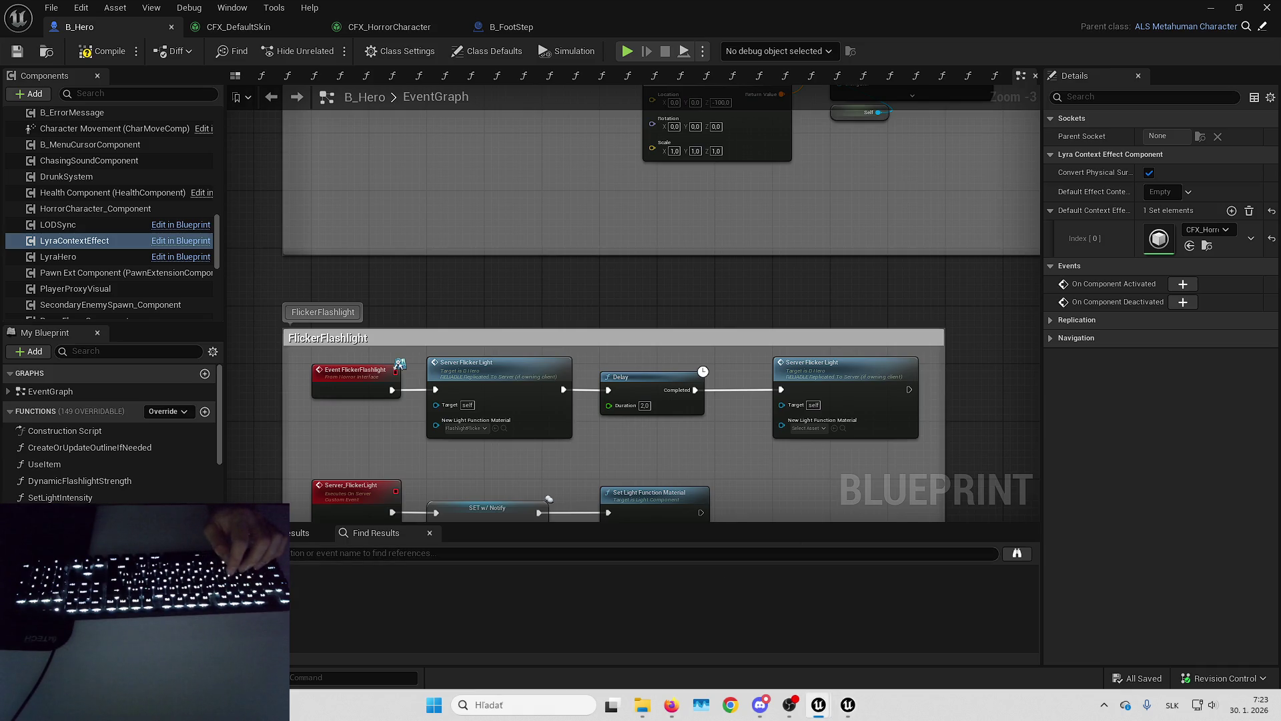
pyautogui.hotkey('alt', 'Tab')
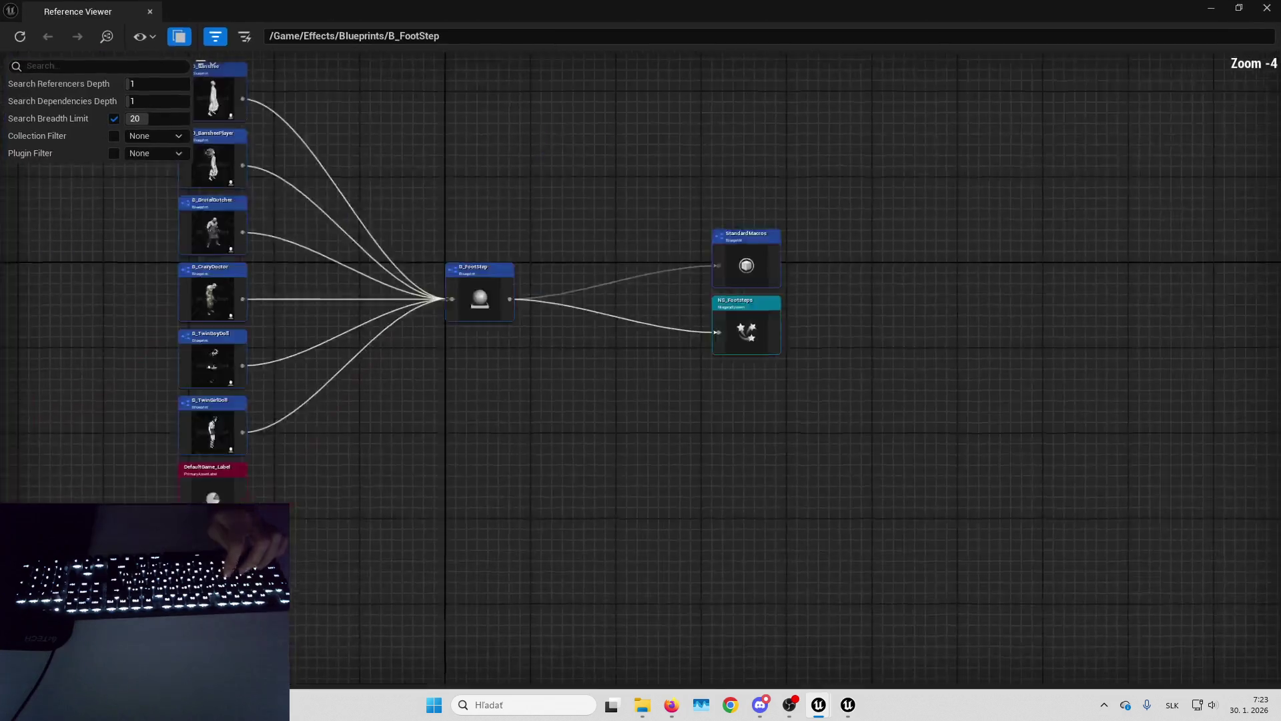
pyautogui.scroll(2, 502, 326)
pyautogui.moveTo(501, 326)
pyautogui.mouseDown()
pyautogui.moveTo(572, 475)
pyautogui.moveTo(572, 457)
pyautogui.moveTo(652, 506)
pyautogui.moveTo(660, 408)
pyautogui.moveTo(671, 480)
pyautogui.moveTo(652, 423)
pyautogui.moveTo(661, 320)
pyautogui.moveTo(624, 454)
pyautogui.moveTo(458, 440)
pyautogui.mouseUp()
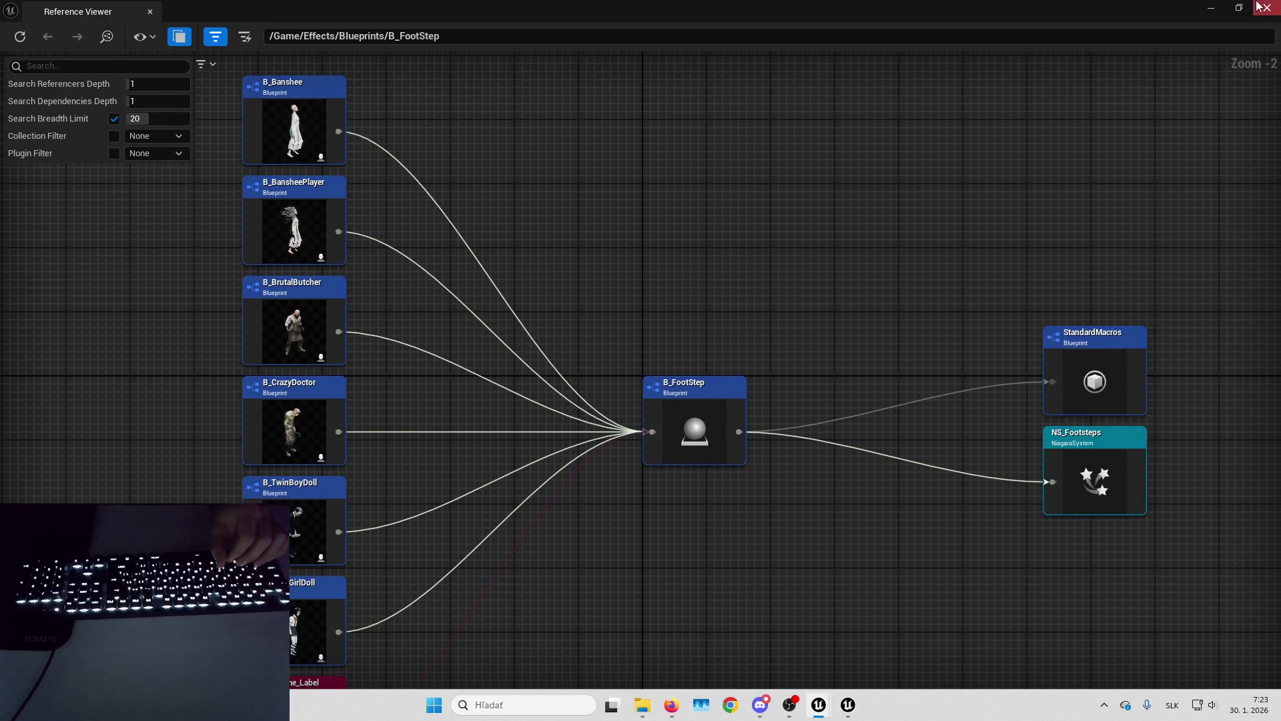
pyautogui.click(1261, 8)
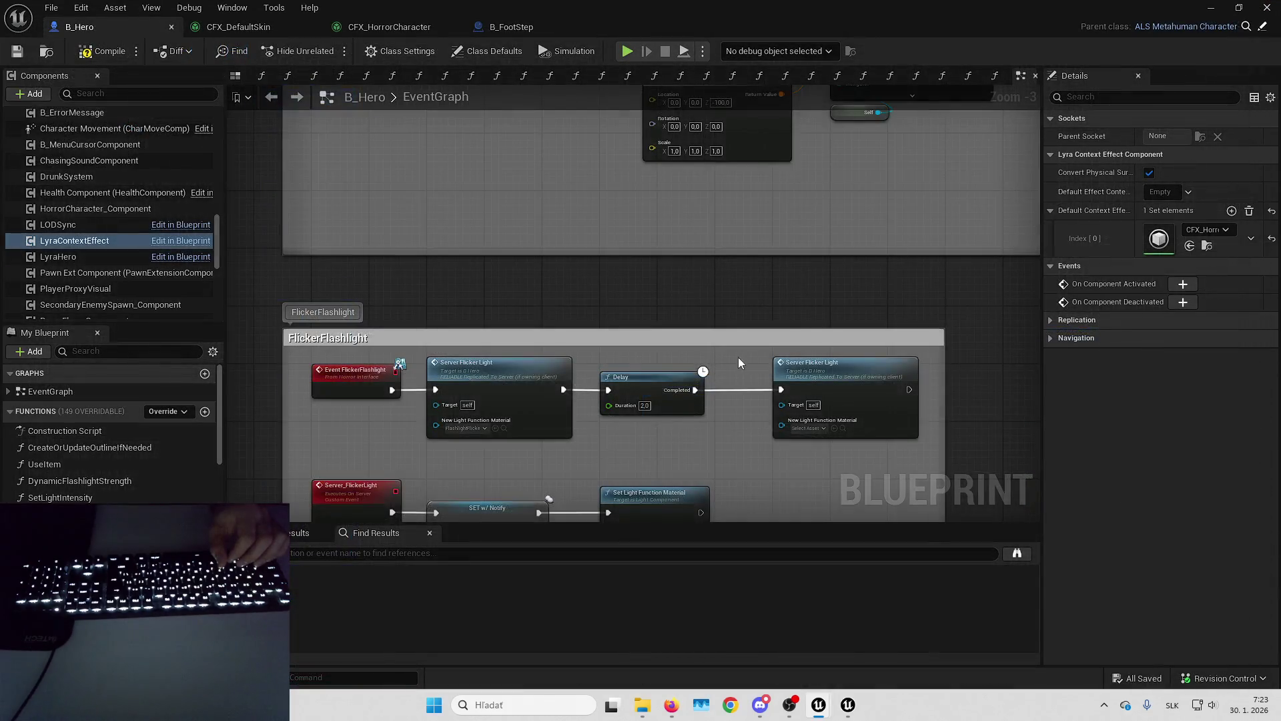
pyautogui.click(1209, 8)
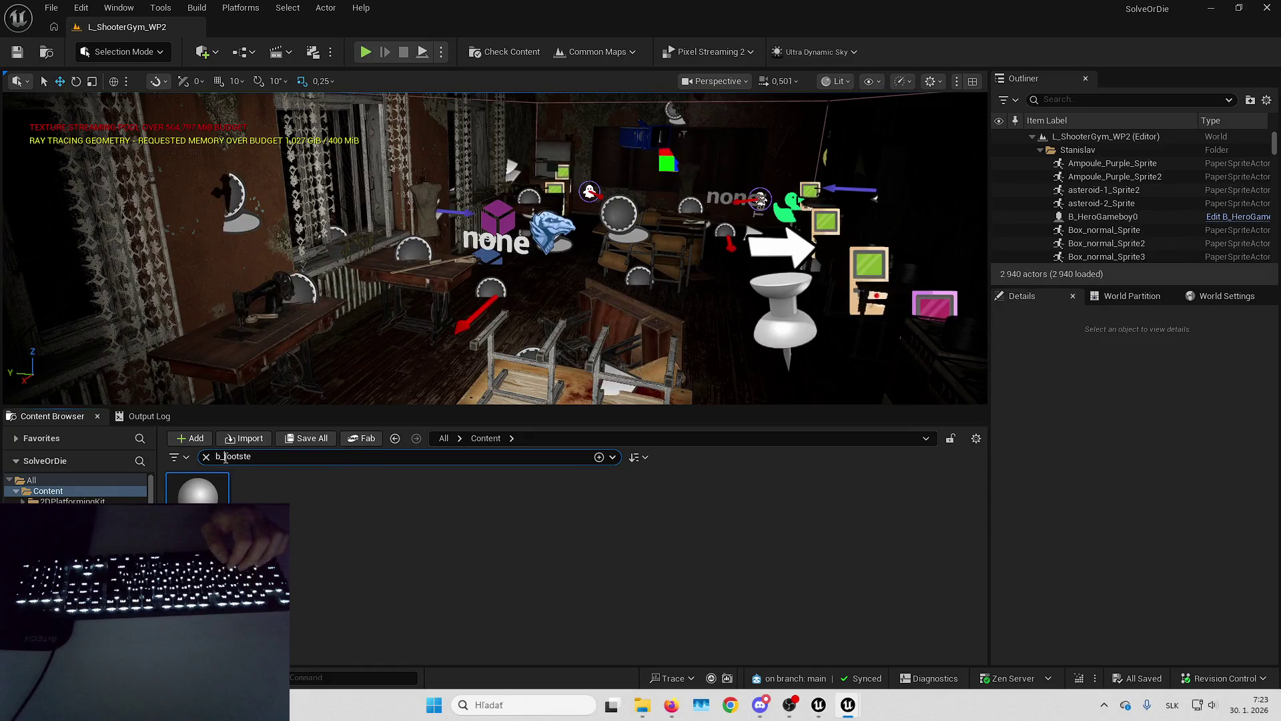
# Open B_CharacterFootstep and center its erroring Switch on EPhysicalSurface node in view.
pyautogui.doubleClick(267, 497)
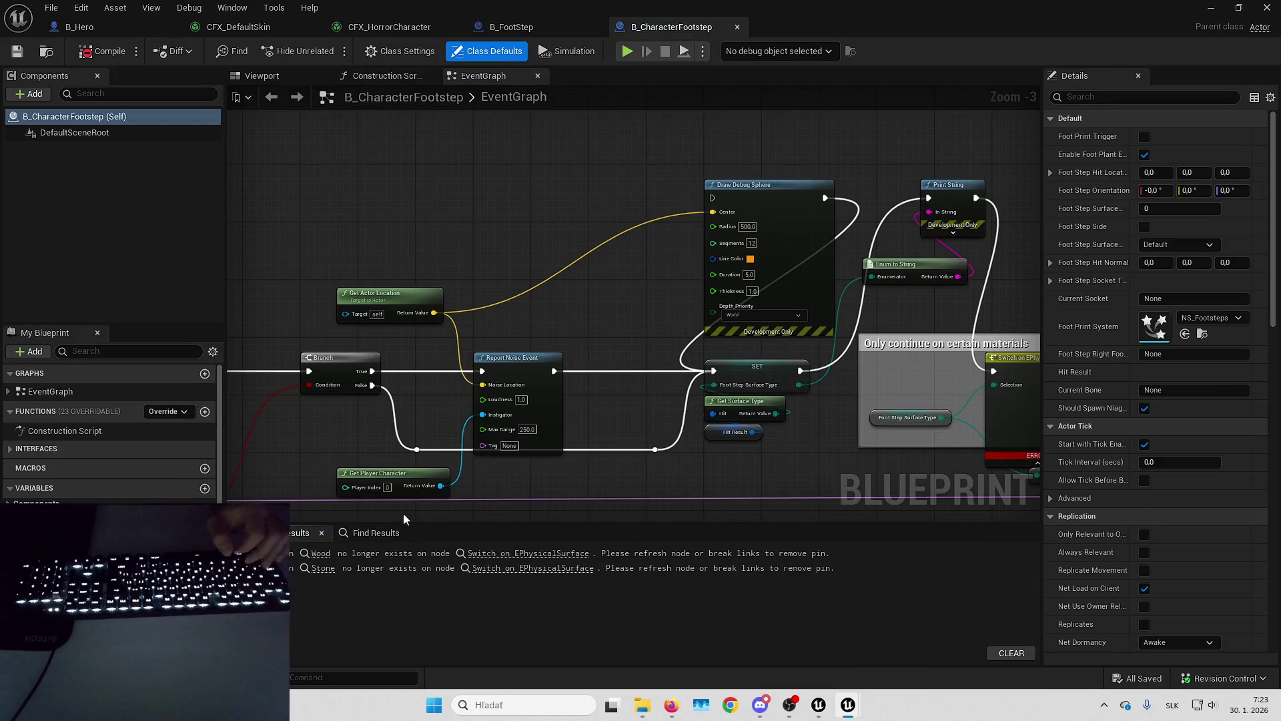
pyautogui.scroll(-3, 709, 340)
pyautogui.scroll(2, 708, 335)
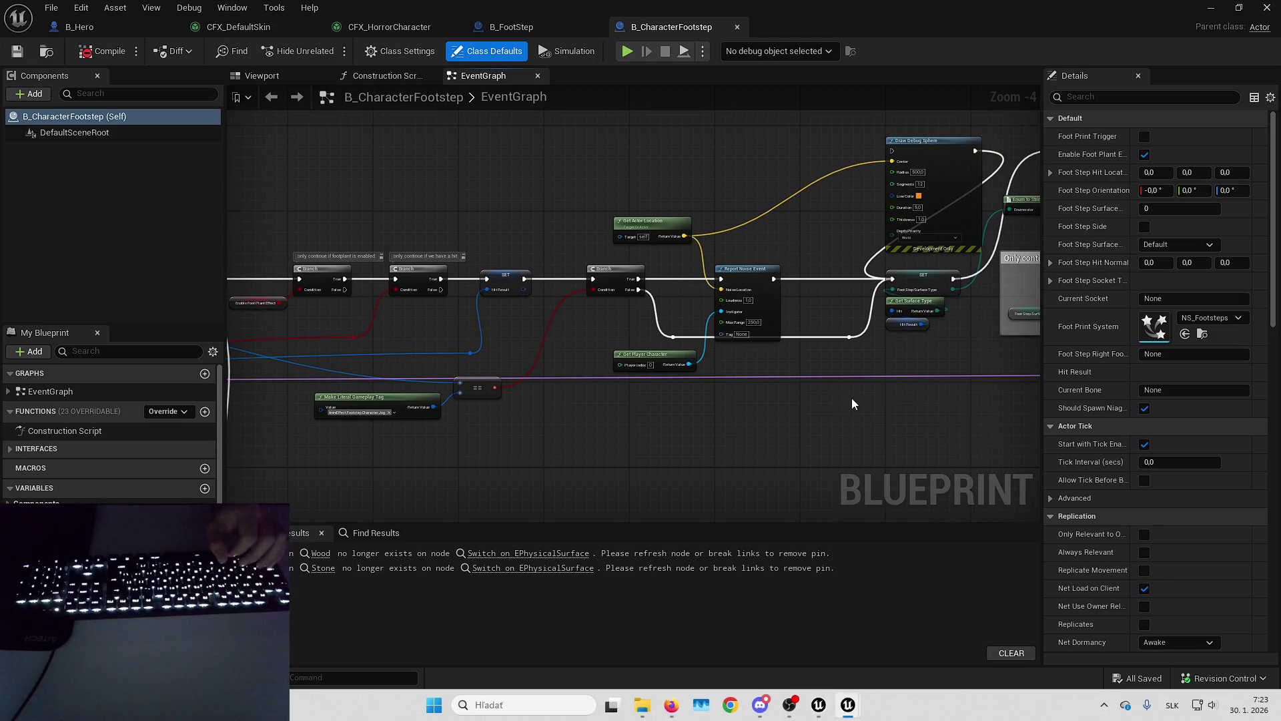
pyautogui.scroll(1, 362, 430)
pyautogui.scroll(2, 361, 430)
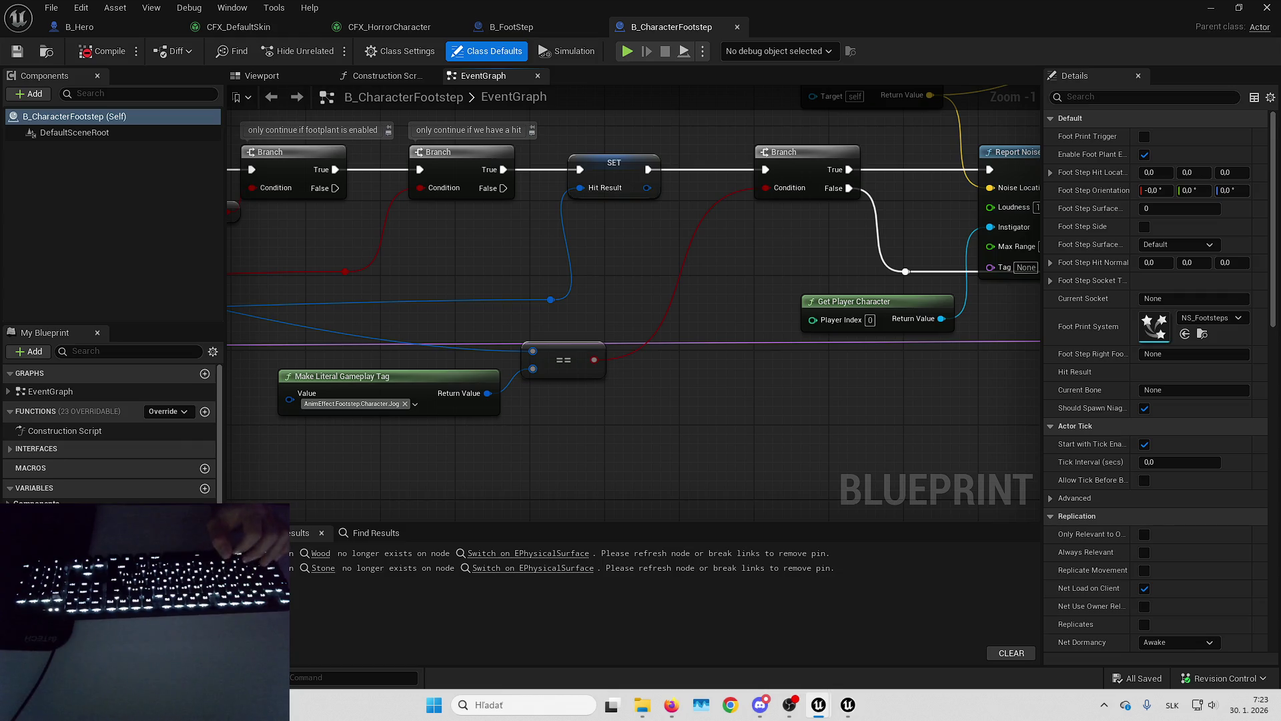
pyautogui.scroll(-2, 931, 403)
pyautogui.moveTo(931, 402); pyautogui.dragTo(811, 435)
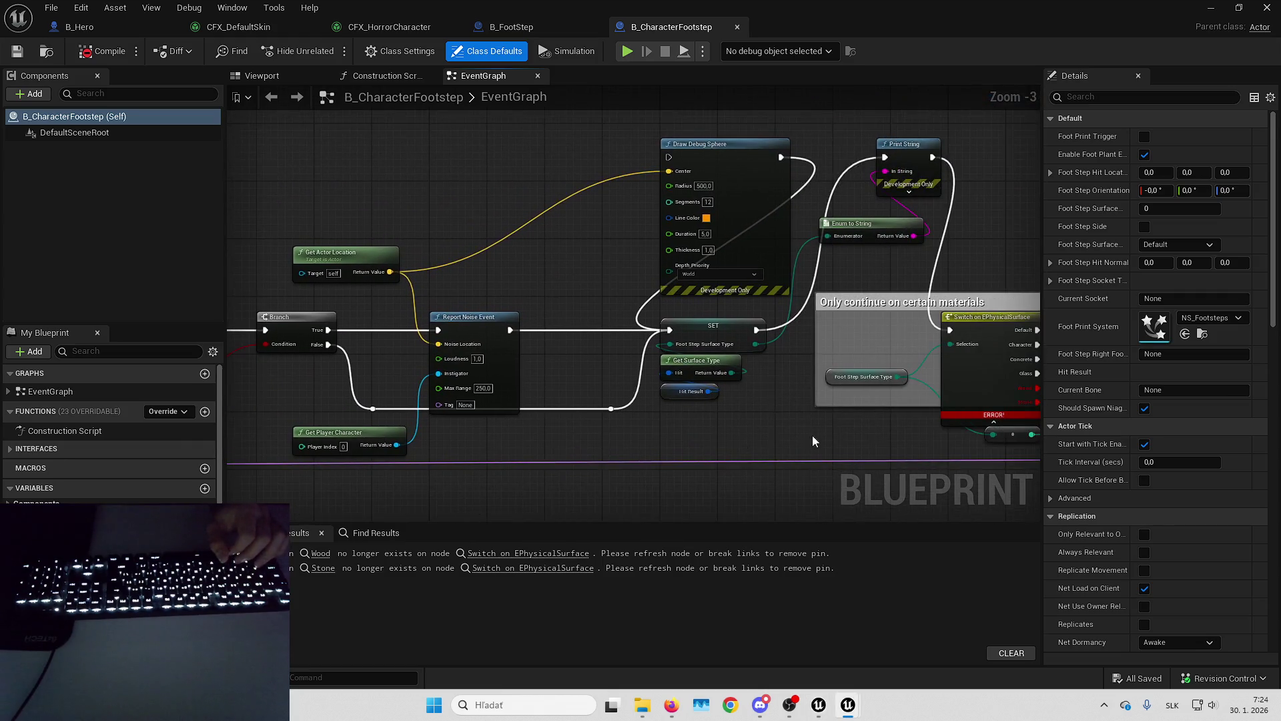
pyautogui.scroll(2, 658, 417)
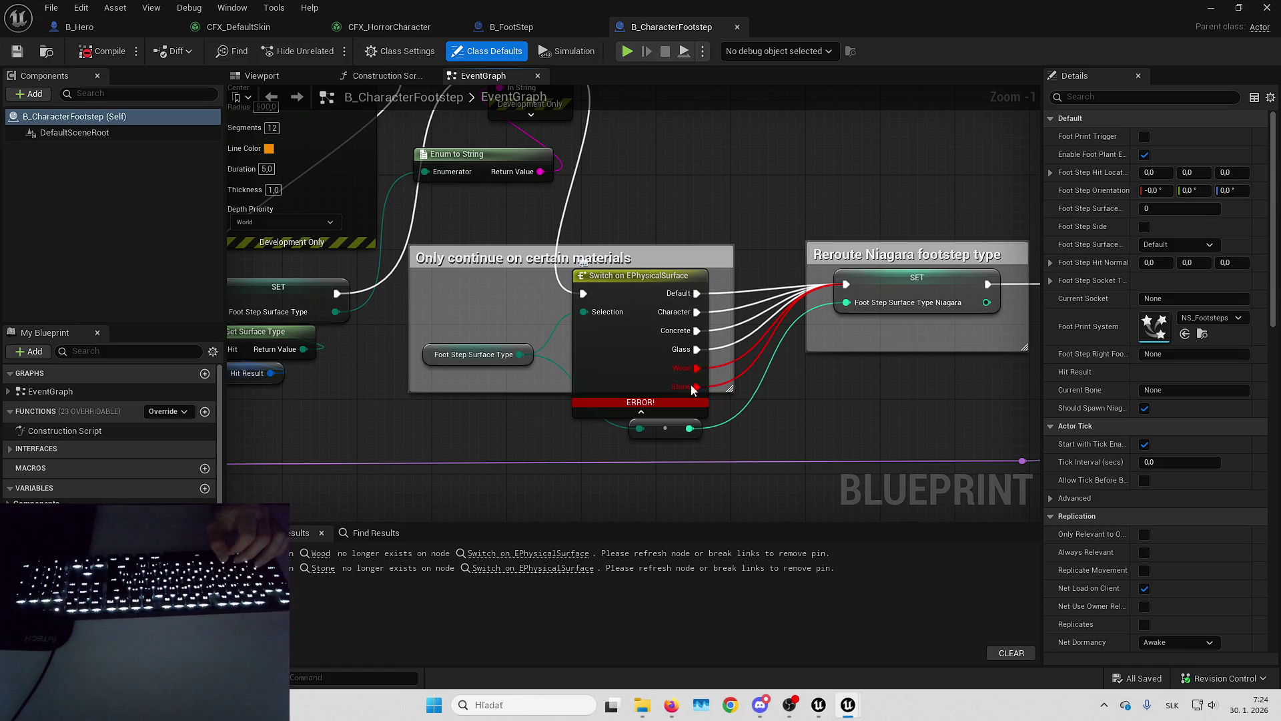
pyautogui.moveTo(554, 366); pyautogui.dragTo(520, 329)
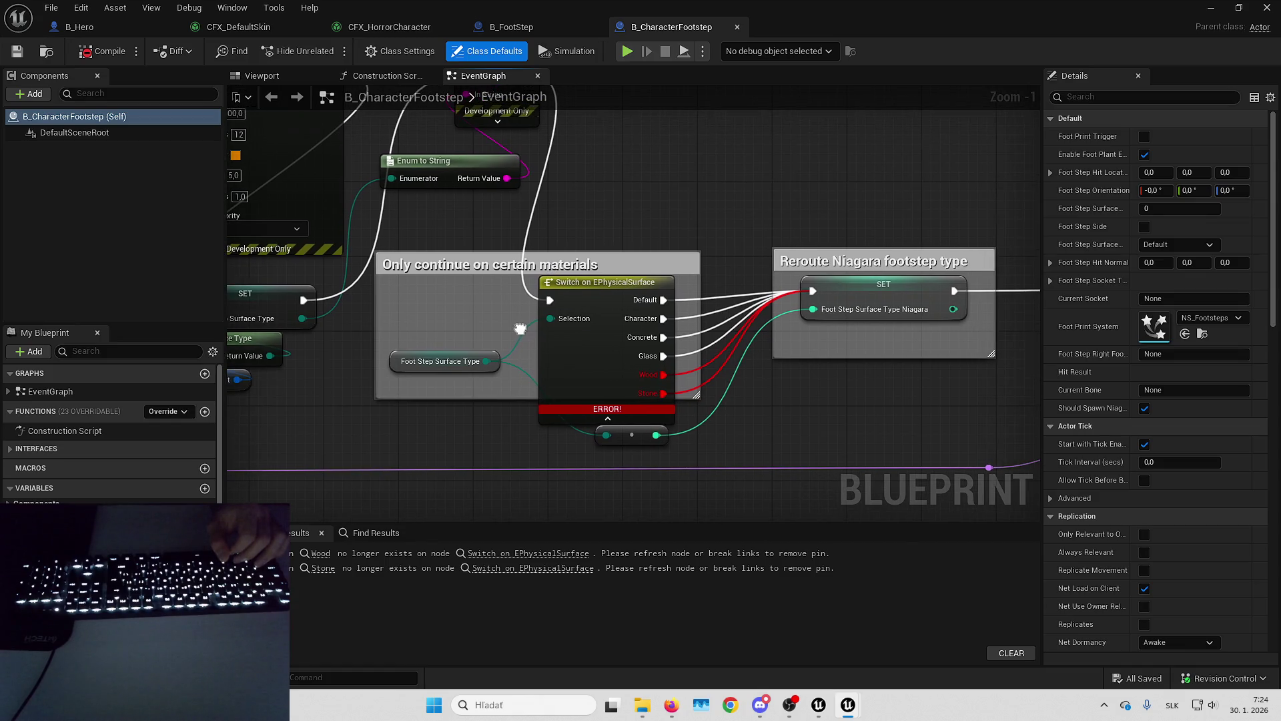
pyautogui.click(82, 6)
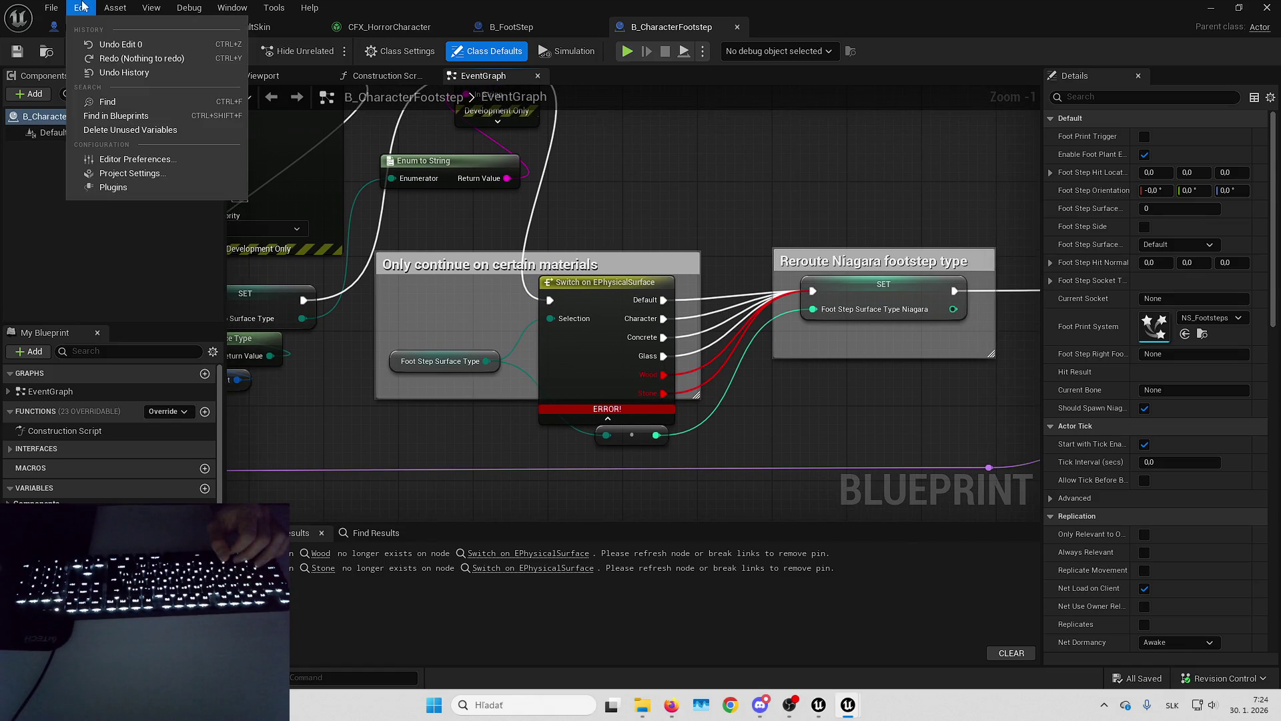
# In Project Settings' physical surface list, name SurfaceType4 'Wood' and SurfaceType5 'Stone'.
pyautogui.click(147, 176)
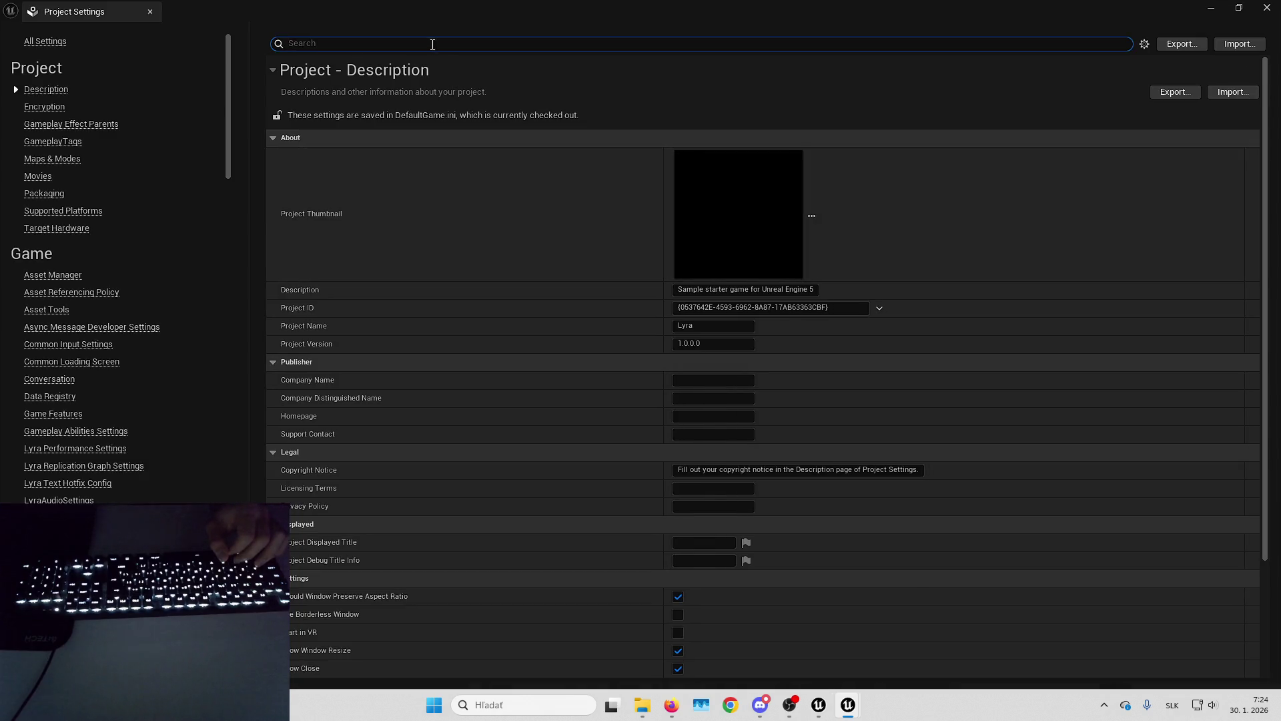
pyautogui.write('physical su')
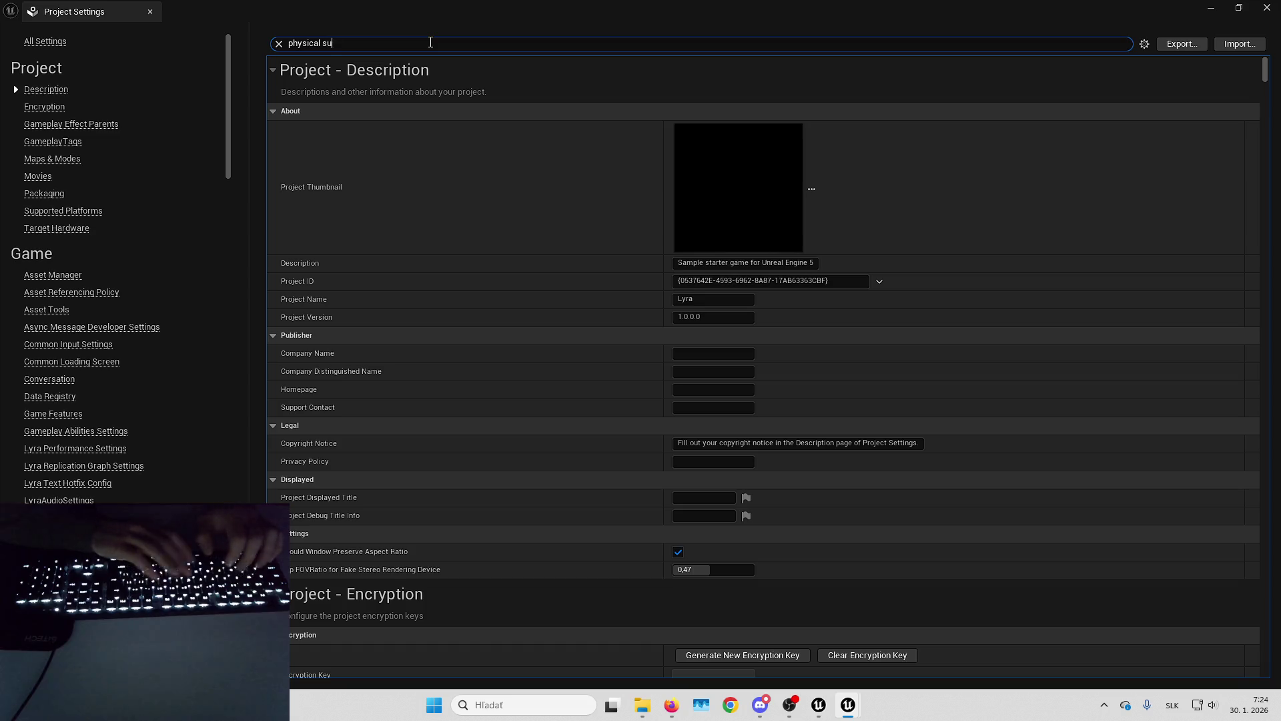
pyautogui.write('rface')
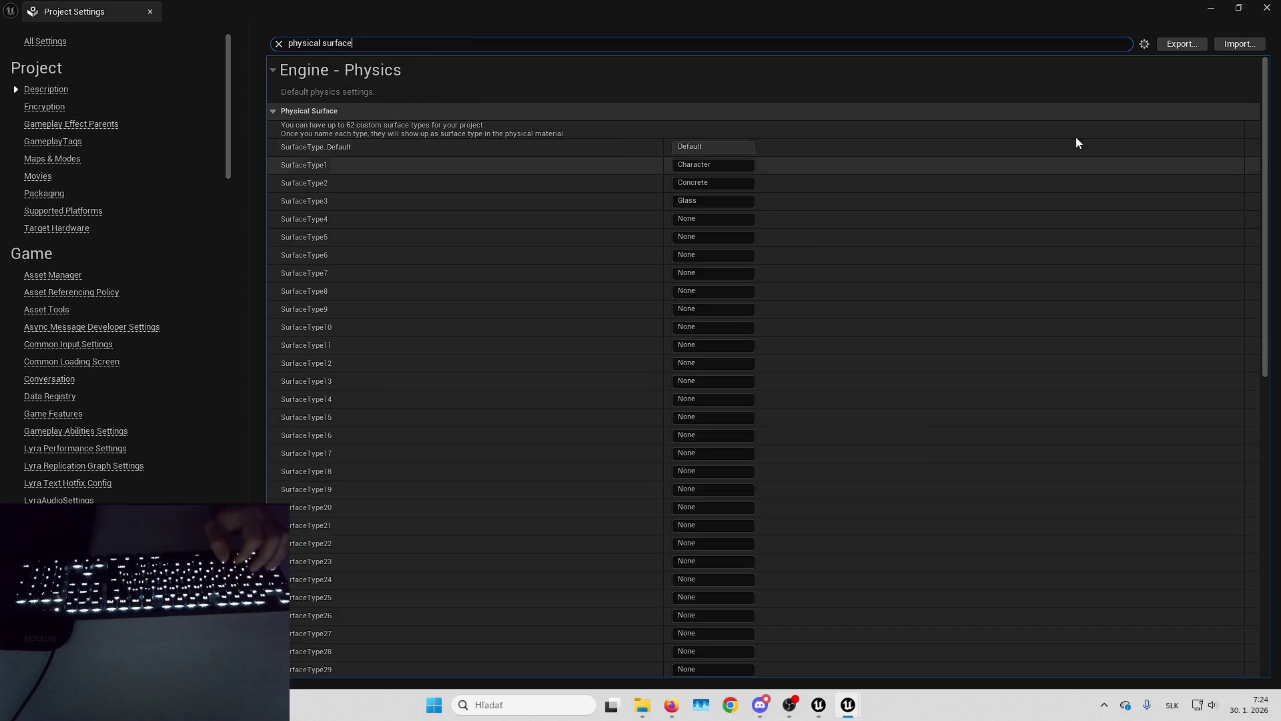
pyautogui.press('Escape')
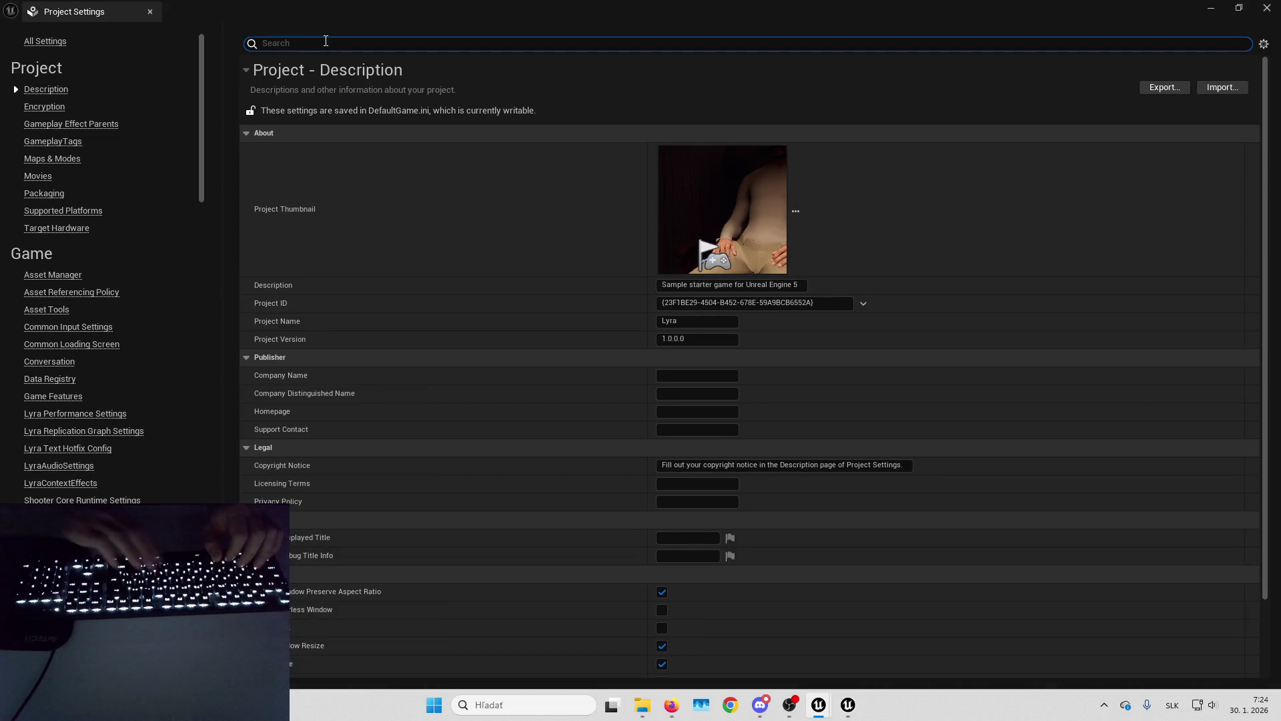
pyautogui.write('physical surface')
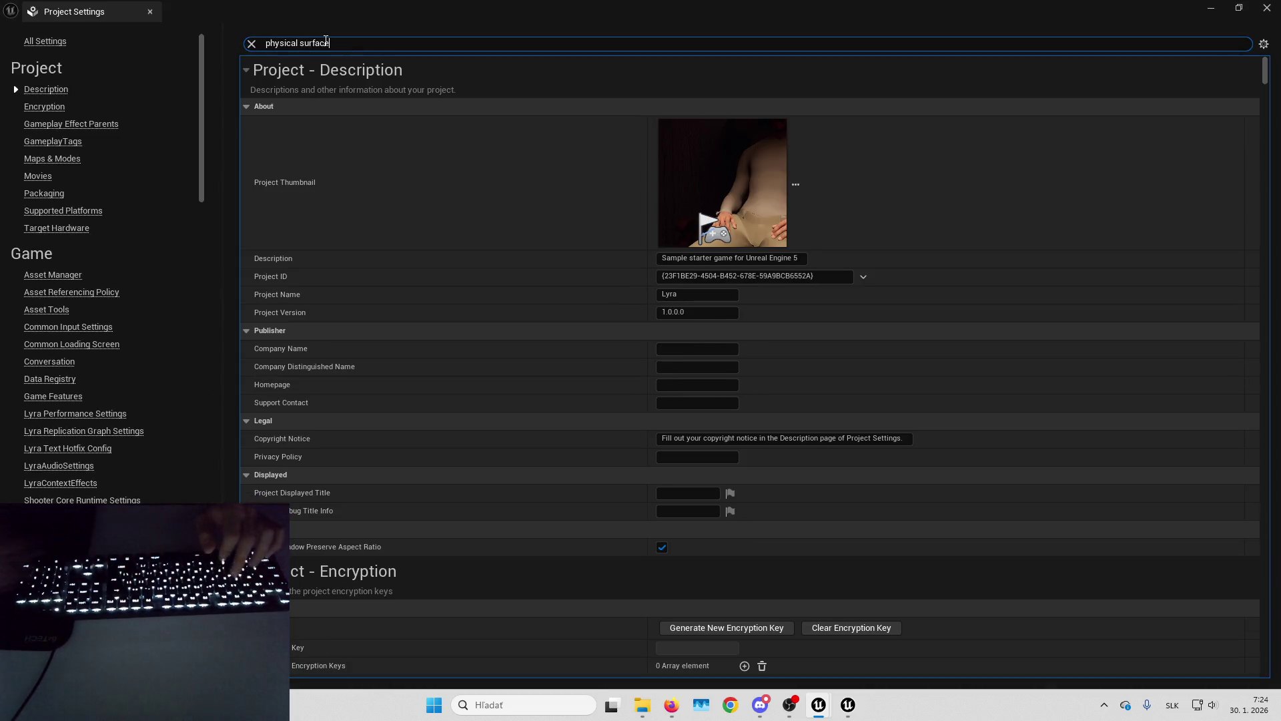
pyautogui.moveTo(867, 10)
pyautogui.mouseDown()
pyautogui.moveTo(1243, 202)
pyautogui.moveTo(925, 6)
pyautogui.mouseUp()
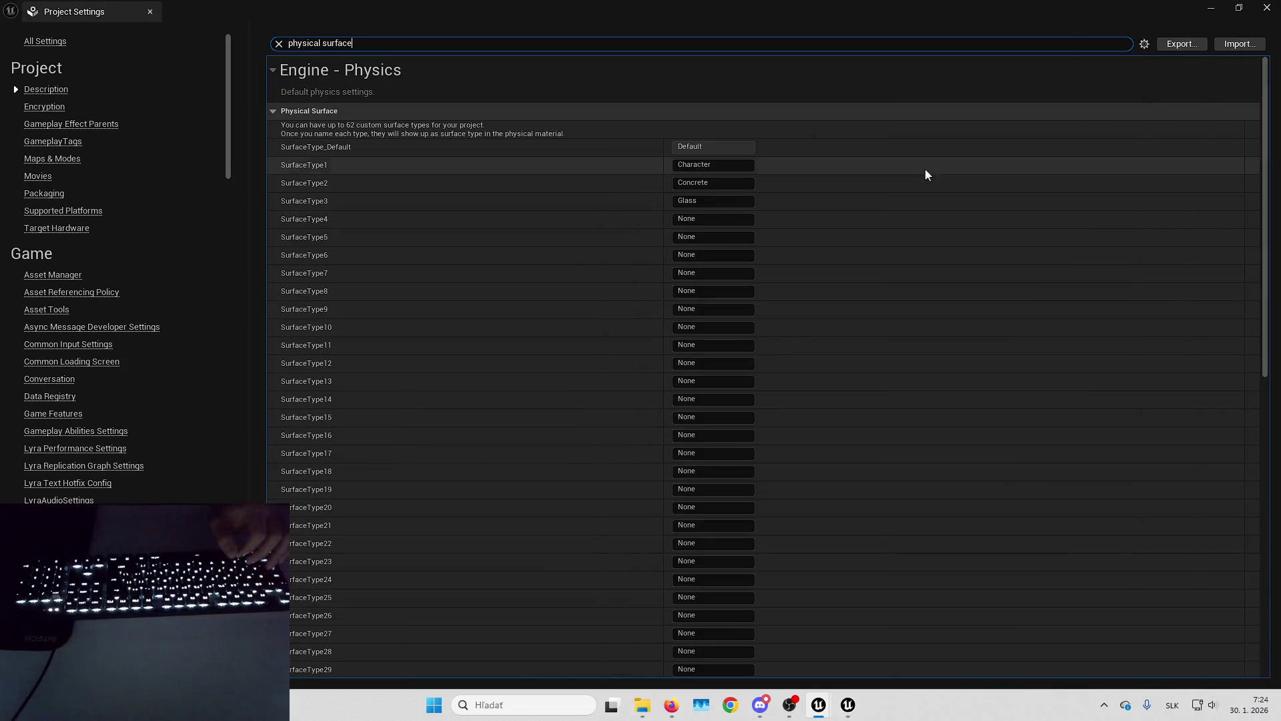
pyautogui.click(714, 218)
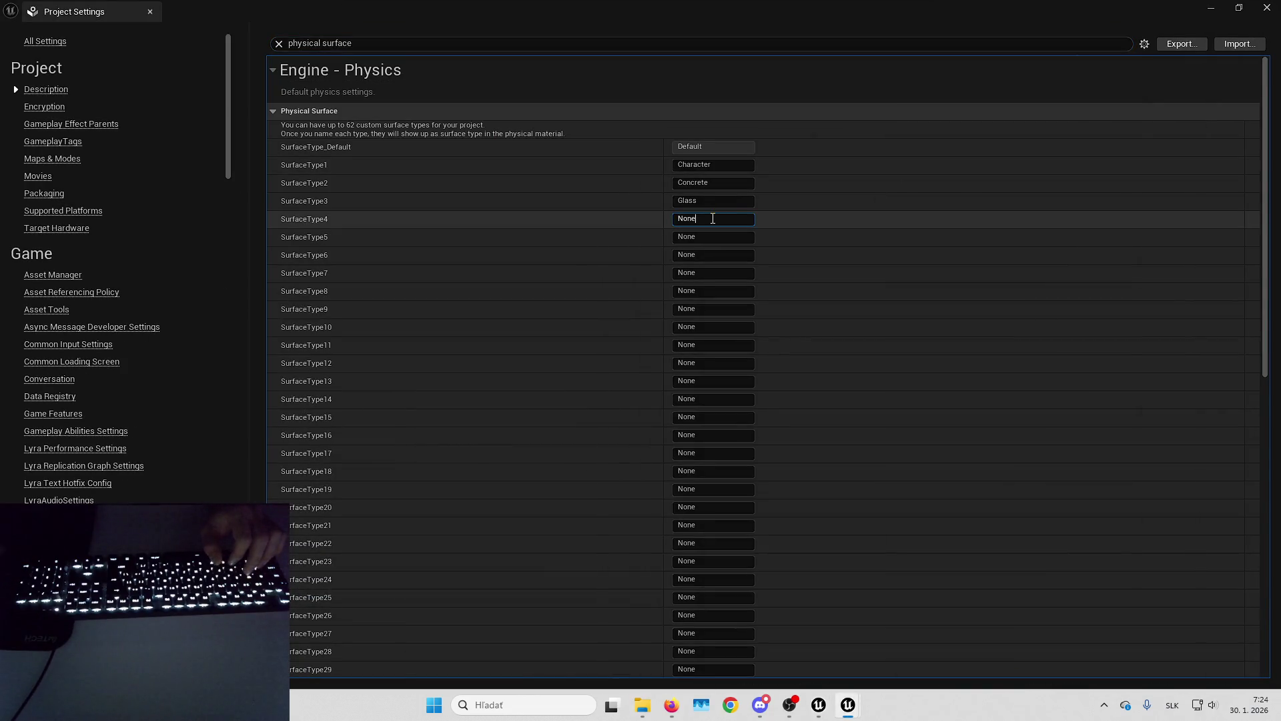
pyautogui.write('Wood')
pyautogui.press('Return')
pyautogui.write('Stone')
pyautogui.press('Return')
pyautogui.click(1270, 7)
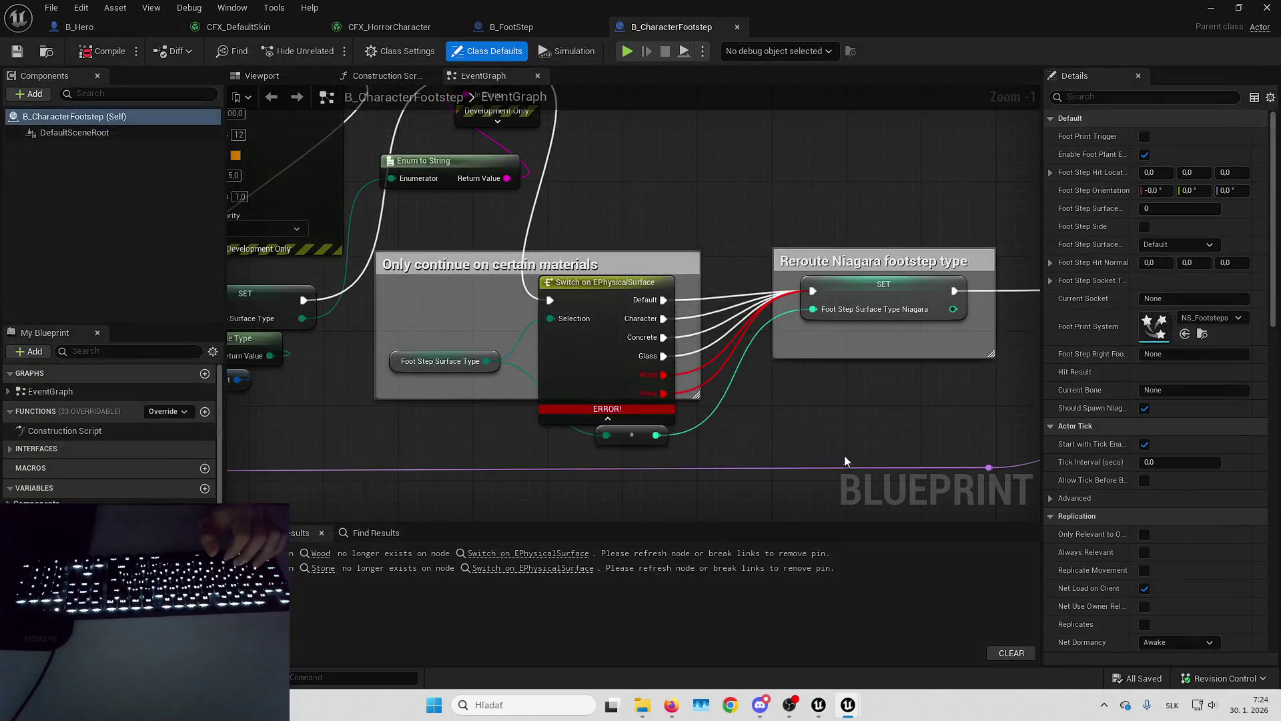
# Paste a fresh Switch on EPhysicalSurface node and expand it to show all outputs.
pyautogui.click(89, 56)
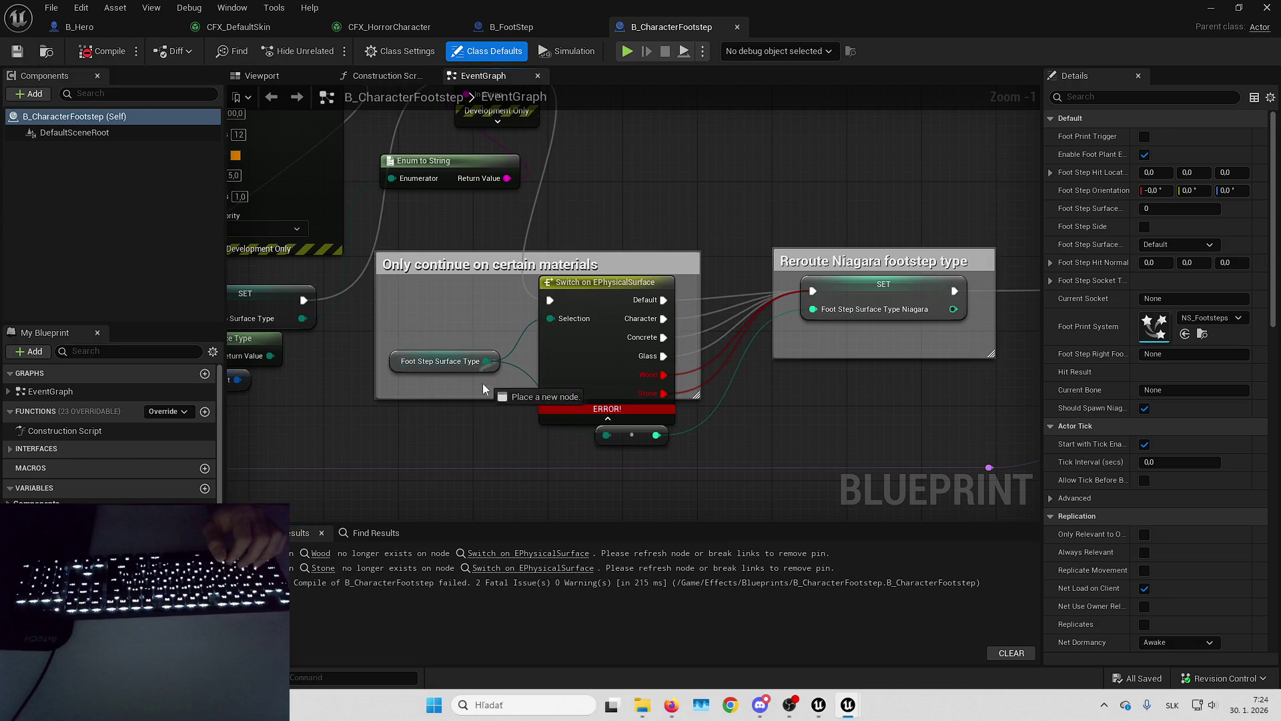
pyautogui.hotkey('ctrl', 'v')
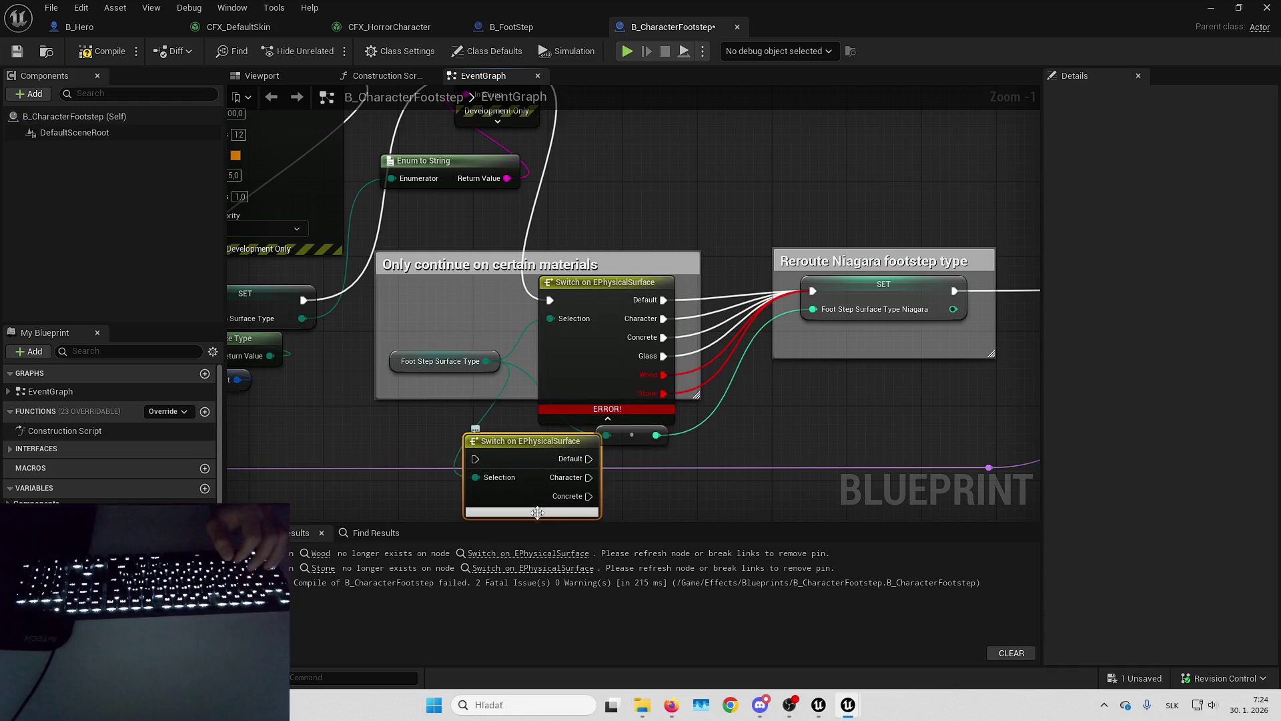
pyautogui.click(533, 511)
pyautogui.moveTo(533, 511); pyautogui.dragTo(494, 384)
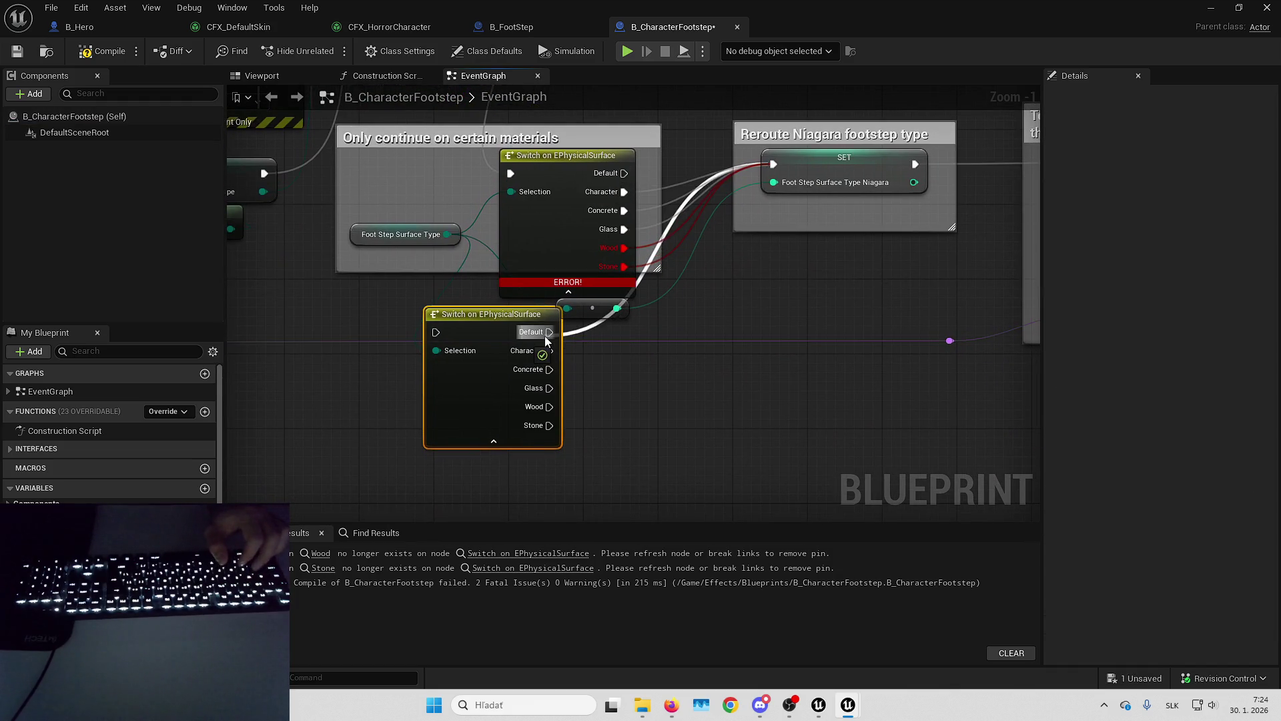
# Move the Default, Character, Glass, Wood, Stone and execution wires to the new switch and delete the old one.
pyautogui.moveTo(598, 210)
pyautogui.mouseDown()
pyautogui.moveTo(537, 325)
pyautogui.moveTo(549, 332)
pyautogui.mouseUp()
pyautogui.moveTo(623, 210); pyautogui.dragTo(549, 387)
pyautogui.moveTo(609, 248); pyautogui.dragTo(549, 407)
pyautogui.moveTo(624, 247); pyautogui.dragTo(549, 425)
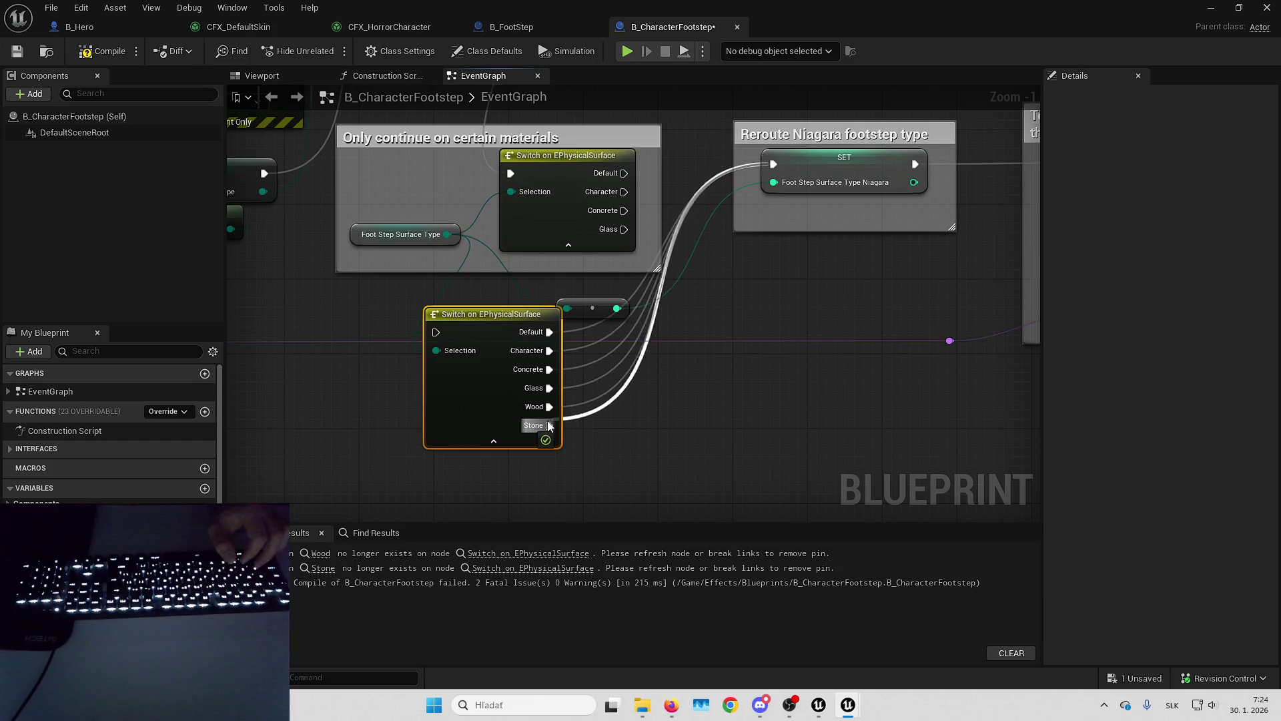
pyautogui.moveTo(510, 174)
pyautogui.mouseDown()
pyautogui.moveTo(485, 345)
pyautogui.moveTo(435, 331)
pyautogui.mouseUp()
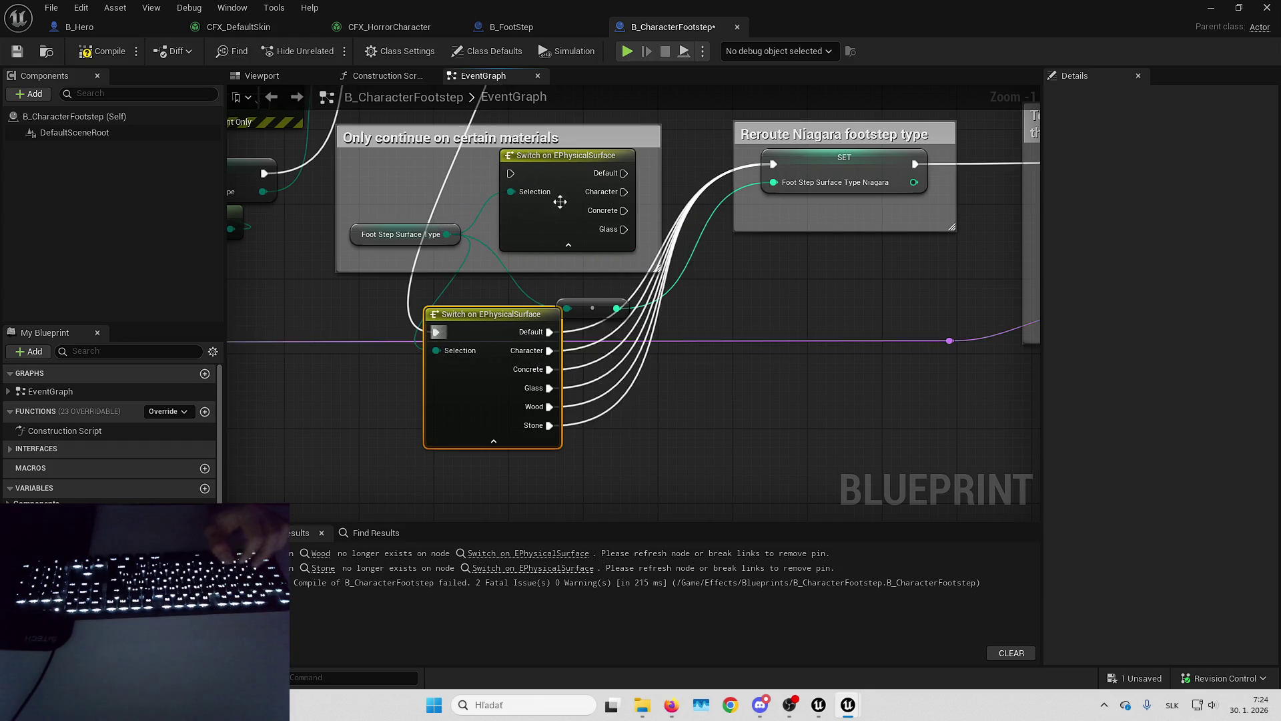
pyautogui.click(566, 234)
pyautogui.press('Delete')
# Fit the new switch inside the enlarged comment box, then compile and save the blueprint.
pyautogui.moveTo(487, 443); pyautogui.dragTo(580, 283)
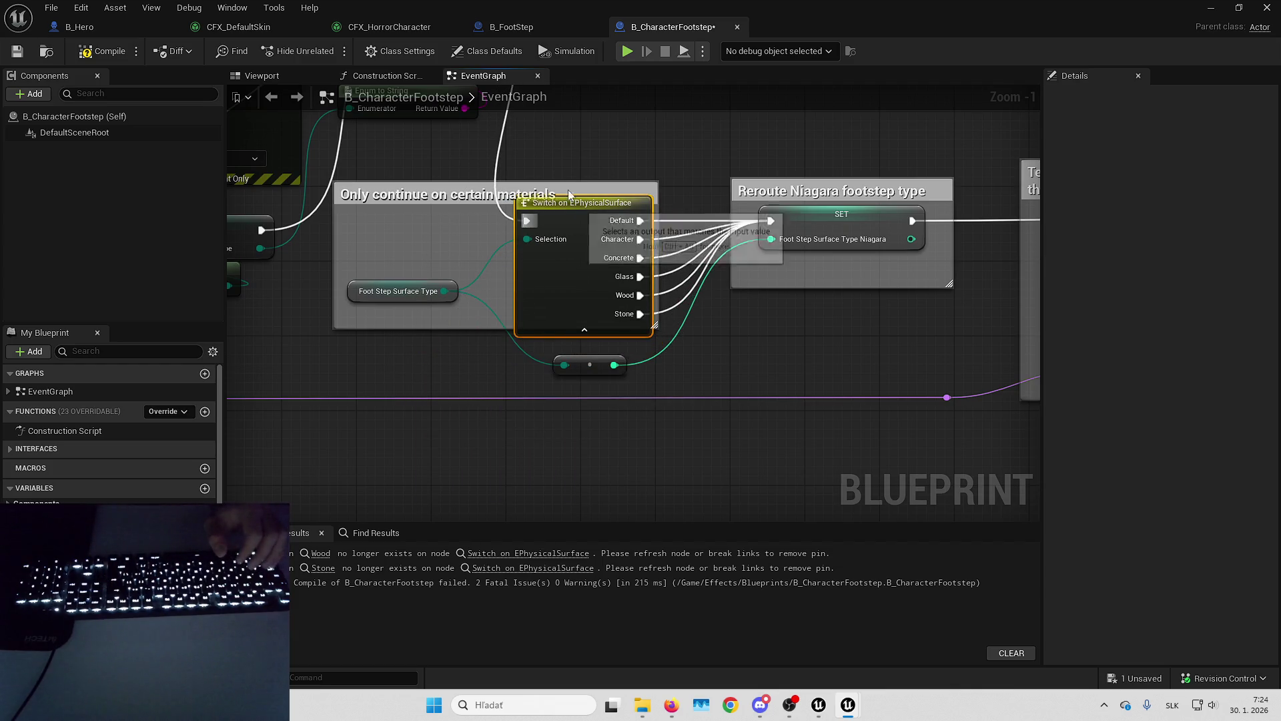
pyautogui.moveTo(570, 181)
pyautogui.mouseDown()
pyautogui.moveTo(569, 160)
pyautogui.moveTo(693, 207)
pyautogui.mouseUp()
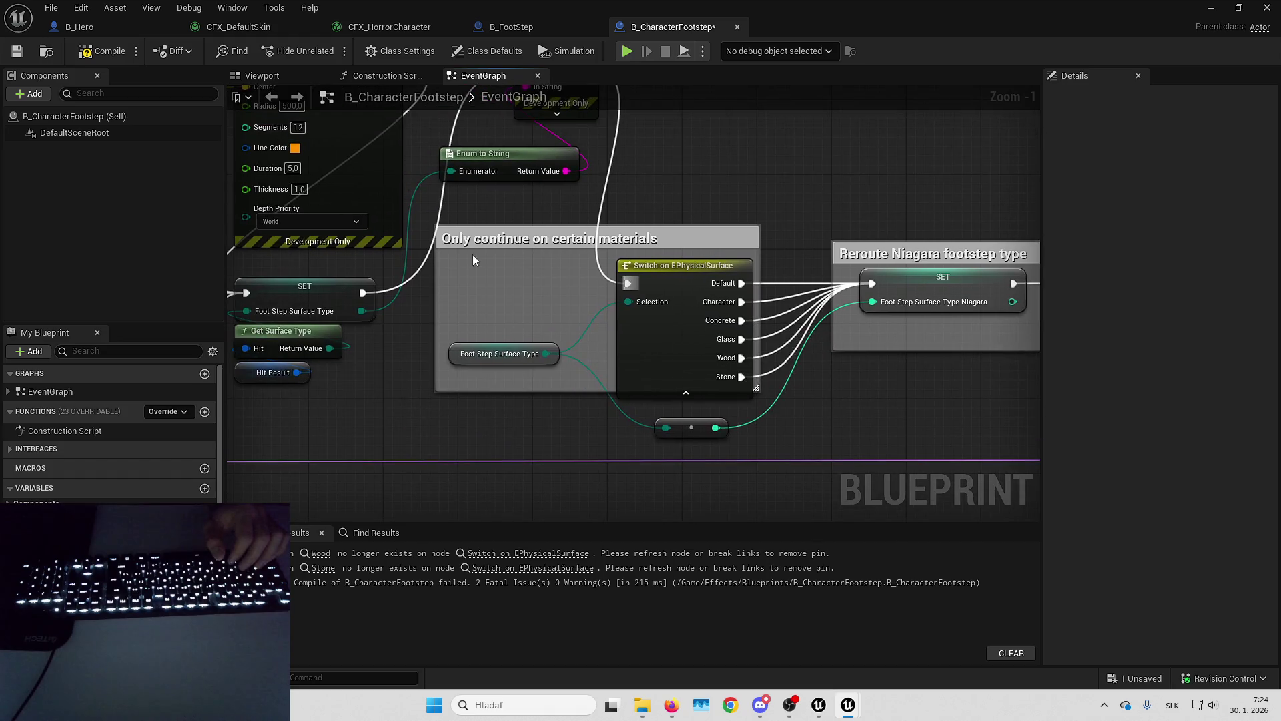
pyautogui.press('F7')
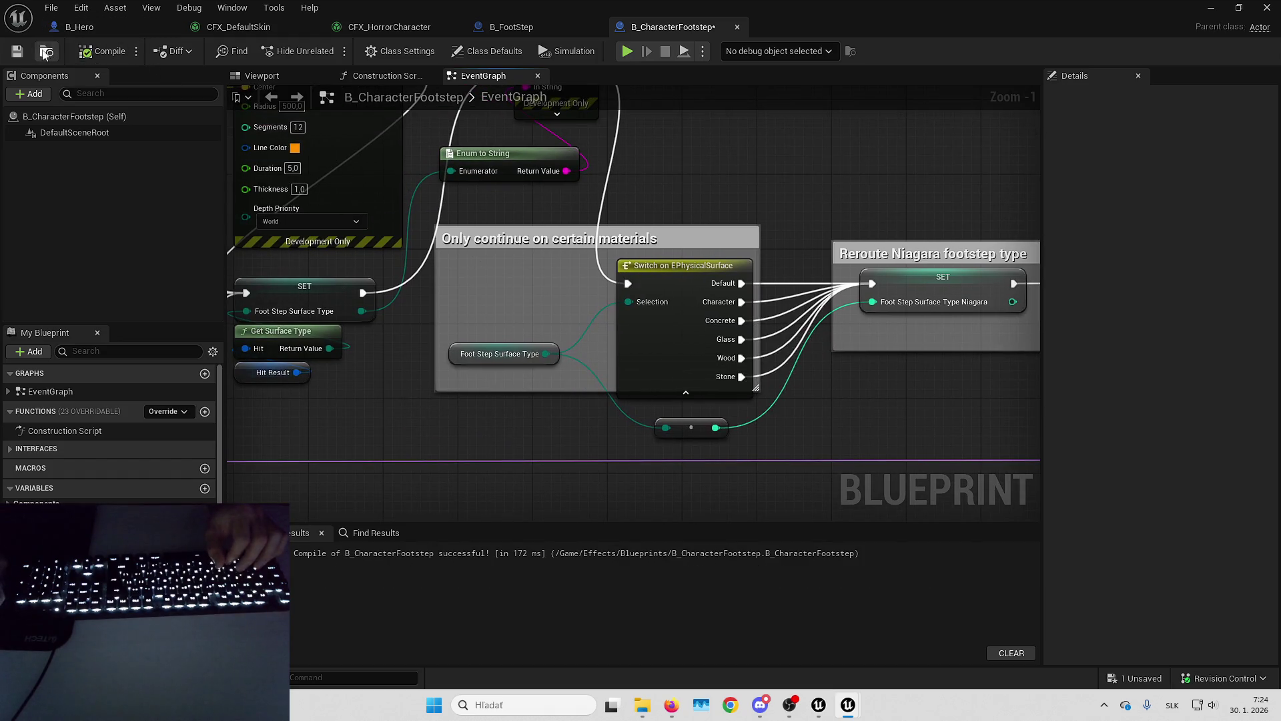
pyautogui.hotkey('ctrl', 's')
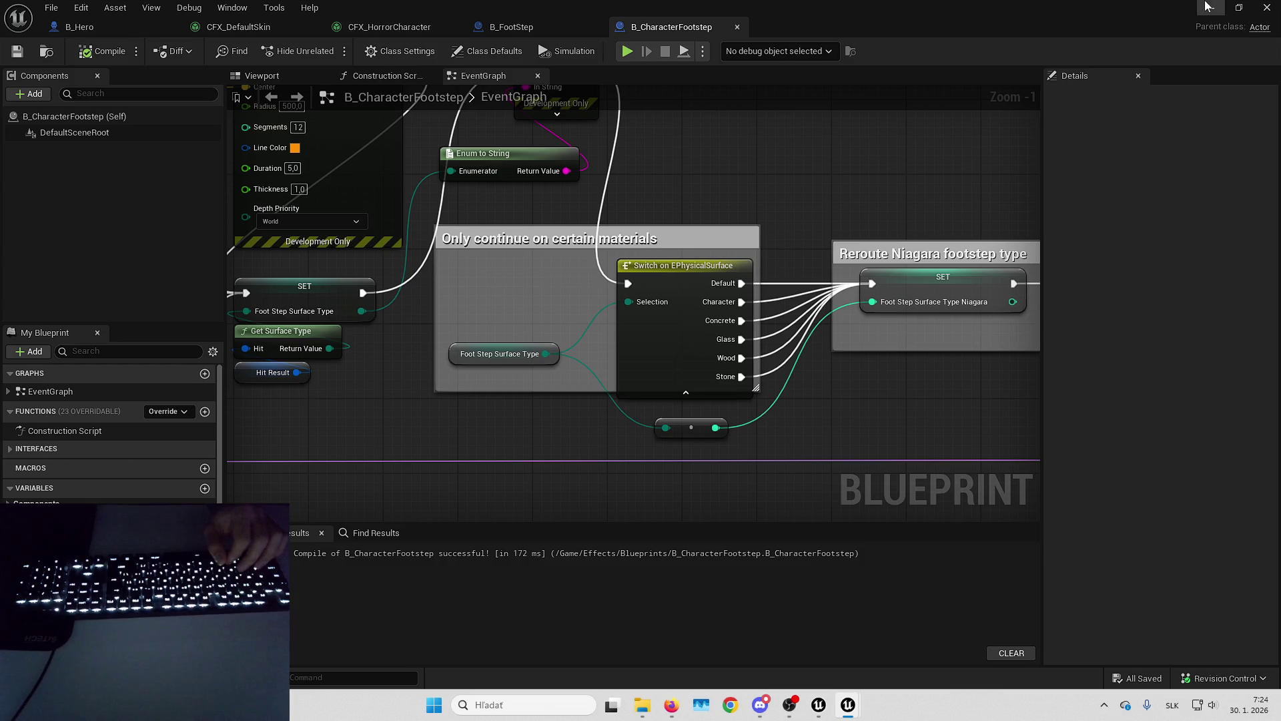
pyautogui.click(1206, 6)
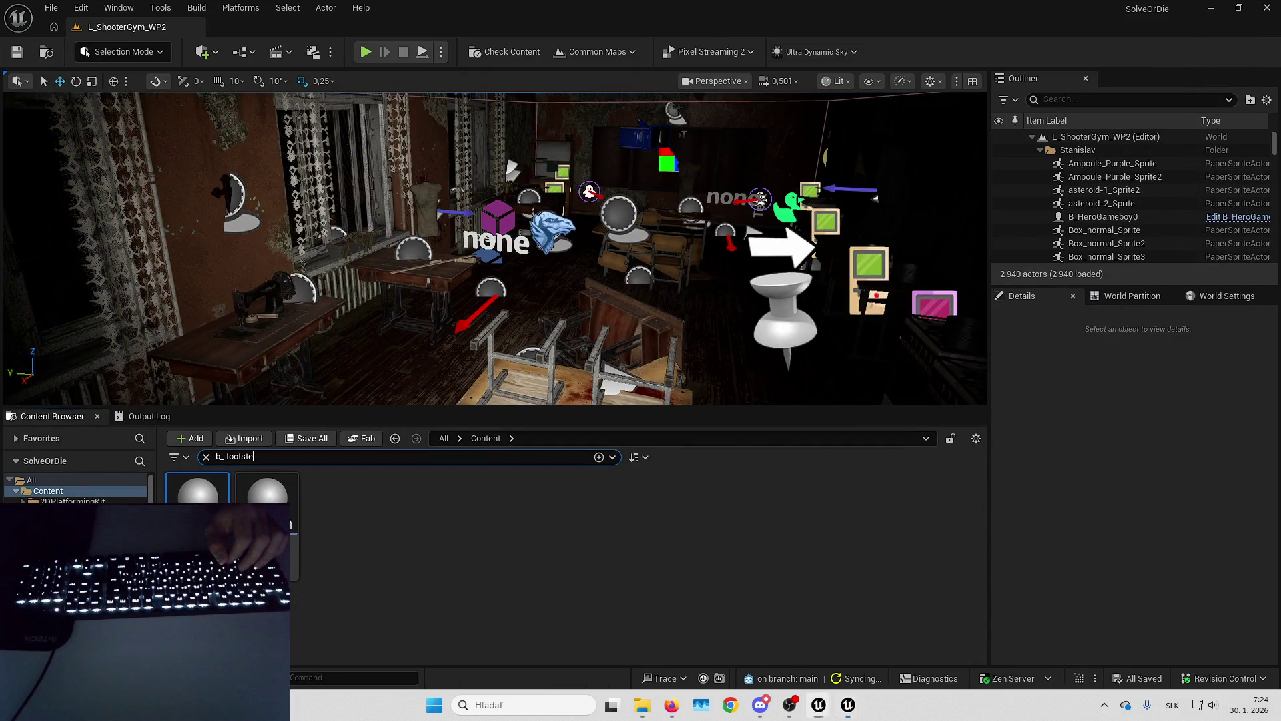
# Clear the Content Browser search and start Play In Editor on the level.
pyautogui.click(206, 457)
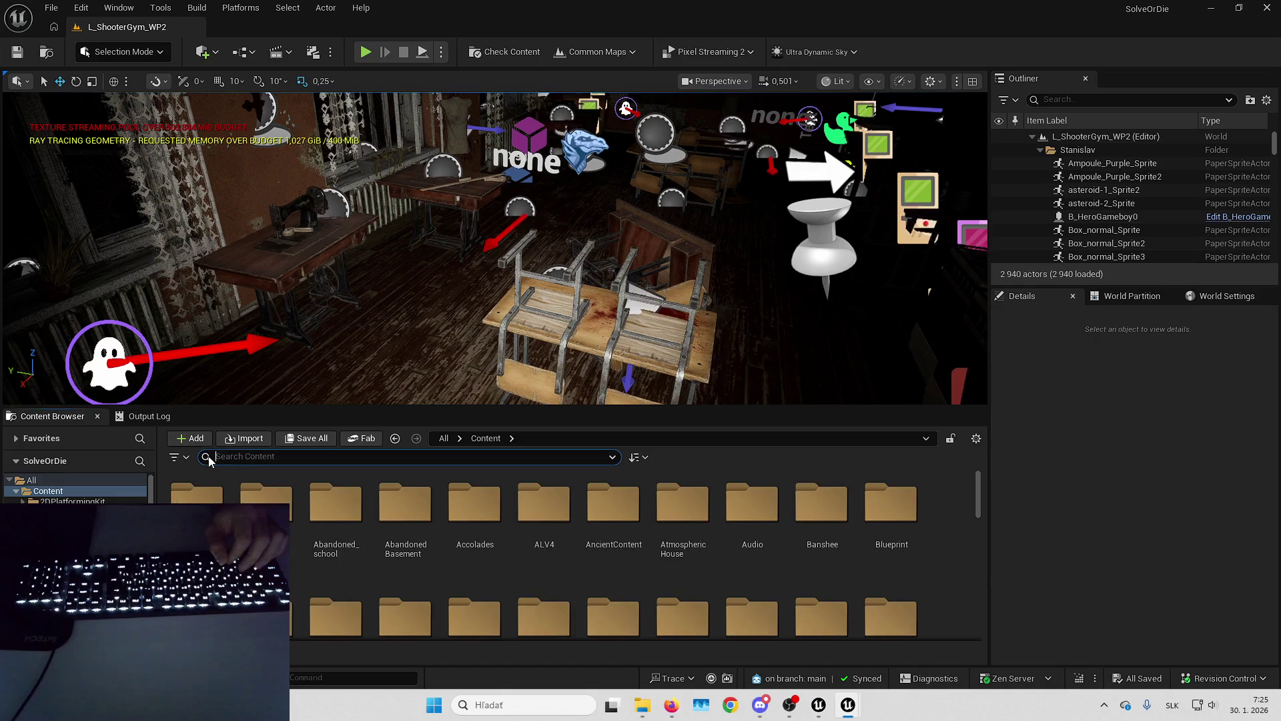
pyautogui.moveTo(433, 280); pyautogui.dragTo(467, 279)
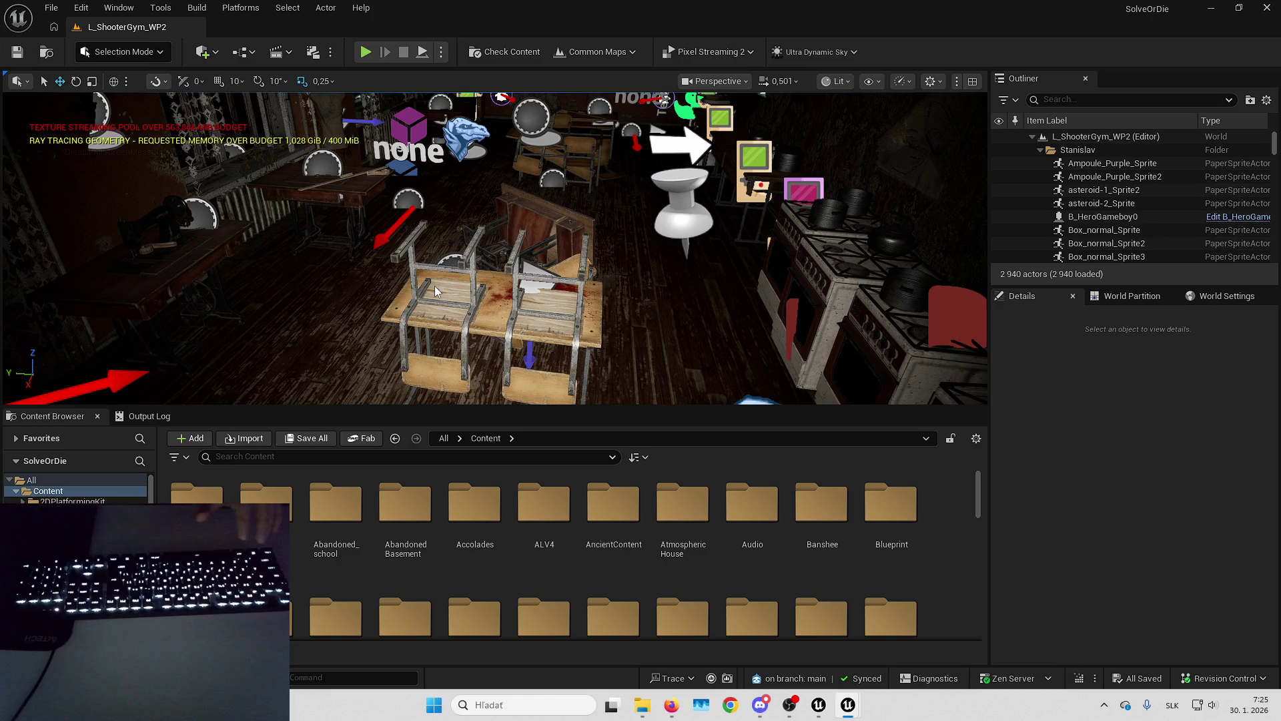
pyautogui.hotkey('alt', 'p')
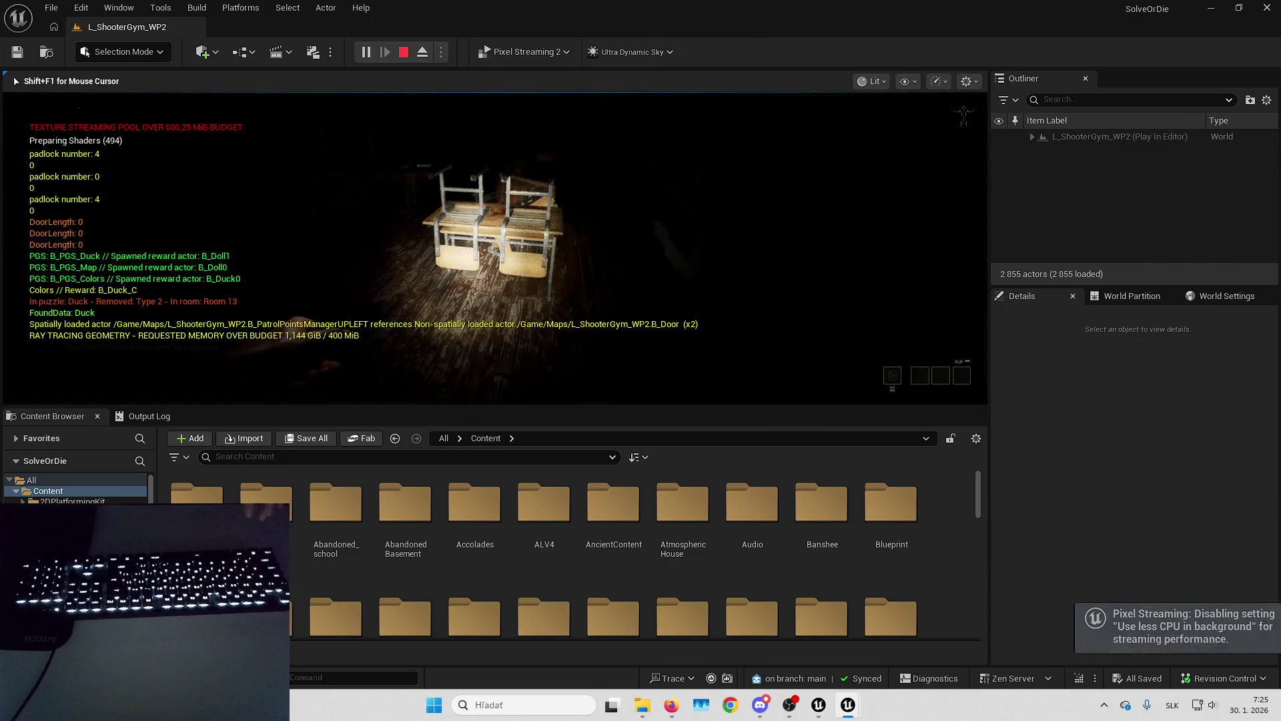
# Go fullscreen, open the desk drawer and cabinet, and pick up the yellow bottle.
pyautogui.press('F11')
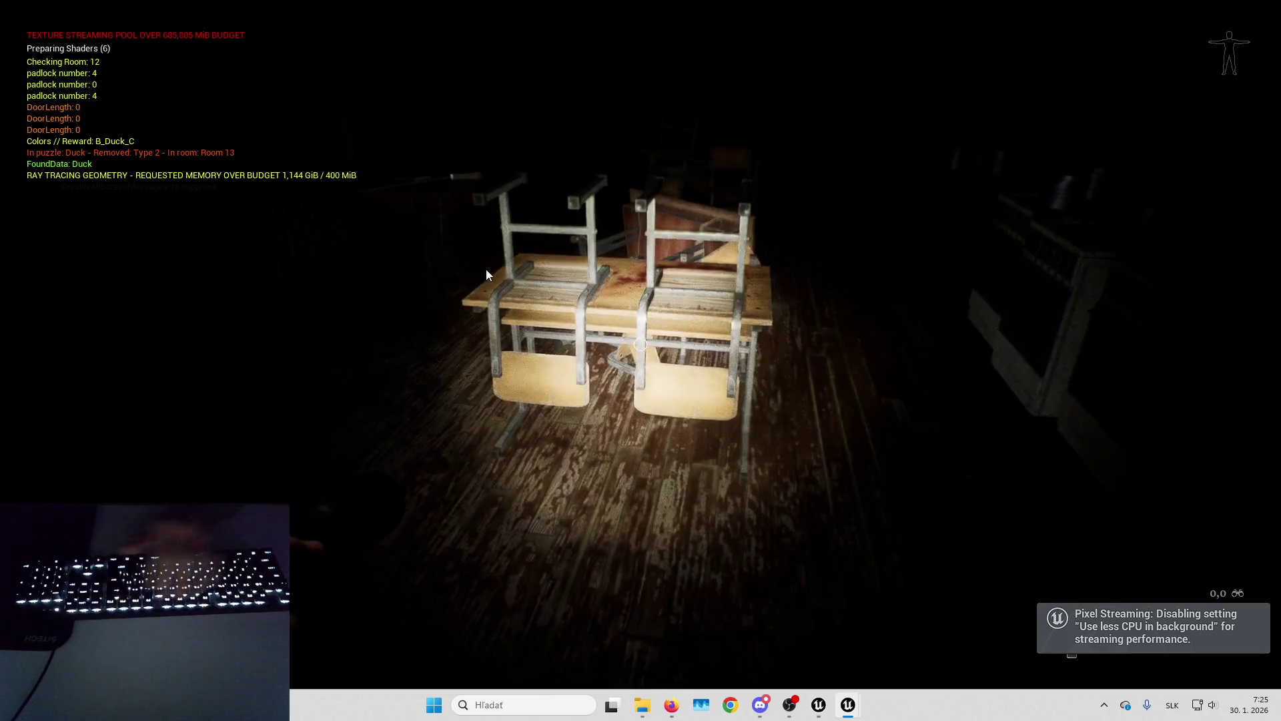
pyautogui.press('w')
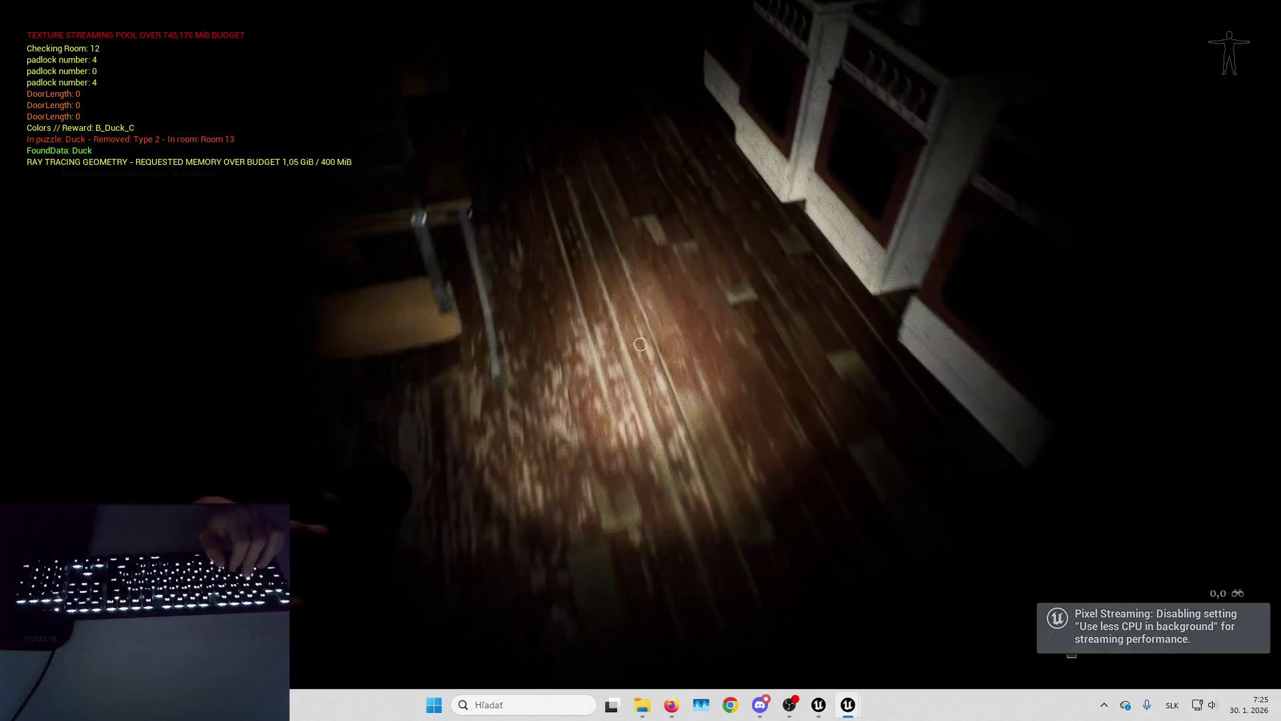
pyautogui.press('w')
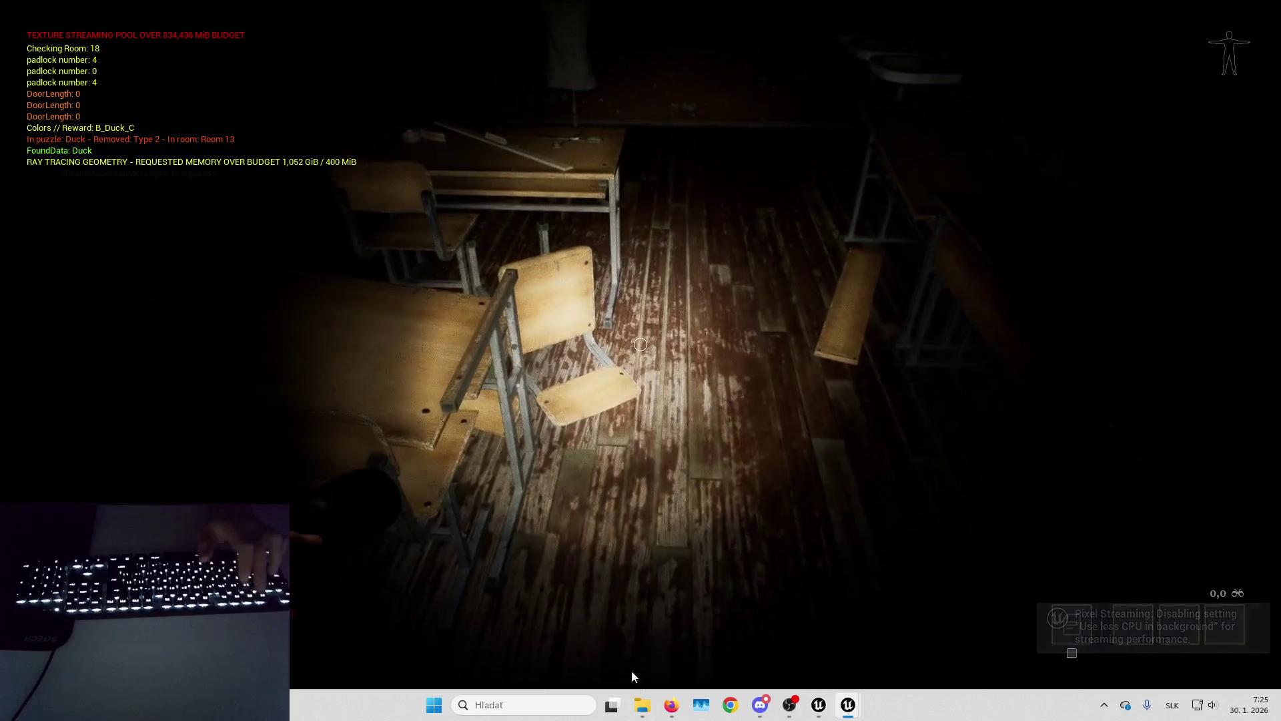
pyautogui.click(669, 709)
pyautogui.click(876, 342)
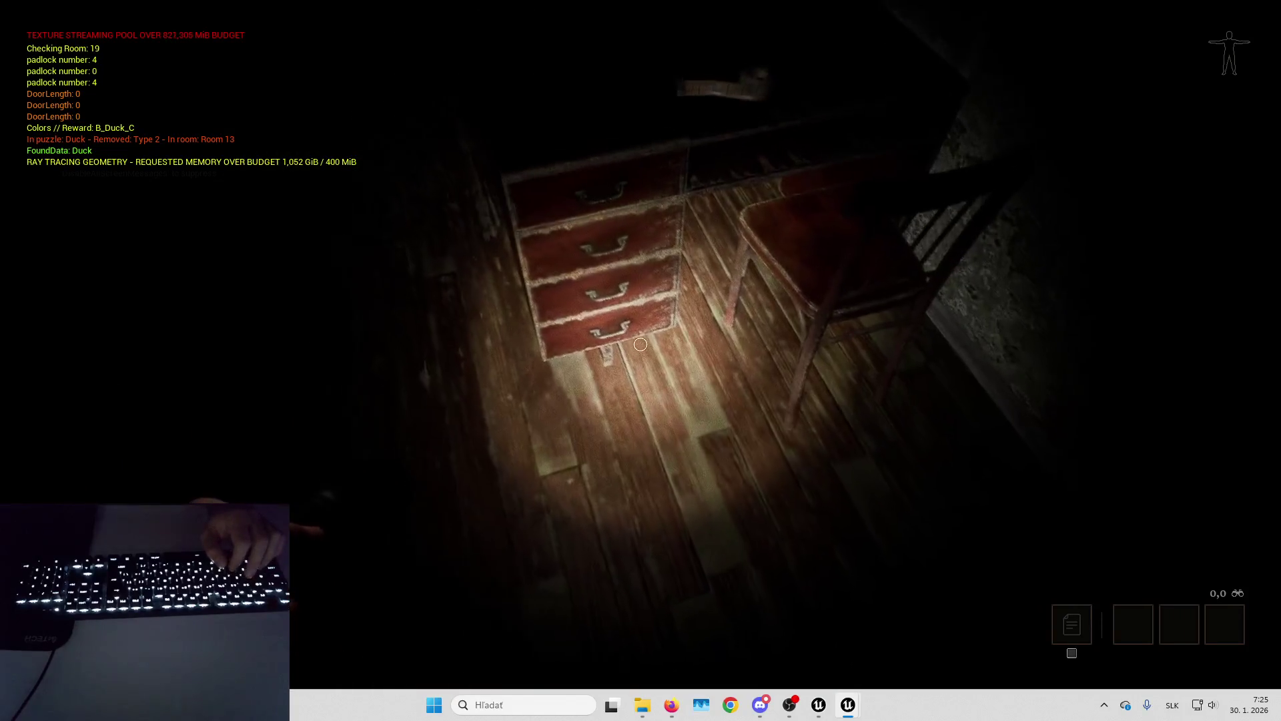
pyautogui.click(640, 344)
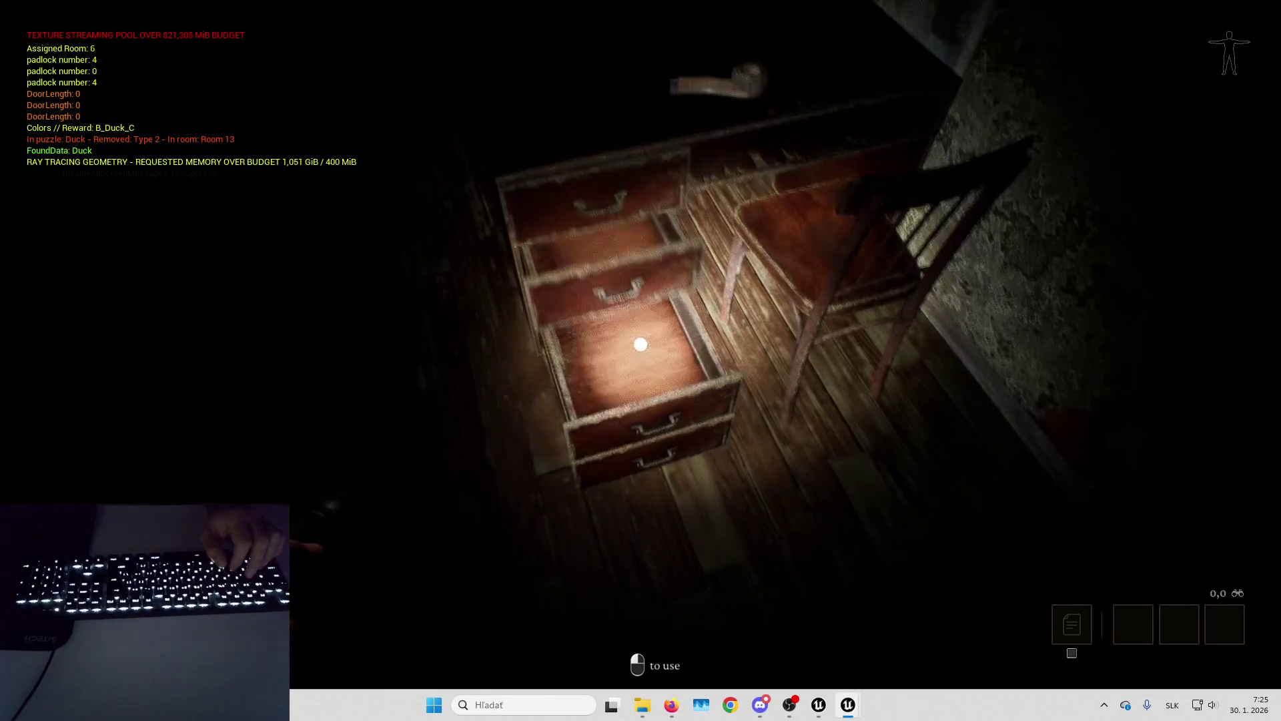
pyautogui.click(641, 344)
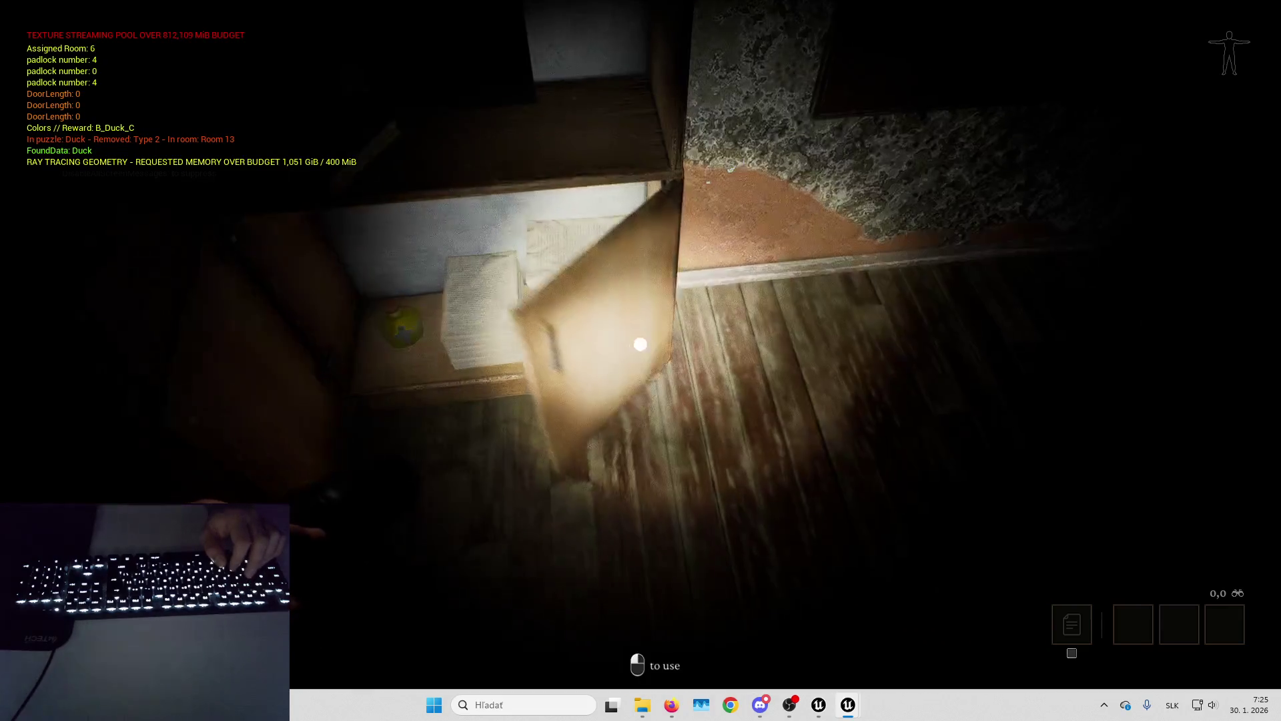
pyautogui.click(640, 344)
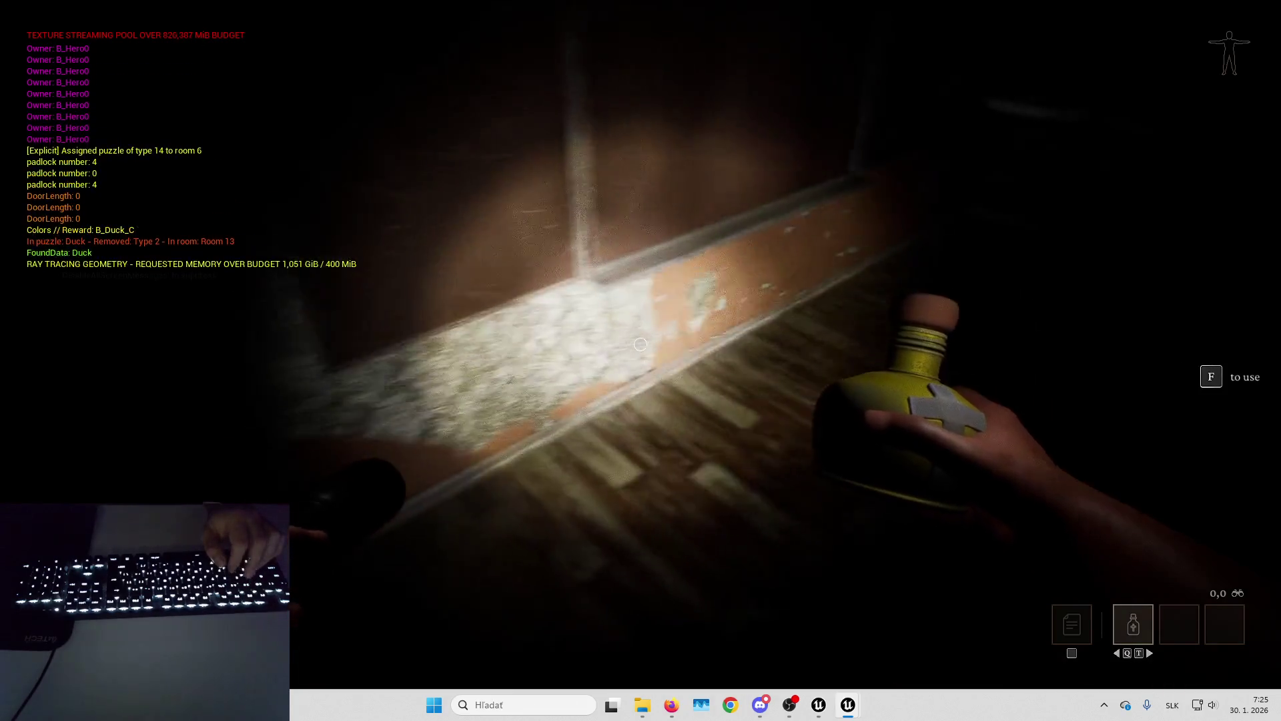
# Teleport to Room 11 from the debug room list and open the cheat menu.
pyautogui.press('Tab')
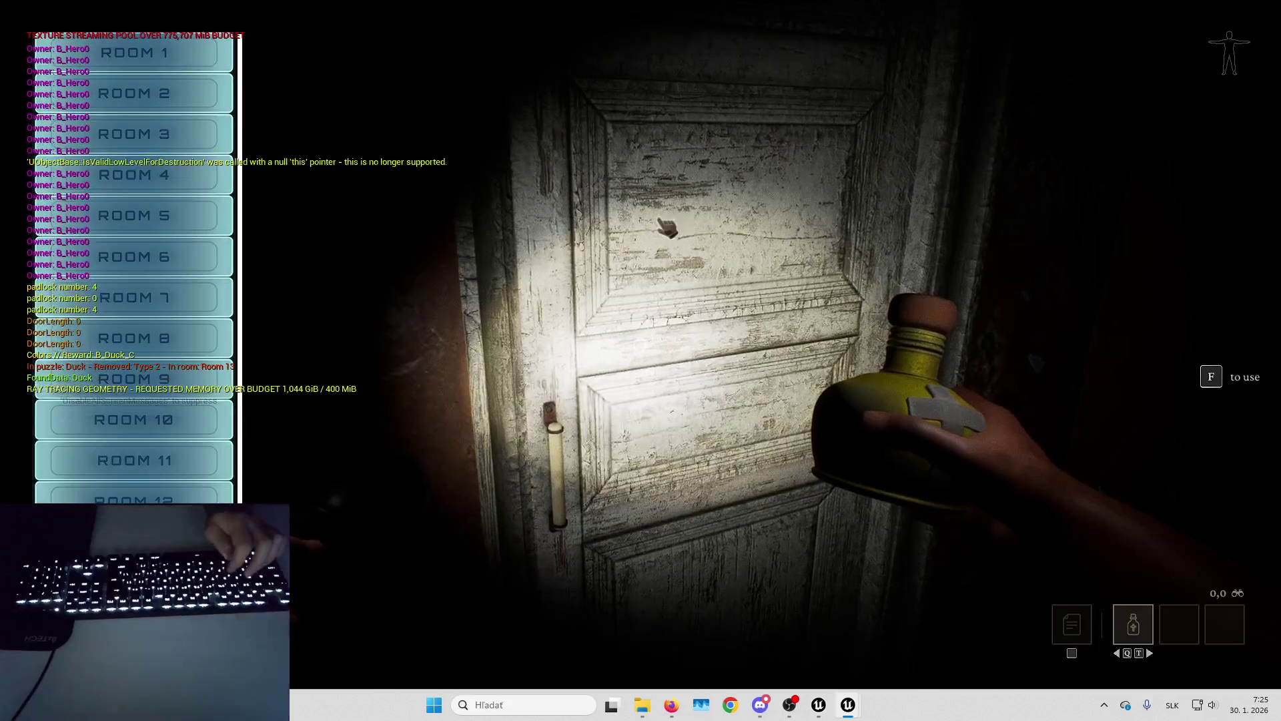
pyautogui.click(175, 458)
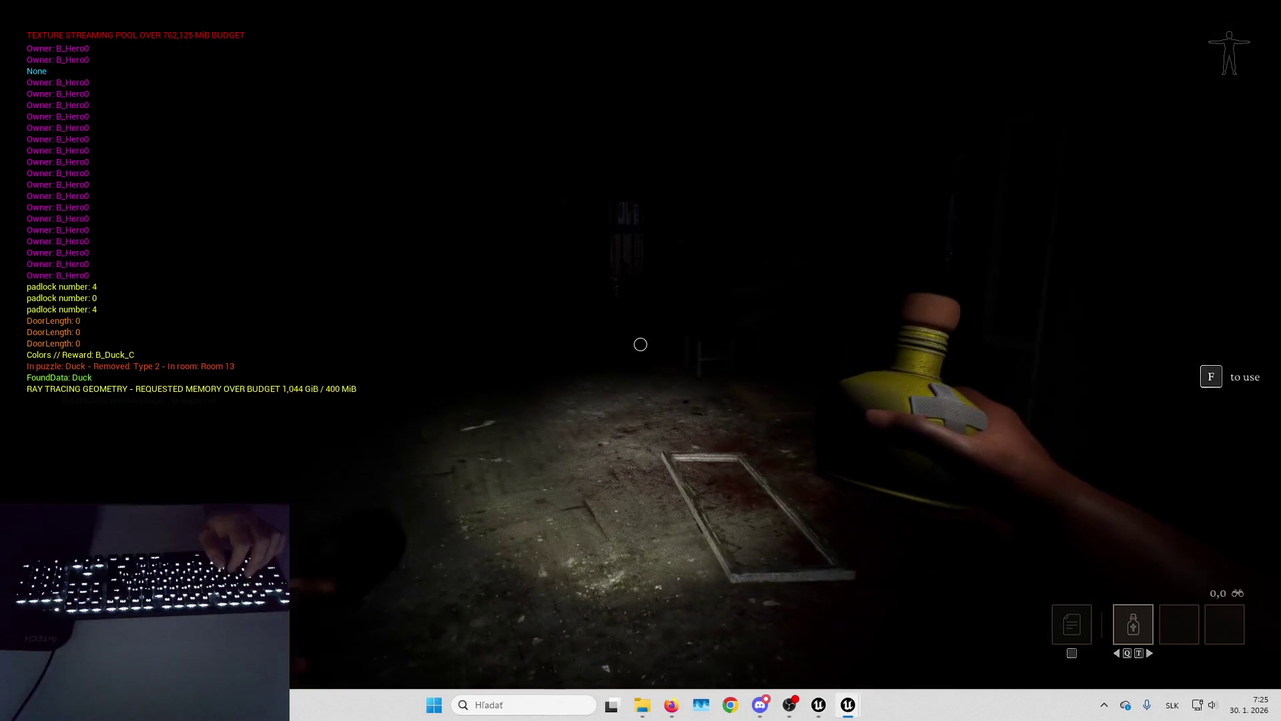
pyautogui.press('p')
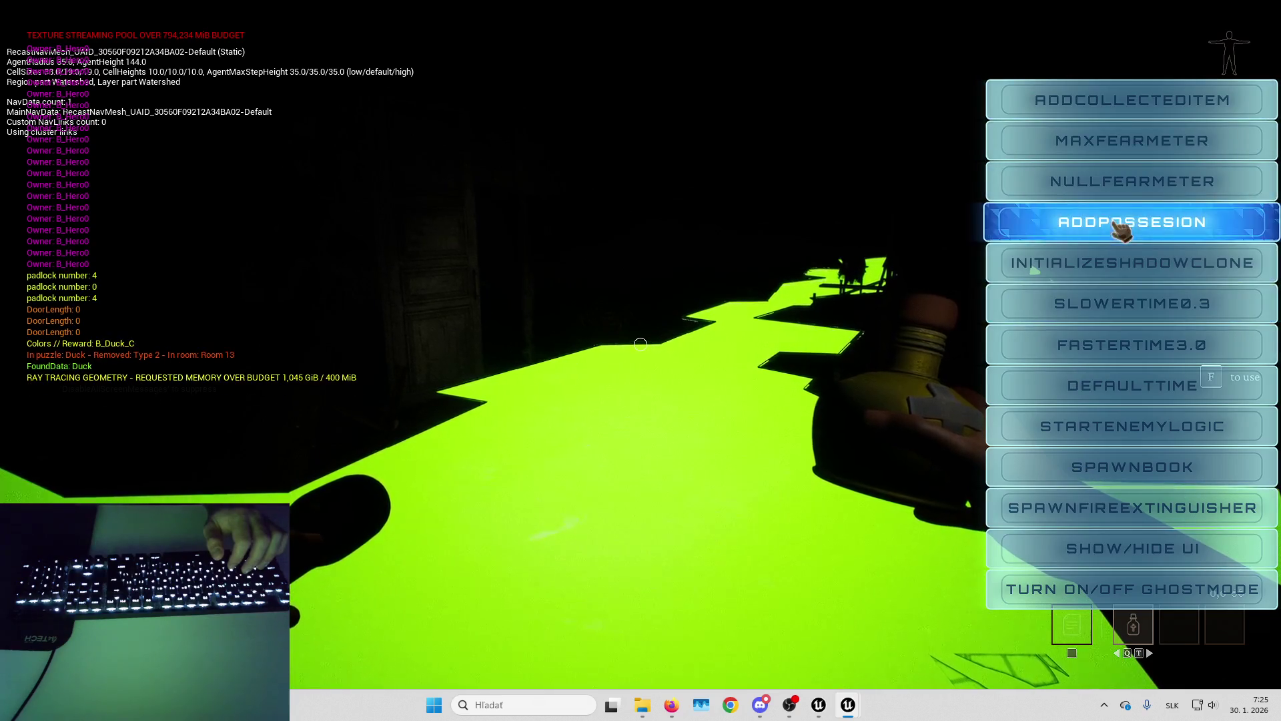
# Trigger STARTENEMYLOGIC to stop the chase, then close the cheat menu and navmesh overlay.
pyautogui.click(1123, 352)
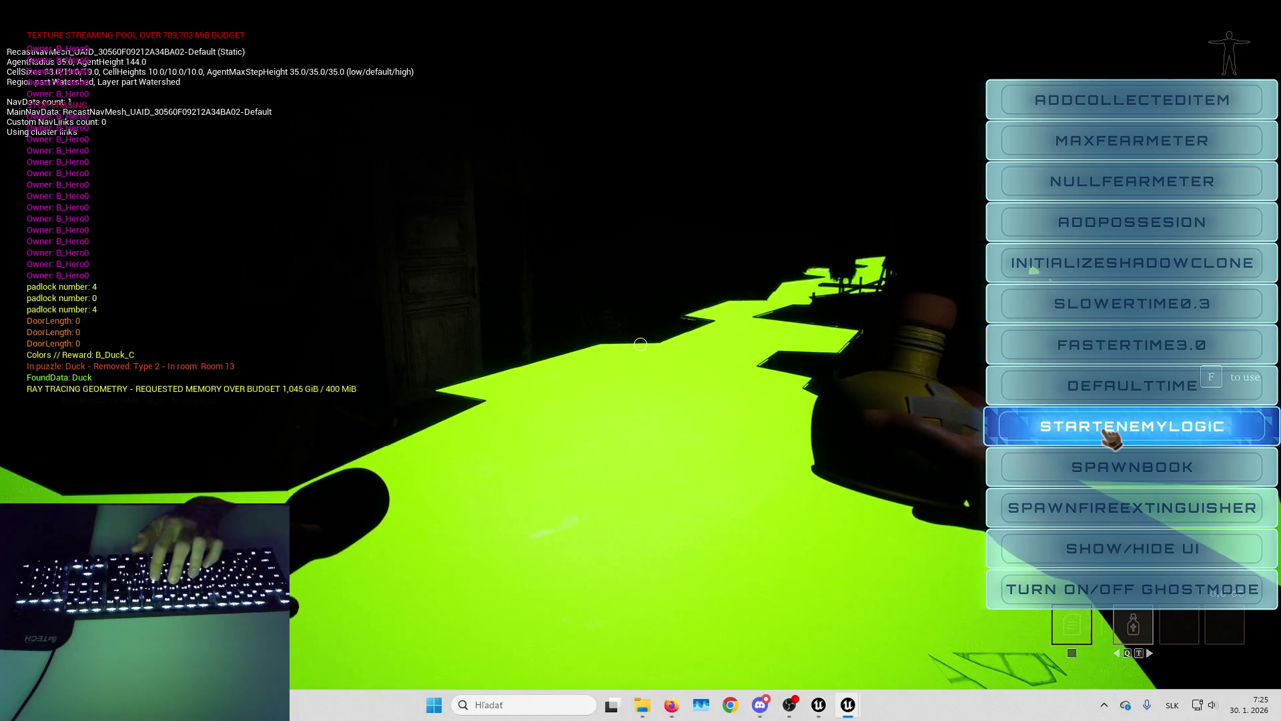
pyautogui.click(1108, 434)
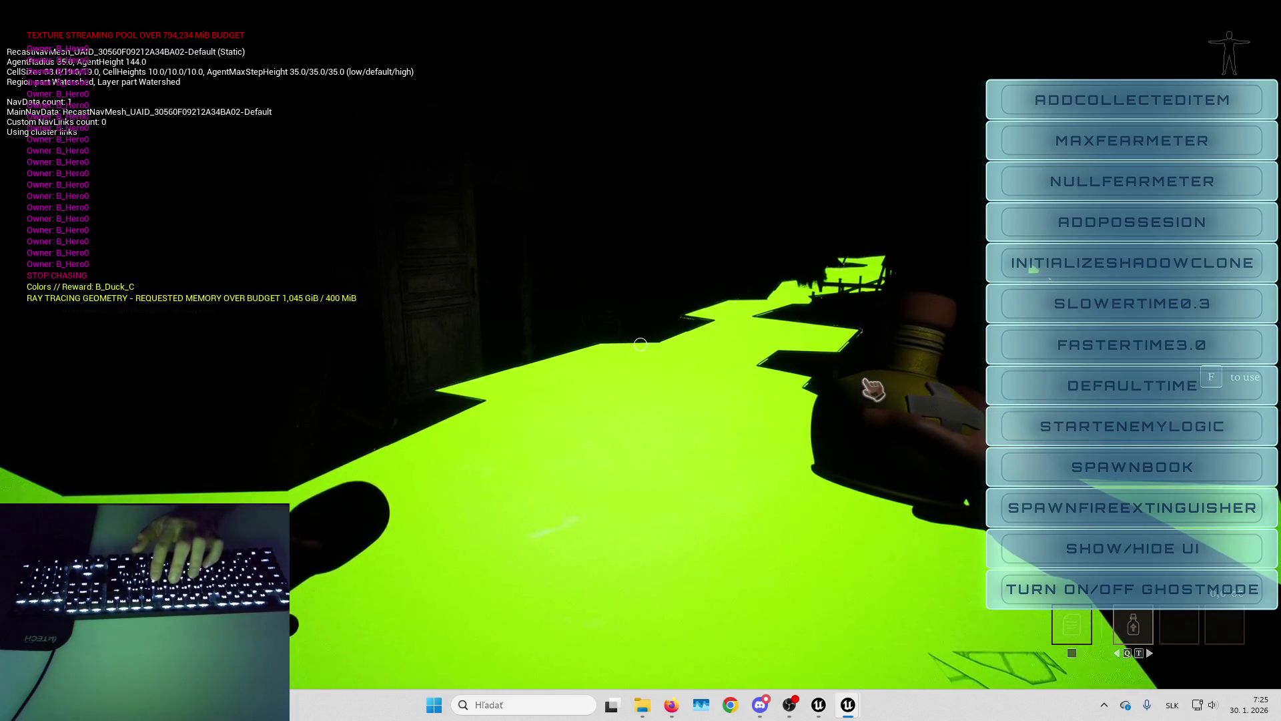
pyautogui.press('Tab')
pyautogui.press('Tab')
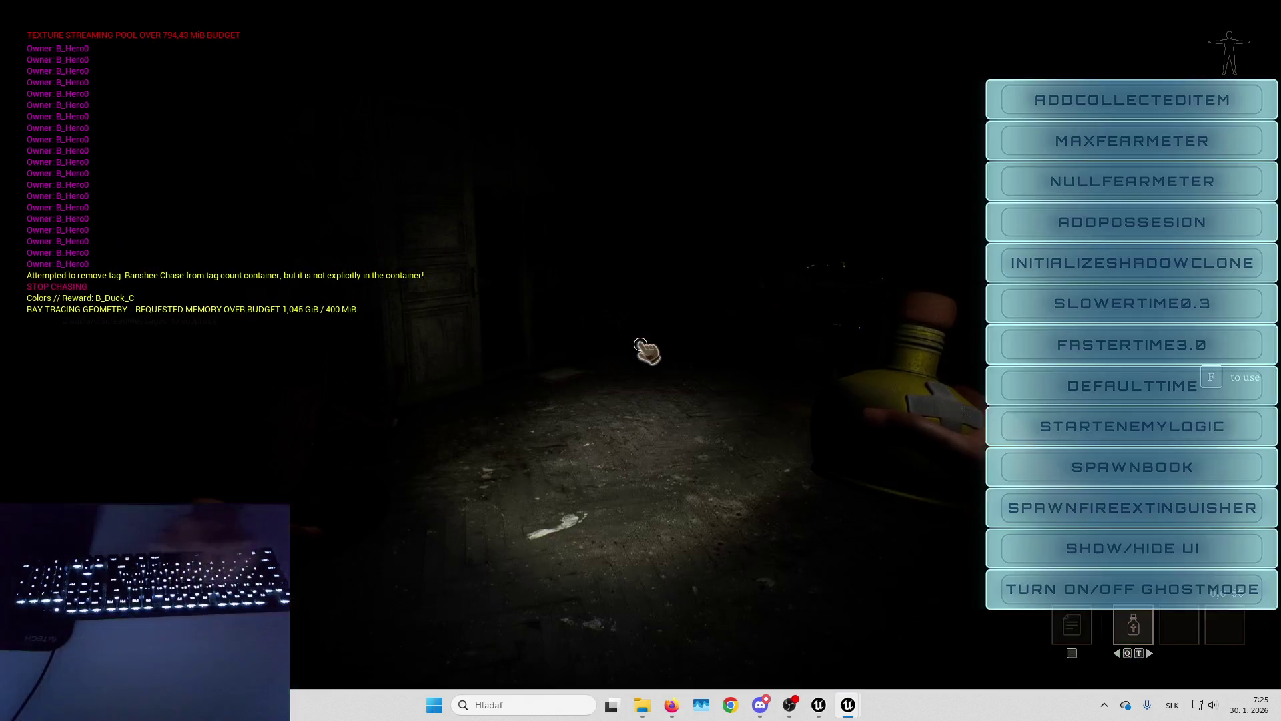
pyautogui.press('Tab')
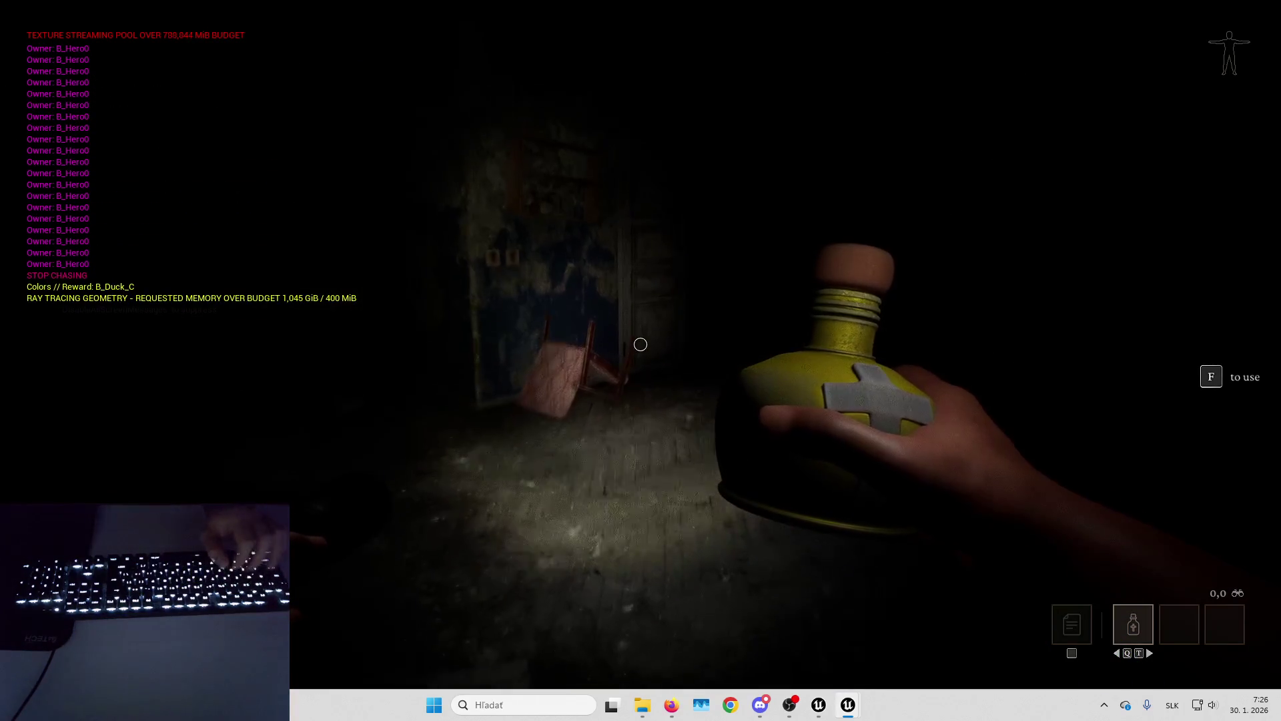
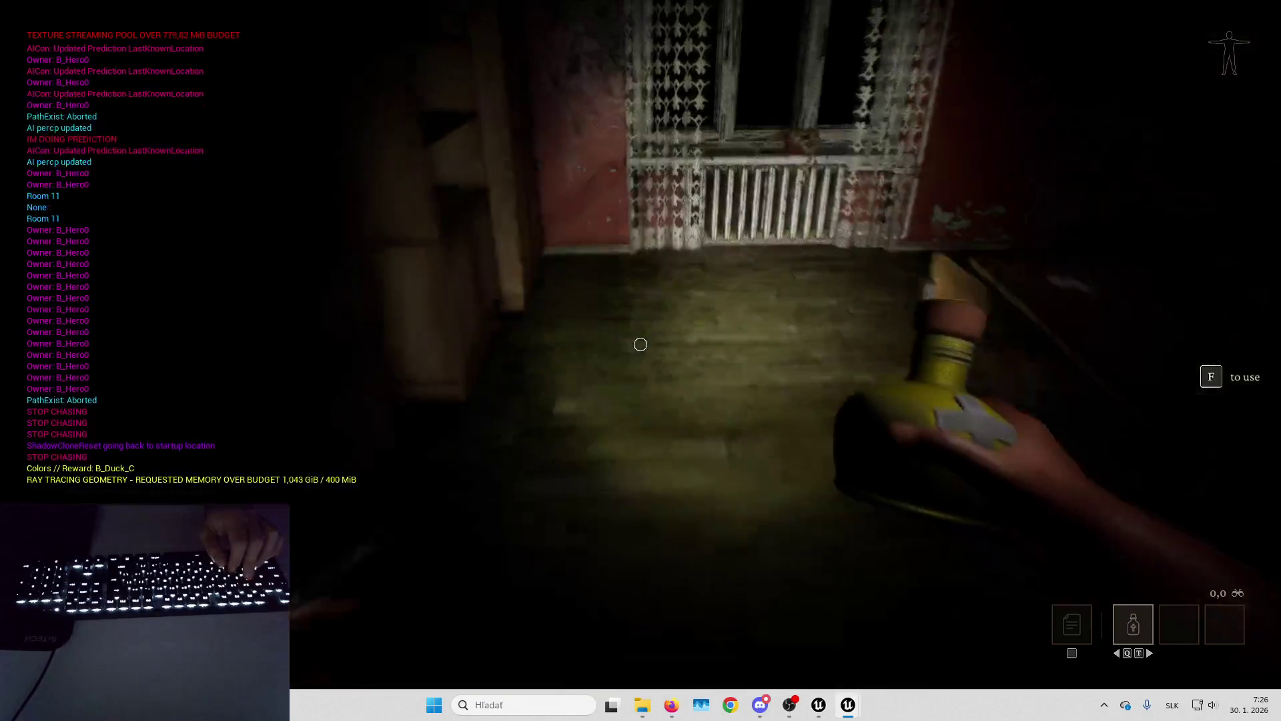
# Put away the yellow bottle, approach then back away from the doorway ghost, and end the playtest.
pyautogui.press('f')
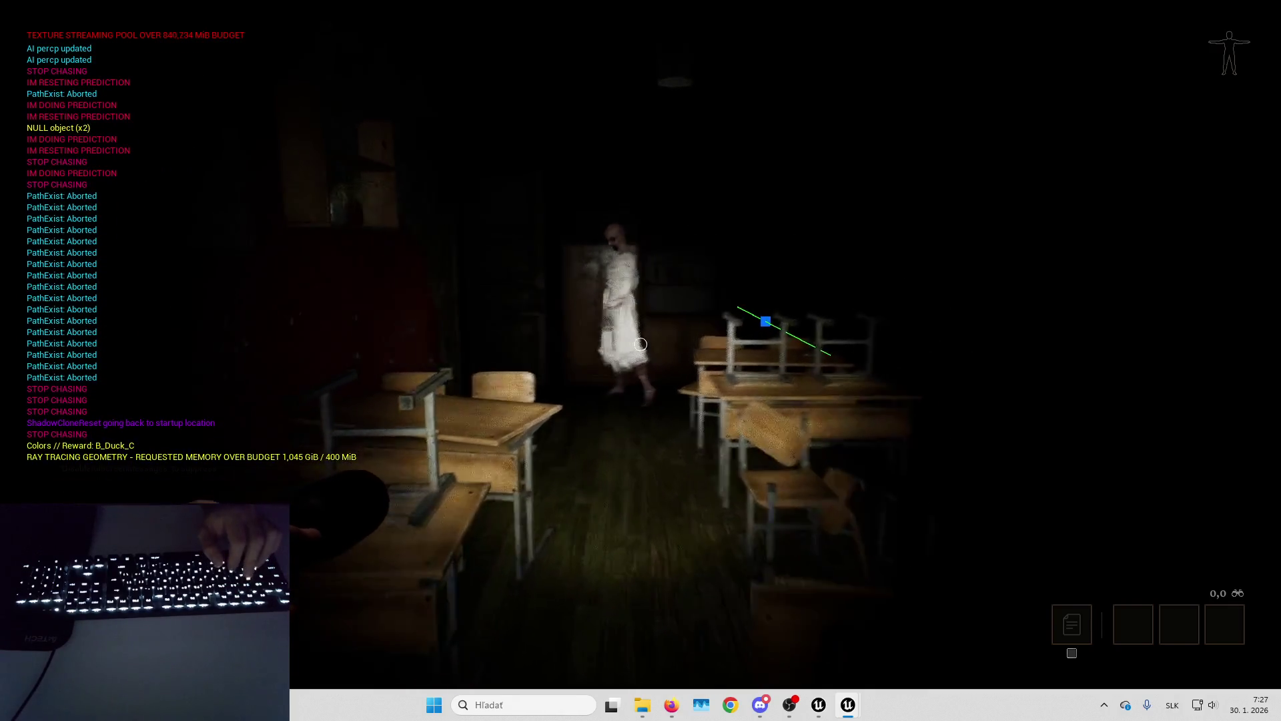
pyautogui.press('w')
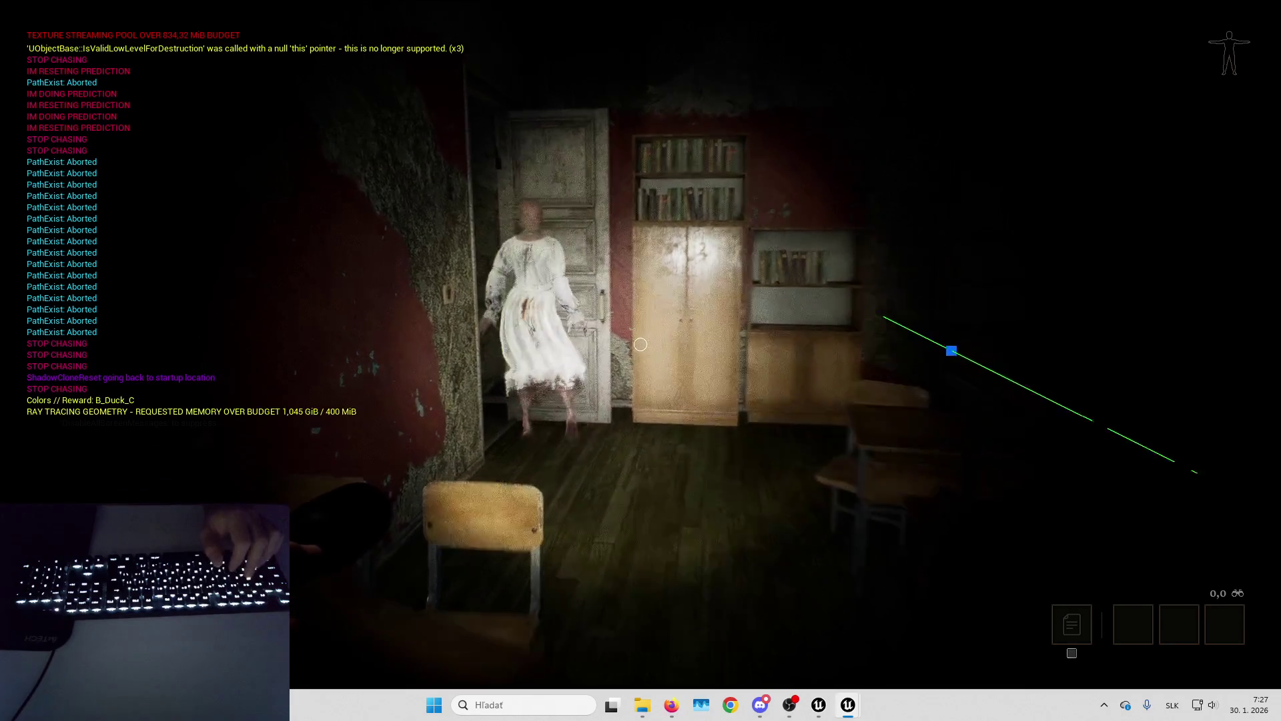
pyautogui.press('s')
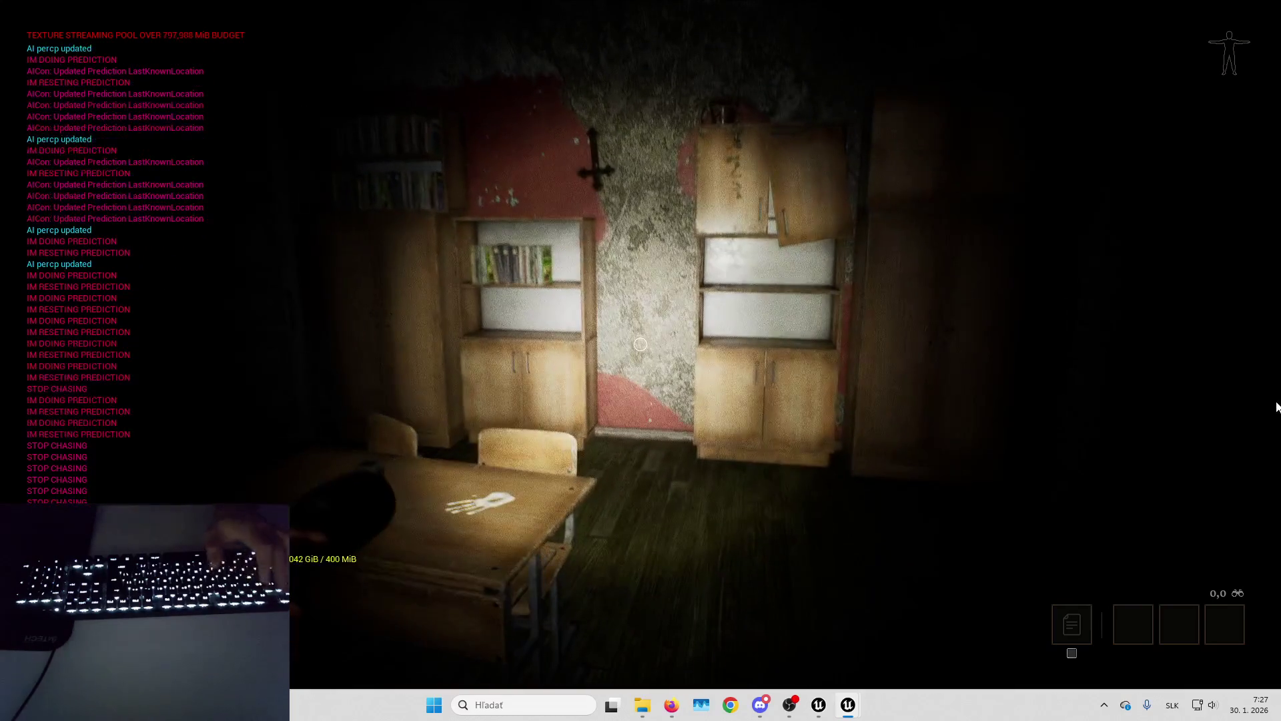
pyautogui.press('Escape')
# Fly the viewport camera into the large room and leave fullscreen to restore the editor layout.
pyautogui.press('w')
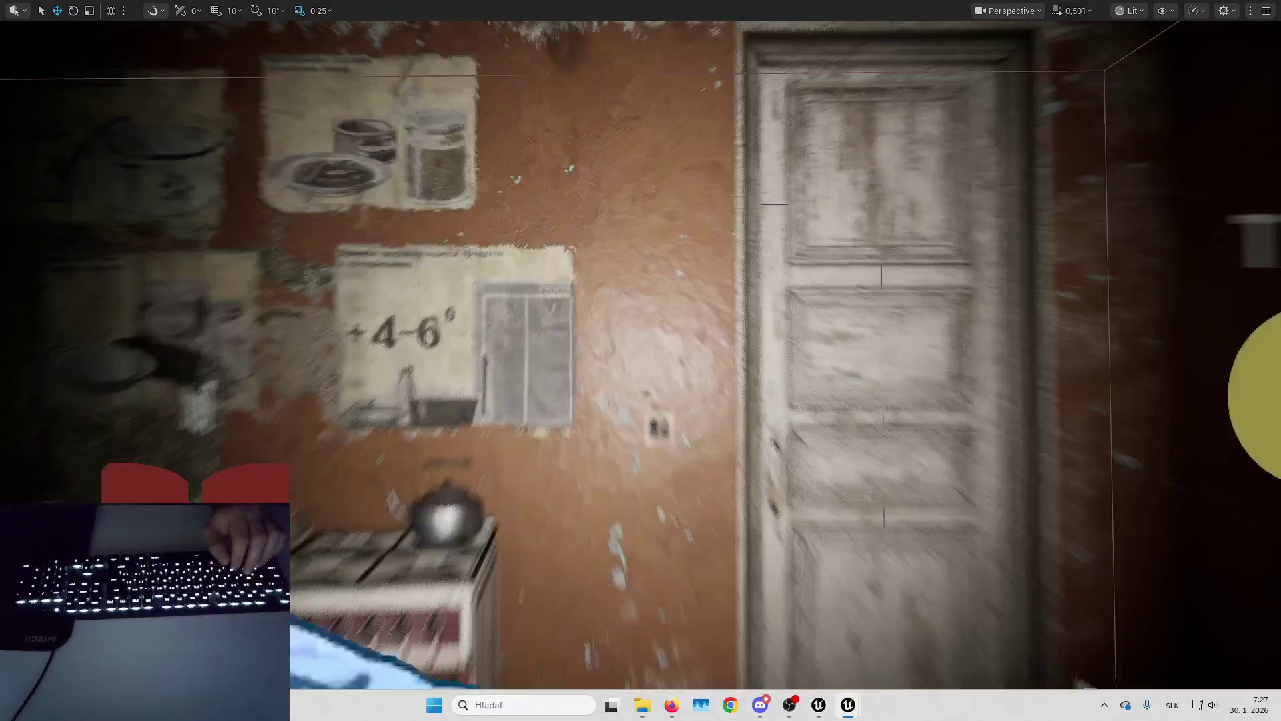
pyautogui.scroll(-2, 641, 354)
pyautogui.press('w')
pyautogui.scroll(-1, 878, 499)
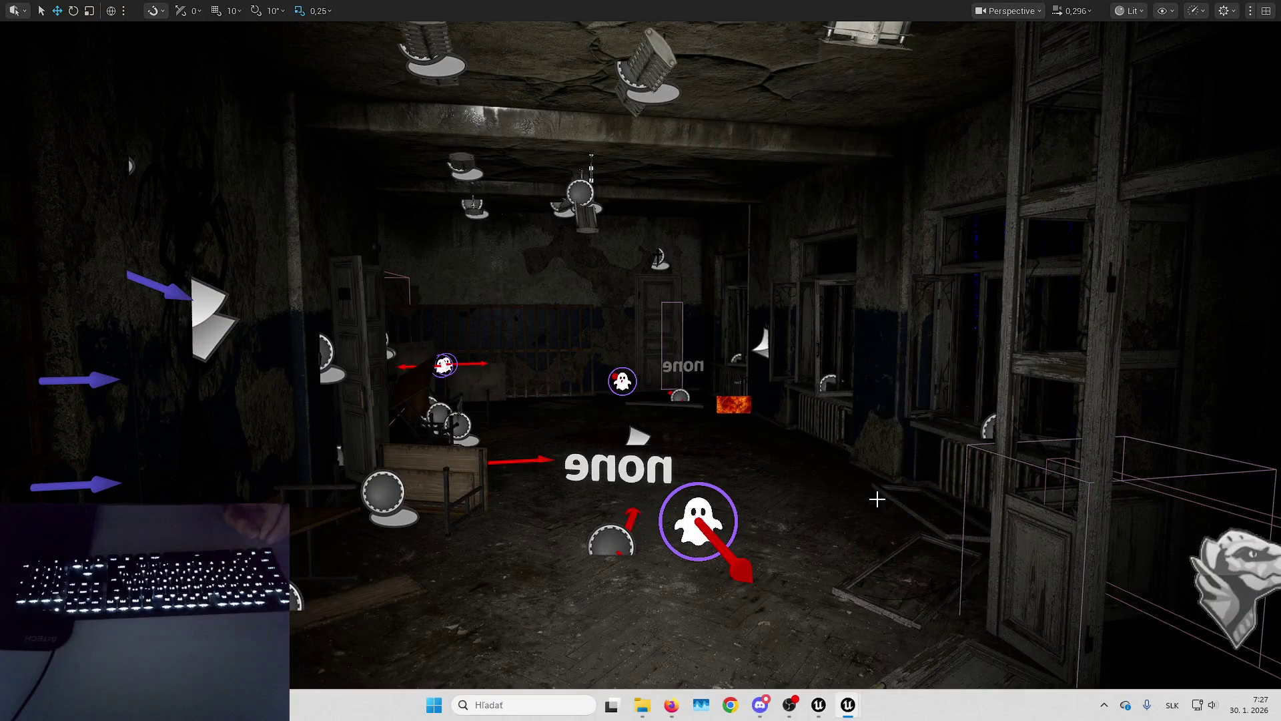
pyautogui.press('F11')
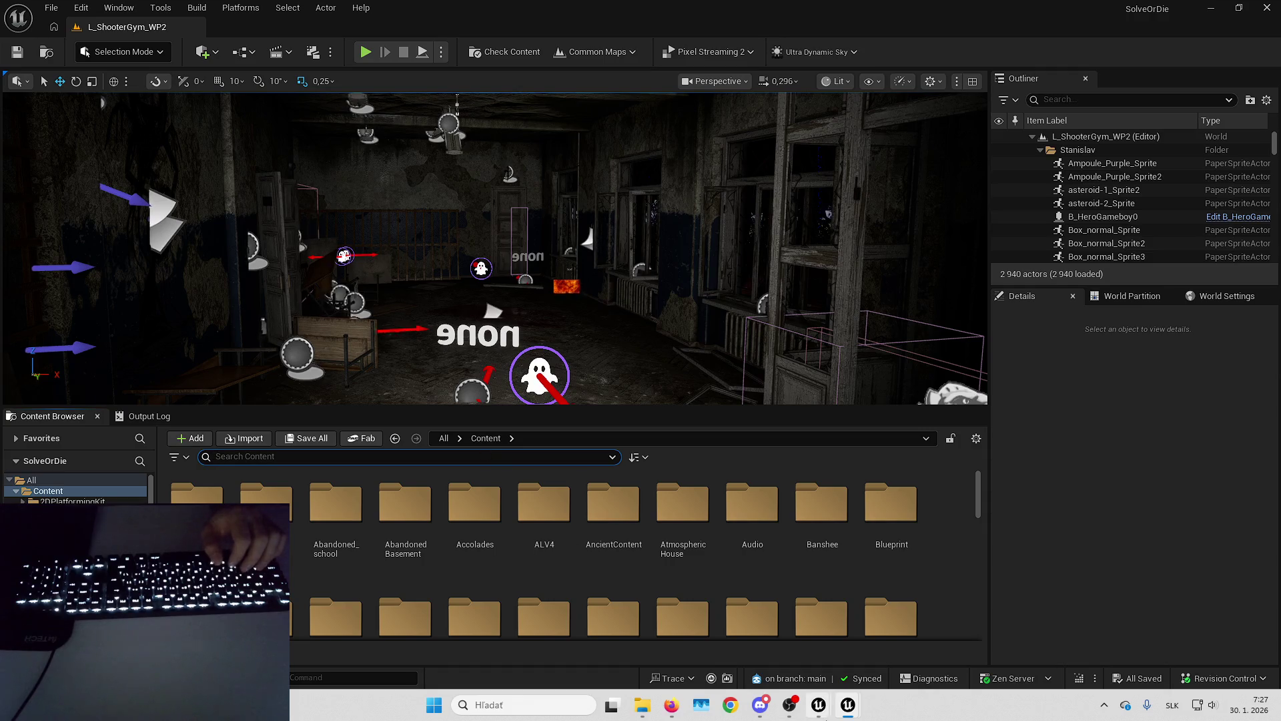
# Search the Content Browser for 'banshee sfx' and open the first Banshee footstep MetaSound.
pyautogui.click(551, 455)
pyautogui.hotkey('ctrl', 'v')
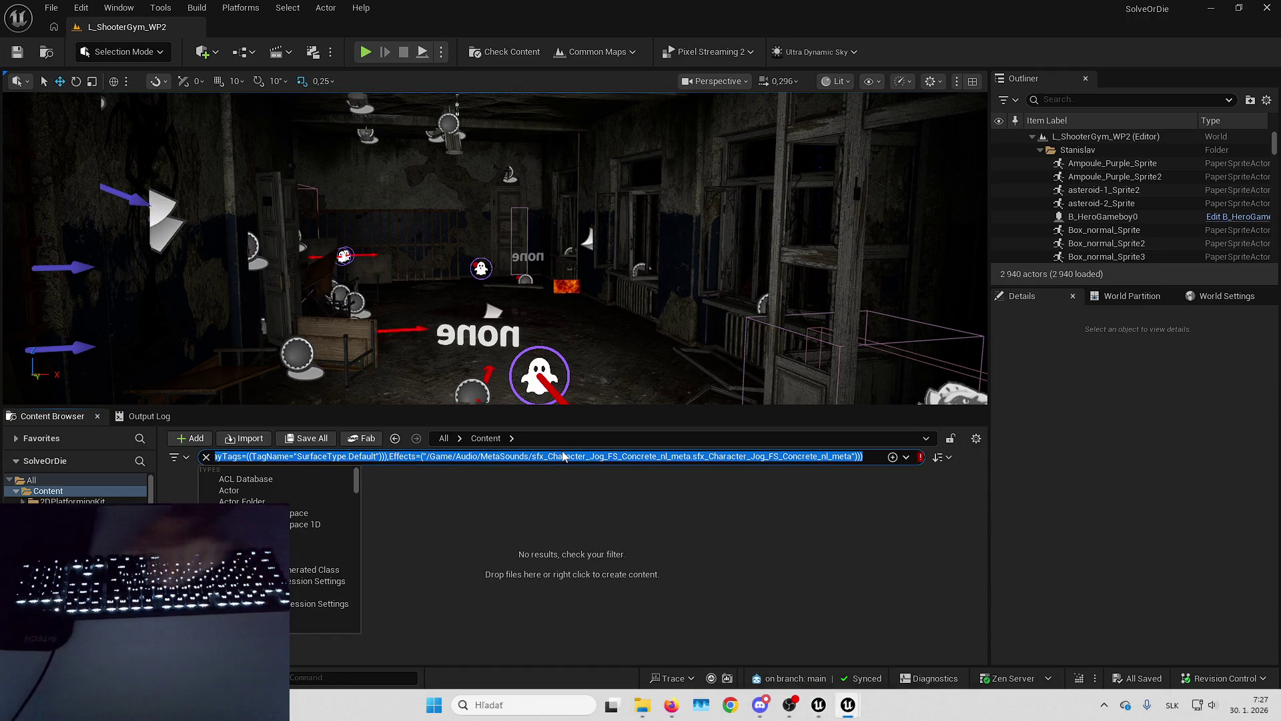
pyautogui.press('BackSpace')
pyautogui.write('banshee sfx')
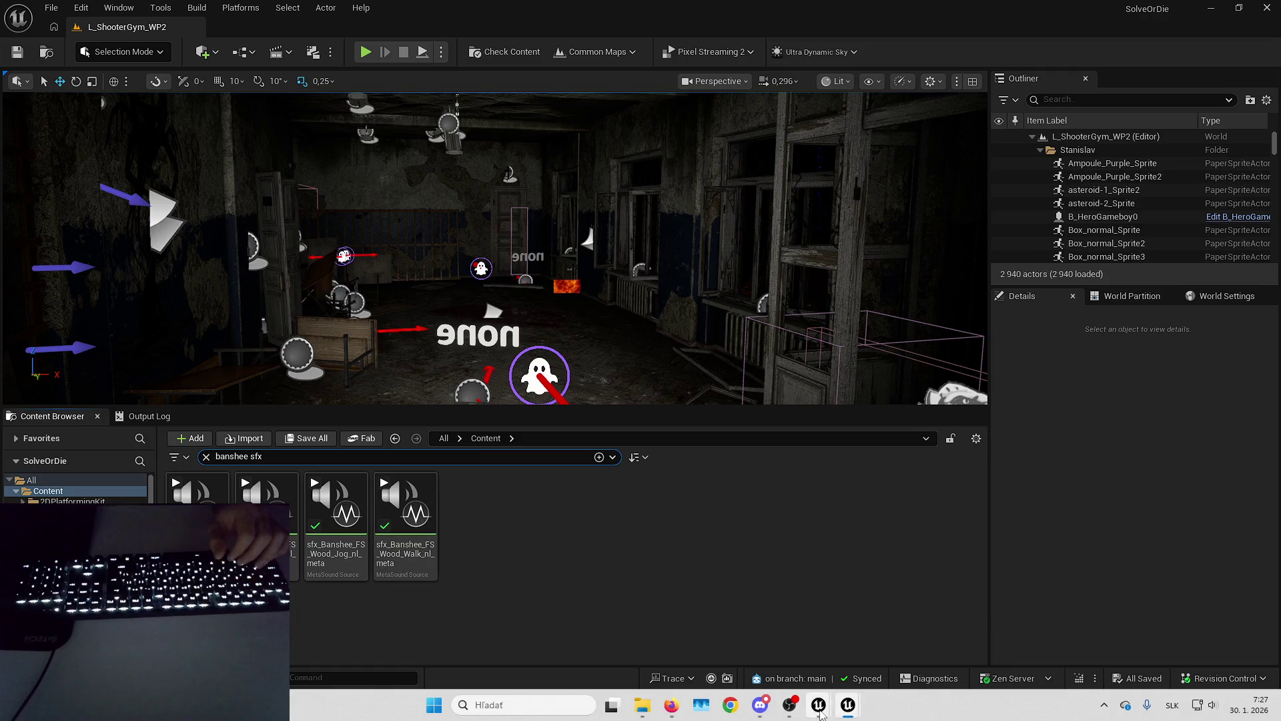
pyautogui.click(891, 634)
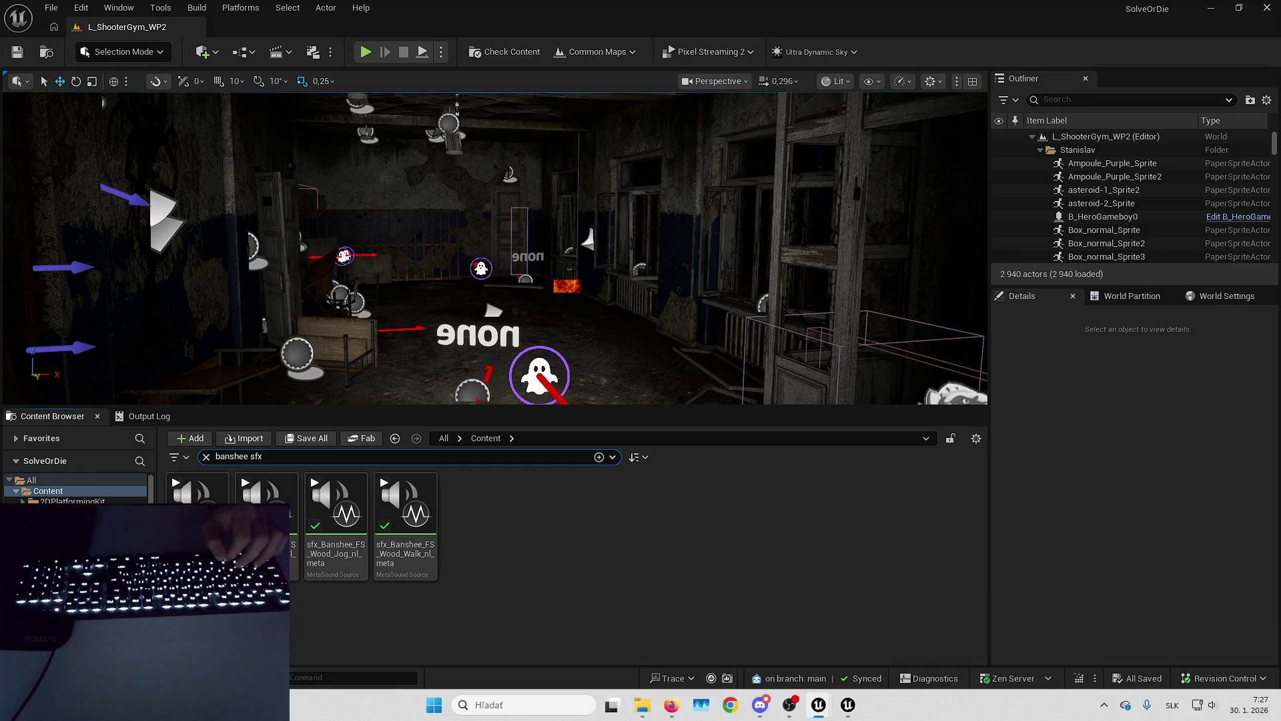
pyautogui.press('Down')
pyautogui.press('Return')
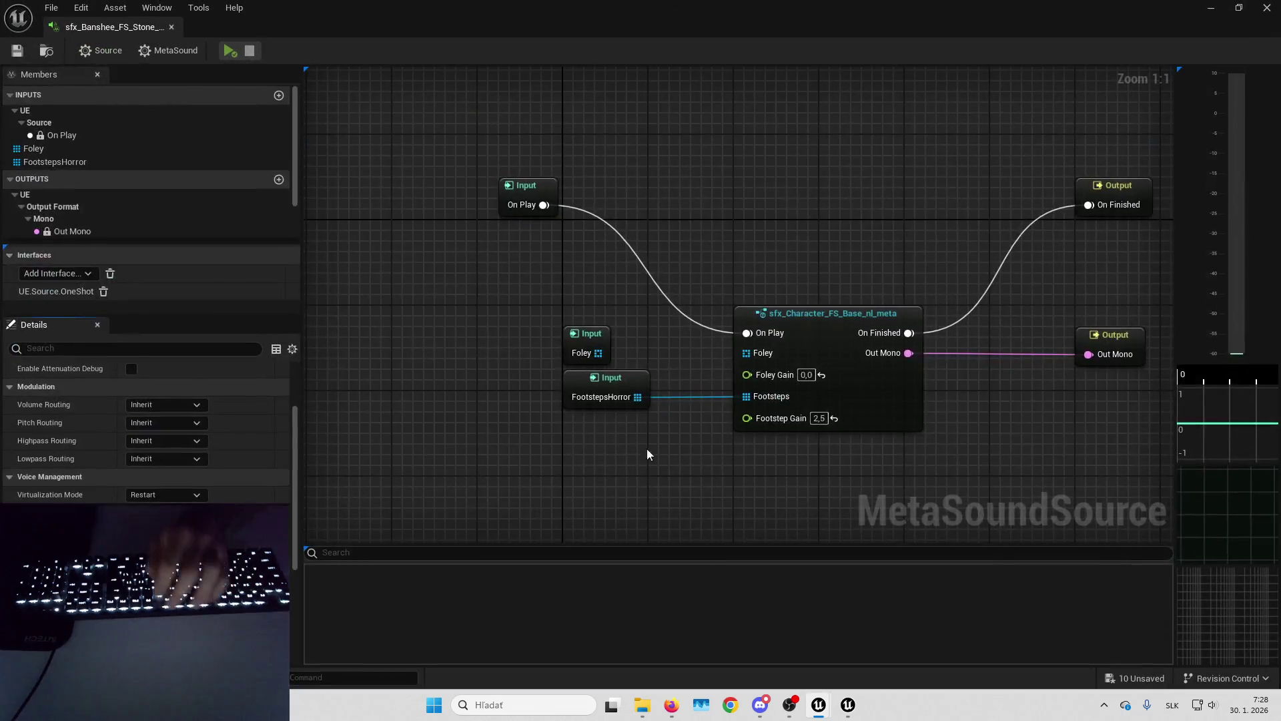
# Review the MetaSound's general and Source settings in the Details panel.
pyautogui.click(143, 53)
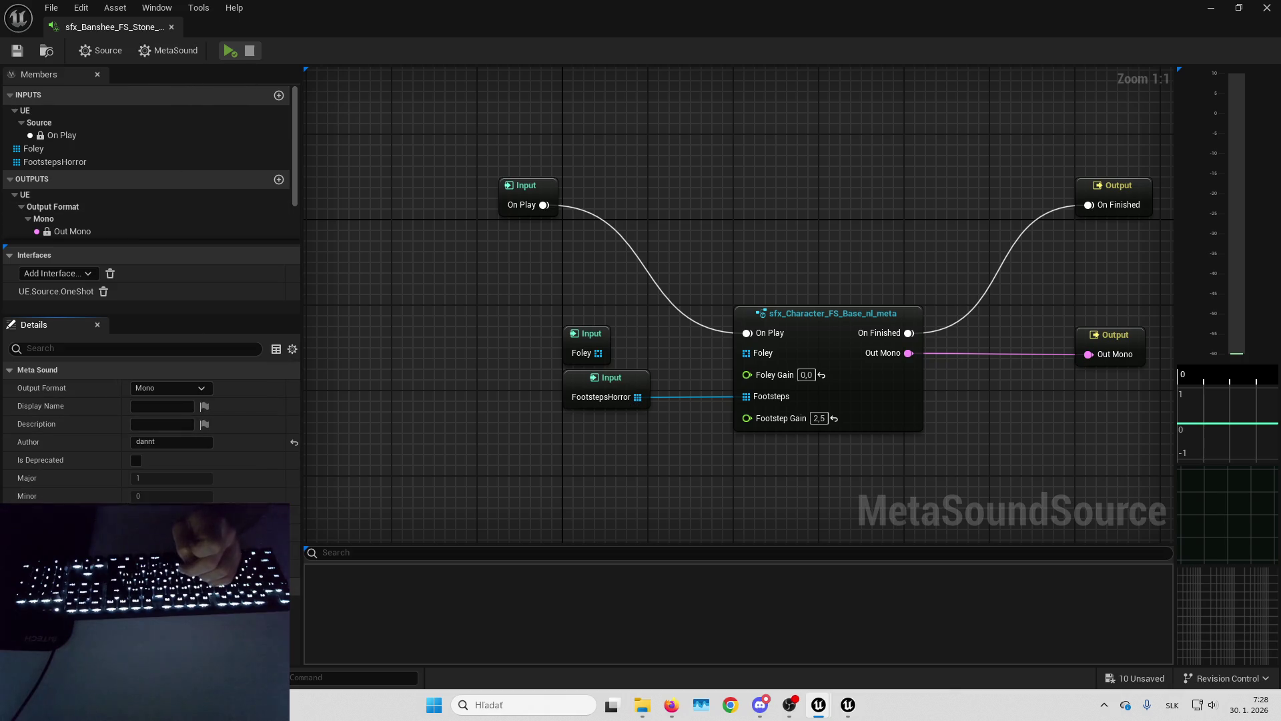
pyautogui.click(102, 52)
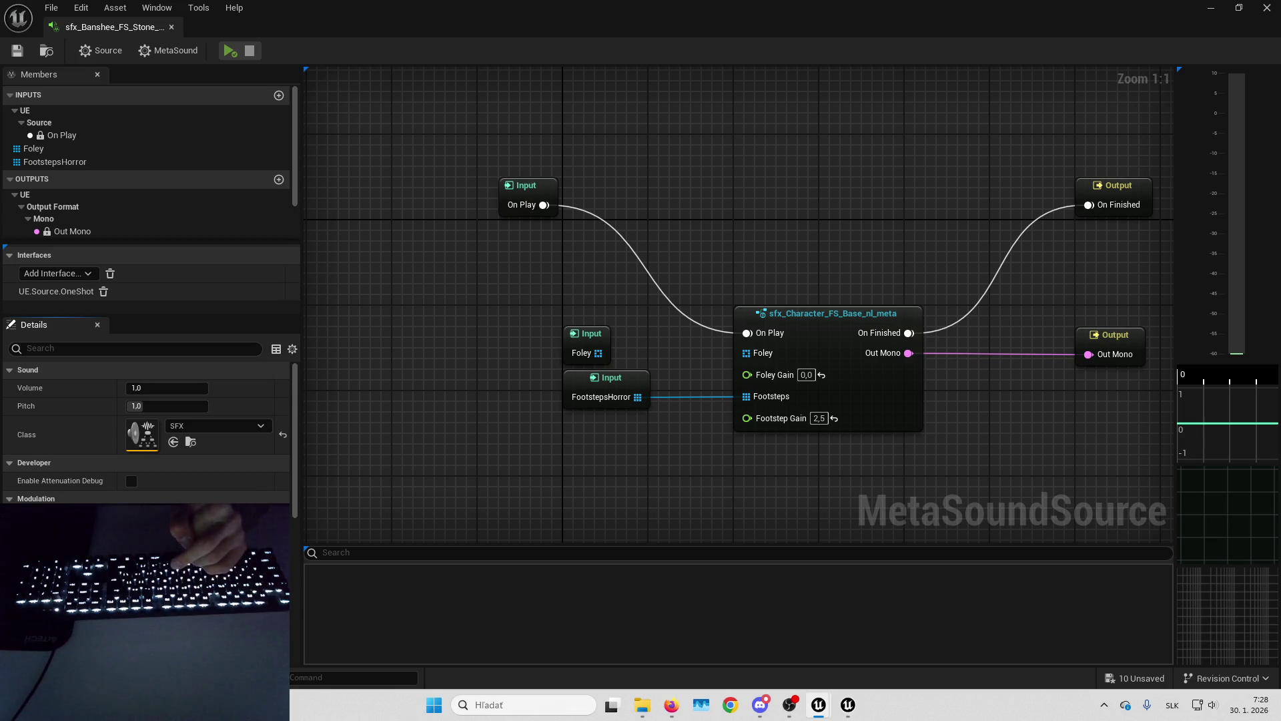
pyautogui.scroll(-10, 80, 413)
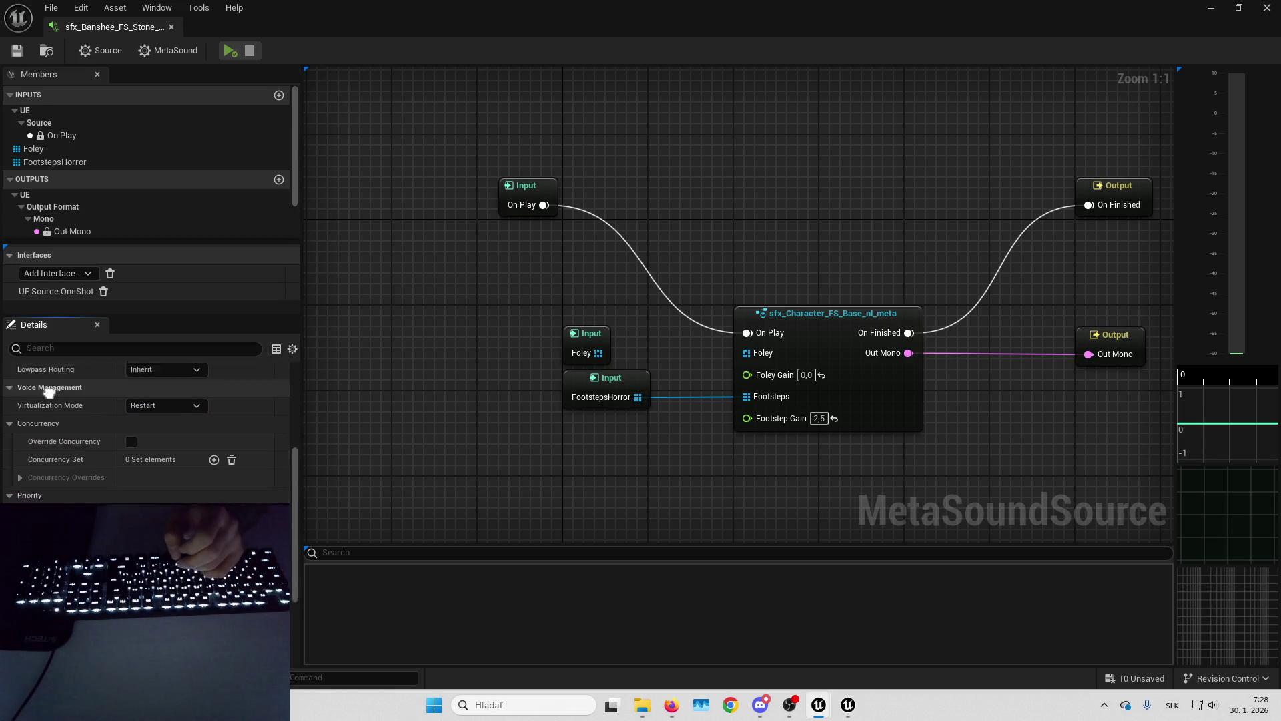
pyautogui.scroll(-5, 73, 391)
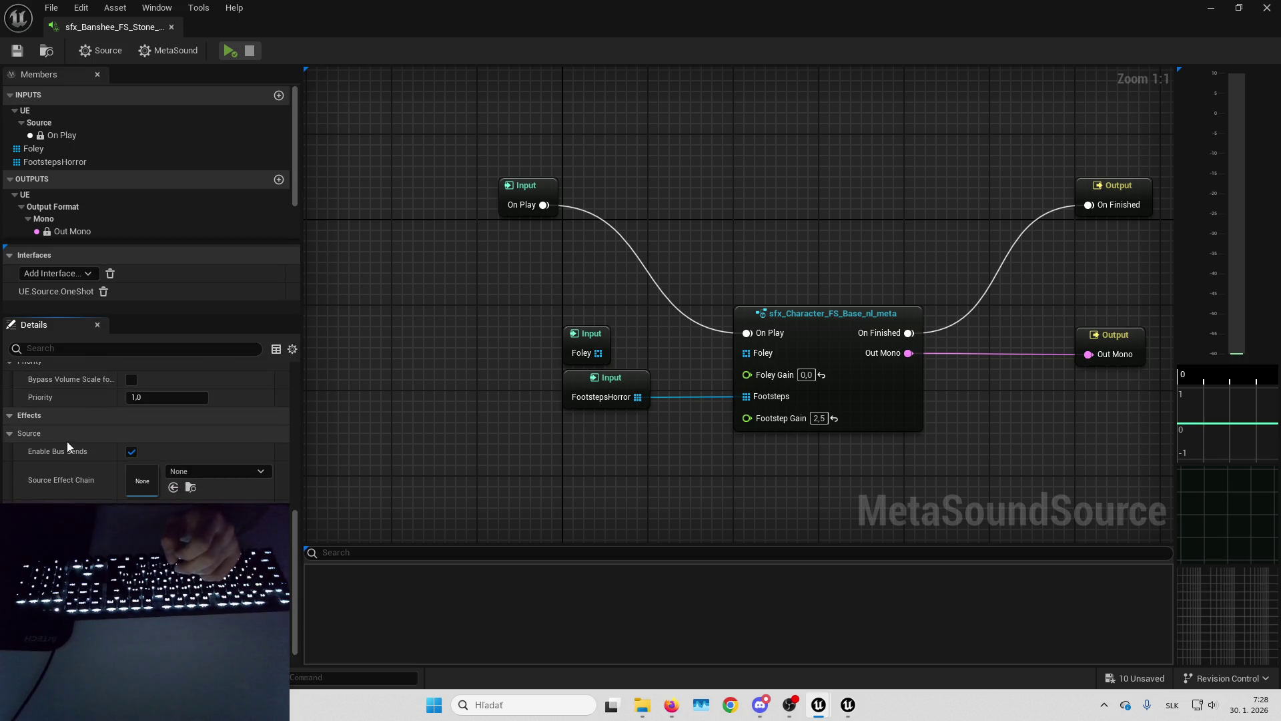
pyautogui.scroll(-3, 79, 491)
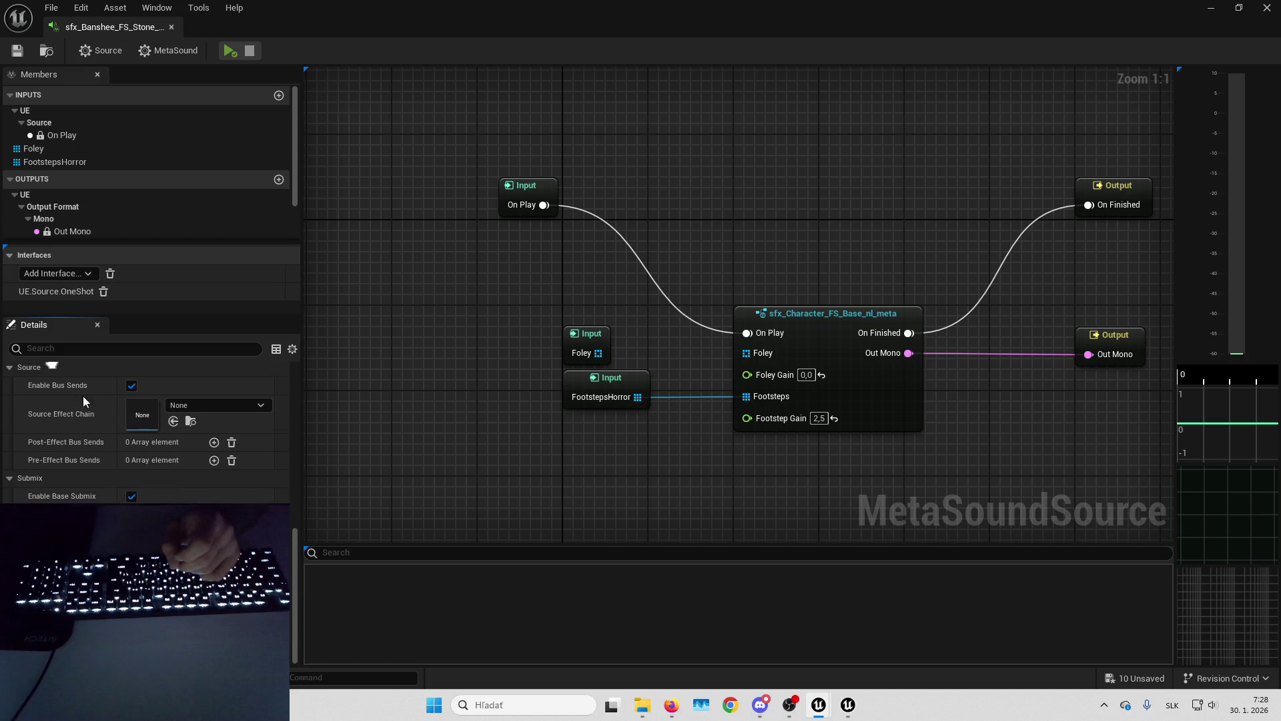
pyautogui.scroll(1, 83, 400)
# Open and inspect the ATT_Footstep_NPC attenuation asset, then return to the main editor.
pyautogui.doubleClick(283, 637)
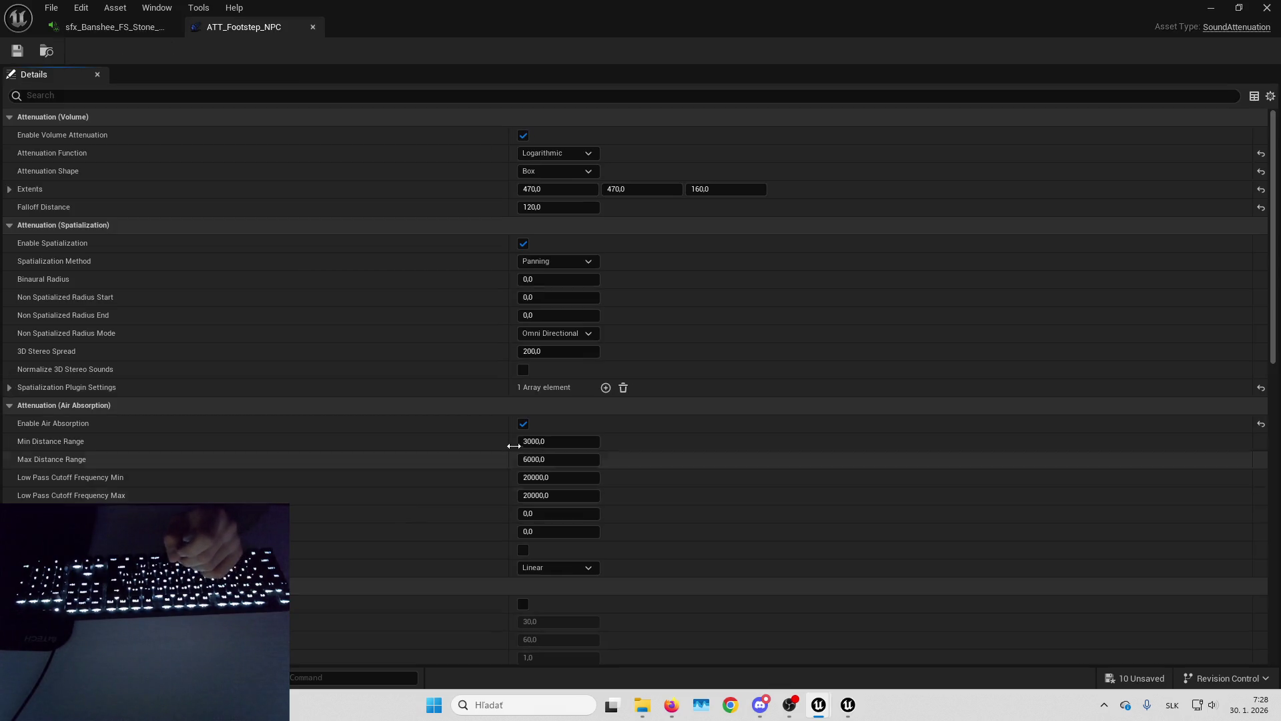
pyautogui.scroll(2, 398, 526)
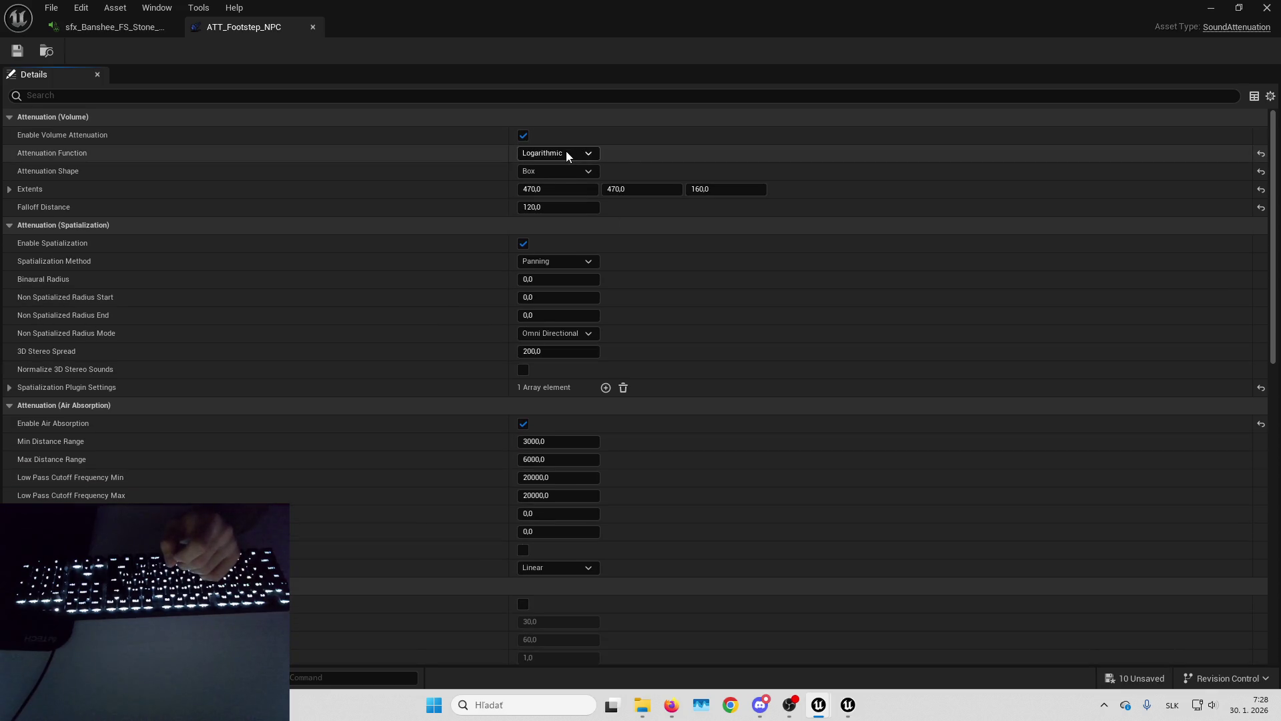
pyautogui.scroll(-12, 726, 462)
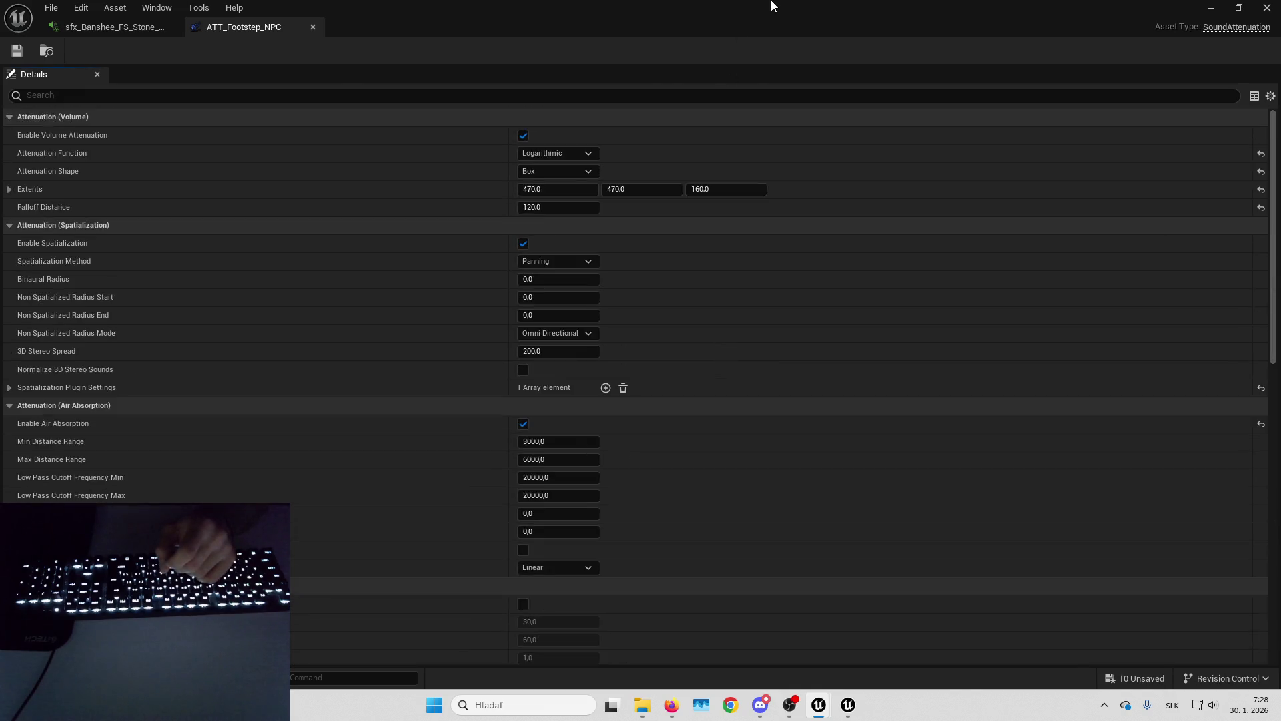
pyautogui.hotkey('alt', 'Tab')
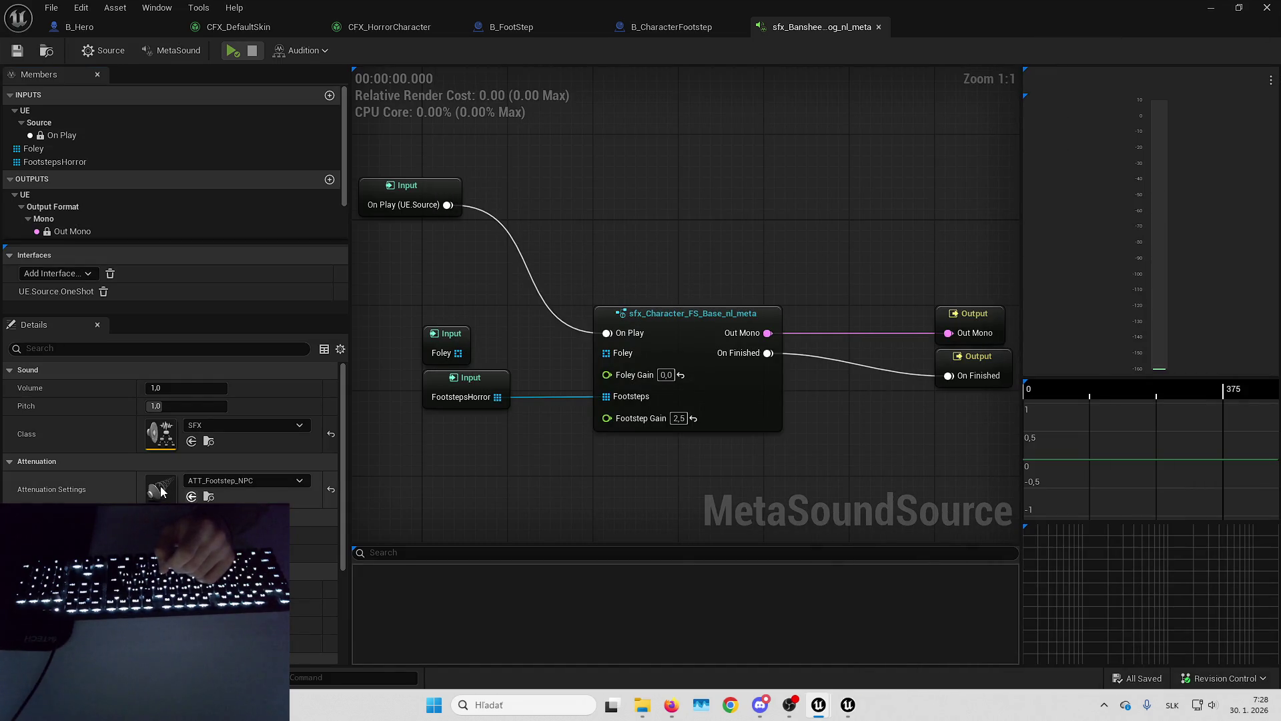
# In ATT_Footstep_NPC, revert to Logarithmic box falloff, undo spatialization changes, and enable air absorption.
pyautogui.hotkey('alt', 'Tab')
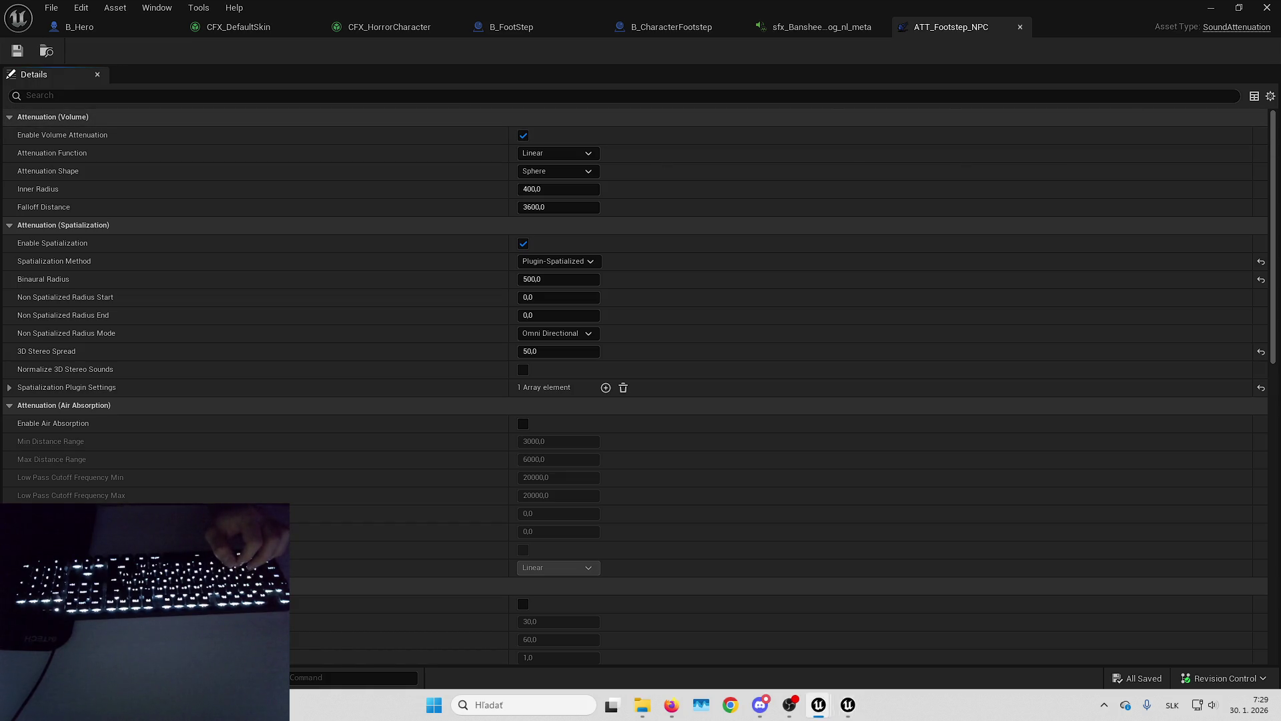
pyautogui.hotkey('ctrl', 'z')
pyautogui.hotkey('ctrl', 'z')
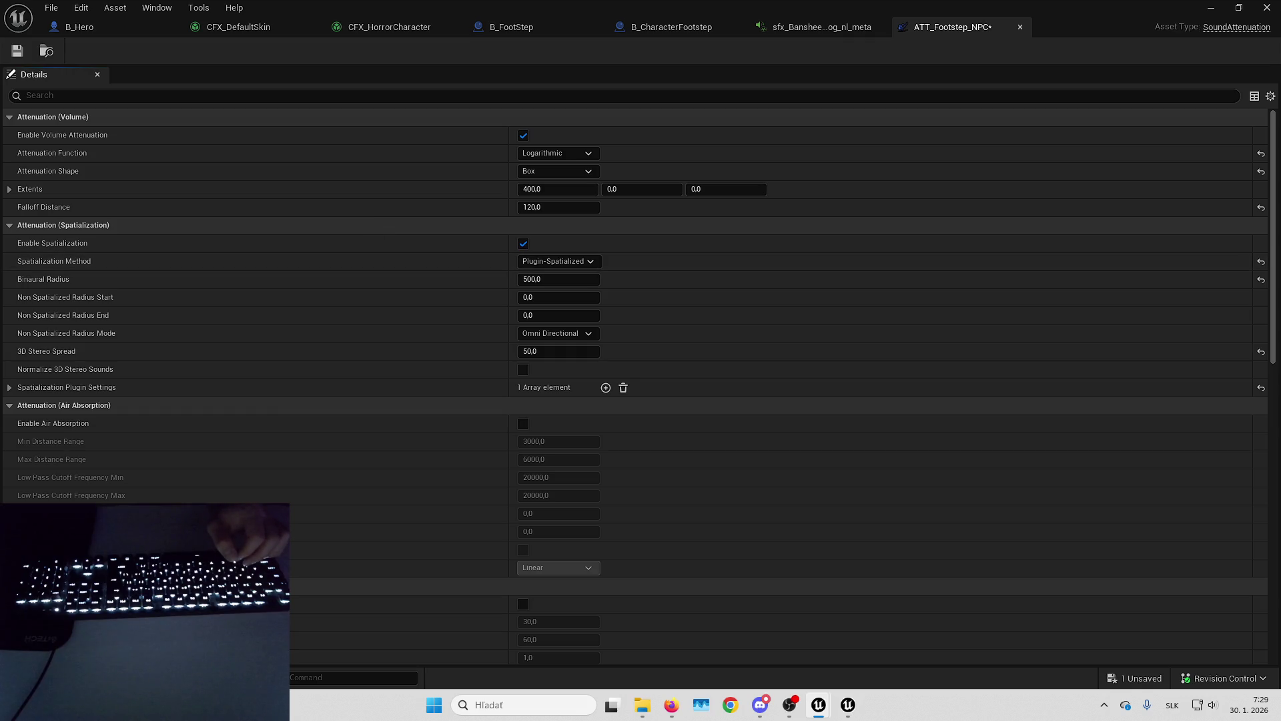
pyautogui.hotkey('ctrl', 'z')
pyautogui.scroll(-2, 446, 299)
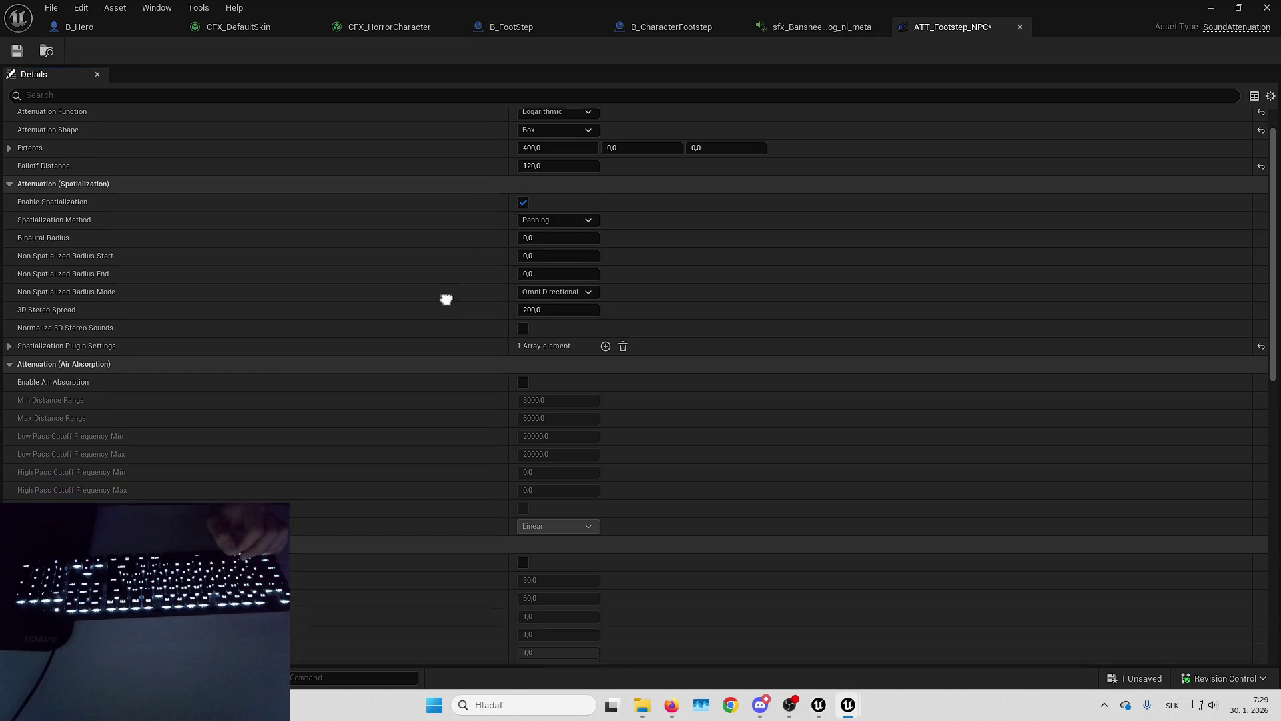
pyautogui.scroll(-2, 446, 300)
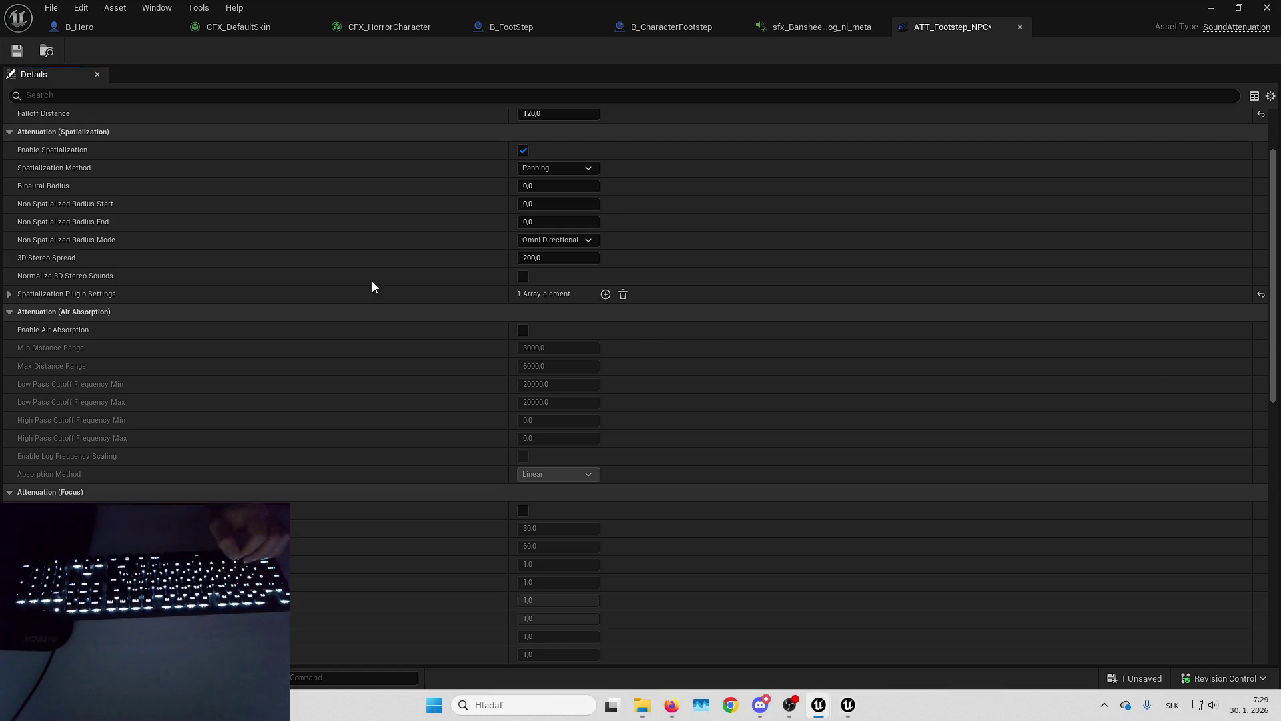
pyautogui.click(523, 330)
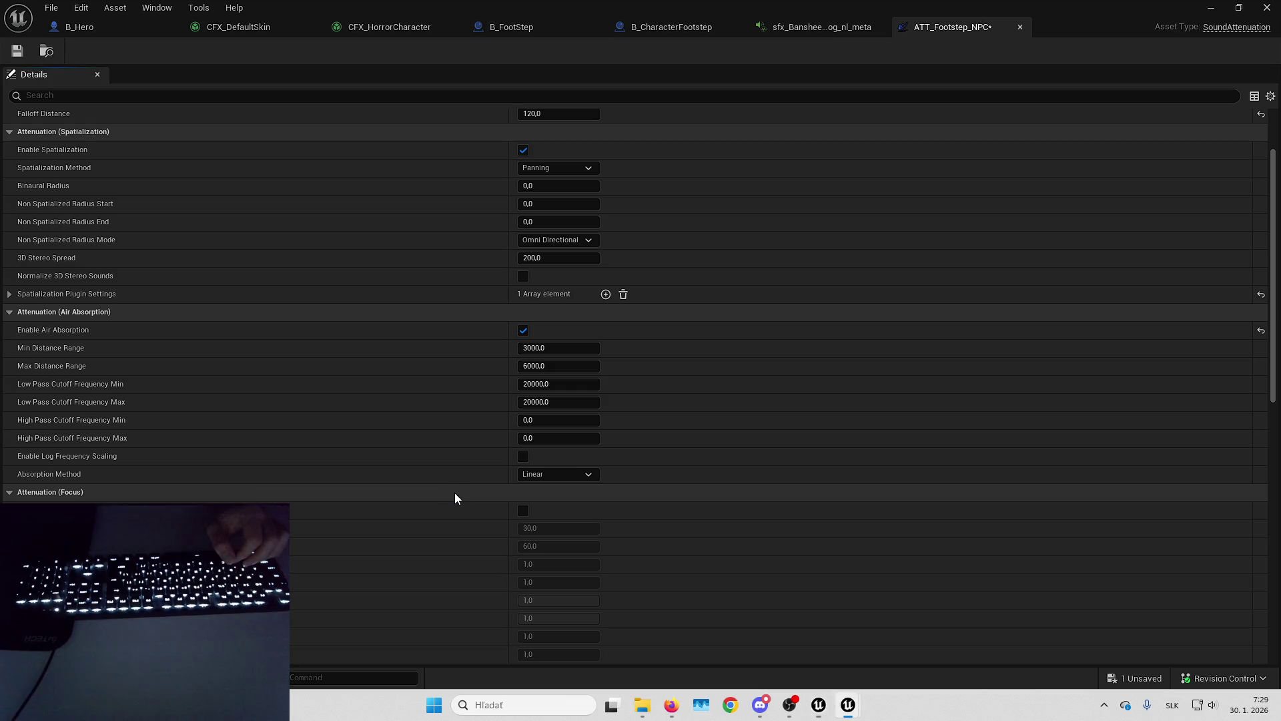
pyautogui.scroll(-10, 454, 495)
pyautogui.moveTo(444, 184); pyautogui.dragTo(443, 114)
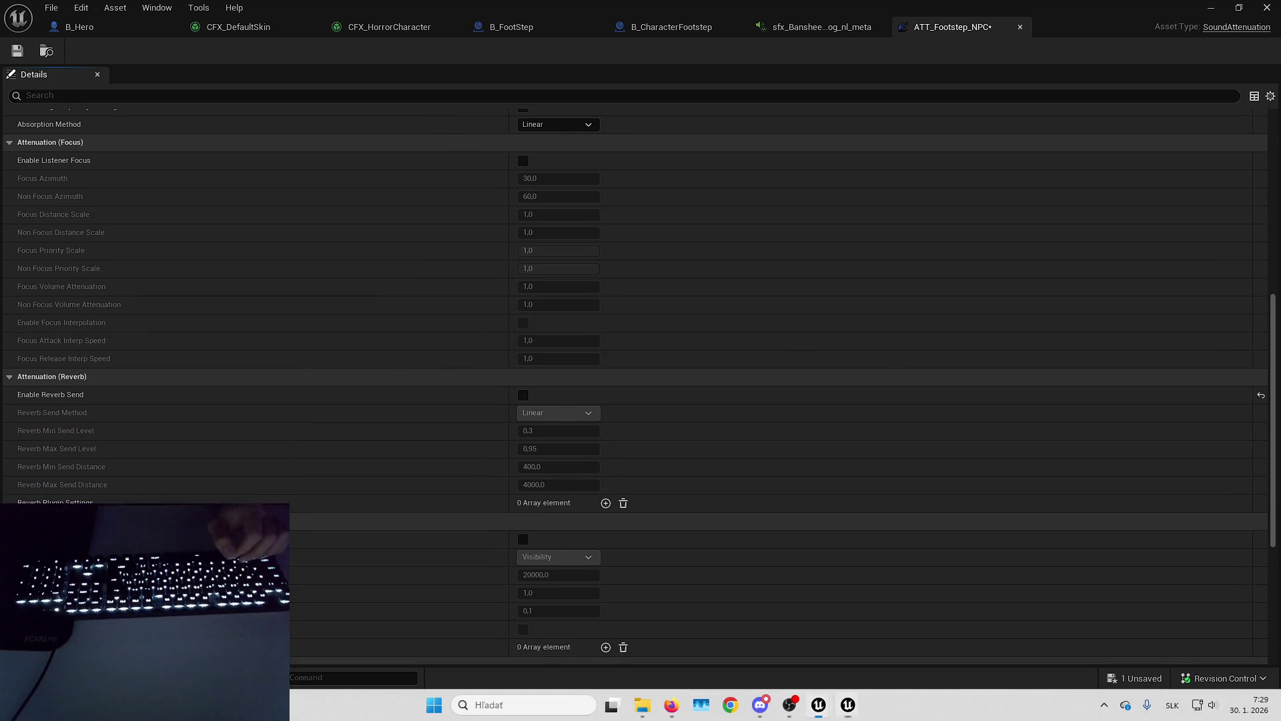
# Leave reverb send off, restore occlusion with 300 low-pass frequency, and minimize the attenuation editor.
pyautogui.click(524, 394)
pyautogui.click(523, 395)
pyautogui.hotkey('ctrl', 'v')
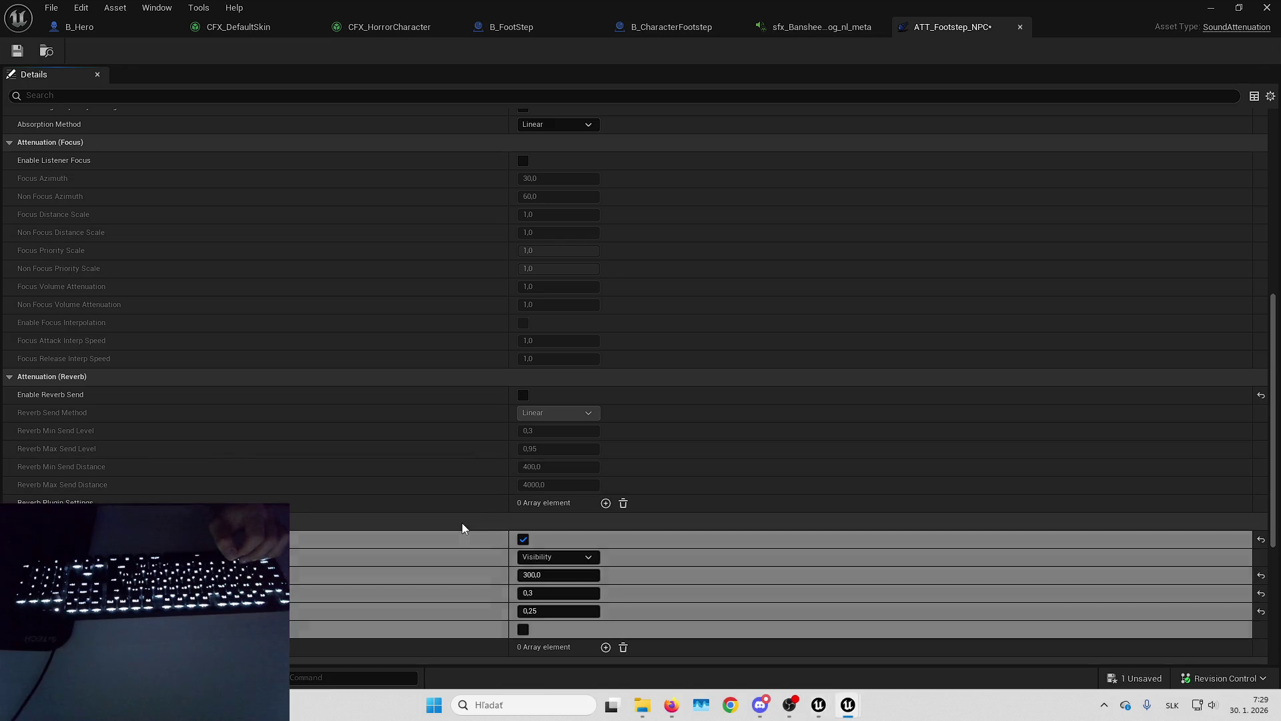
pyautogui.scroll(-4, 478, 218)
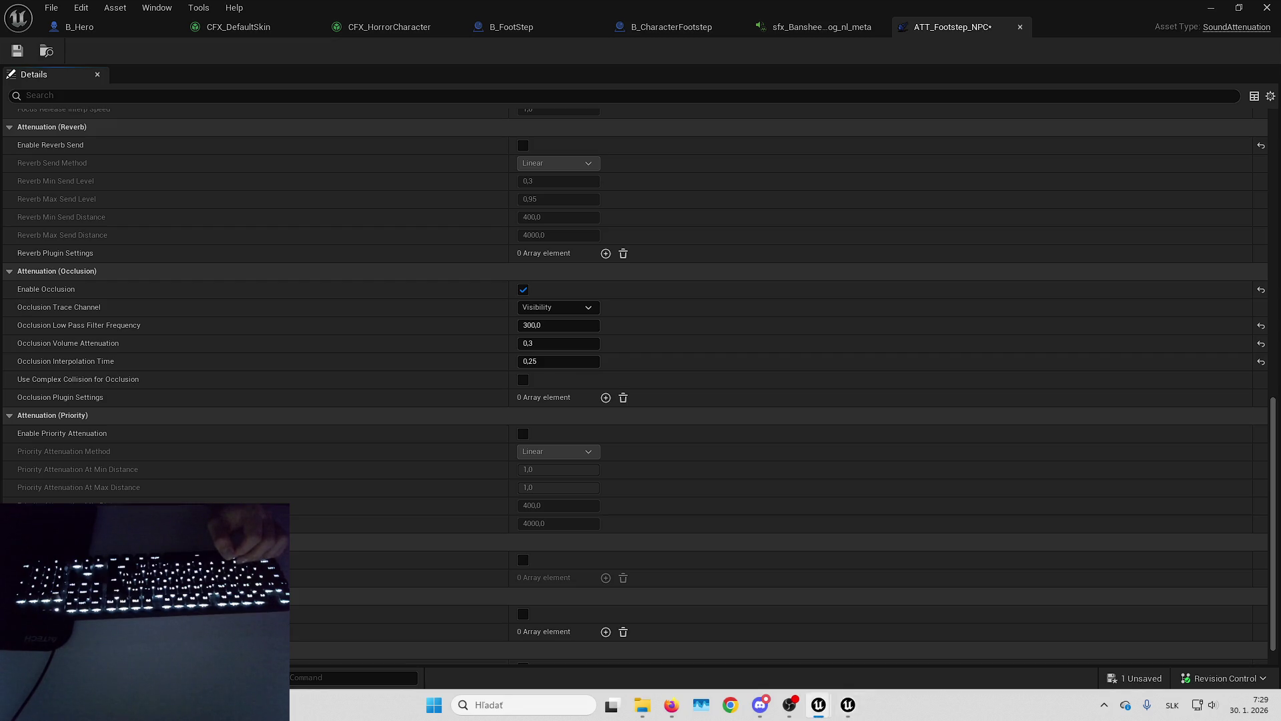
pyautogui.scroll(-1, 1195, 320)
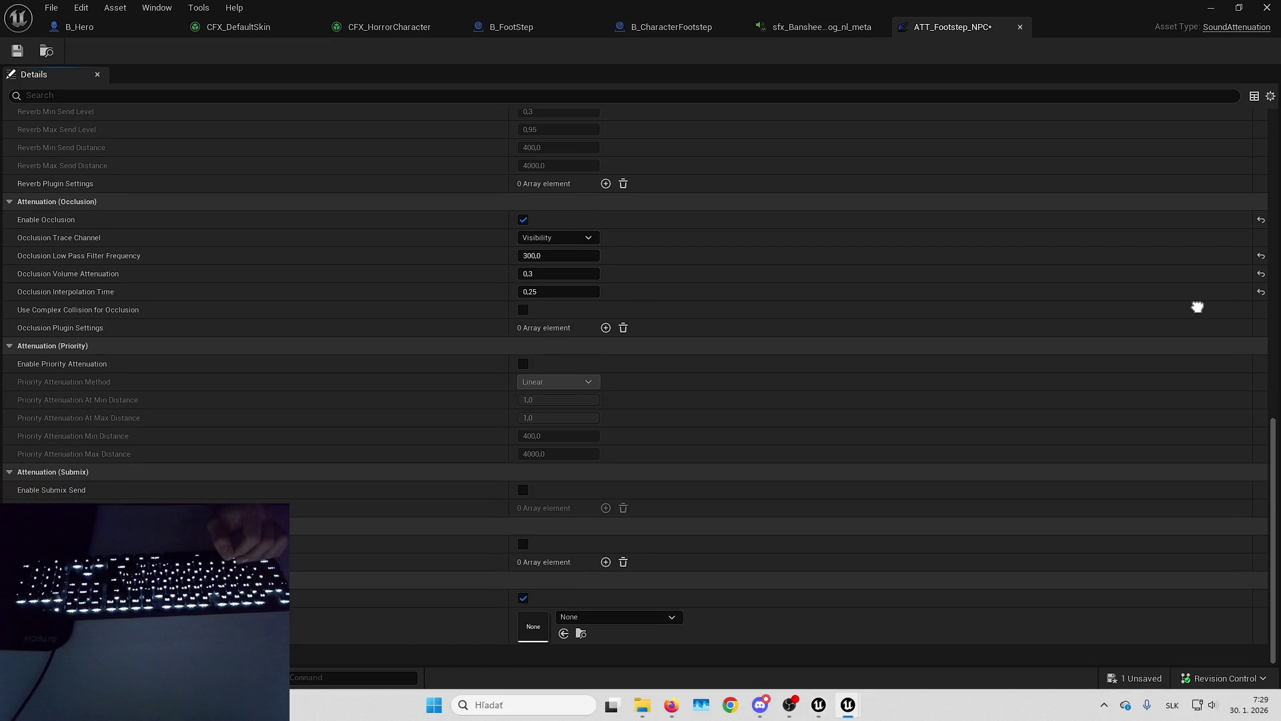
pyautogui.scroll(1, 1021, 383)
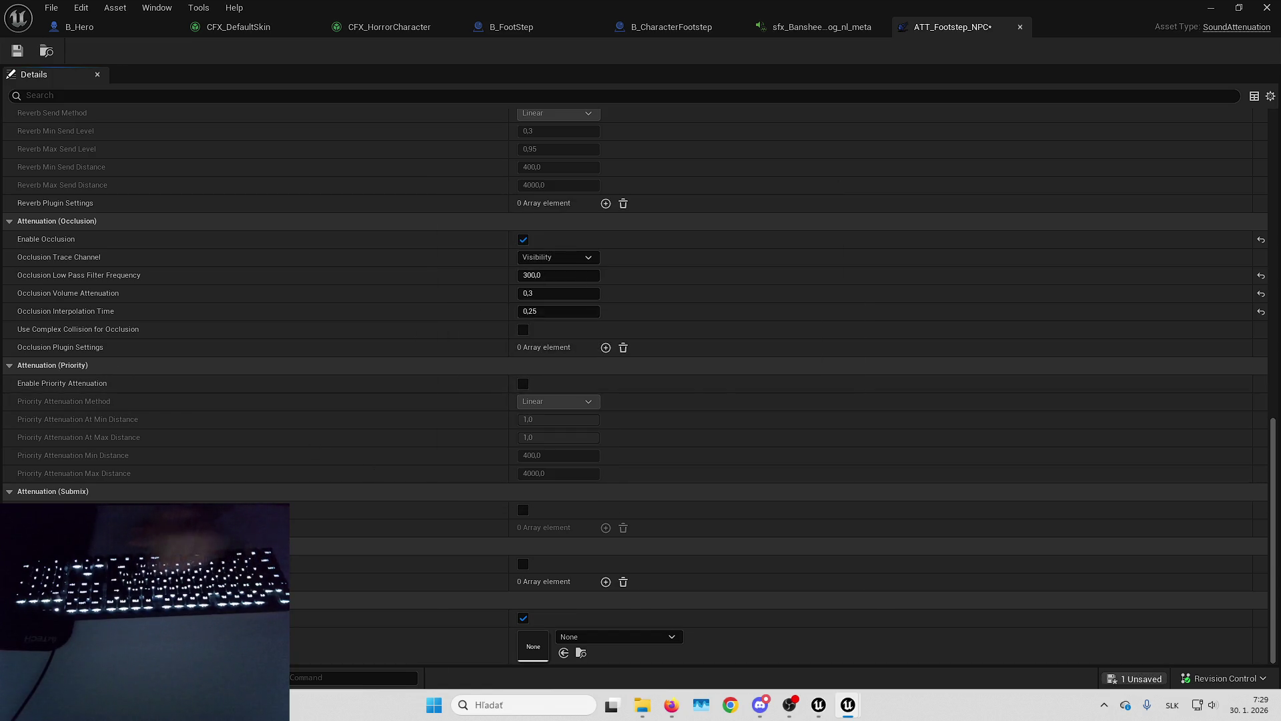
pyautogui.click(1211, 6)
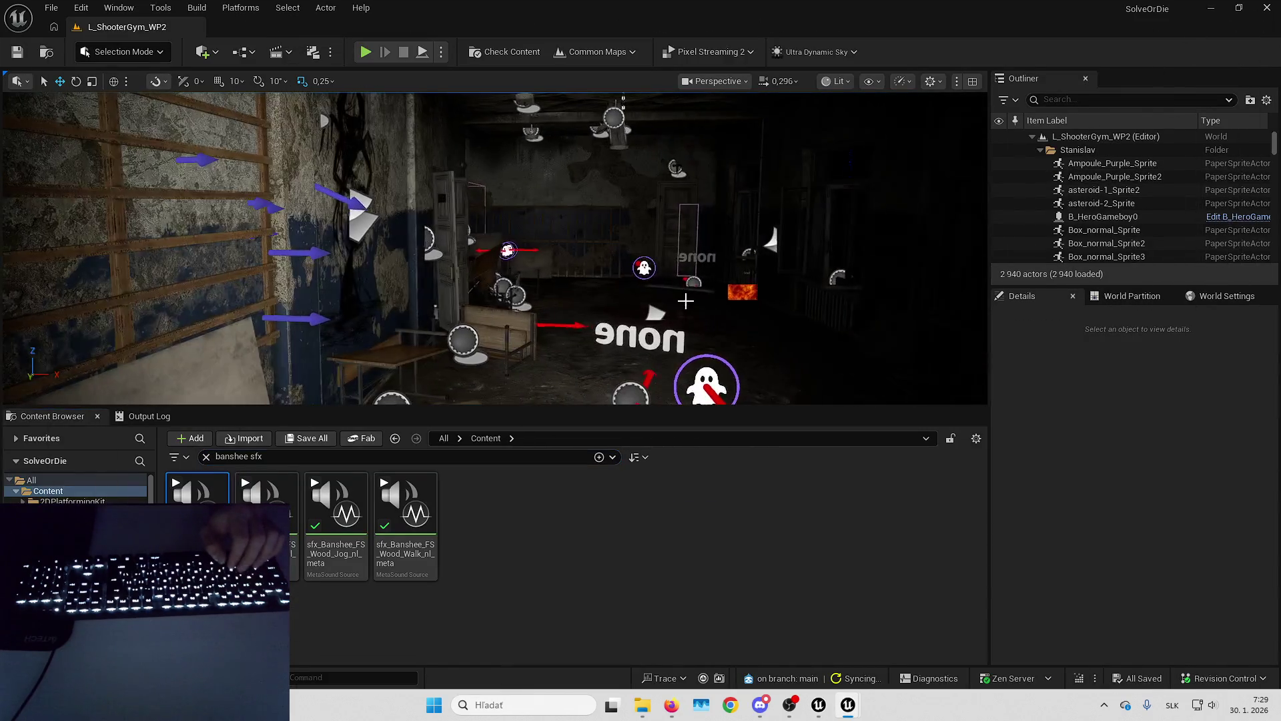
# Scroll the Banshee walk MetaSound's Details to Concurrency and browse the available concurrency assets.
pyautogui.scroll(-2, 494, 248)
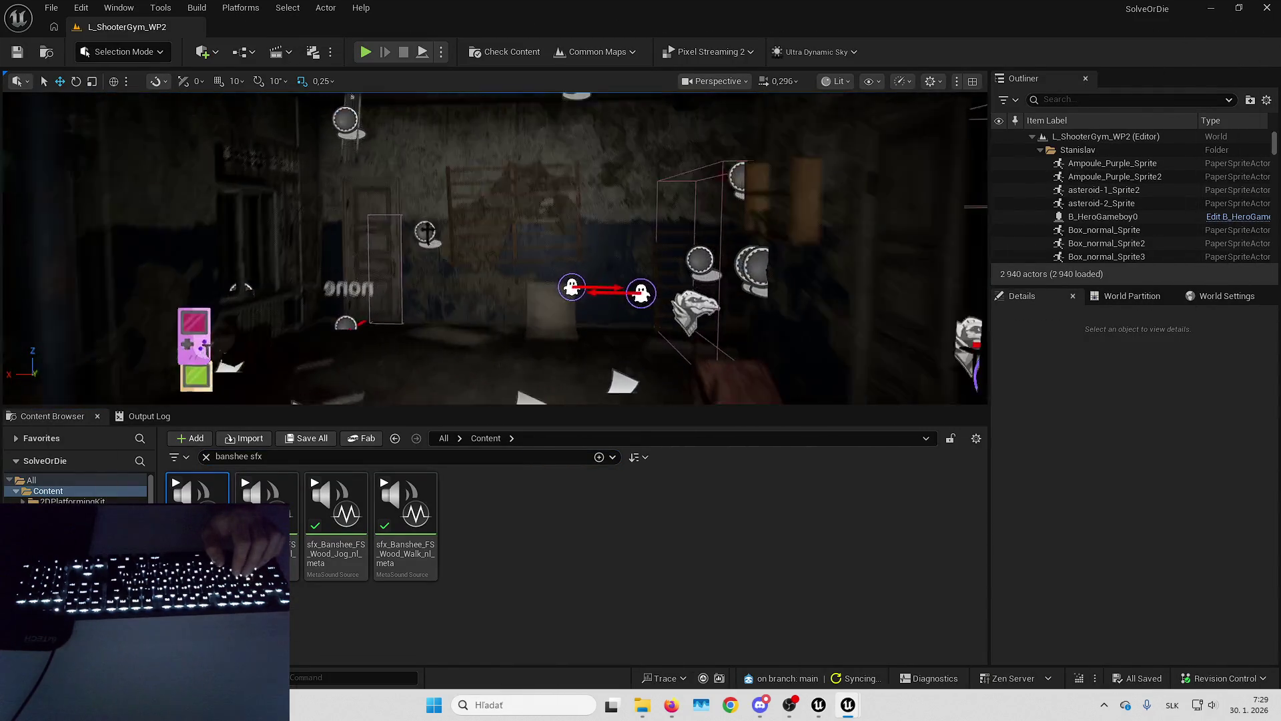
pyautogui.press('w')
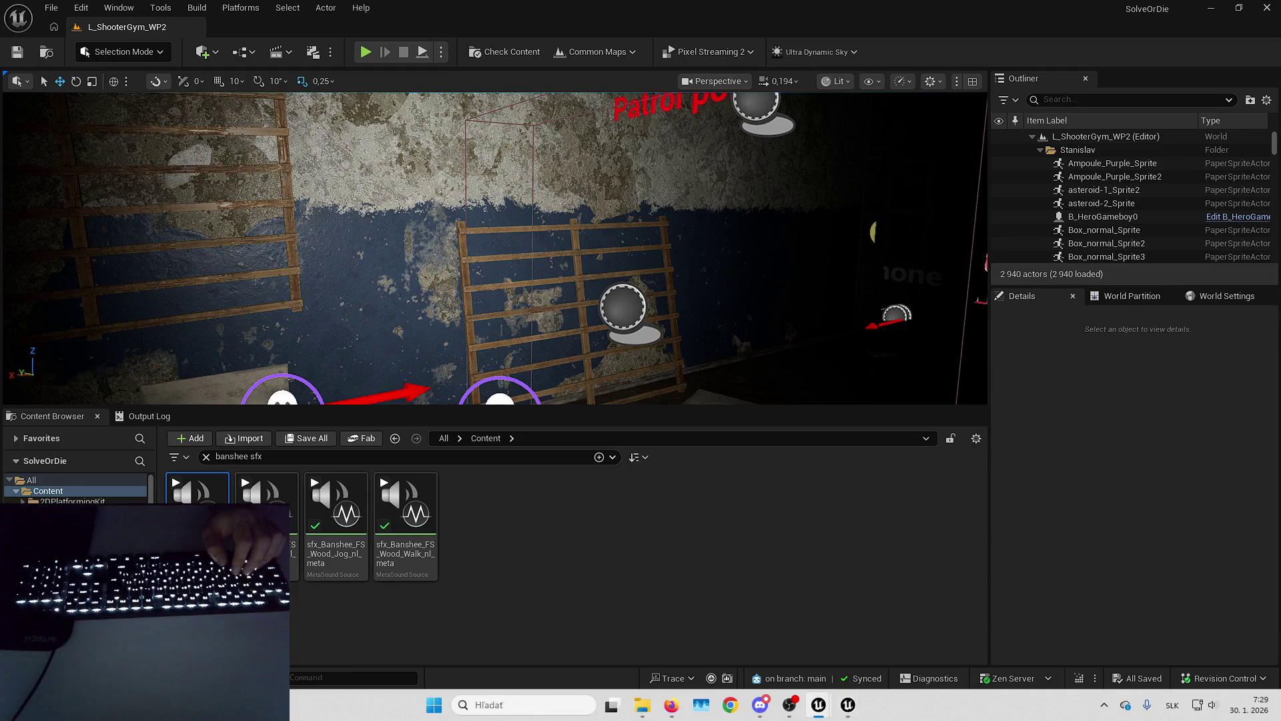
pyautogui.hotkey('alt', 'Tab')
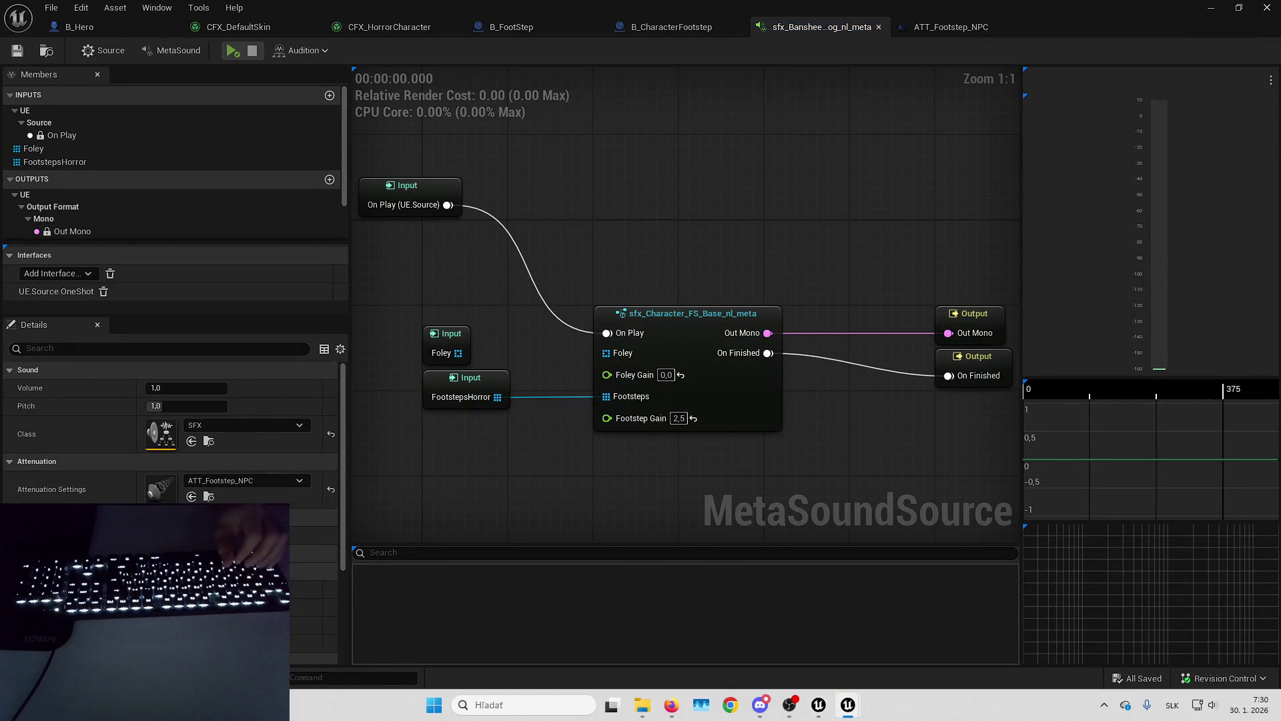
pyautogui.scroll(-5, 85, 379)
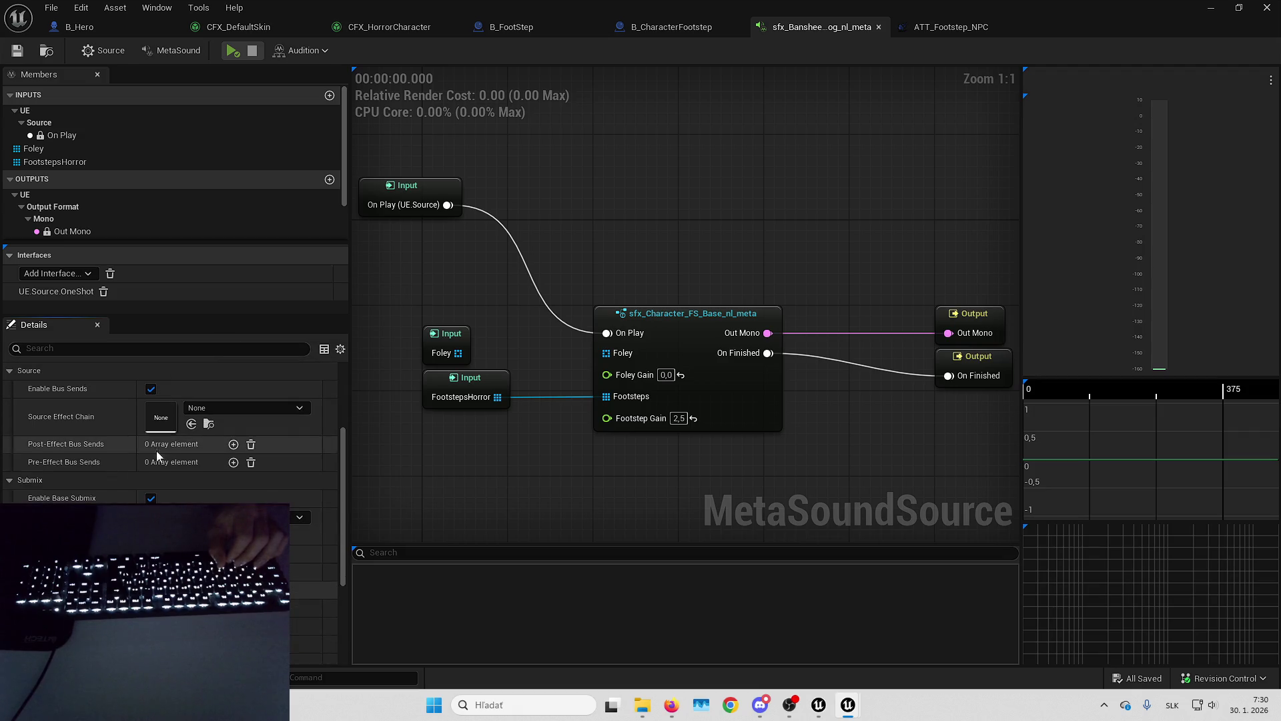
pyautogui.scroll(-5, 158, 455)
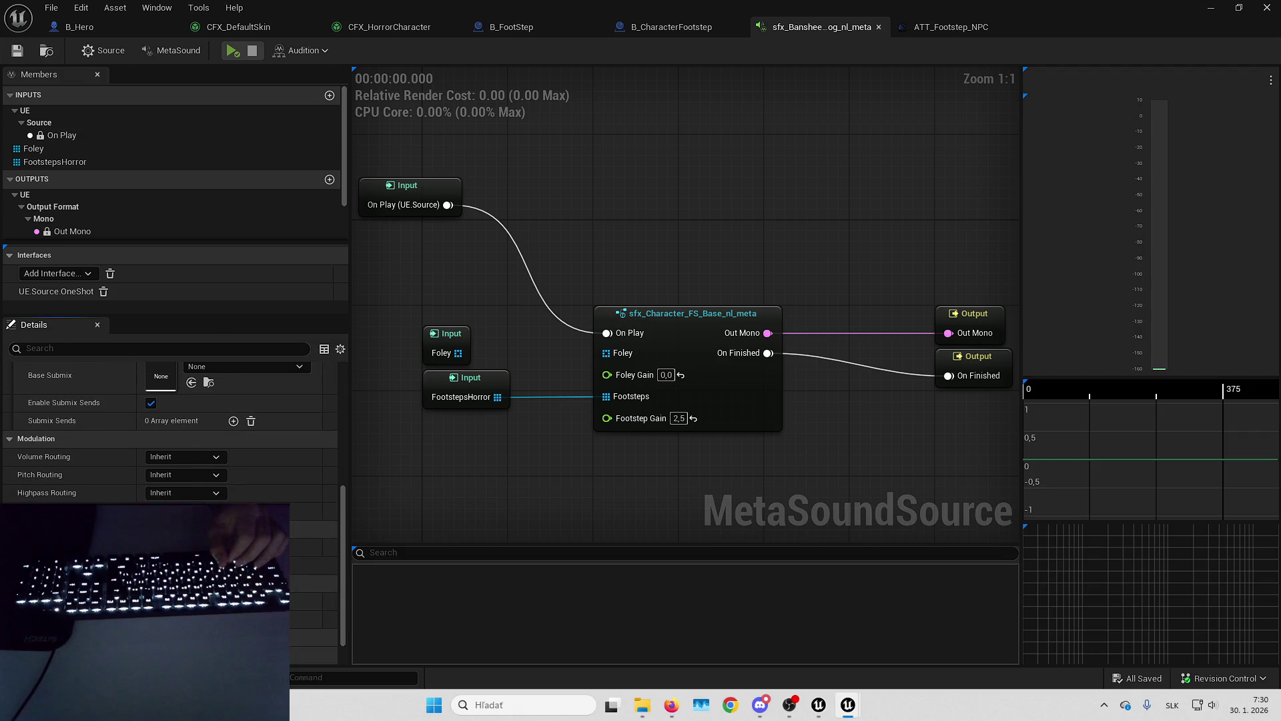
pyautogui.scroll(-4, 171, 430)
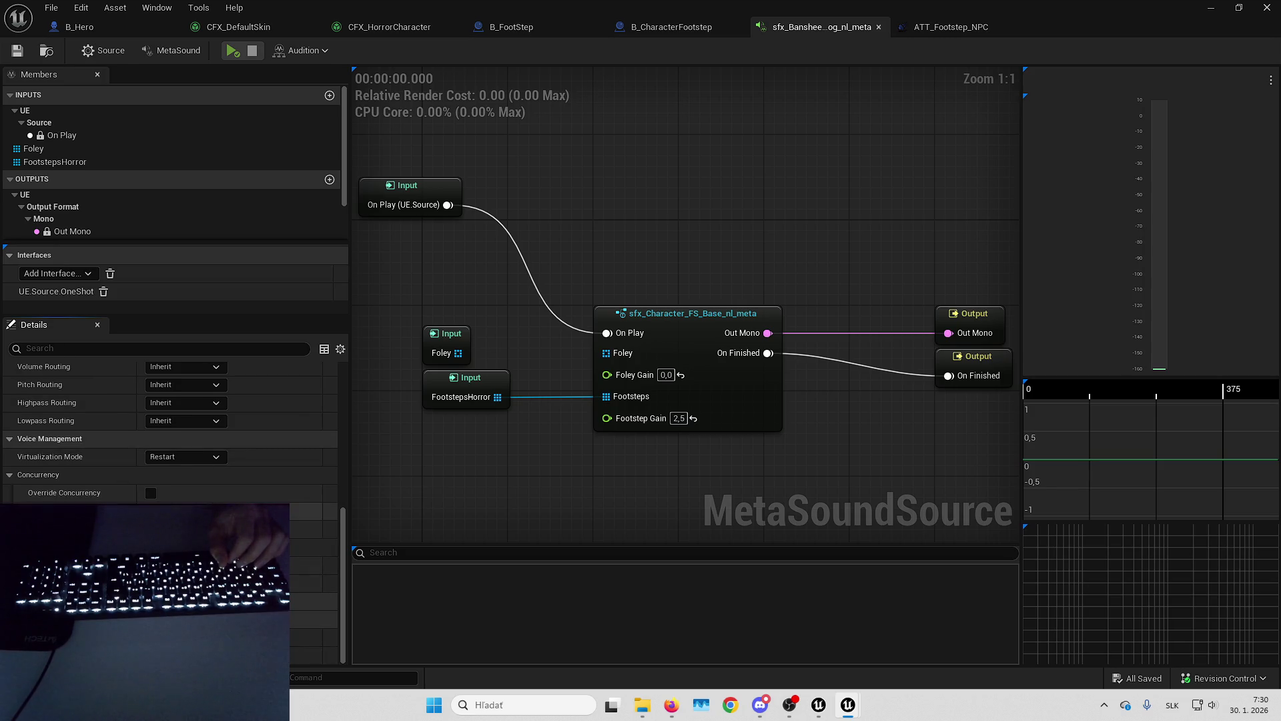
pyautogui.click(300, 538)
pyautogui.click(301, 538)
pyautogui.click(301, 538)
pyautogui.click(300, 538)
pyautogui.scroll(1, 170, 427)
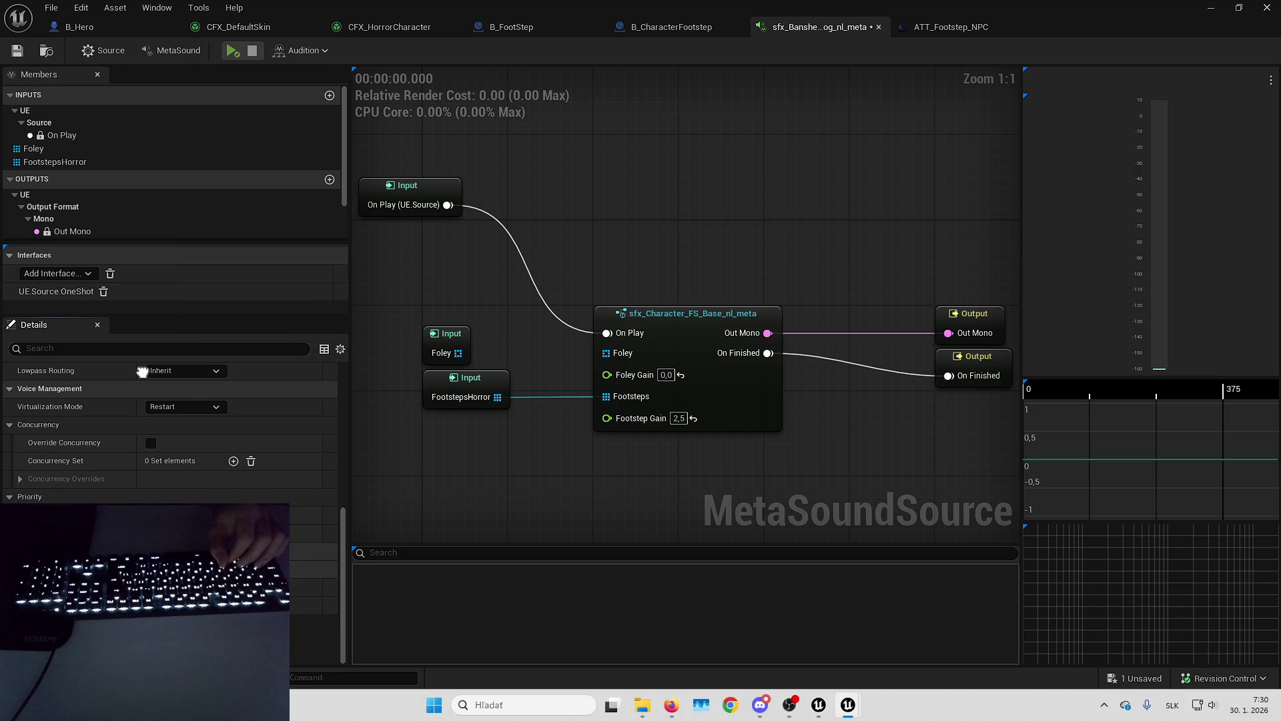
pyautogui.scroll(4, 170, 427)
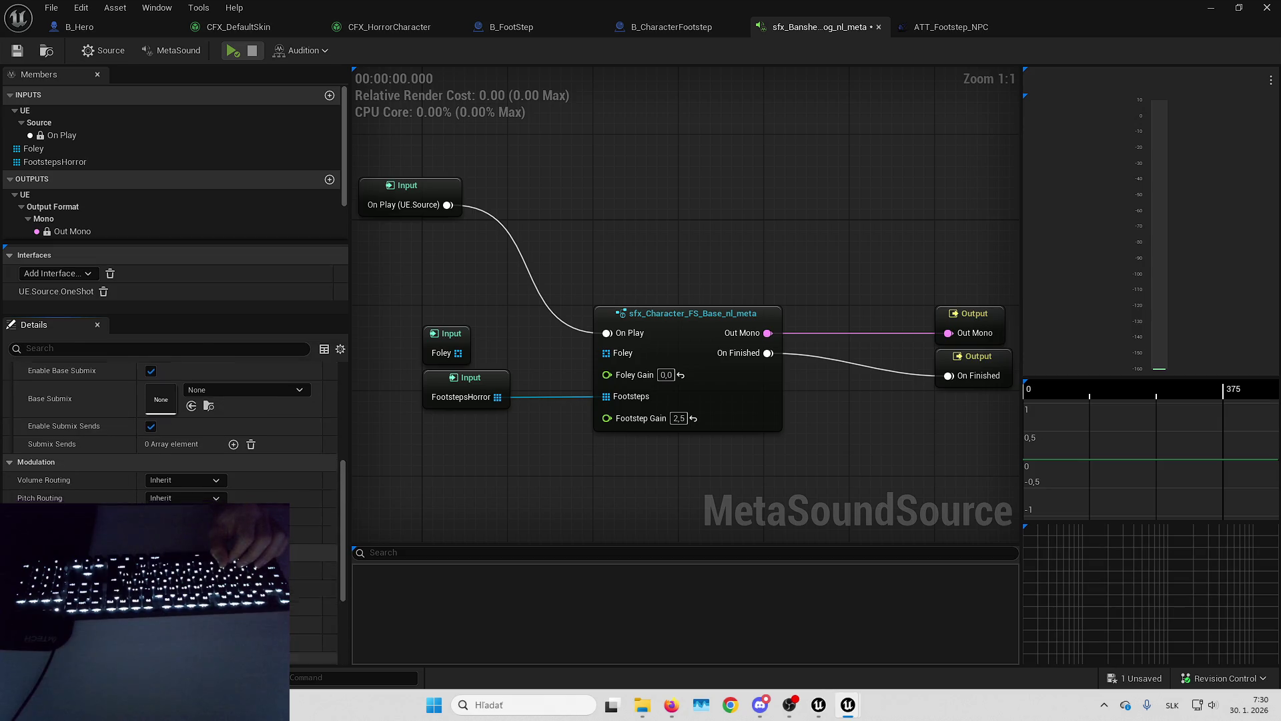
pyautogui.click(1212, 6)
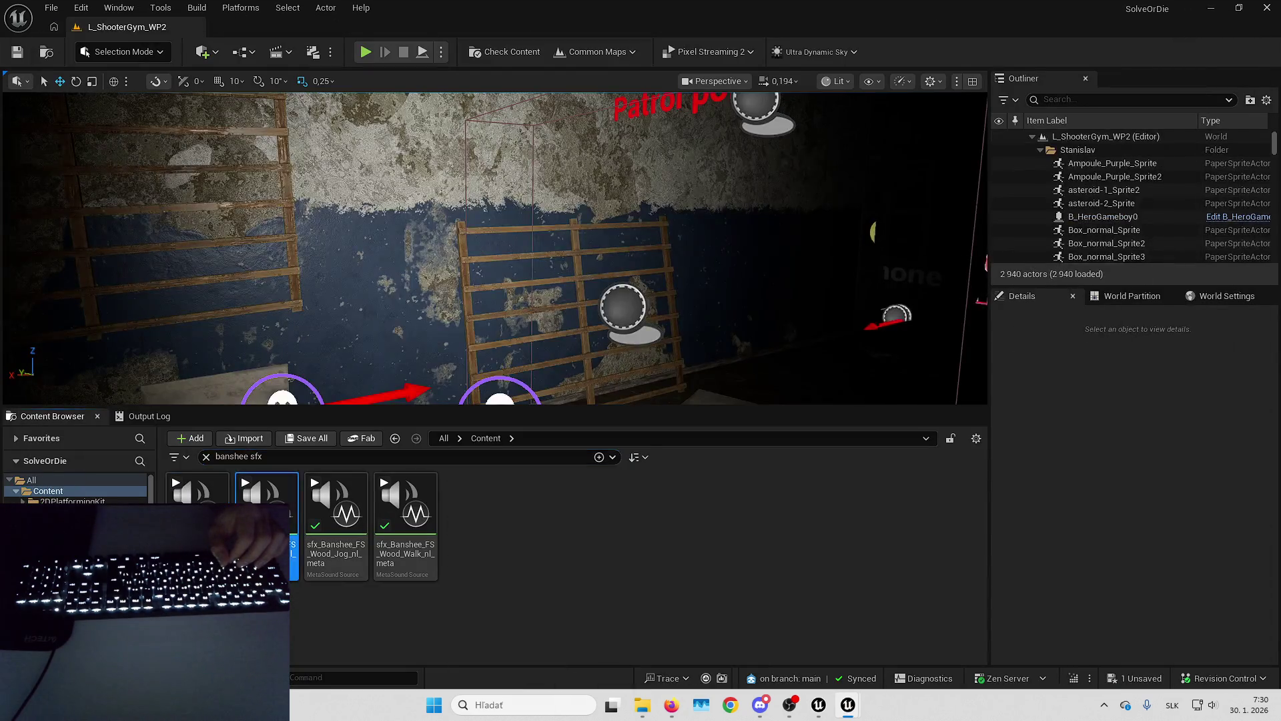
# Open another Banshee footstep MetaSound and expand its Concurrency Overrides.
pyautogui.hotkey('alt', 'Tab')
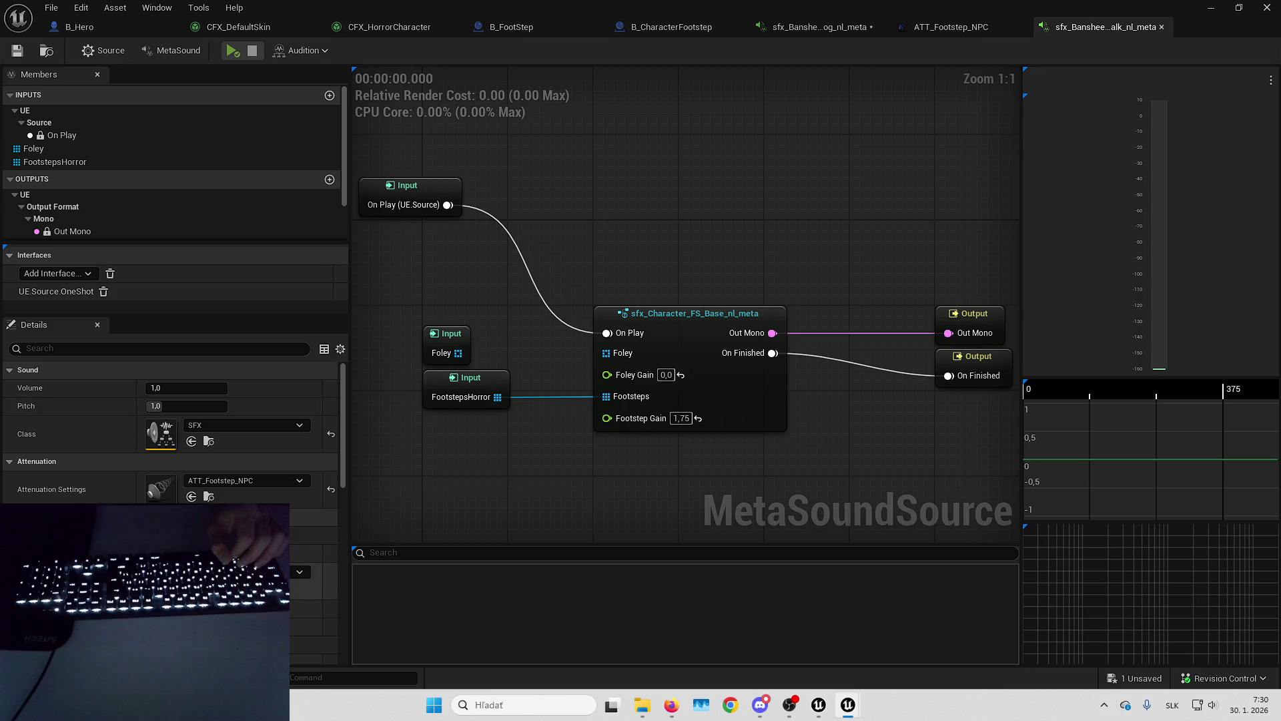
pyautogui.scroll(-8, 170, 427)
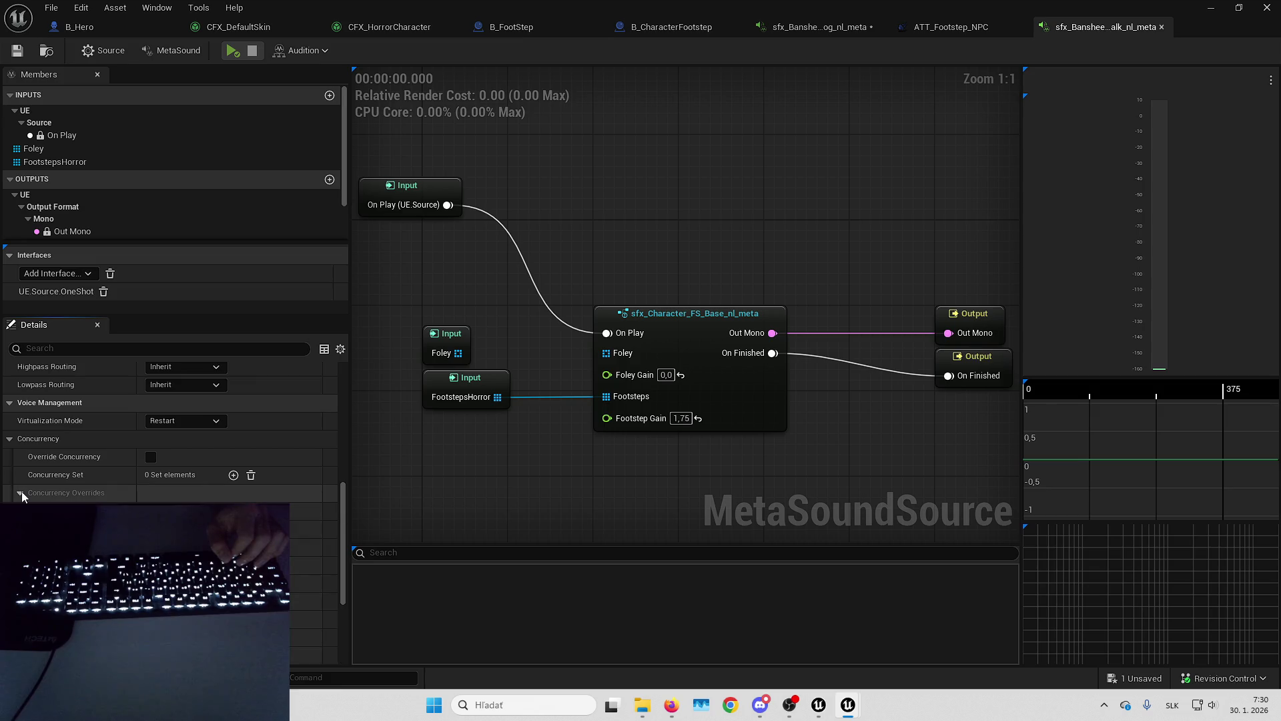
pyautogui.click(1210, 8)
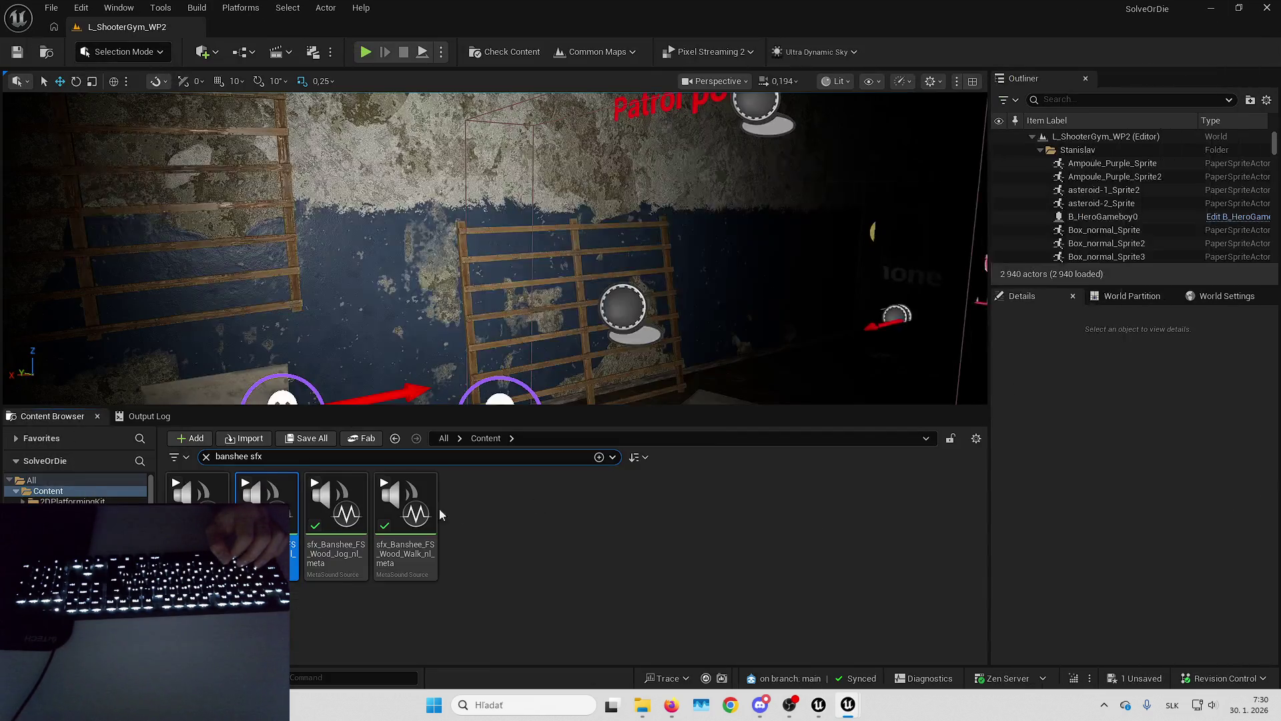
pyautogui.doubleClick(335, 534)
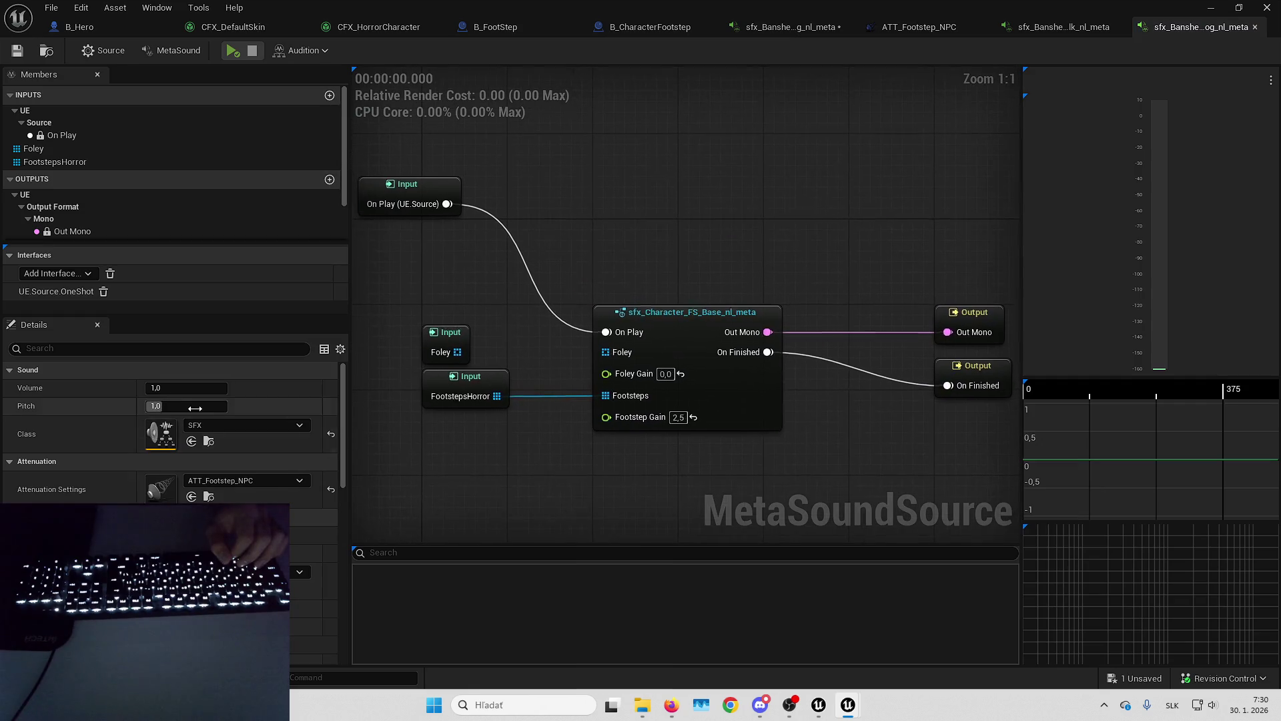
pyautogui.scroll(-2, 170, 434)
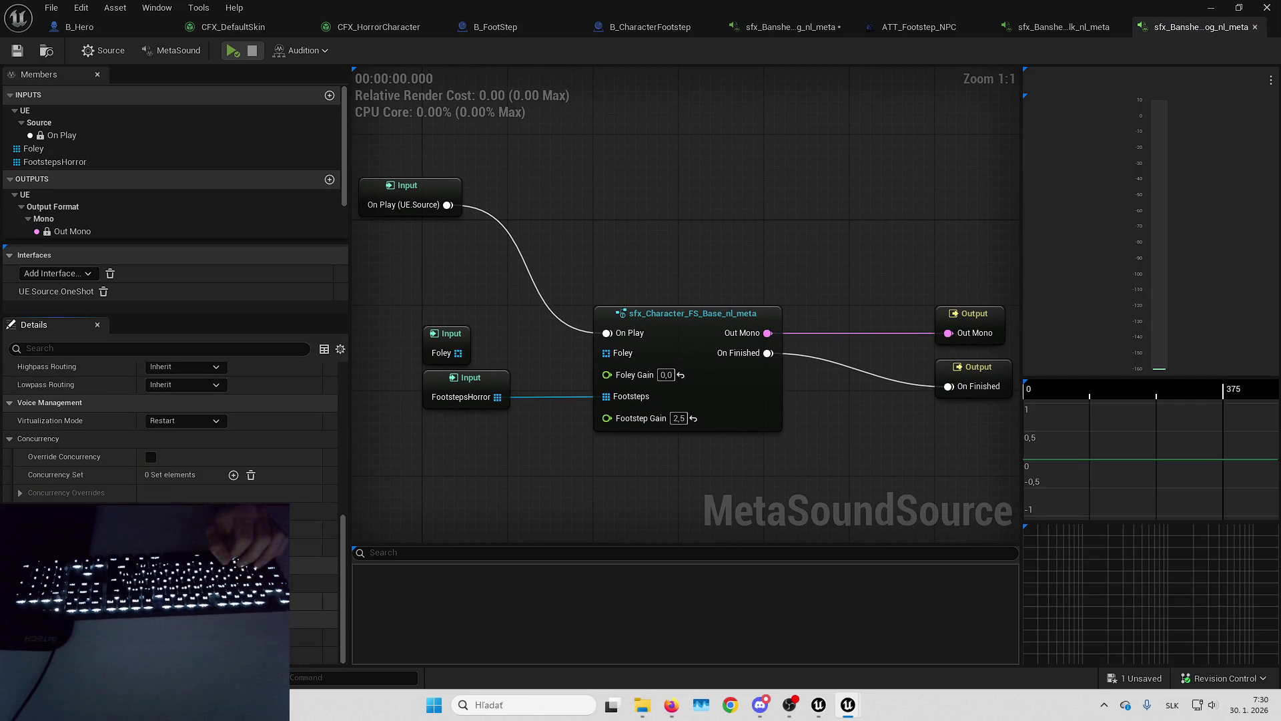
pyautogui.click(21, 495)
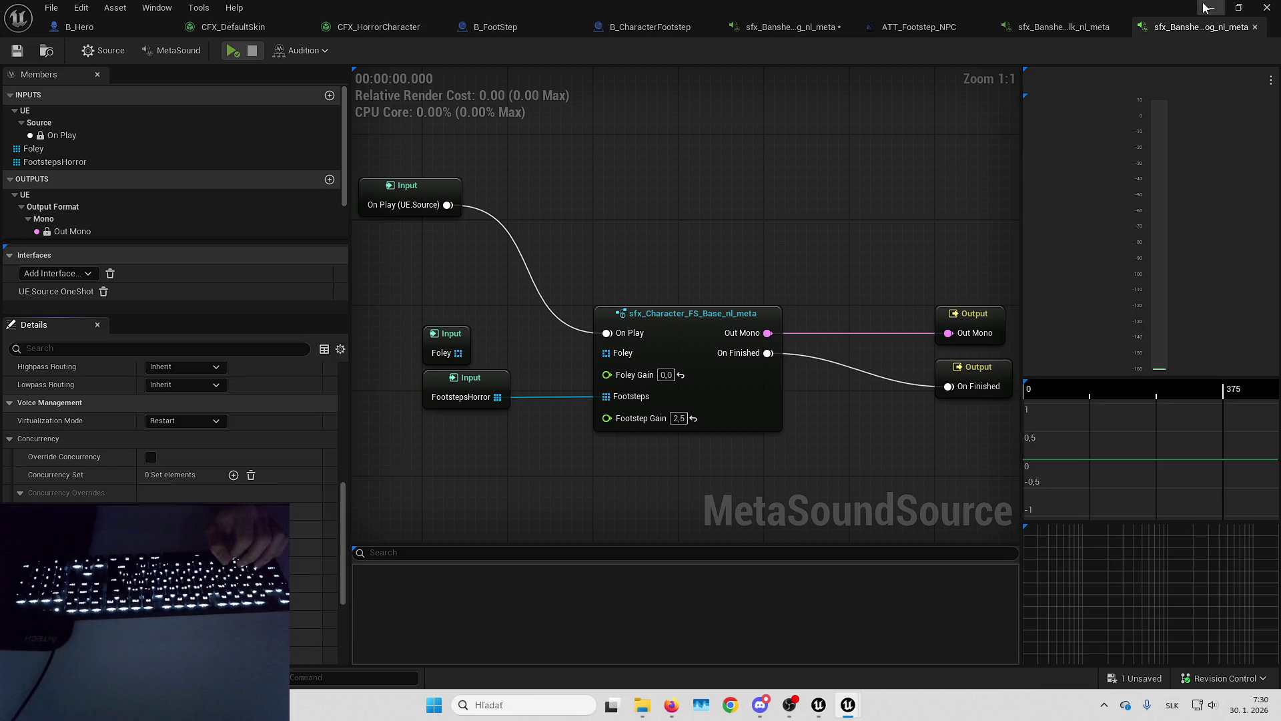
# Review the next Banshee footstep MetaSound's details, close it, and start Play In Editor.
pyautogui.click(1208, 8)
pyautogui.doubleClick(399, 561)
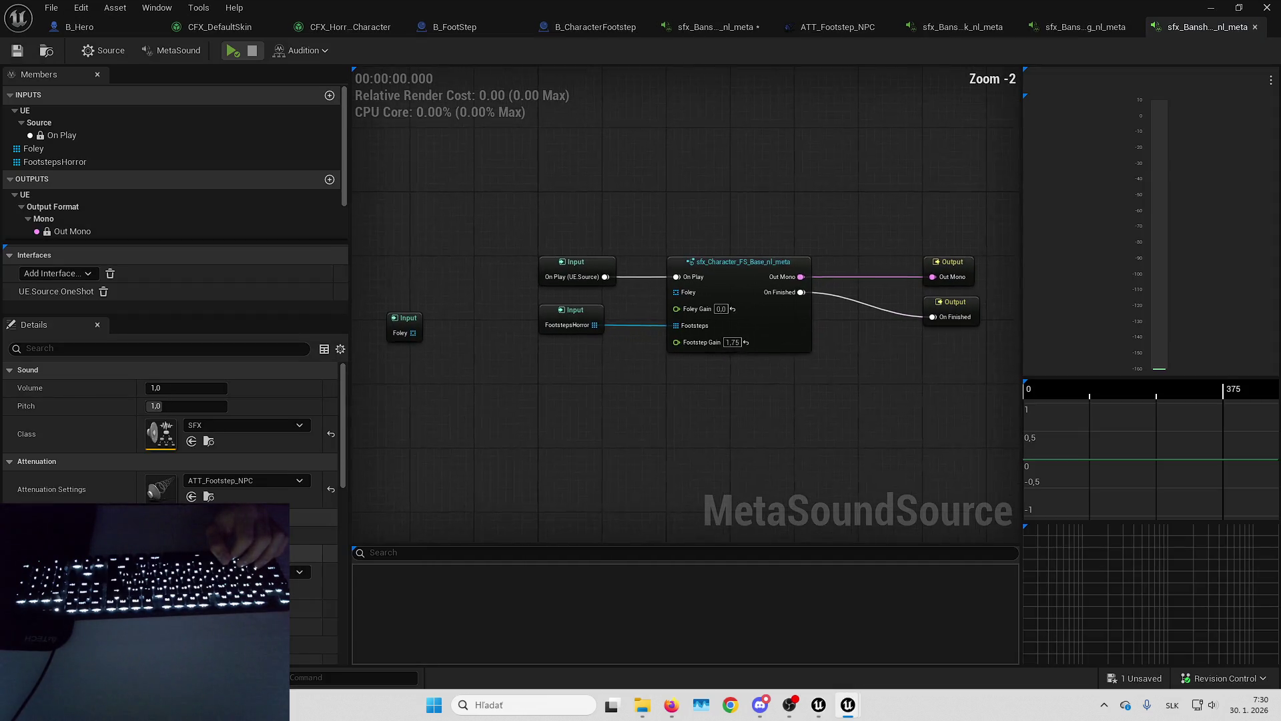
pyautogui.scroll(-10, 170, 434)
pyautogui.scroll(-4, 52, 495)
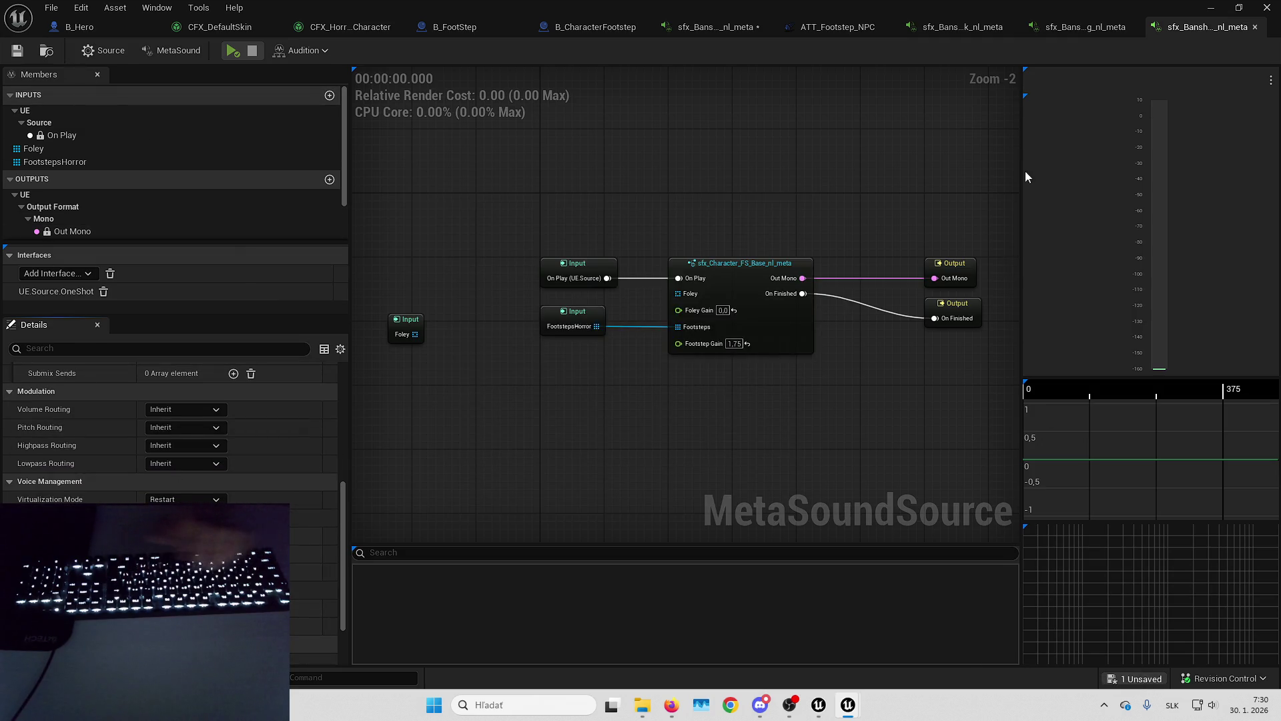
pyautogui.click(1272, 7)
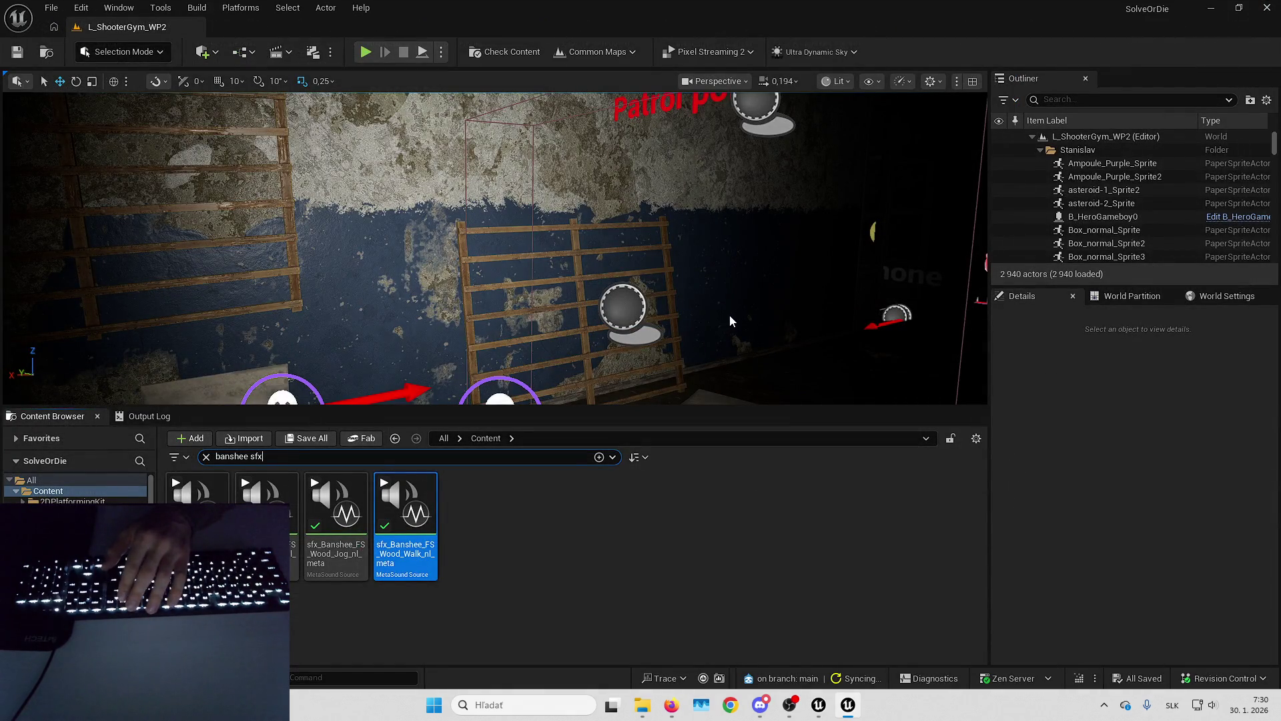
pyautogui.hotkey('alt', 'p')
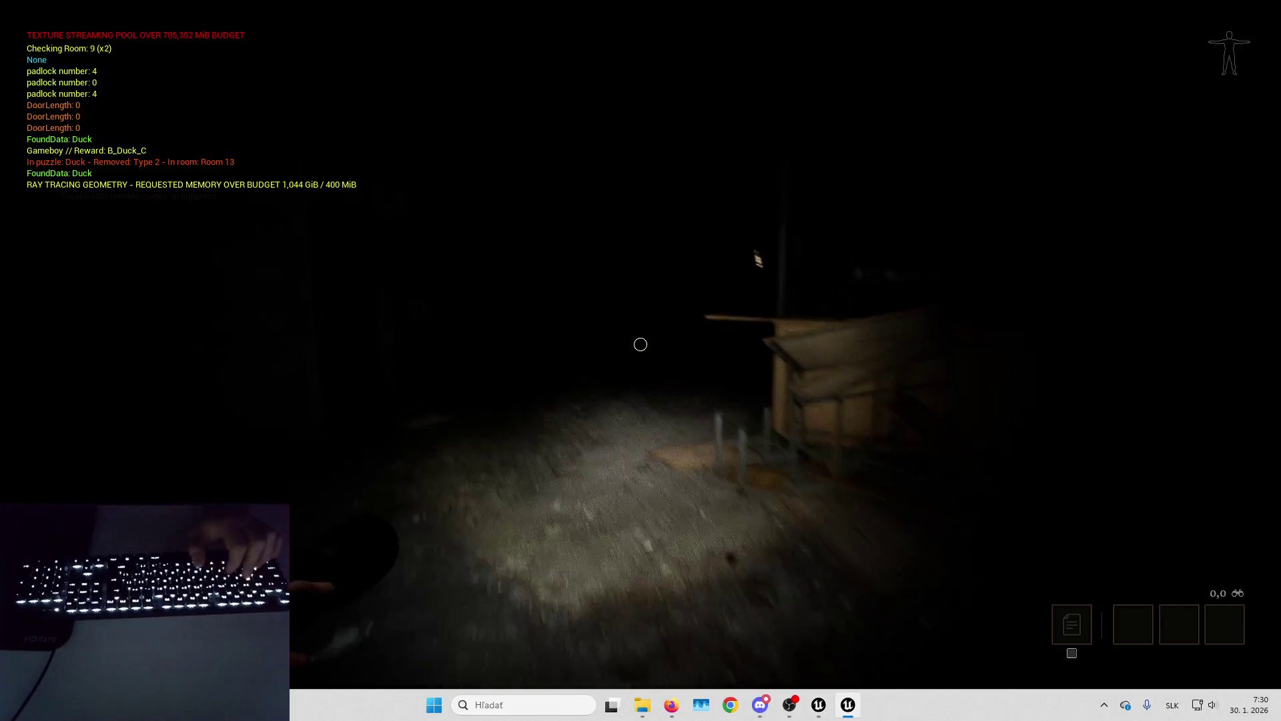
# Use the debug cheat menu to check the navmesh overlay and start the enemy AI.
pyautogui.press('Tab')
pyautogui.press('p')
pyautogui.click(1098, 430)
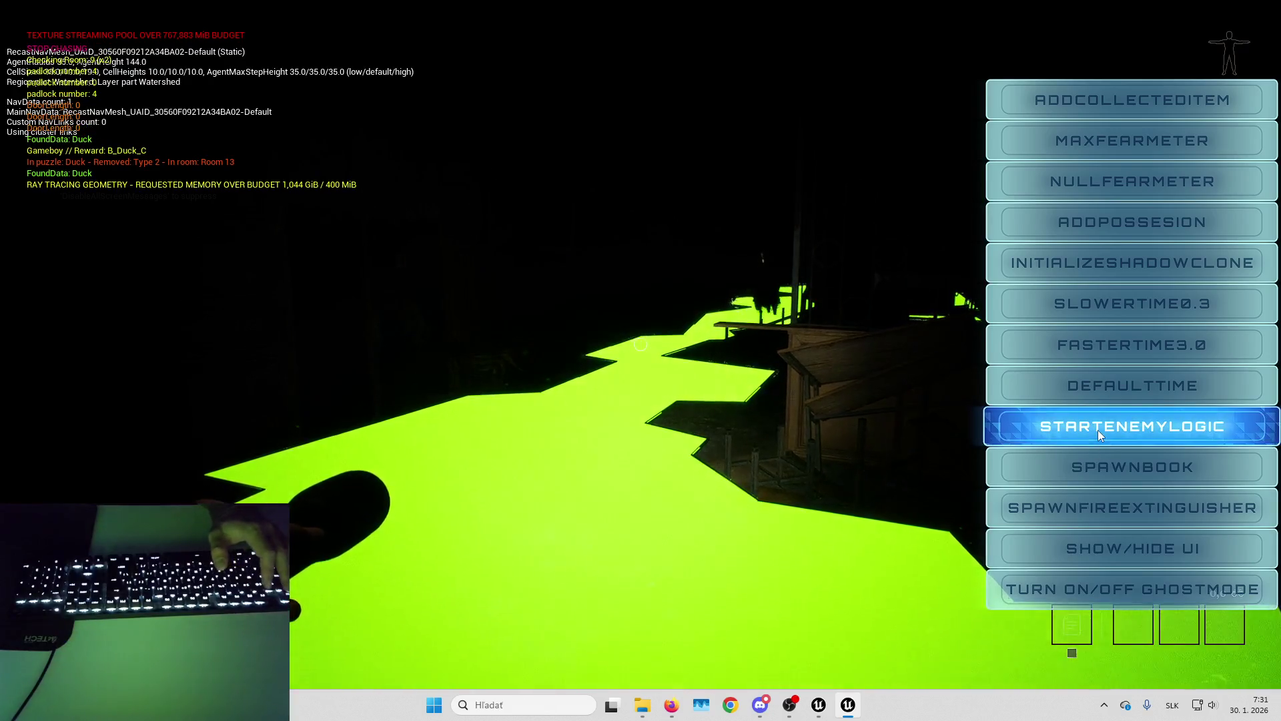
pyautogui.press('p')
pyautogui.press('Tab')
pyautogui.press('Tab')
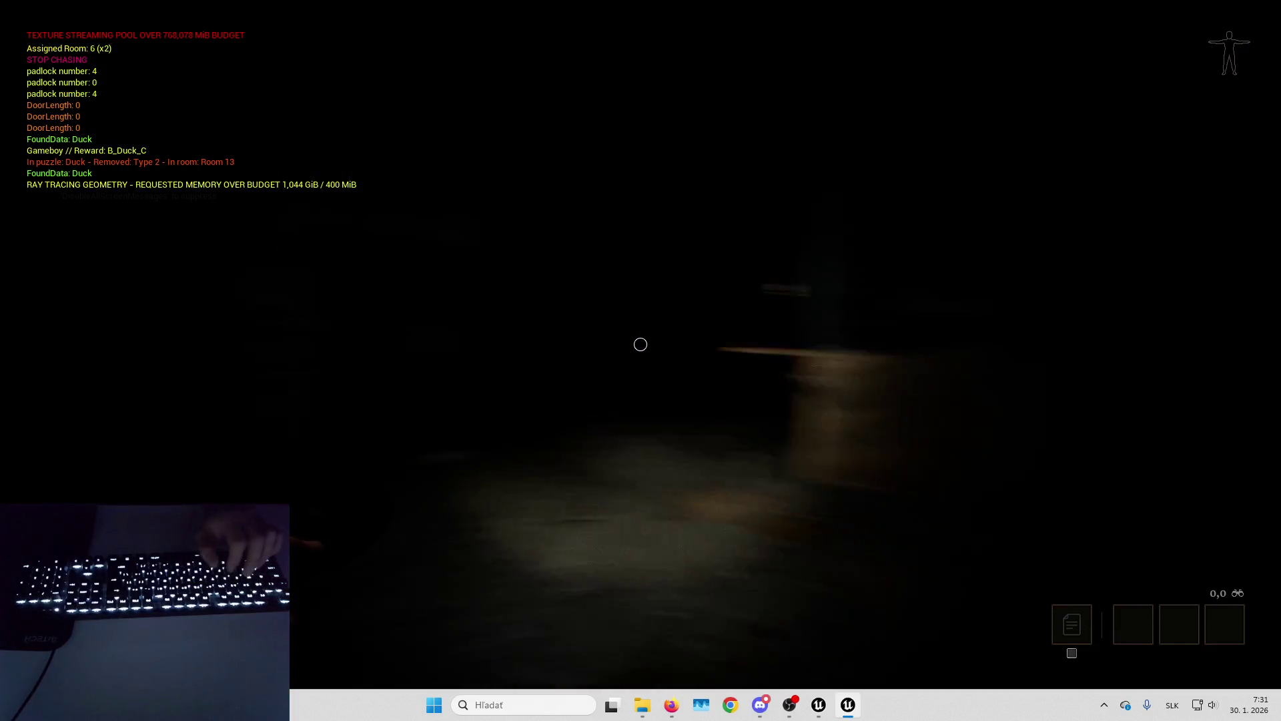
# Walk through the room, then eject to switch the viewport to Unlit rendering before resuming play.
pyautogui.press('w')
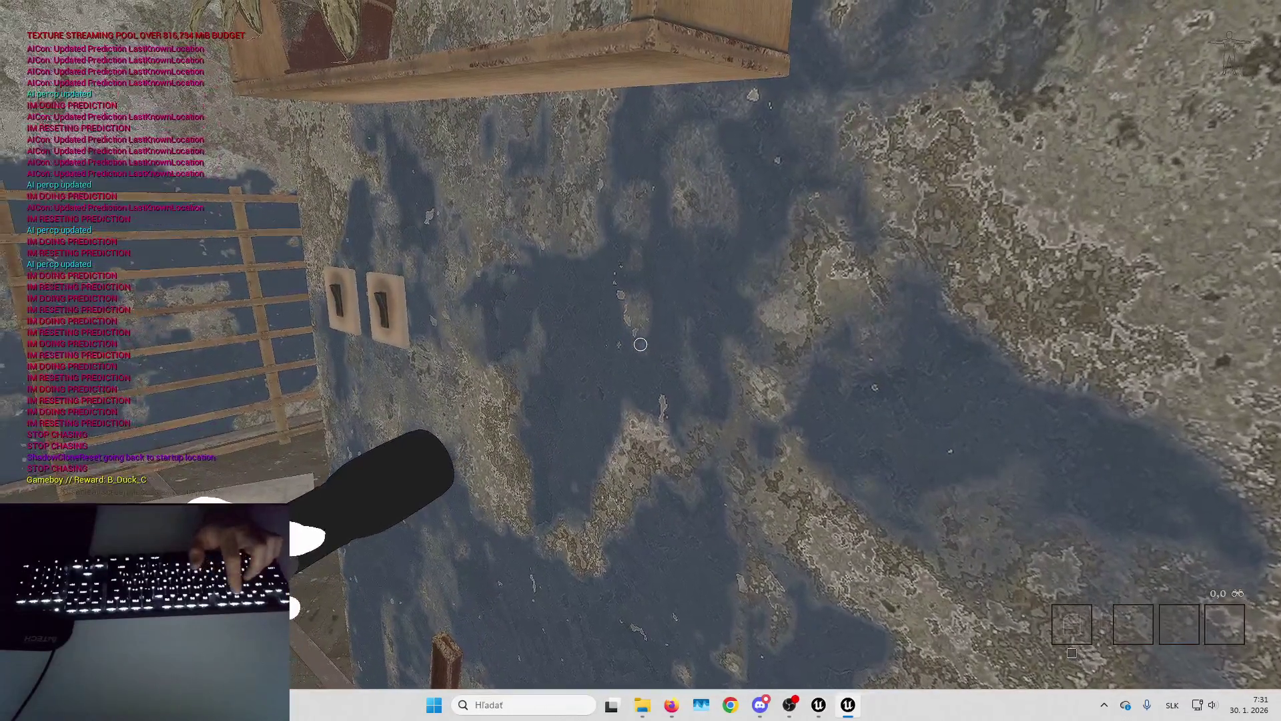
pyautogui.press('F8')
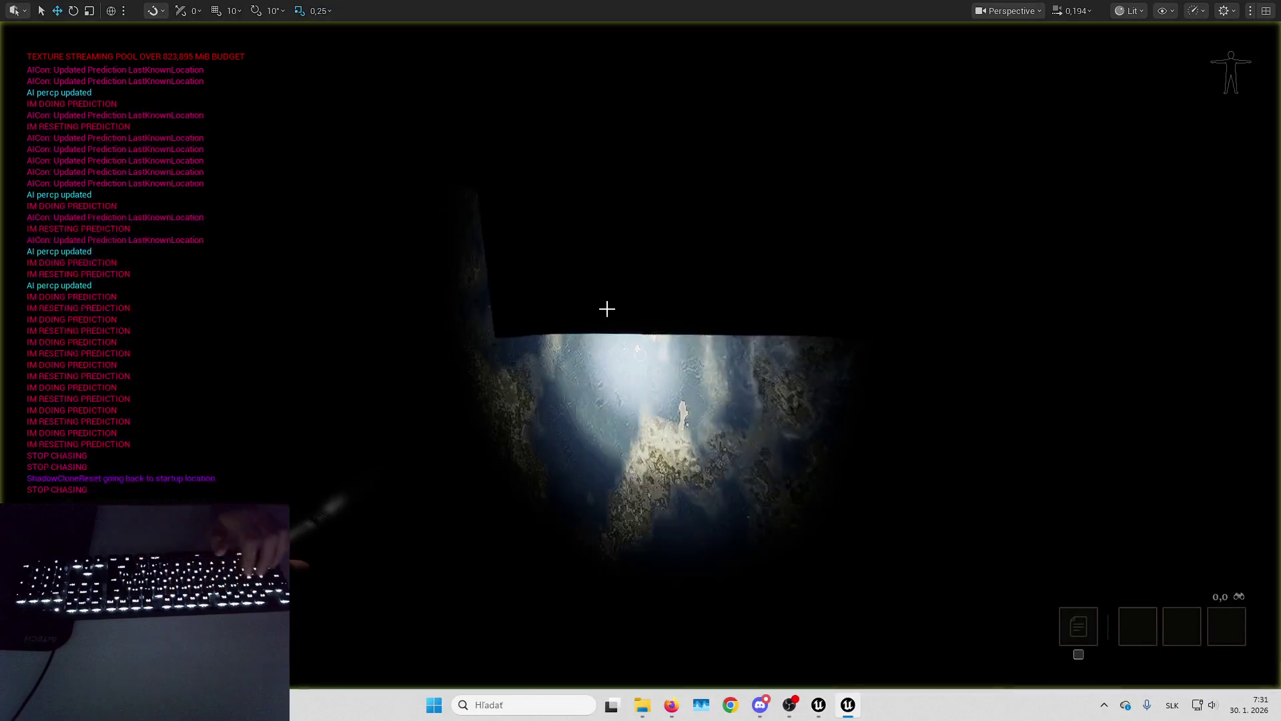
pyautogui.click(1138, 9)
pyautogui.click(1150, 69)
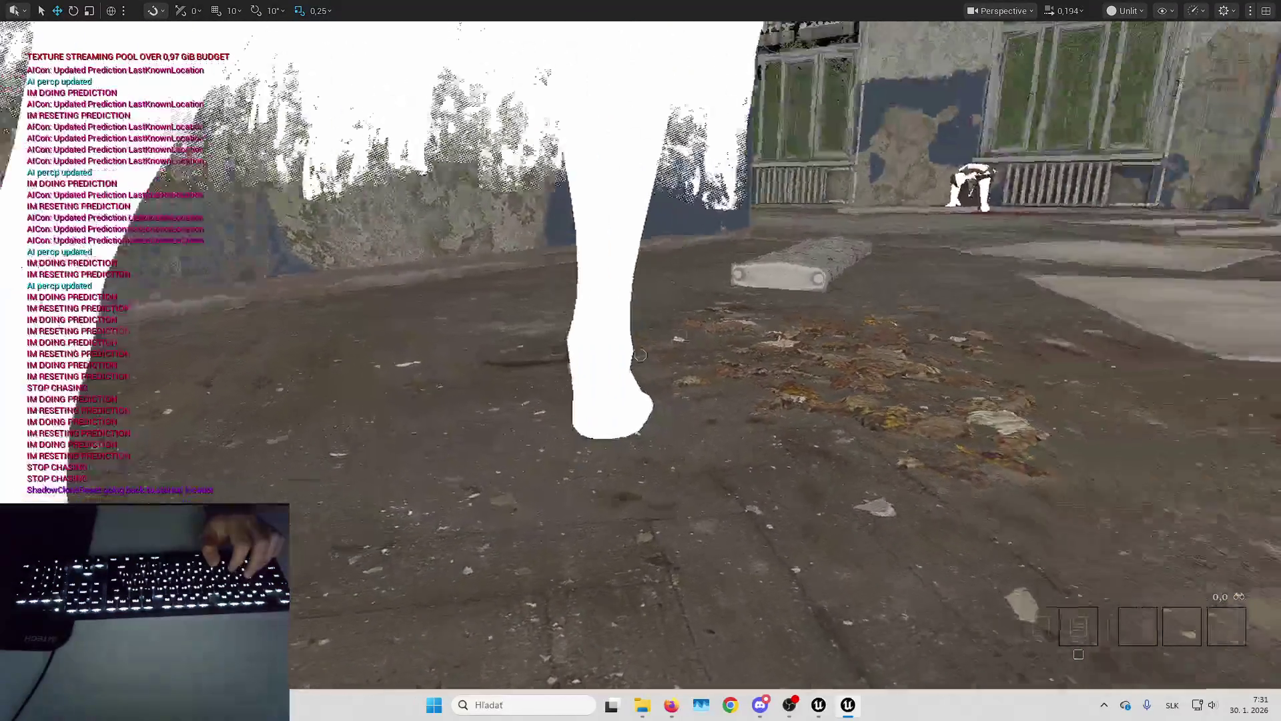
pyautogui.press('F8')
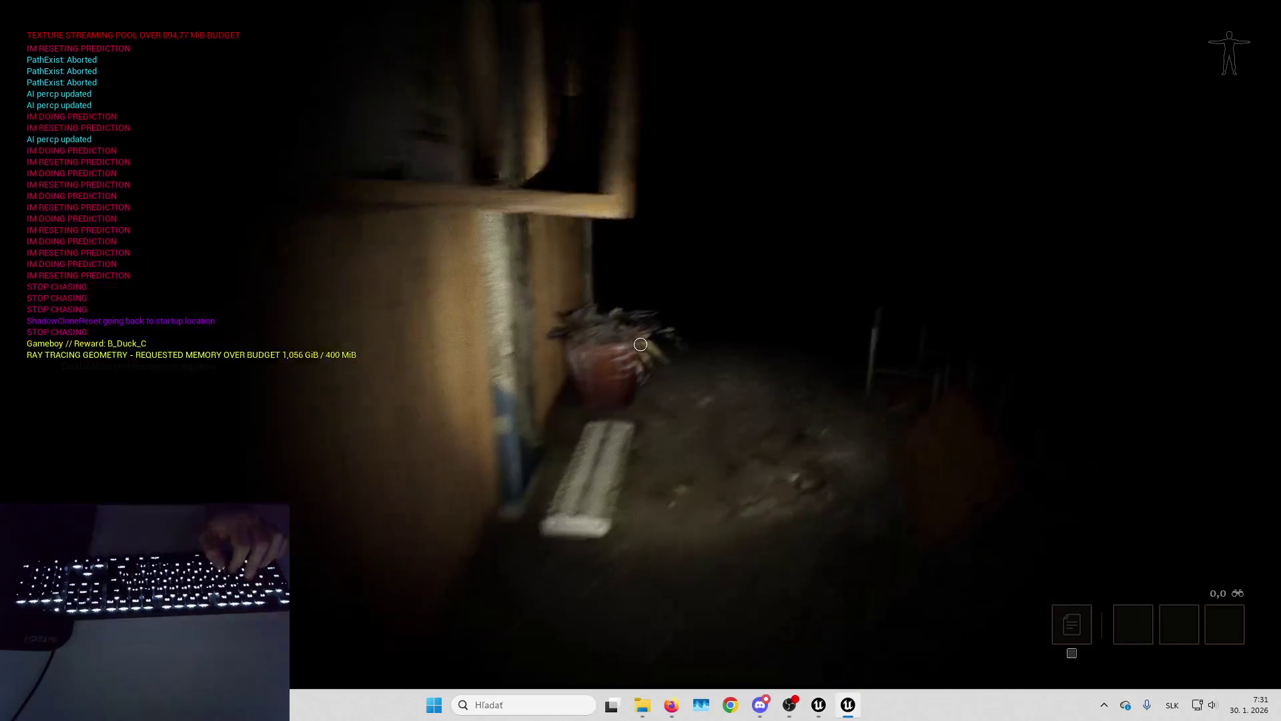
# Walk down the dark corridor, through Room 18's beds, and out into the long corridor.
pyautogui.press('w')
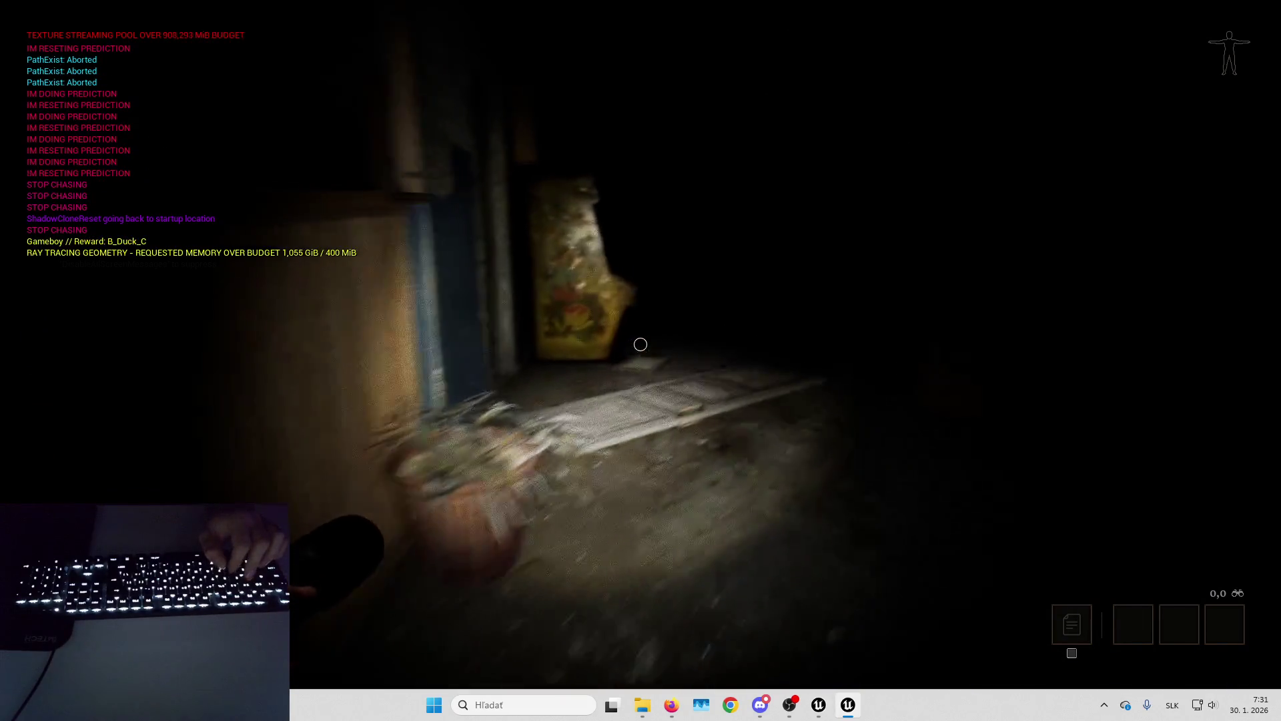
pyautogui.press('w')
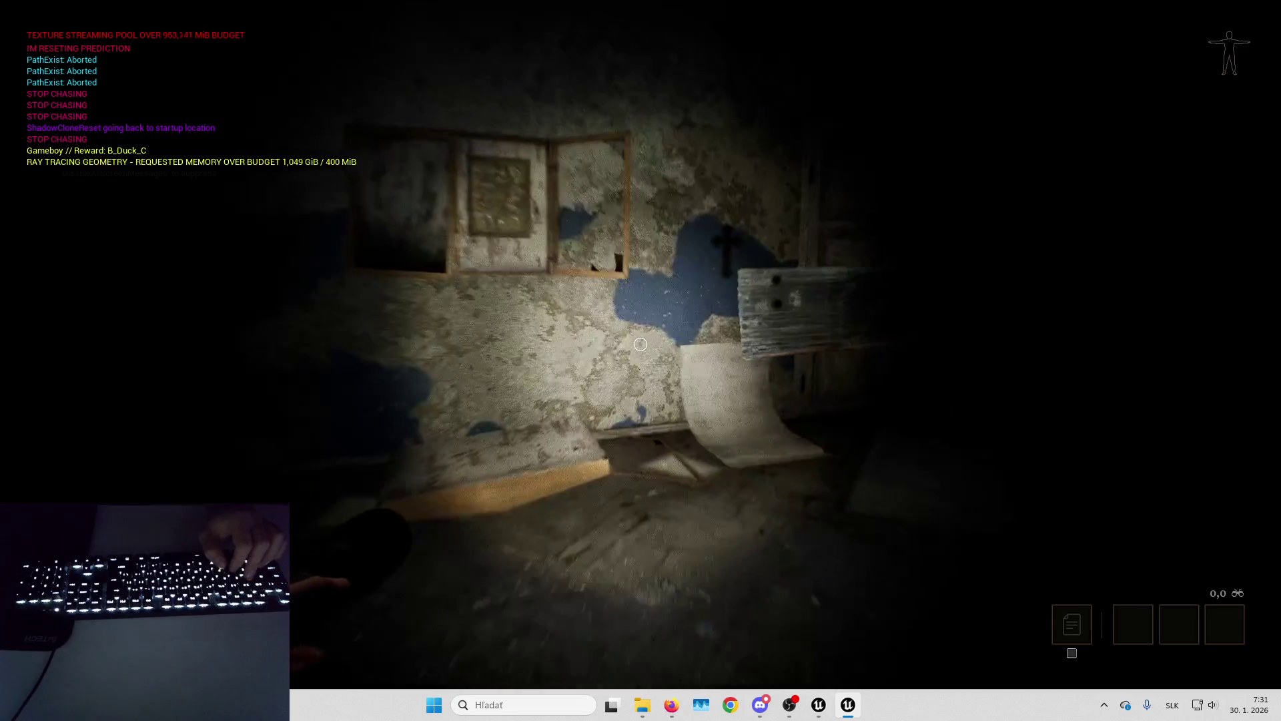
pyautogui.press('w')
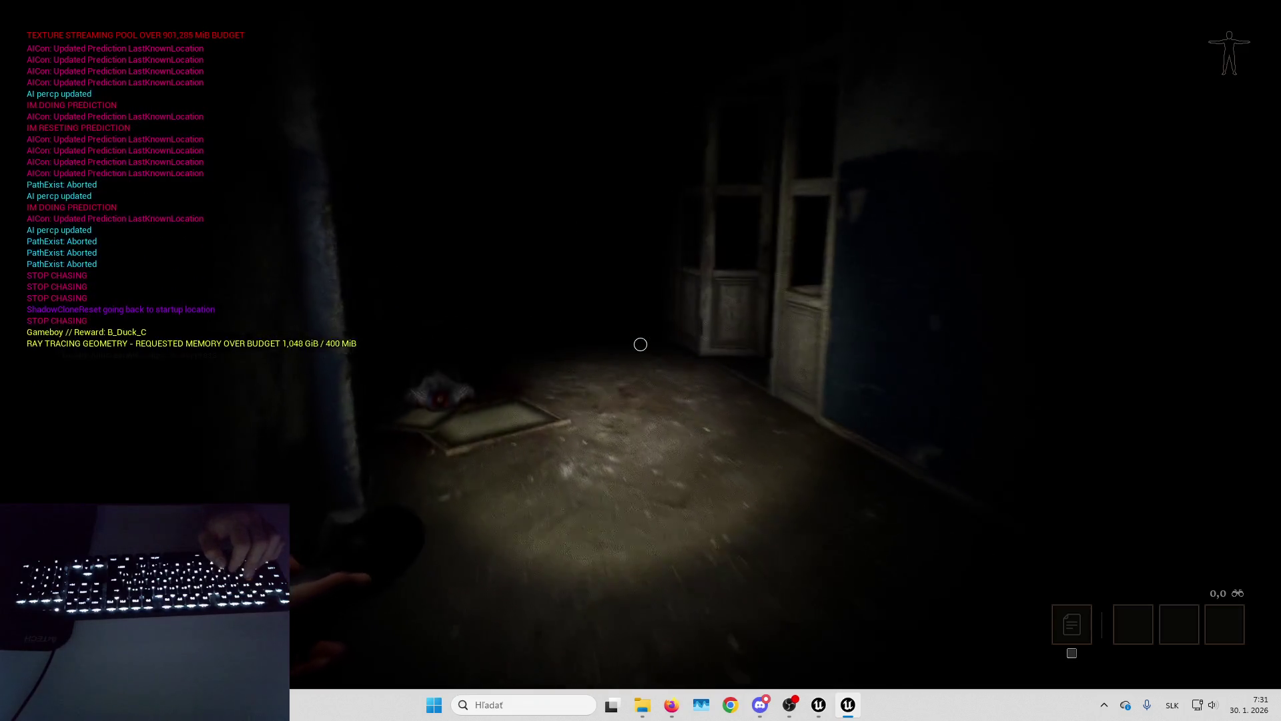
pyautogui.press('w')
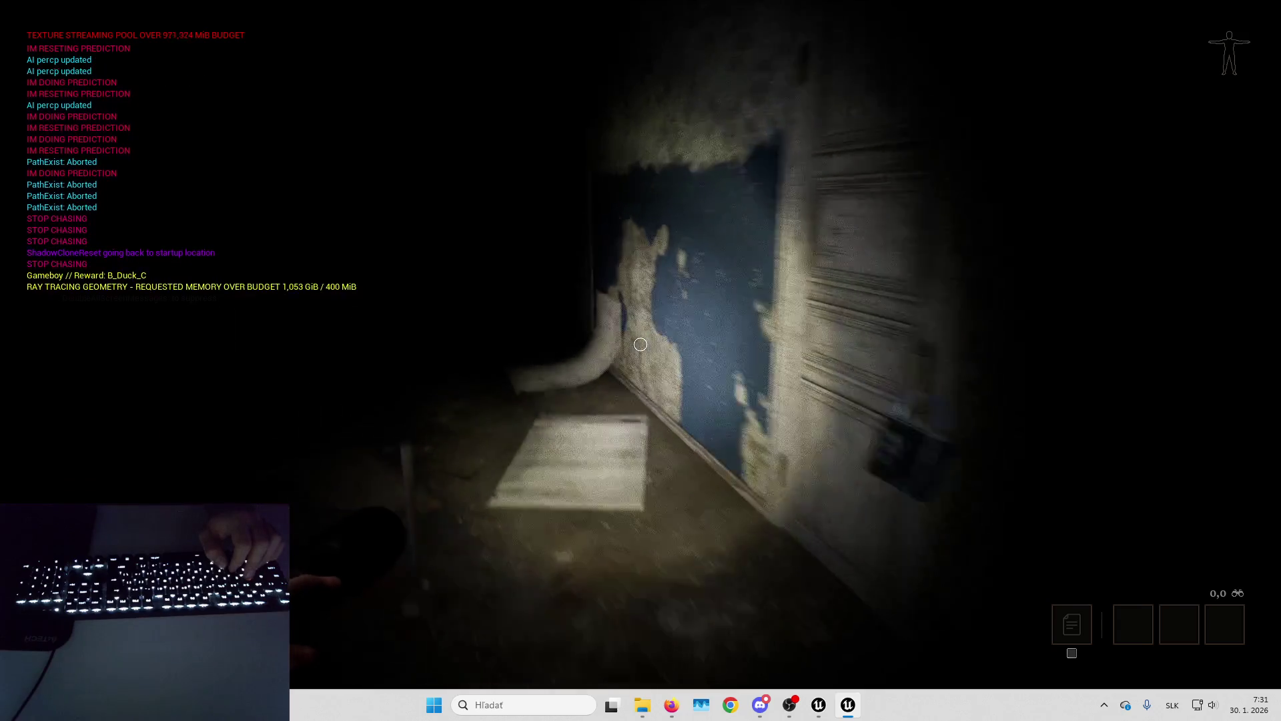
pyautogui.press('w')
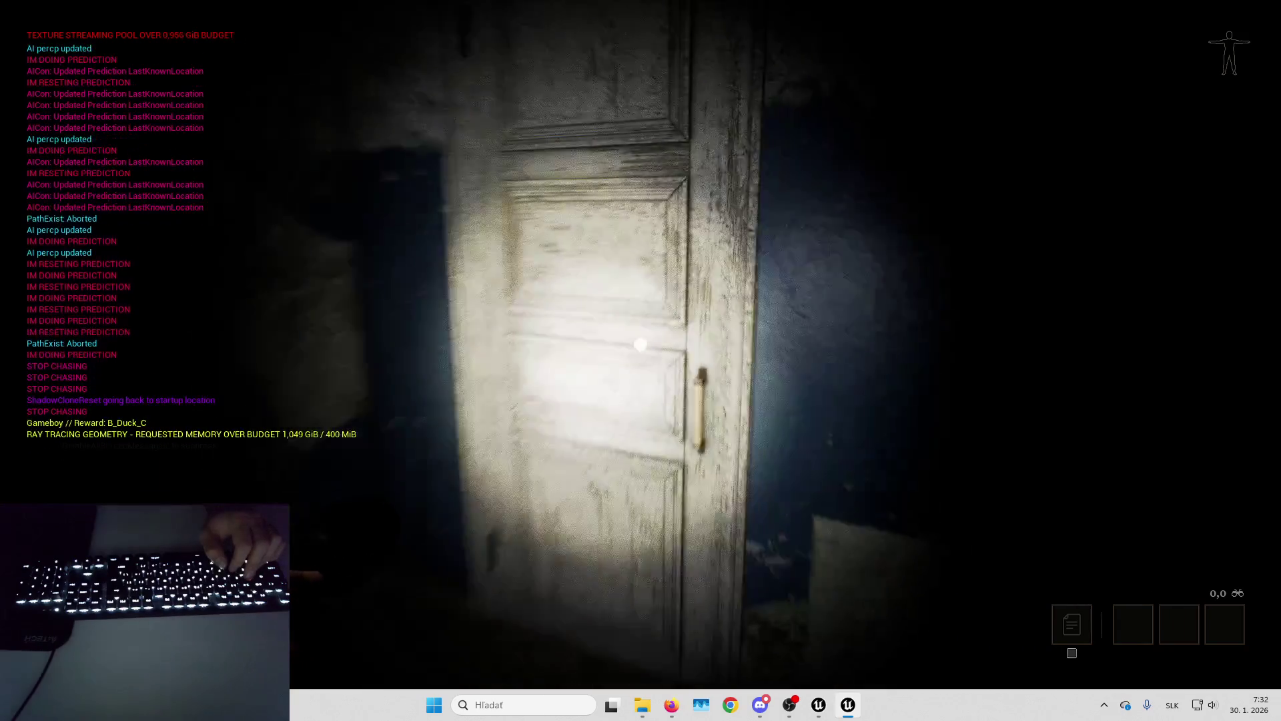
pyautogui.press('w')
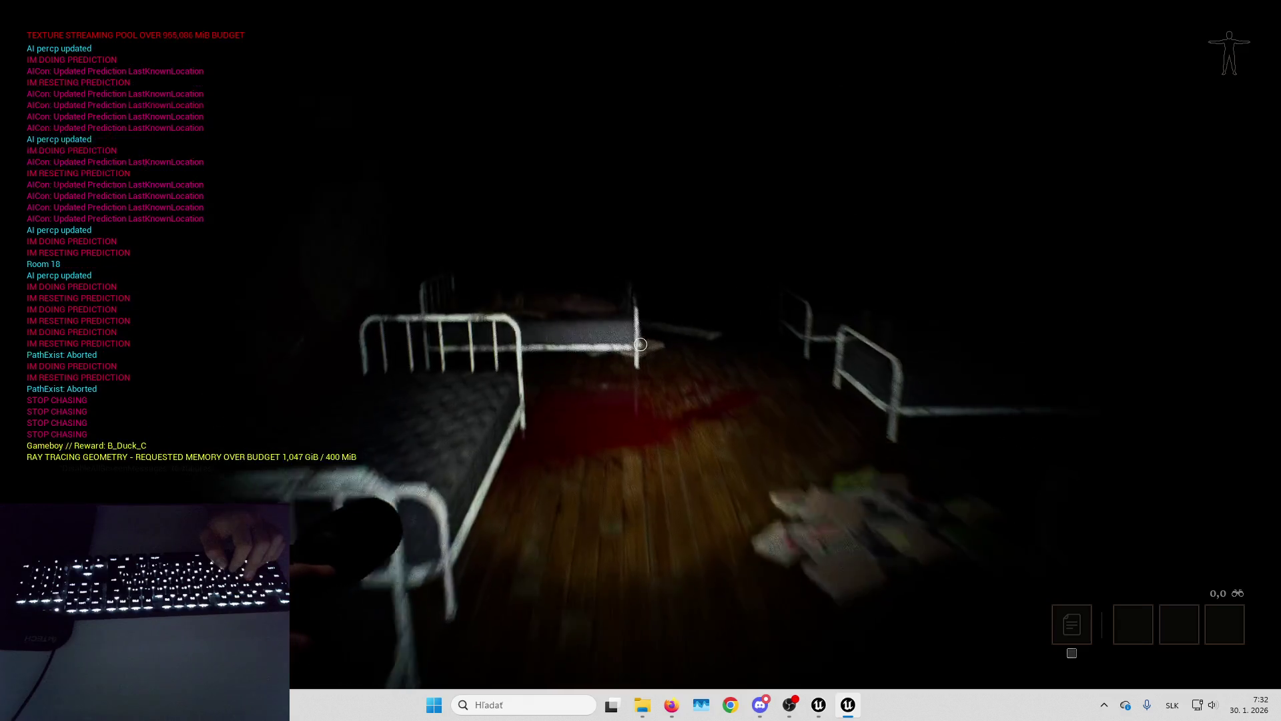
pyautogui.press('w')
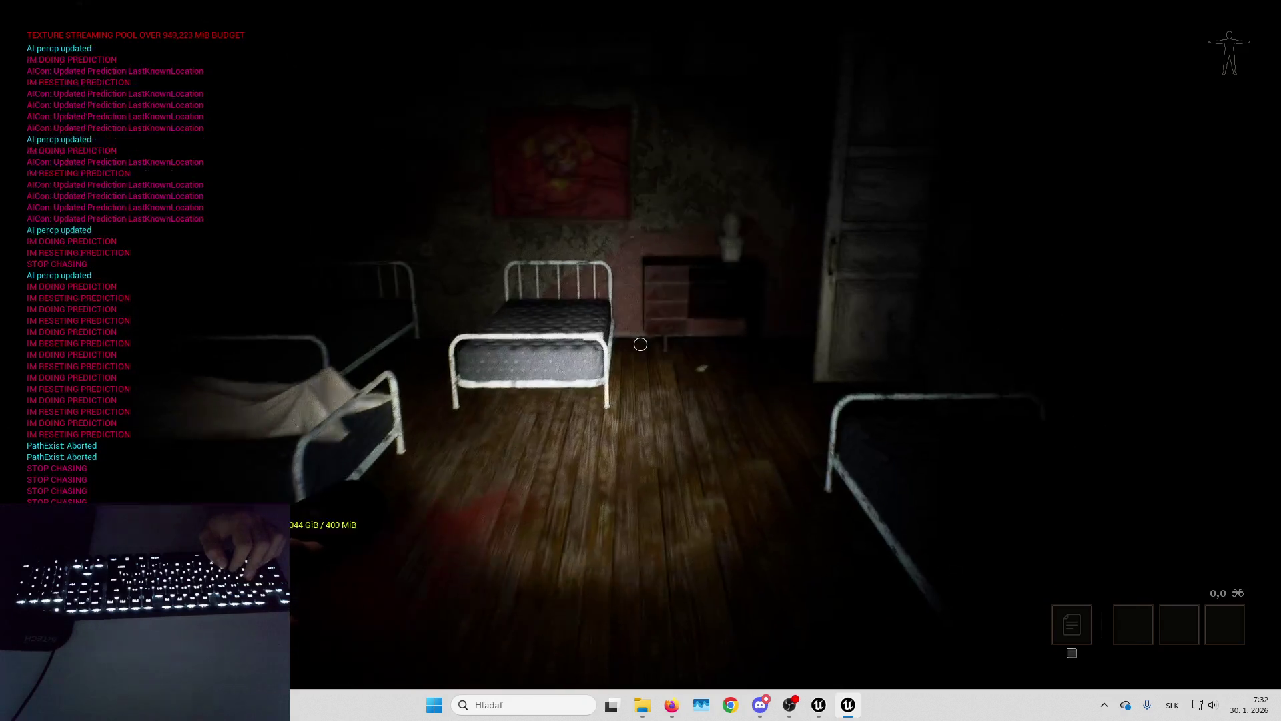
pyautogui.press('w')
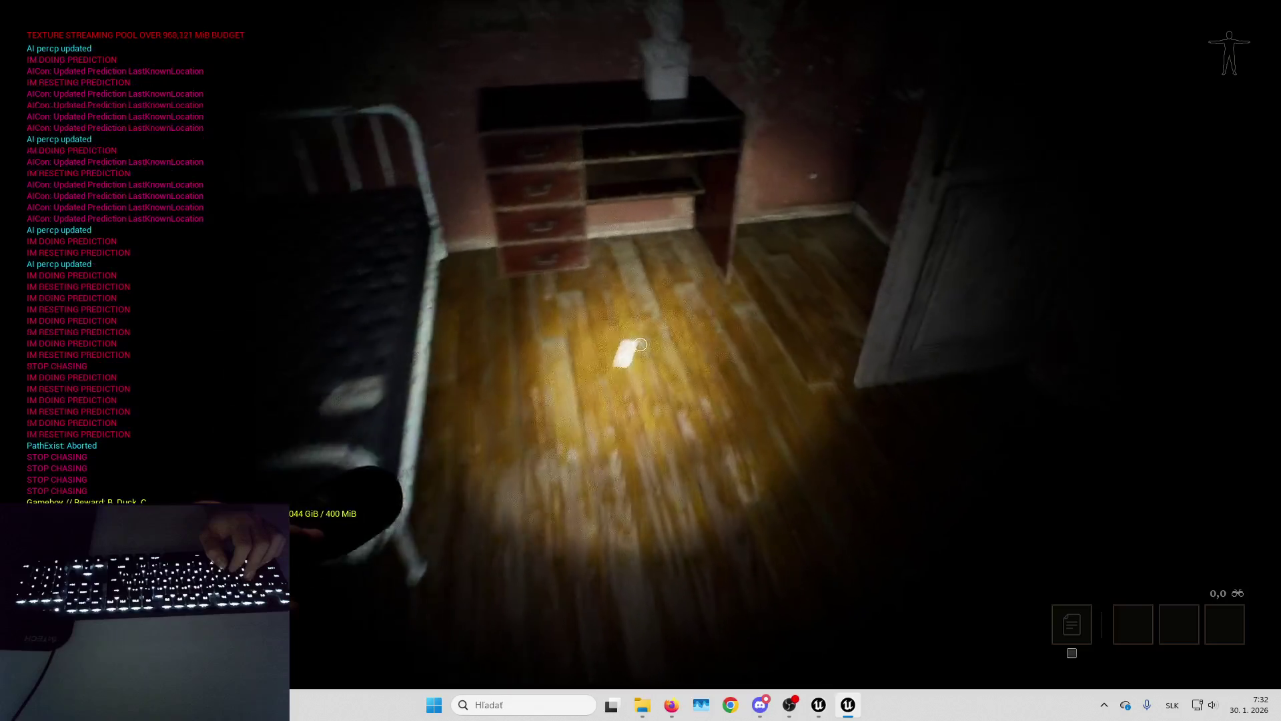
pyautogui.press('w')
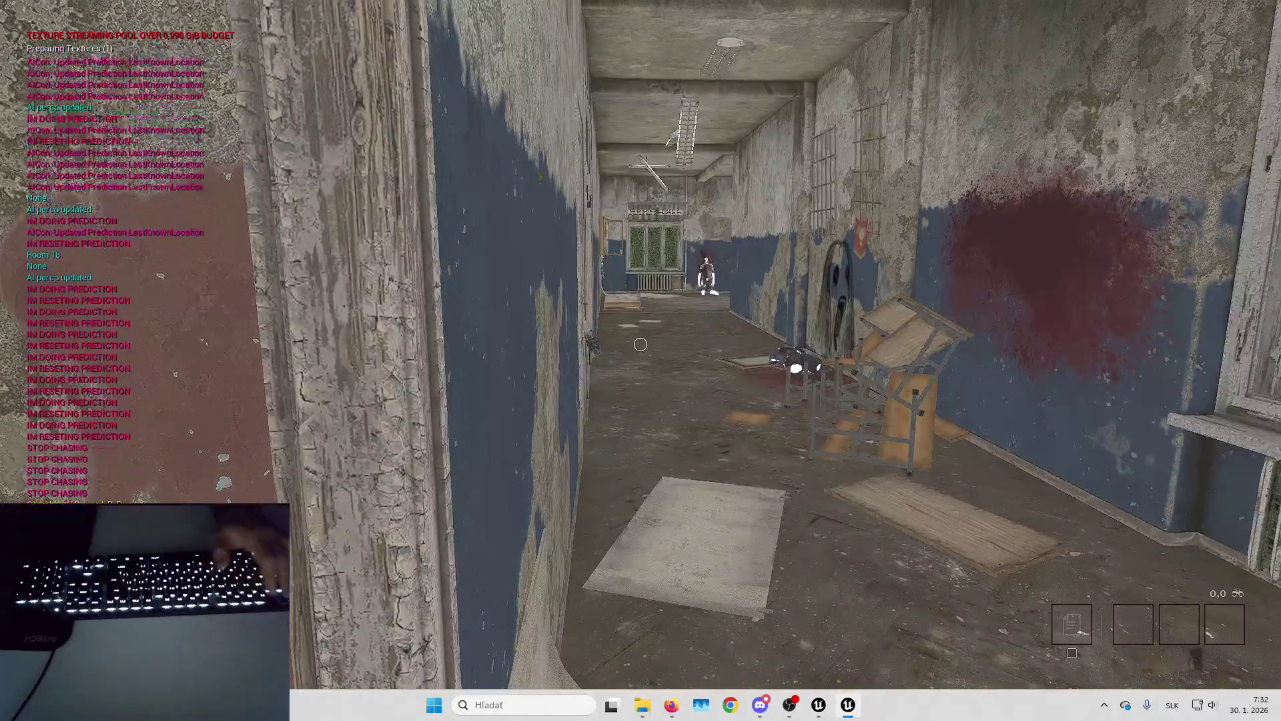
# Pause the game, look through the Options settings categories, and resume.
pyautogui.press('Escape')
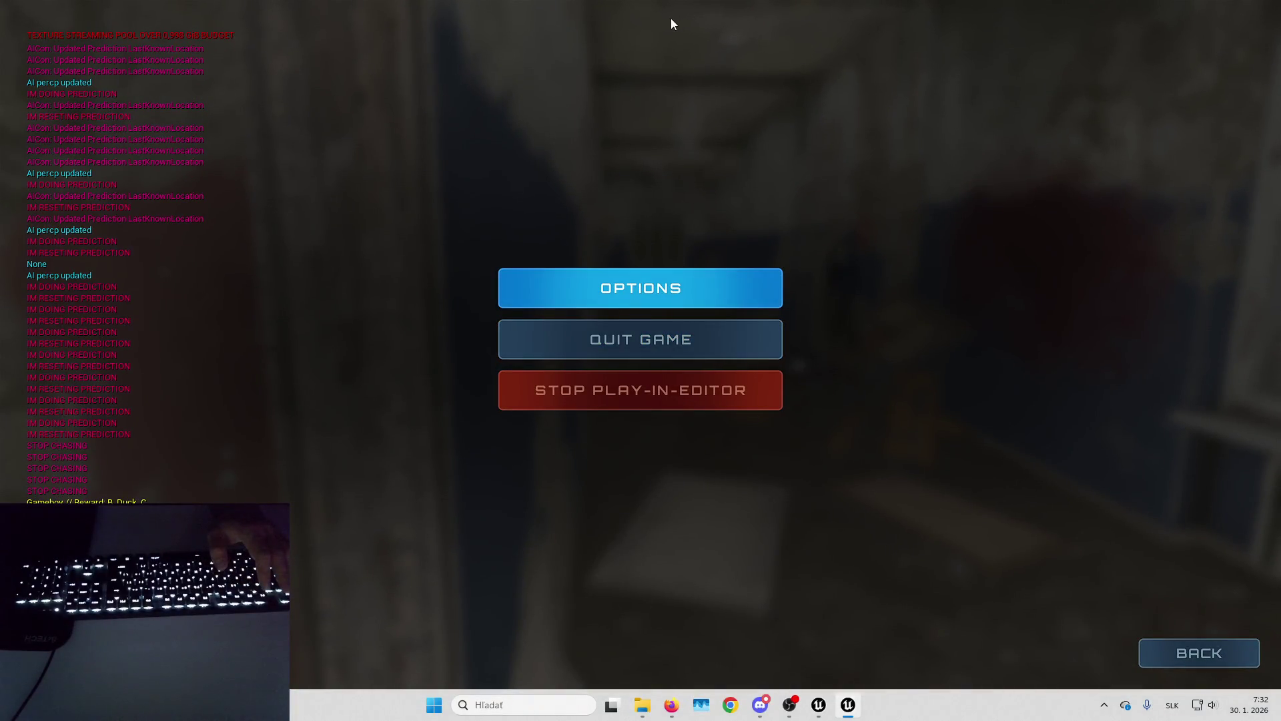
pyautogui.press('Return')
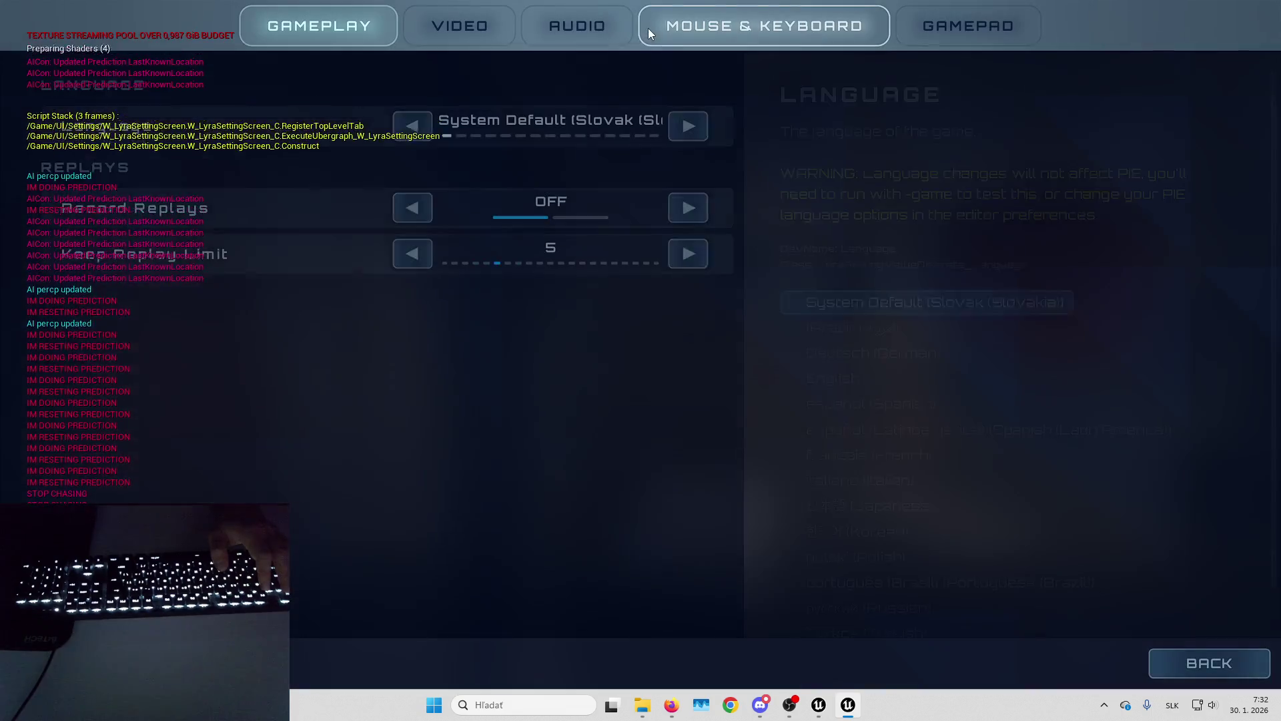
pyautogui.click(560, 35)
pyautogui.press('Escape')
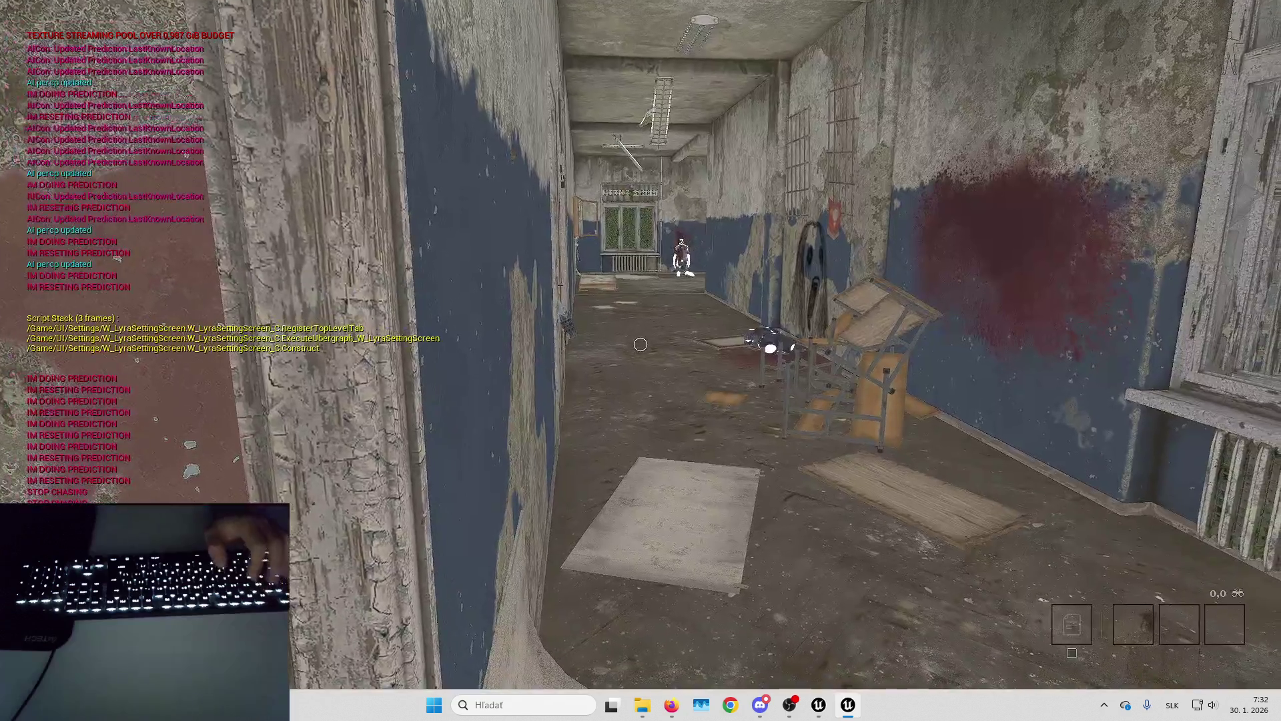
# Walk down the corridor into the counter room and face the plant-lined corridor.
pyautogui.press('w')
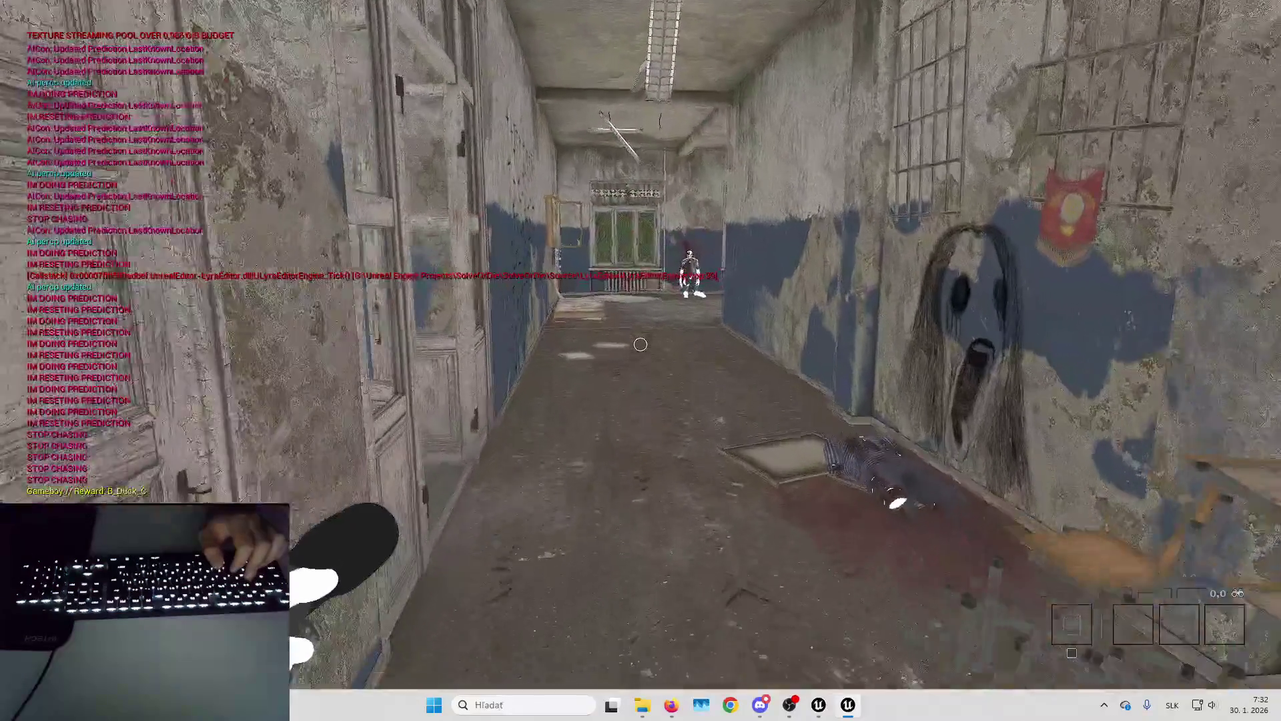
pyautogui.press('w')
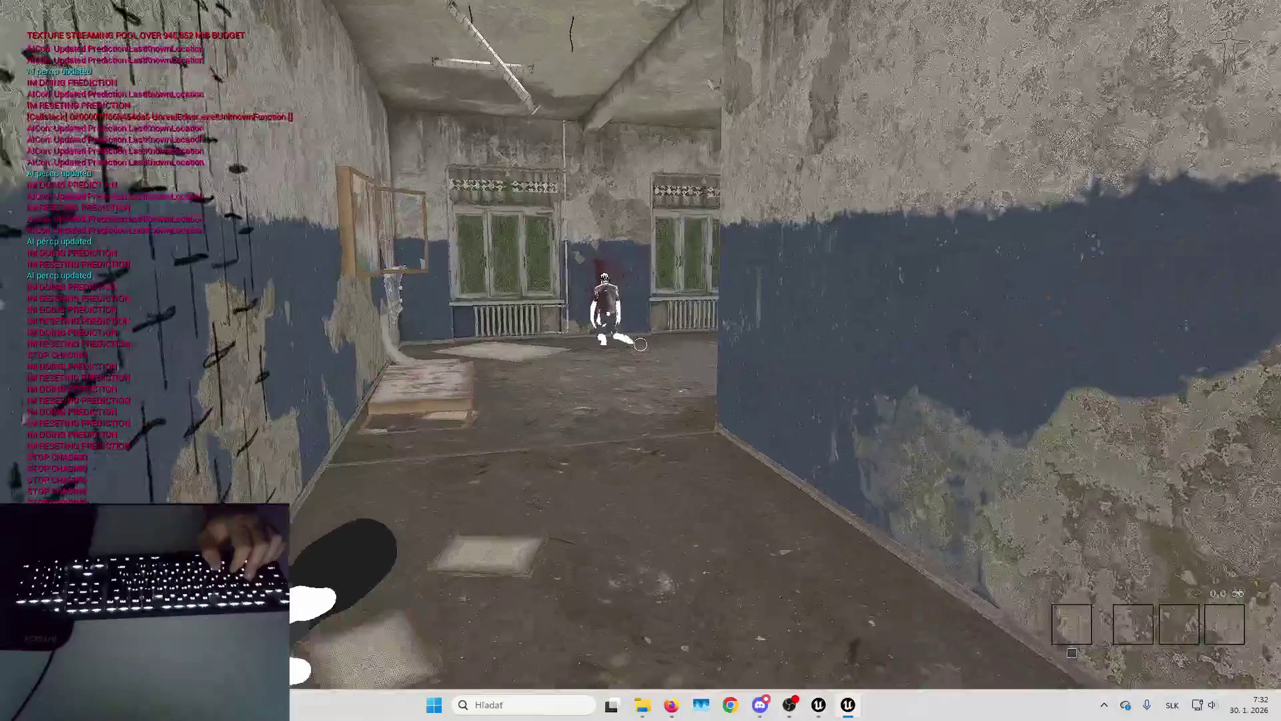
pyautogui.press('w')
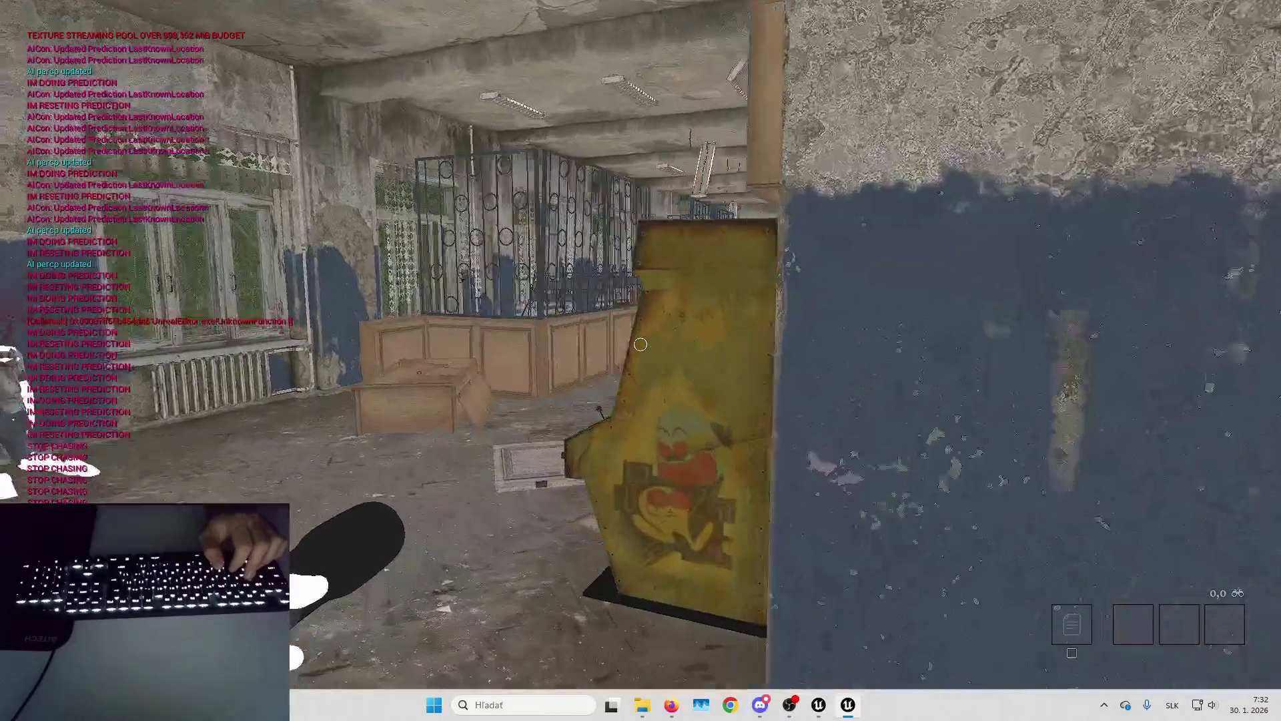
pyautogui.press('w')
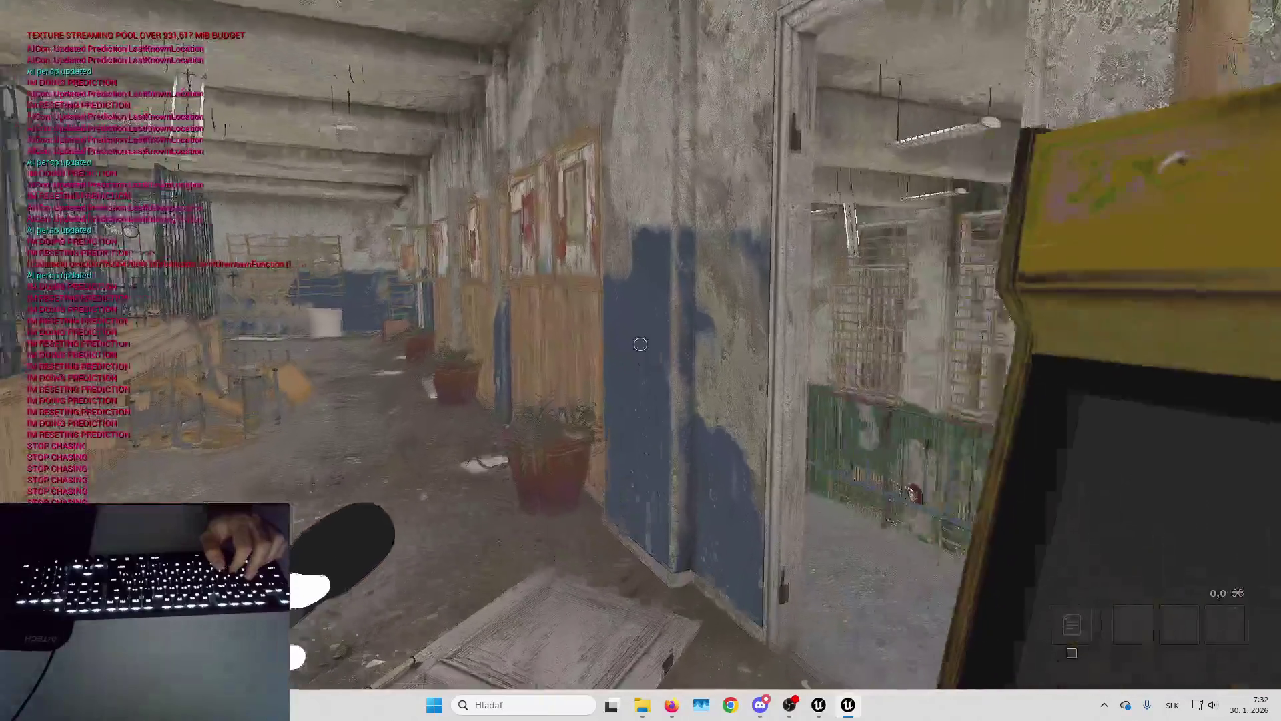
pyautogui.press('w')
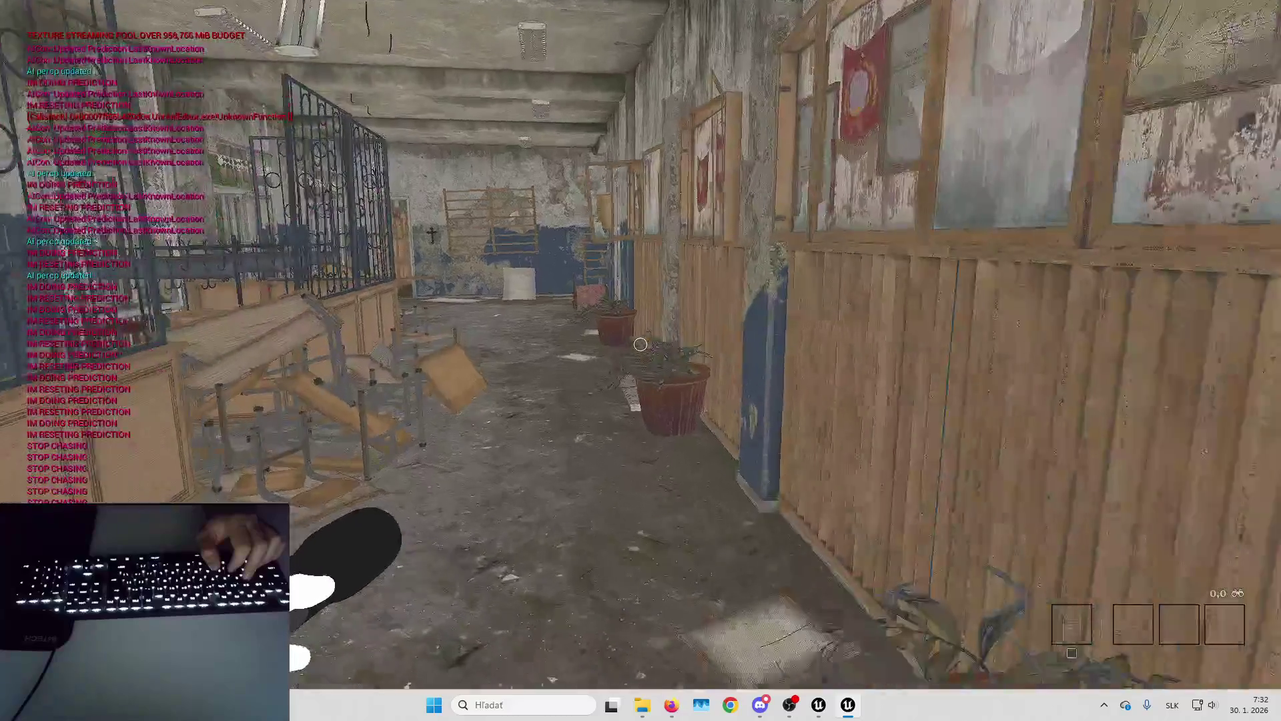
# Eject to a free camera and fly through the gym and classroom to the wooden doors.
pyautogui.press('F8')
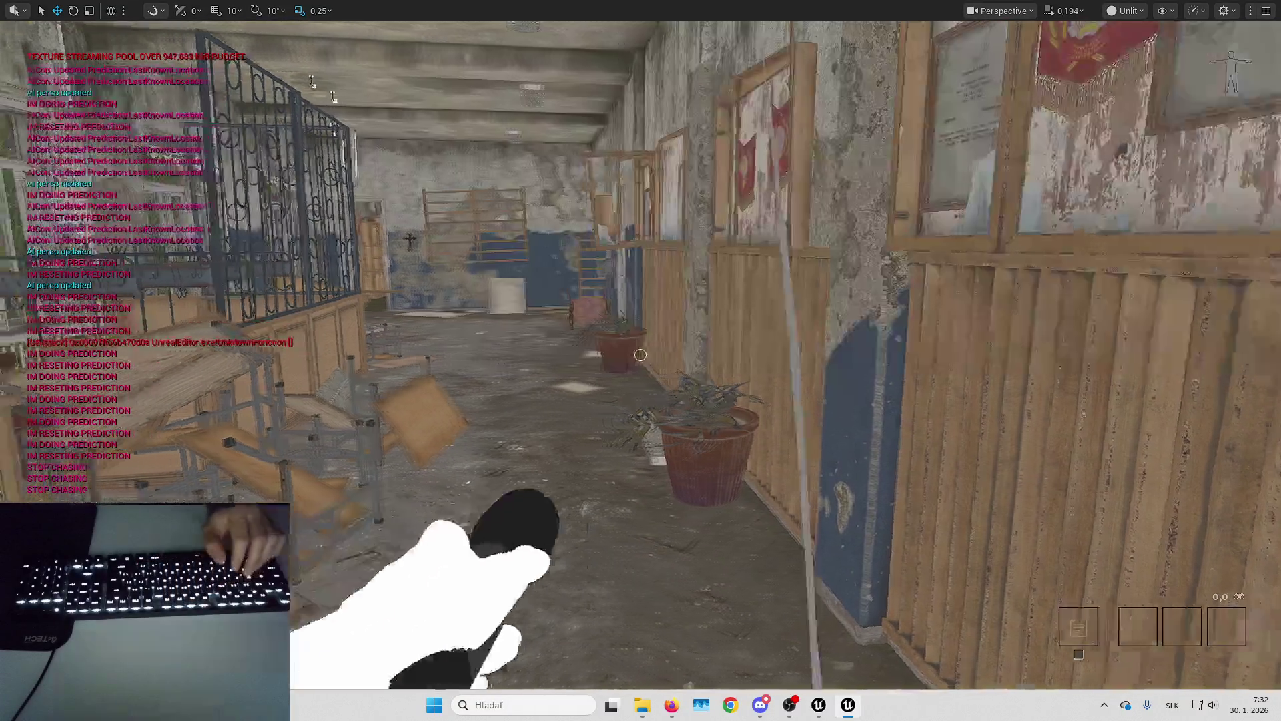
pyautogui.press('w')
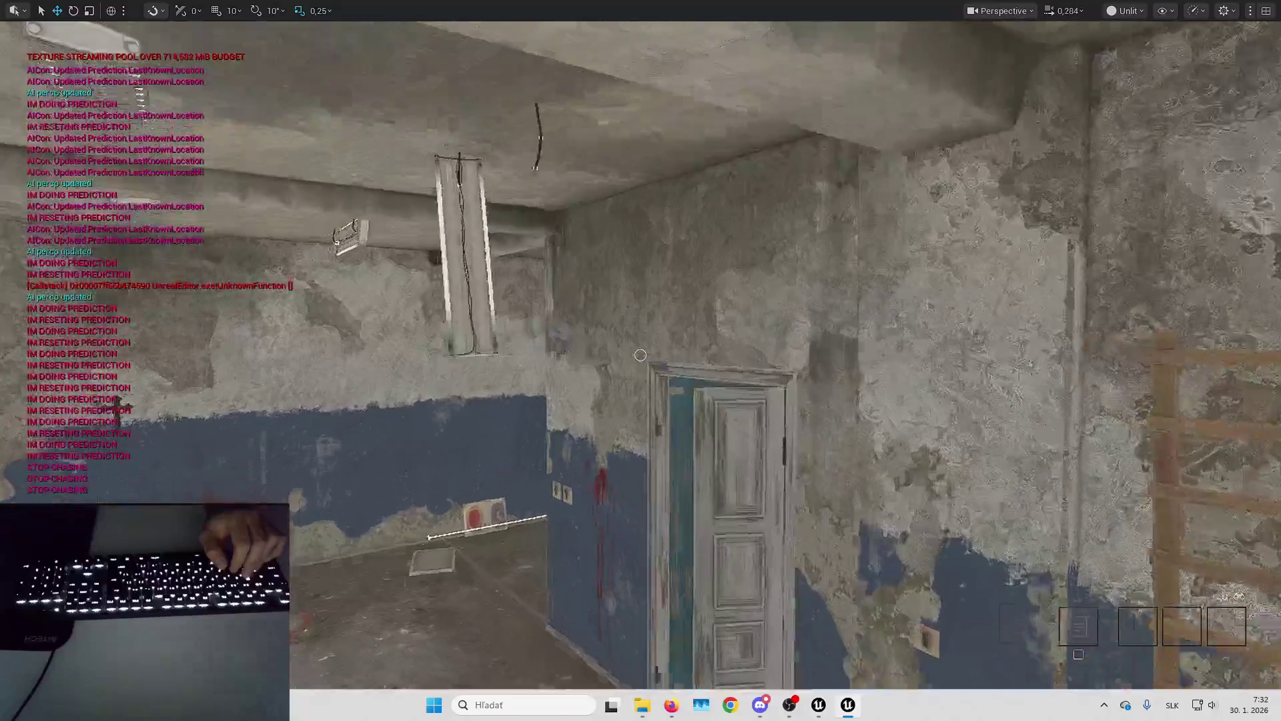
pyautogui.press('w')
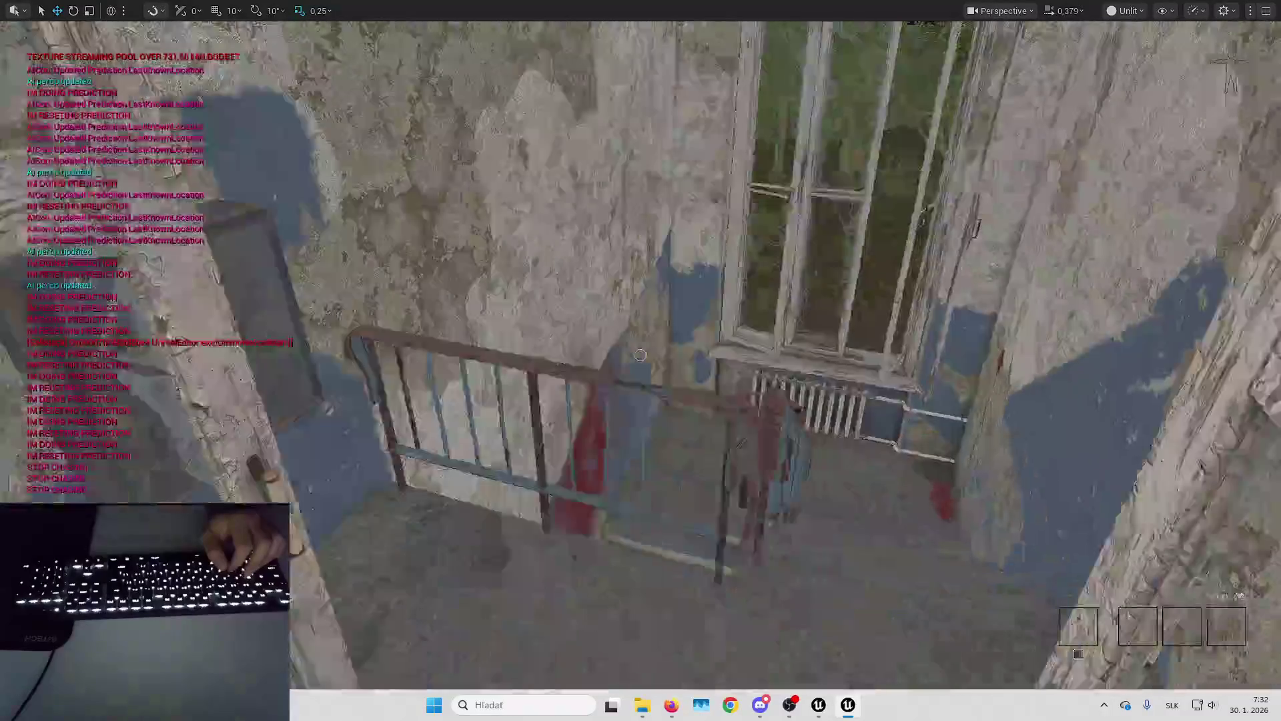
pyautogui.press('w')
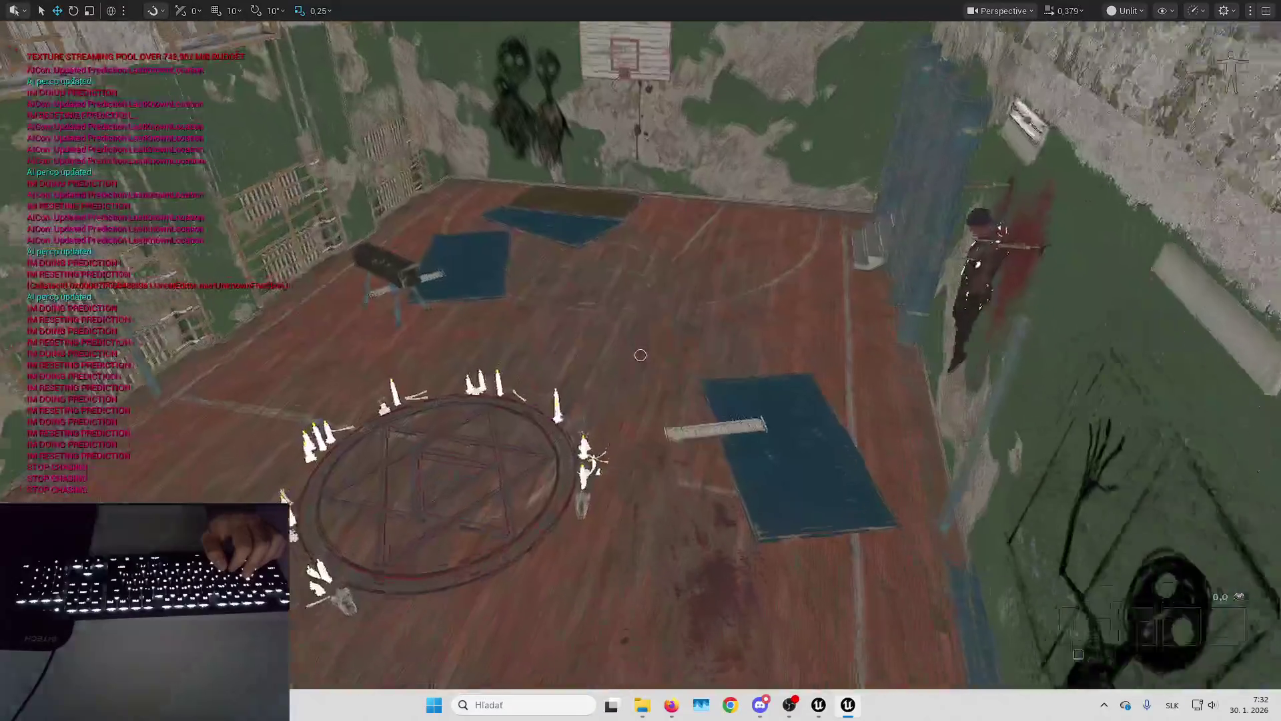
pyautogui.press('w')
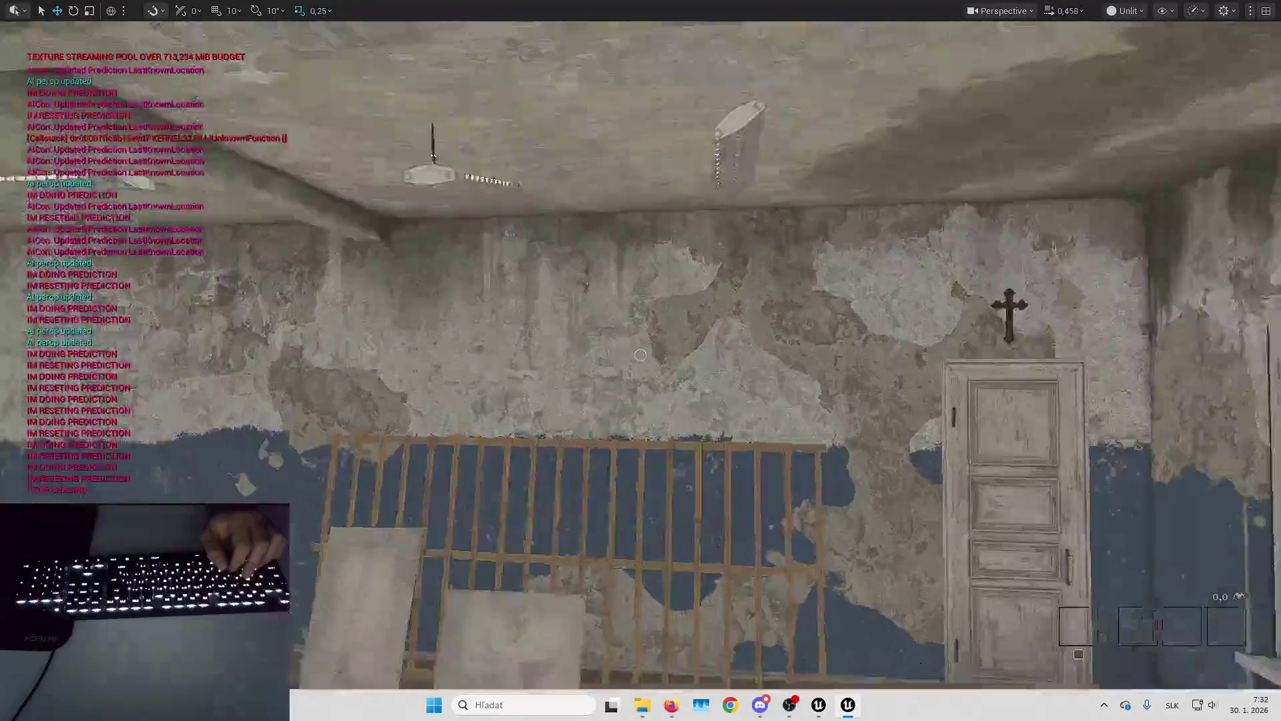
pyautogui.press('w')
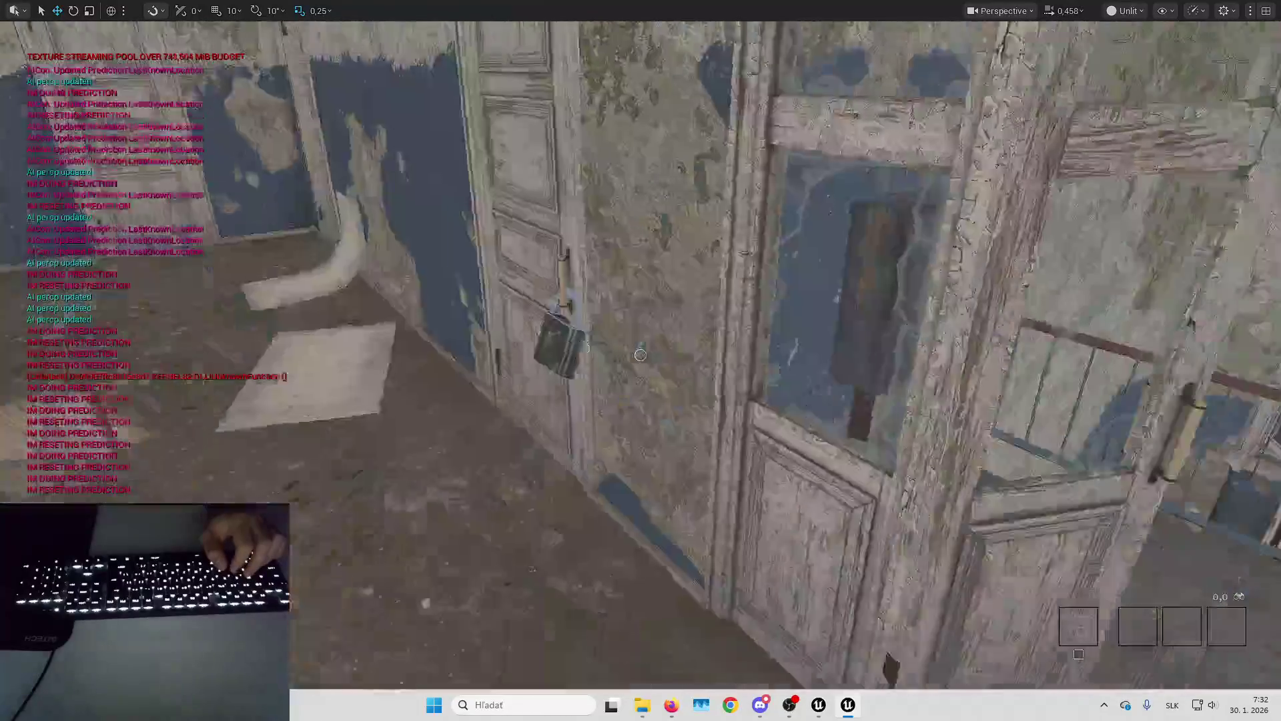
pyautogui.press('w')
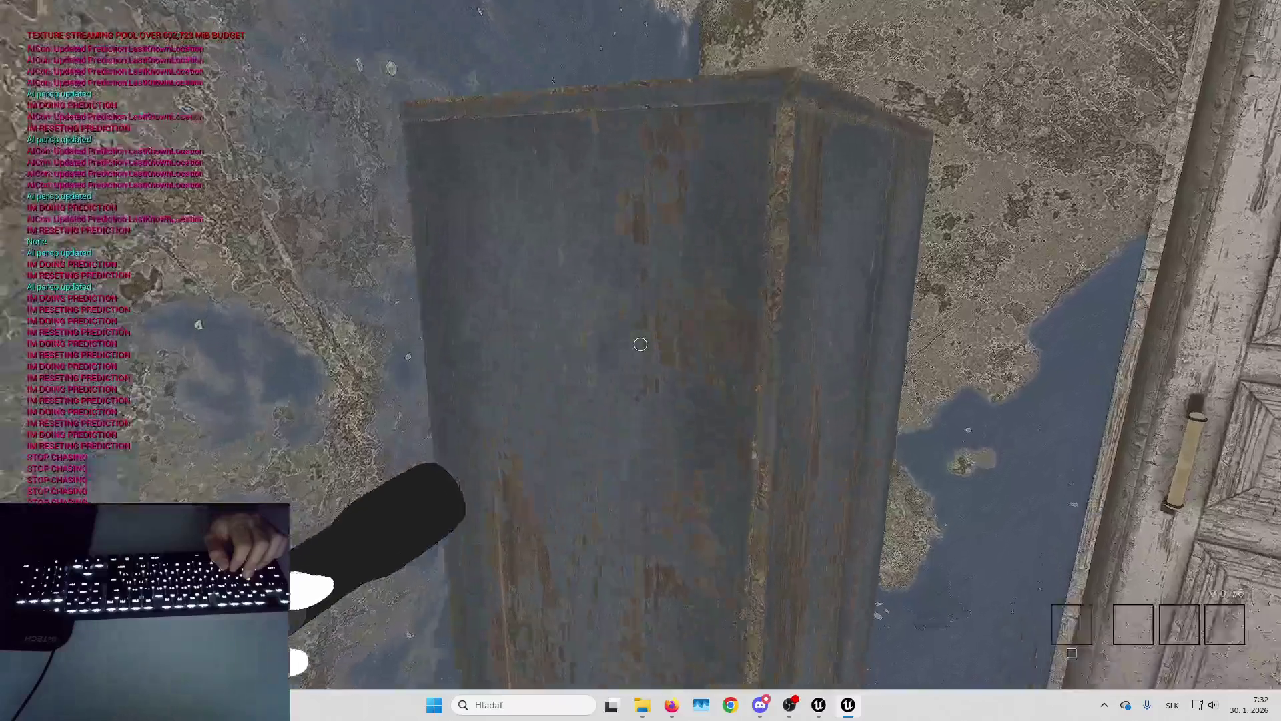
pyautogui.press('Escape')
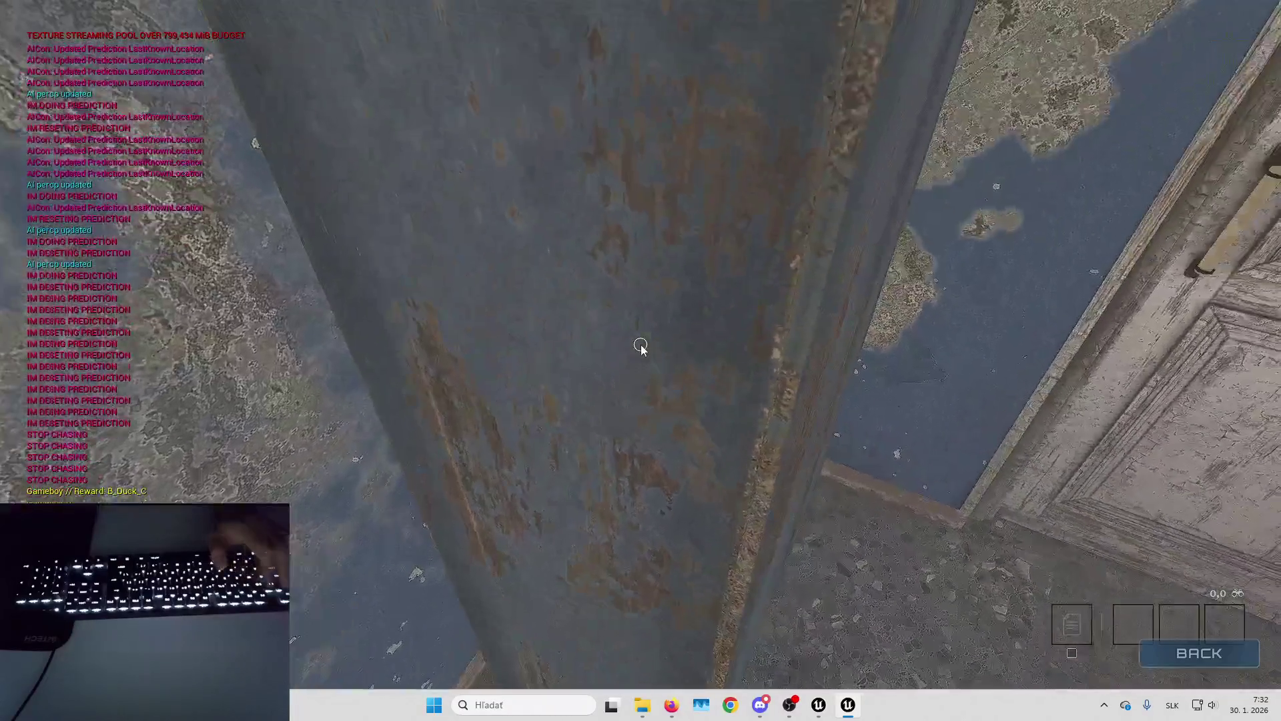
# Set Music volume to 0% with overall volume at 100%, apply, and walk through the doorway.
pyautogui.click(666, 274)
pyautogui.click(578, 26)
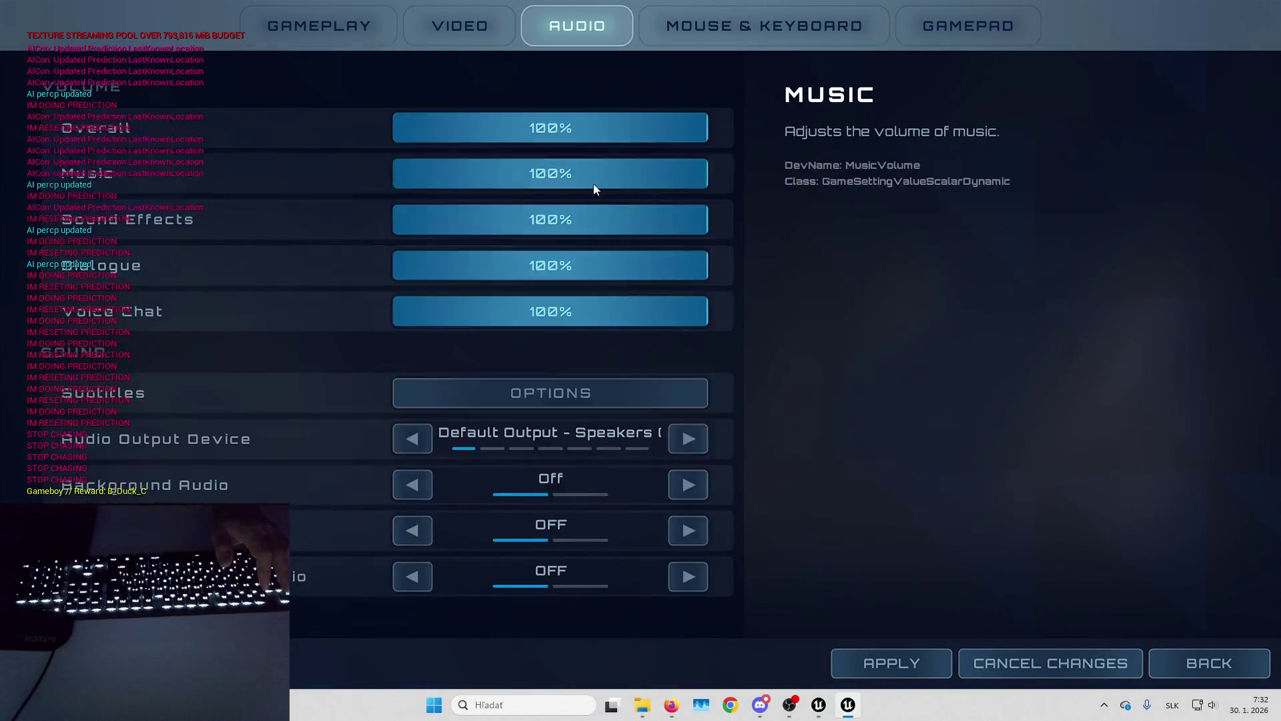
pyautogui.moveTo(567, 131); pyautogui.dragTo(229, 93)
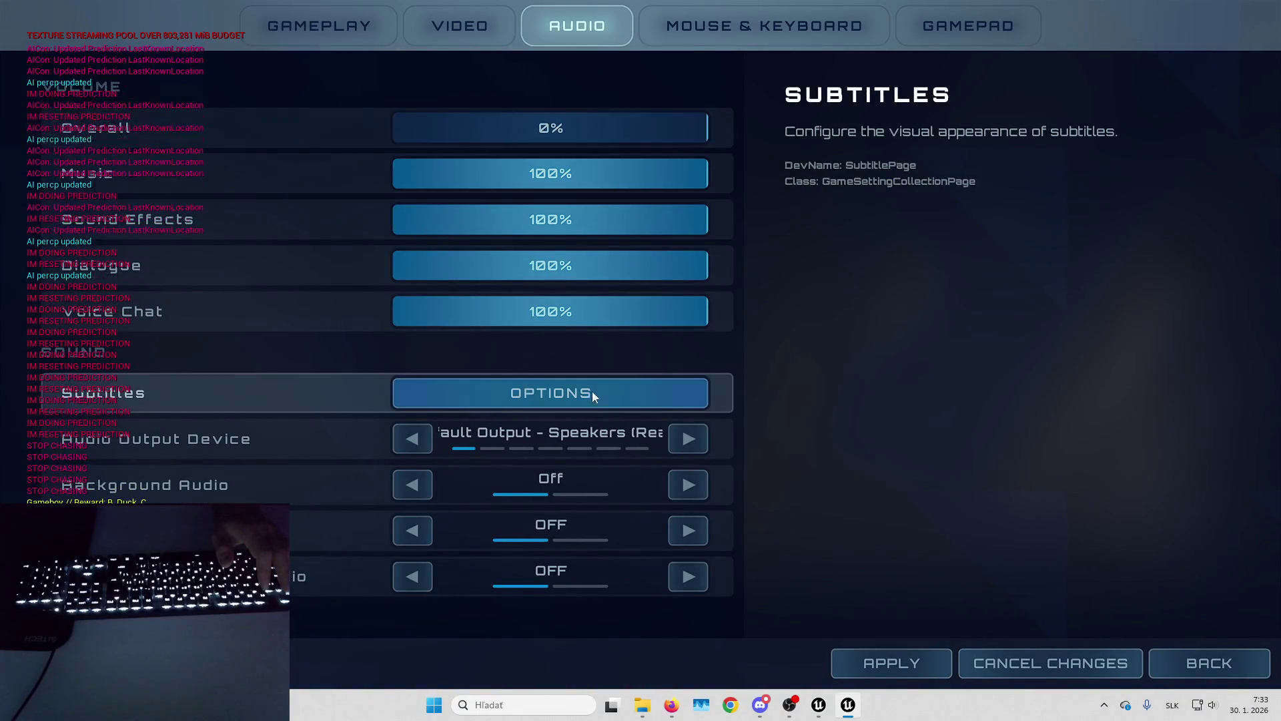
pyautogui.moveTo(429, 132); pyautogui.dragTo(940, 130)
pyautogui.moveTo(571, 158); pyautogui.dragTo(334, 160)
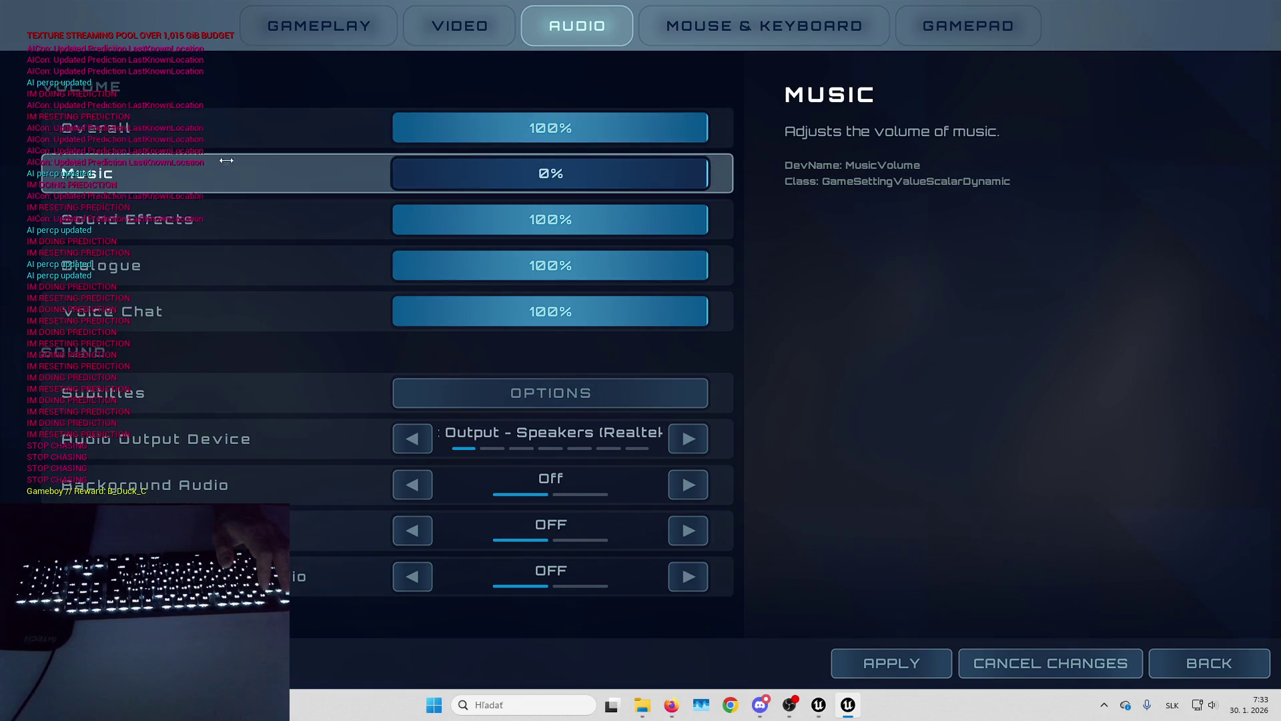
pyautogui.click(863, 666)
pyautogui.press('Escape')
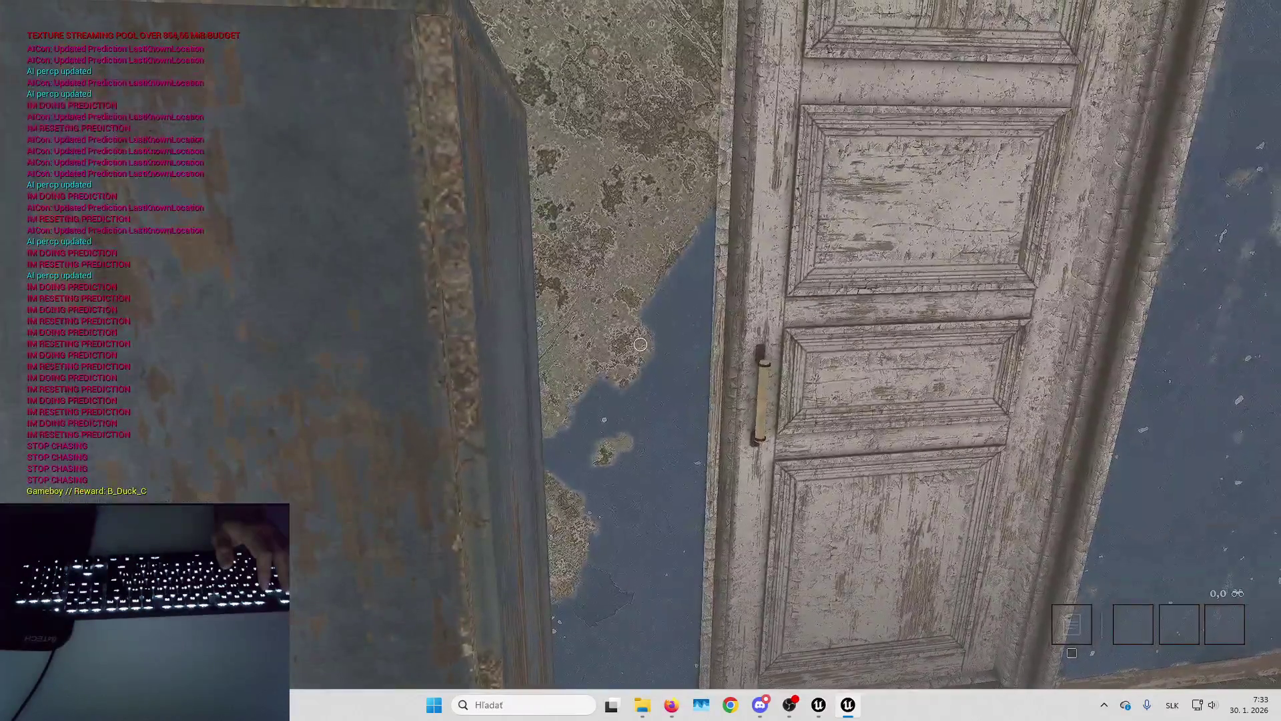
pyautogui.press('w')
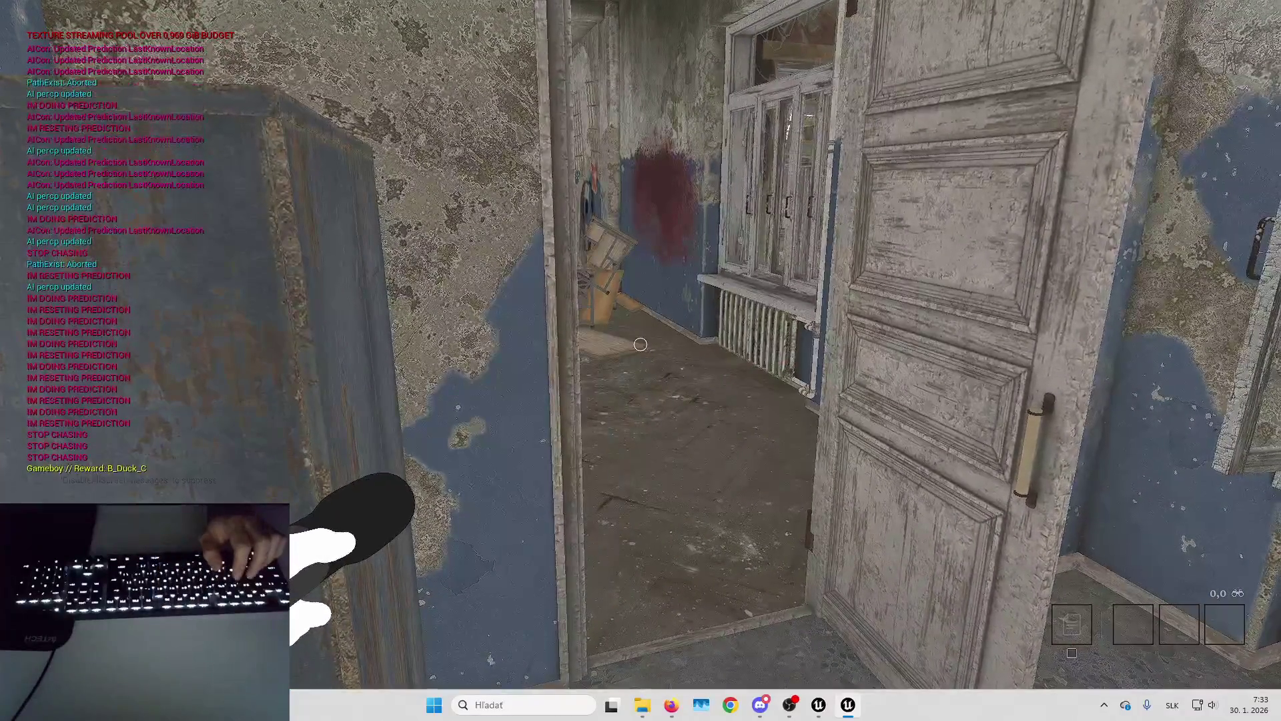
# Walk into the next dark room with beds, then stop the playtest.
pyautogui.press('w')
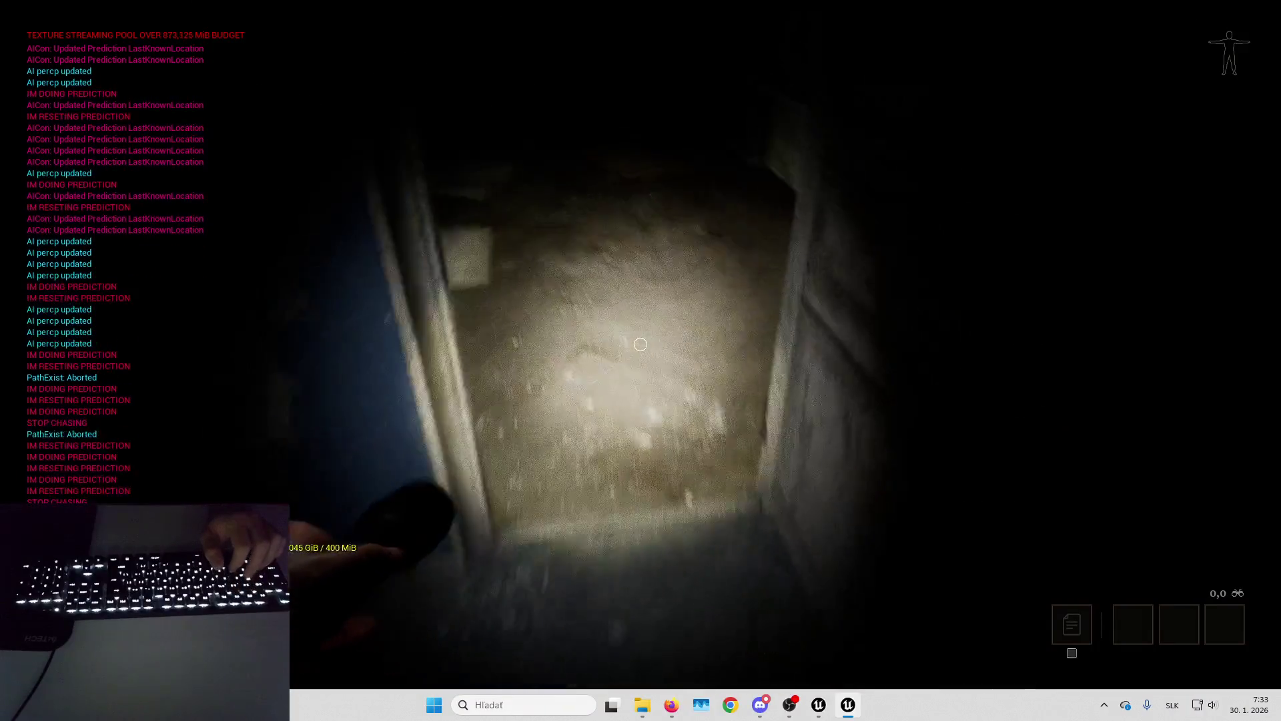
pyautogui.press('w')
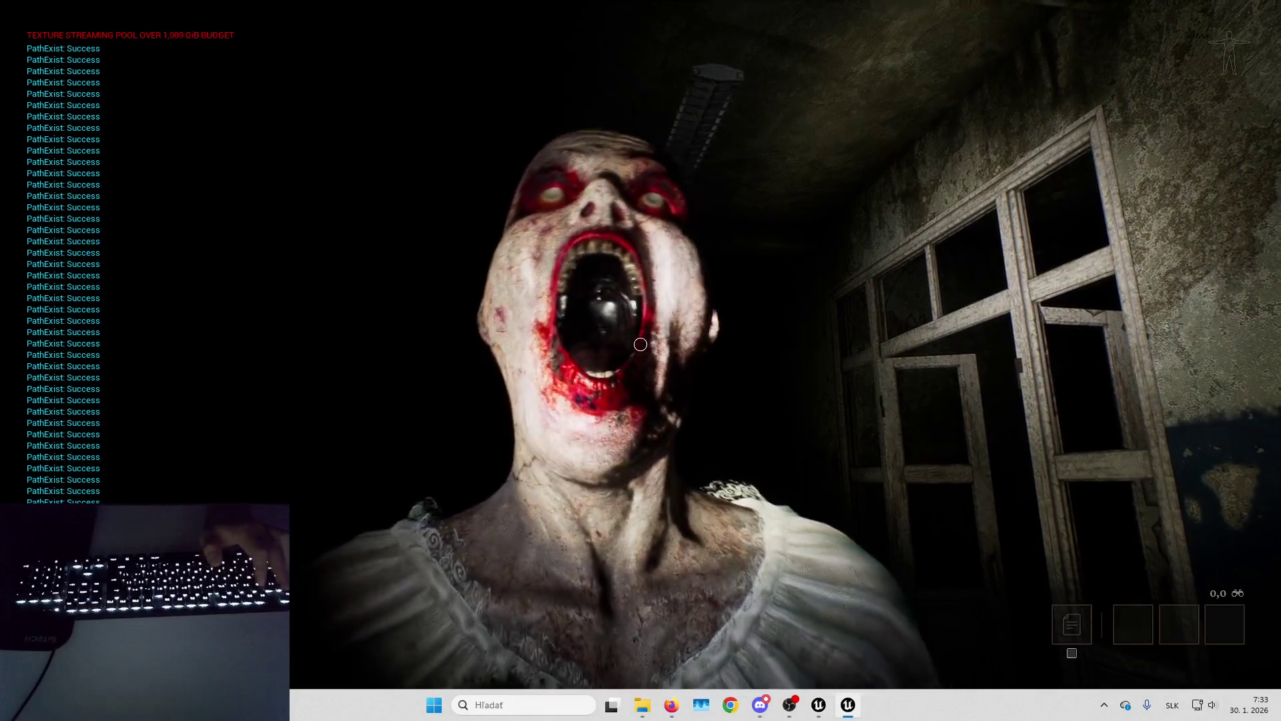
pyautogui.press('Escape')
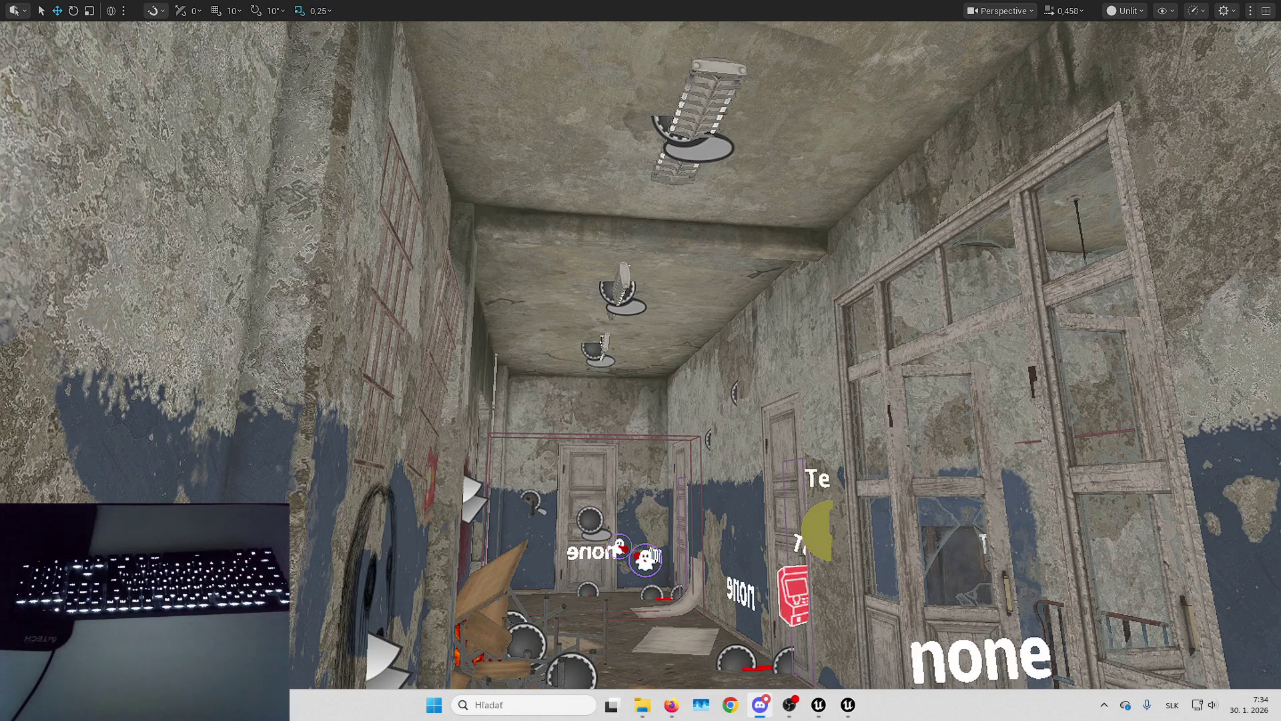
# Fly the viewport through the cage room and corridor toward the patrol point manager, then exit immersive mode.
pyautogui.moveTo(791, 485)
pyautogui.mouseDown()
pyautogui.moveTo(812, 447)
pyautogui.moveTo(825, 527)
pyautogui.mouseUp()
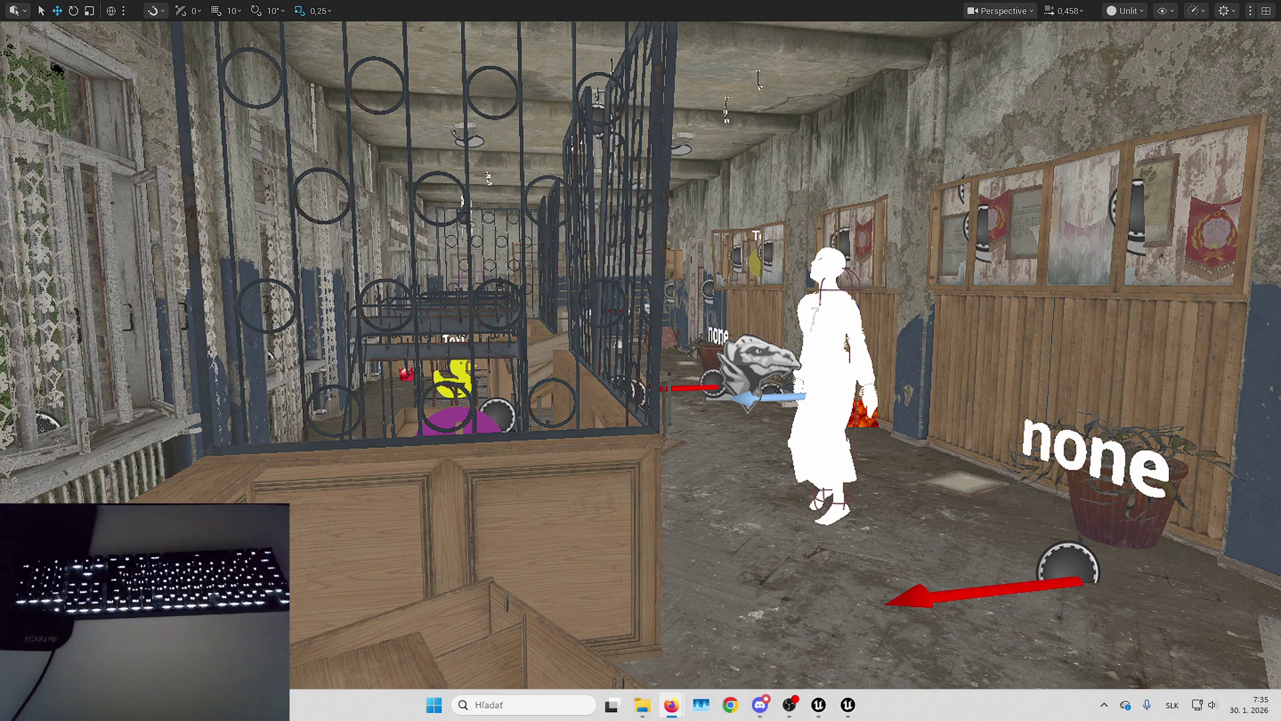
pyautogui.moveTo(880, 311); pyautogui.dragTo(836, 312)
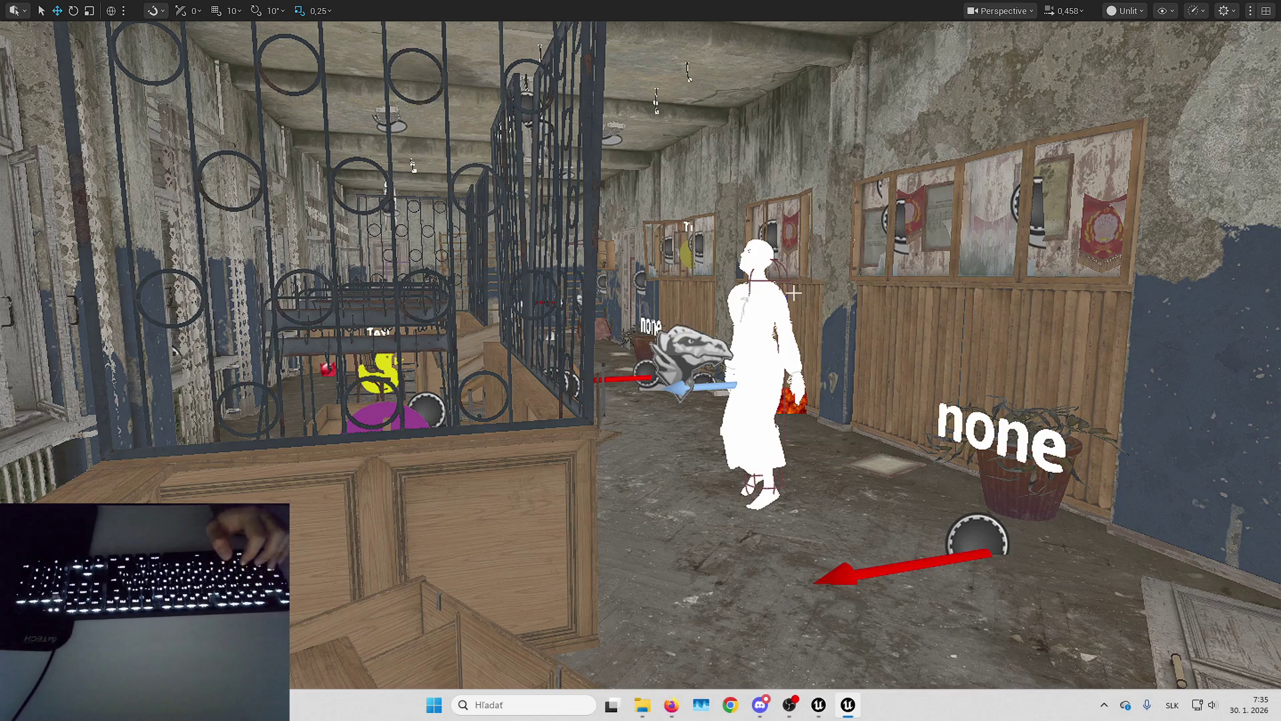
pyautogui.press('Up')
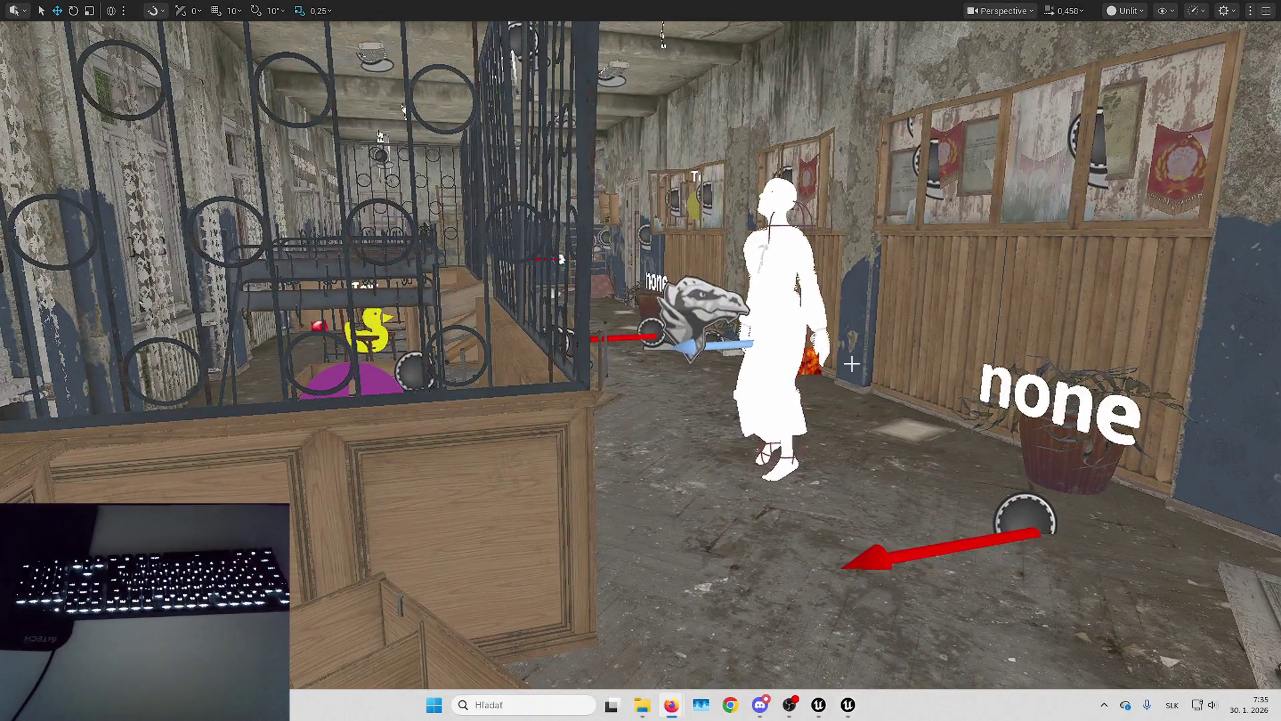
pyautogui.moveTo(794, 648)
pyautogui.mouseDown()
pyautogui.moveTo(868, 648)
pyautogui.moveTo(793, 648)
pyautogui.mouseUp()
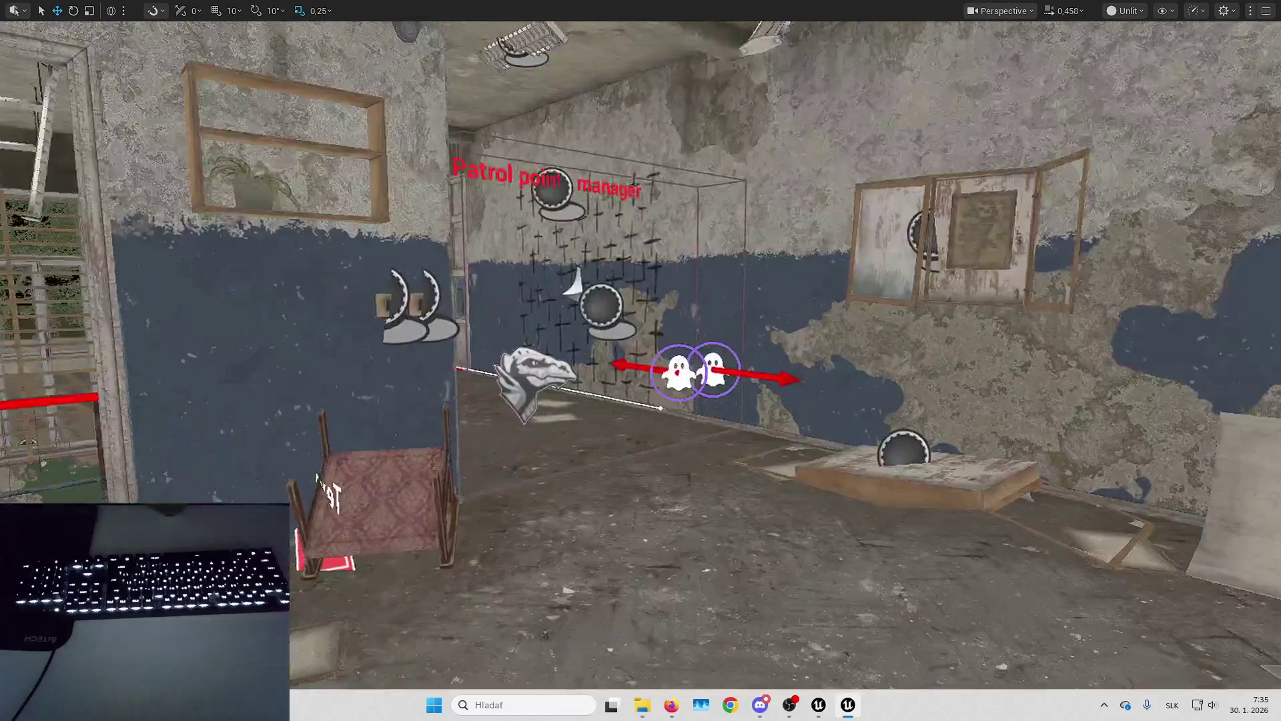
pyautogui.moveTo(587, 312)
pyautogui.mouseDown()
pyautogui.moveTo(694, 312)
pyautogui.moveTo(707, 234)
pyautogui.mouseUp()
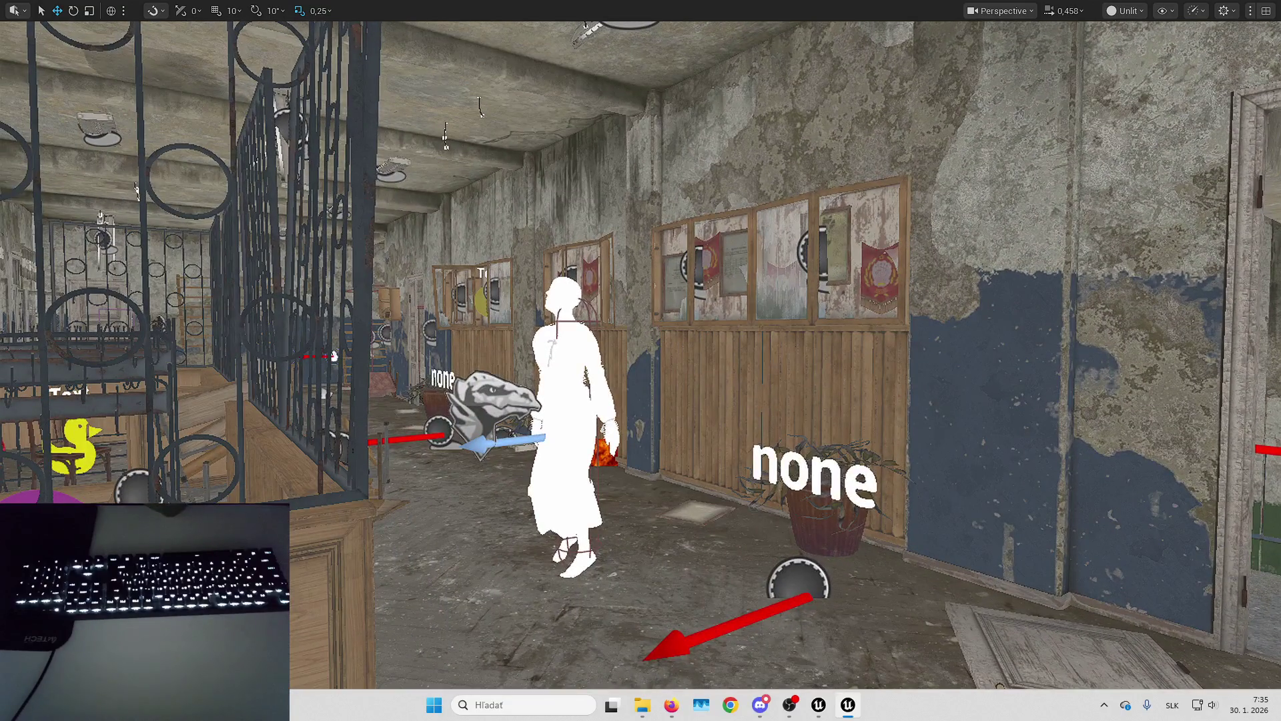
pyautogui.moveTo(687, 537); pyautogui.dragTo(688, 537)
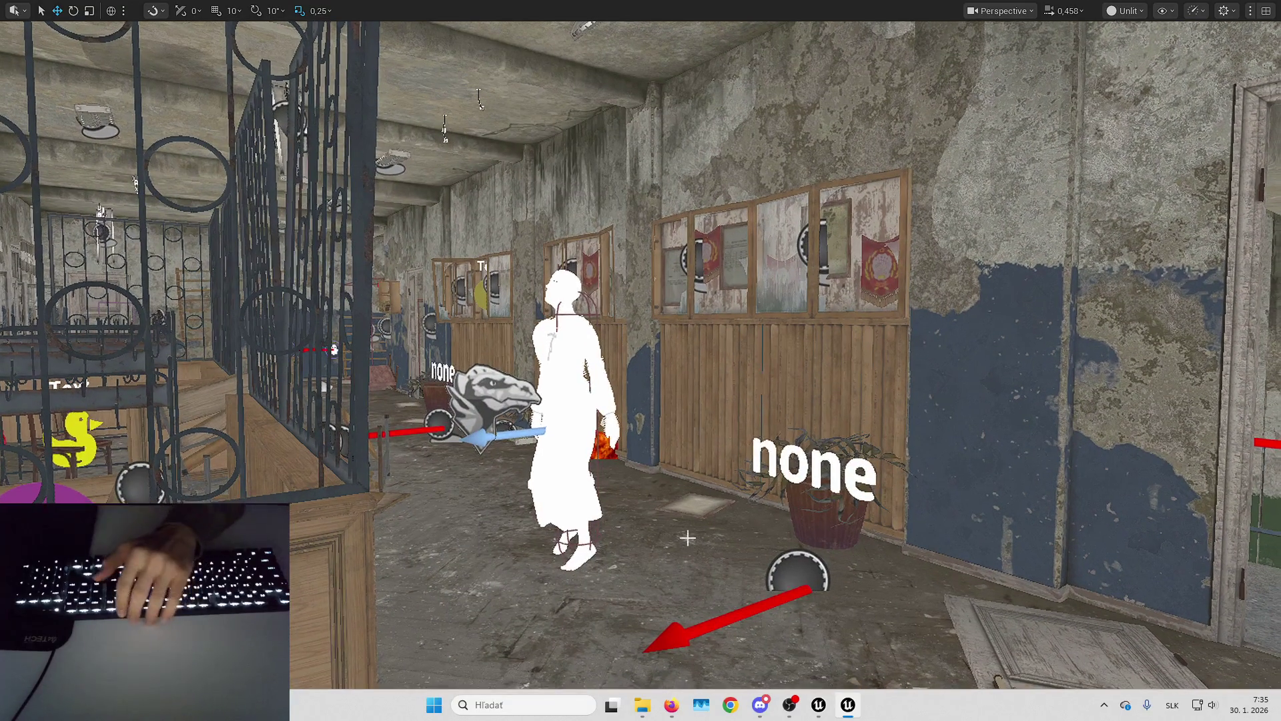
pyautogui.press('F11')
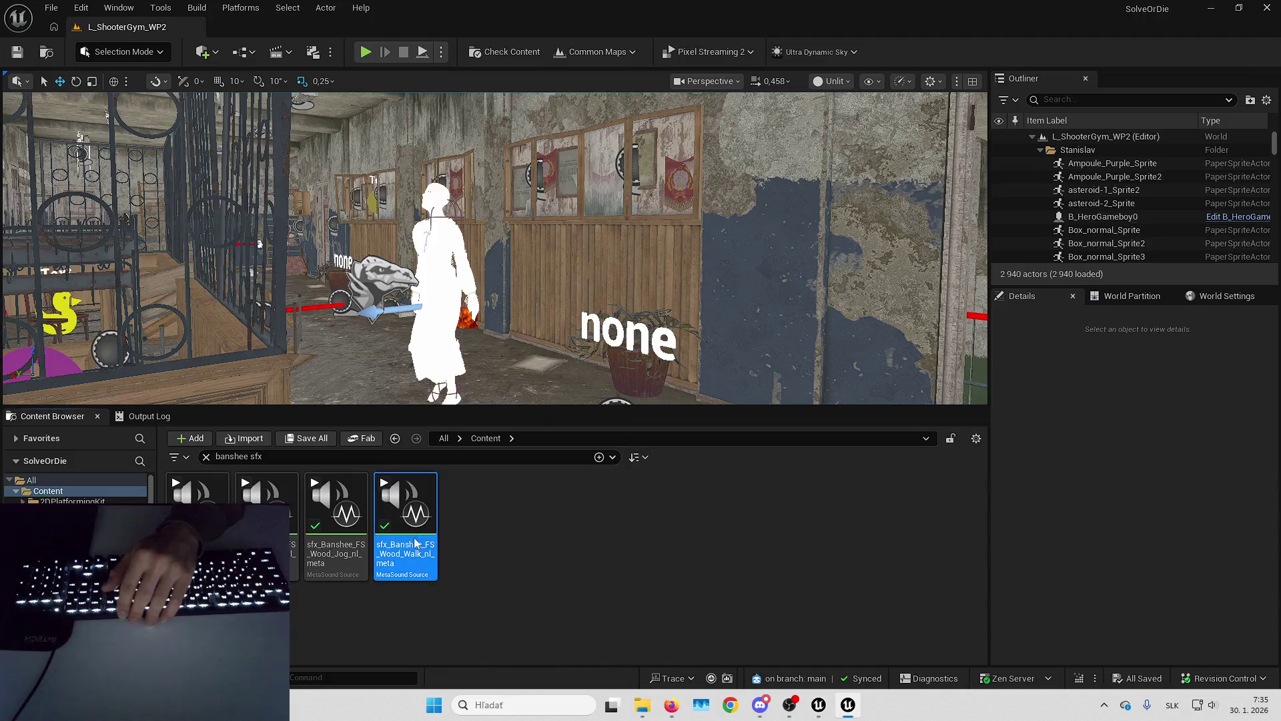
# Open the Banshee wood-walk MetaSound and ATT_Footstep_NPC, paste extents 470/470/160, and save.
pyautogui.doubleClick(401, 537)
pyautogui.doubleClick(161, 489)
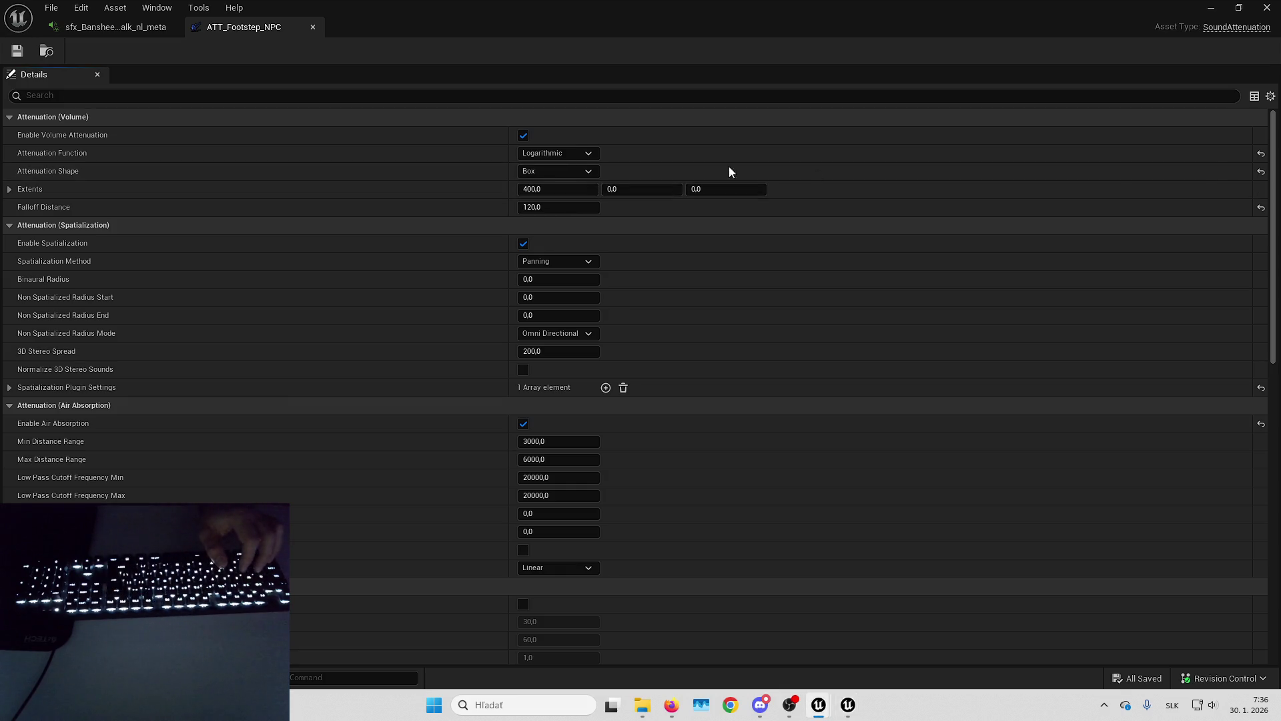
pyautogui.hotkey('ctrl', 'v')
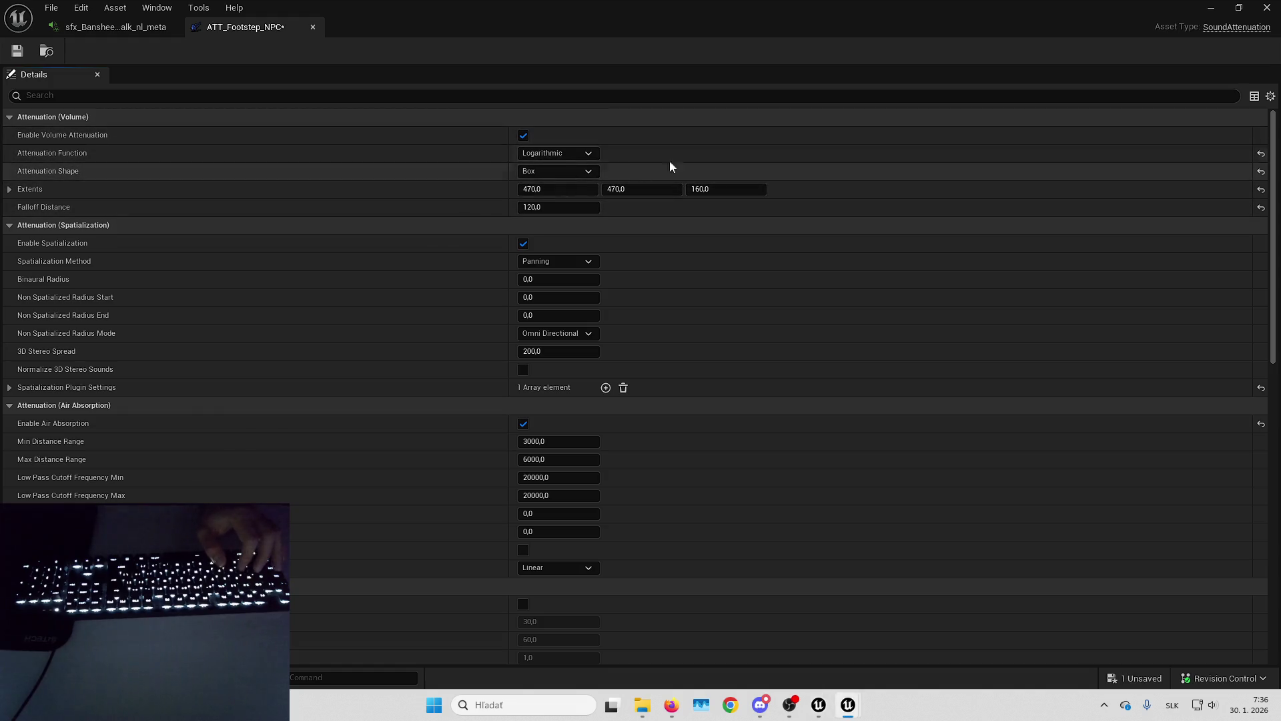
pyautogui.click(25, 51)
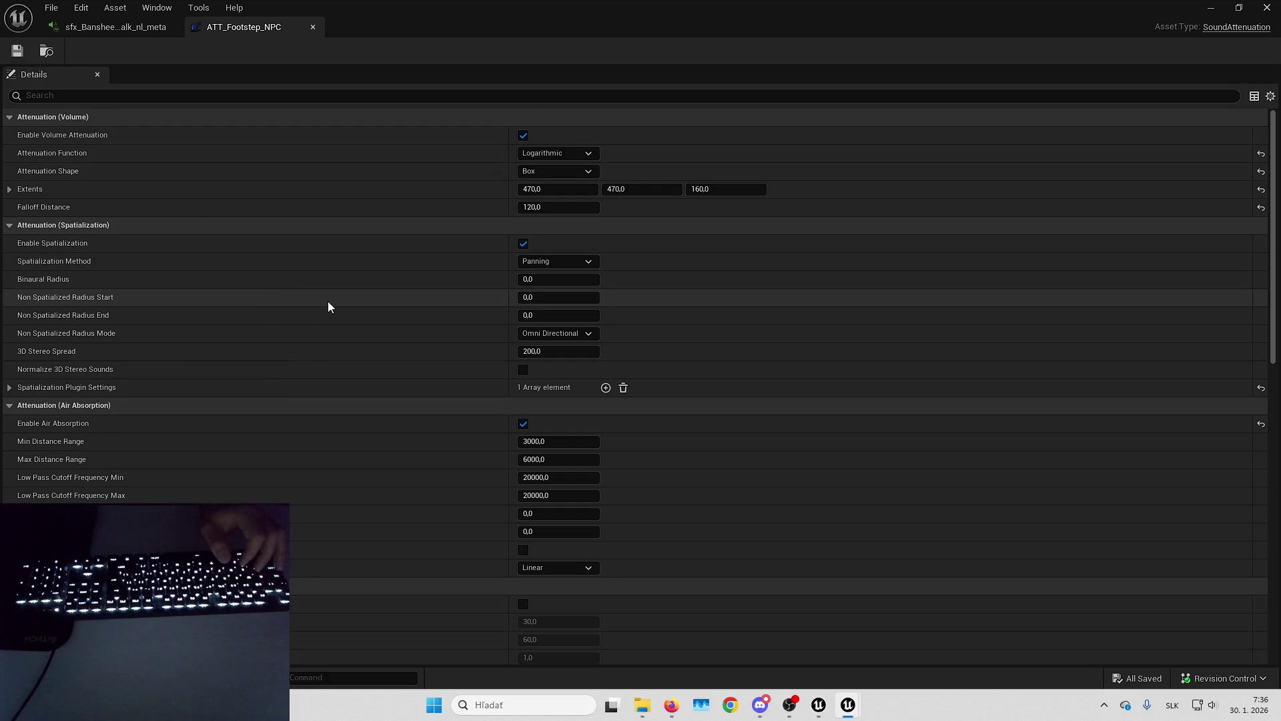
# Review the saved attenuation settings (120 falloff, air absorption), then minimize the editor.
pyautogui.scroll(-3, 439, 266)
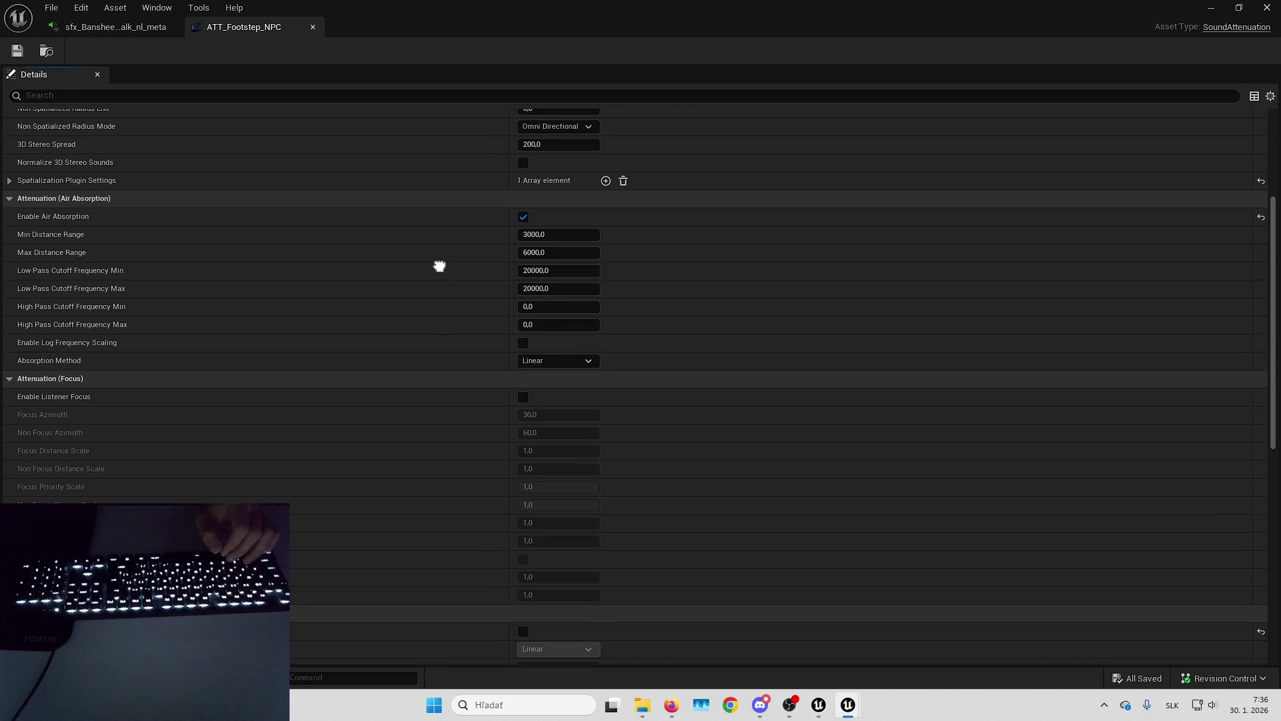
pyautogui.scroll(-1, 454, 280)
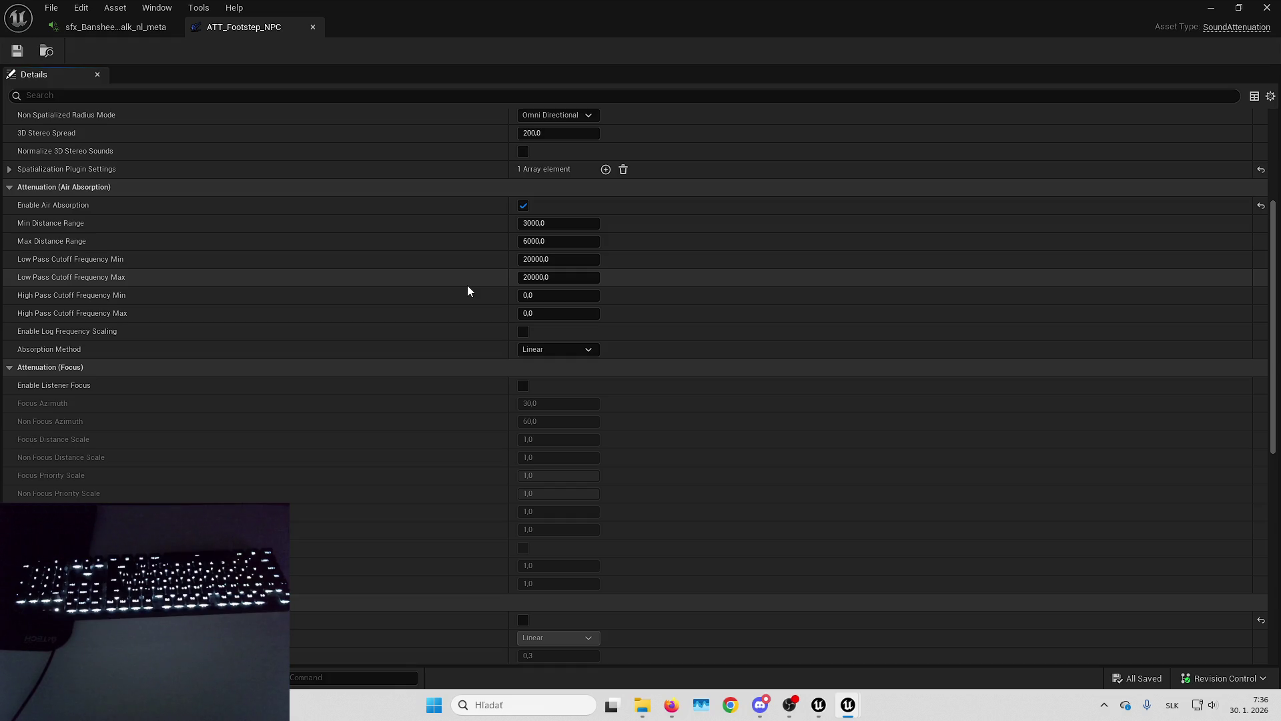
pyautogui.scroll(3, 575, 329)
pyautogui.scroll(-2, 697, 215)
pyautogui.scroll(-3, 698, 216)
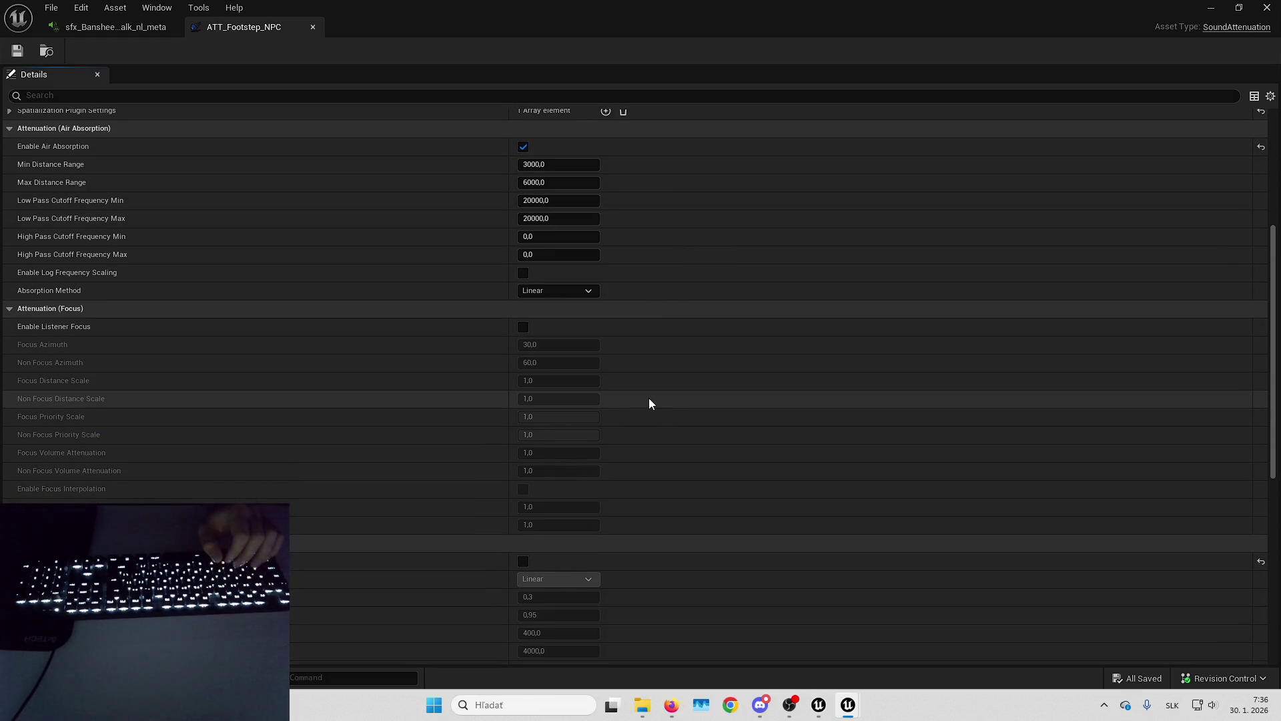
pyautogui.scroll(-2, 623, 241)
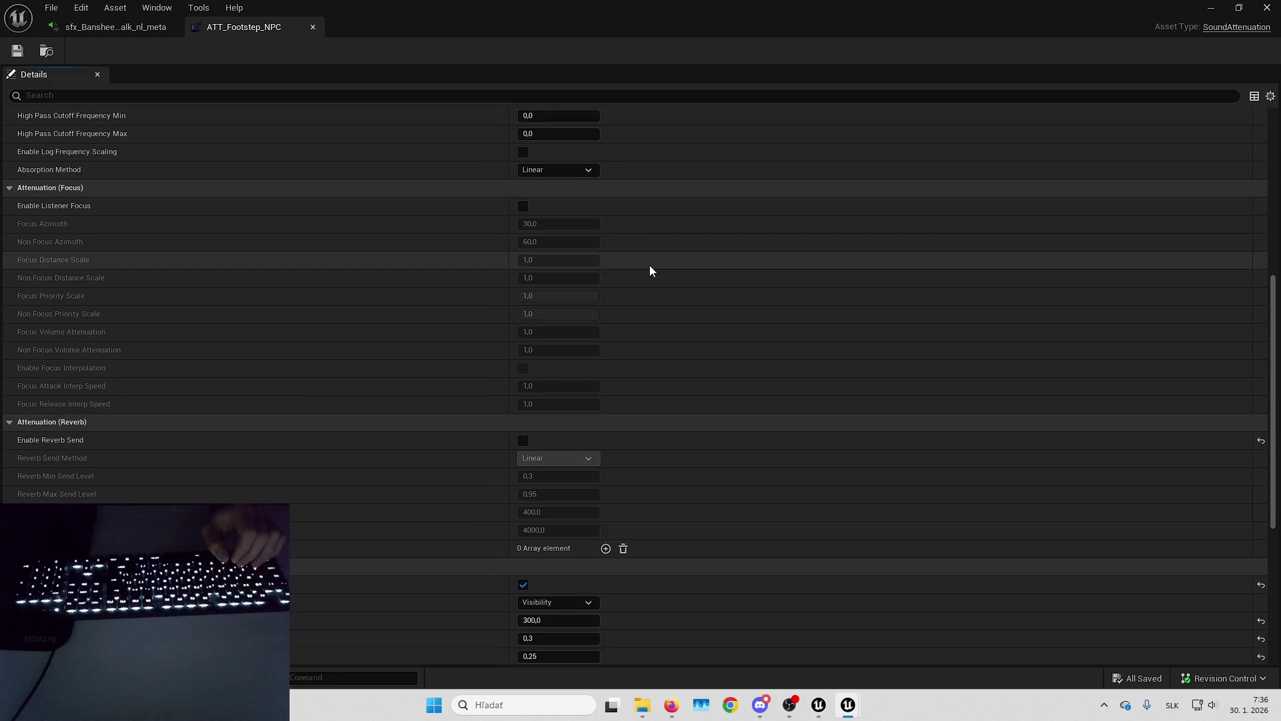
pyautogui.scroll(-2, 629, 264)
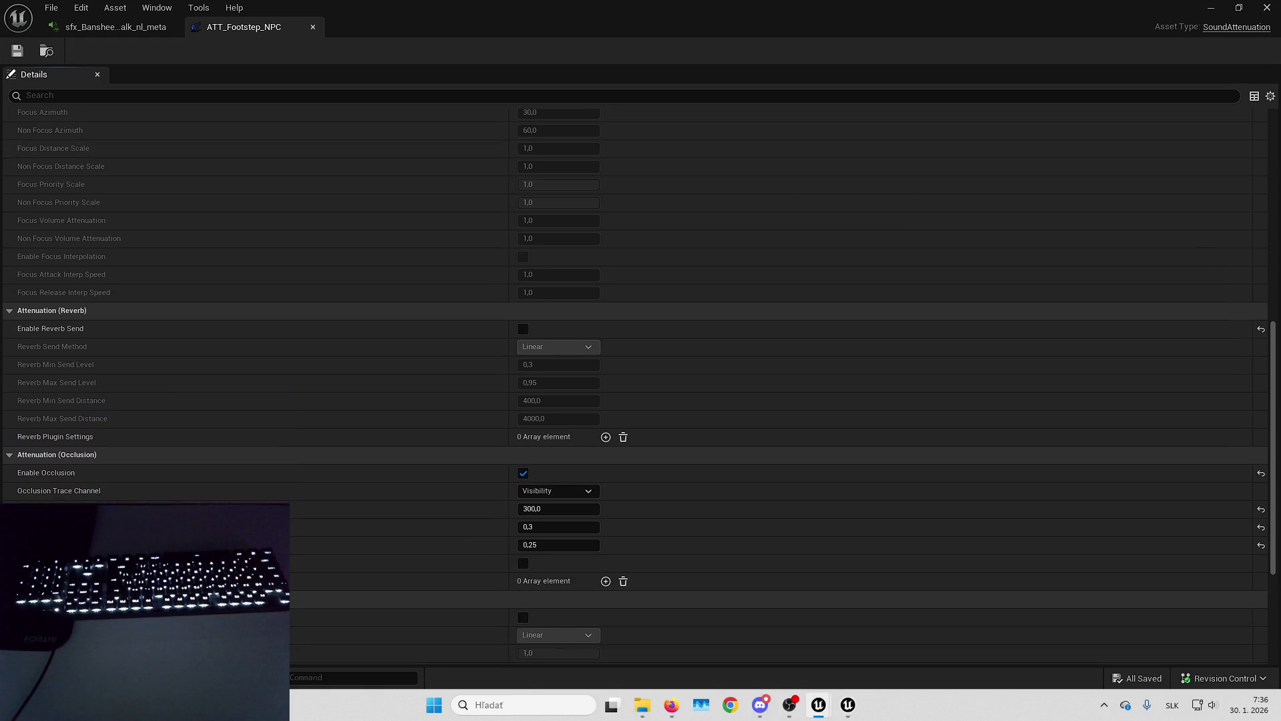
pyautogui.scroll(-4, 839, 363)
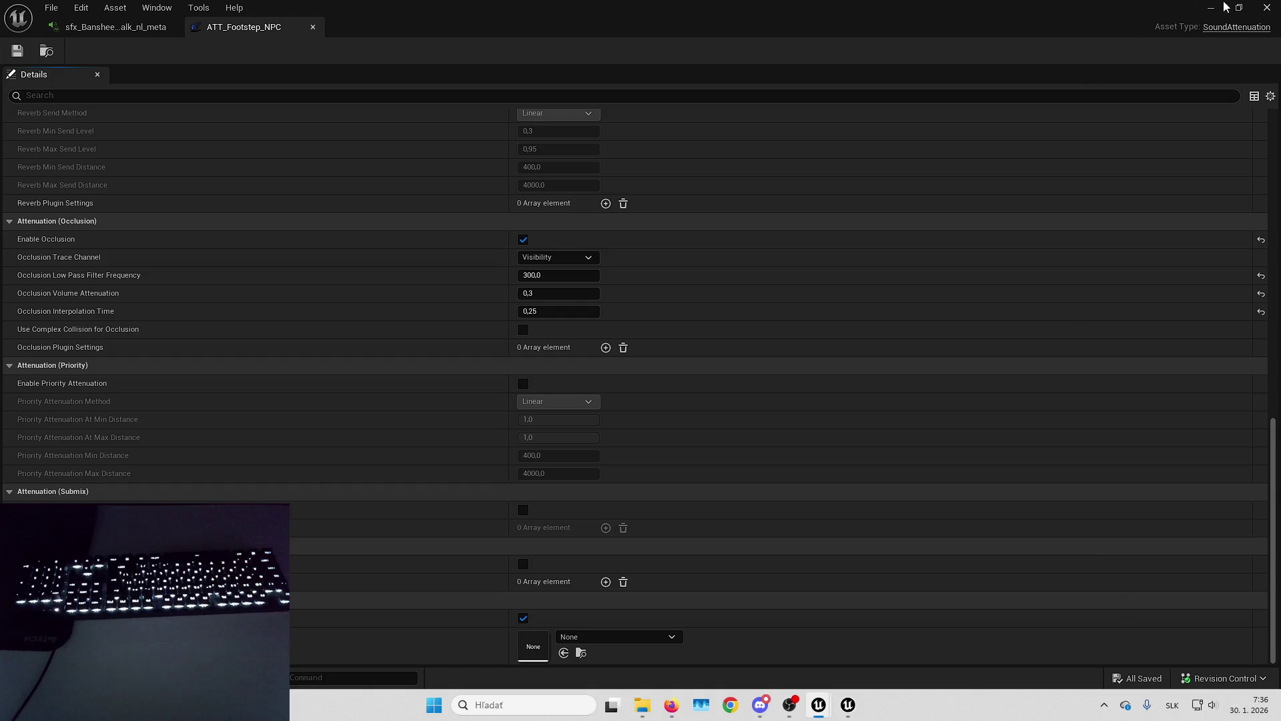
pyautogui.scroll(10, 561, 319)
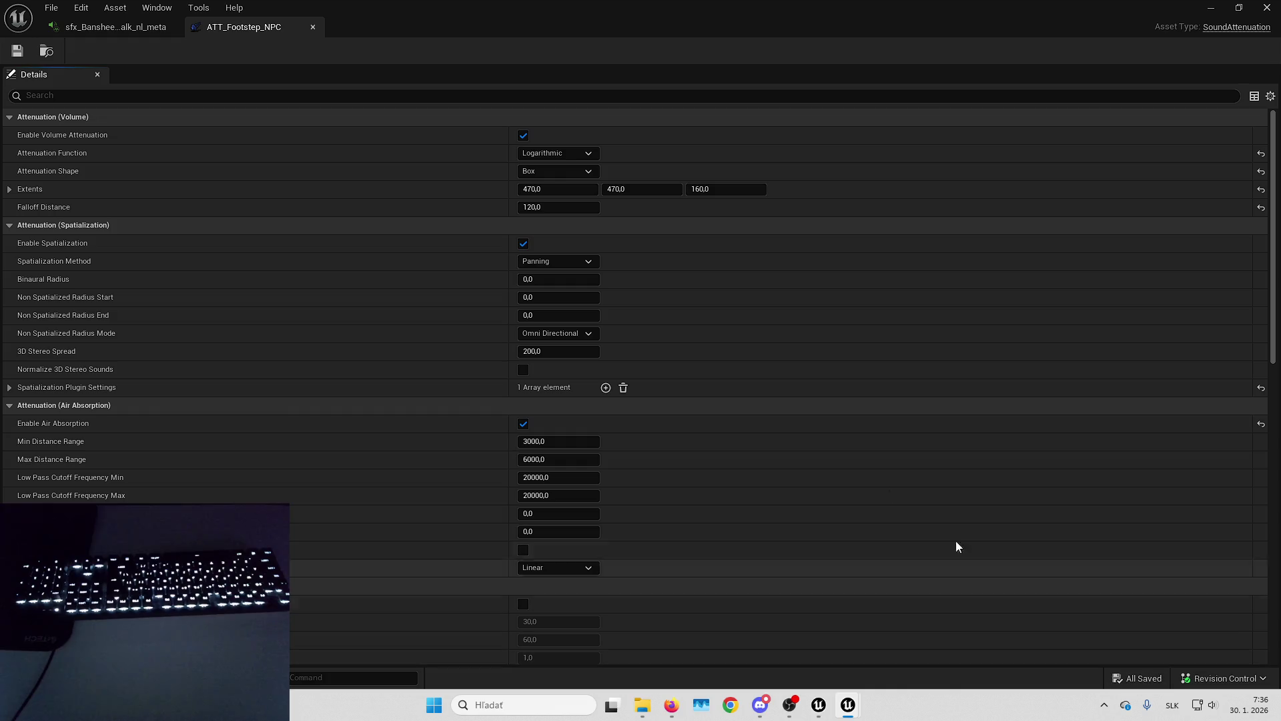
pyautogui.click(1207, 8)
# Fly the camera through the rooms into the stairwell corridor and start Play in Editor.
pyautogui.press('w')
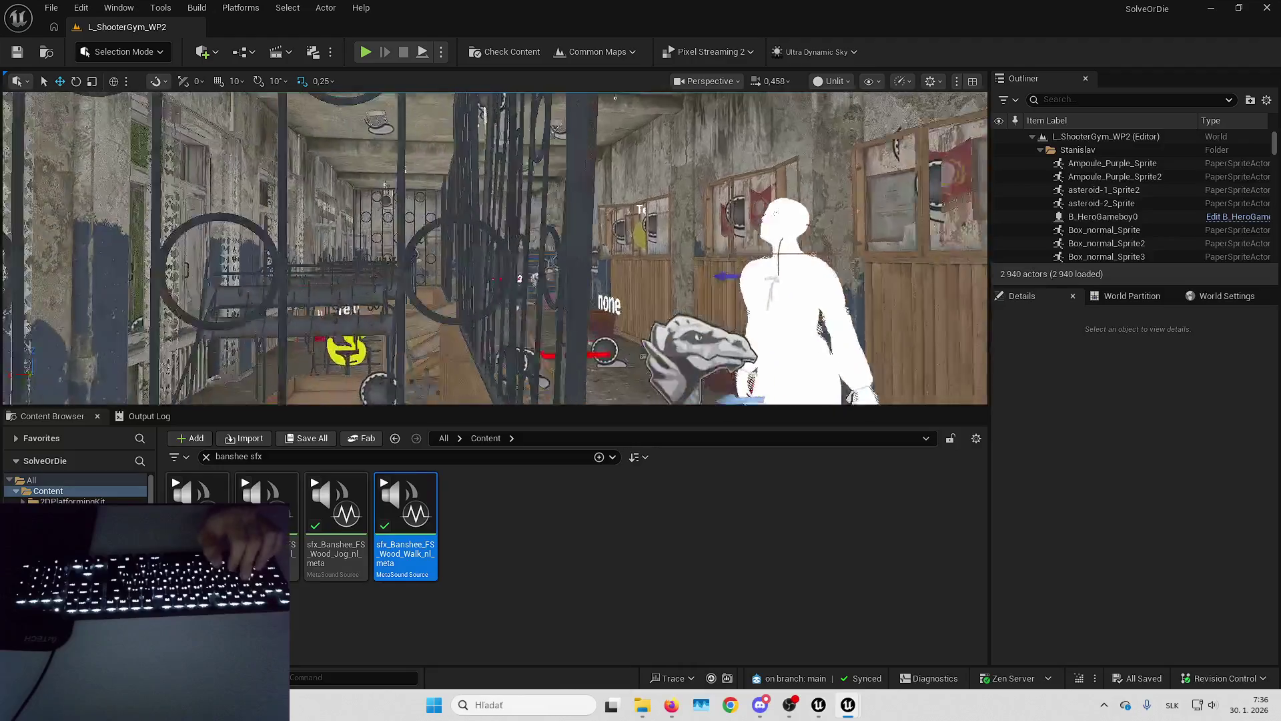
pyautogui.press('w')
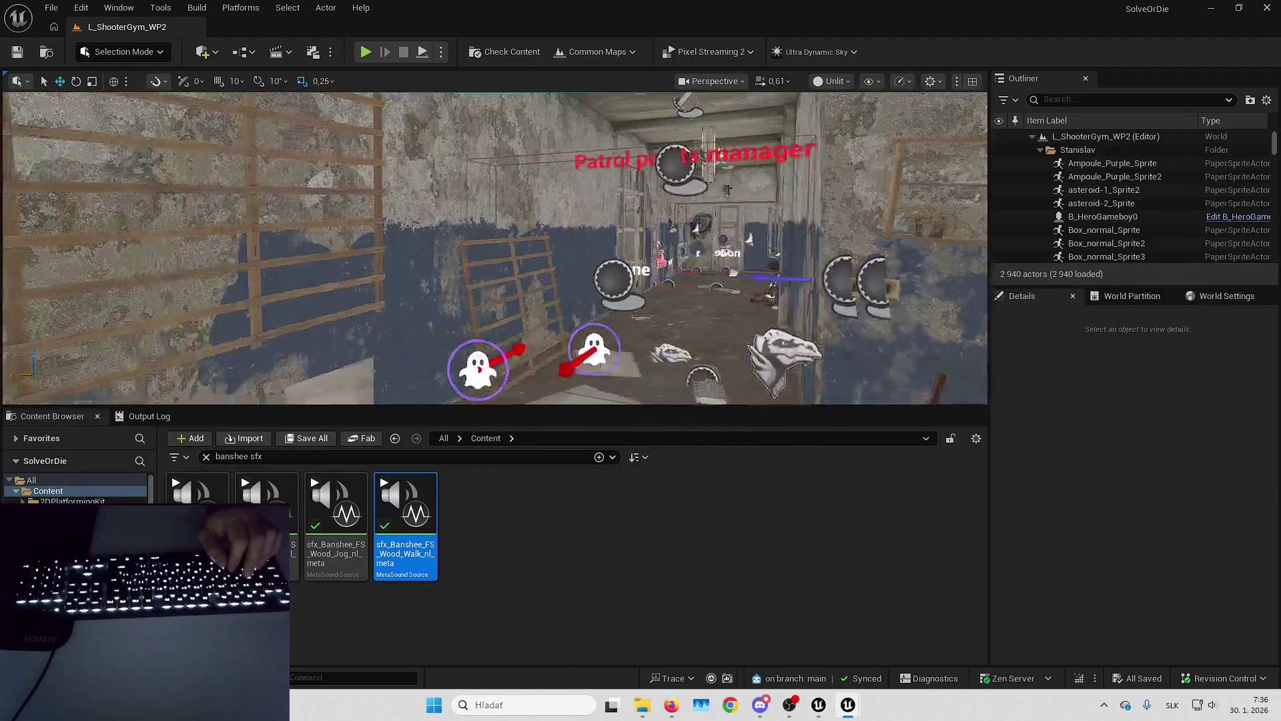
pyautogui.press('w')
pyautogui.scroll(-3, 558, 203)
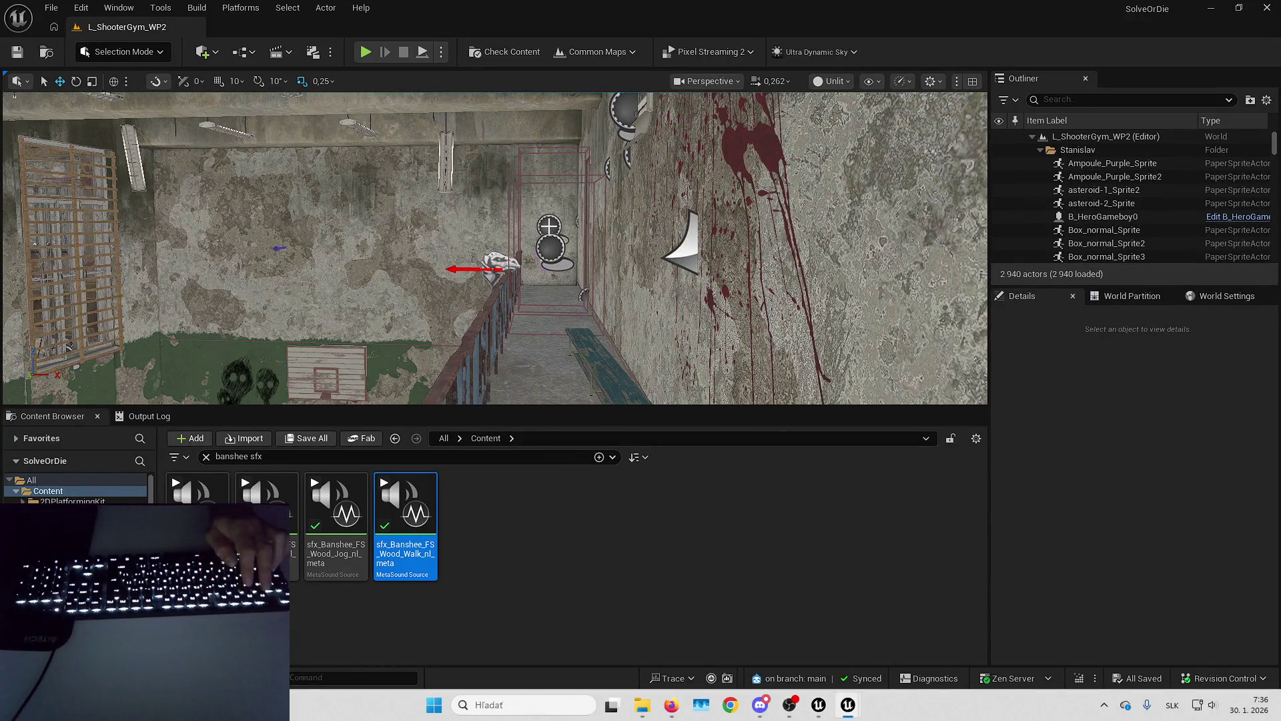
pyautogui.hotkey('alt', 'p')
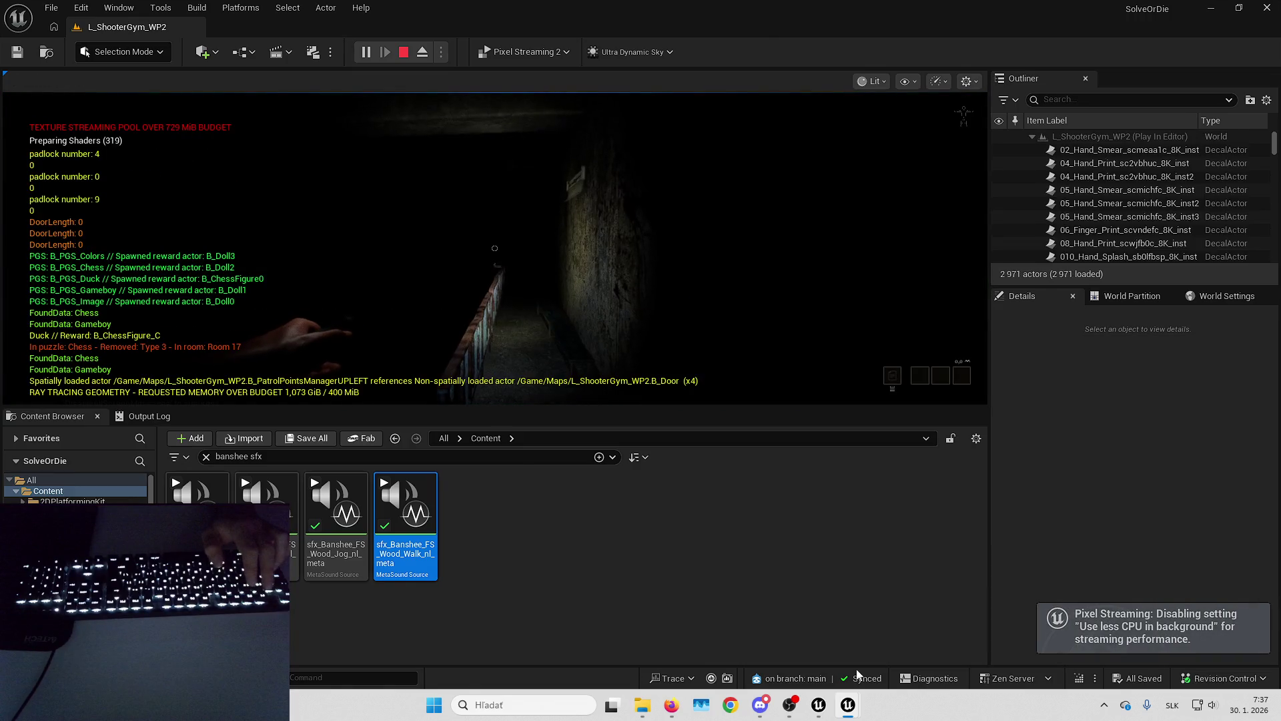
# Put the running game in fullscreen and start the enemy AI from the cheat panel.
pyautogui.moveTo(670, 707)
pyautogui.click(621, 634)
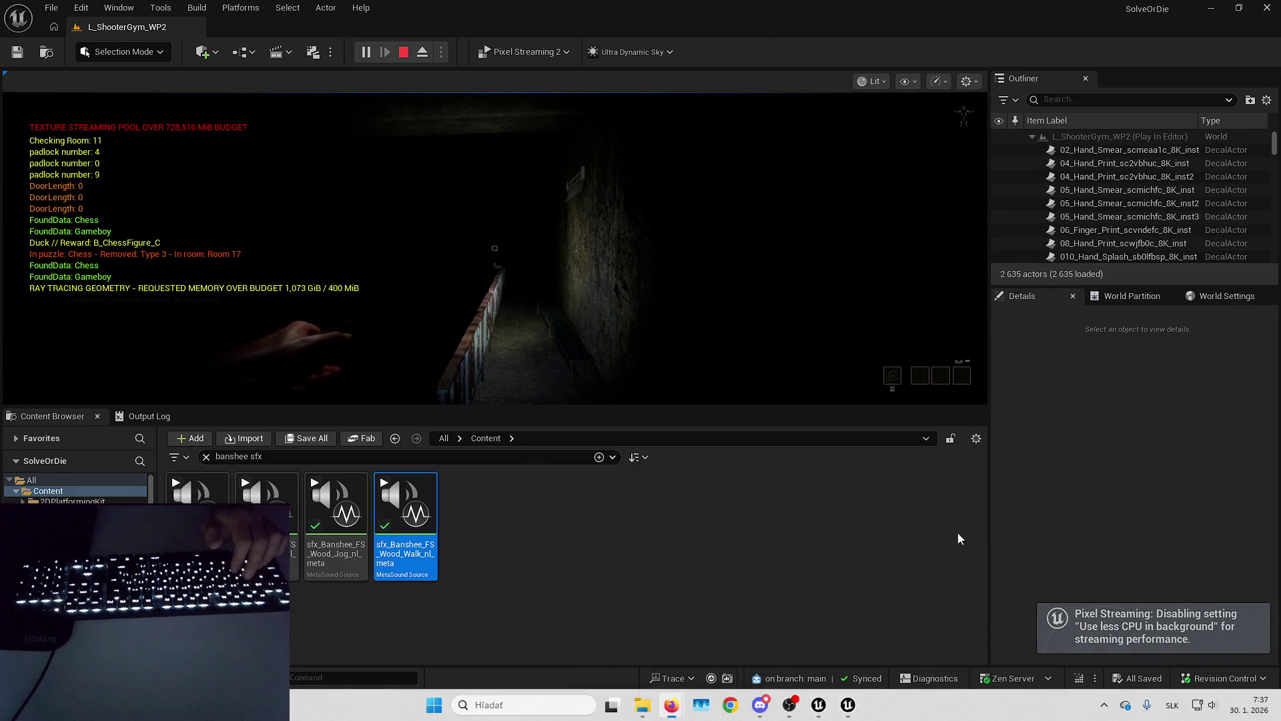
pyautogui.hotkey('alt', 'Tab')
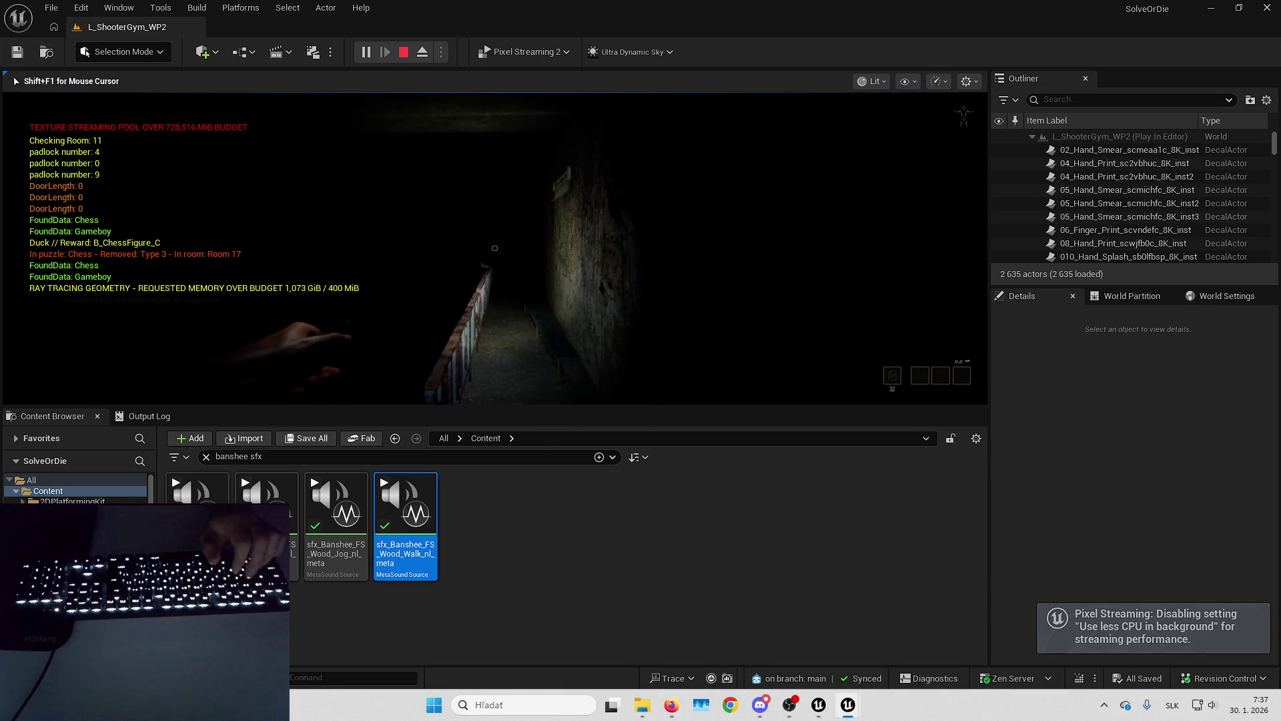
pyautogui.press('F11')
pyautogui.press('Tab')
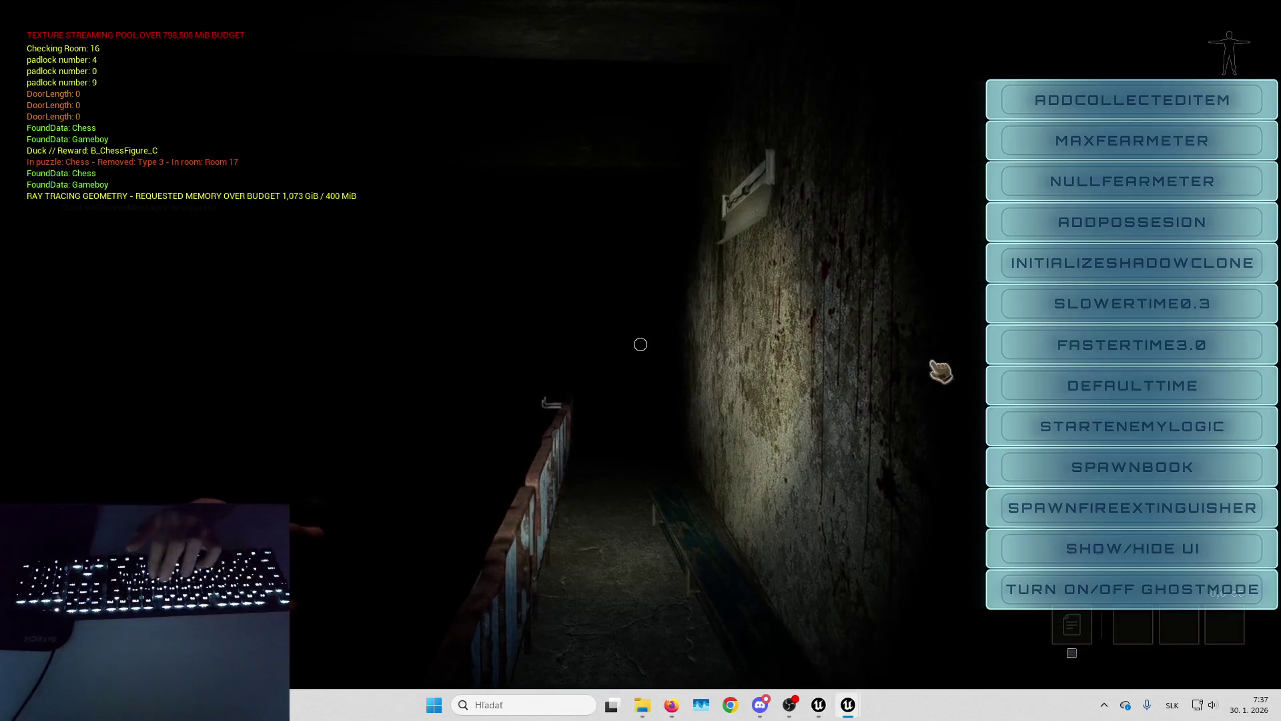
pyautogui.click(1108, 425)
pyautogui.press('Tab')
pyautogui.press('Tab')
pyautogui.press('Tab')
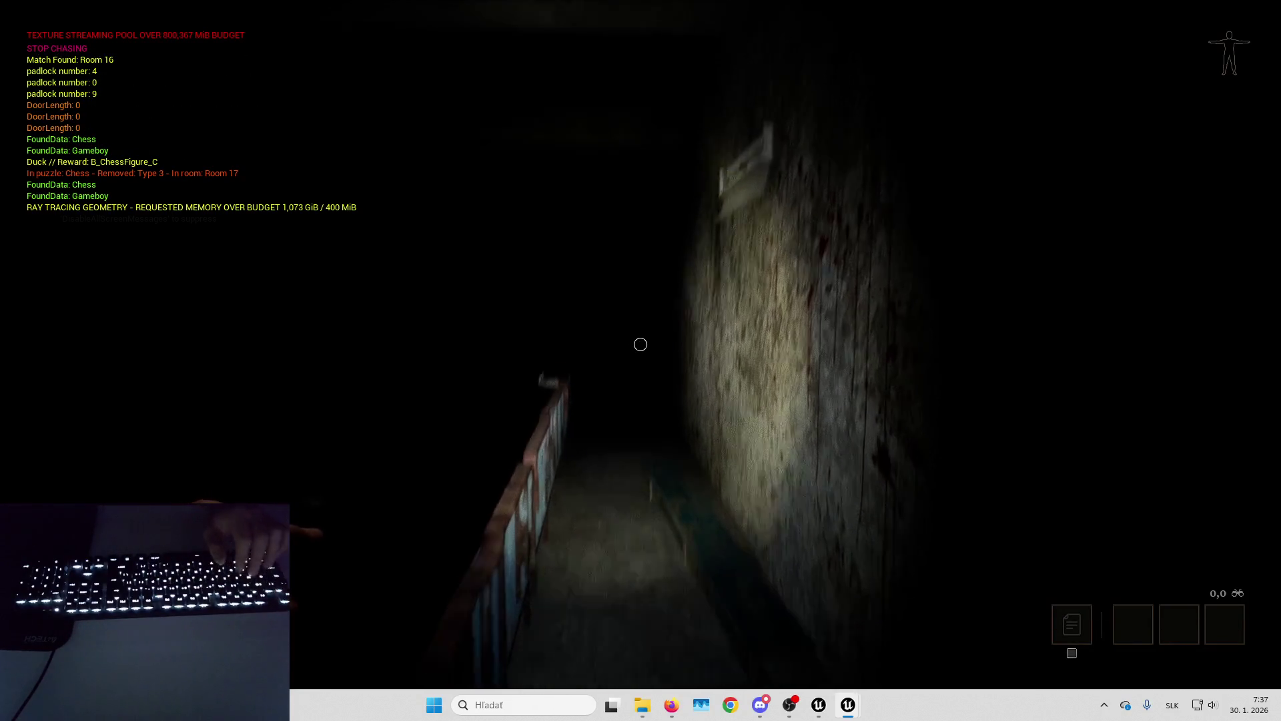
# Walk the dark corridor toggling the flashlight, eject and repossess with F8, then stop the playtest.
pyautogui.press('w')
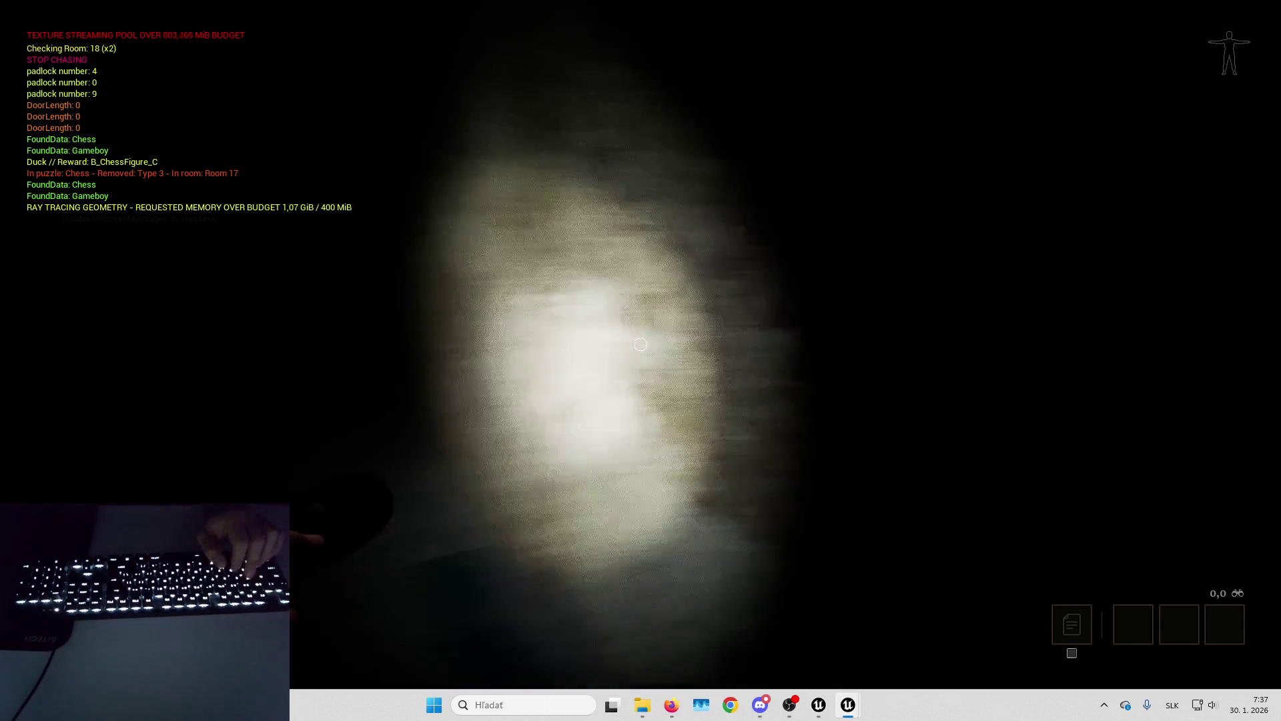
pyautogui.press('w')
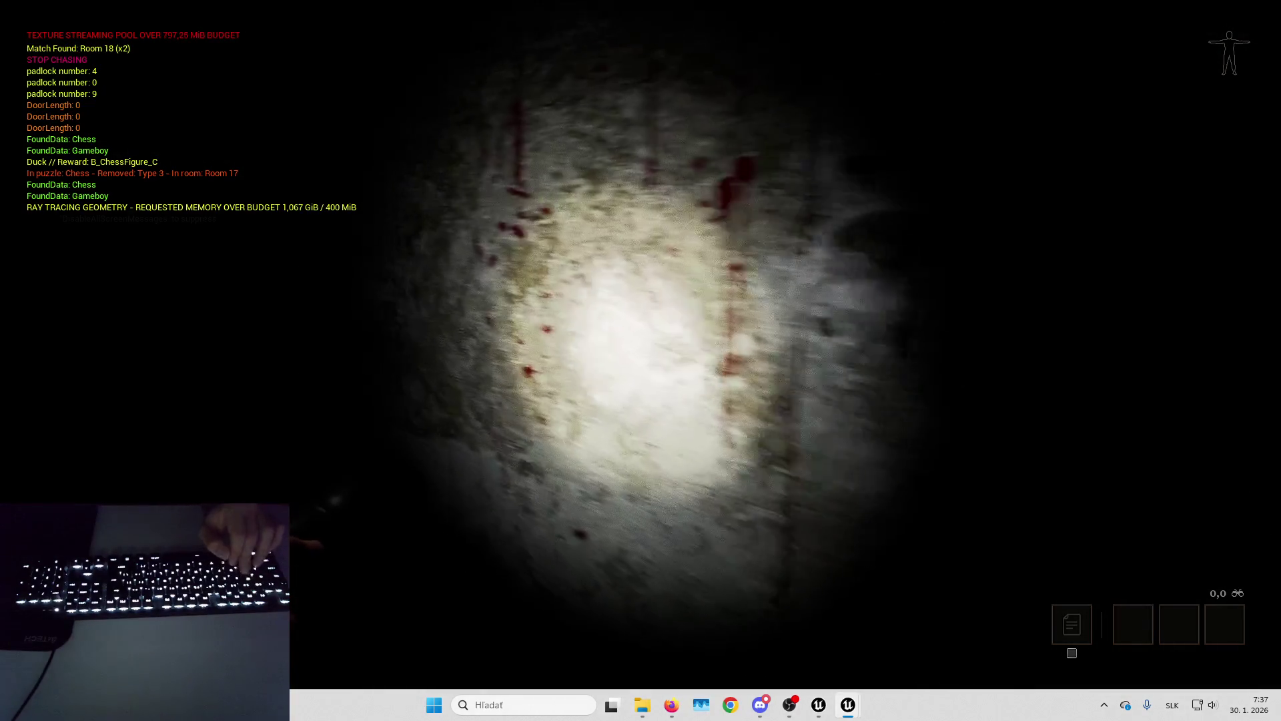
pyautogui.press('f')
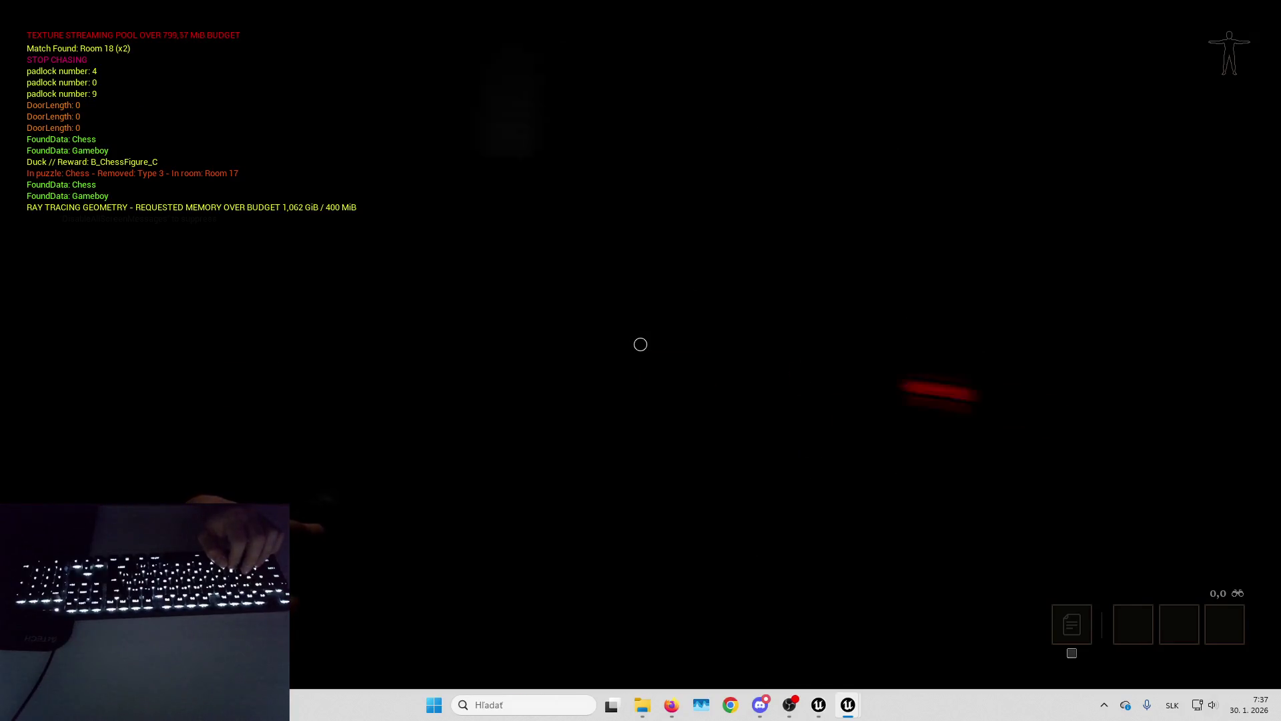
pyautogui.press('f')
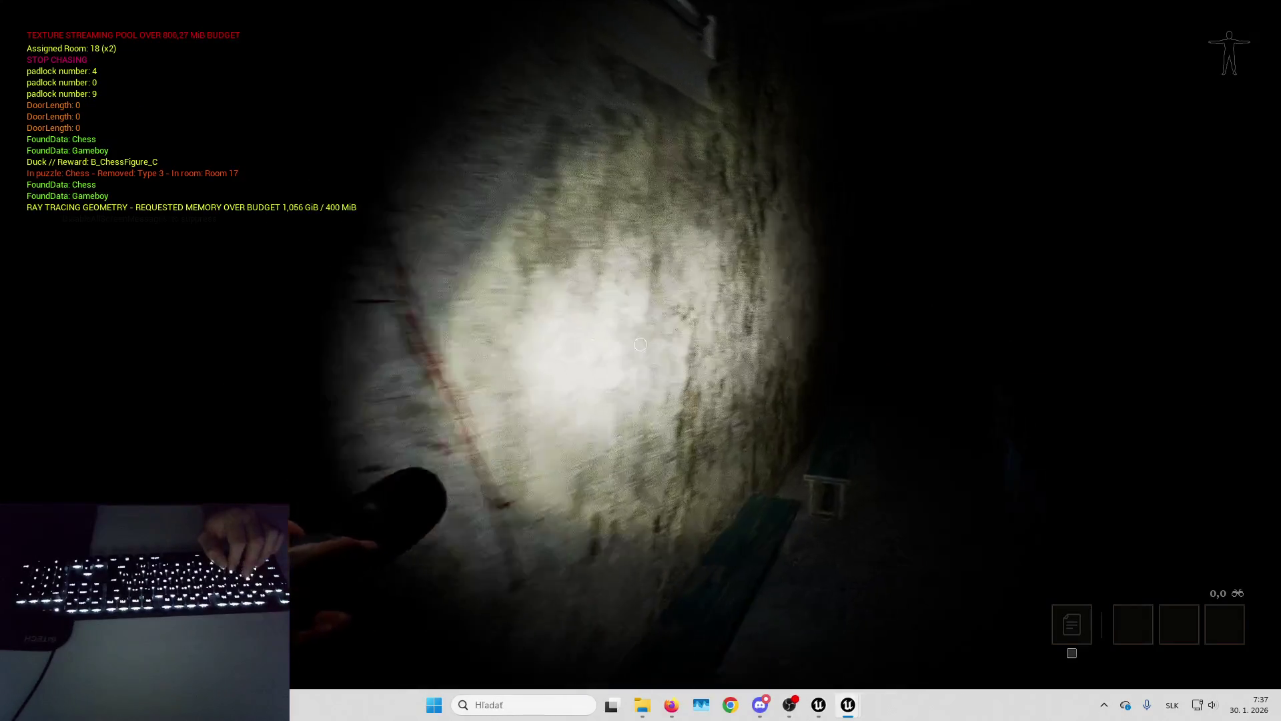
pyautogui.press('F8')
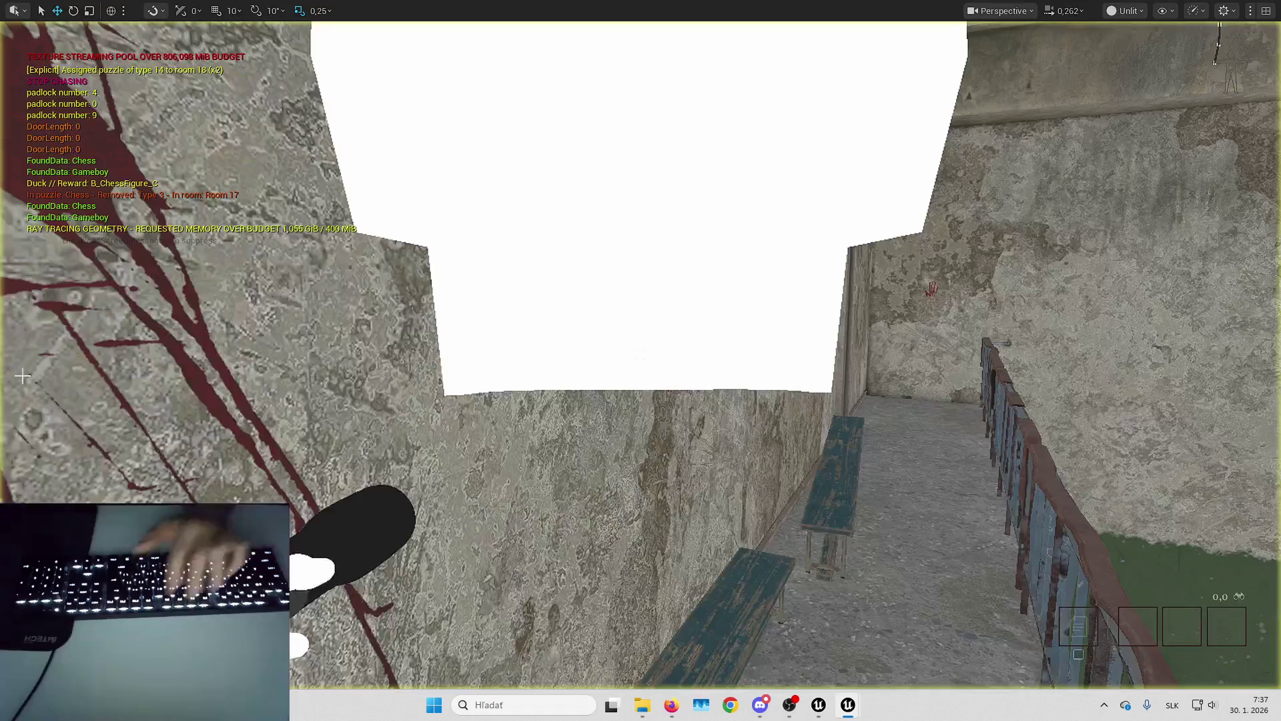
pyautogui.press('F8')
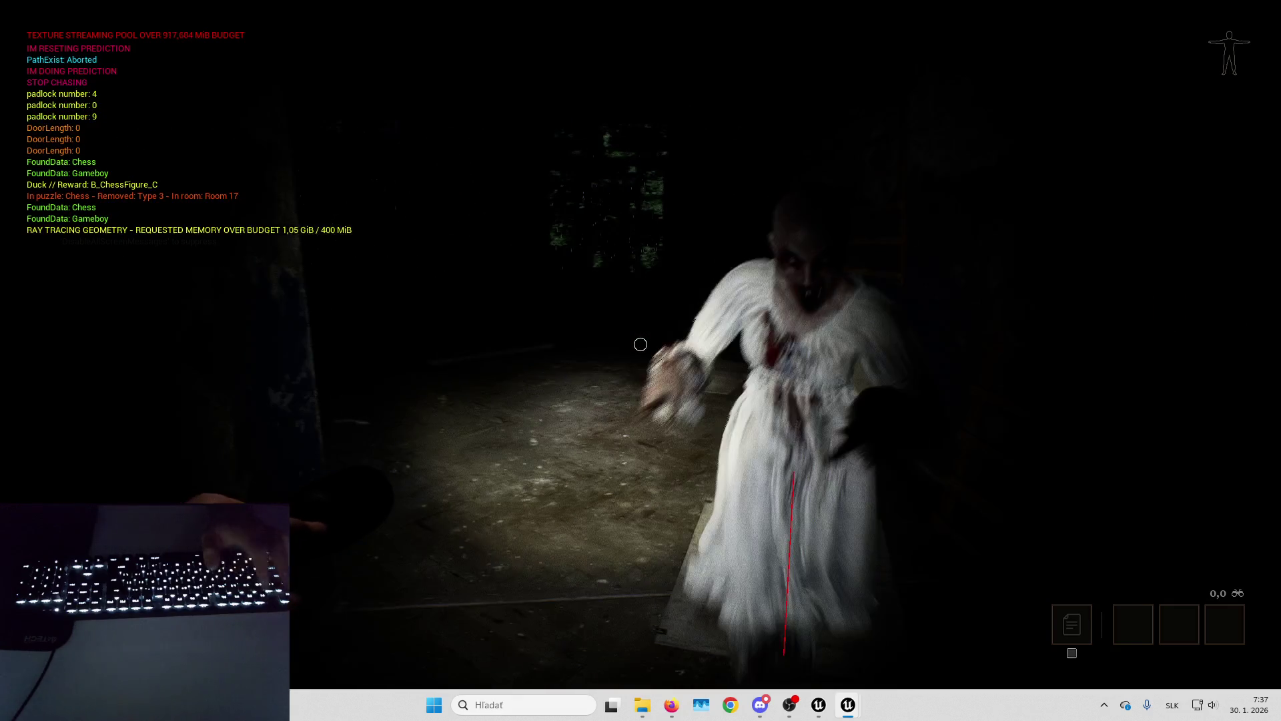
pyautogui.press('Escape')
# Change the ATT_Footstep_NPC attenuation extents X and Y from 470 to 500.
pyautogui.moveTo(829, 708)
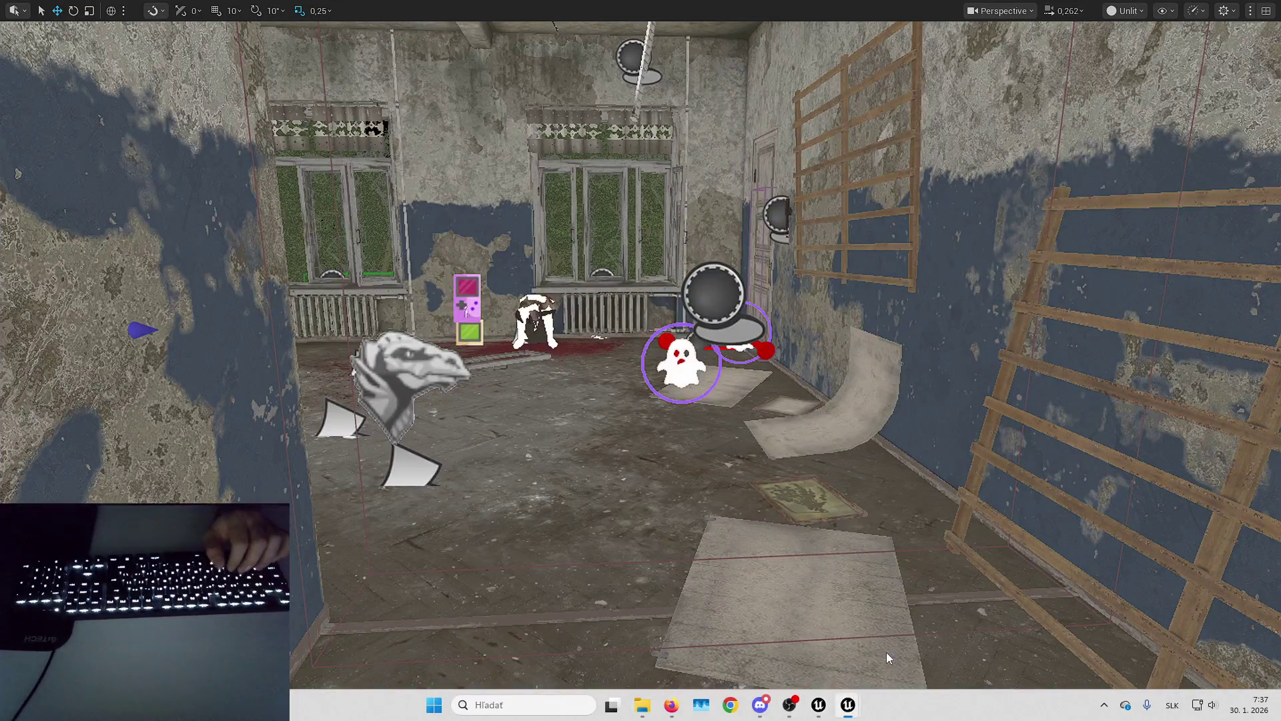
pyautogui.click(886, 652)
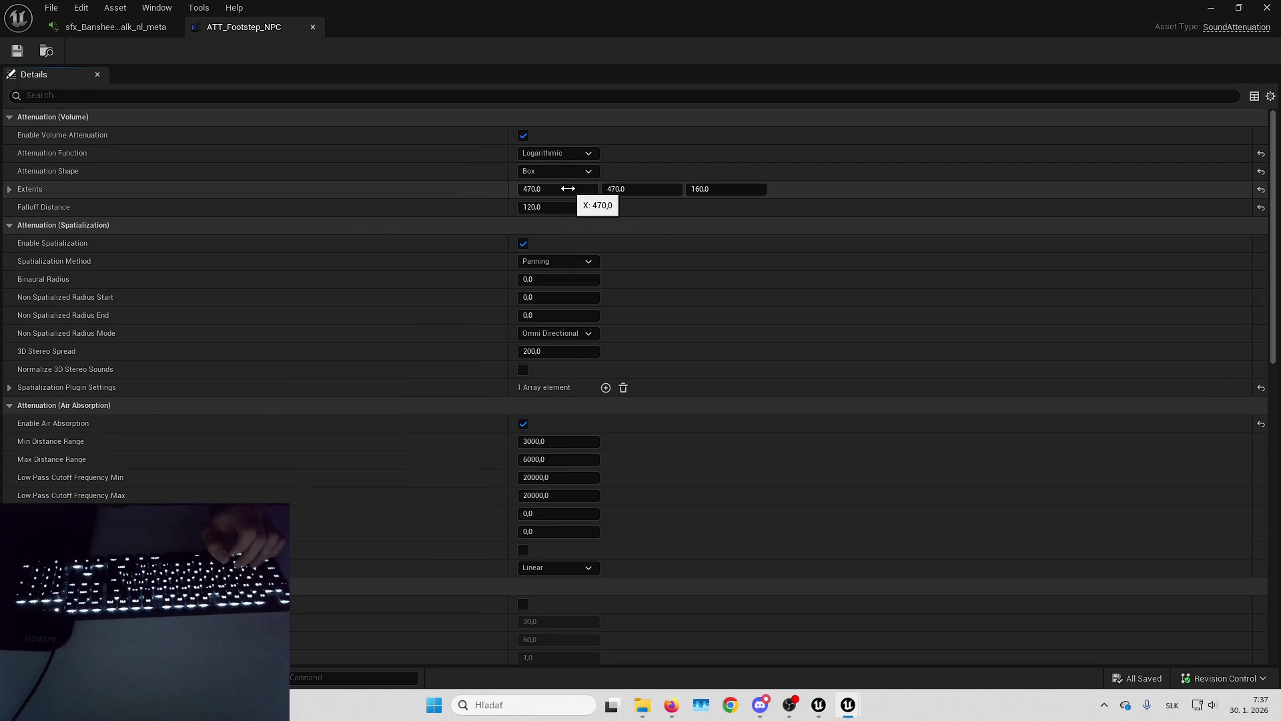
pyautogui.scroll(-10, 547, 191)
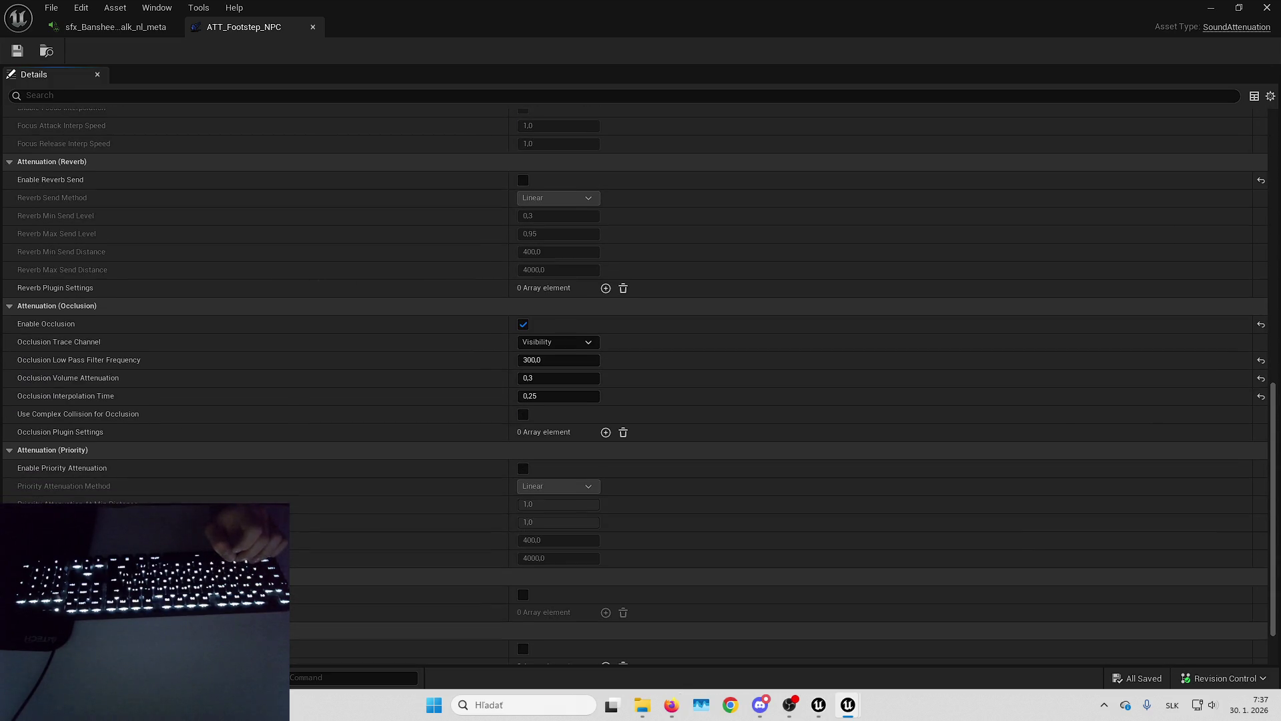
pyautogui.scroll(-3, 470, 150)
pyautogui.scroll(15, 469, 150)
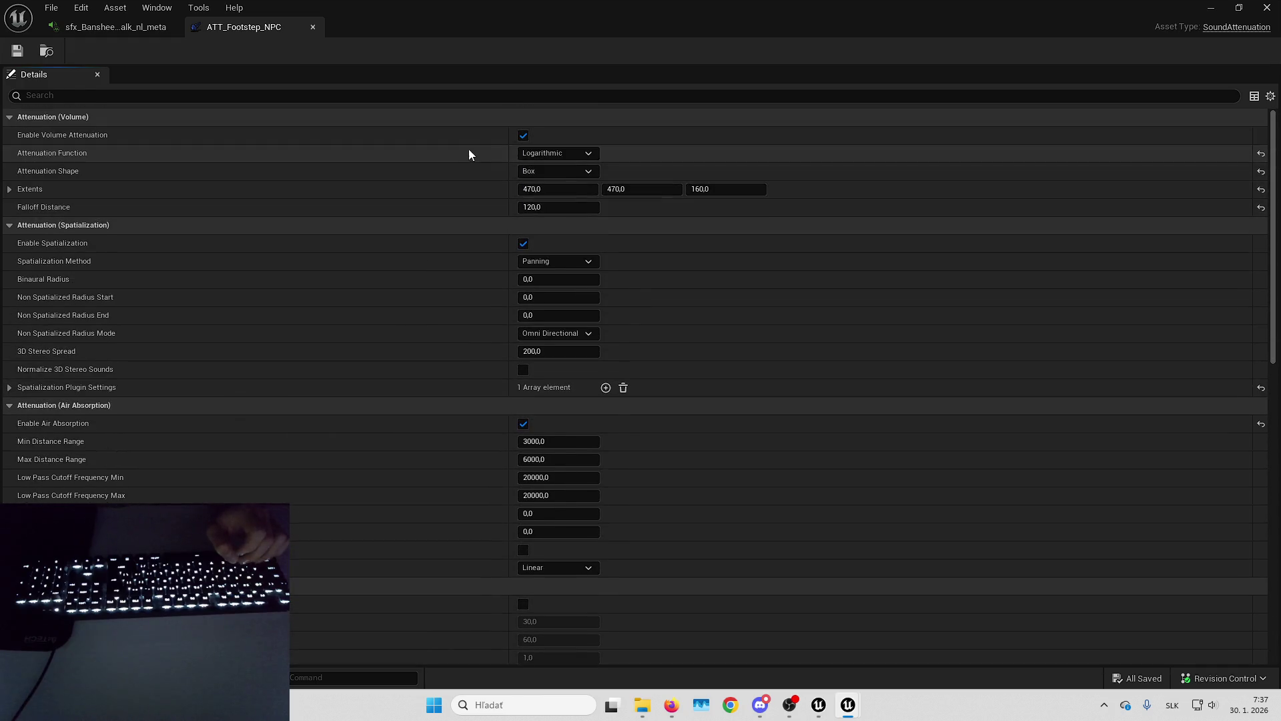
pyautogui.click(549, 189)
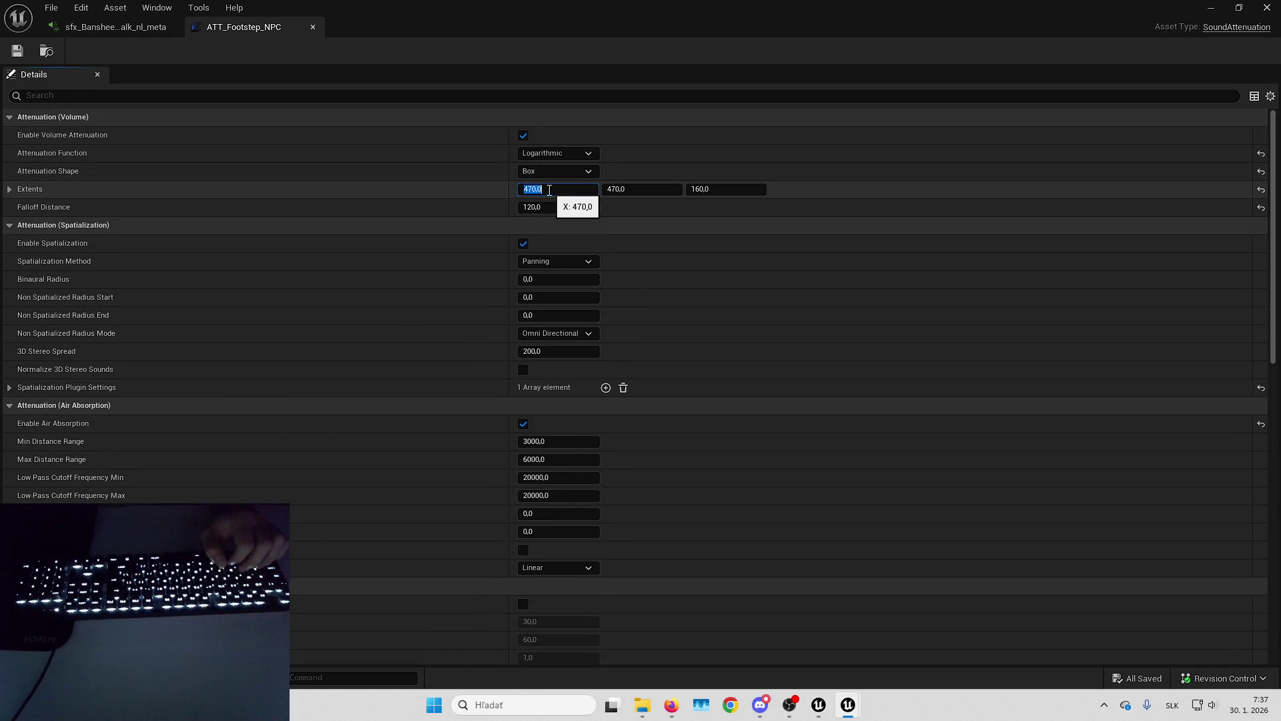
pyautogui.press('Tab')
pyautogui.write('500')
pyautogui.press('Return')
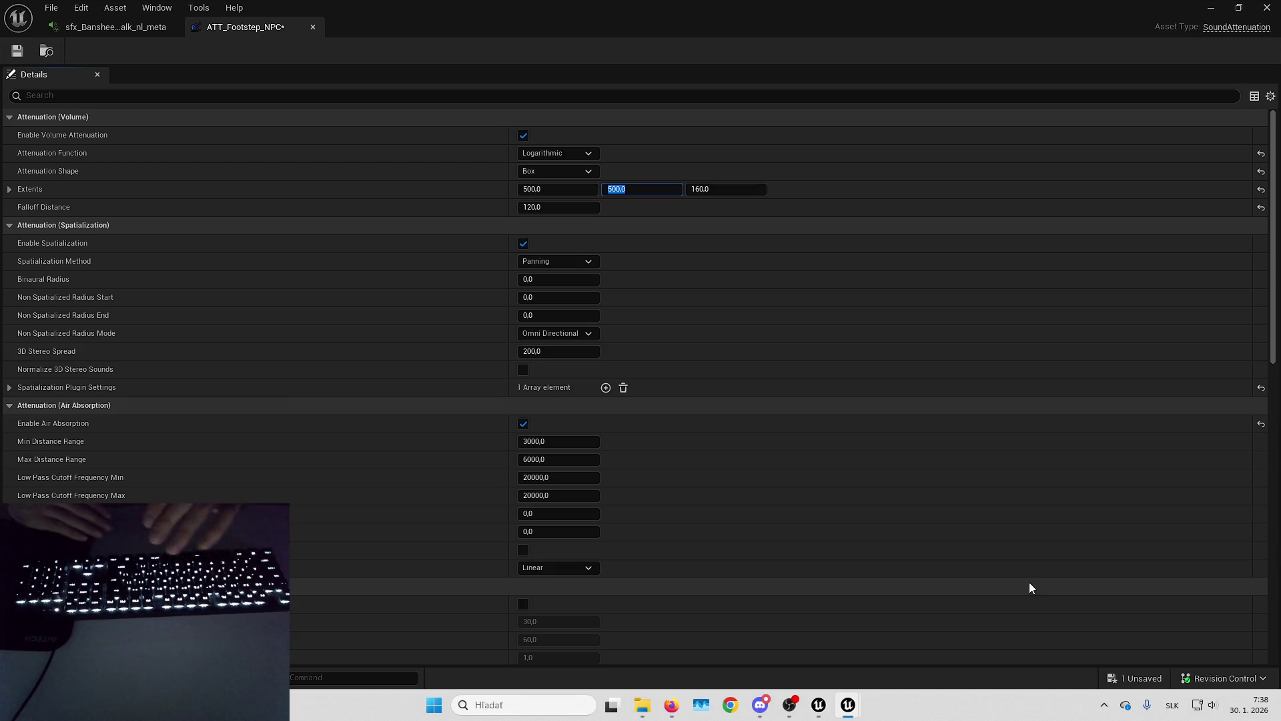
# Bring up the save prompt and dismiss it, leaving the new extents unsaved.
pyautogui.click(1104, 674)
pyautogui.press('Escape')
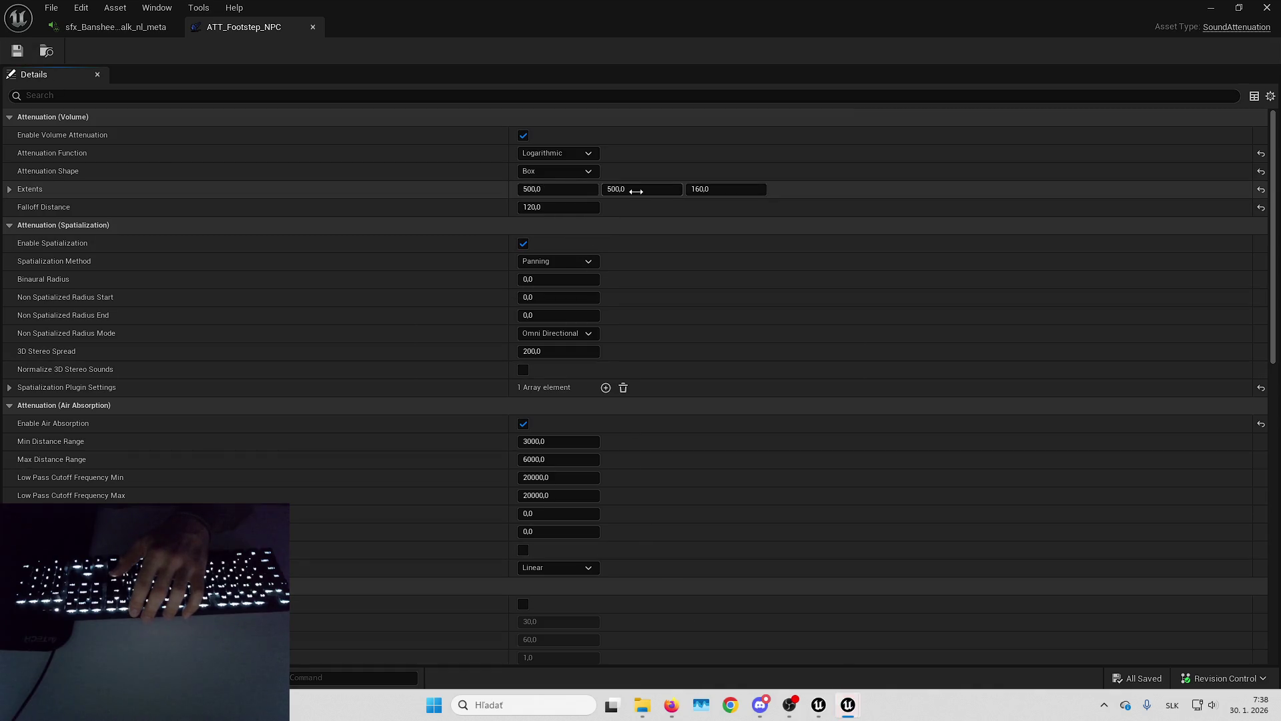
pyautogui.rightClick(133, 21)
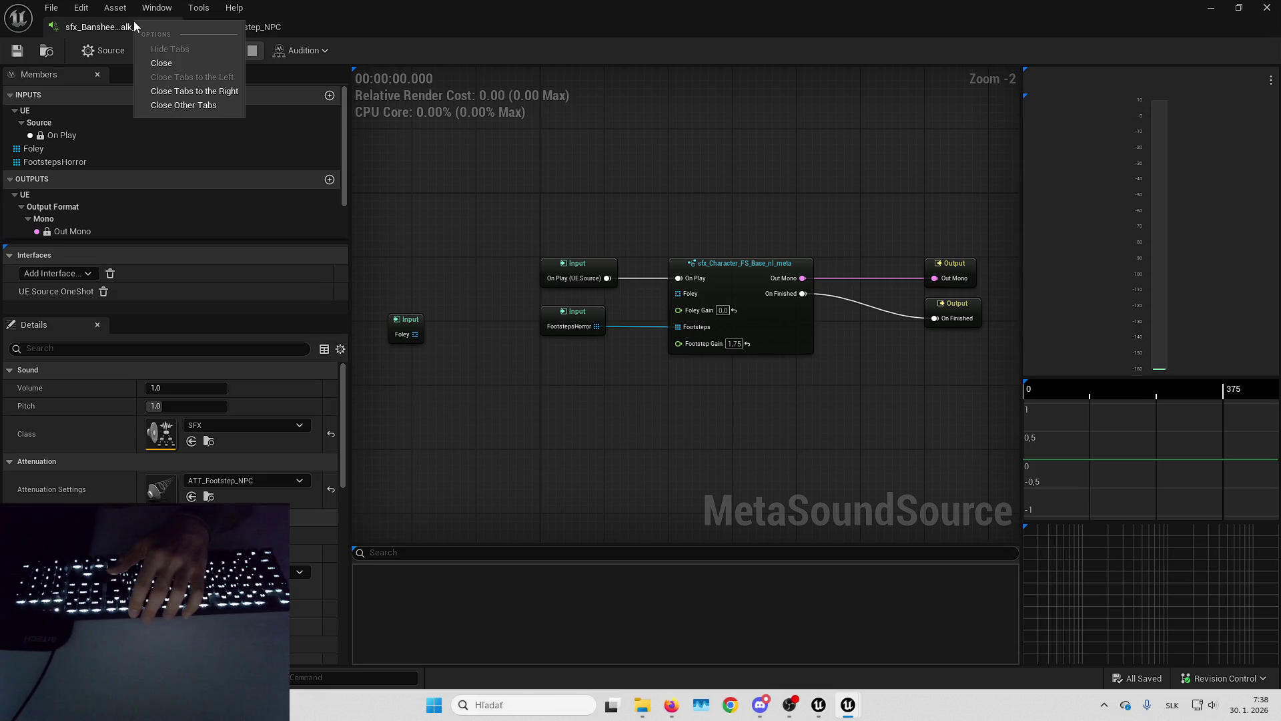
# Nudge and undo the Foley input node, pan to the output nodes, and close the MetaSound editor.
pyautogui.press('Escape')
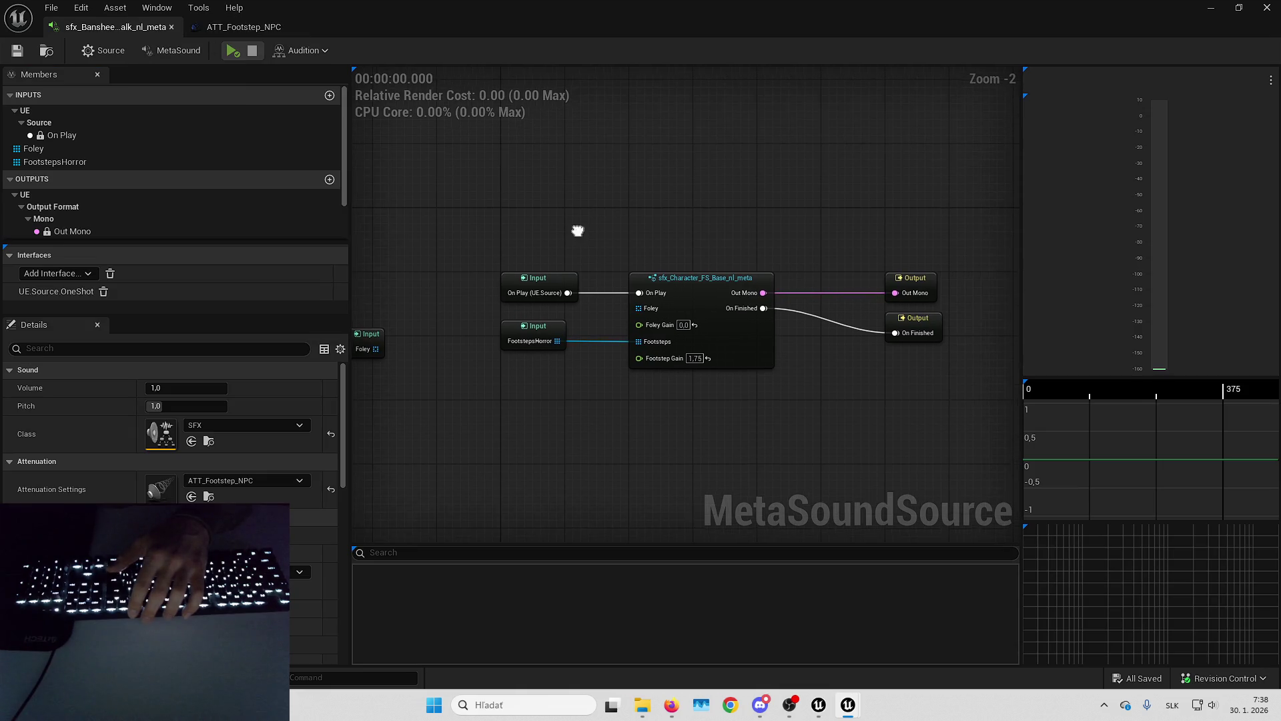
pyautogui.click(495, 229)
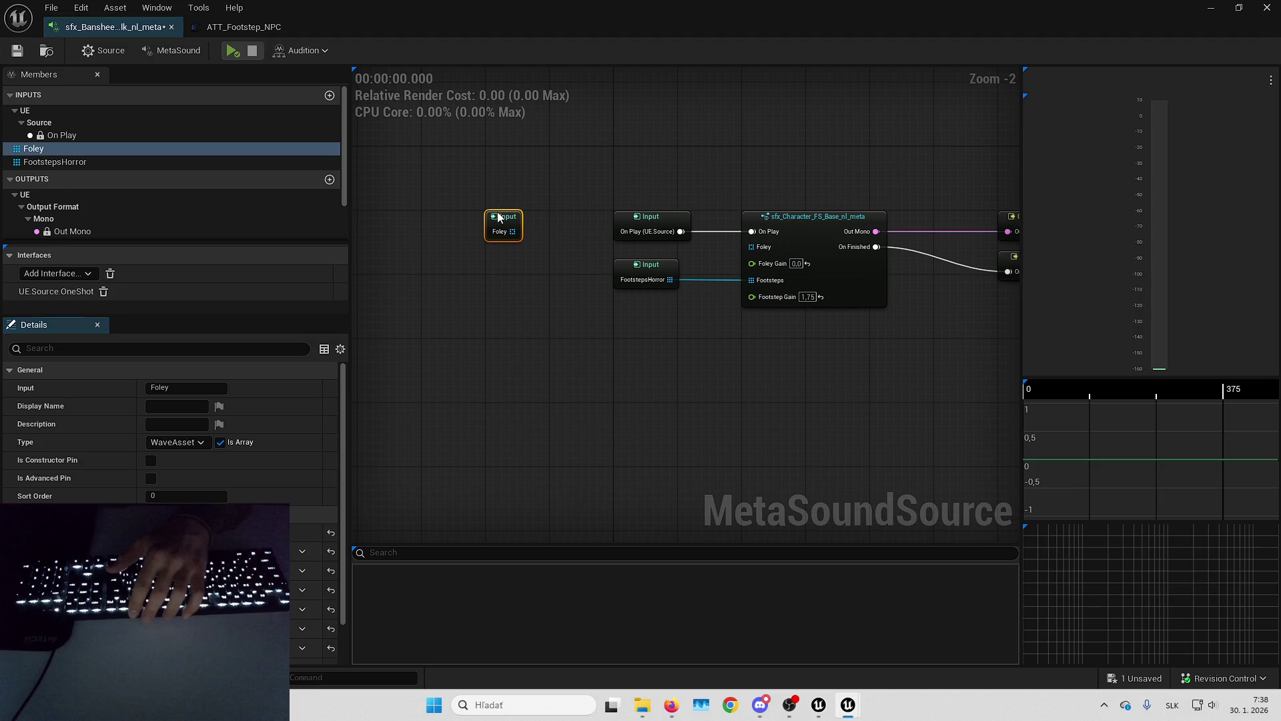
pyautogui.hotkey('ctrl', 'z')
pyautogui.moveTo(346, 139)
pyautogui.mouseDown()
pyautogui.moveTo(343, 271)
pyautogui.moveTo(370, 73)
pyautogui.mouseUp()
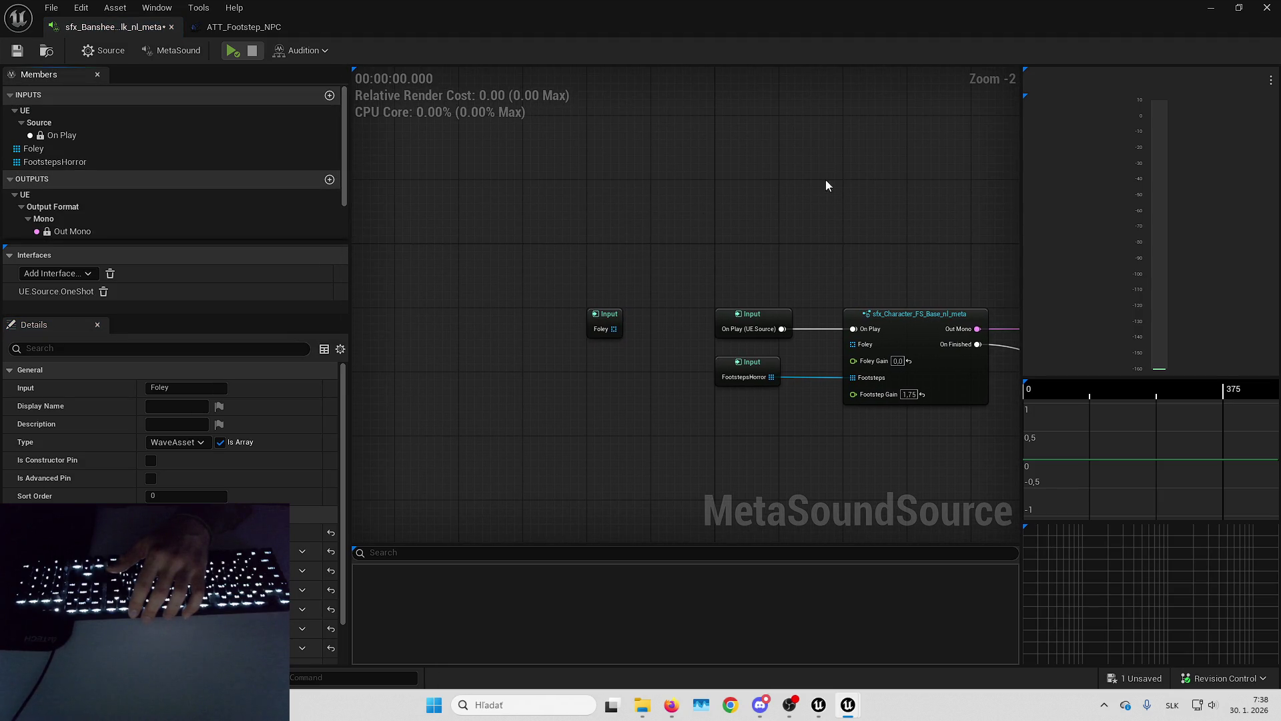
pyautogui.moveTo(932, 194); pyautogui.dragTo(742, 209)
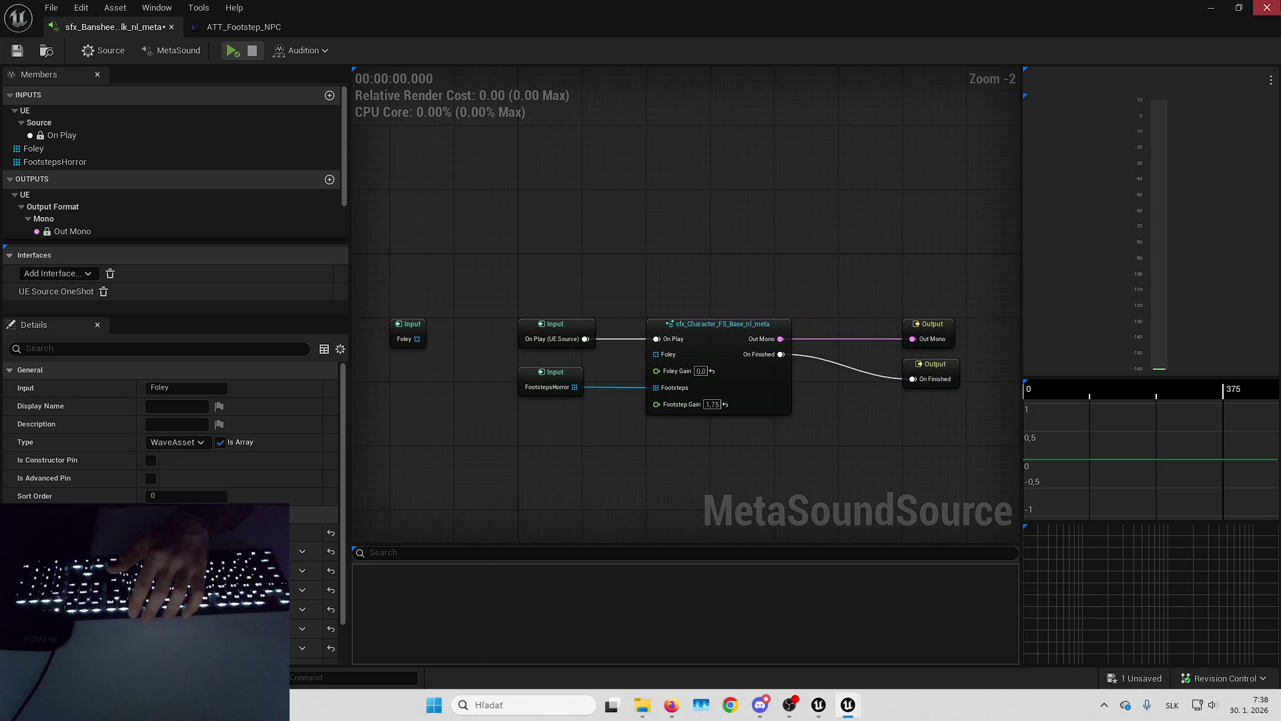
pyautogui.click(1267, 8)
pyautogui.press('p')
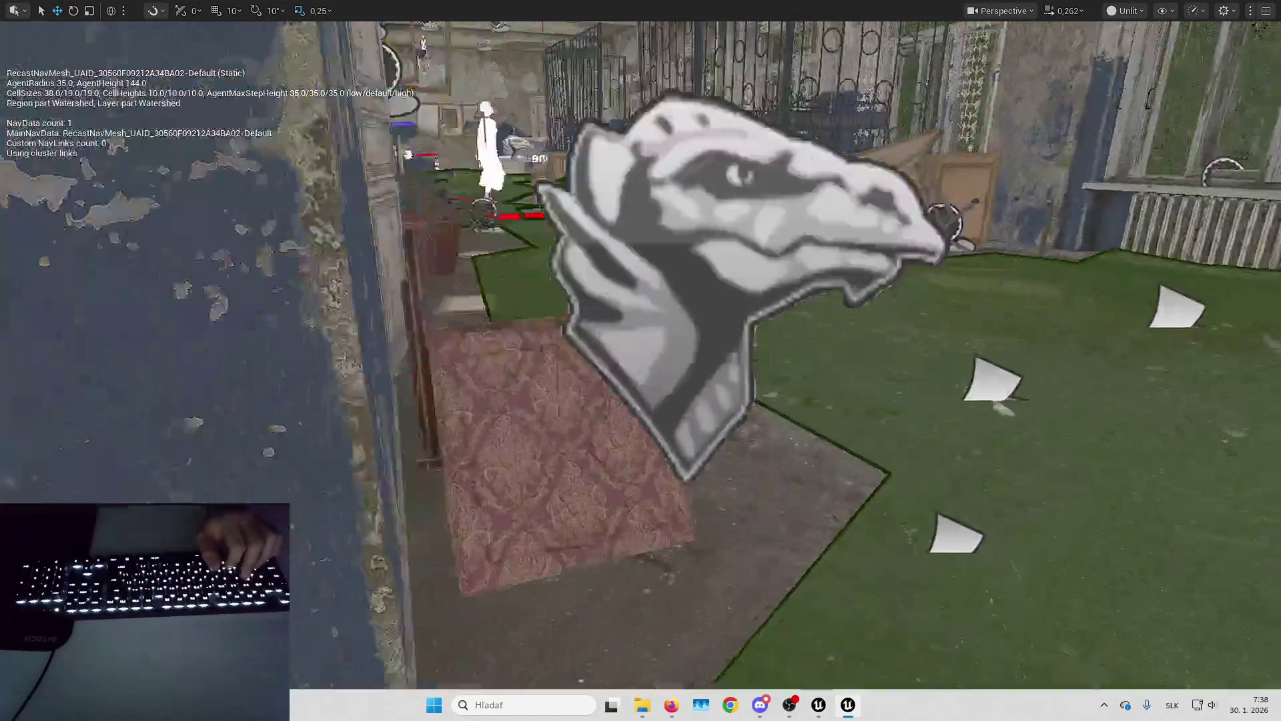
# Fly through the corridor and desk classroom checking navmesh coverage, then restore the full editor layout.
pyautogui.press('s')
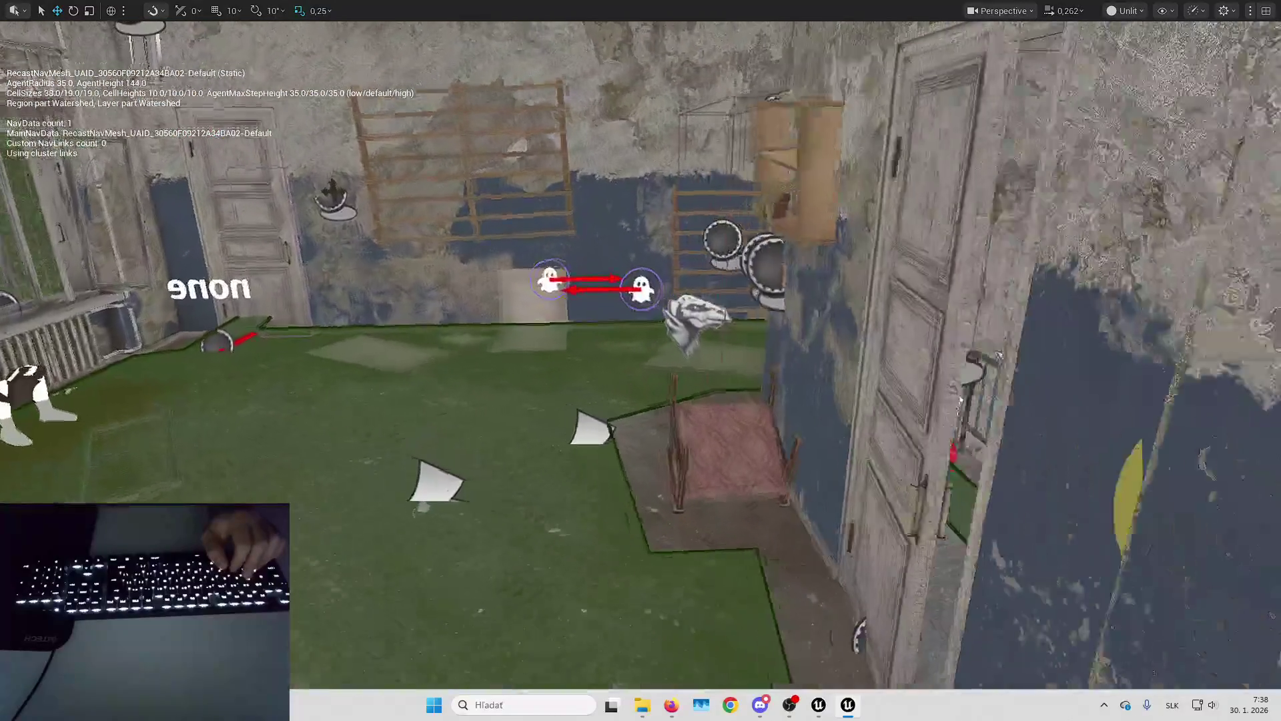
pyautogui.press('w')
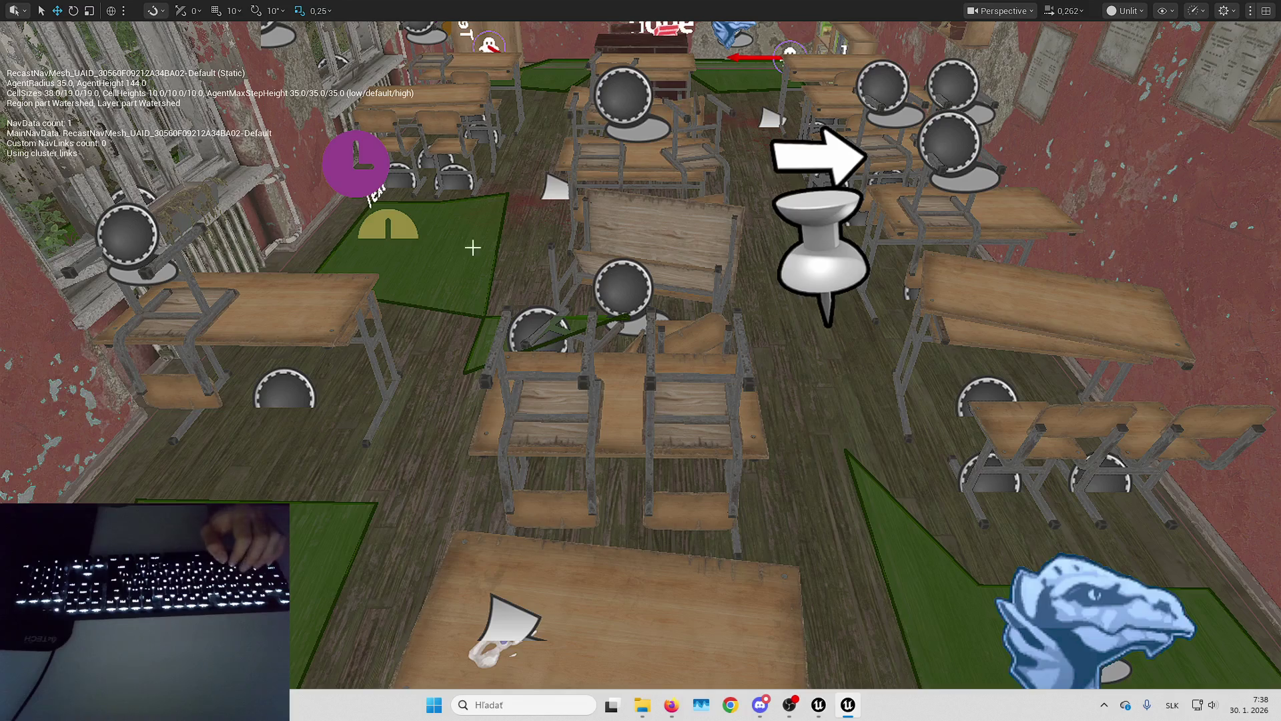
pyautogui.press('w')
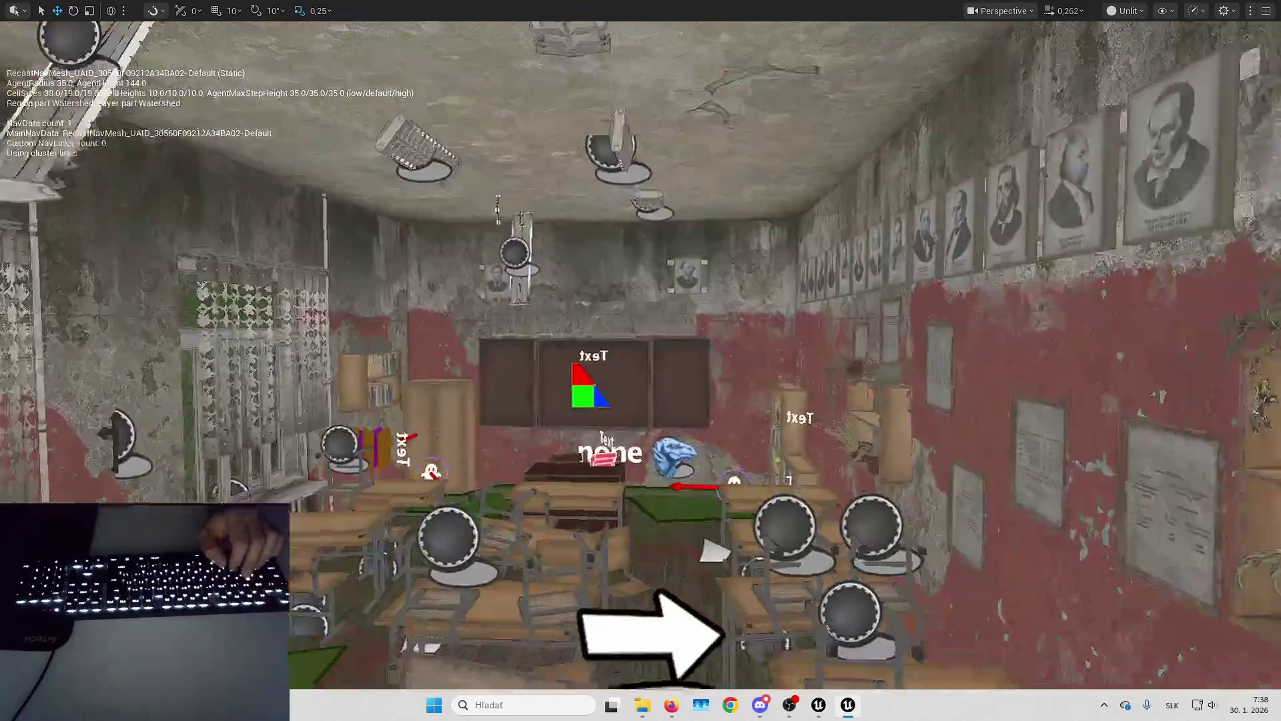
pyautogui.press('w')
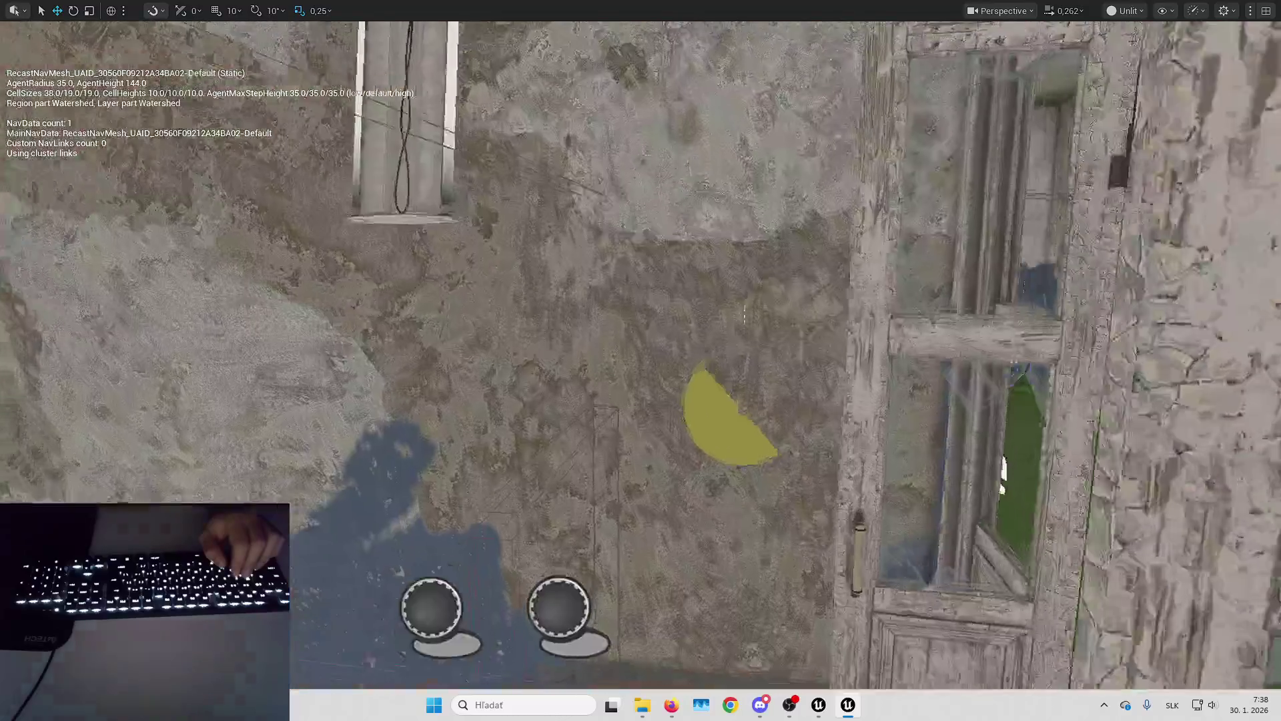
pyautogui.press('s')
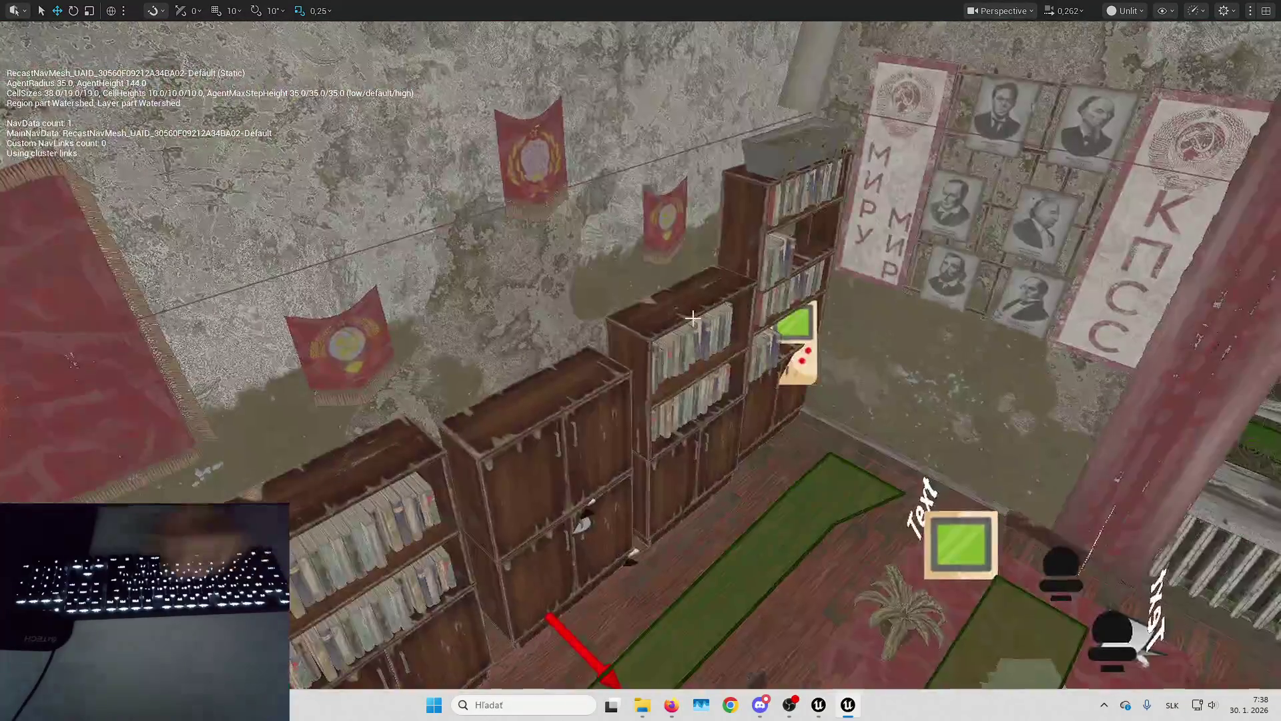
pyautogui.press('F11')
pyautogui.click(1095, 99)
# Filter the Outliner by 'recas', select RecastNavMesh-Default and enlarge its Details panel.
pyautogui.write('recas')
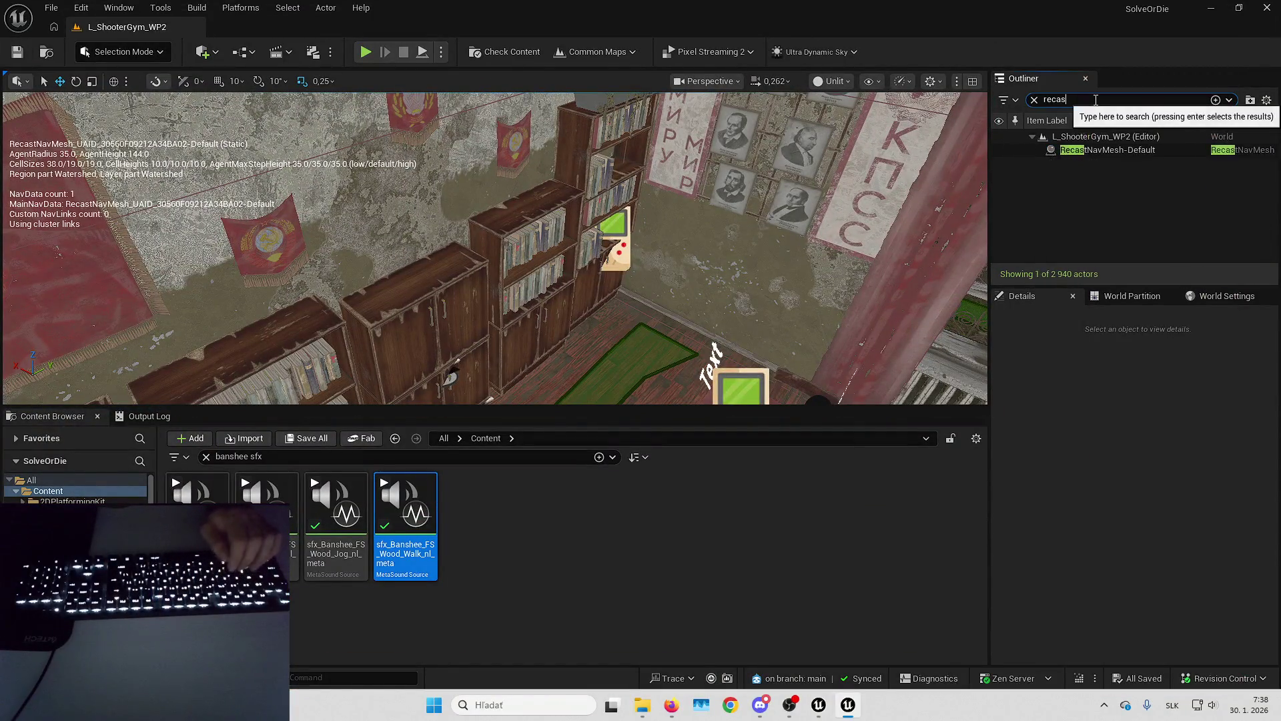
pyautogui.click(1110, 149)
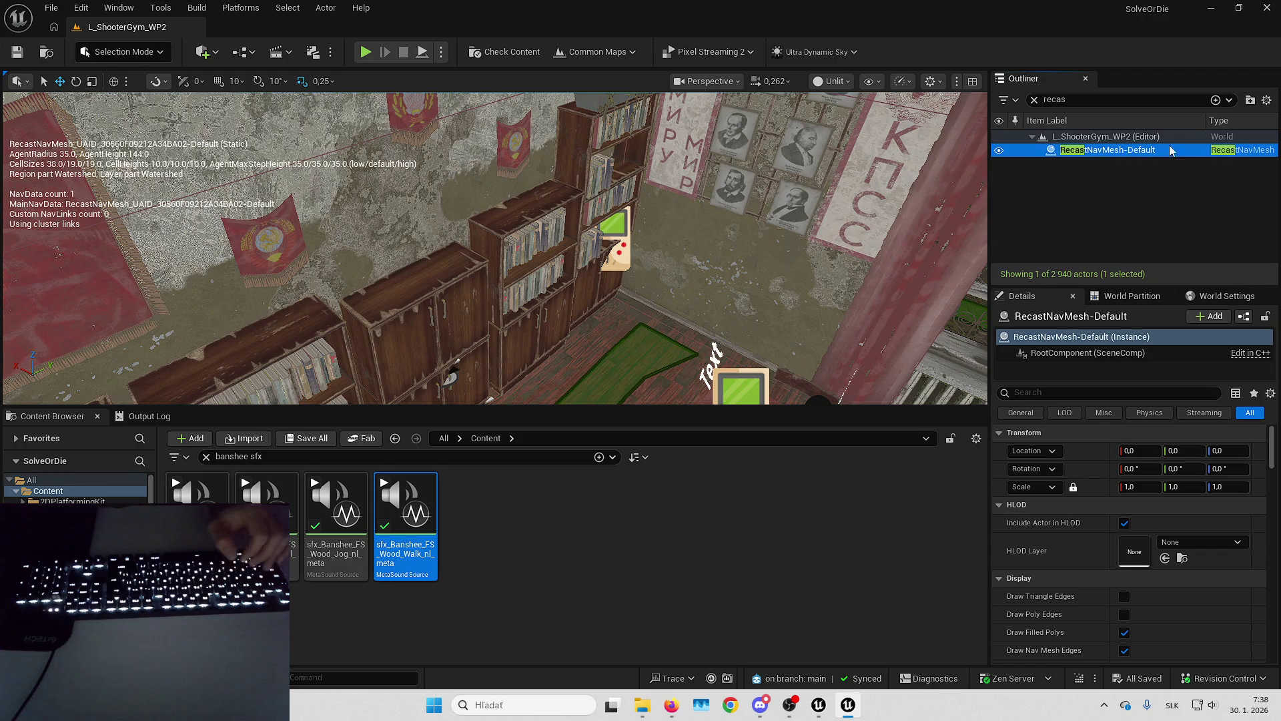
pyautogui.moveTo(989, 280); pyautogui.dragTo(927, 280)
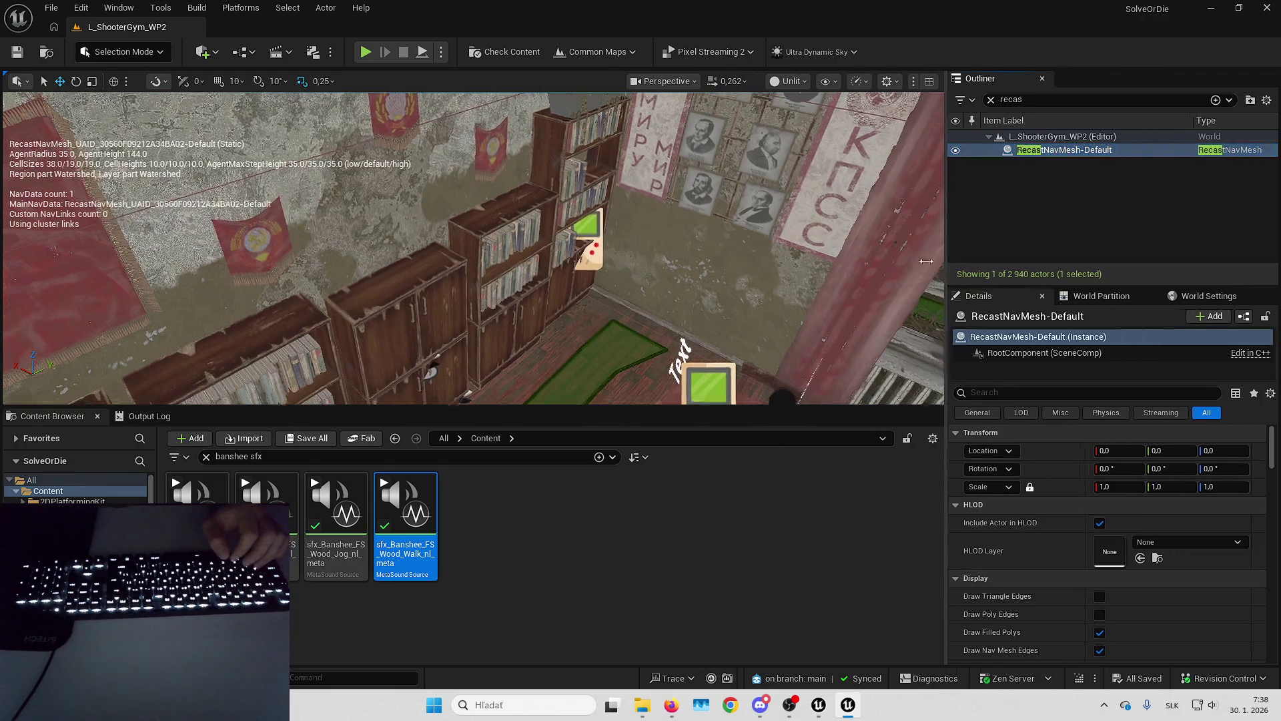
pyautogui.scroll(-5, 1094, 534)
pyautogui.moveTo(1074, 285); pyautogui.dragTo(1074, 194)
pyautogui.scroll(-3, 1095, 467)
# Fly over the tables for a top-down view of the green navmesh floor.
pyautogui.press('Up')
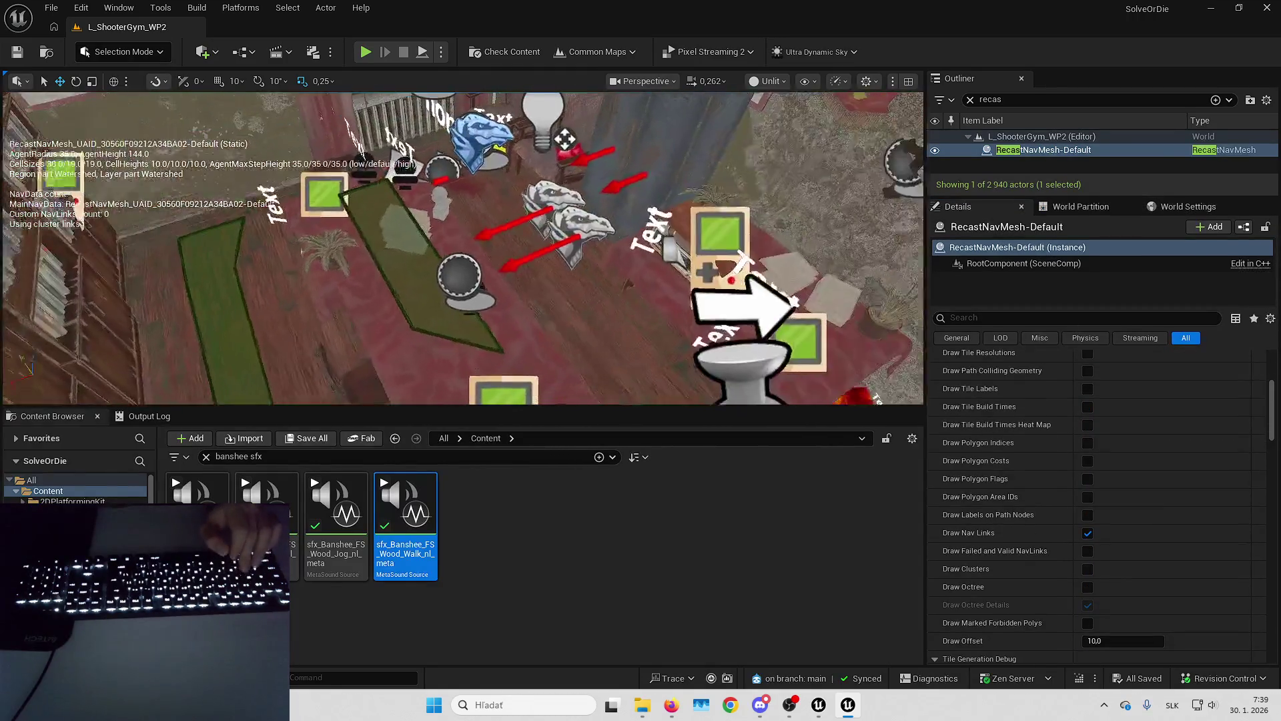
pyautogui.press('Up')
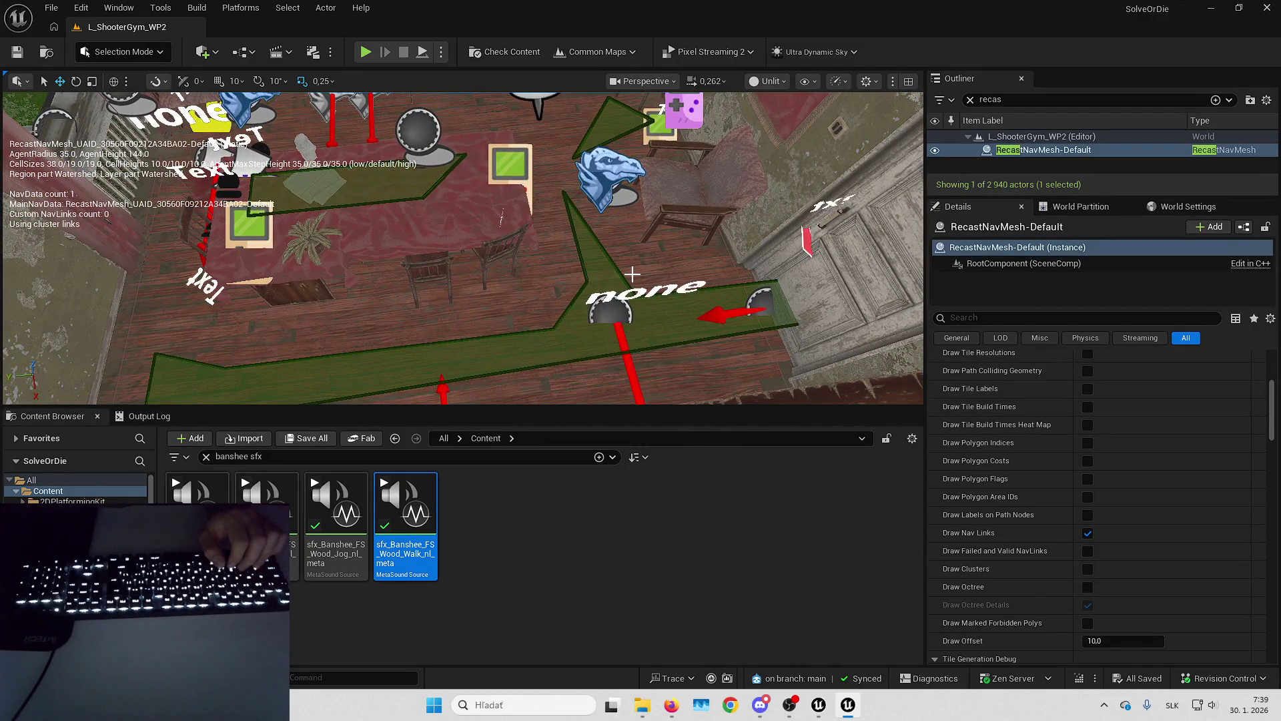
pyautogui.press('Up')
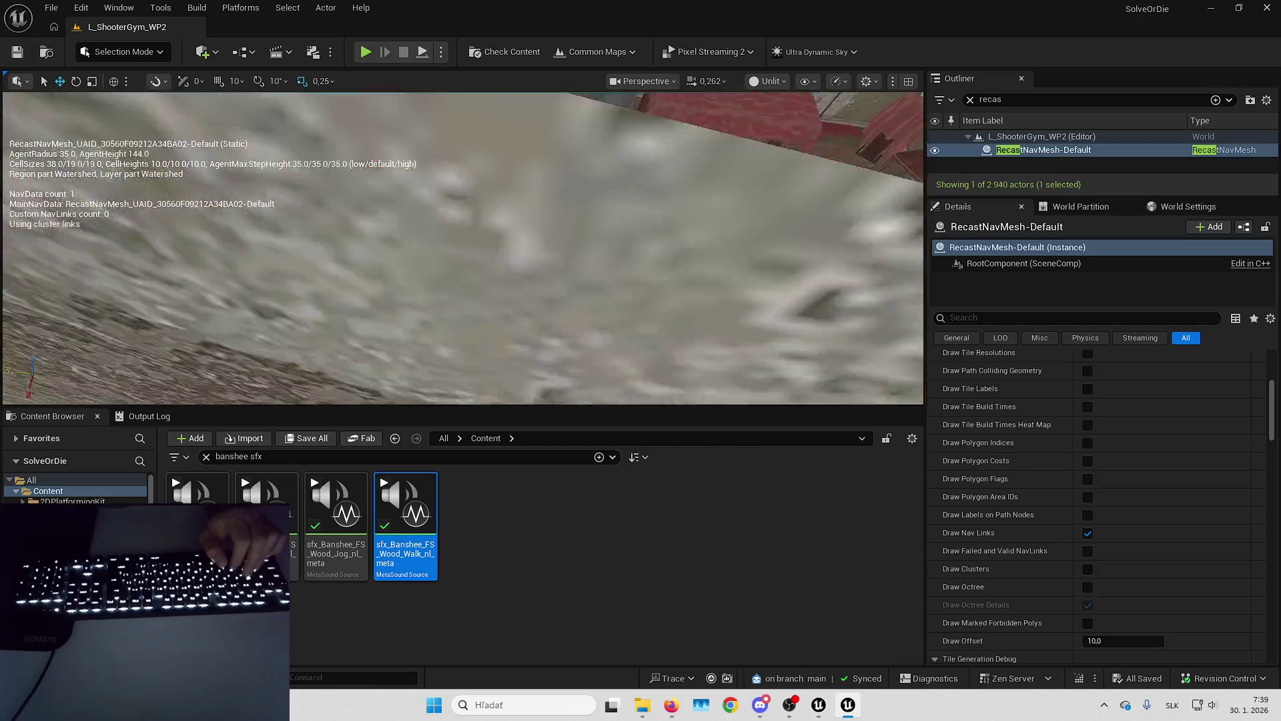
pyautogui.press('Down')
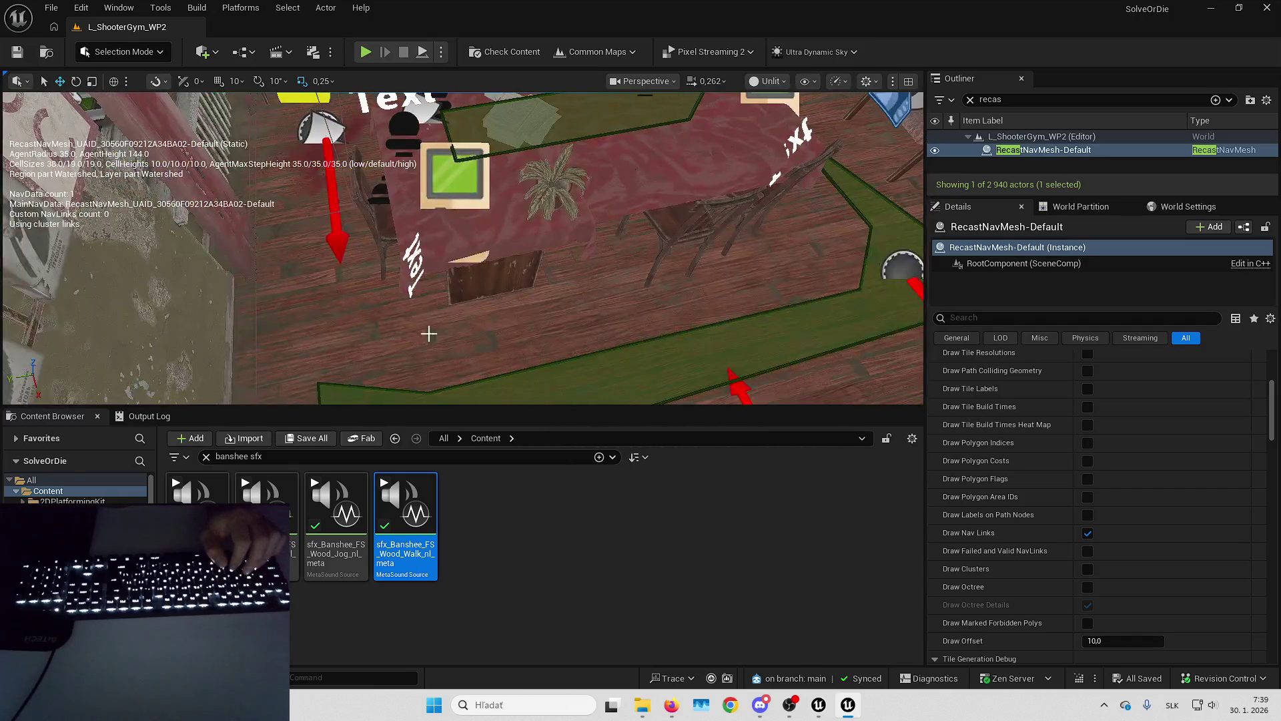
pyautogui.press('Up')
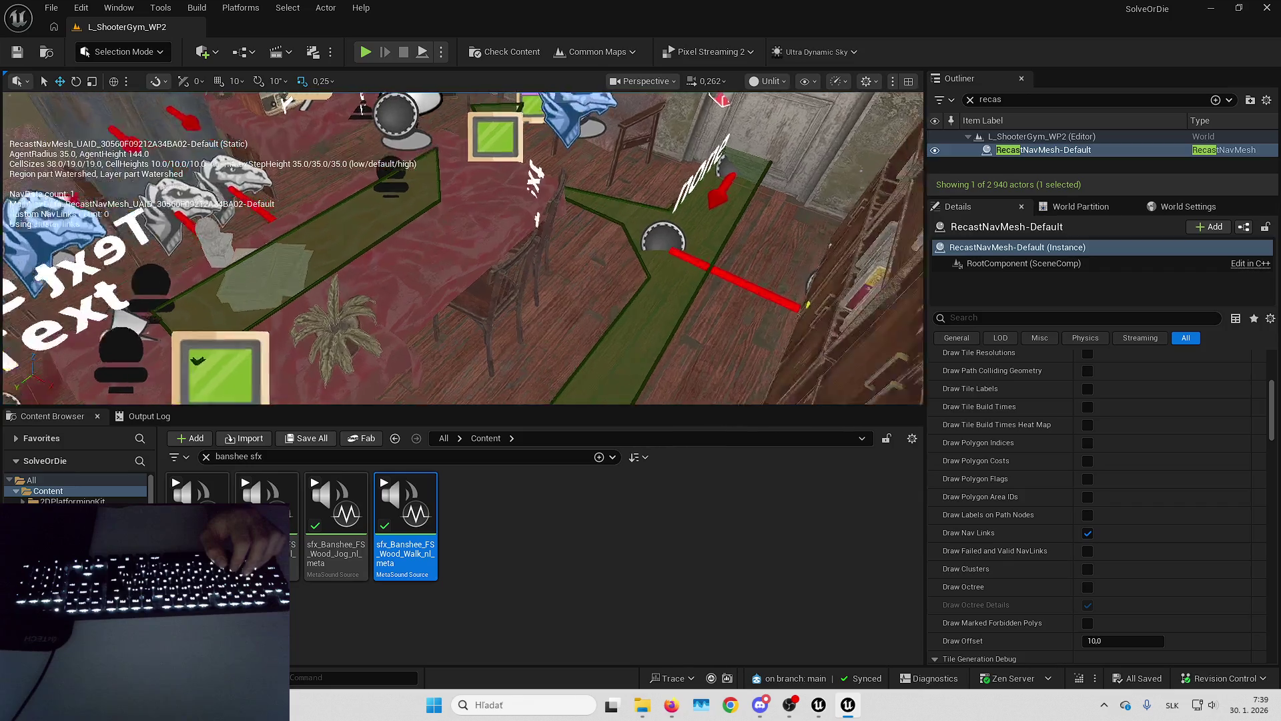
pyautogui.press('Down')
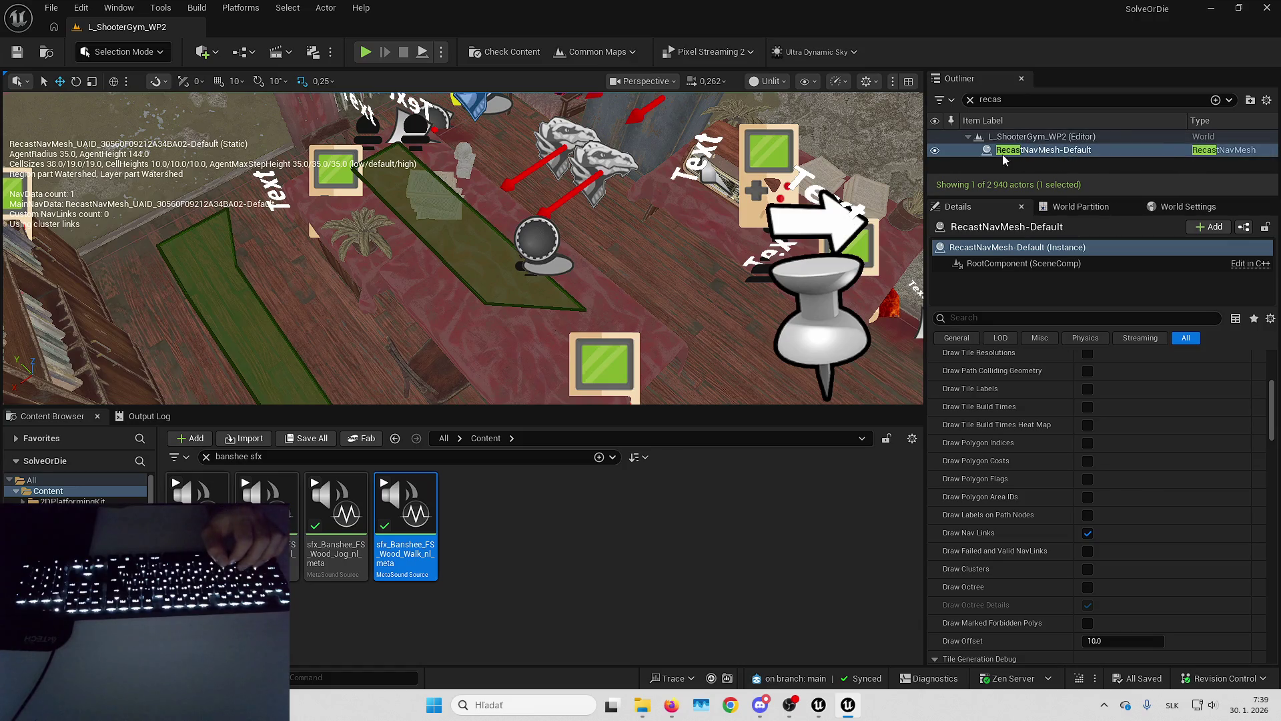
# Set RecastNavMesh-Default Agent Radius from 35 to 15 and view the rebuilt navmesh.
pyautogui.scroll(-2, 1094, 407)
pyautogui.scroll(-10, 1030, 514)
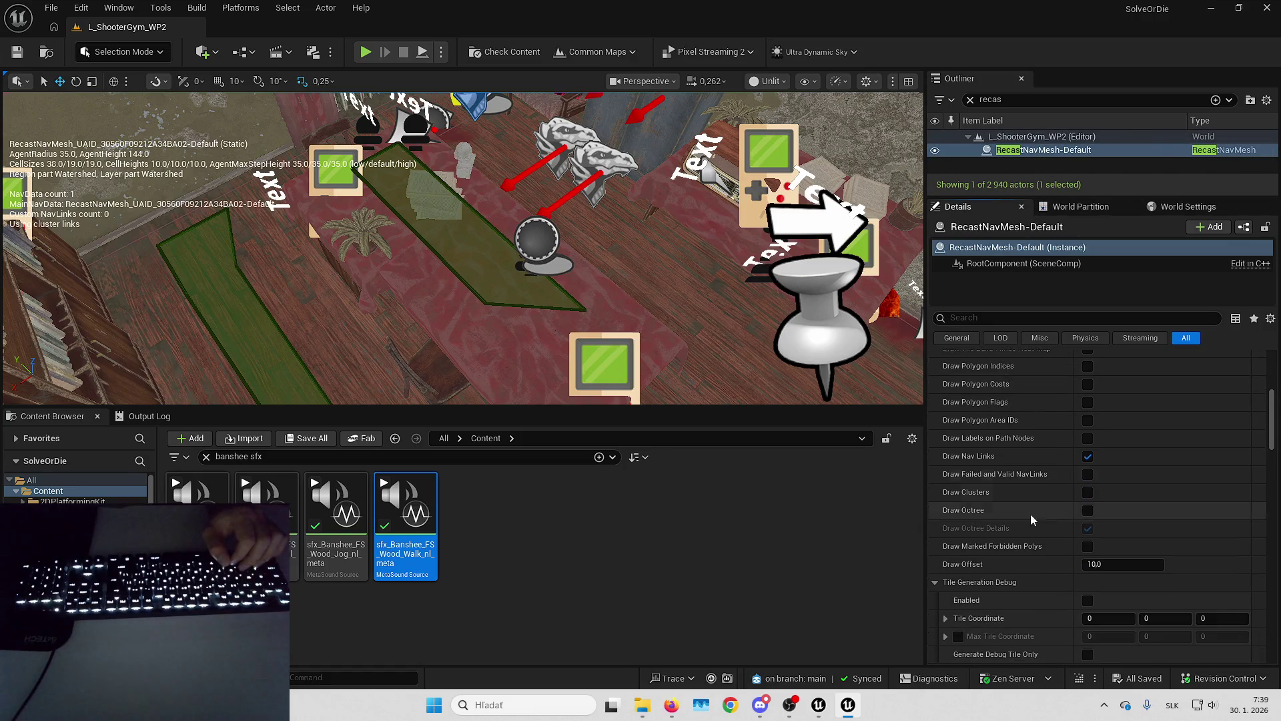
pyautogui.scroll(-10, 1038, 383)
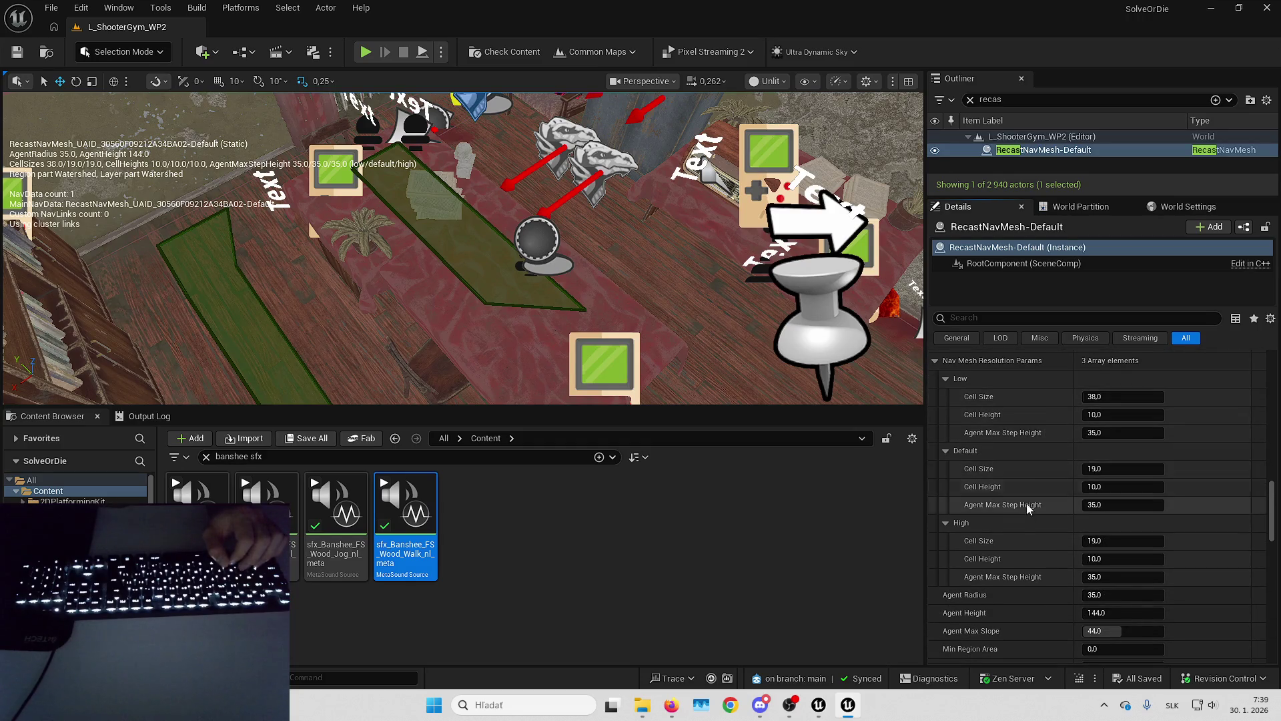
pyautogui.scroll(-3, 1021, 494)
pyautogui.moveTo(961, 476)
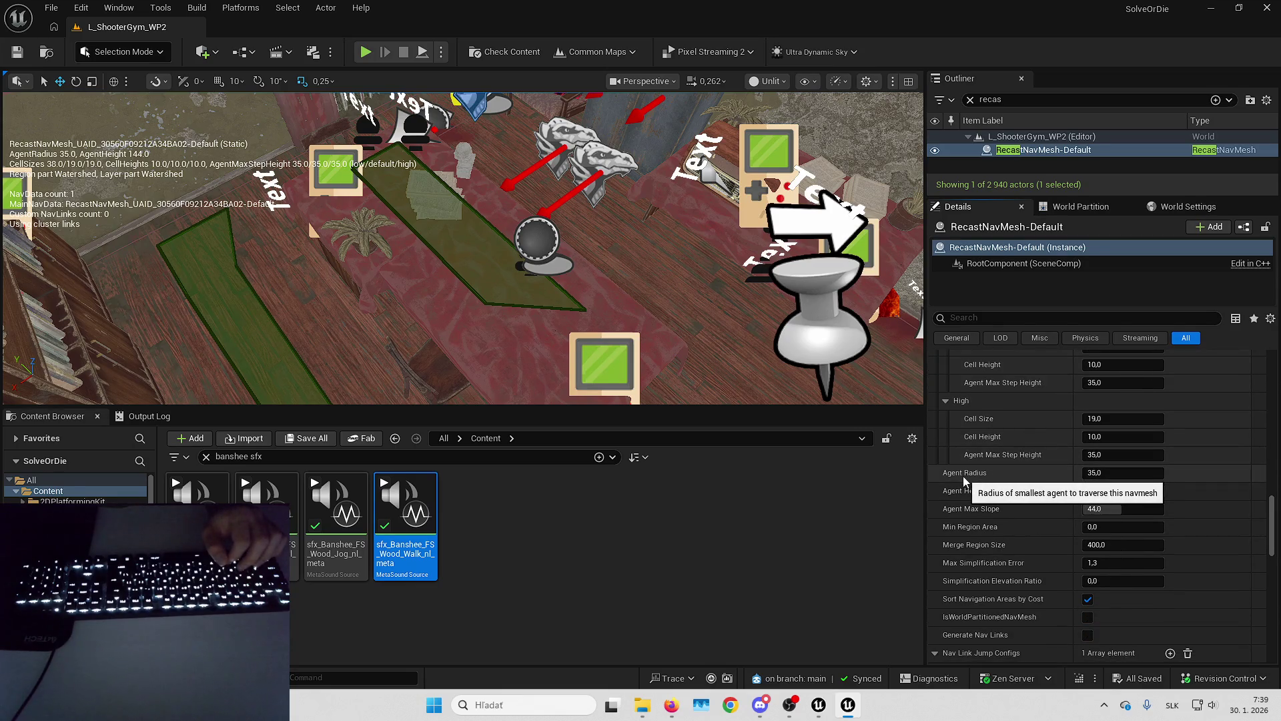
pyautogui.moveTo(467, 320); pyautogui.dragTo(220, 280)
pyautogui.click(1090, 473)
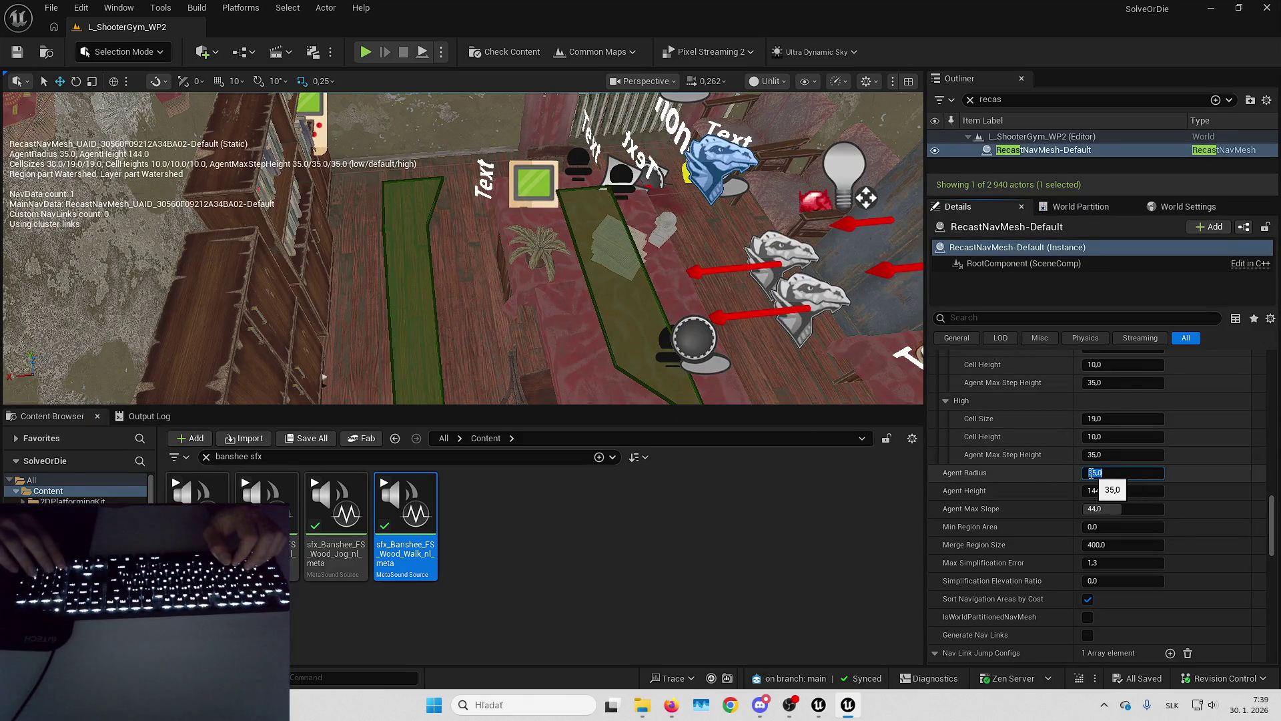
pyautogui.write('15')
pyautogui.press('Return')
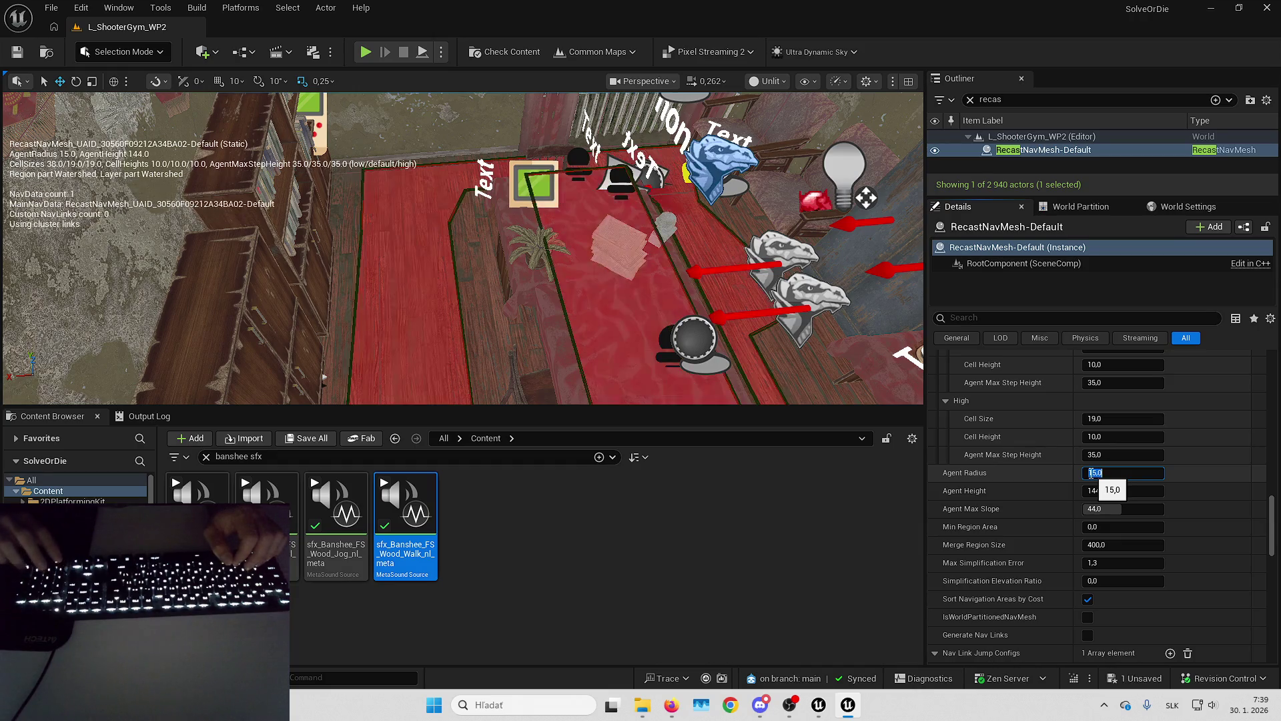
pyautogui.moveTo(572, 172); pyautogui.dragTo(563, 234)
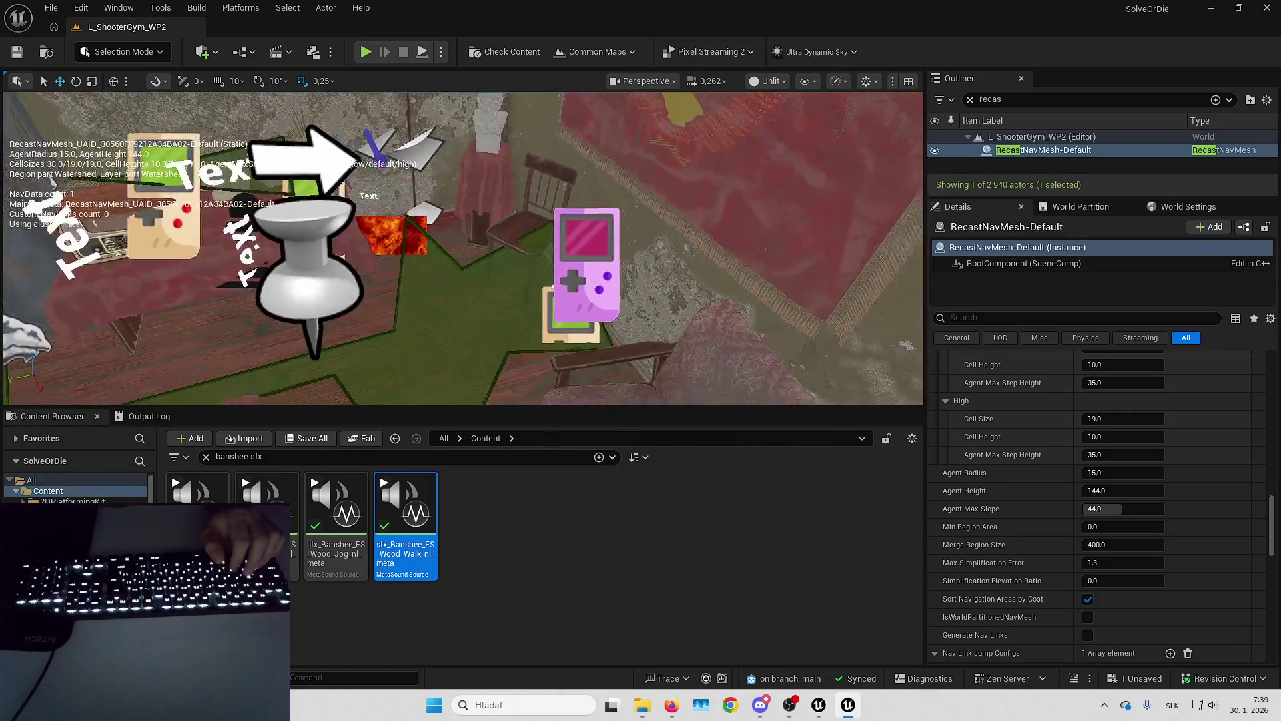
# Pan across the level and down the corridor to check the enlarged navmesh, then deselect it.
pyautogui.press('Right')
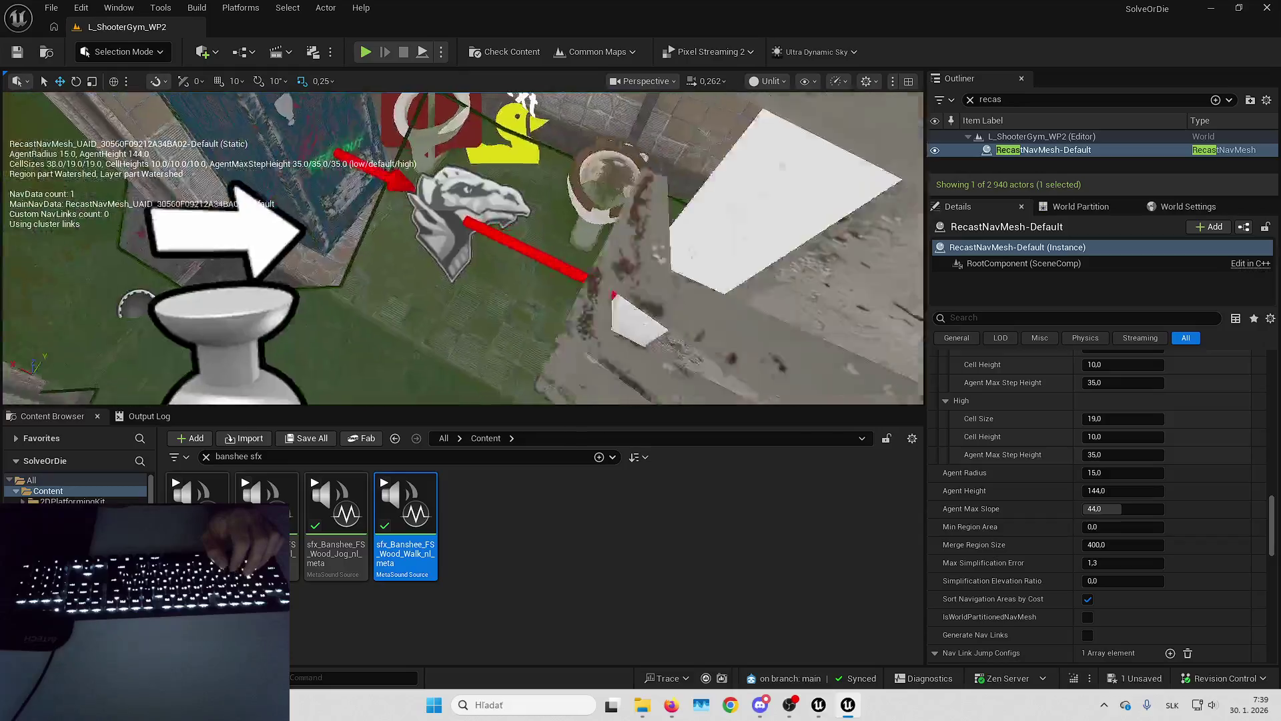
pyautogui.press('s')
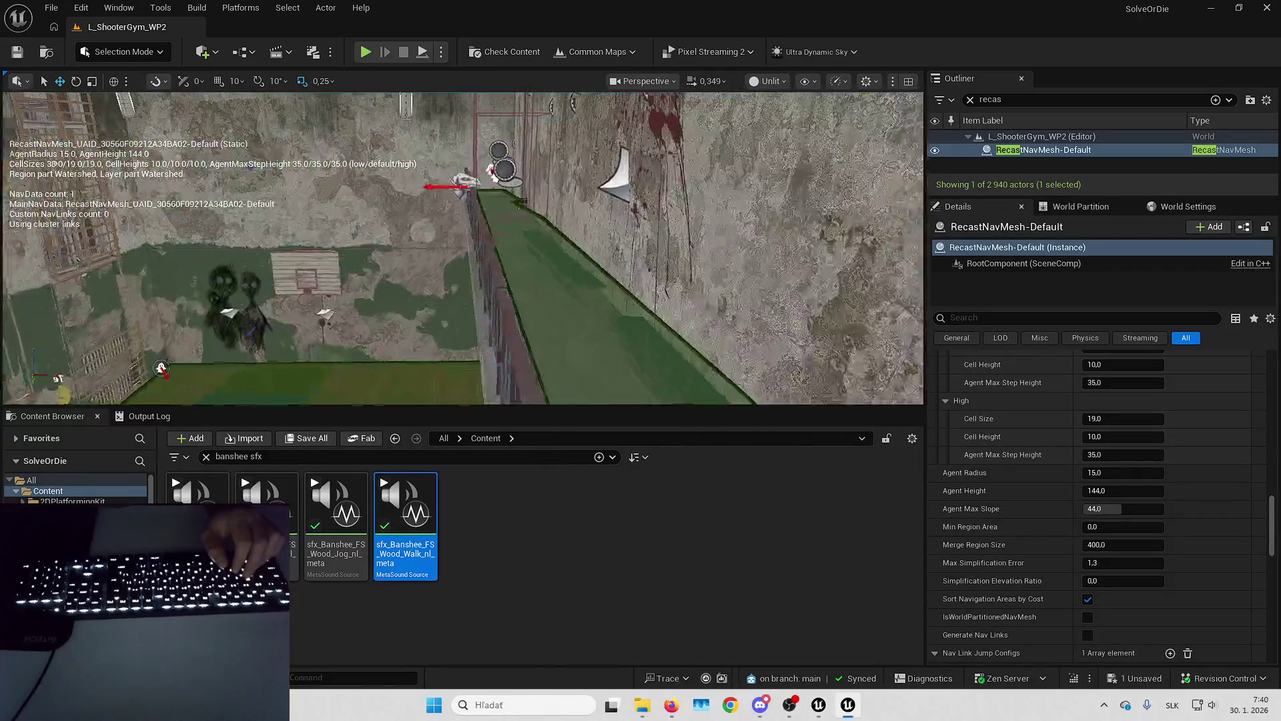
pyautogui.press('Escape')
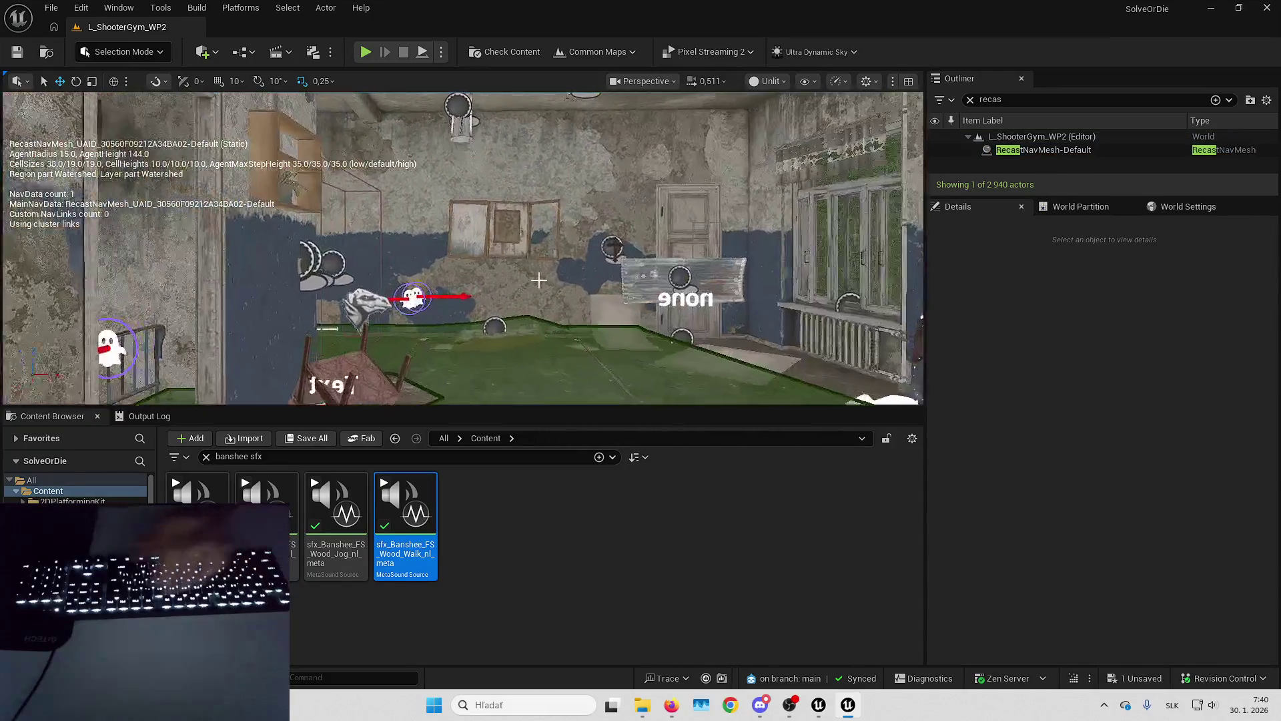
pyautogui.press('F11')
# Tour the rooms and doorways, checking navmesh coverage around doors, shelves and tables.
pyautogui.scroll(-5, 641, 361)
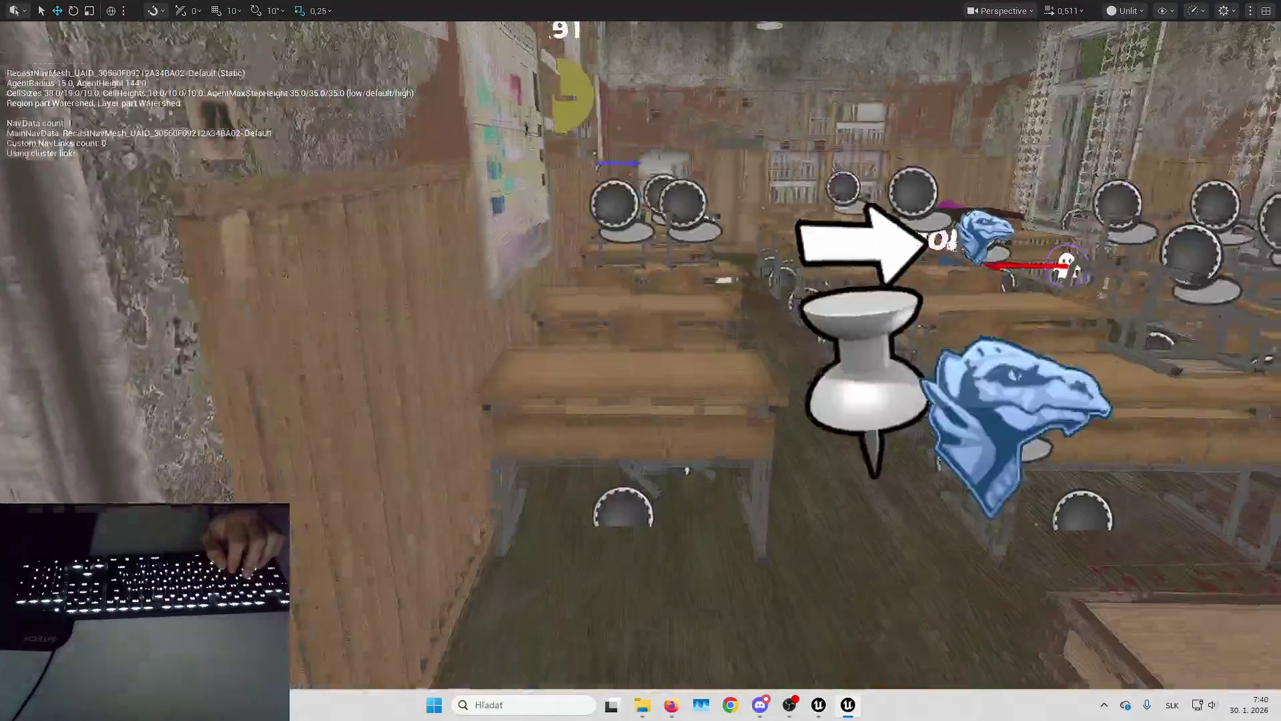
pyautogui.press('a')
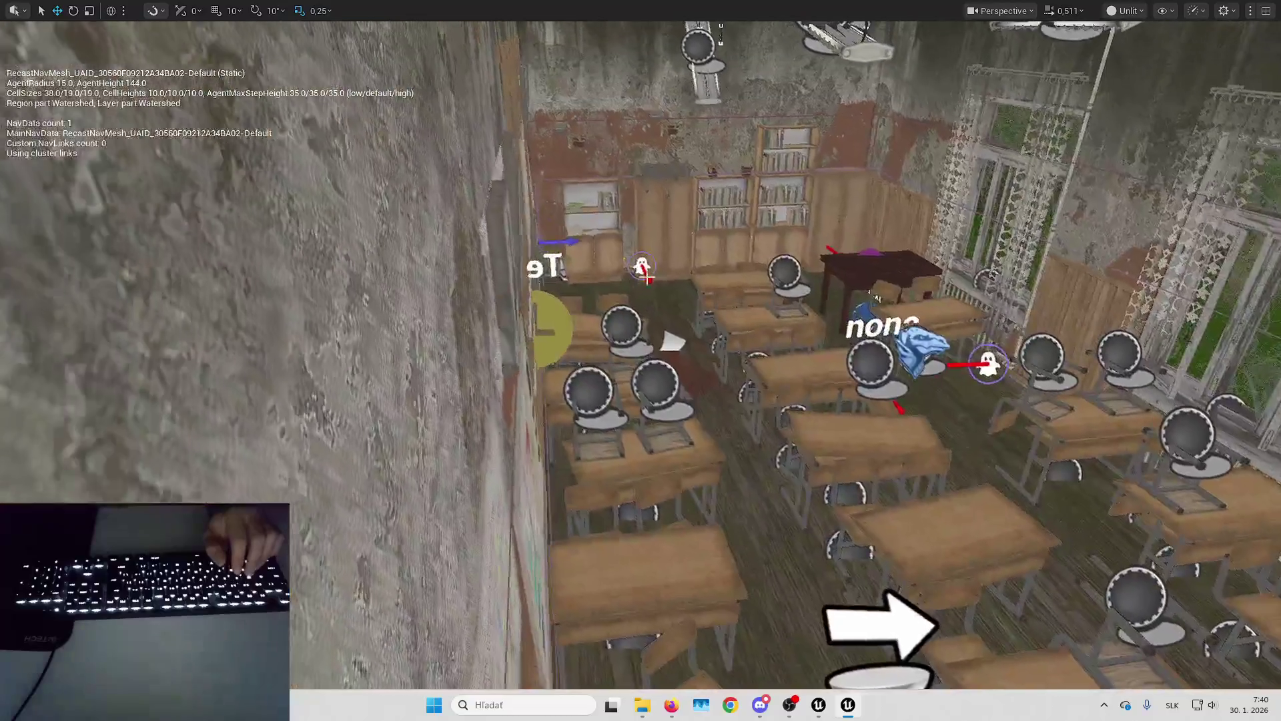
pyautogui.press('q')
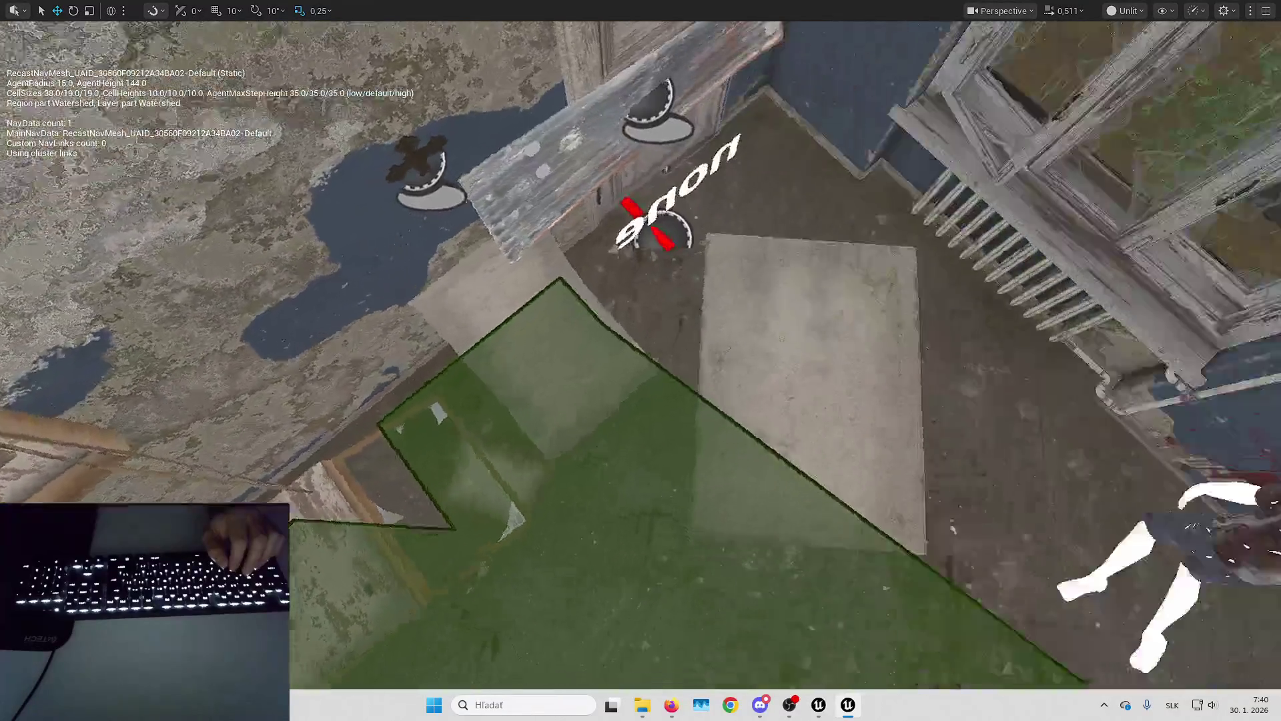
pyautogui.press('w')
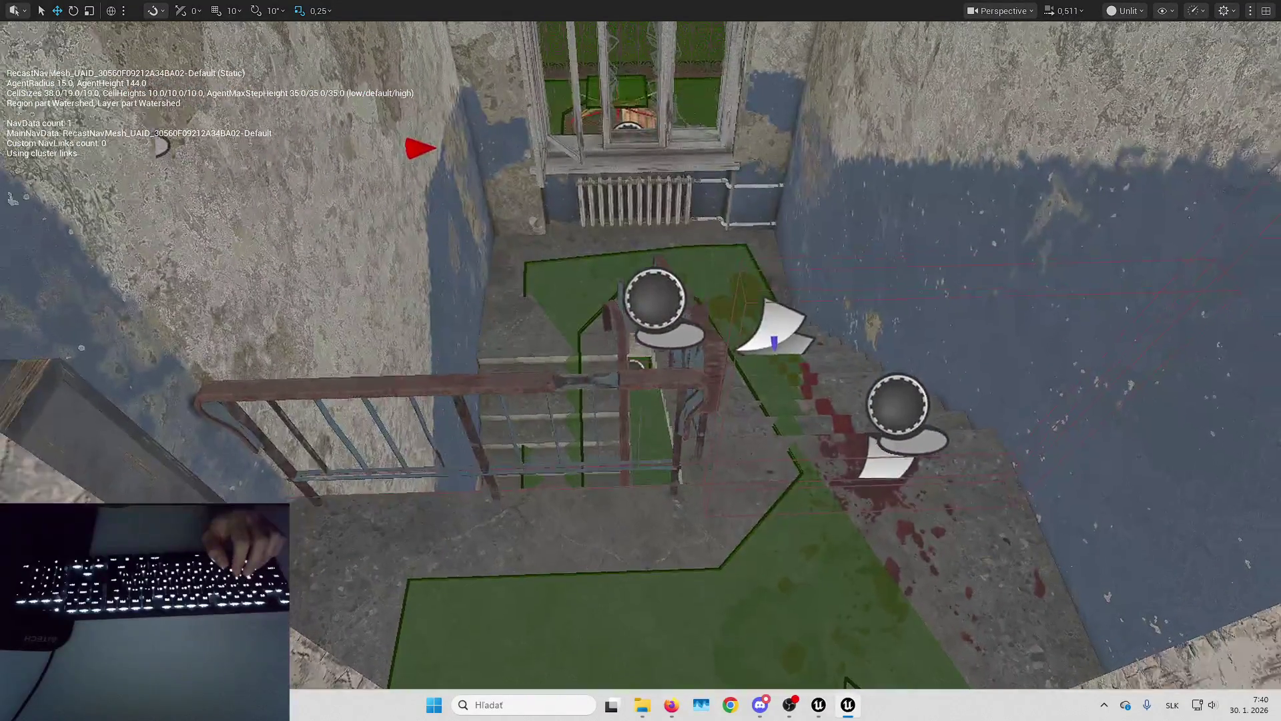
pyautogui.press('w')
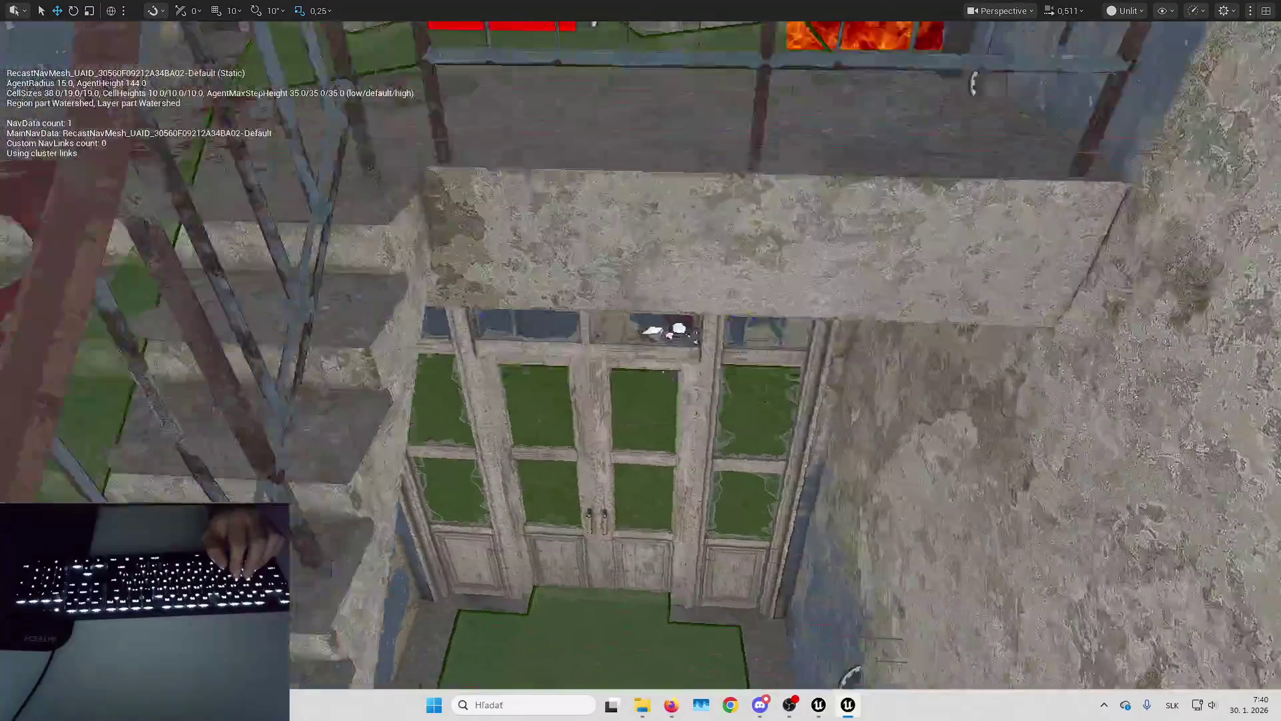
pyautogui.press('w')
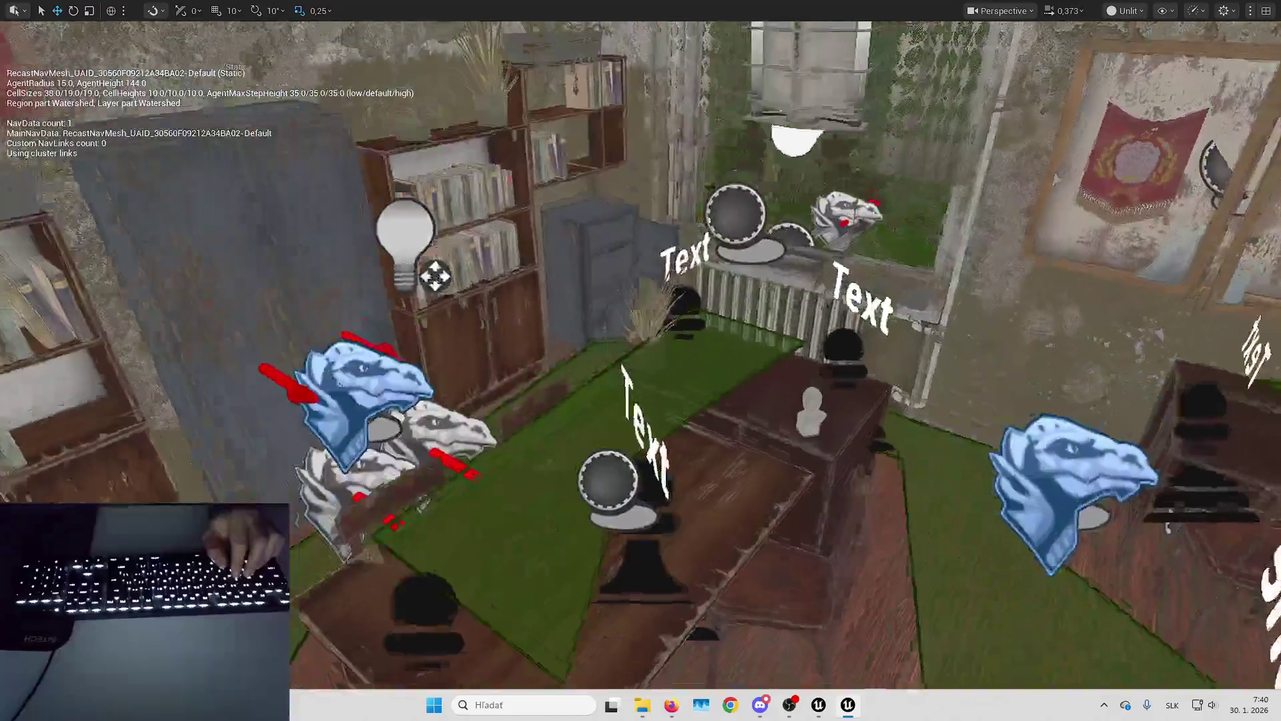
pyautogui.press('w')
pyautogui.press('w')
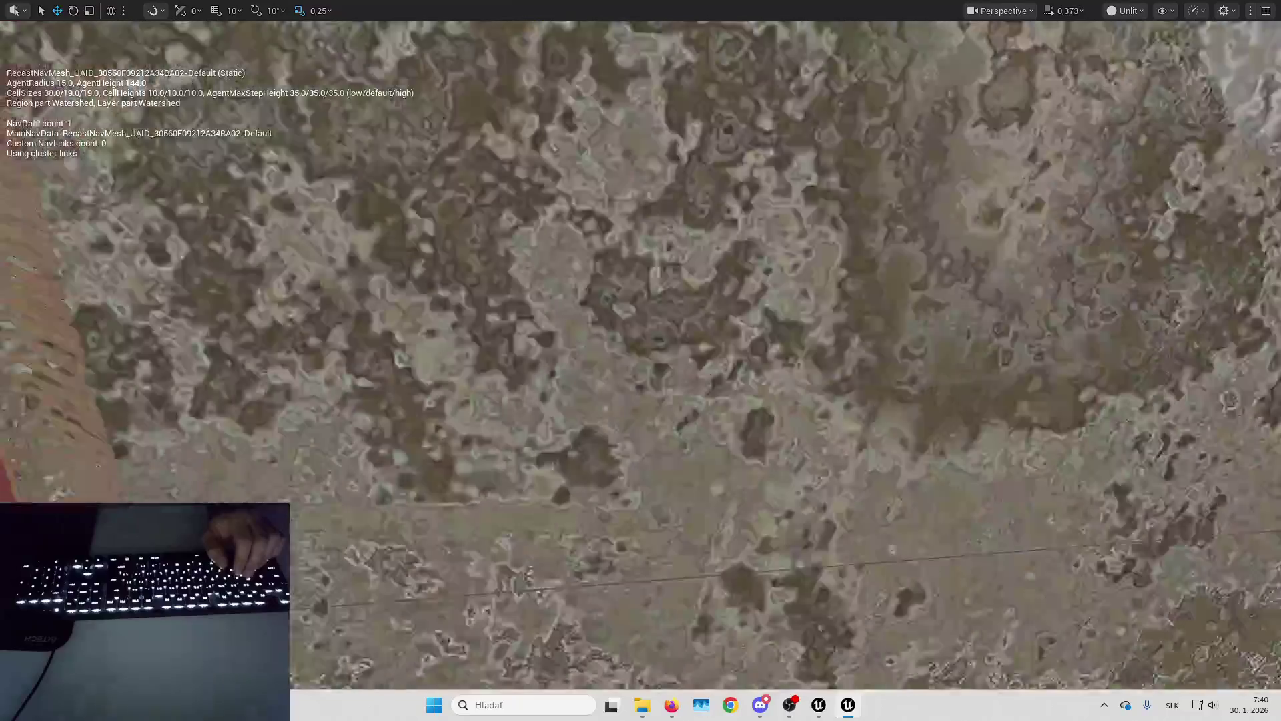
pyautogui.press('w')
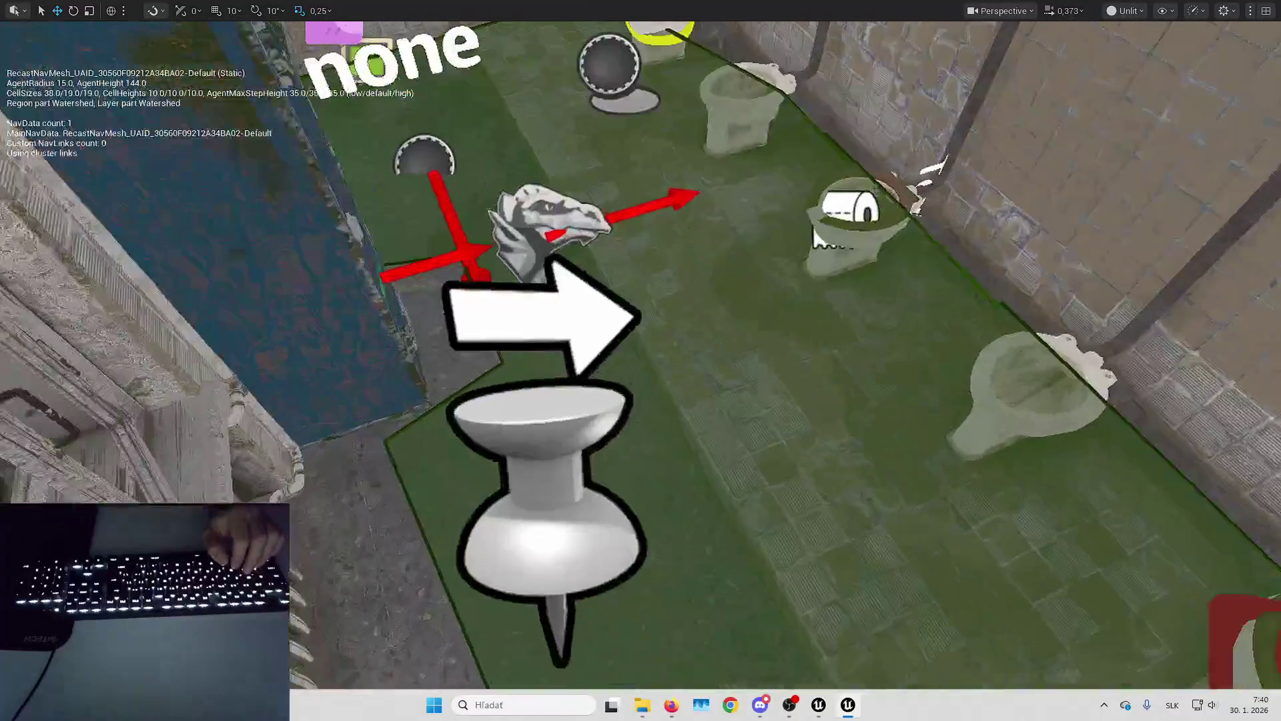
pyautogui.press('w')
pyautogui.press('w')
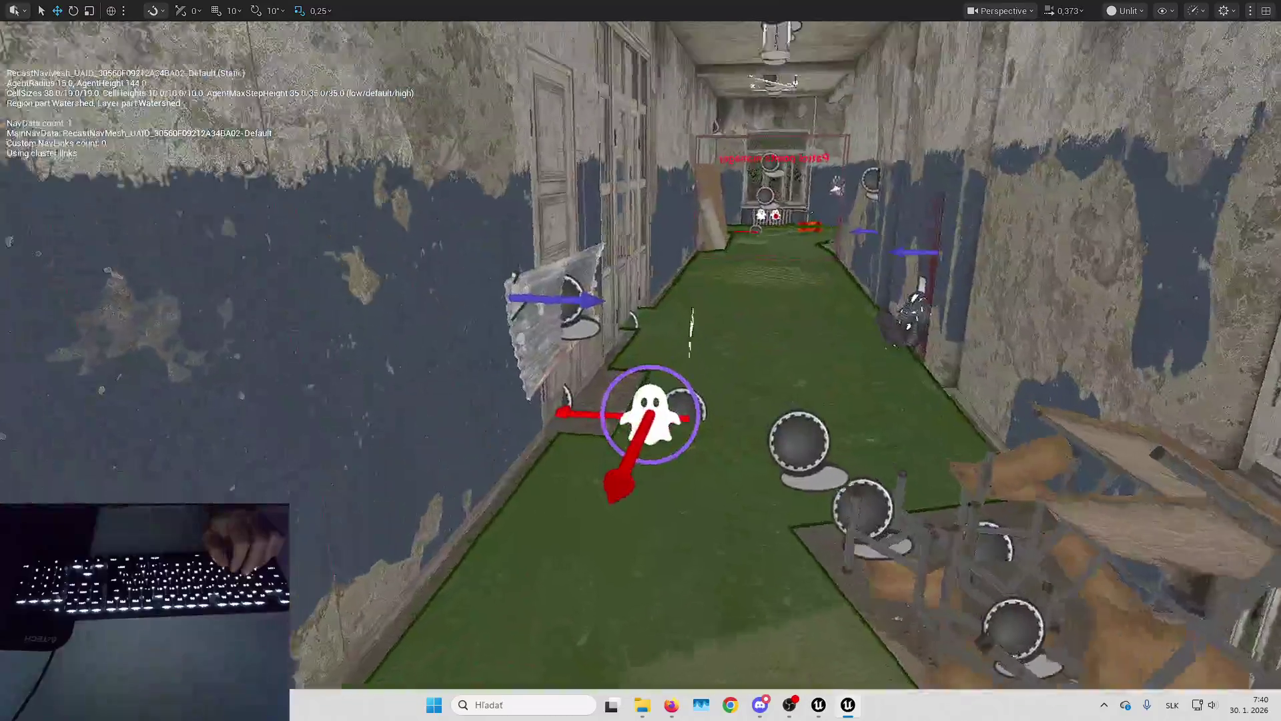
pyautogui.press('w')
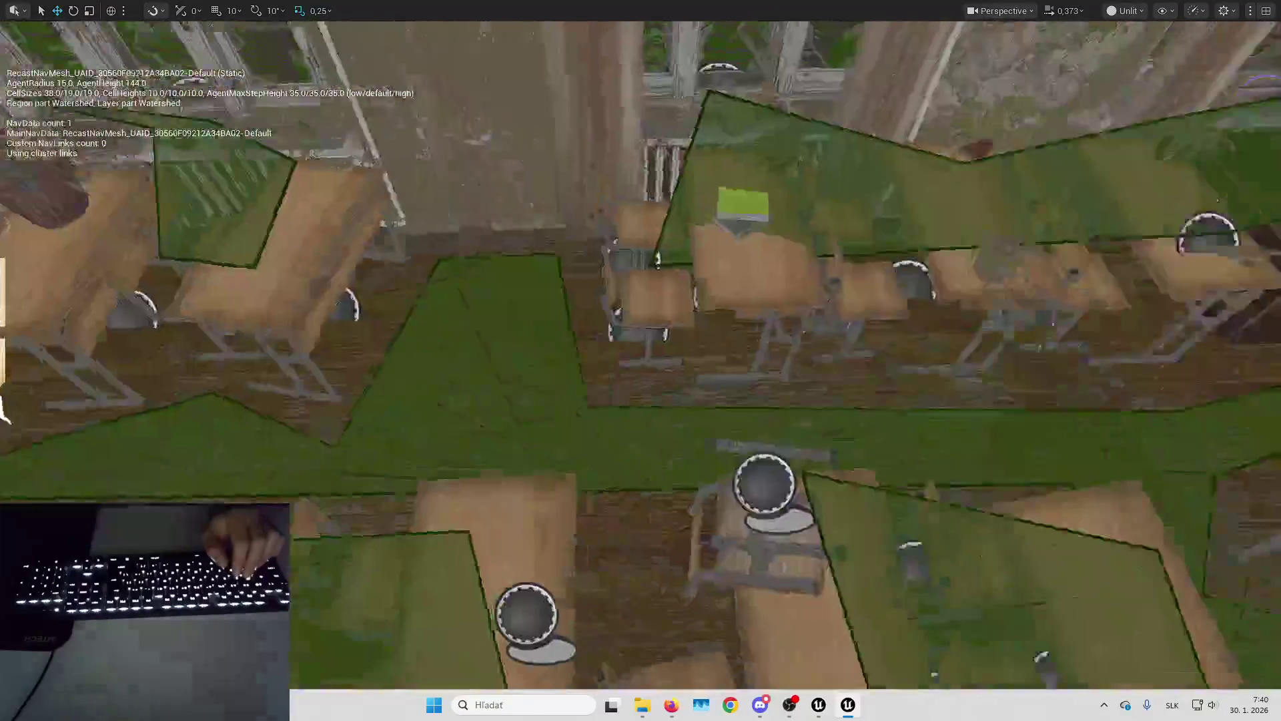
pyautogui.press('w')
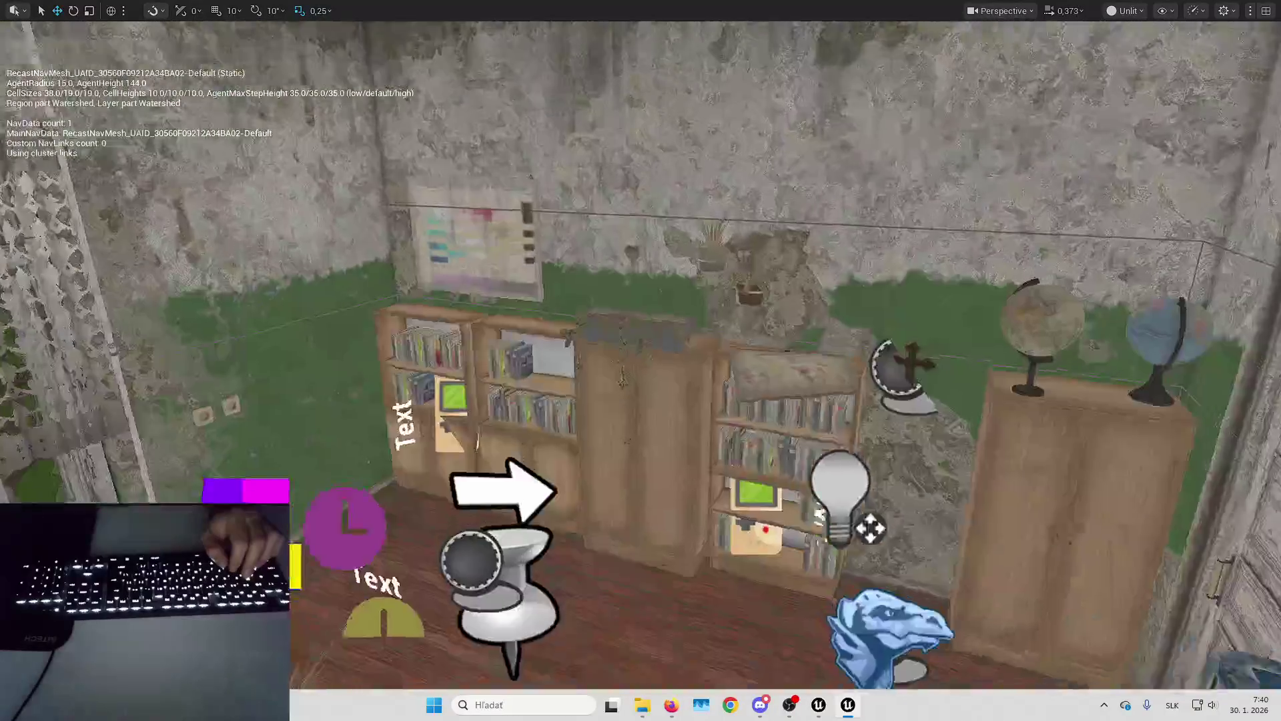
pyautogui.press('w')
pyautogui.press('w')
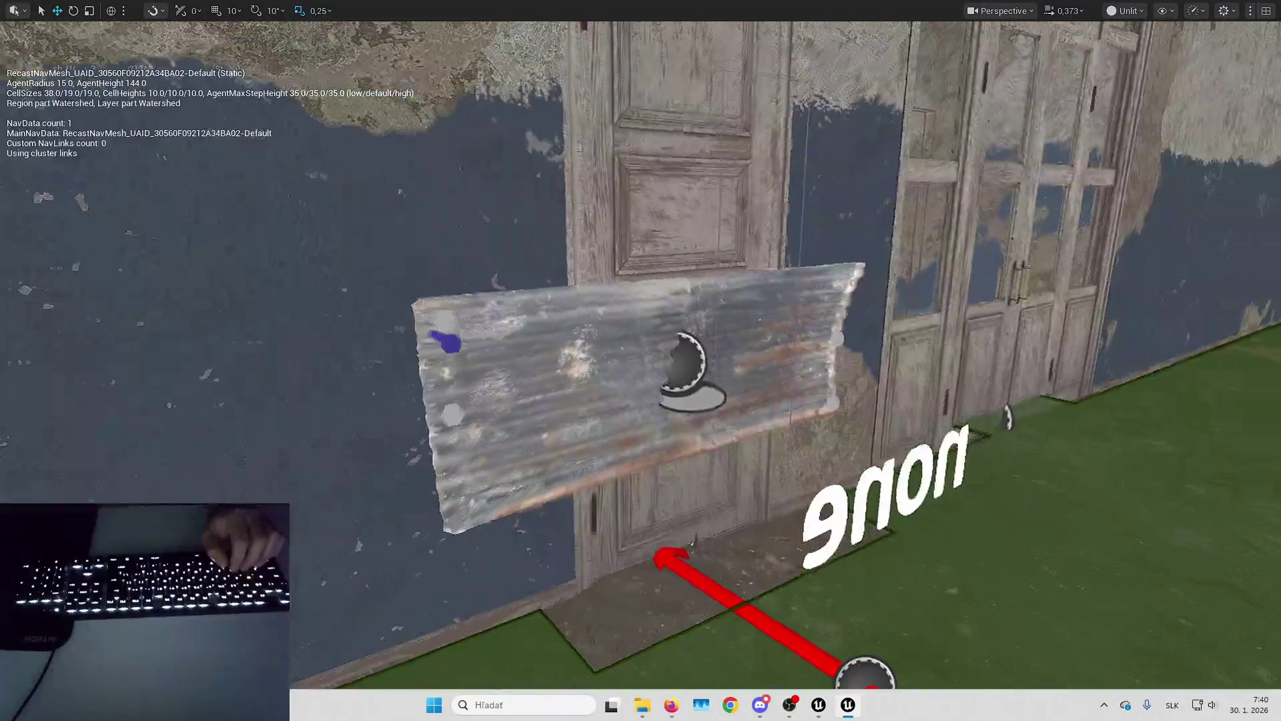
pyautogui.press('w')
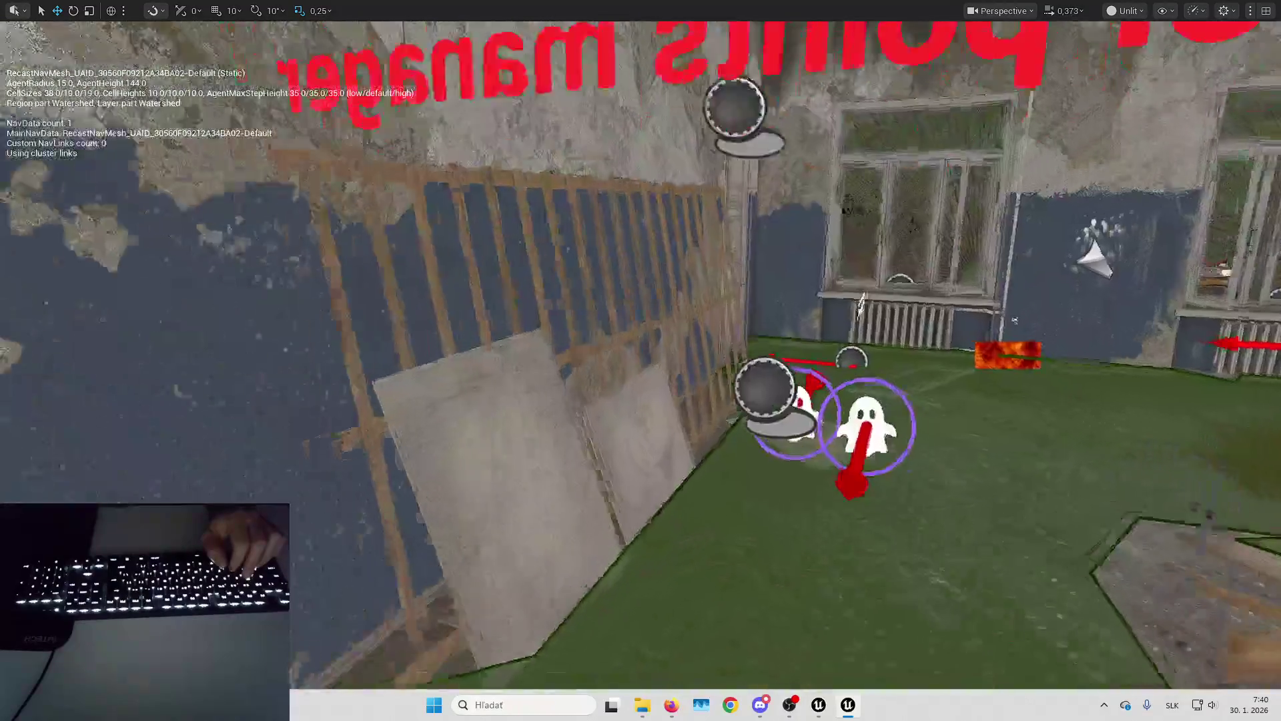
pyautogui.press('w')
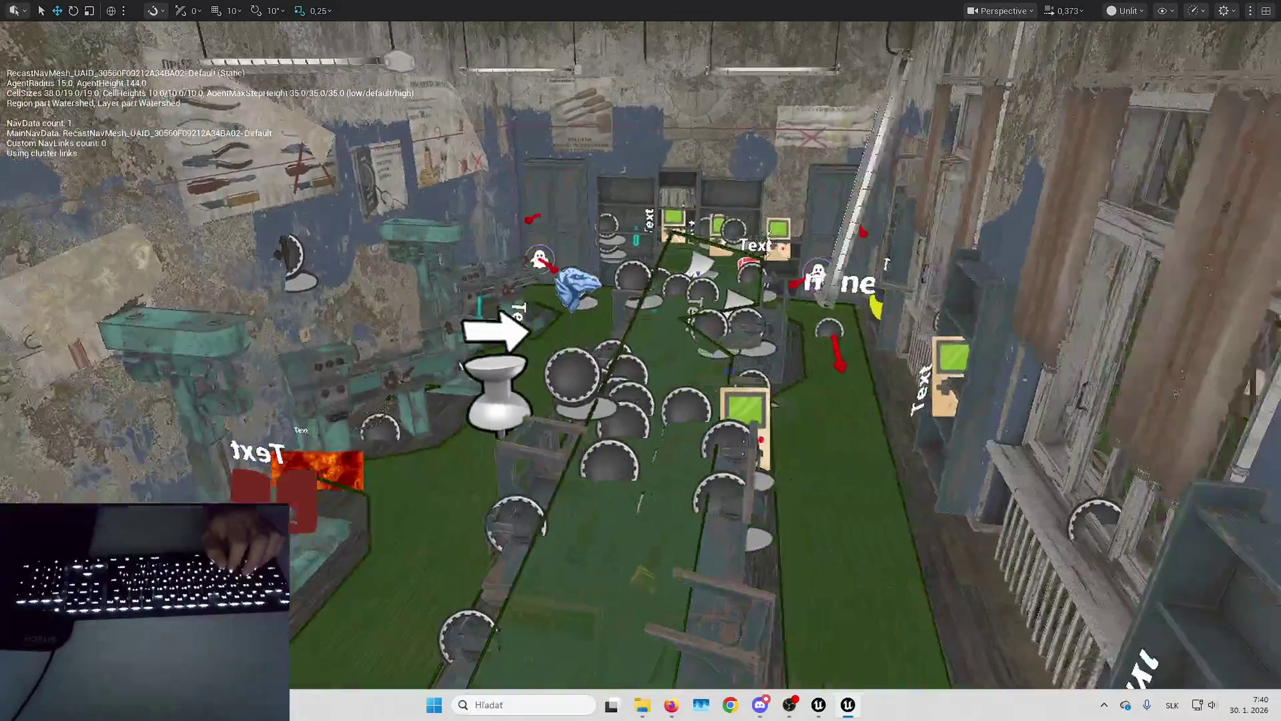
pyautogui.press('w')
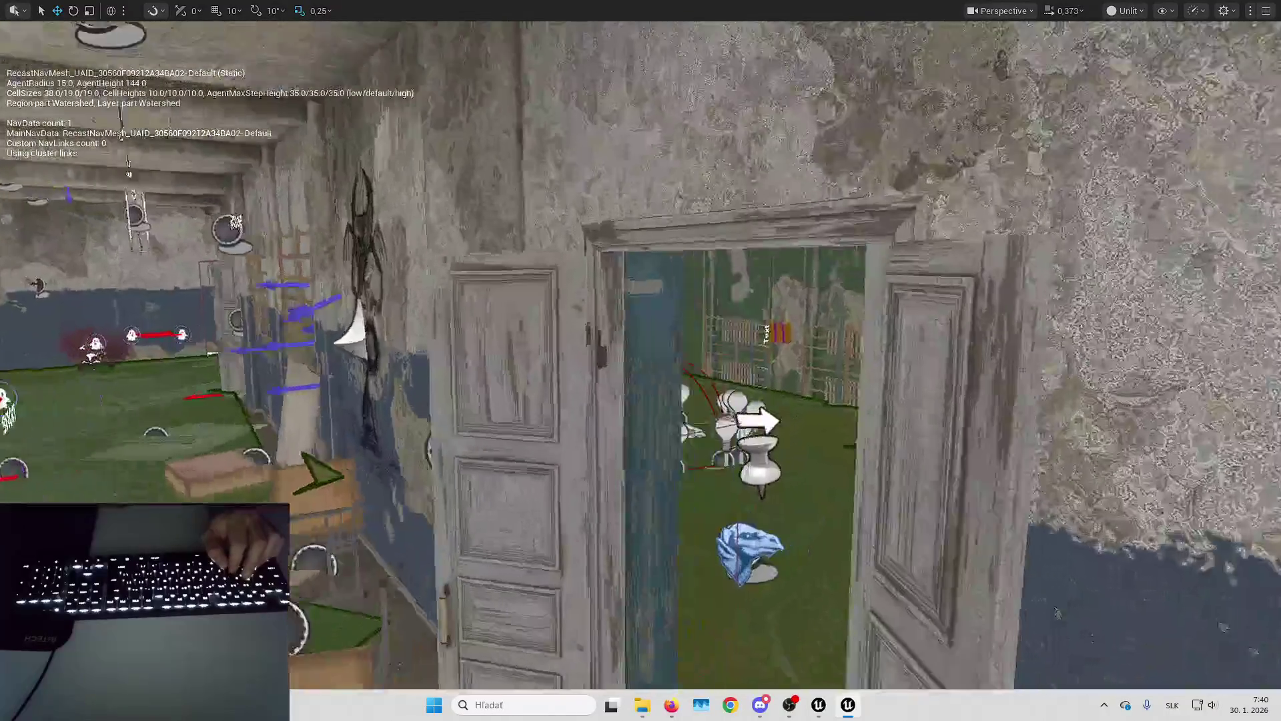
pyautogui.press('w')
# Continue through the sewing, desk and bookshelf classrooms checking their navmesh coverage.
pyautogui.scroll(2, 641, 361)
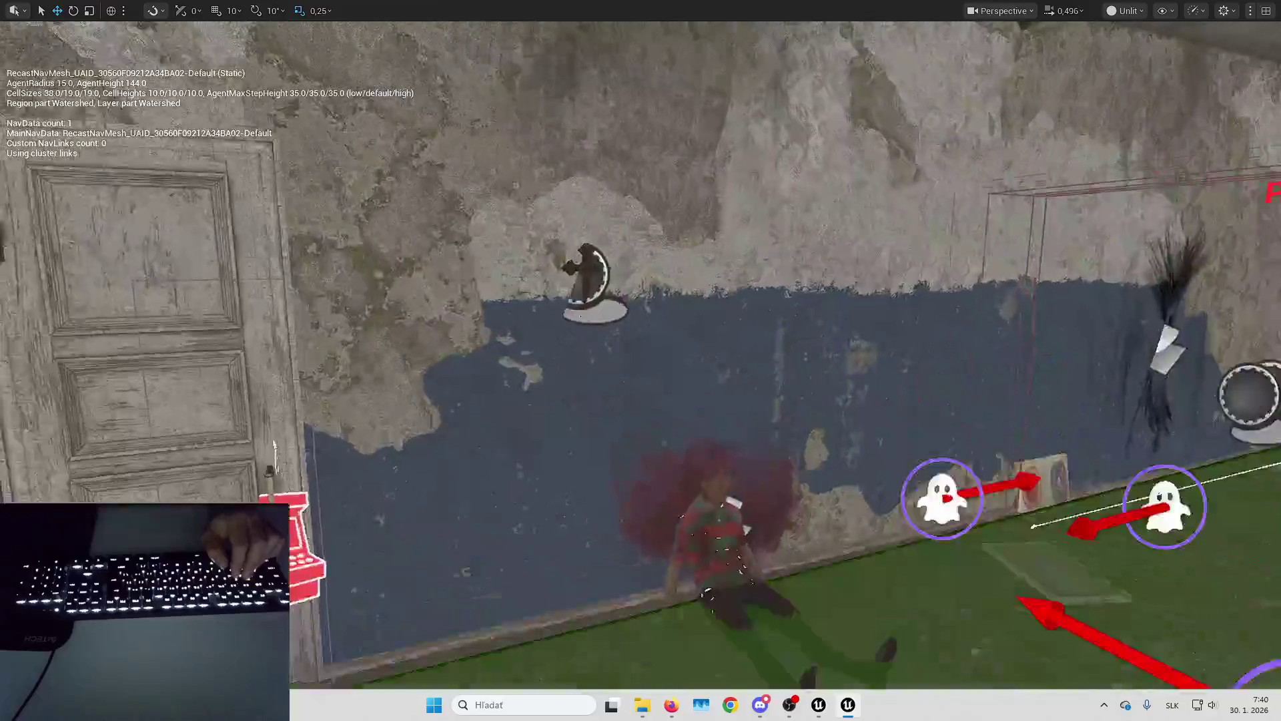
pyautogui.press('w')
pyautogui.scroll(-2, 640, 360)
pyautogui.press('w')
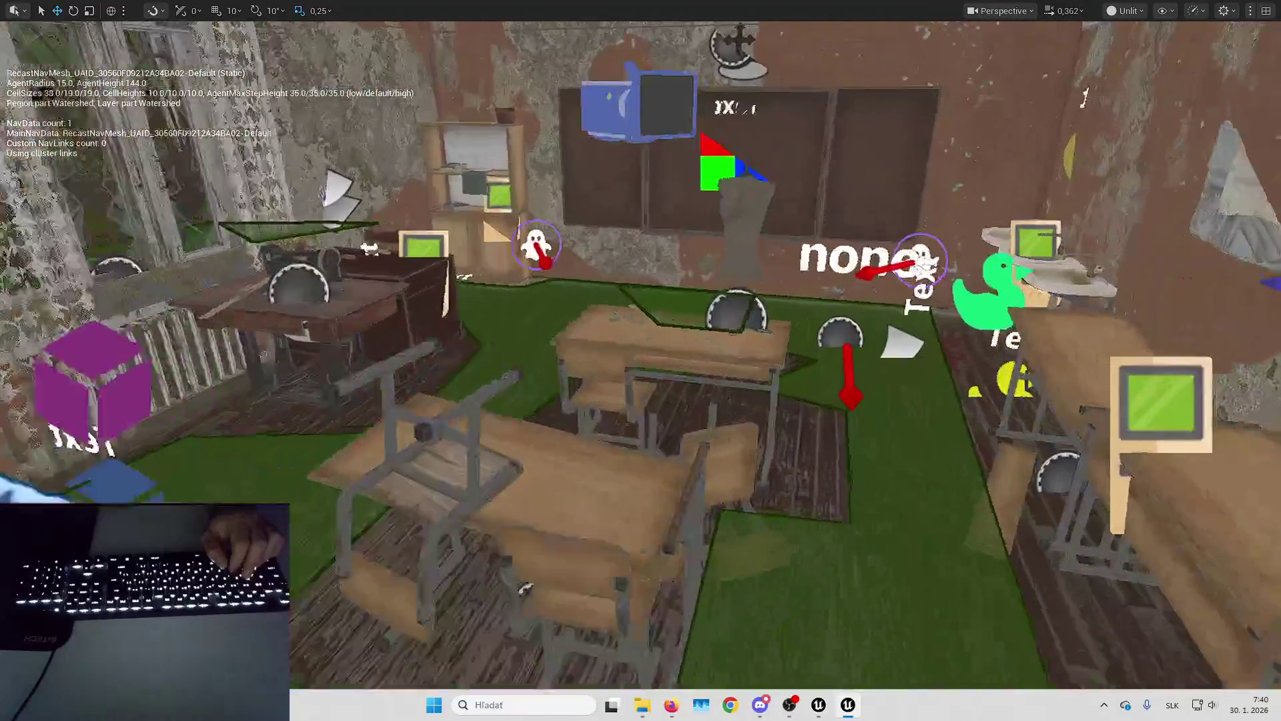
pyautogui.press('w')
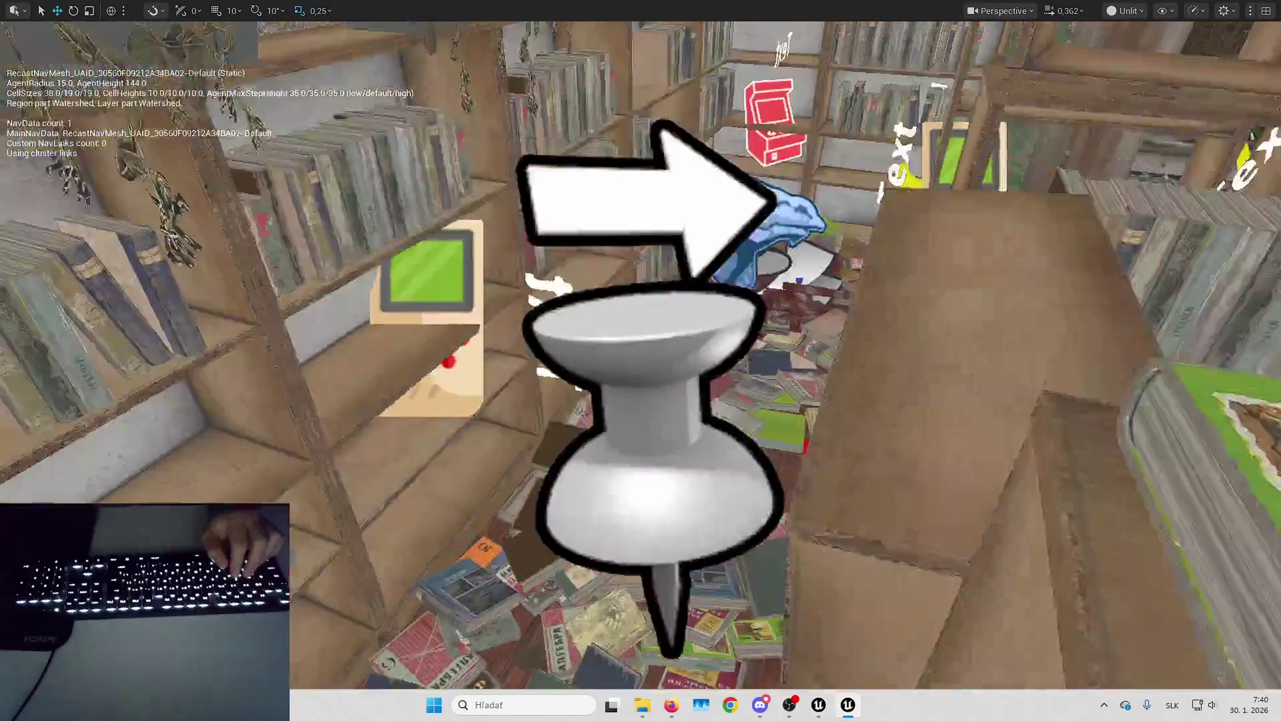
pyautogui.press('w')
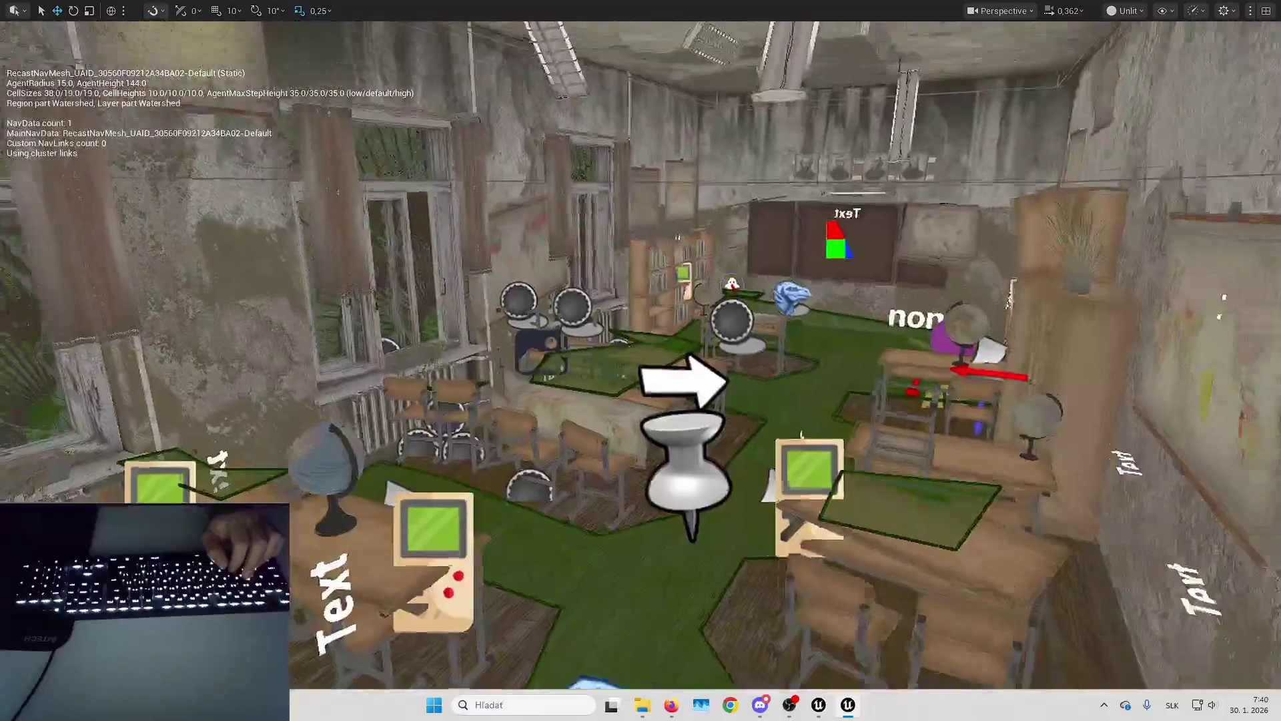
pyautogui.press('w')
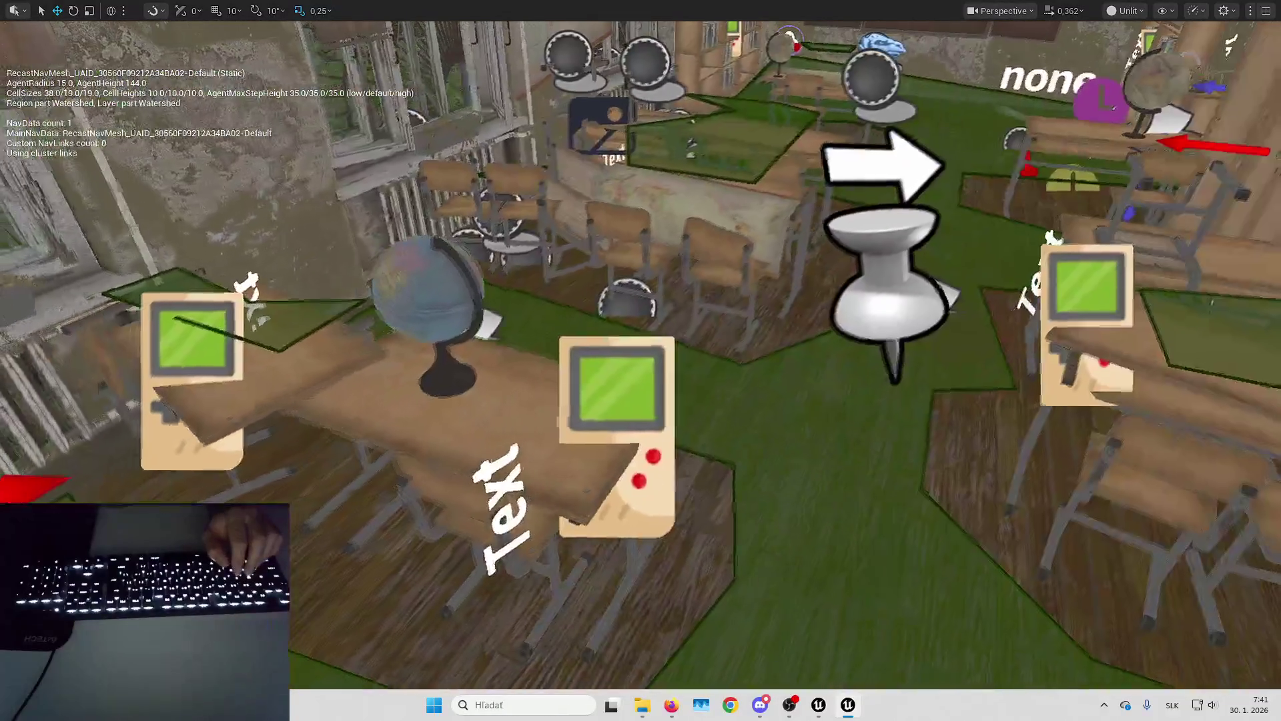
pyautogui.press('s')
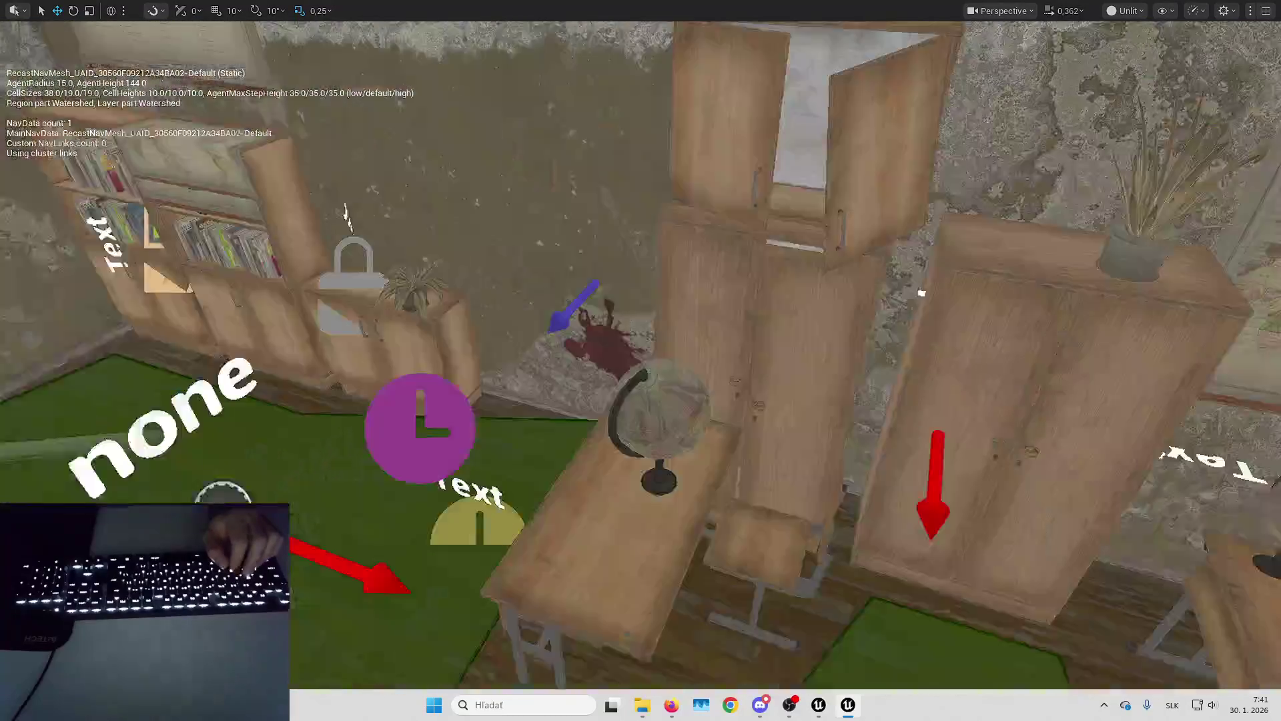
pyautogui.press('w')
pyautogui.press('w')
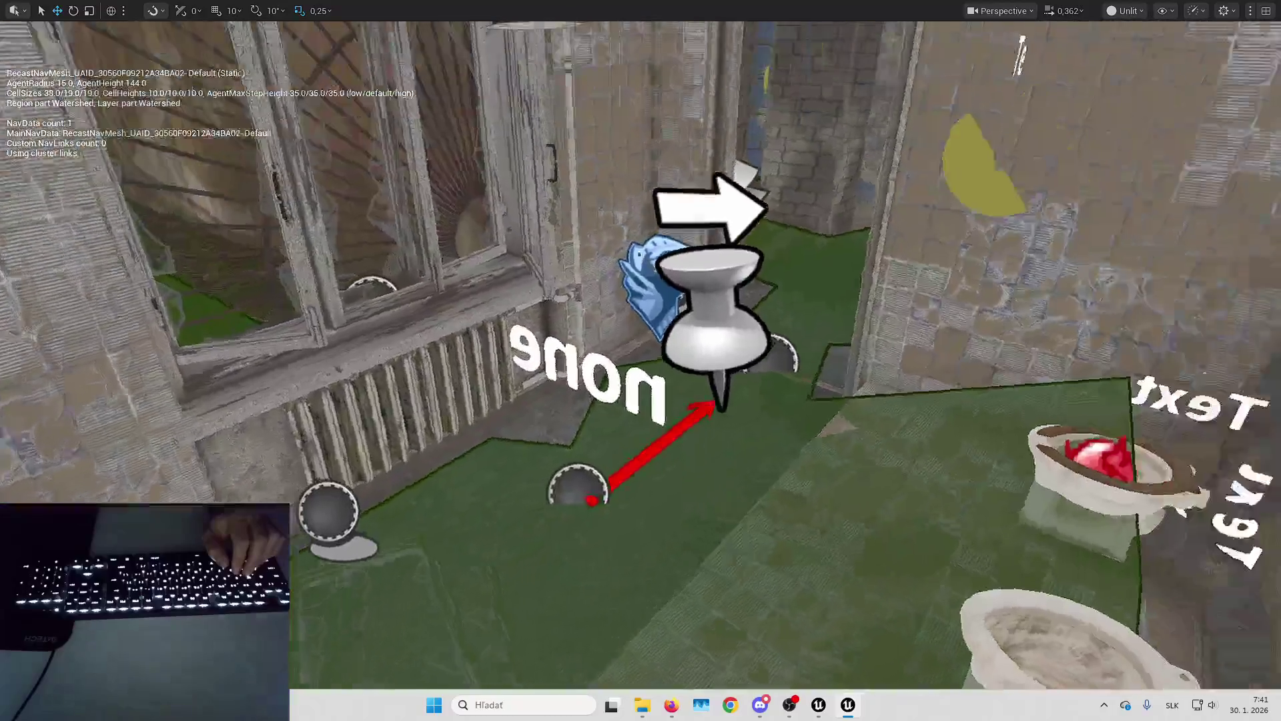
pyautogui.press('s')
pyautogui.press('w')
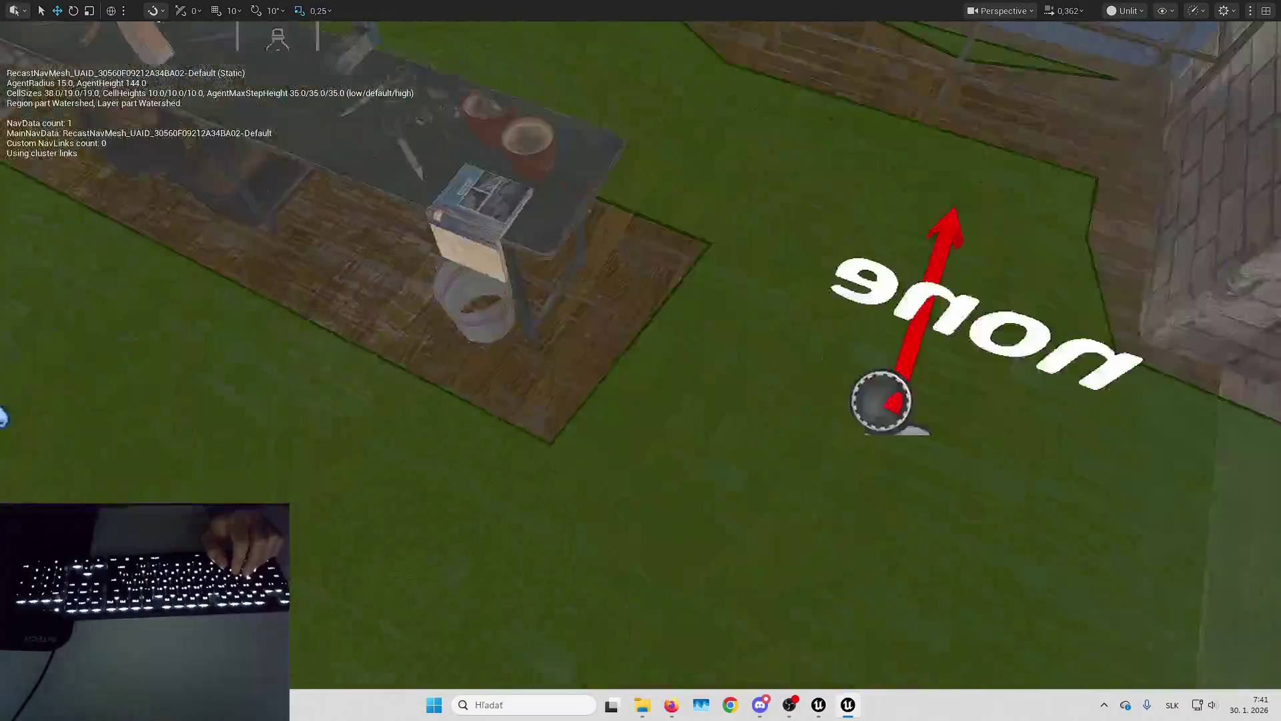
pyautogui.press('w')
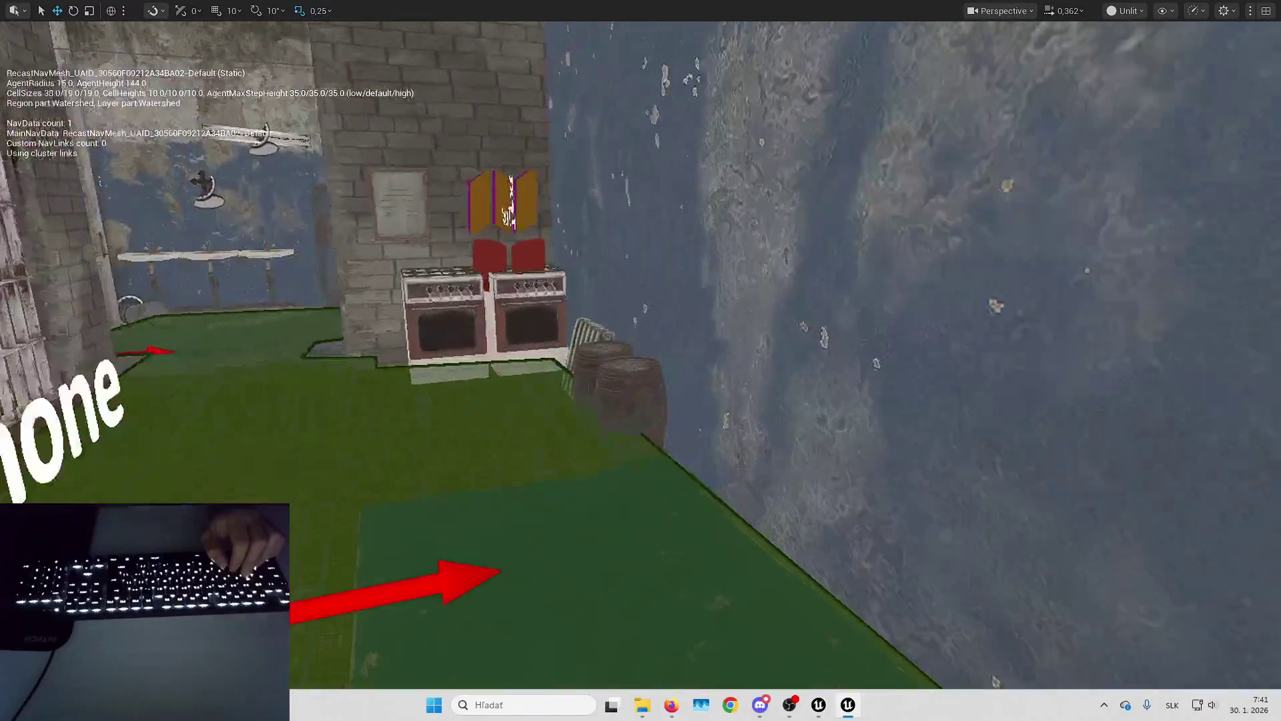
# Follow the navmesh down the stairwell into the gym, hide the overlay, and start a playtest.
pyautogui.press('w')
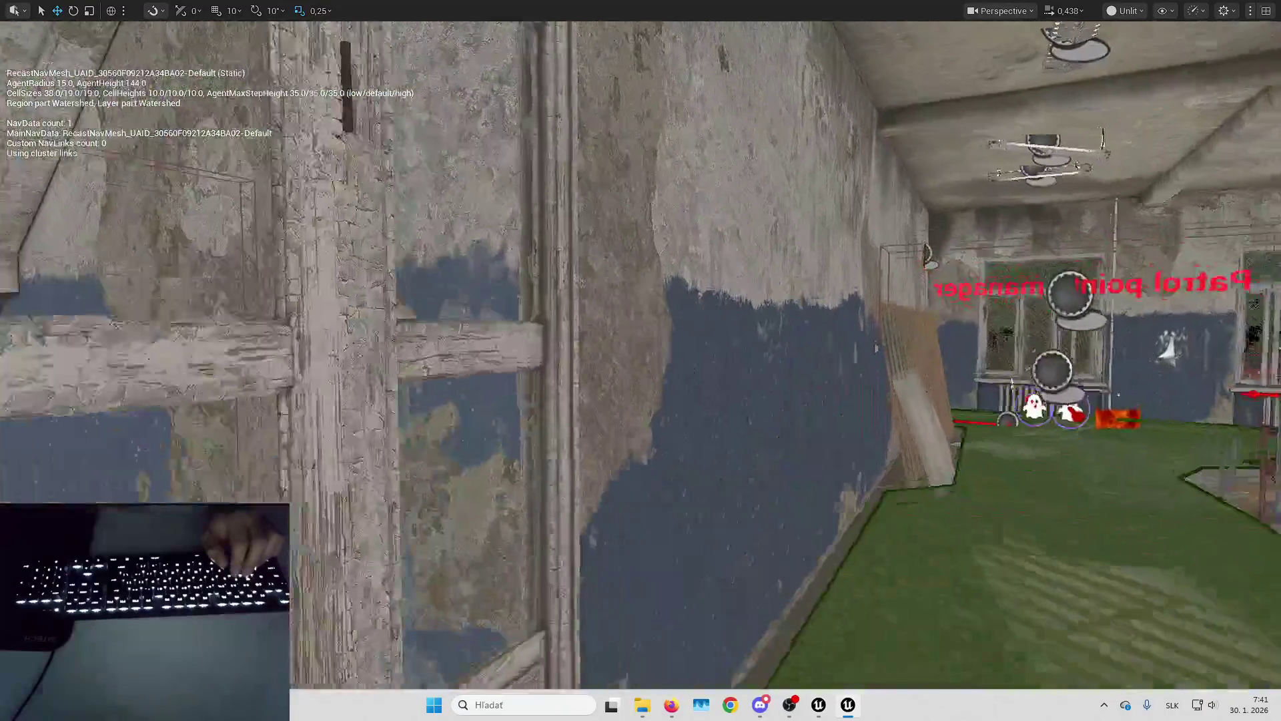
pyautogui.press('w')
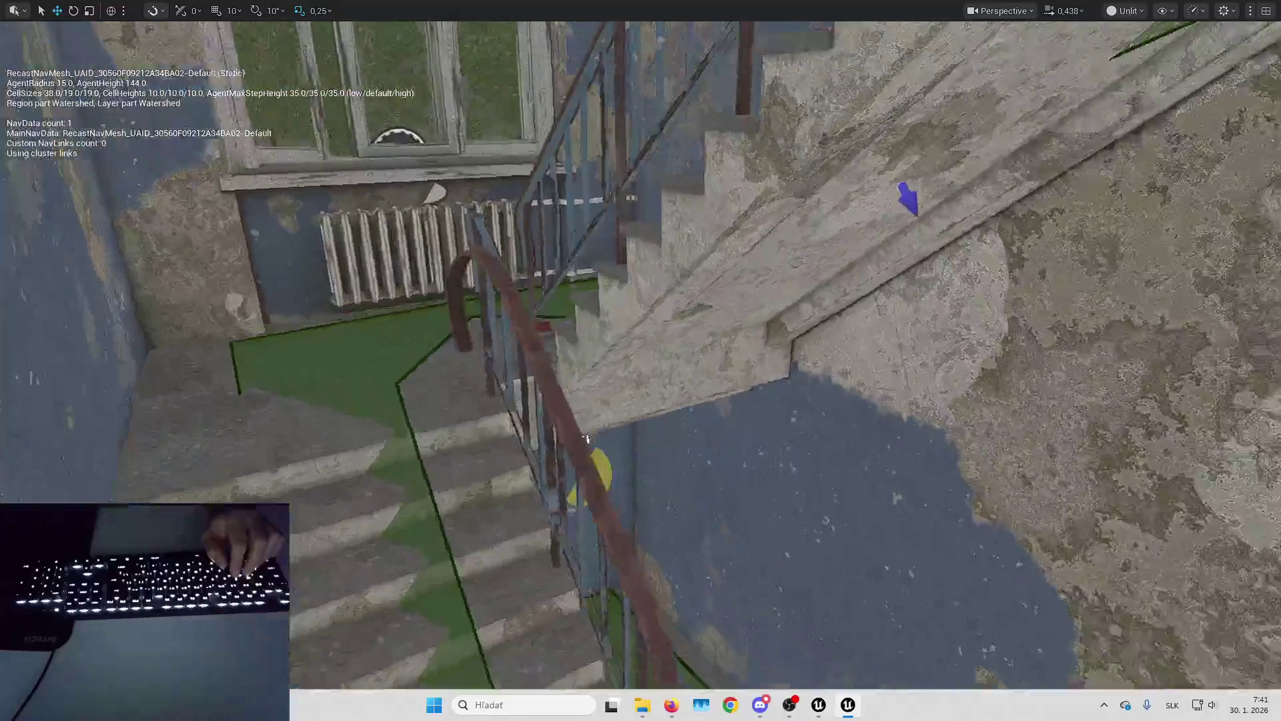
pyautogui.press('w')
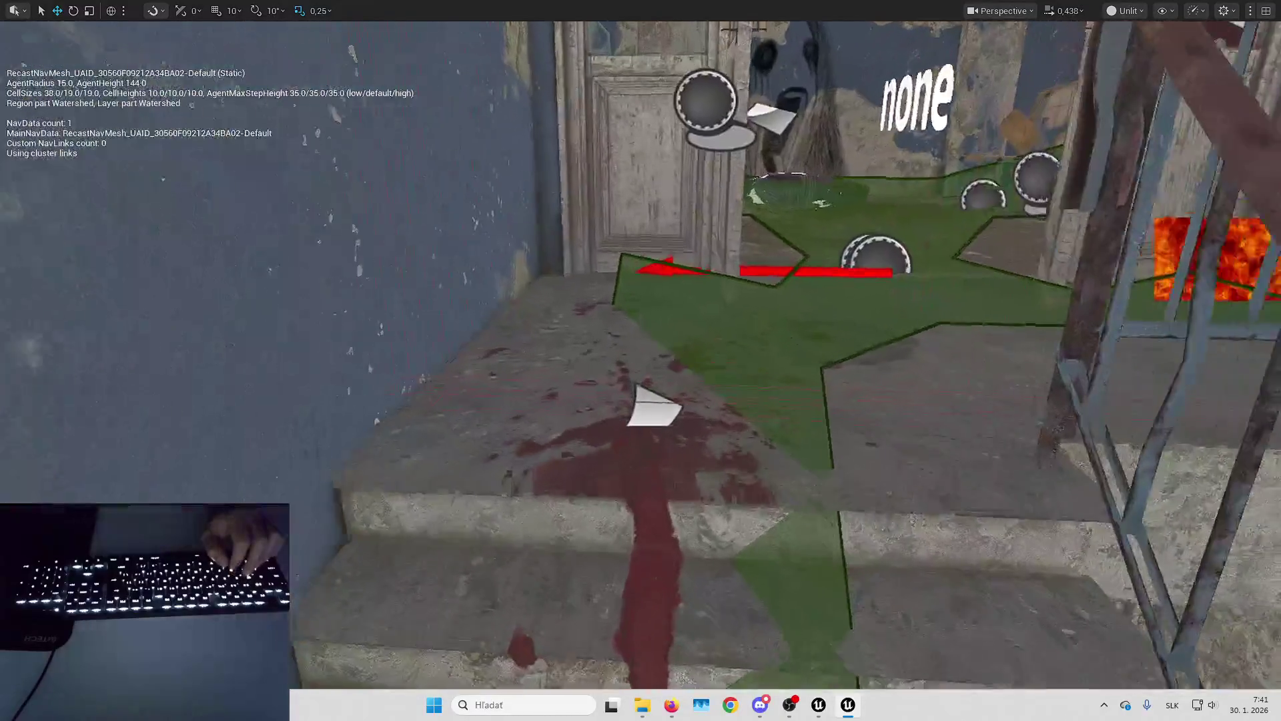
pyautogui.press('w')
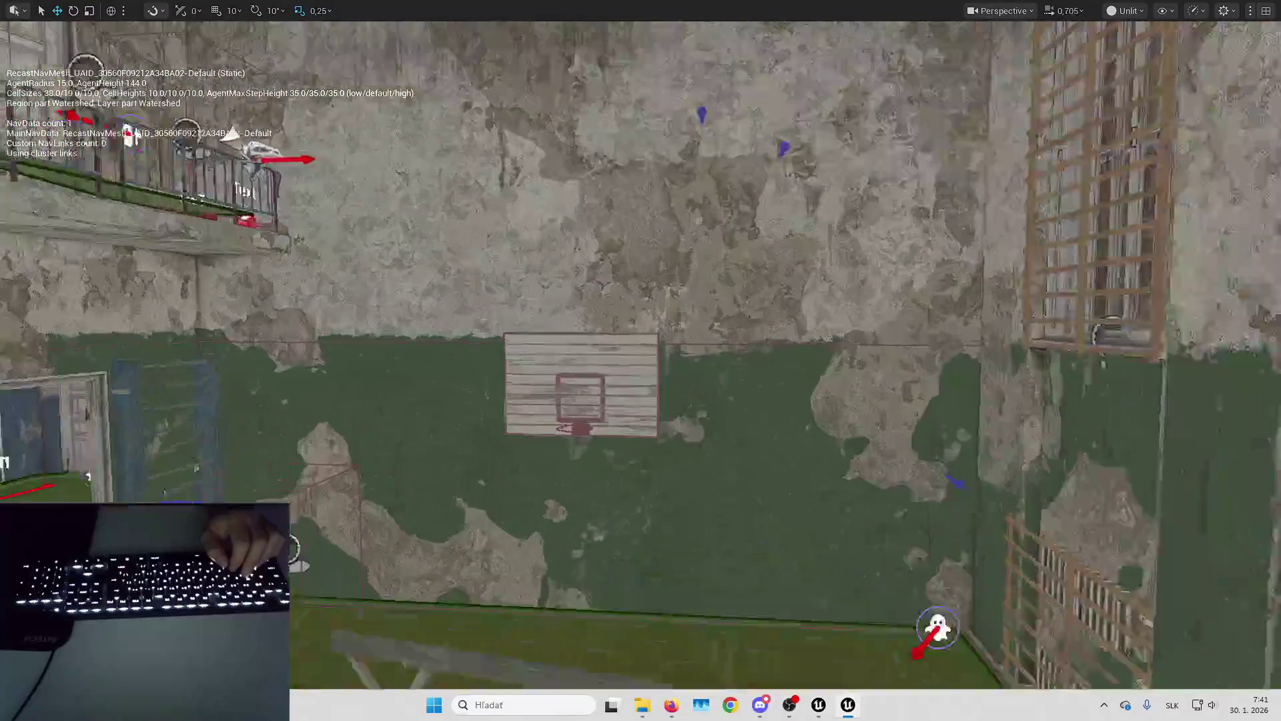
pyautogui.press('w')
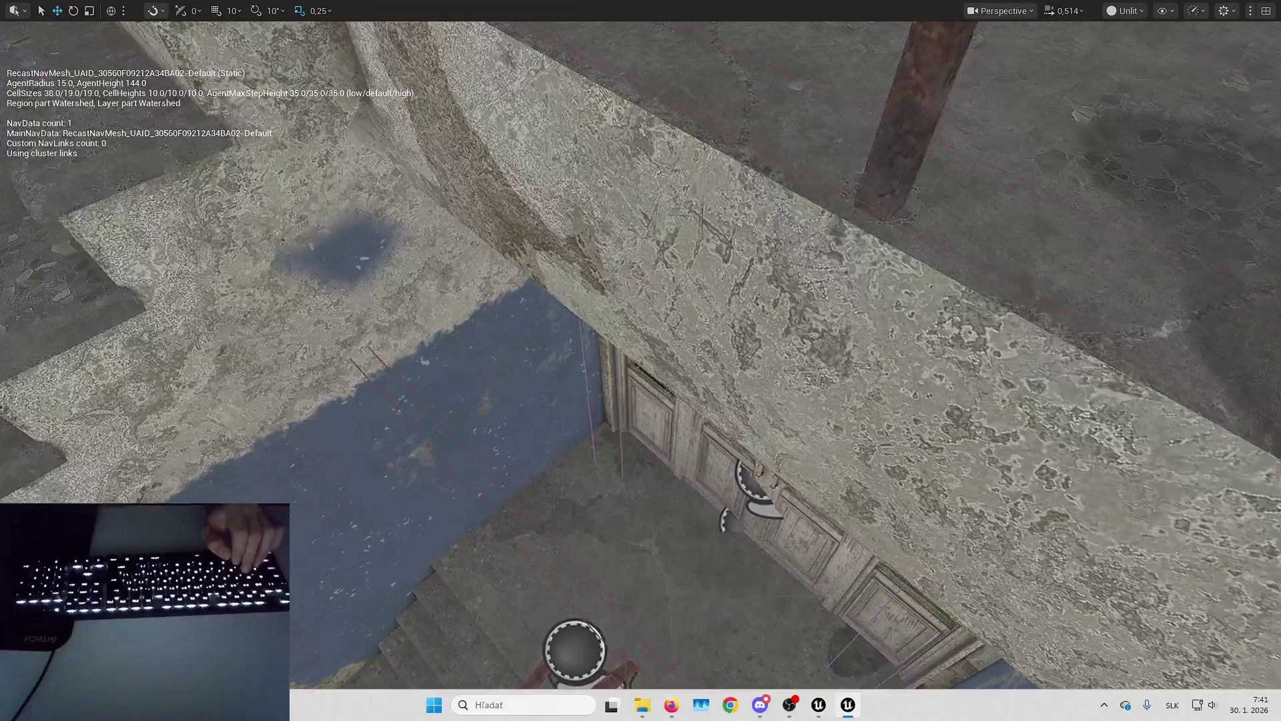
pyautogui.press('w')
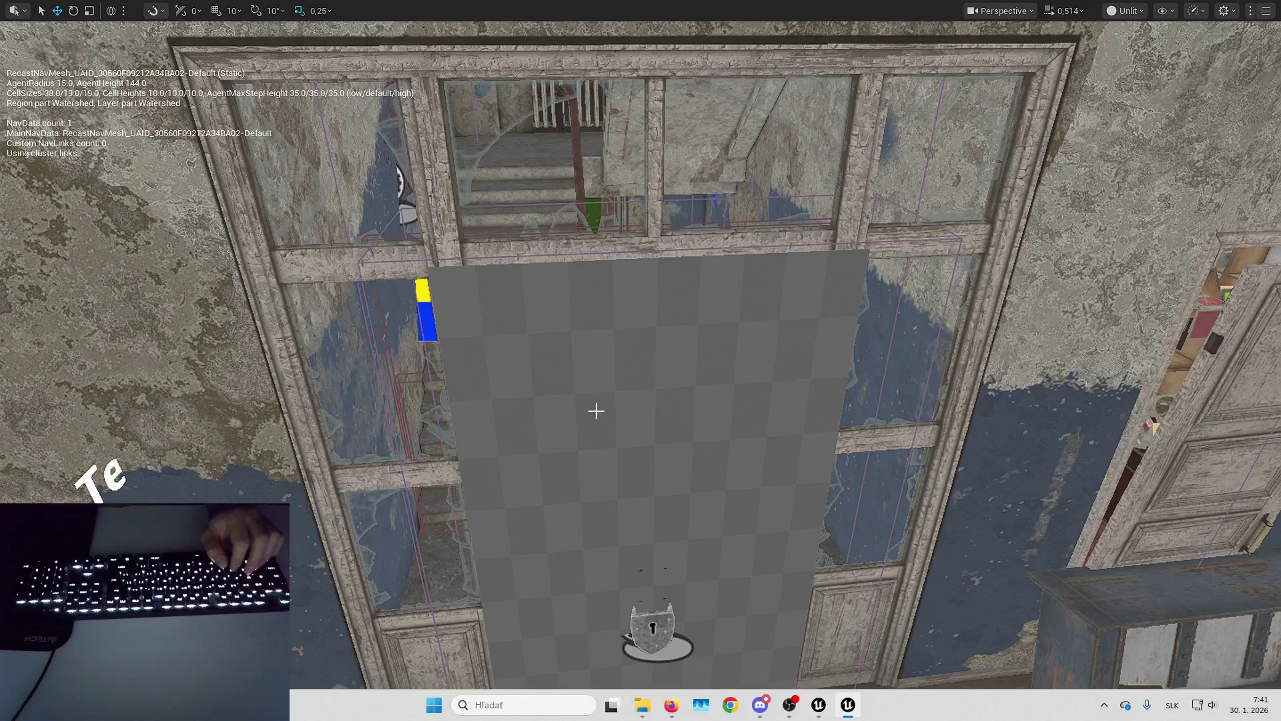
pyautogui.press('w')
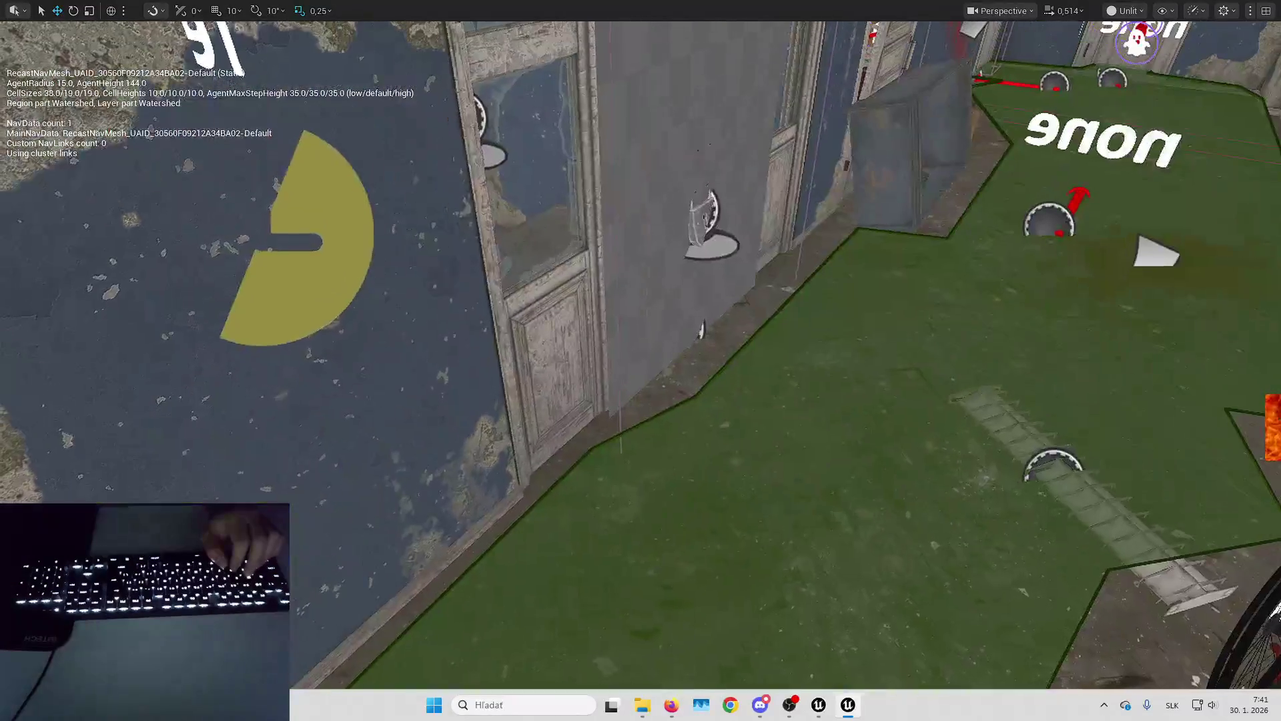
pyautogui.press('p')
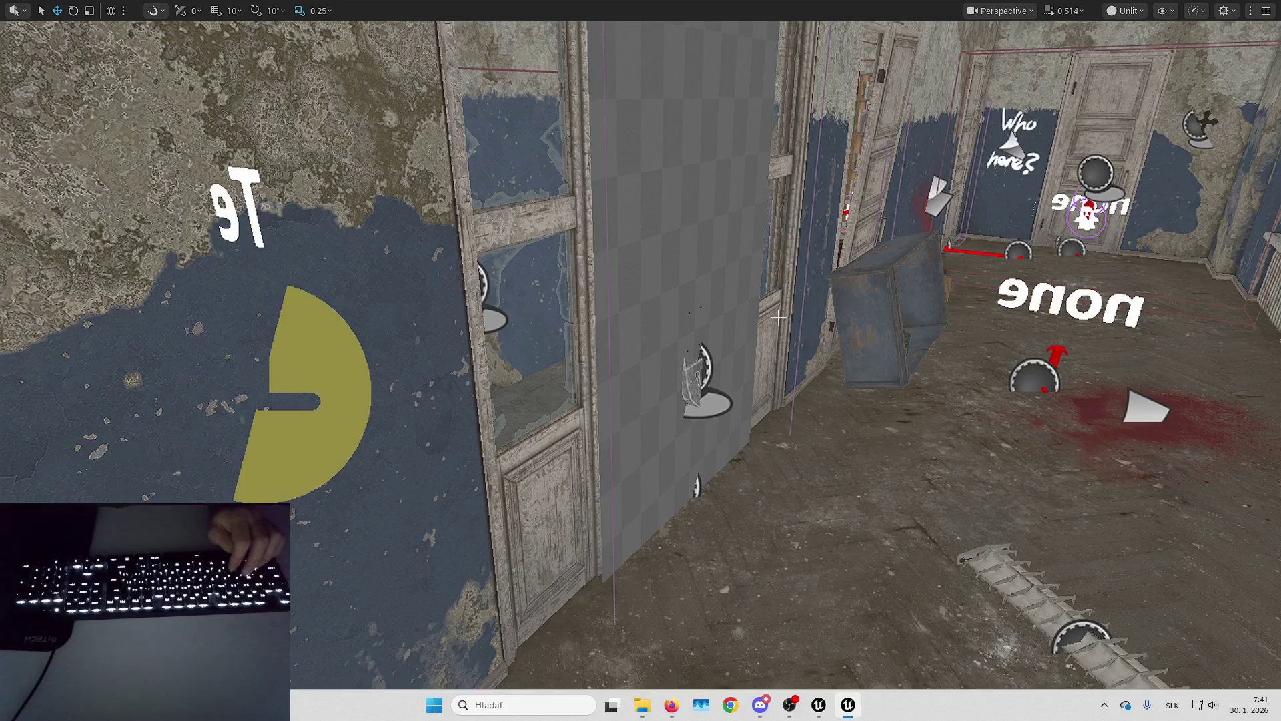
pyautogui.press('w')
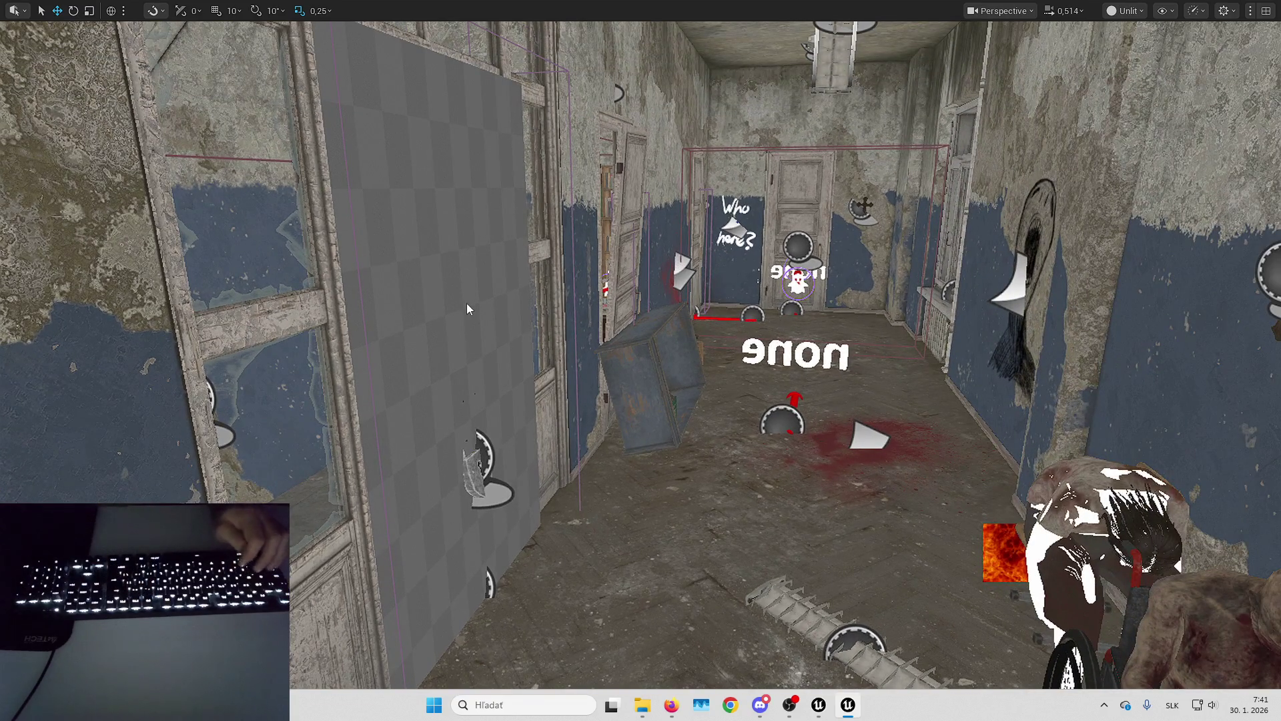
pyautogui.hotkey('alt', 'p')
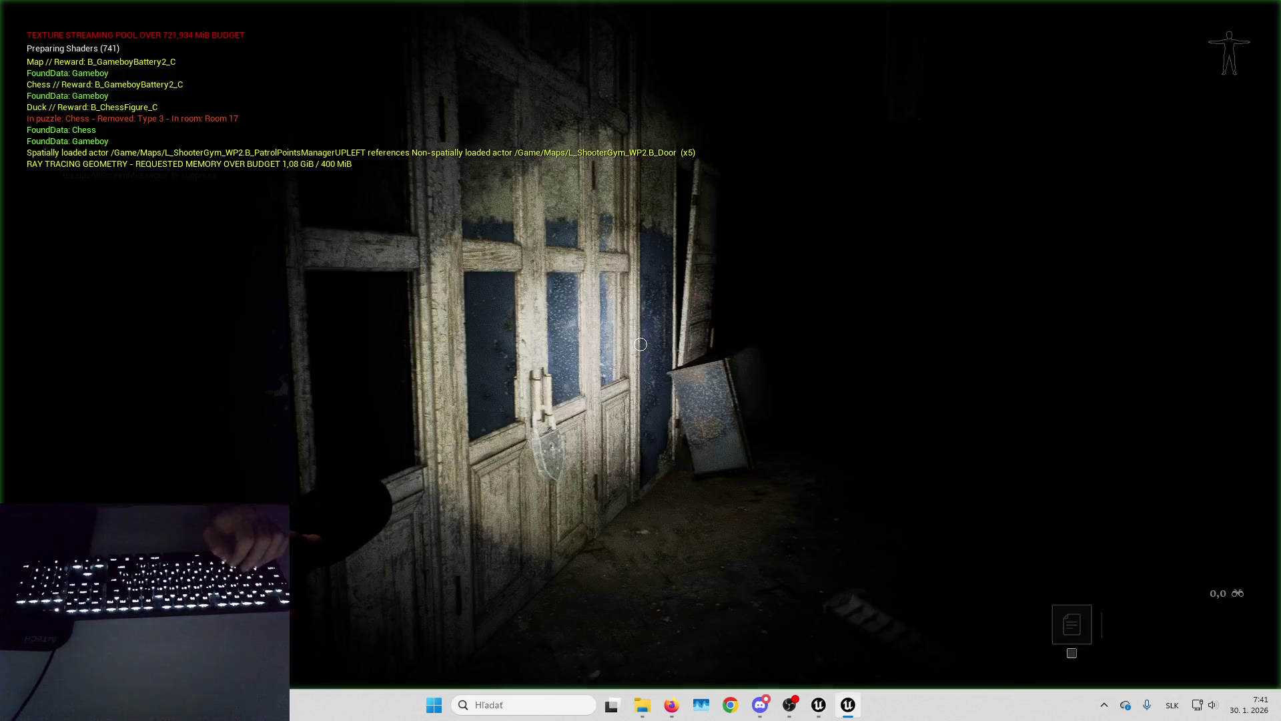
# Walk to the padlocked double door, pick up the key, unlock the padlock and open the doors.
pyautogui.press('w')
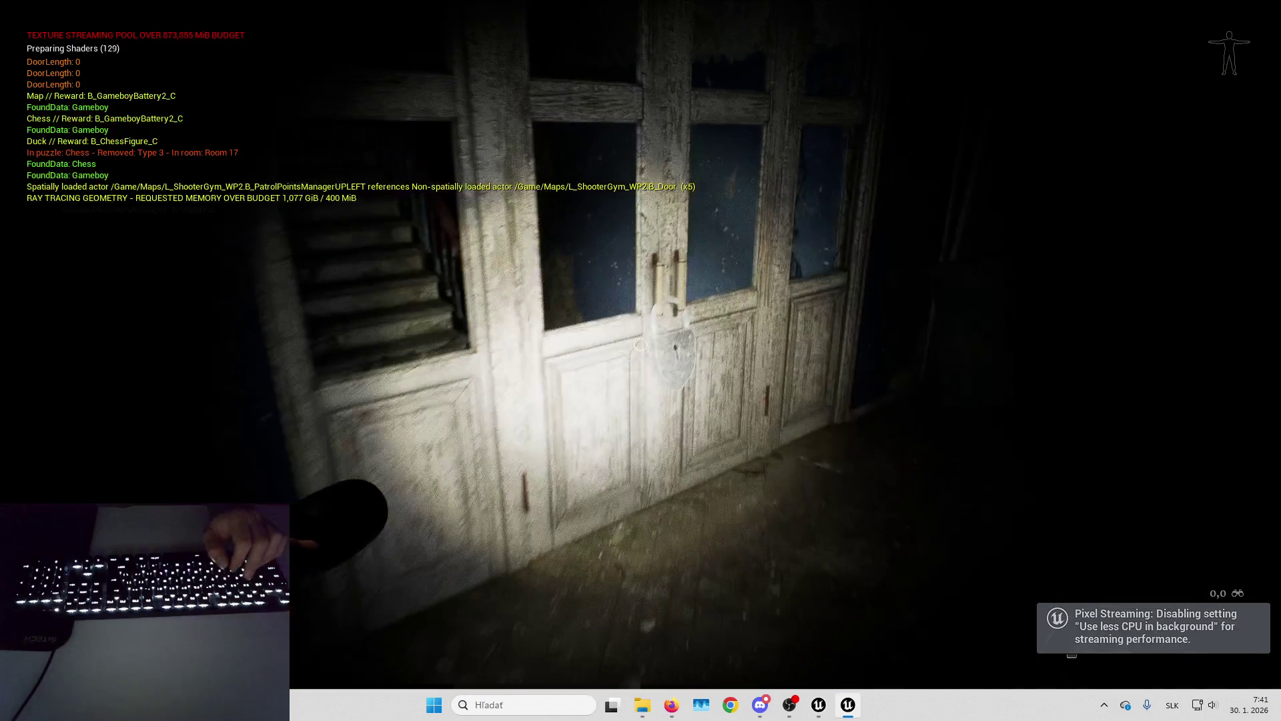
pyautogui.press('w')
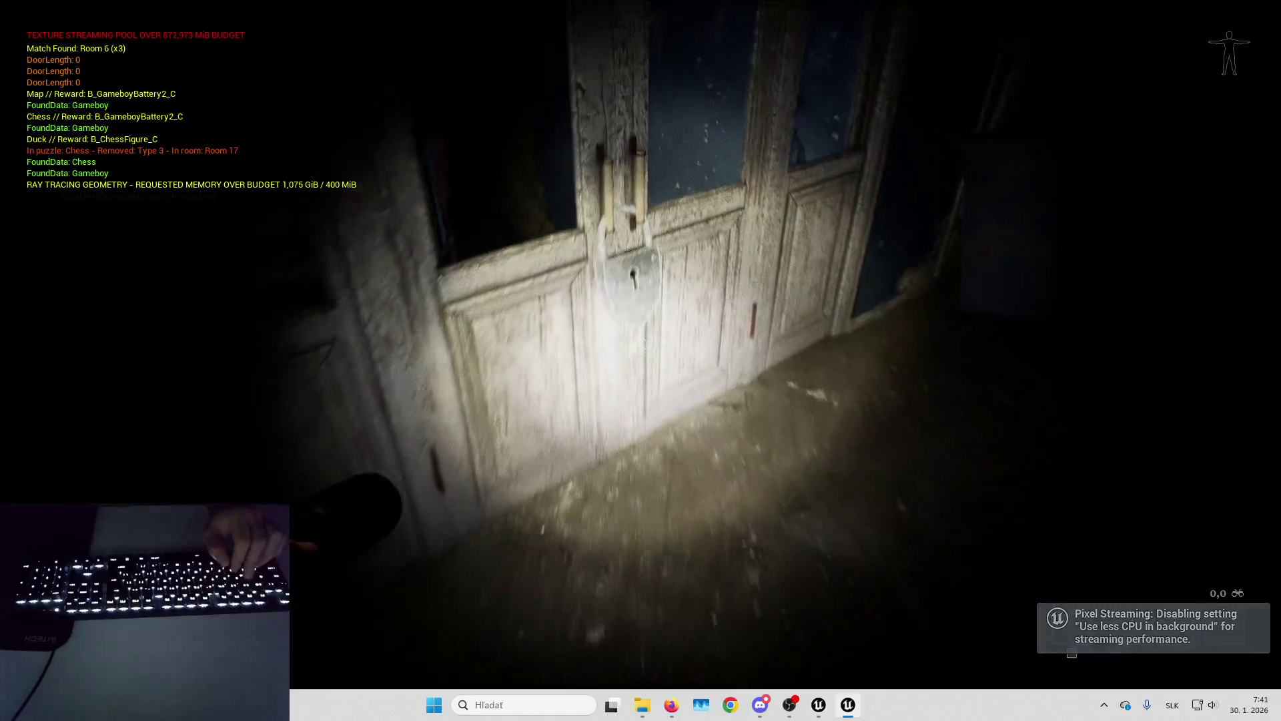
pyautogui.moveTo(641, 344)
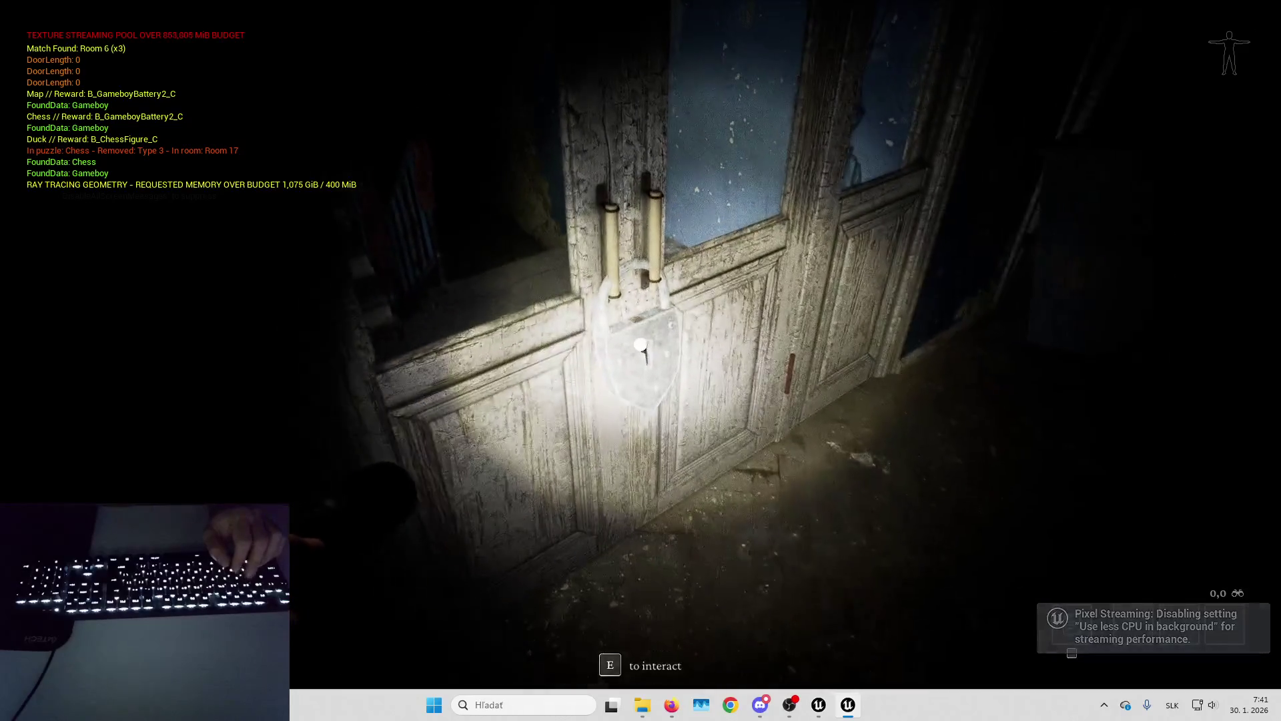
pyautogui.press('e')
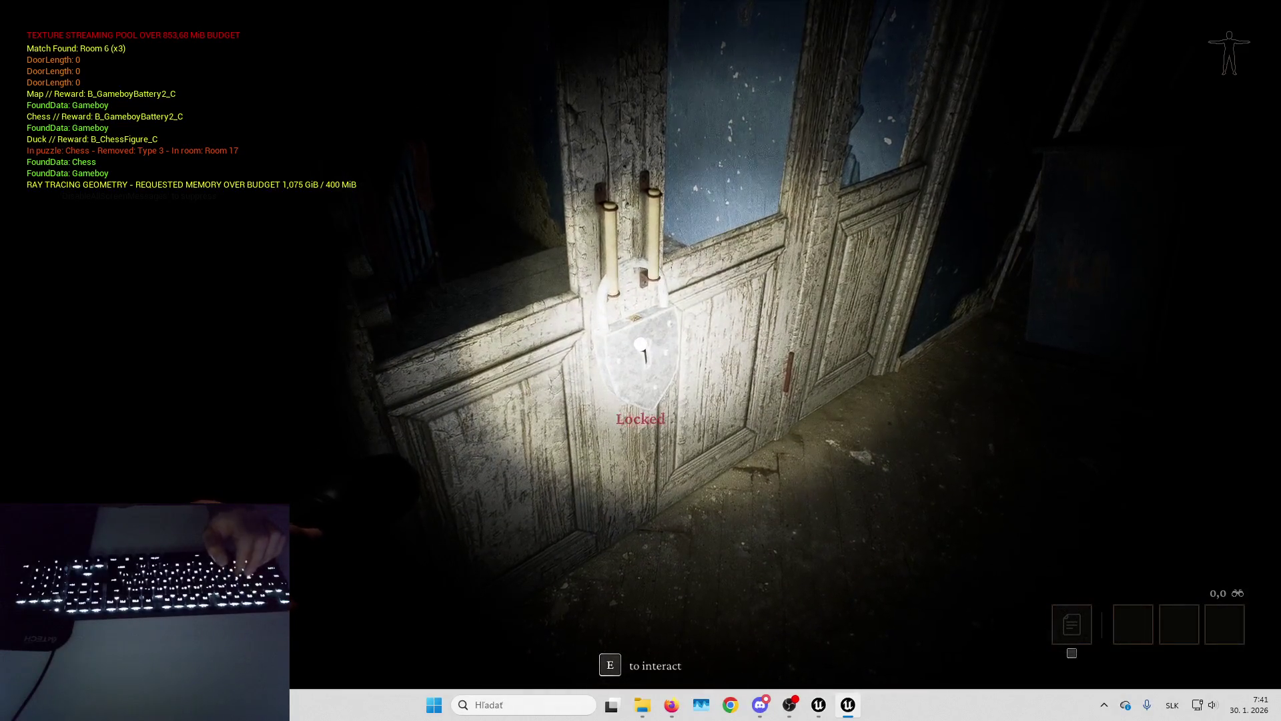
pyautogui.press('e')
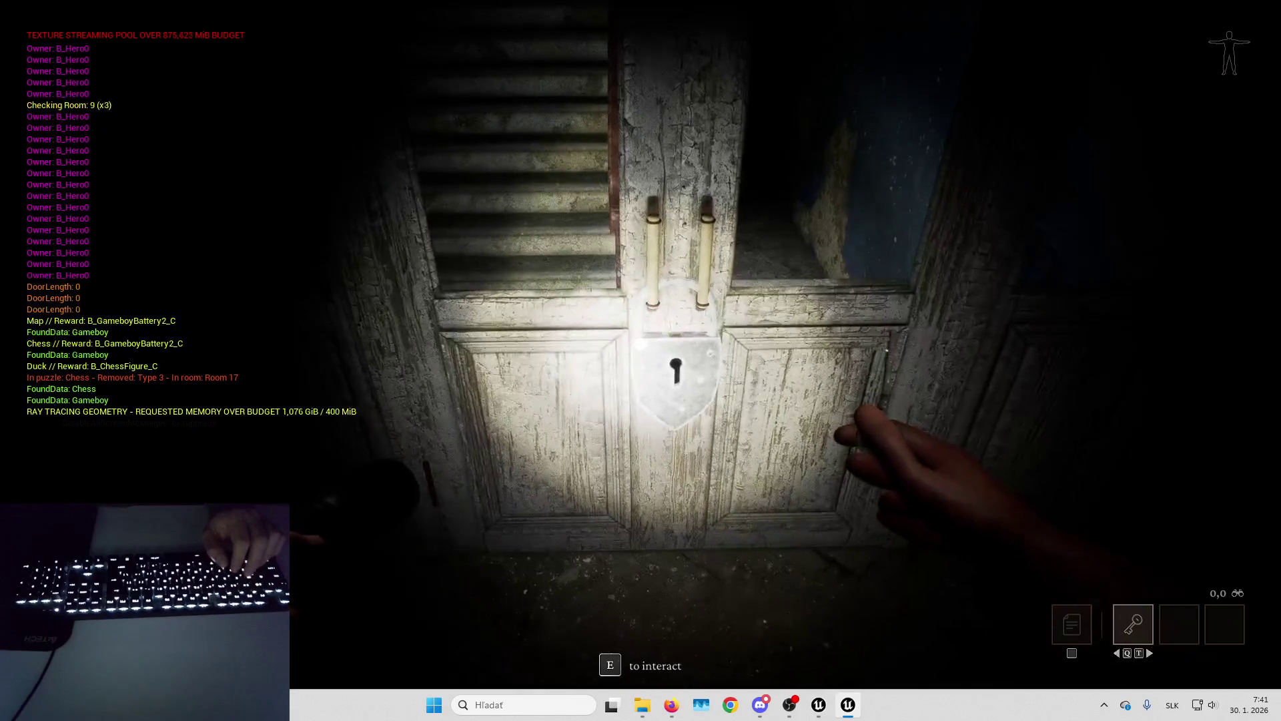
pyautogui.press('e')
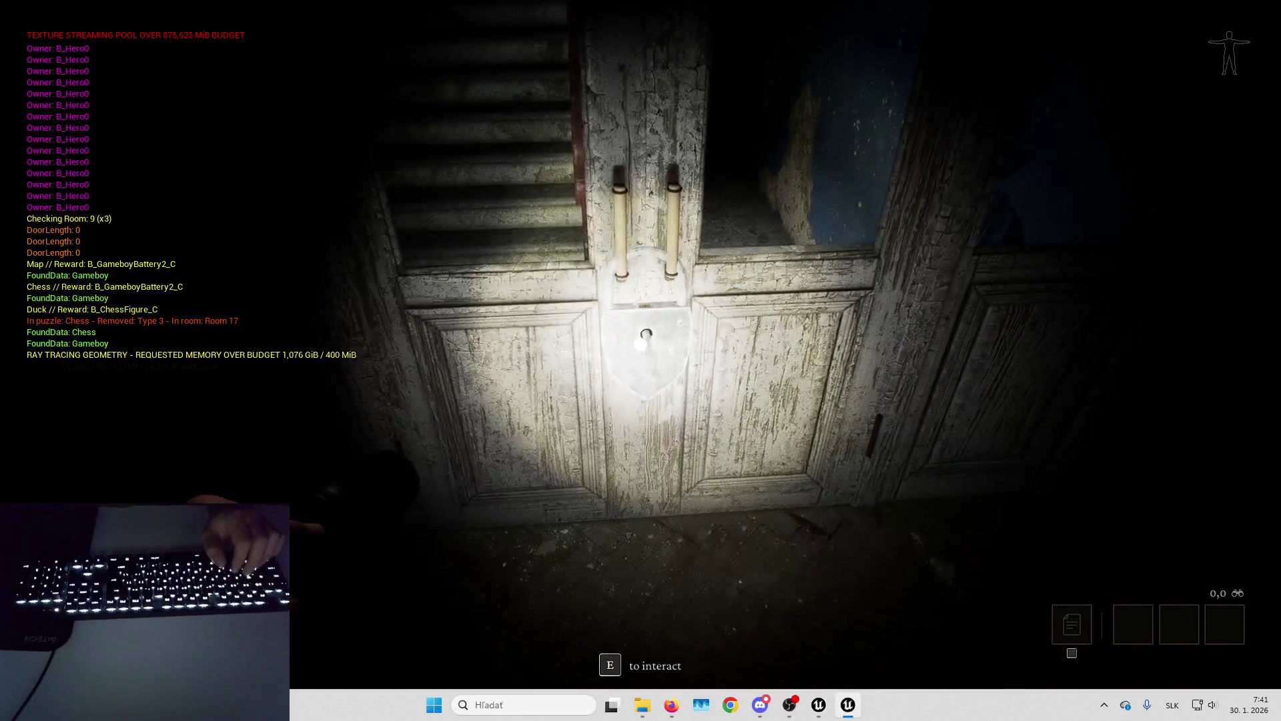
pyautogui.press('e')
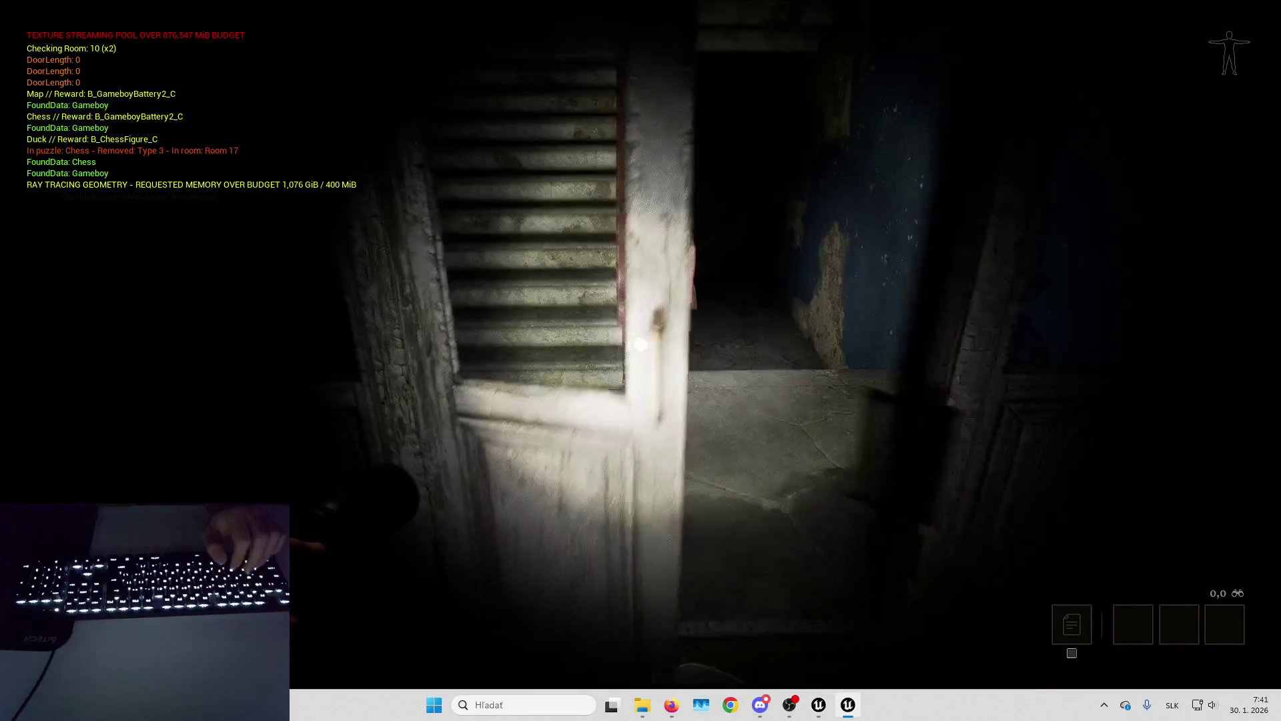
# Detach the camera from the player and fly up the staircase onto the landing.
pyautogui.press('F2')
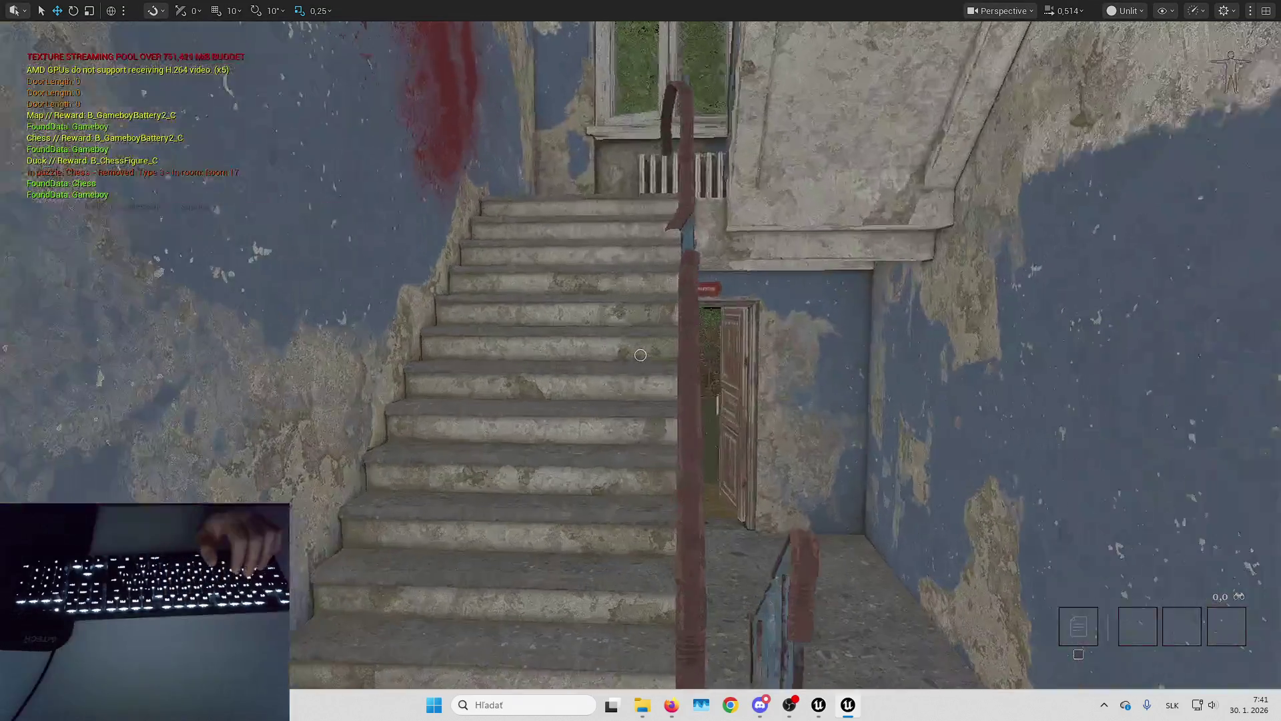
pyautogui.press('w')
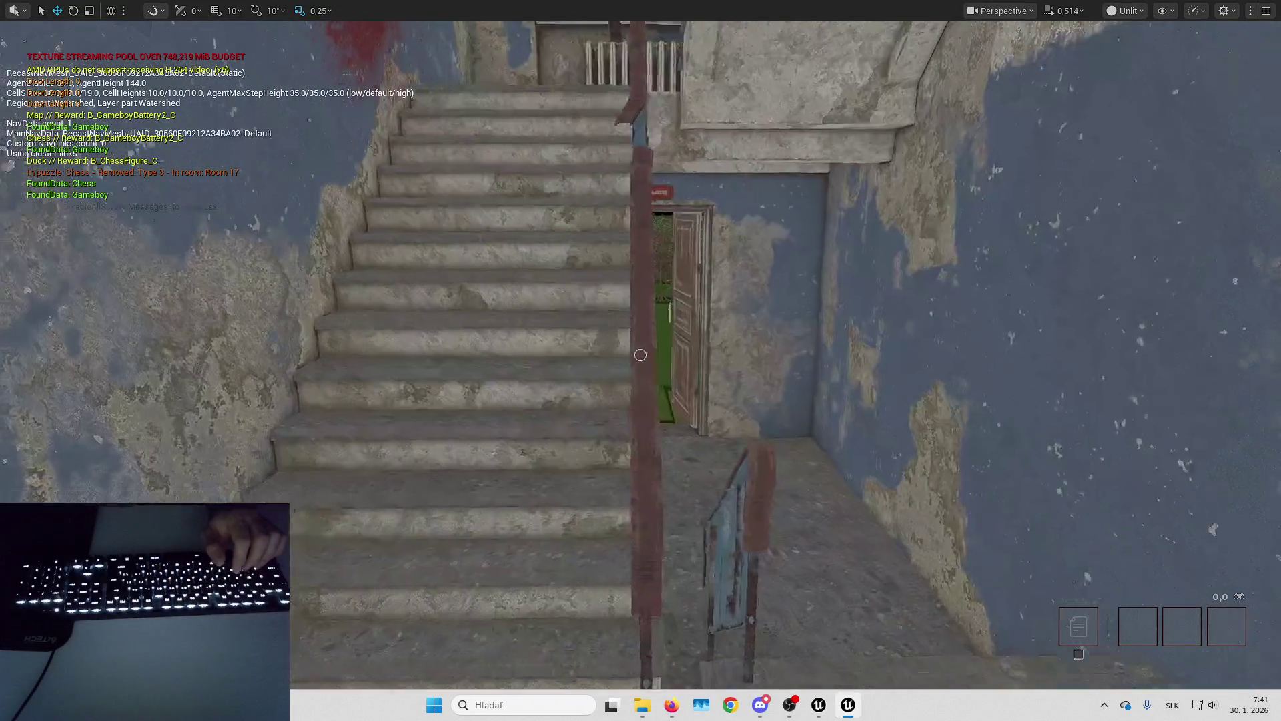
pyautogui.press('w')
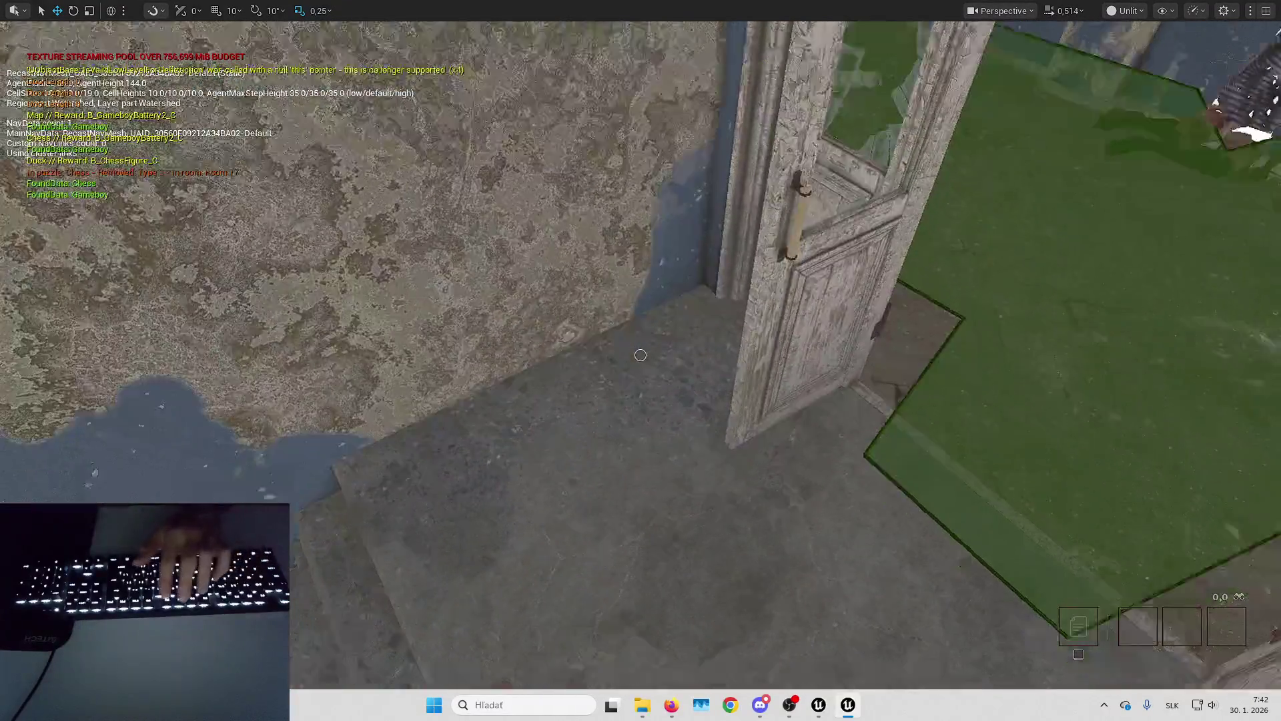
pyautogui.moveTo(564, 336)
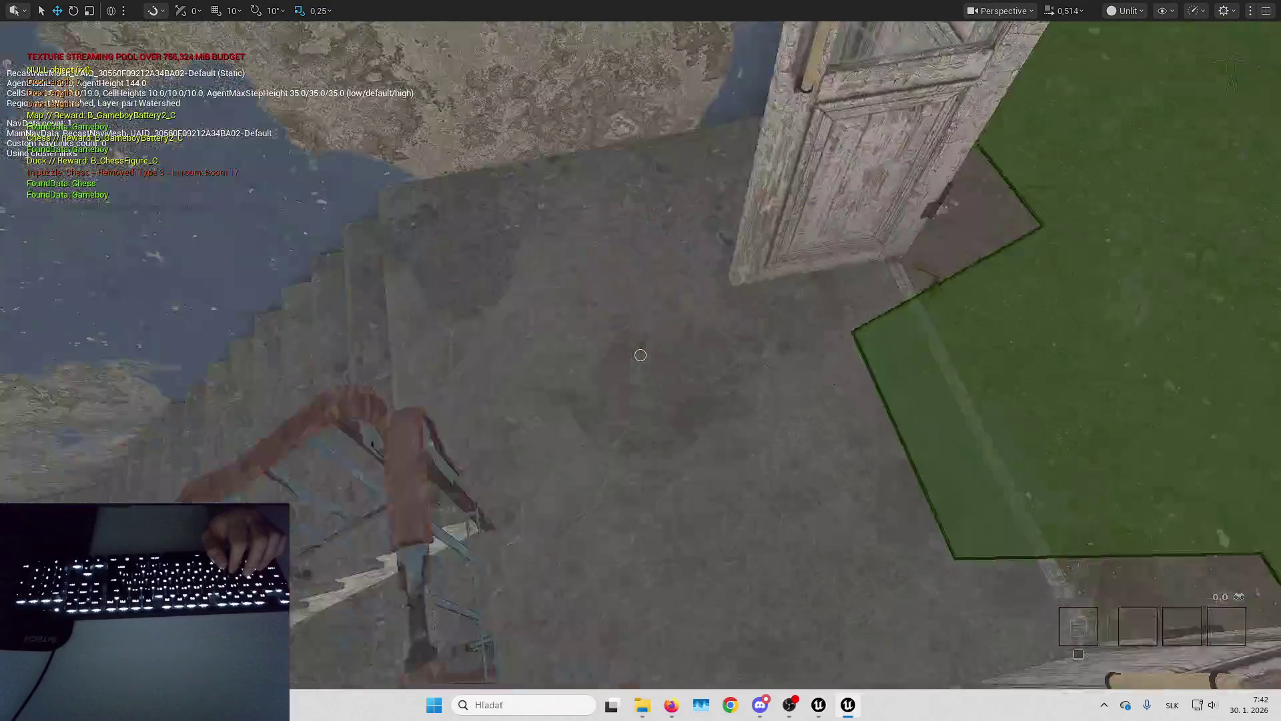
pyautogui.moveTo(908, 428)
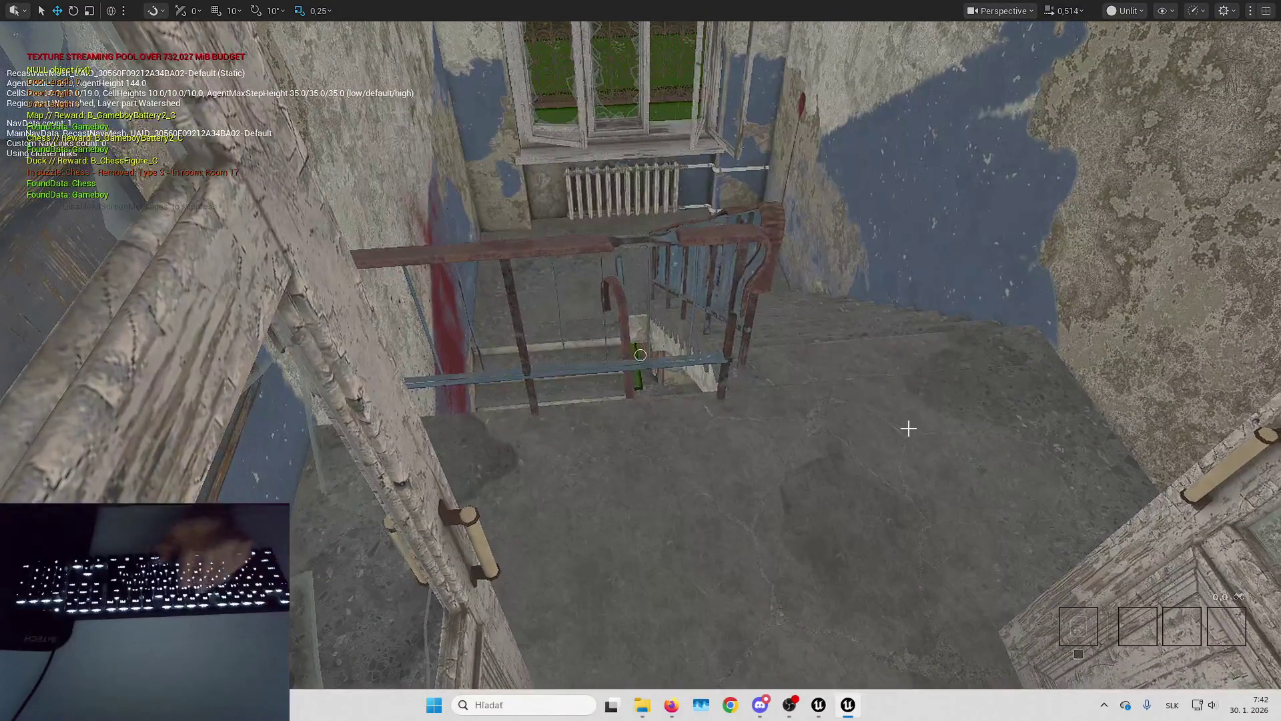
# Retake the player, walk into the dark room, show debug commands and navmesh, and start enemy logic.
pyautogui.press('F8')
pyautogui.press('w')
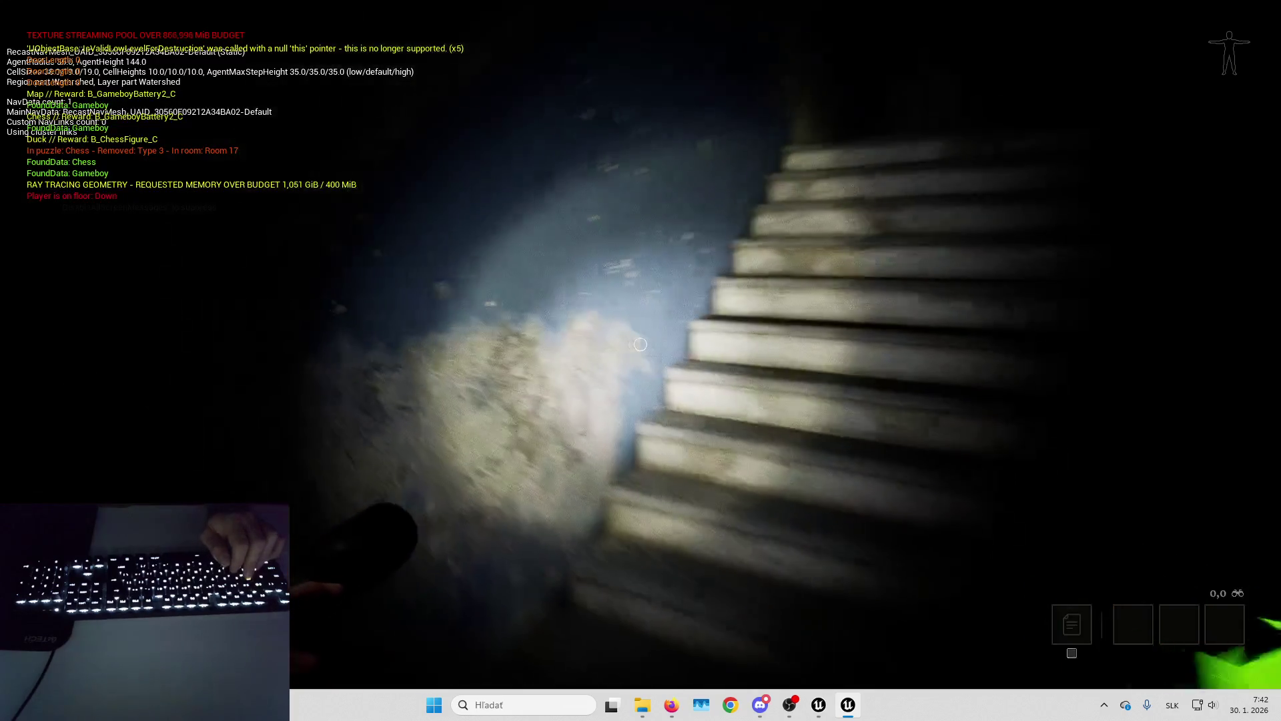
pyautogui.press('Tab')
pyautogui.press('Tab')
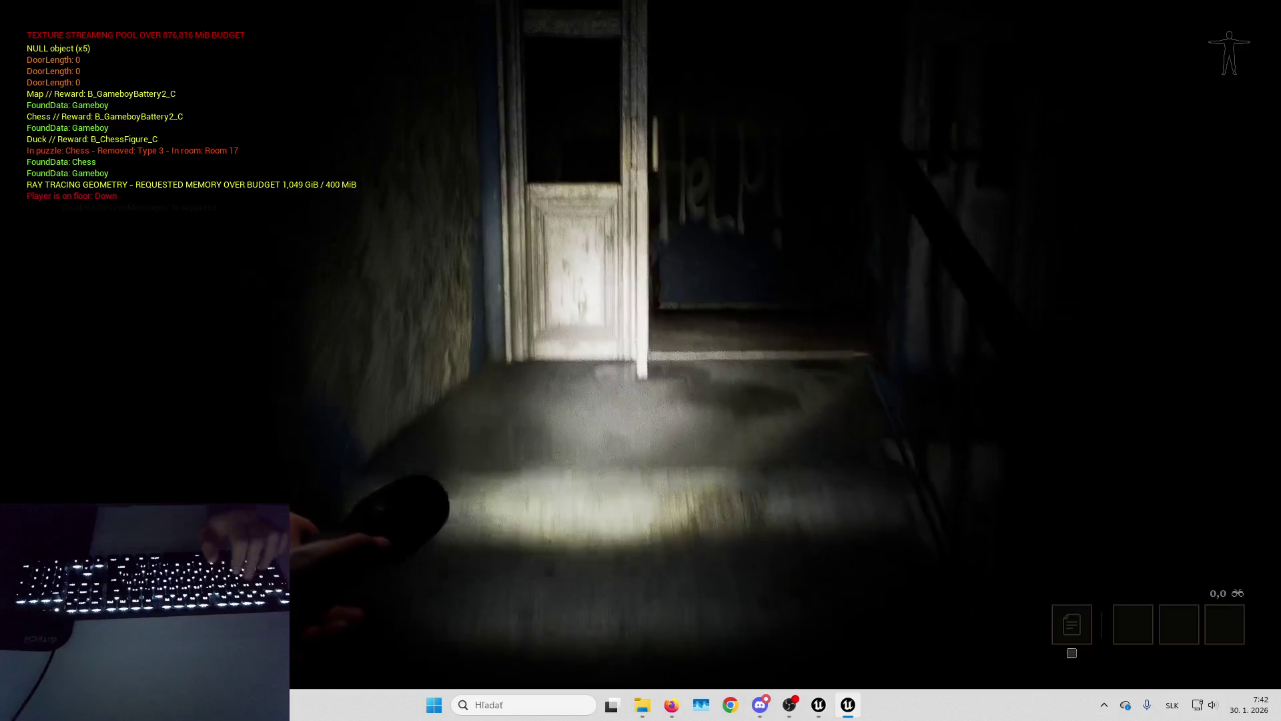
pyautogui.press('w')
pyautogui.press('w')
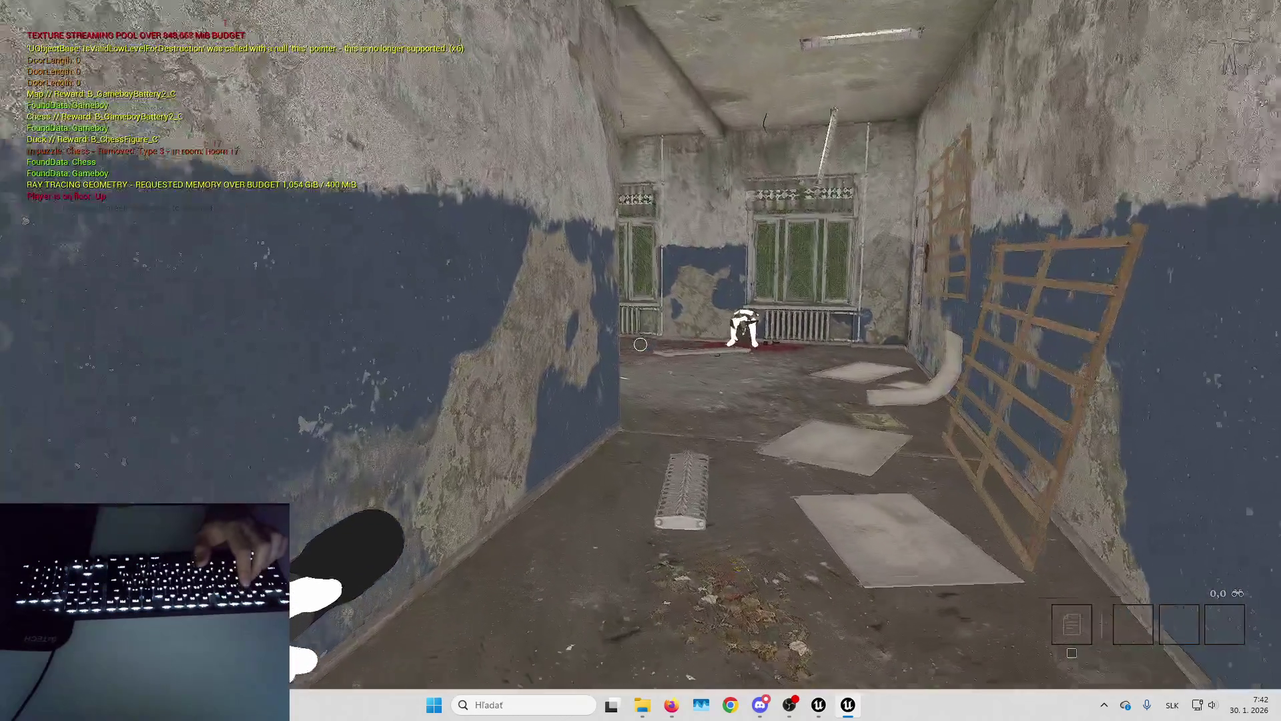
pyautogui.press('w')
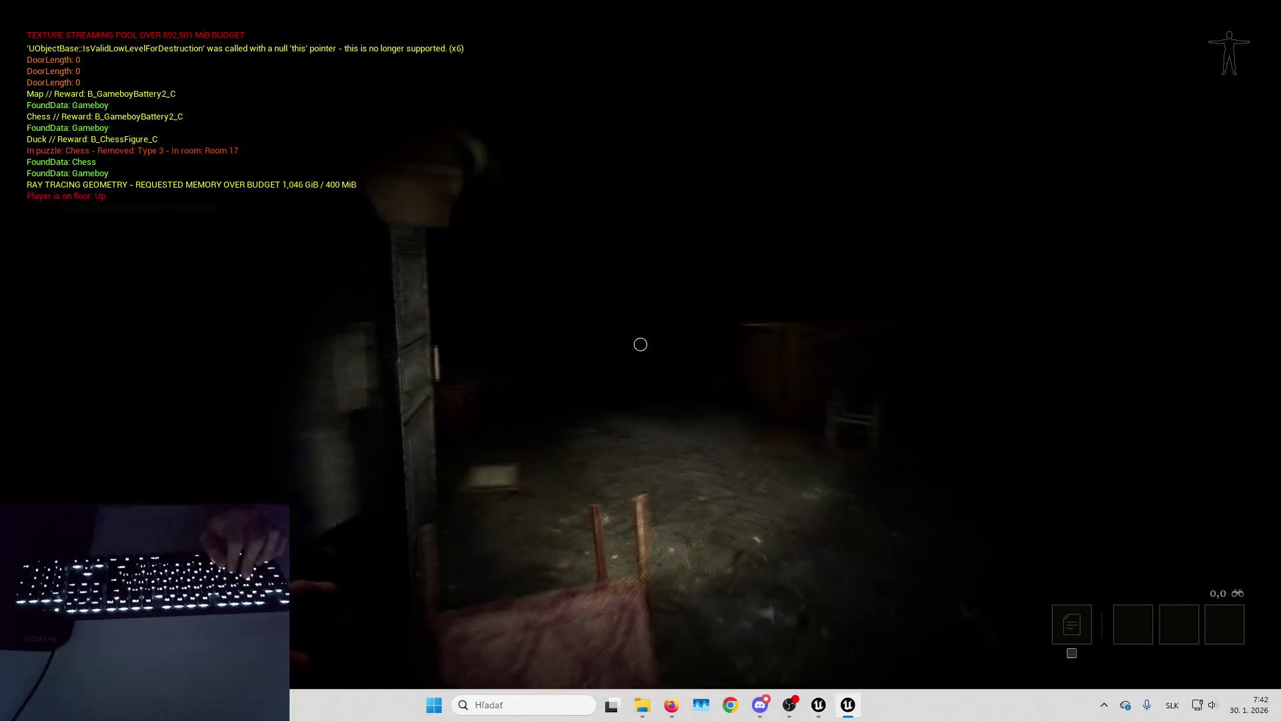
pyautogui.press('w')
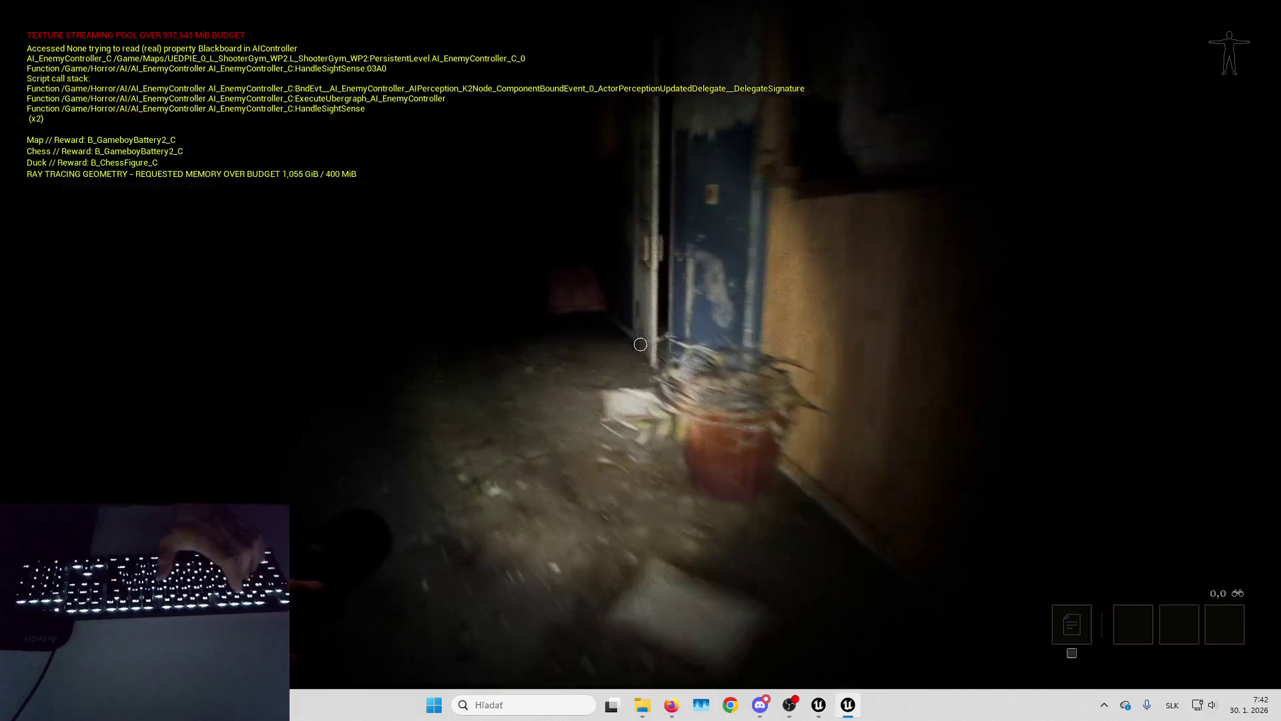
pyautogui.press('Tab')
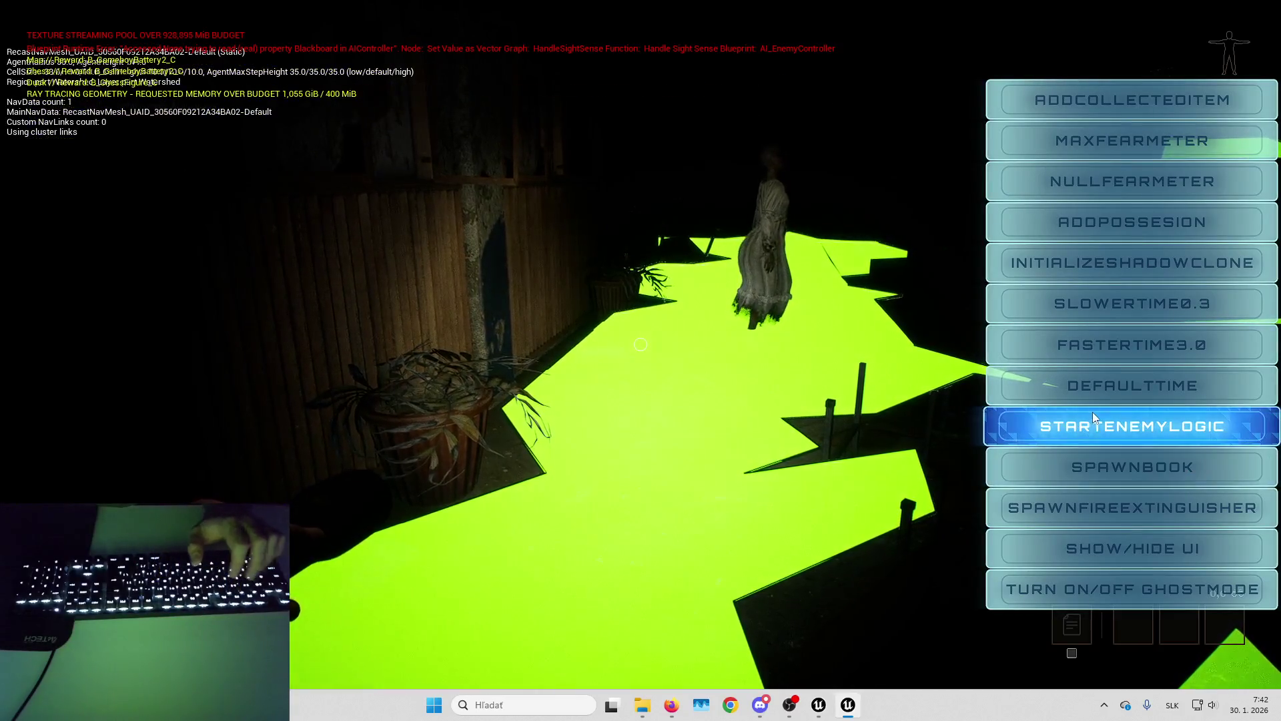
pyautogui.click(1096, 428)
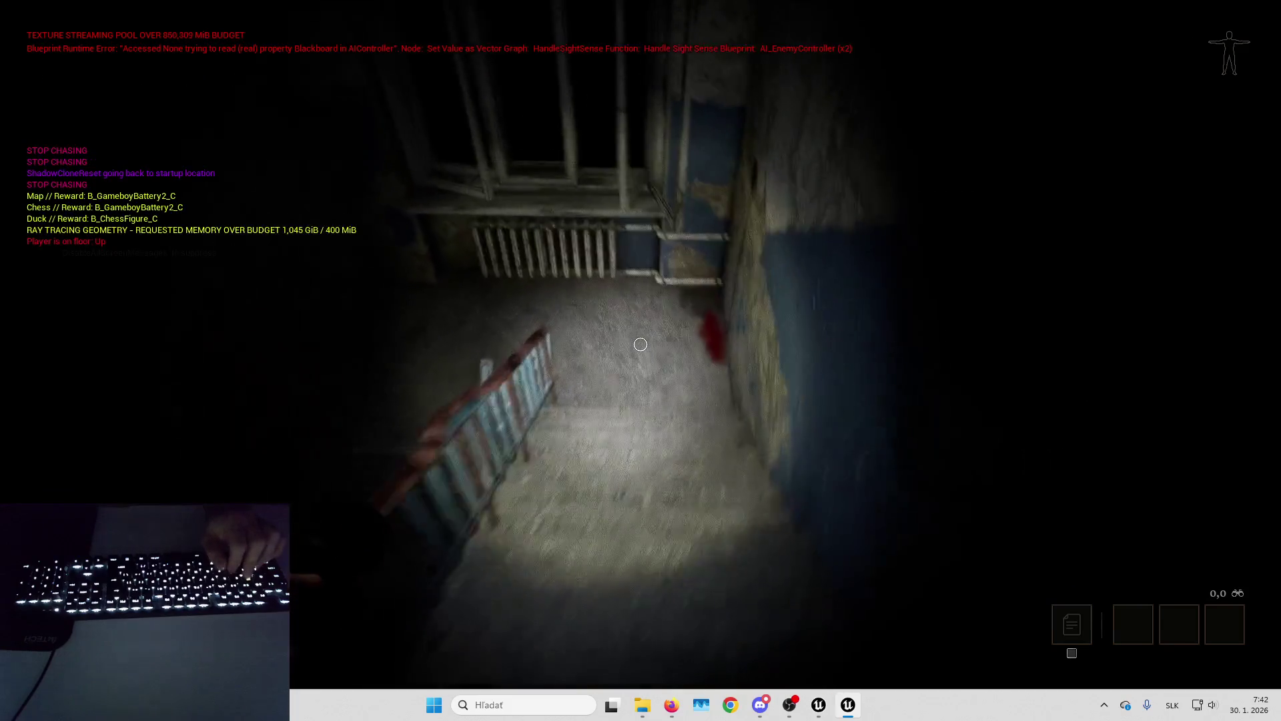
# Let the banshee chase the player, then end Play-in-Editor with Esc.
pyautogui.press('Escape')
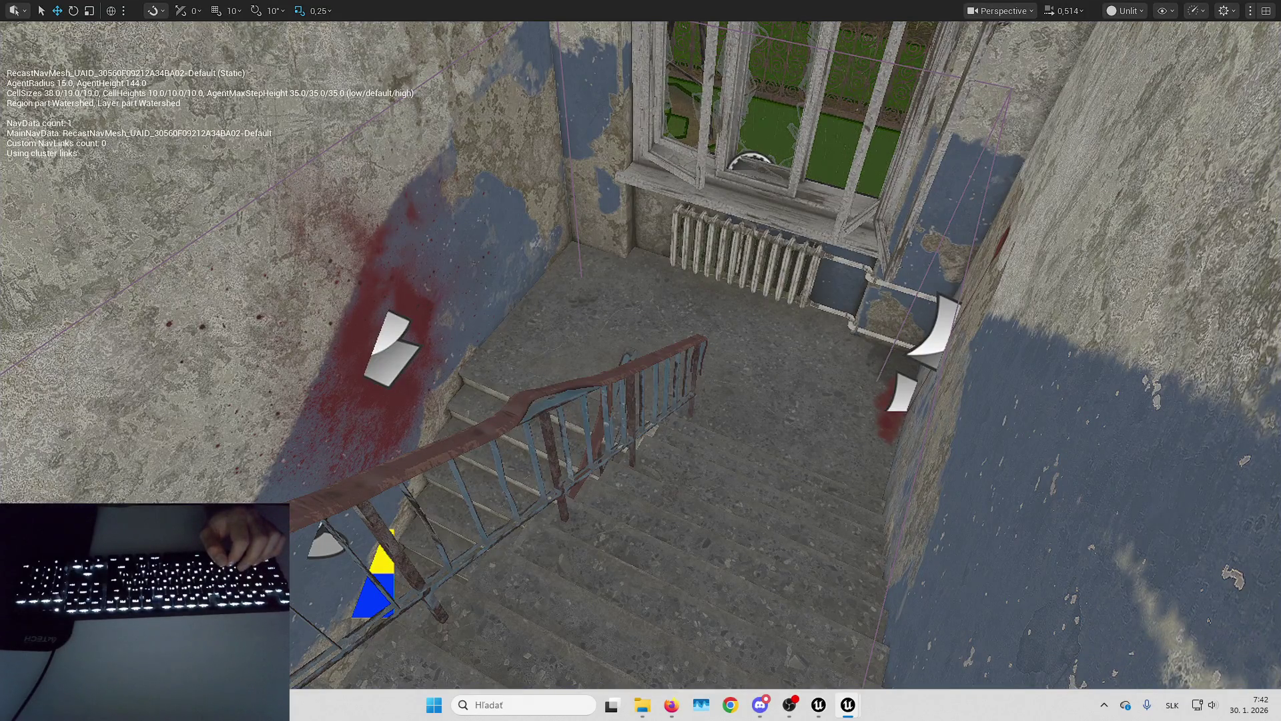
# Restore the full editor layout, clear the Outliner search, and fly the view to the door landing.
pyautogui.press('F11')
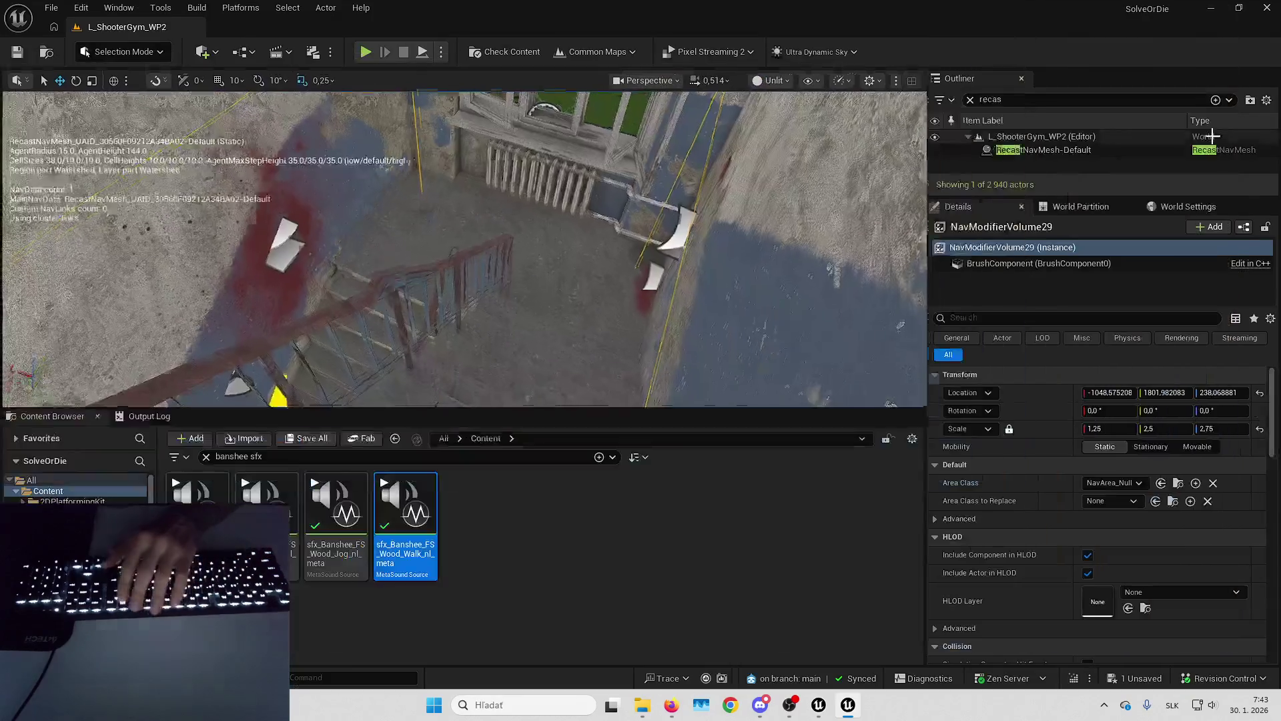
pyautogui.click(970, 102)
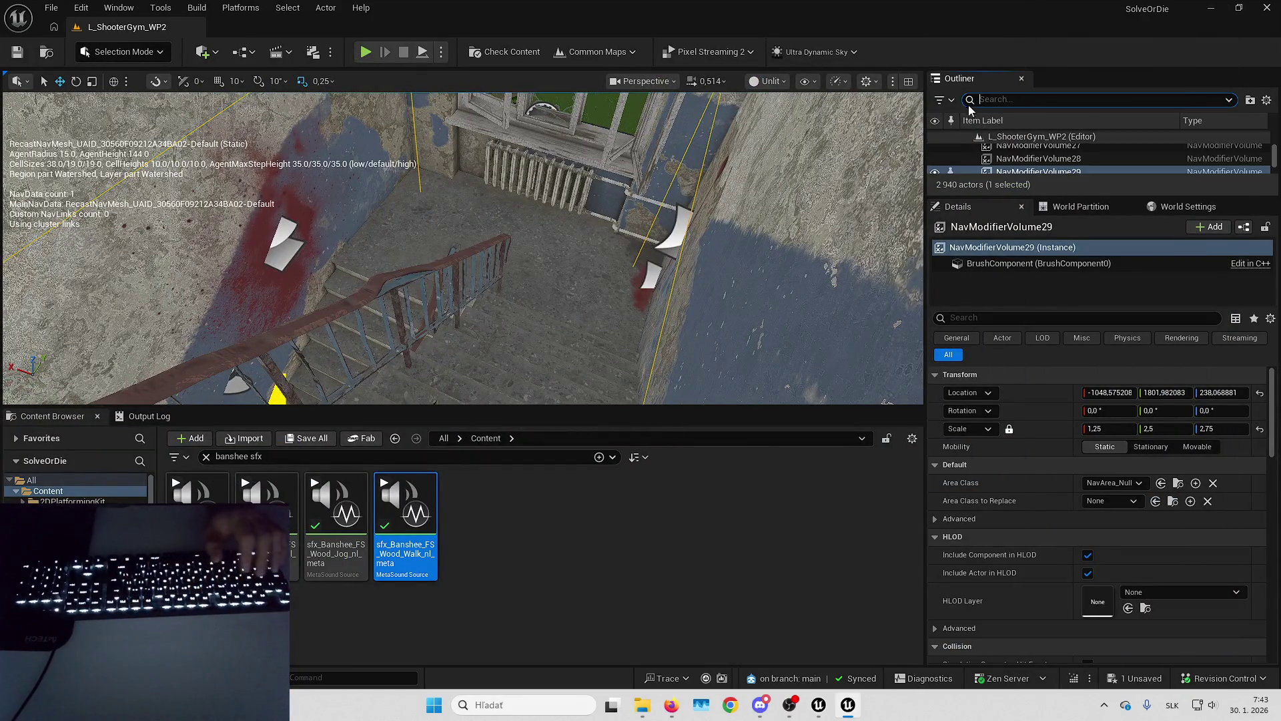
pyautogui.moveTo(704, 131); pyautogui.dragTo(144, 368)
pyautogui.moveTo(602, 218); pyautogui.dragTo(602, 218)
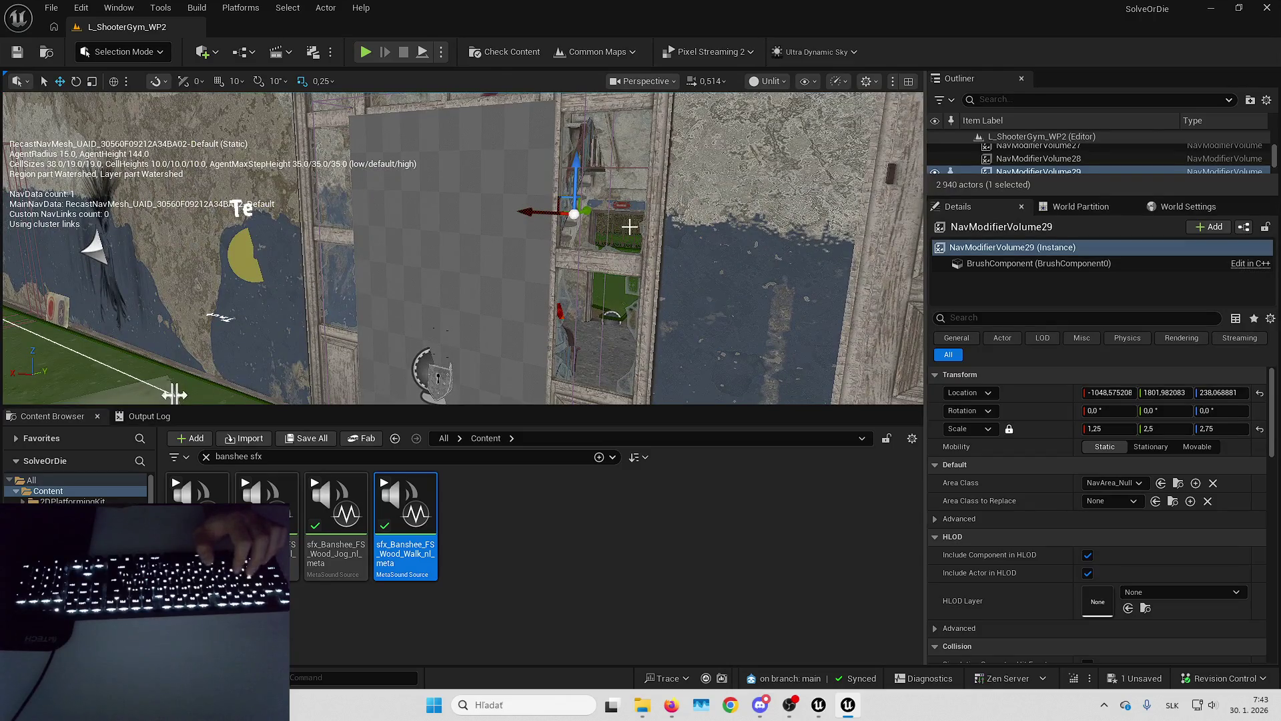
# Check what references NavModifierVolume29, then select the padlocked door B_DoubleDoor2.
pyautogui.hotkey('alt', 'shift', 'r')
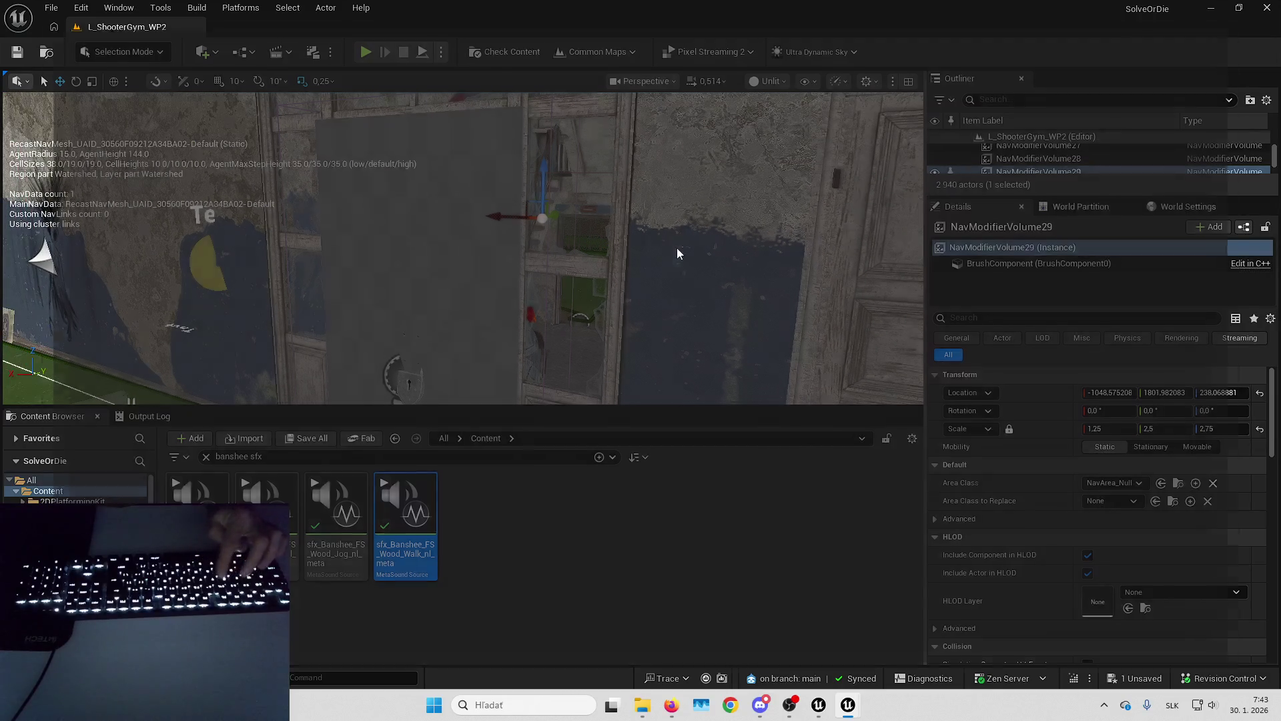
pyautogui.click(1267, 7)
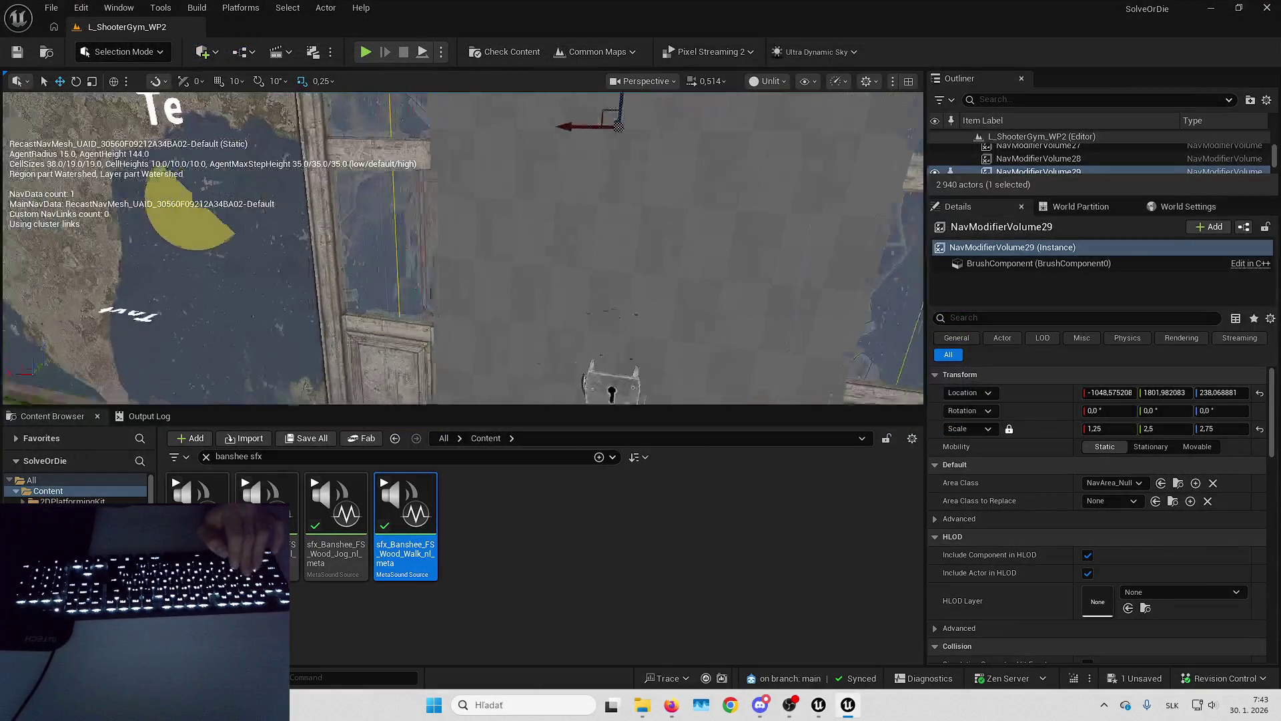
pyautogui.click(574, 287)
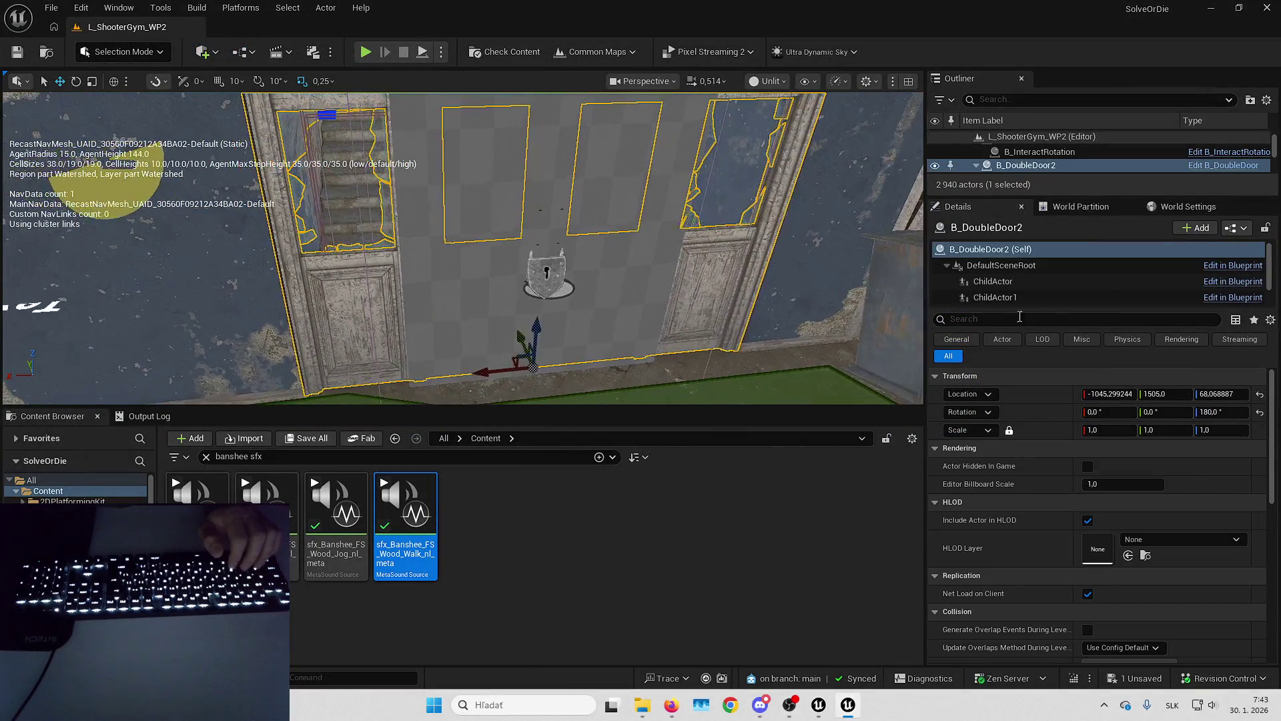
# Expand B_DoubleDoorsActivator's Nav Modifier to Remove and locate both volumes, including NavModifierVolume29.
pyautogui.click(646, 291)
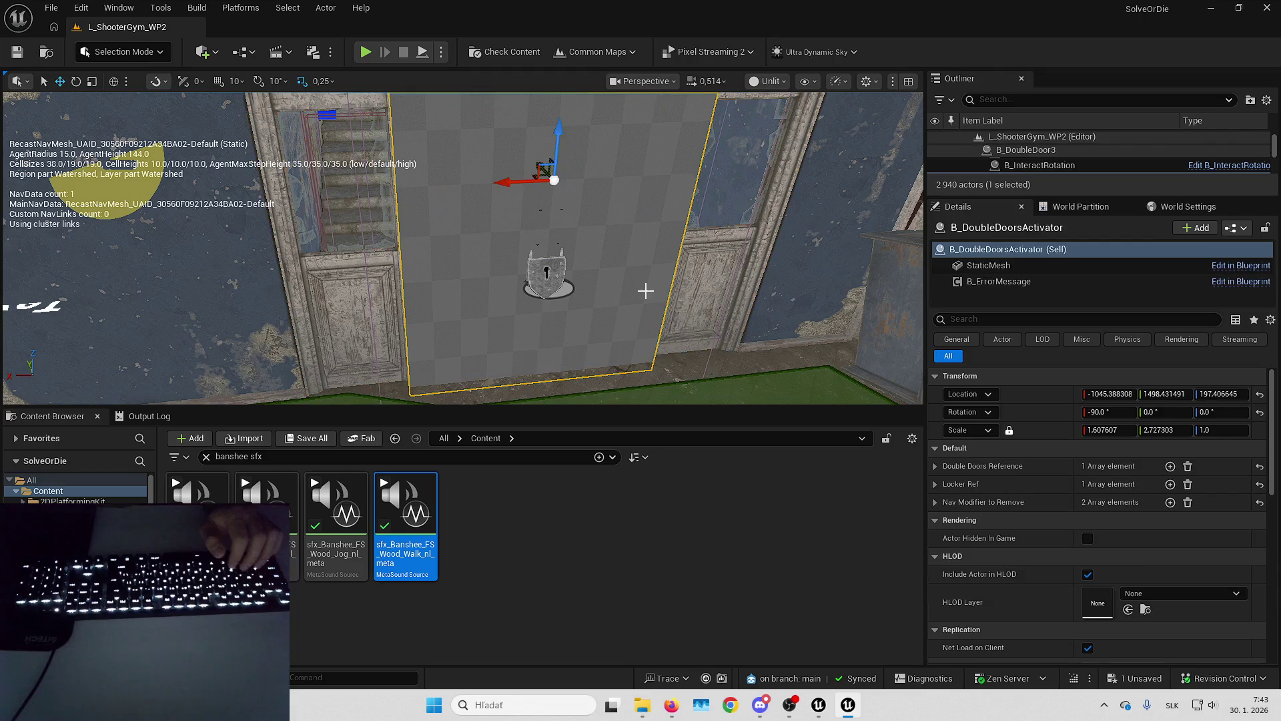
pyautogui.click(936, 502)
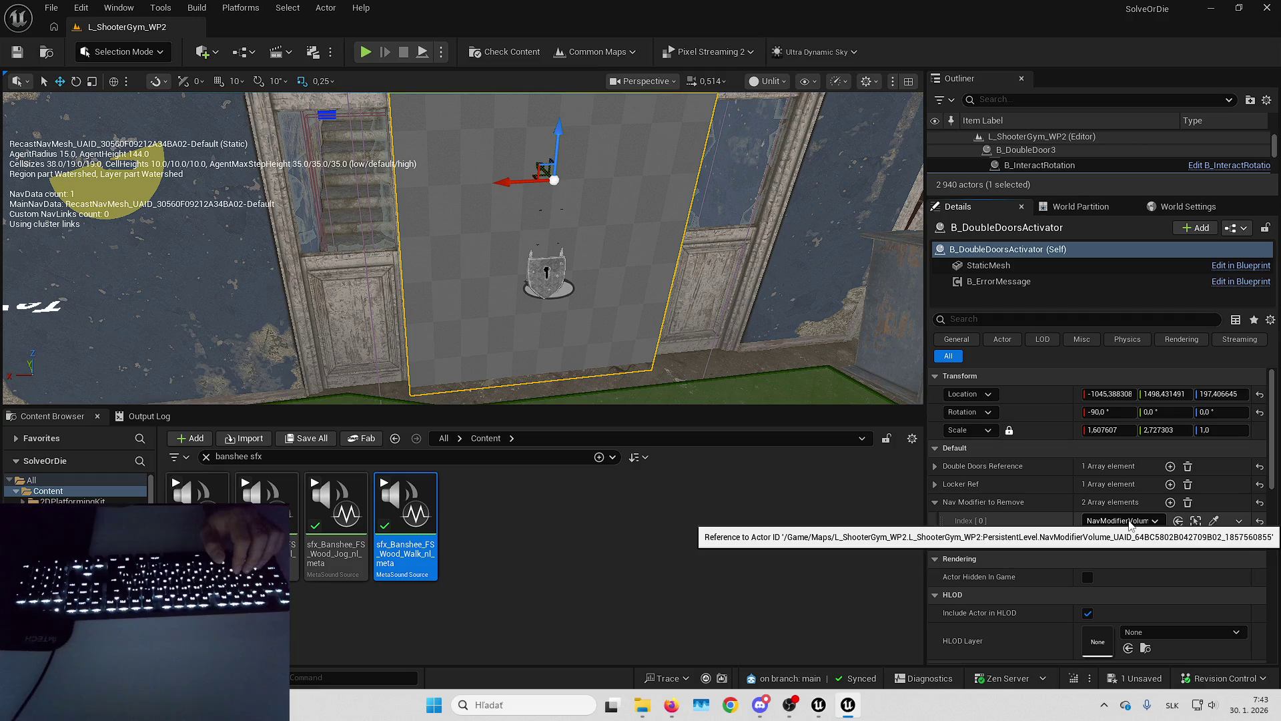
pyautogui.click(1196, 522)
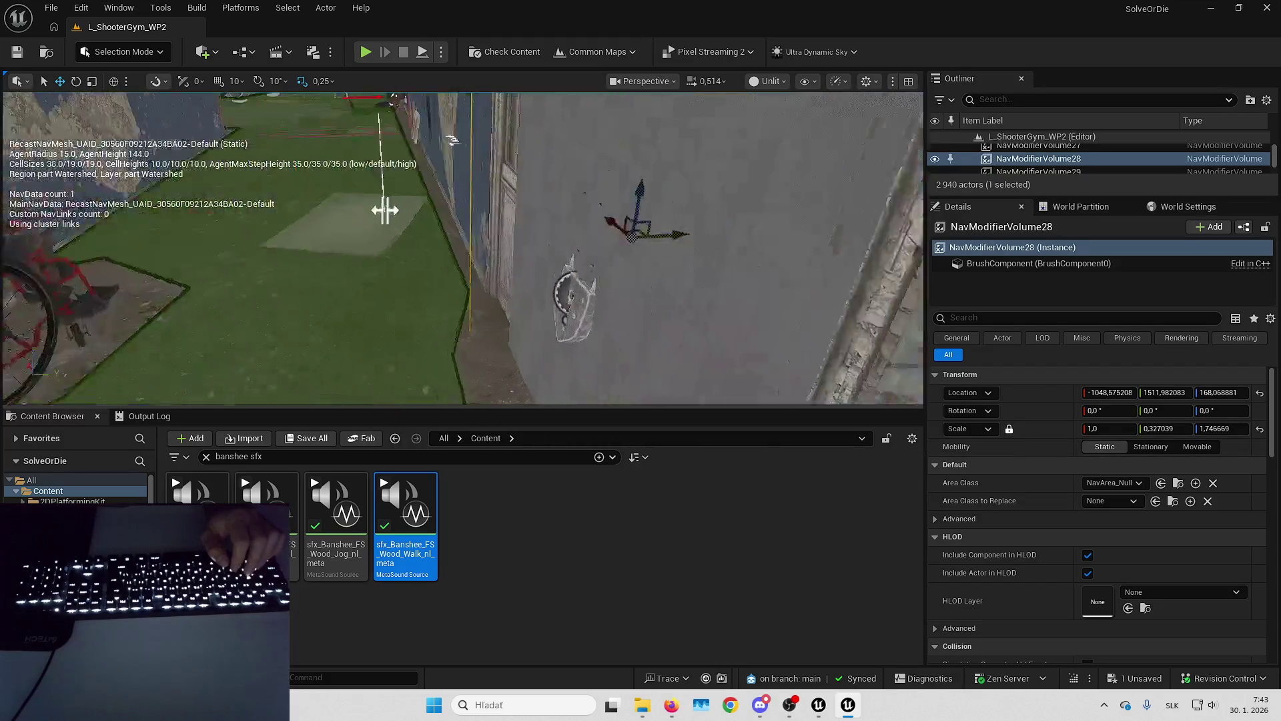
pyautogui.click(686, 258)
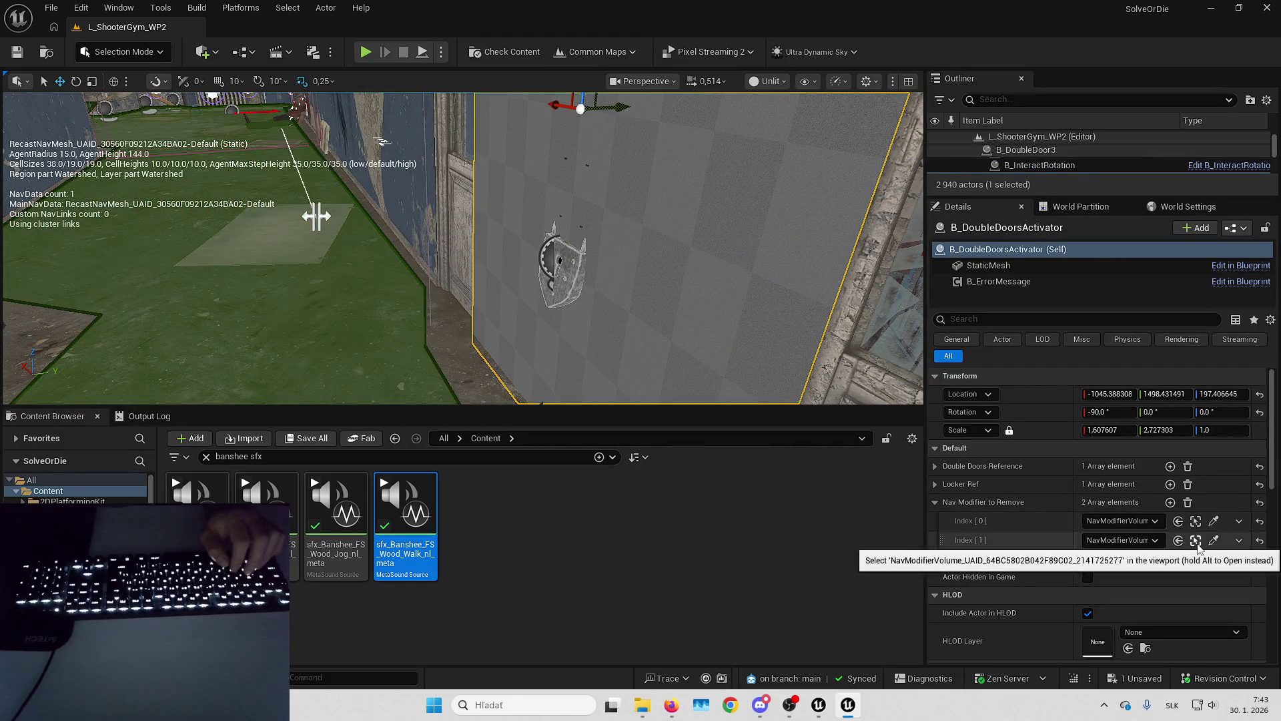
pyautogui.click(1196, 542)
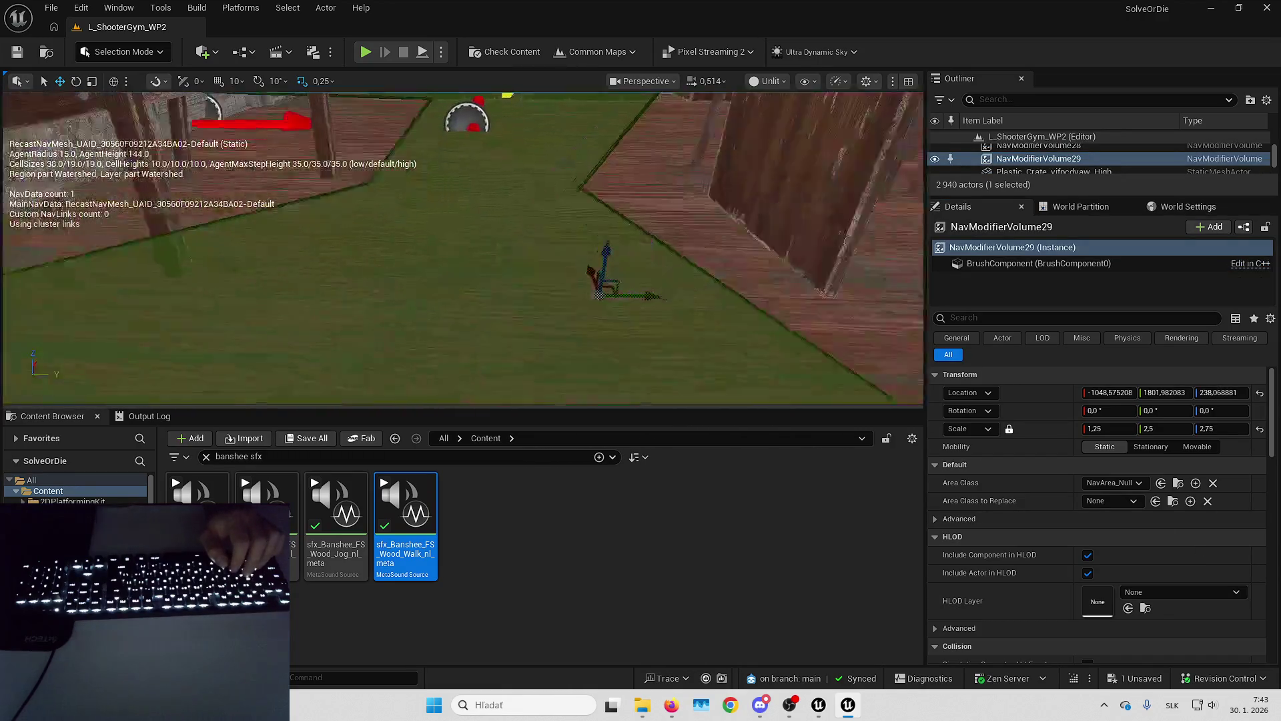
# Open the B_DoubleDoorsActivator blueprint and bring more of its EventGraph into view.
pyautogui.scroll(-1, 642, 259)
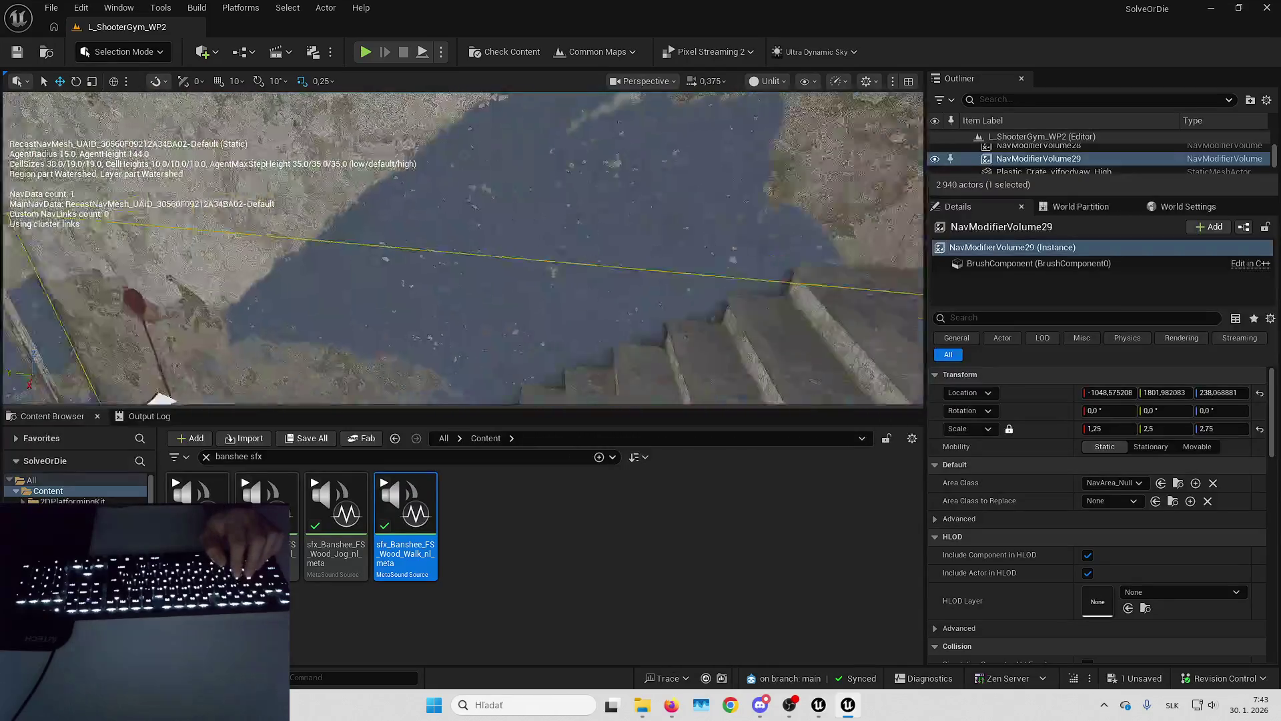
pyautogui.scroll(-1, 560, 234)
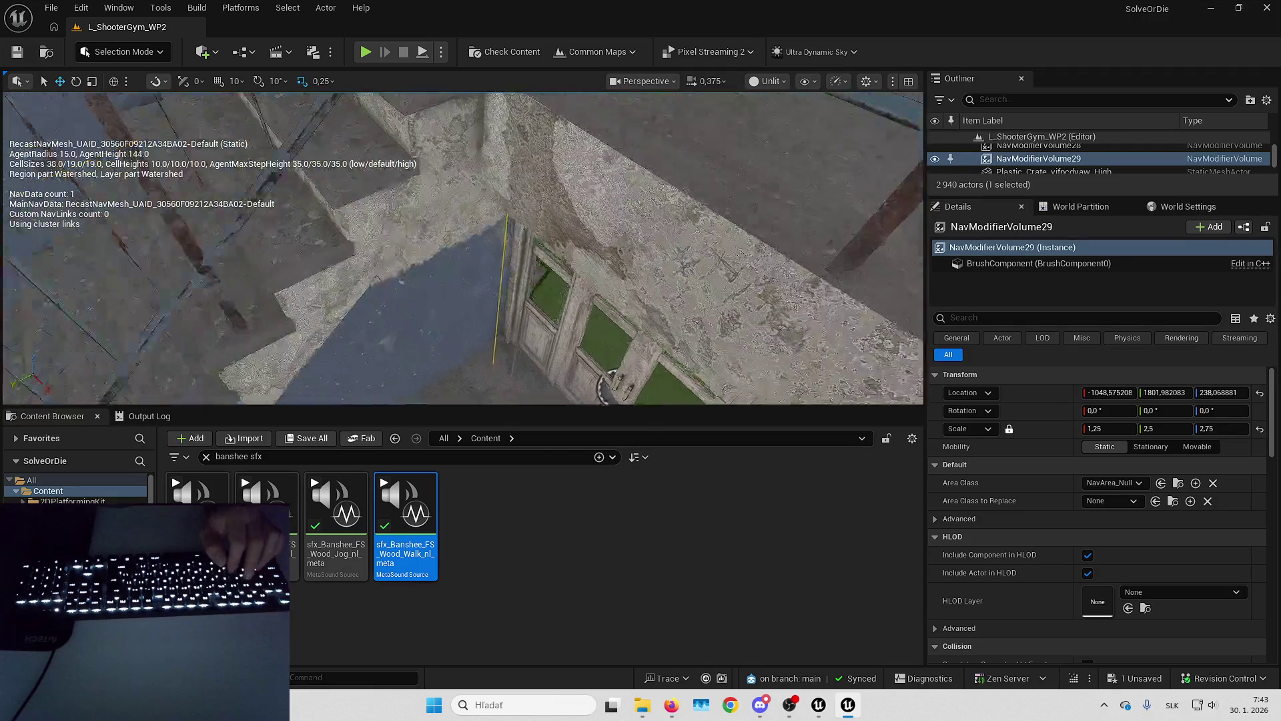
pyautogui.click(614, 315)
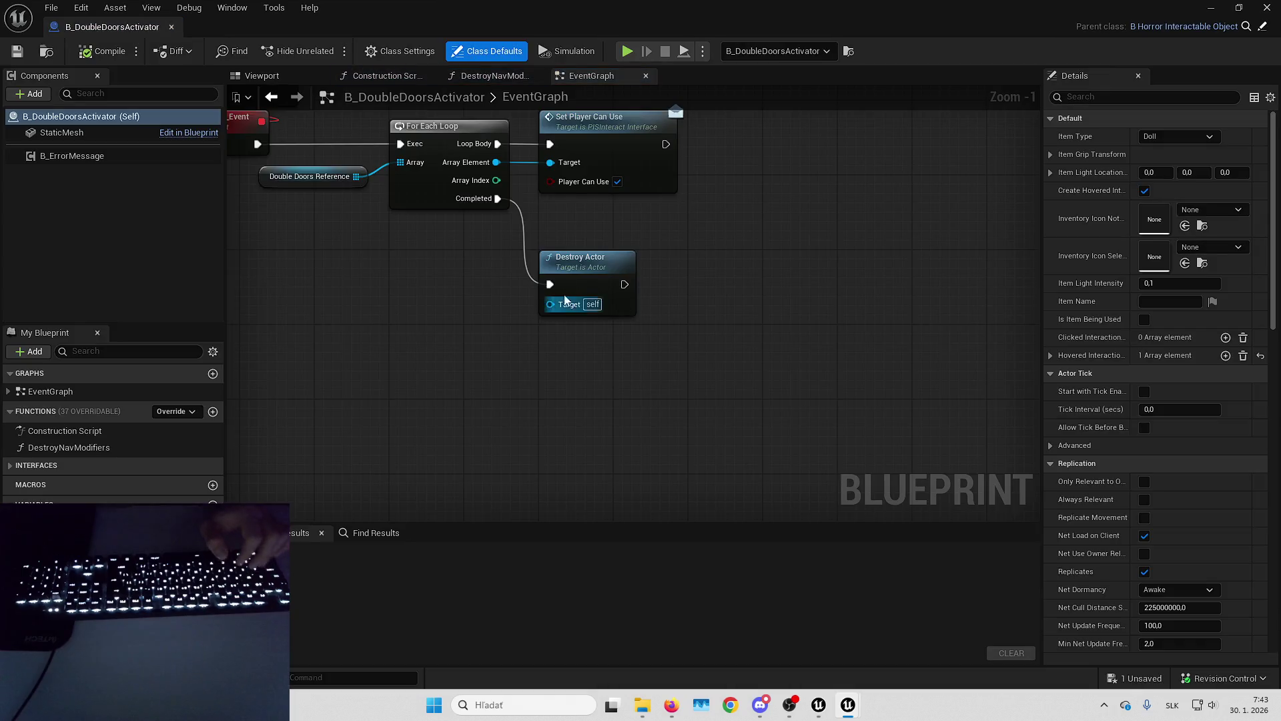
pyautogui.moveTo(347, 200)
pyautogui.mouseDown()
pyautogui.moveTo(457, 277)
pyautogui.moveTo(542, 296)
pyautogui.moveTo(639, 407)
pyautogui.moveTo(703, 377)
pyautogui.moveTo(788, 399)
pyautogui.moveTo(878, 396)
pyautogui.moveTo(940, 369)
pyautogui.mouseUp()
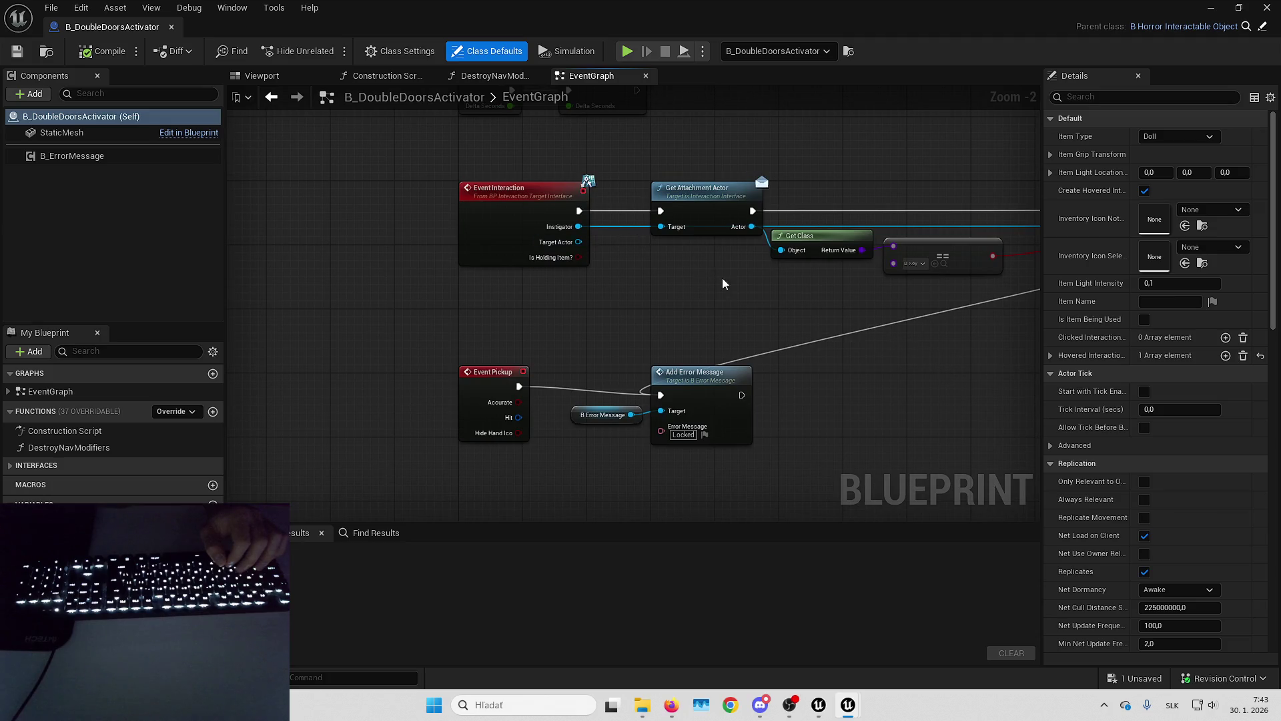
pyautogui.scroll(-3, 579, 328)
pyautogui.scroll(2, 710, 346)
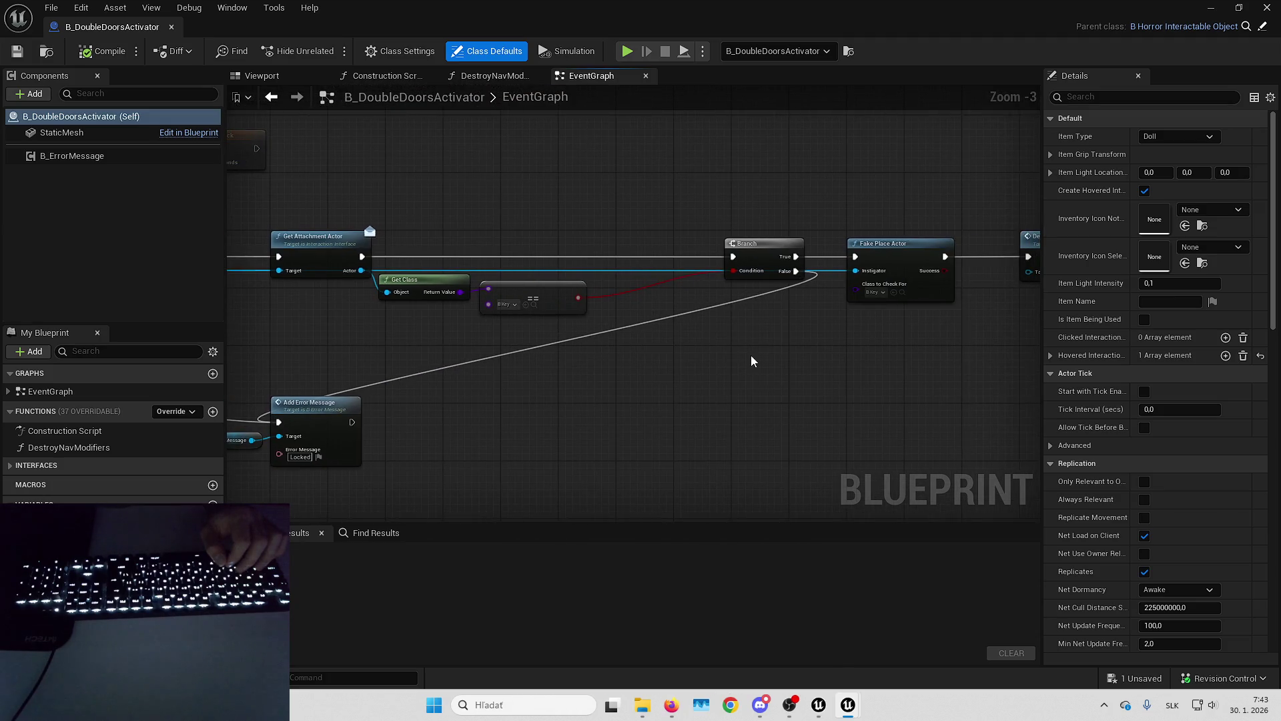
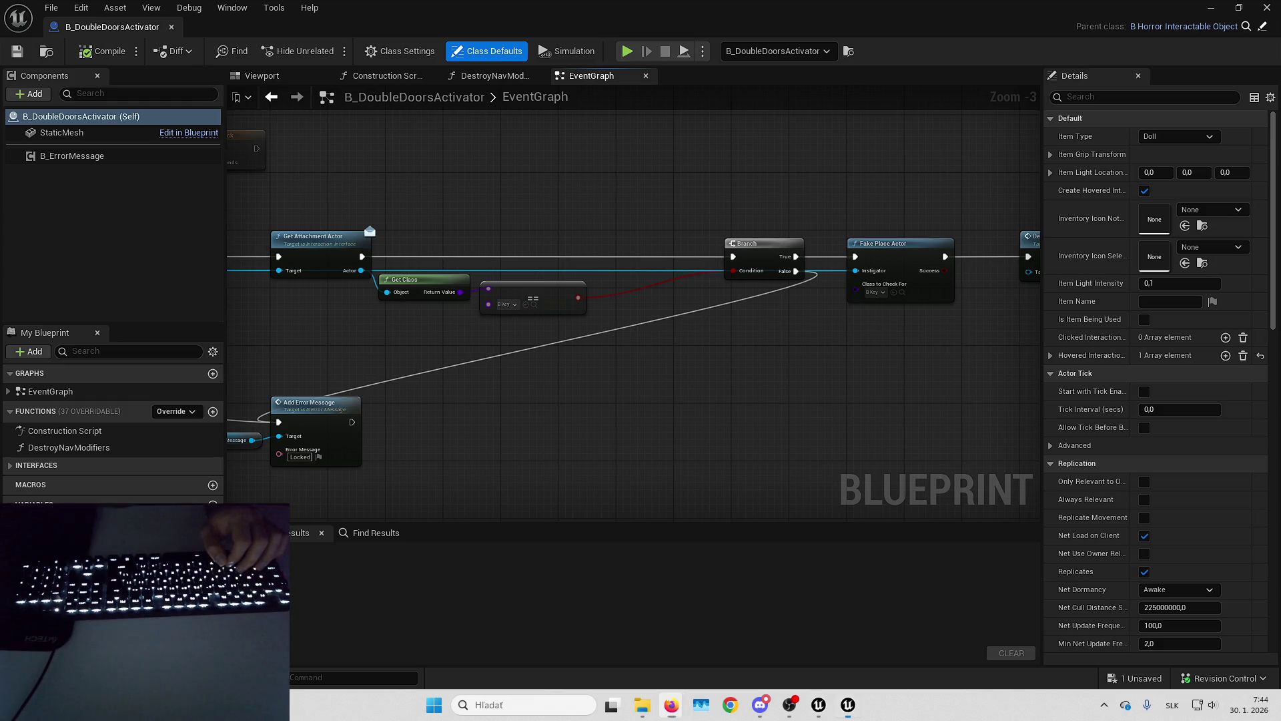
# Open the Destroy Nav Modifiers function graph and center its For Each Loop, Destroy Actor and Clear nodes.
pyautogui.moveTo(836, 302)
pyautogui.mouseDown()
pyautogui.moveTo(692, 372)
pyautogui.moveTo(732, 378)
pyautogui.mouseUp()
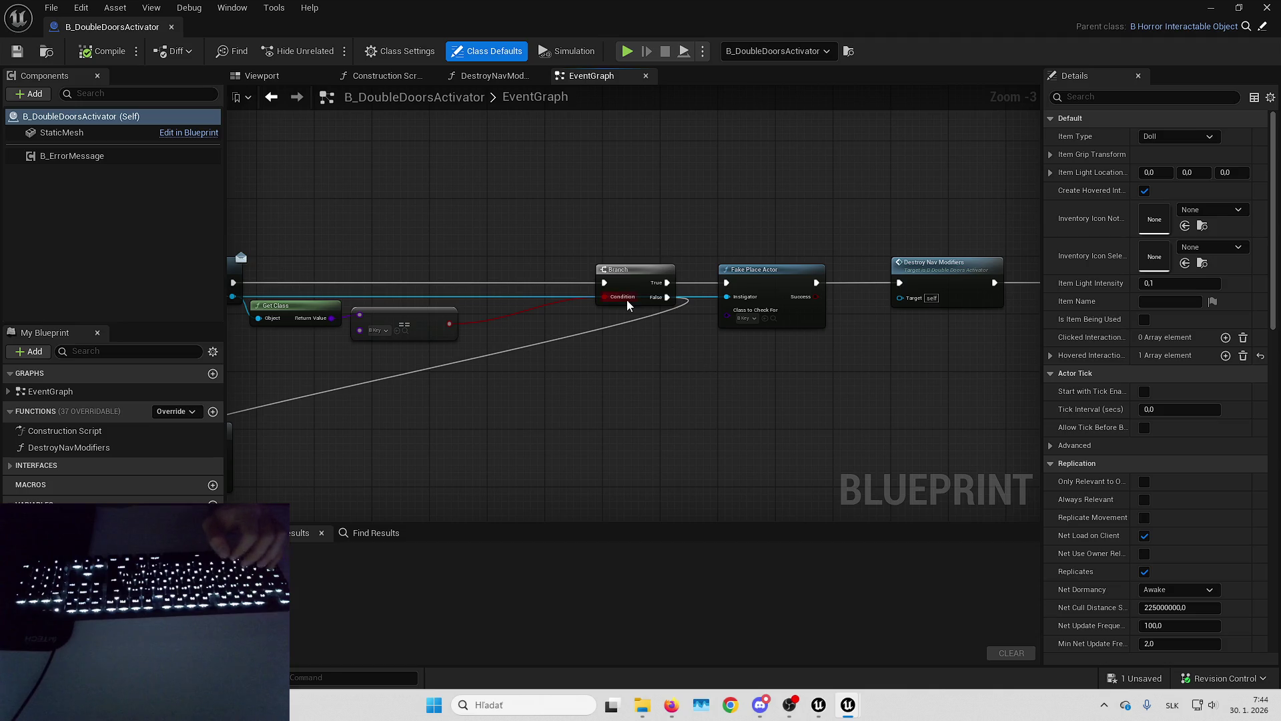
pyautogui.moveTo(816, 374); pyautogui.dragTo(708, 295)
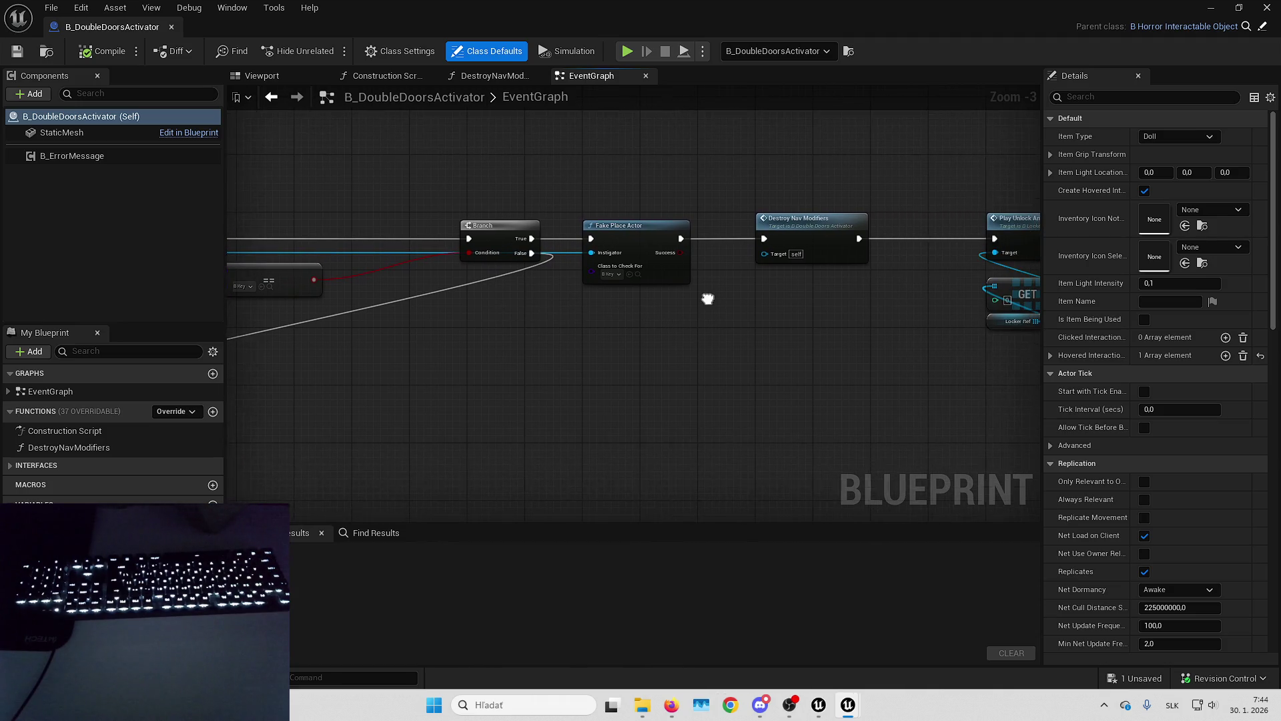
pyautogui.click(817, 234)
pyautogui.doubleClick(818, 232)
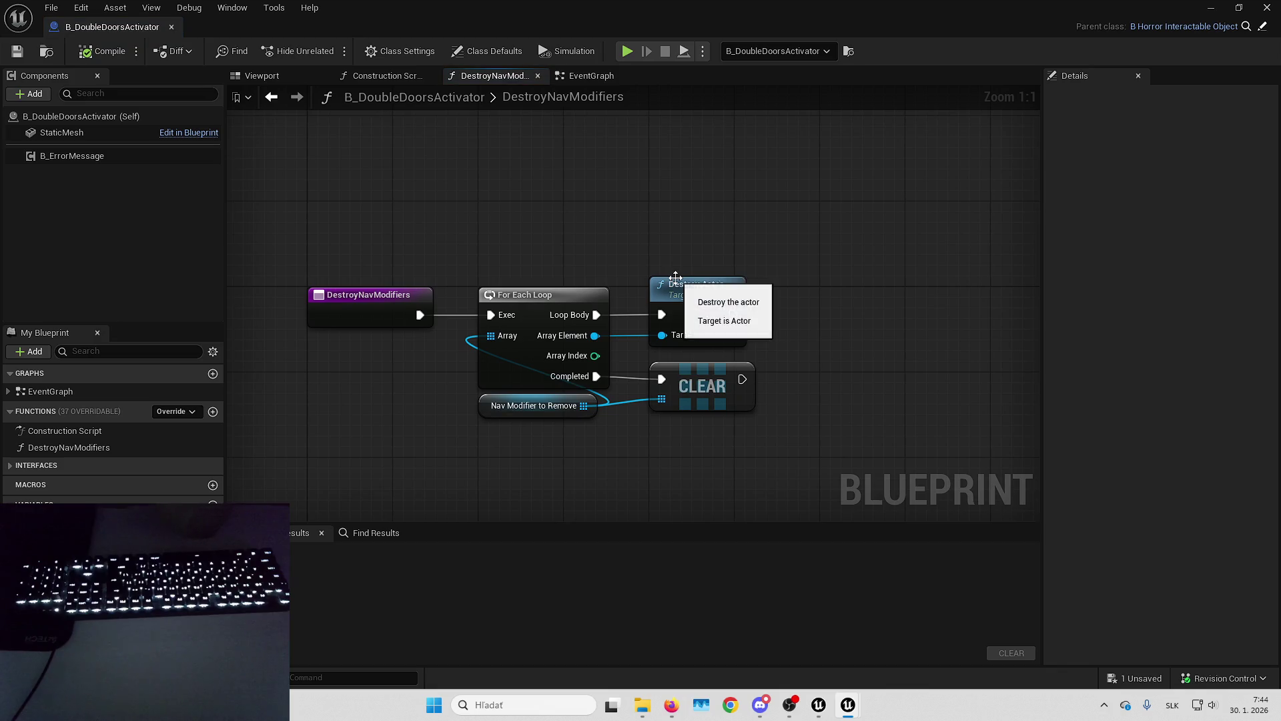
pyautogui.moveTo(867, 352)
pyautogui.mouseDown()
pyautogui.moveTo(907, 326)
pyautogui.moveTo(740, 213)
pyautogui.moveTo(775, 198)
pyautogui.moveTo(545, 387)
pyautogui.mouseUp()
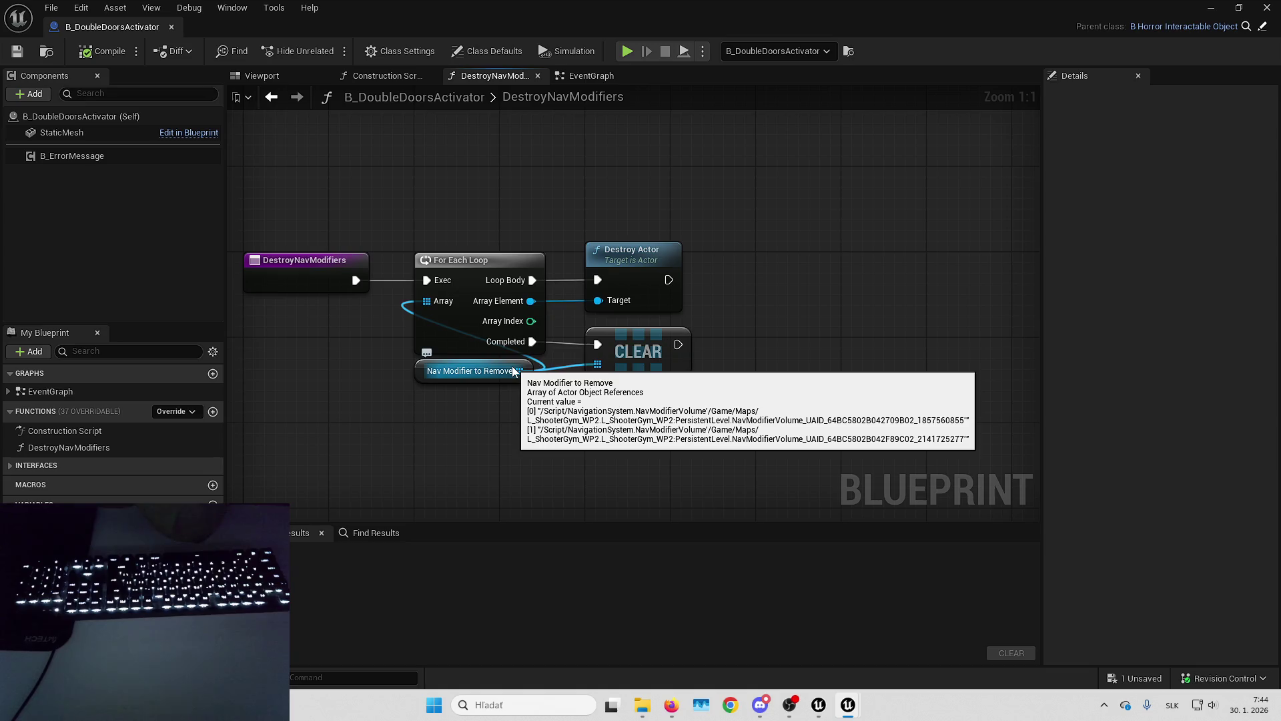
pyautogui.moveTo(554, 449); pyautogui.dragTo(791, 447)
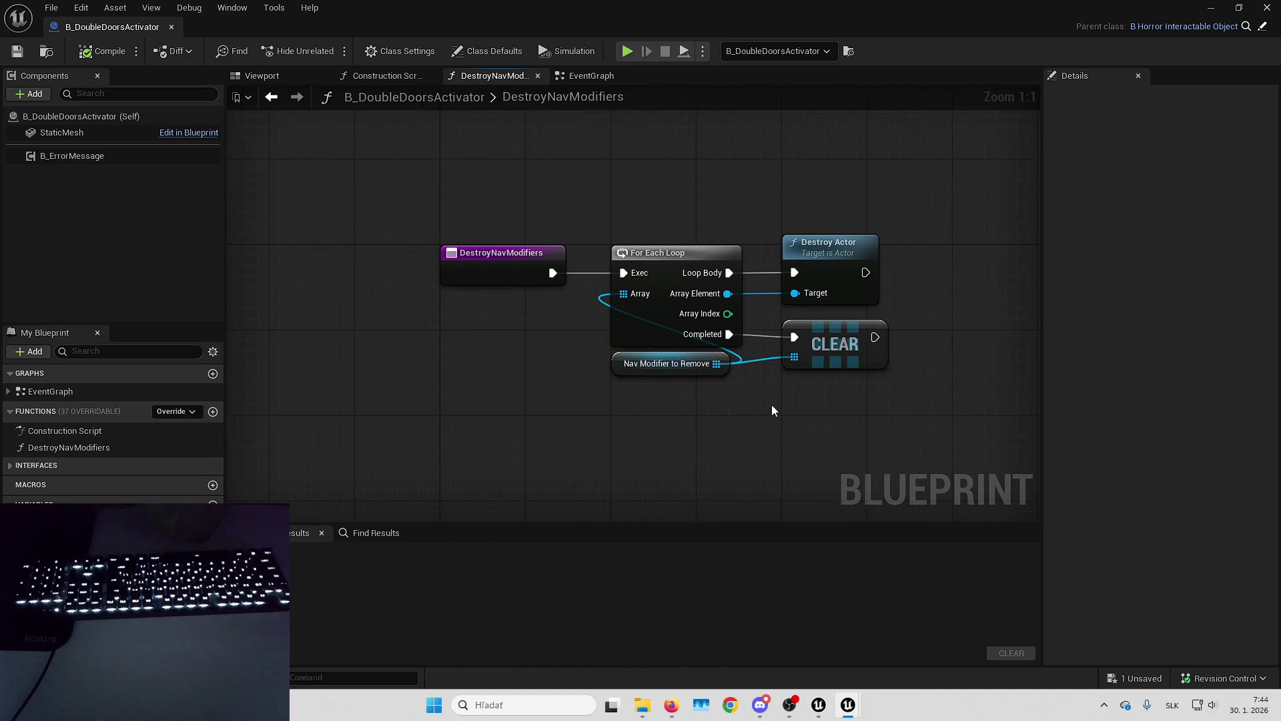
pyautogui.moveTo(771, 404); pyautogui.dragTo(737, 410)
pyautogui.moveTo(742, 205); pyautogui.dragTo(584, 314)
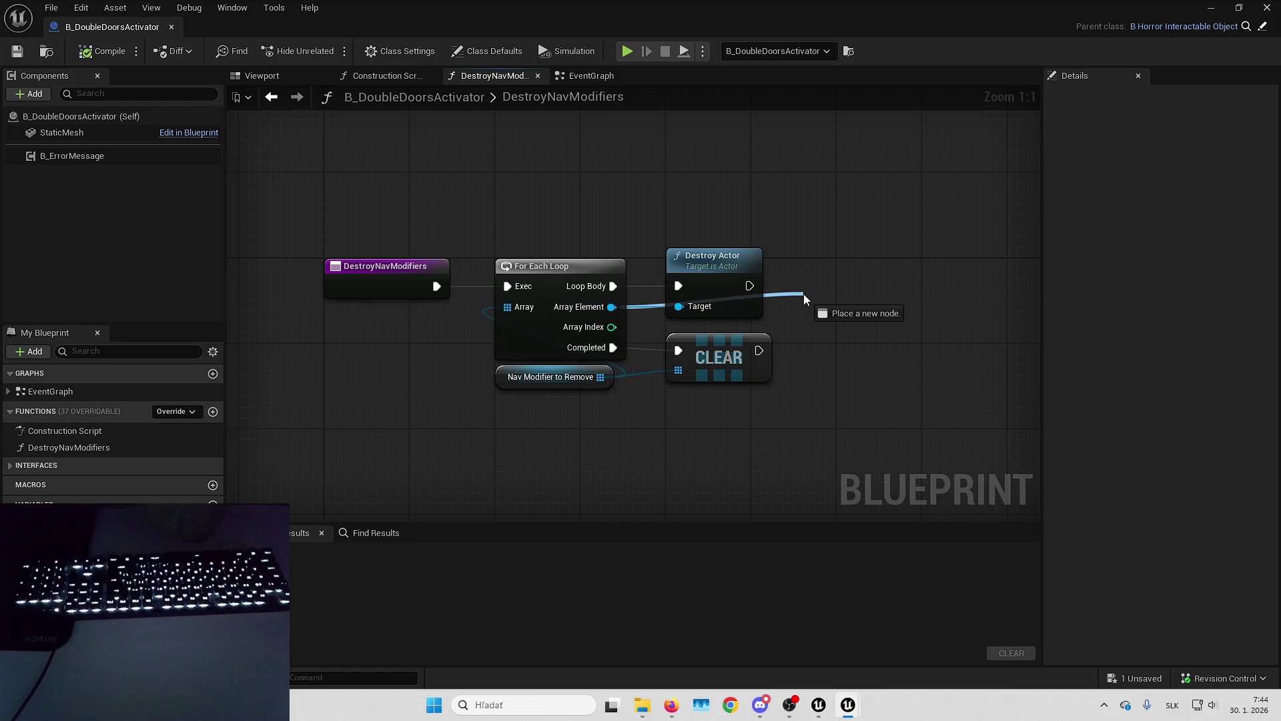
pyautogui.moveTo(804, 294); pyautogui.dragTo(832, 311)
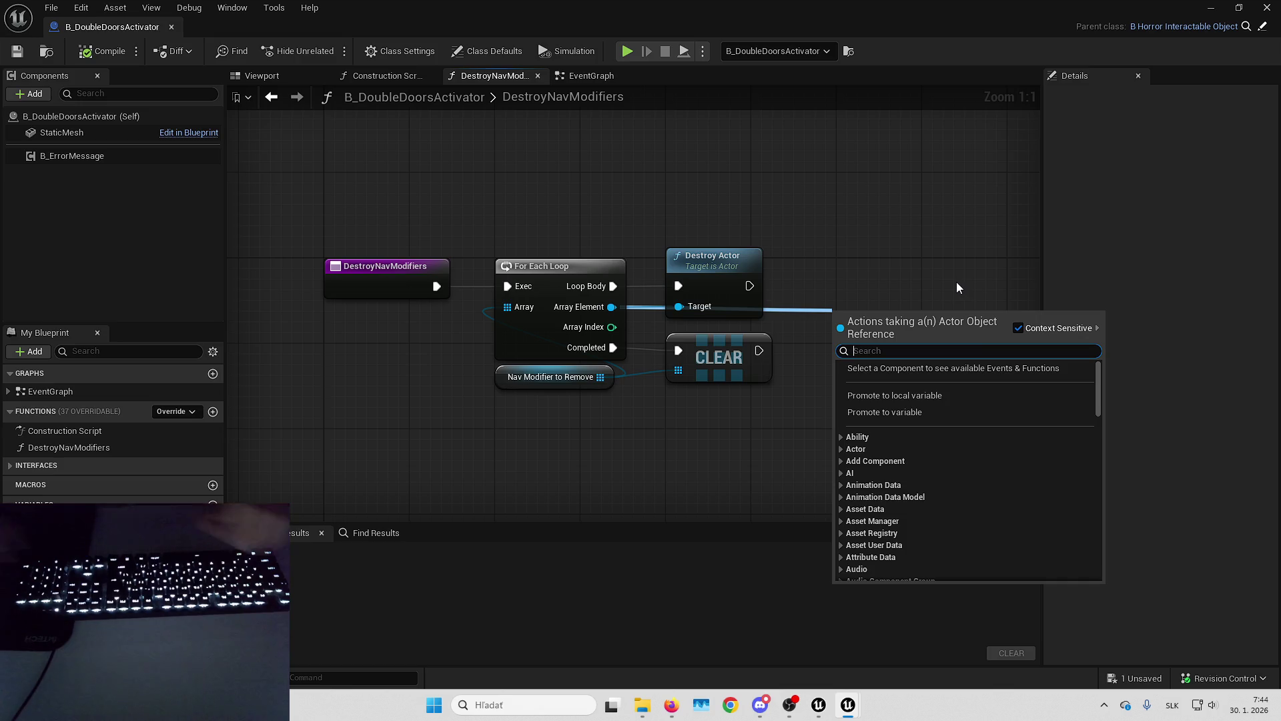
pyautogui.write('modi')
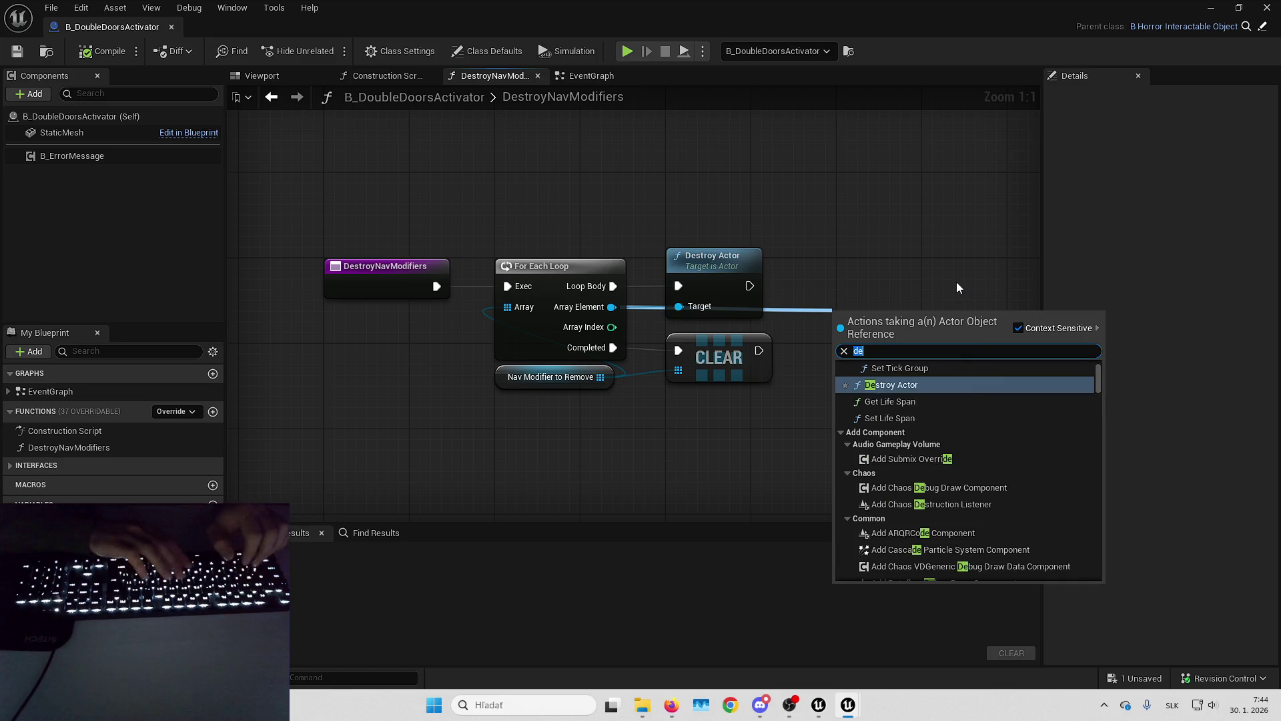
pyautogui.write('f')
pyautogui.press('BackSpace')
pyautogui.press('BackSpace')
pyautogui.press('BackSpace')
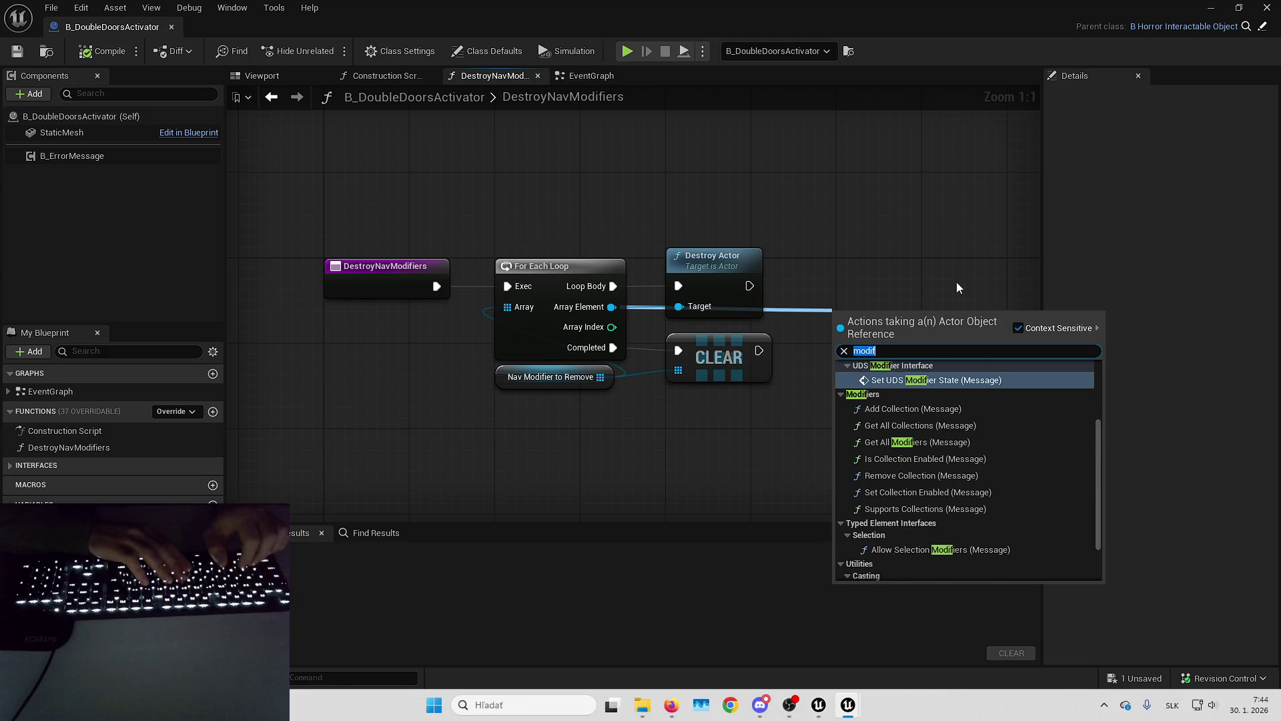
pyautogui.write('update')
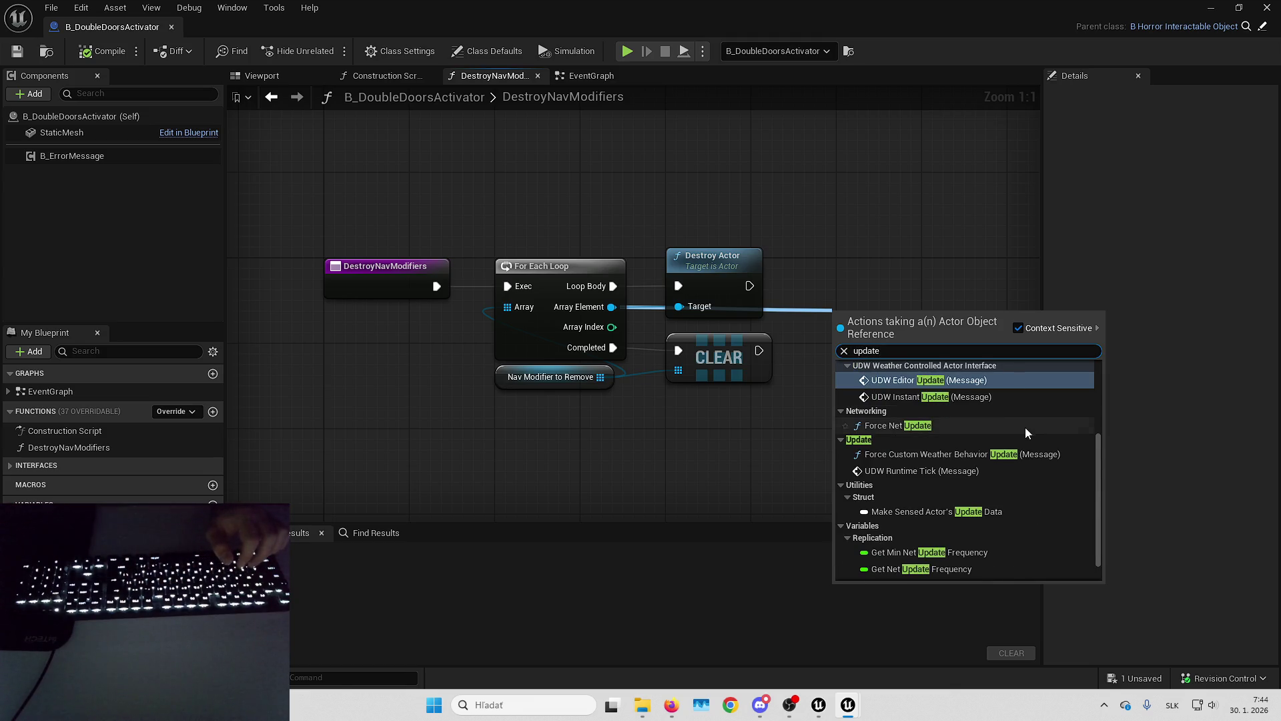
pyautogui.scroll(-2, 1023, 431)
pyautogui.scroll(4, 1025, 430)
pyautogui.scroll(3, 1026, 434)
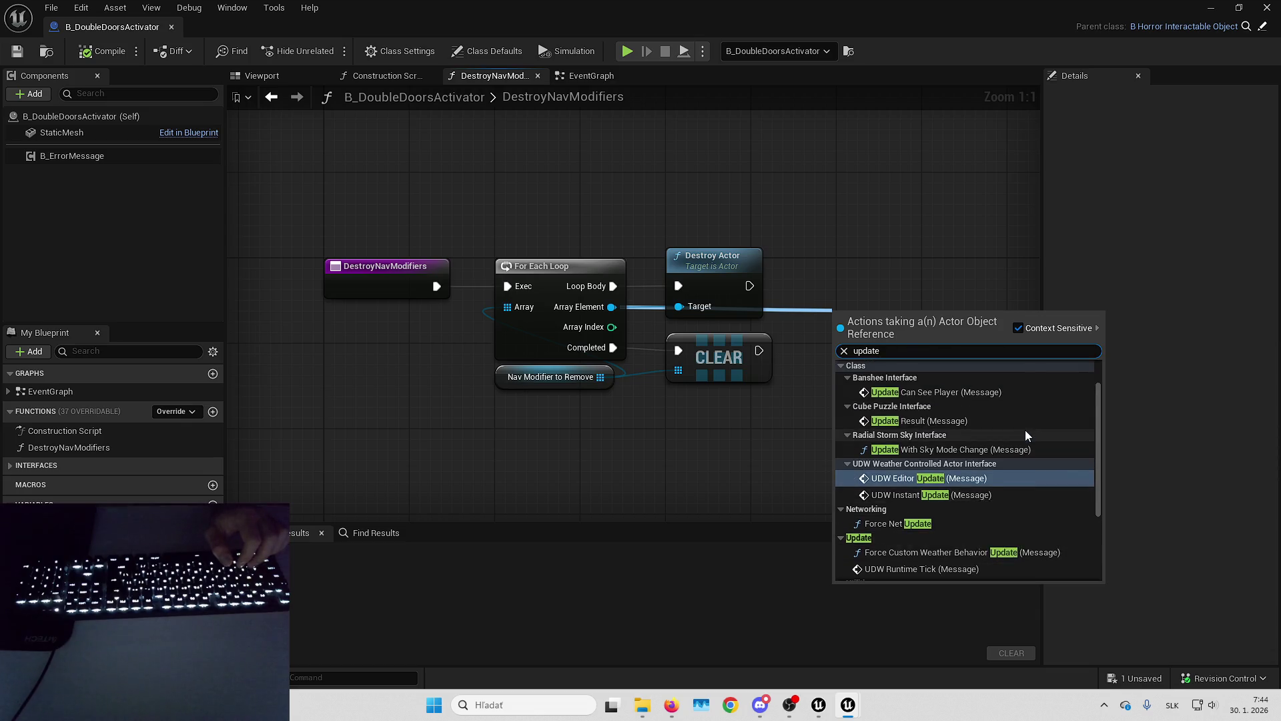
pyautogui.hotkey('ctrl', 'a')
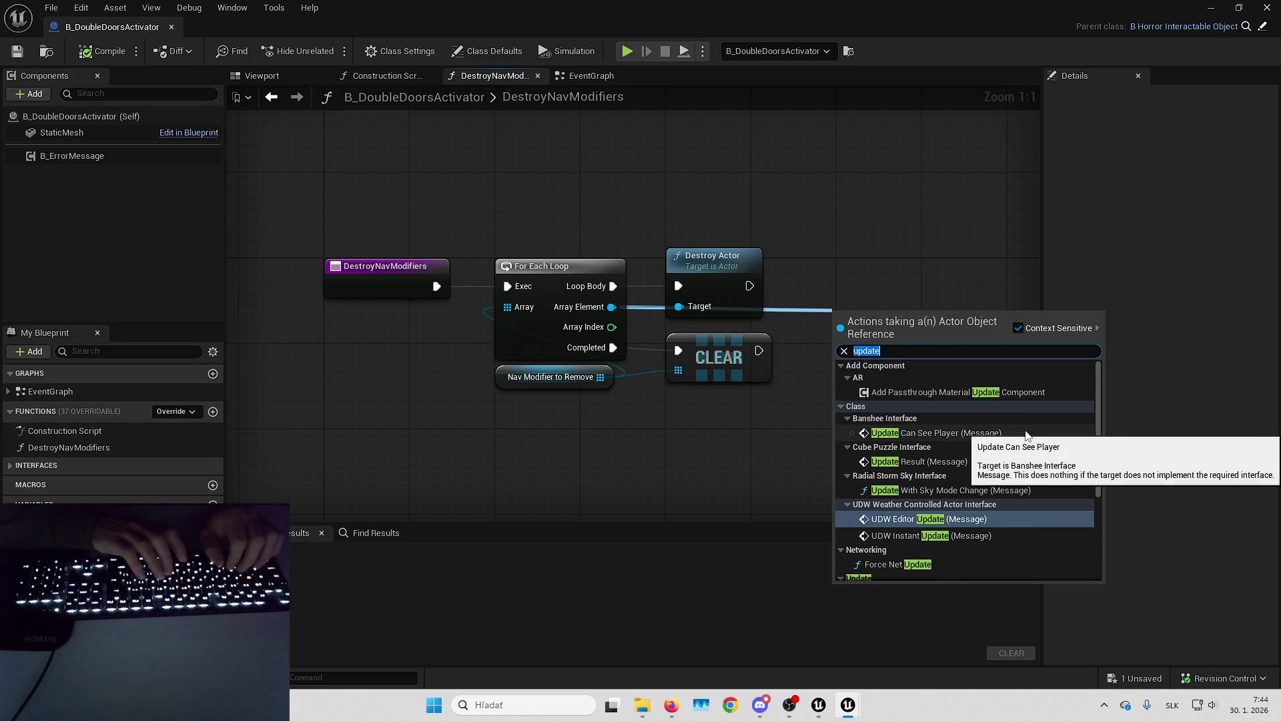
pyautogui.write('modif')
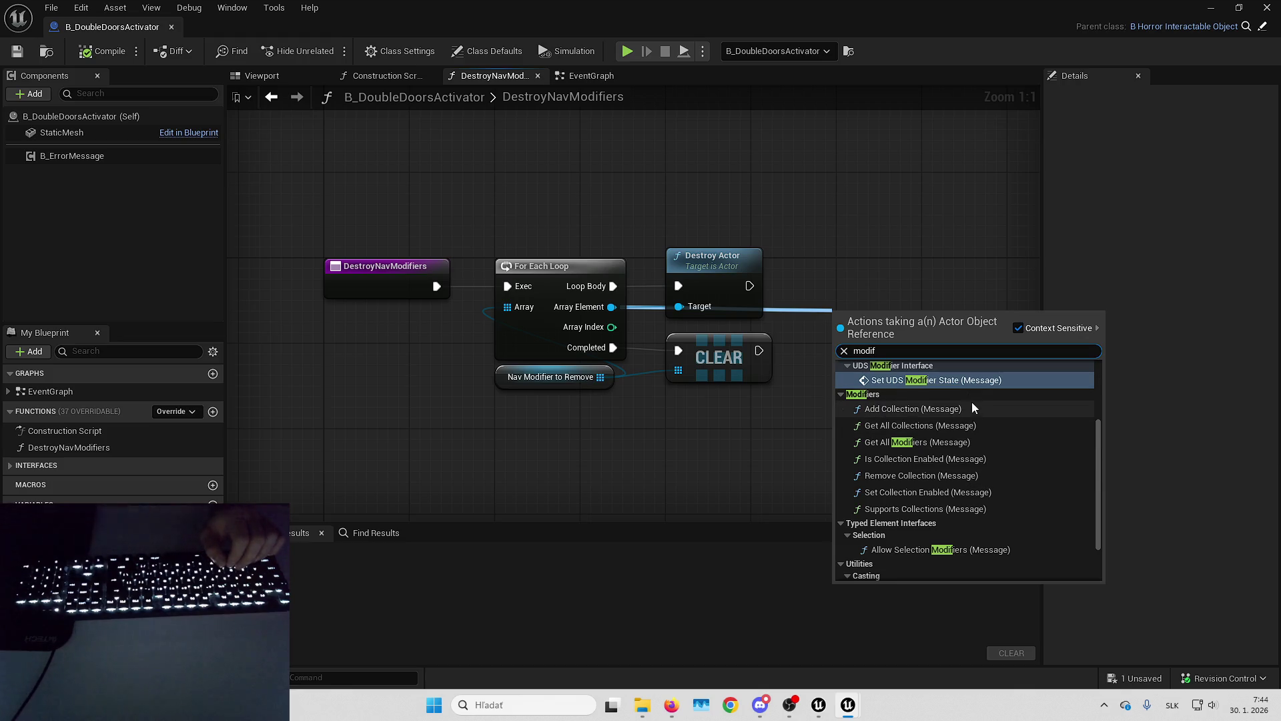
pyautogui.scroll(-2, 976, 424)
pyautogui.scroll(4, 979, 426)
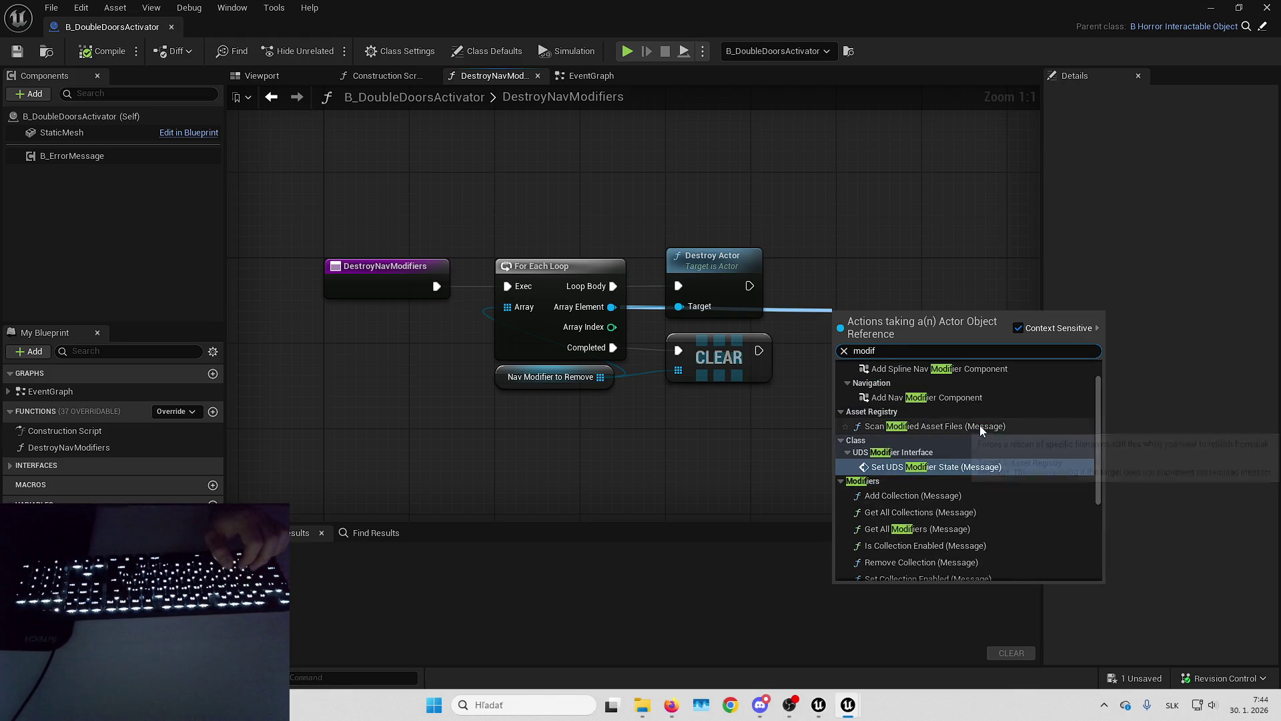
pyautogui.hotkey('ctrl', 'a')
pyautogui.write('refre')
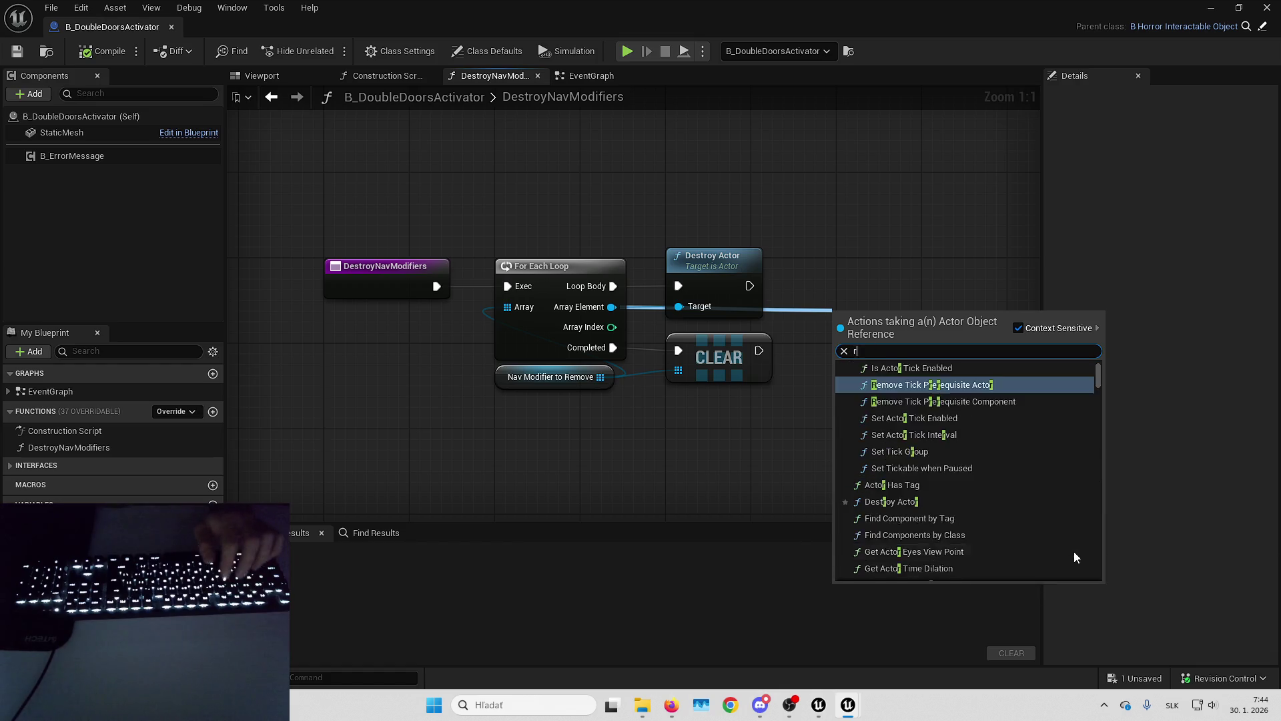
pyautogui.click(844, 351)
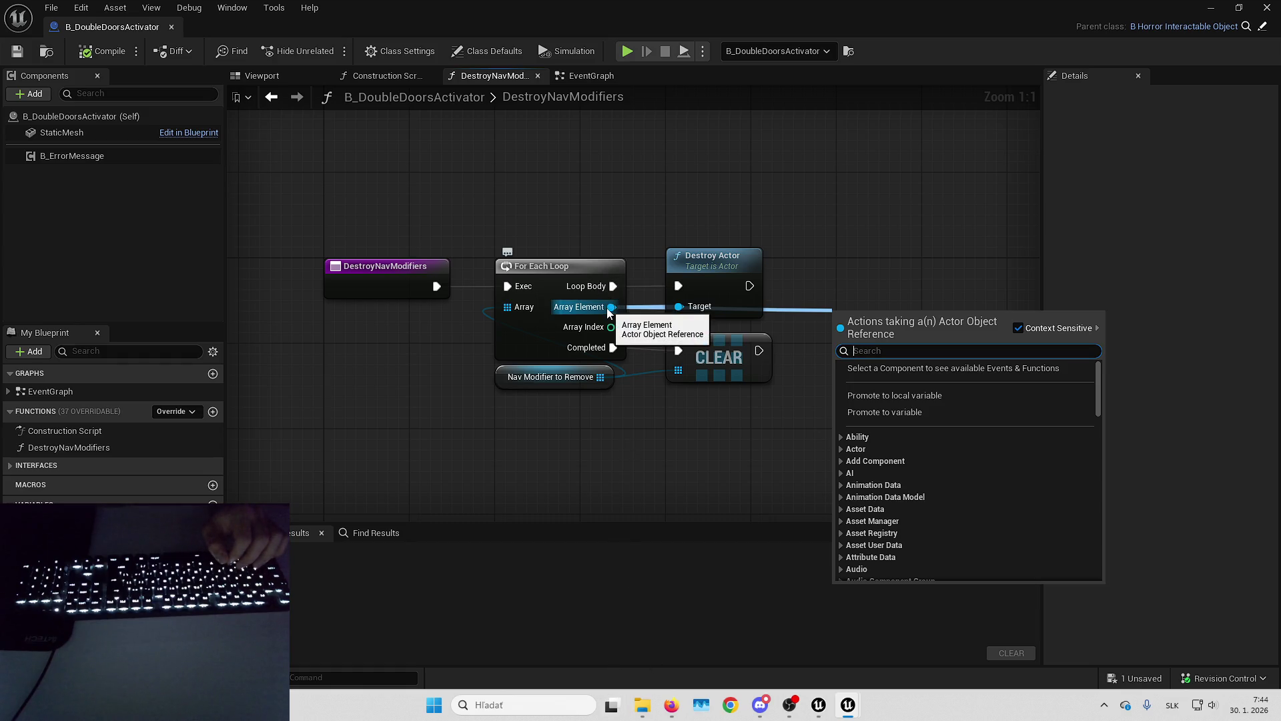
pyautogui.moveTo(608, 312); pyautogui.dragTo(793, 317)
pyautogui.write('castto')
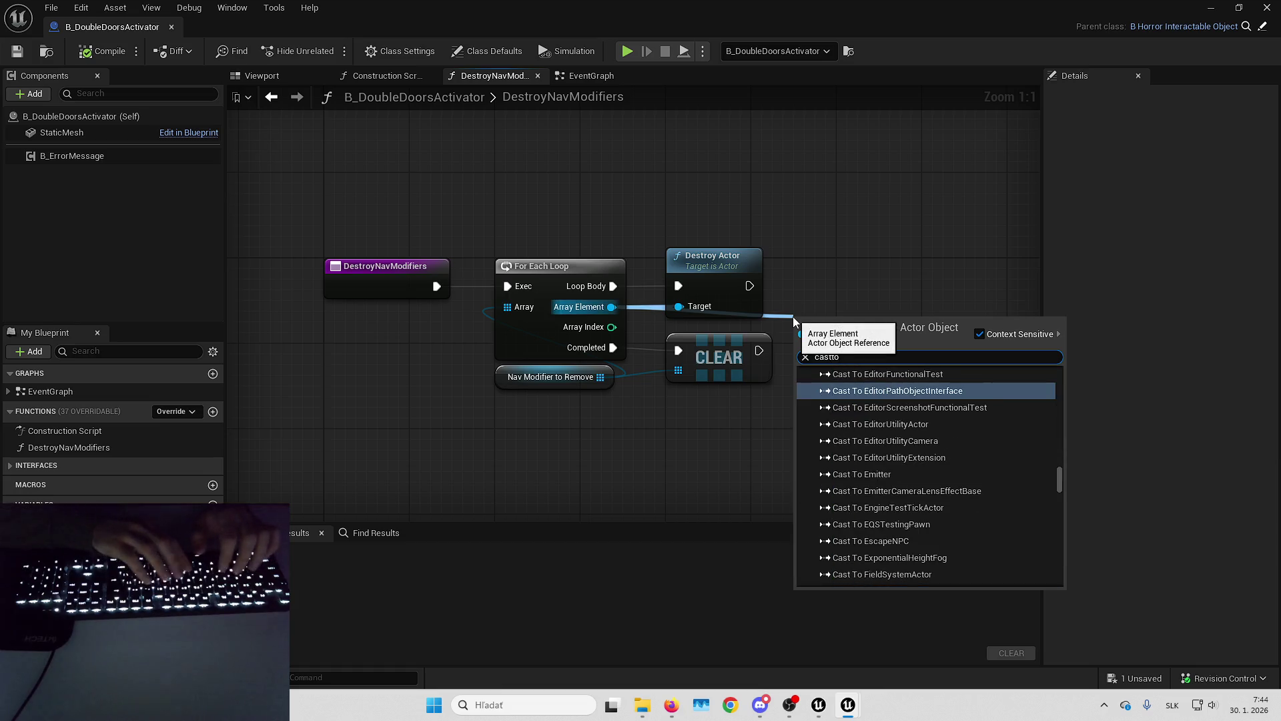
pyautogui.write('navmod')
pyautogui.press('Return')
pyautogui.moveTo(911, 295)
pyautogui.mouseDown()
pyautogui.moveTo(558, 241)
pyautogui.moveTo(612, 216)
pyautogui.mouseUp()
pyautogui.moveTo(649, 279); pyautogui.dragTo(738, 294)
pyautogui.write('refre')
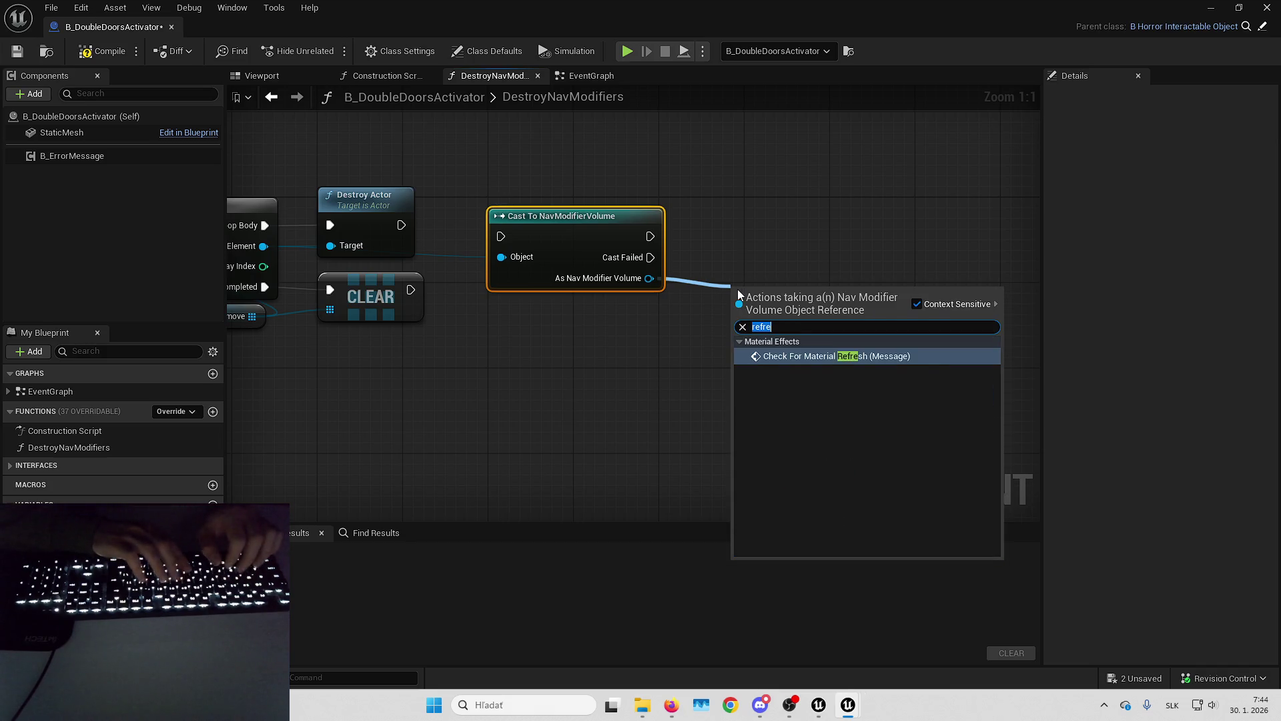
pyautogui.write('update')
pyautogui.hotkey('ctrl', 'a')
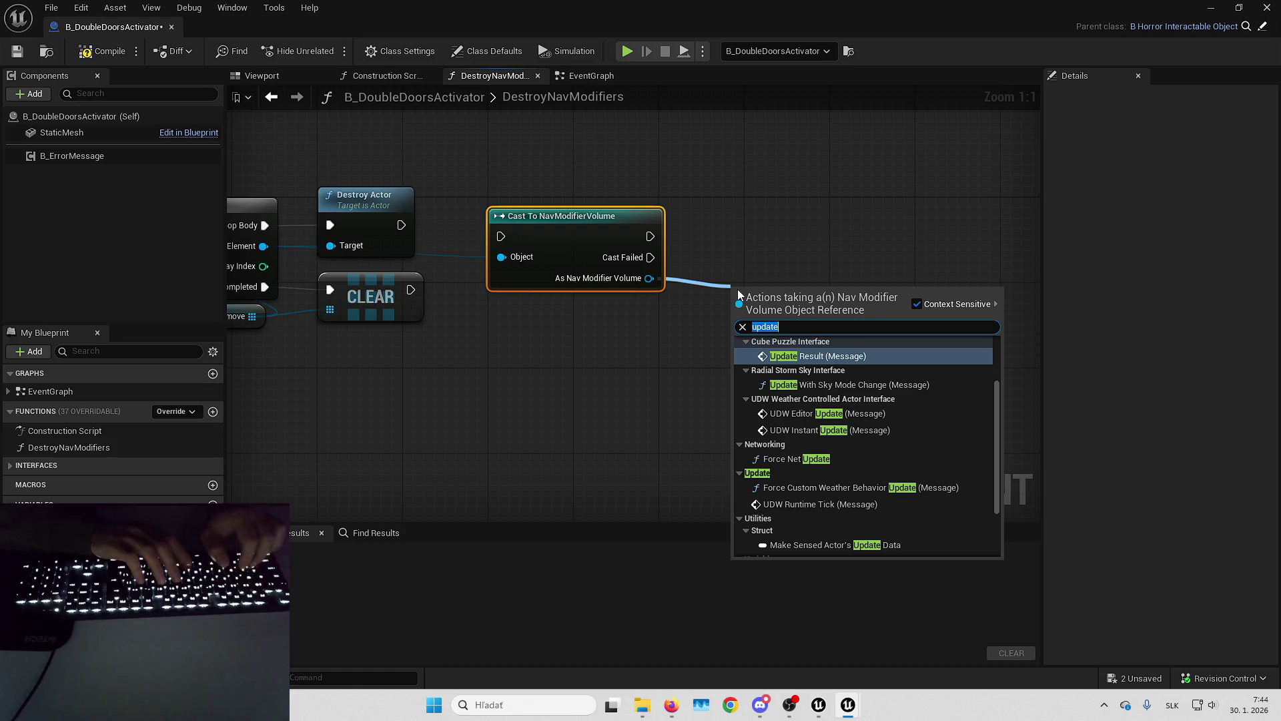
pyautogui.write('nav')
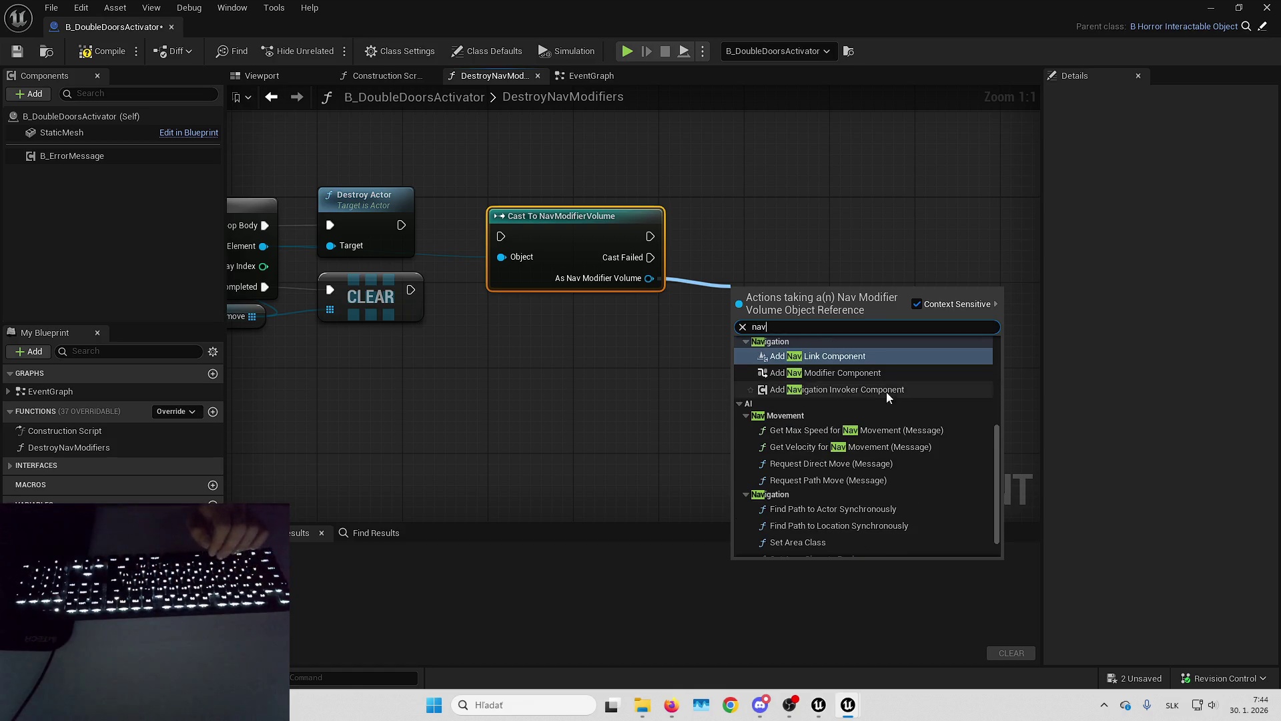
pyautogui.scroll(-1, 885, 407)
pyautogui.scroll(5, 920, 455)
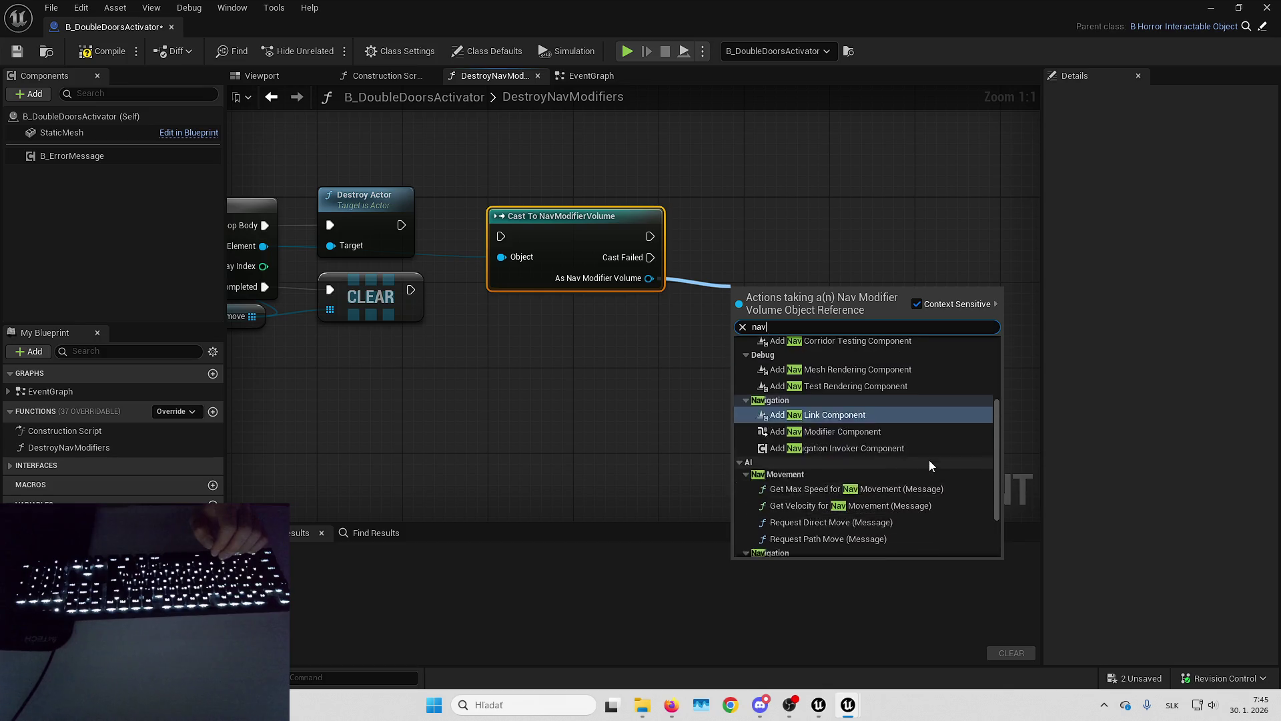
pyautogui.moveTo(761, 198)
pyautogui.mouseDown()
pyautogui.moveTo(749, 343)
pyautogui.moveTo(684, 382)
pyautogui.mouseUp()
pyautogui.press('Delete')
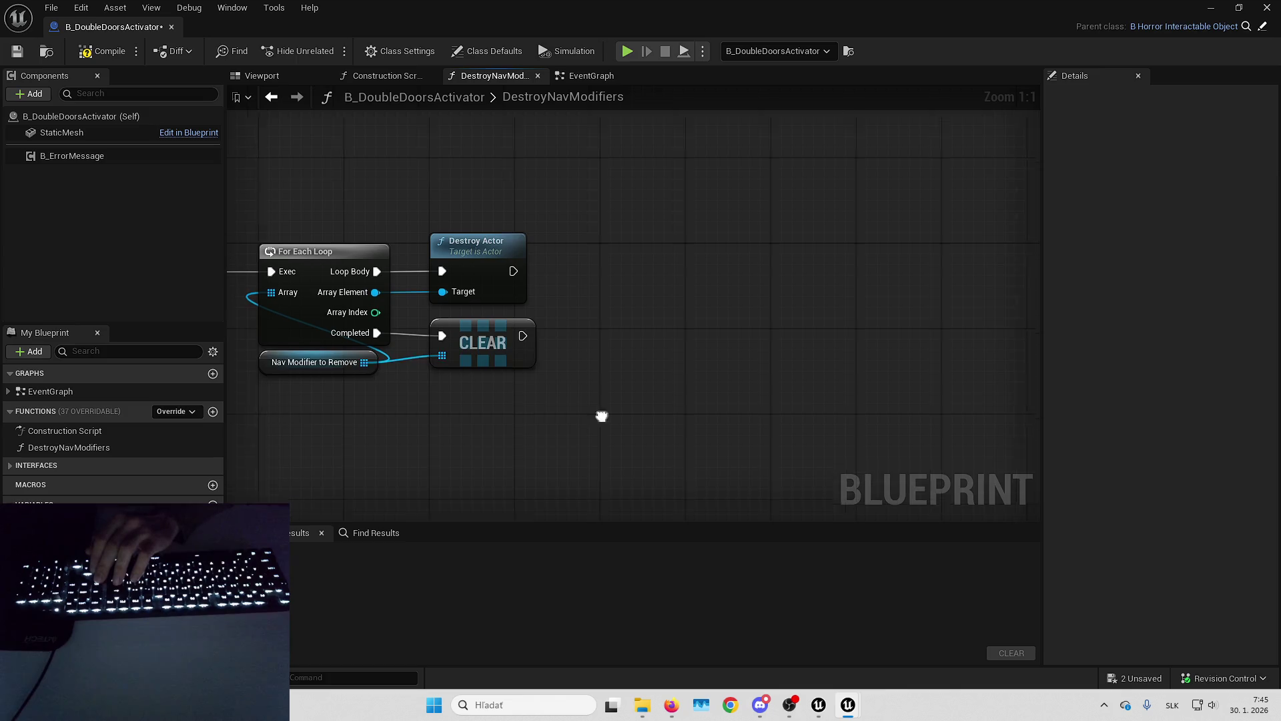
# Add a breakpoint on the DestroyNavModifiers entry node and compile the blueprint.
pyautogui.press('Home')
pyautogui.rightClick(346, 194)
pyautogui.click(344, 324)
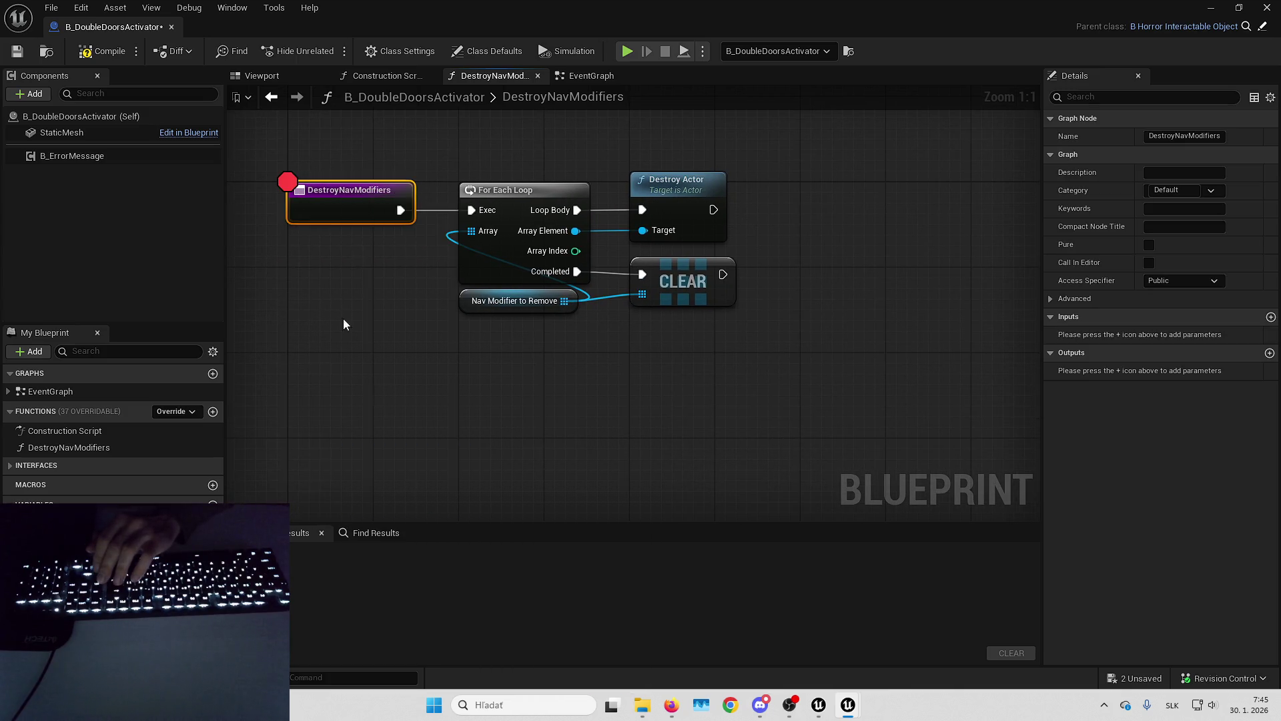
pyautogui.click(115, 55)
# Play the level full screen, pick up the key and reach the locked door.
pyautogui.click(1220, 7)
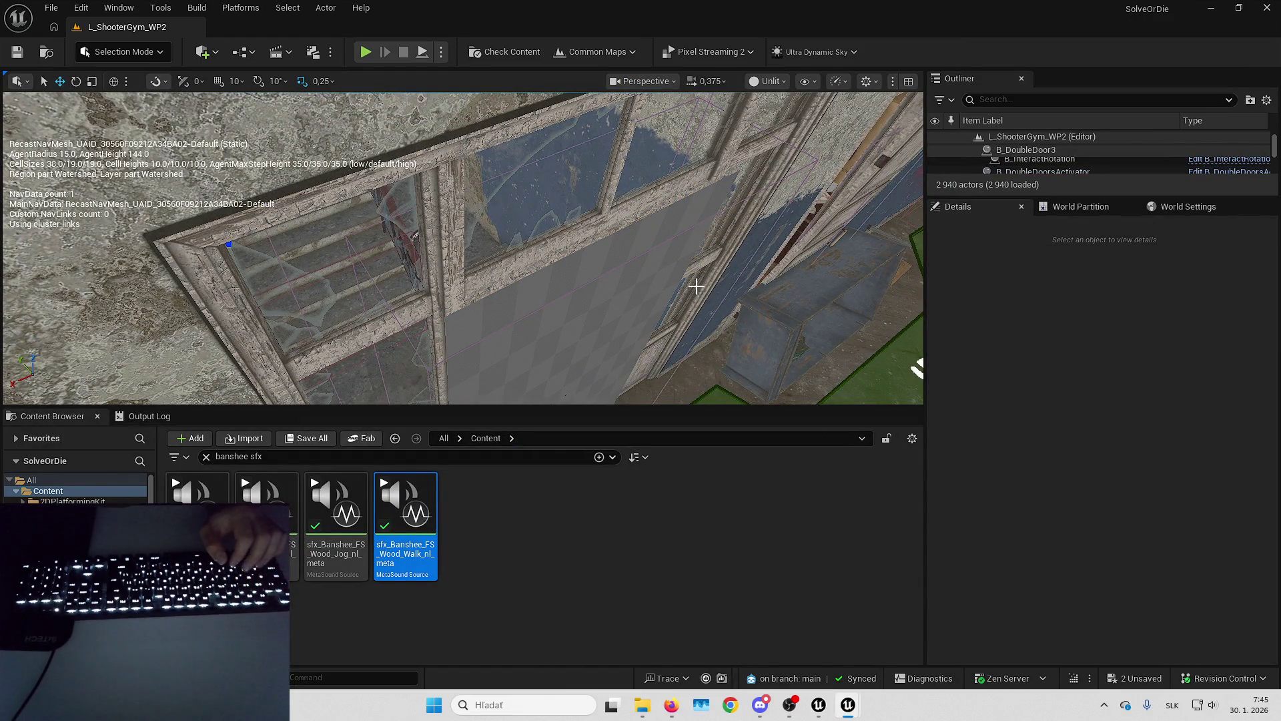
pyautogui.hotkey('alt', 'p')
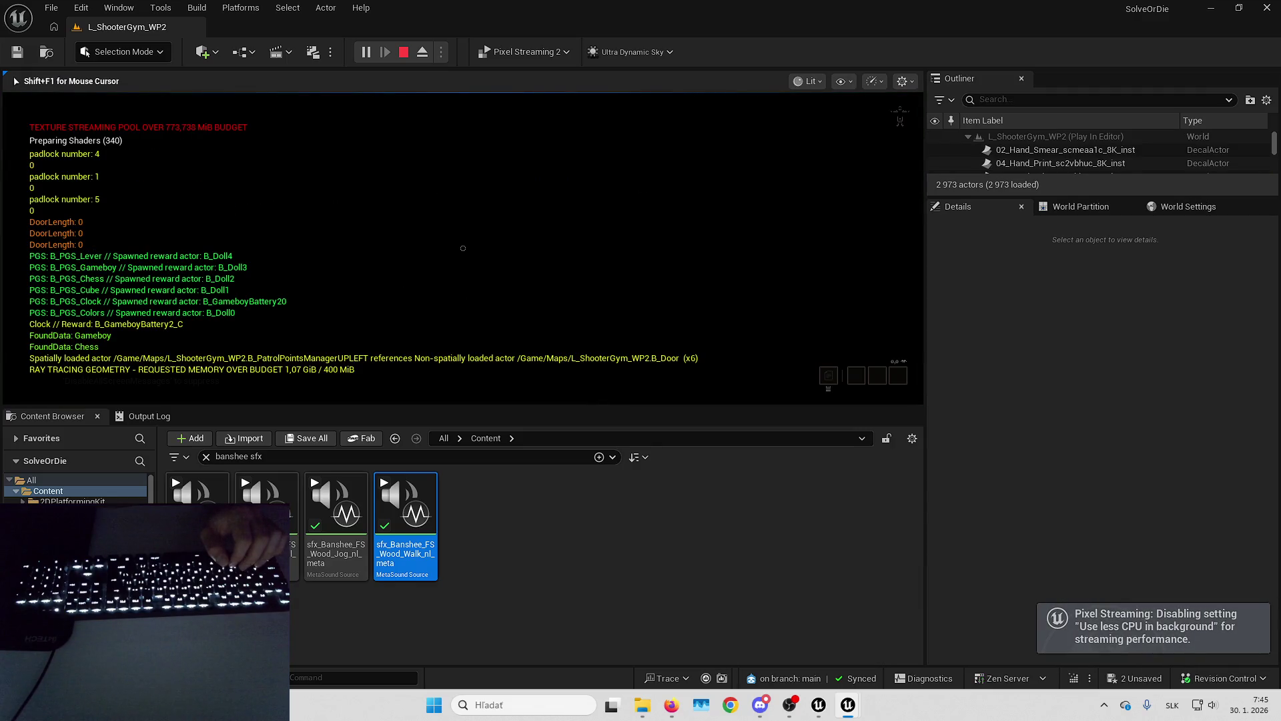
pyautogui.press('F11')
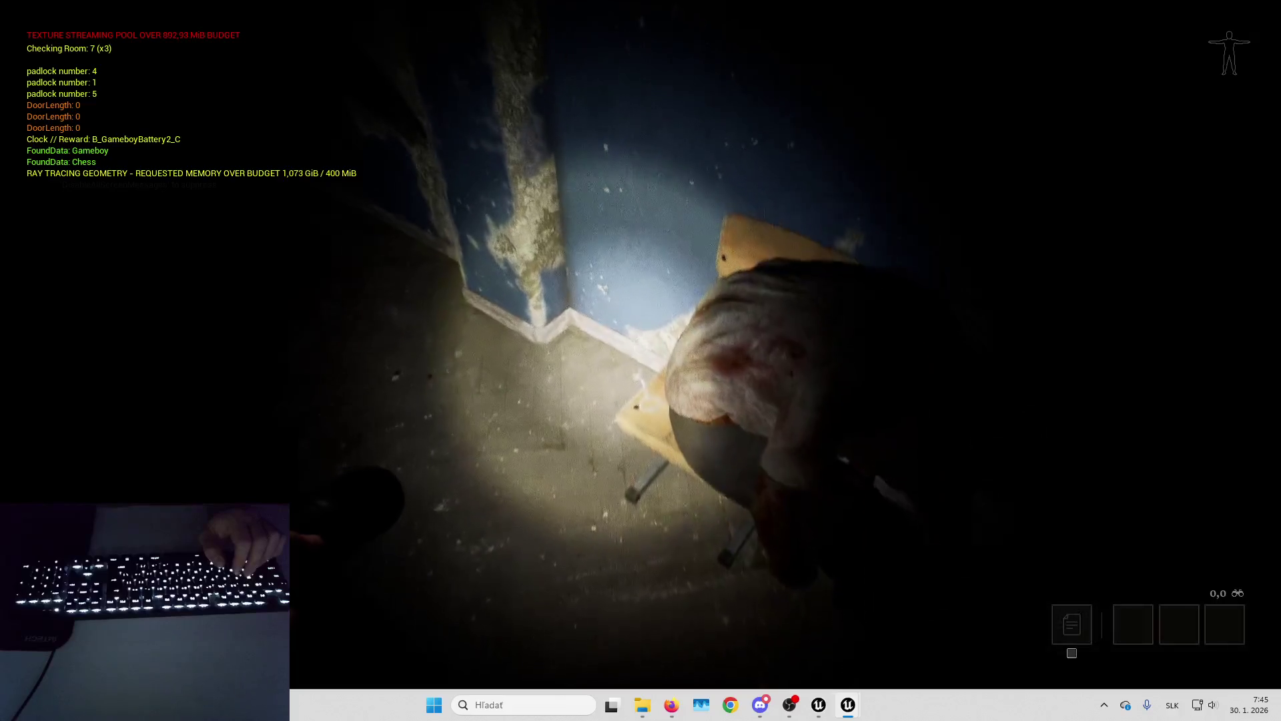
pyautogui.press('e')
pyautogui.press('e')
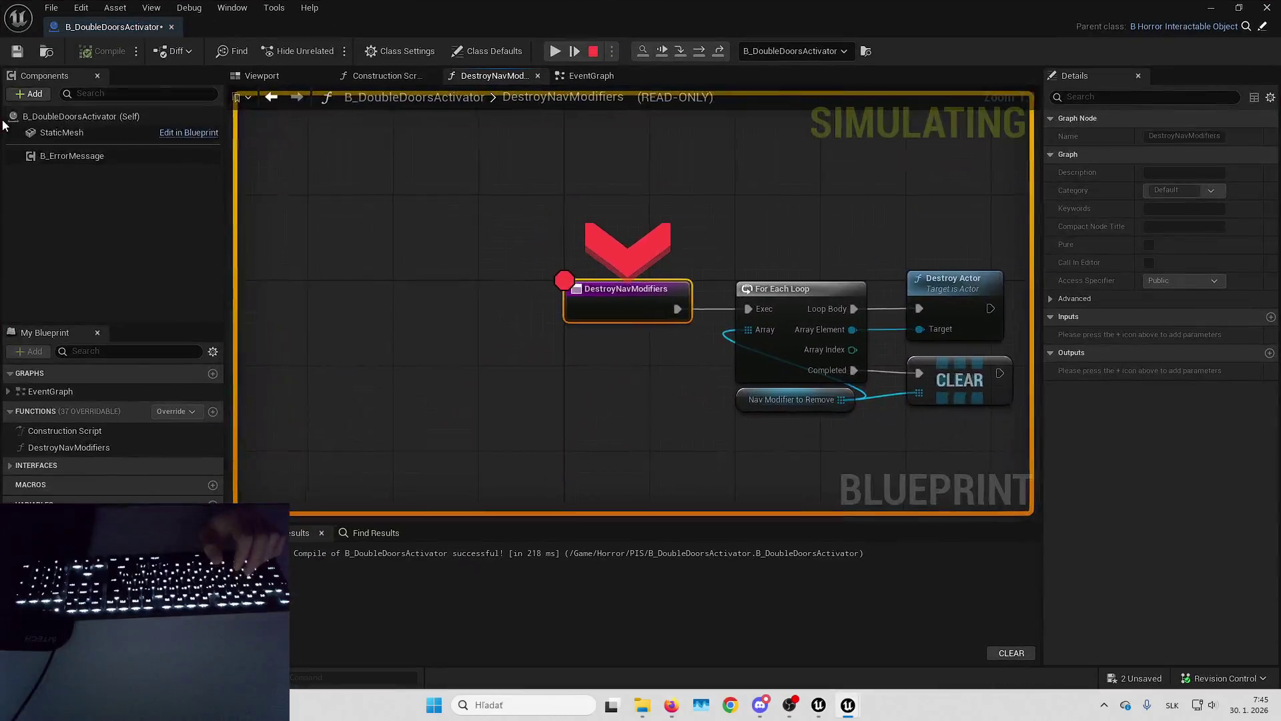
# Step through the For Each Loop and Destroy Actor with F10, then resume the game.
pyautogui.press('F10')
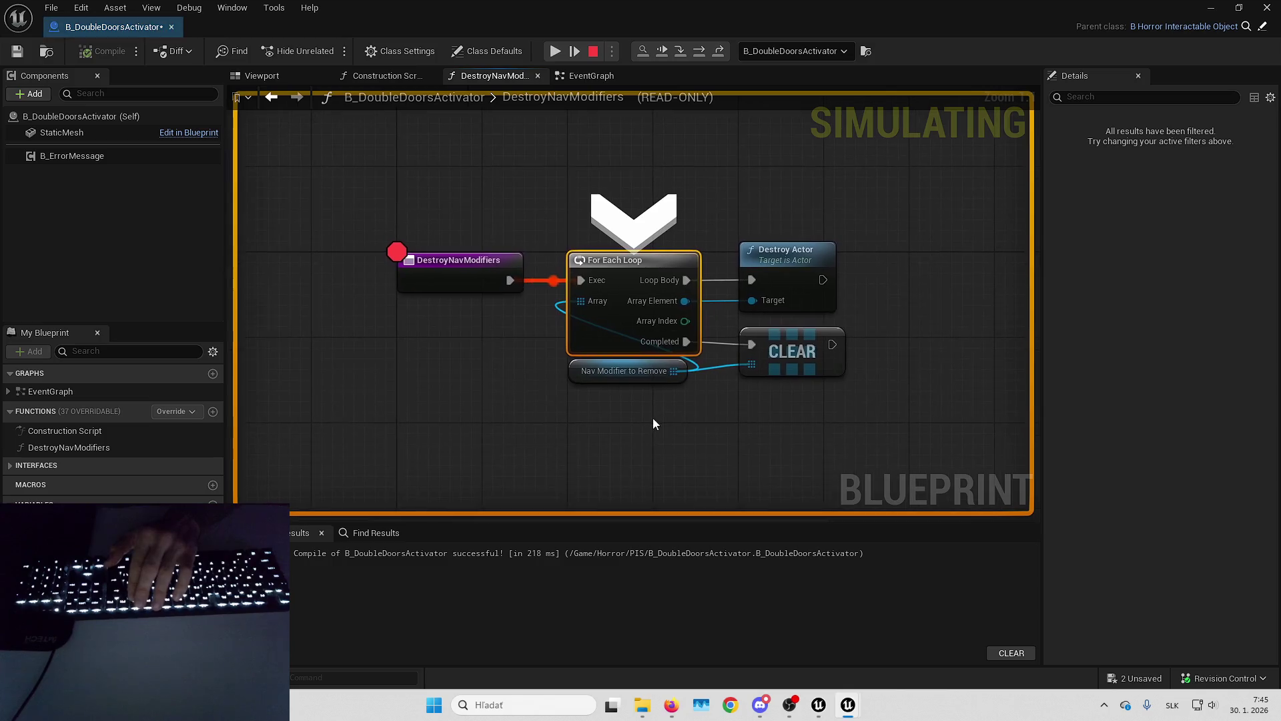
pyautogui.press('F10')
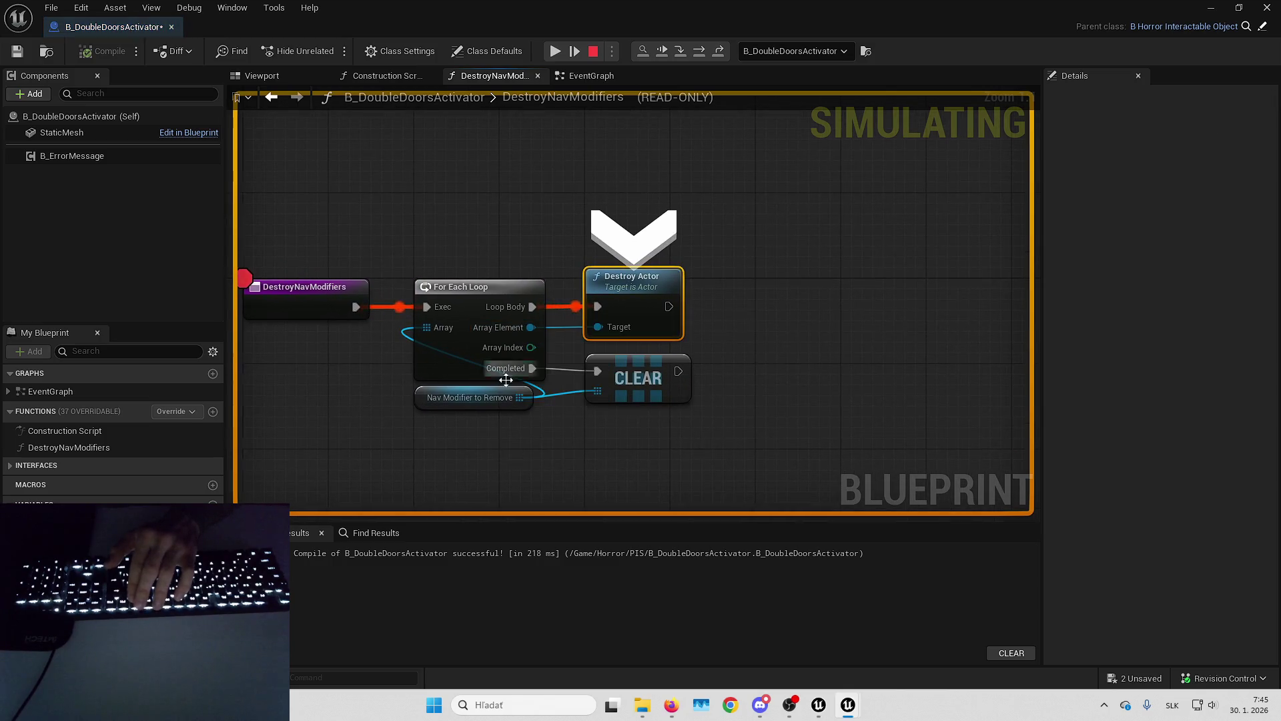
pyautogui.press('F10')
pyautogui.press('F10')
pyautogui.press('F10')
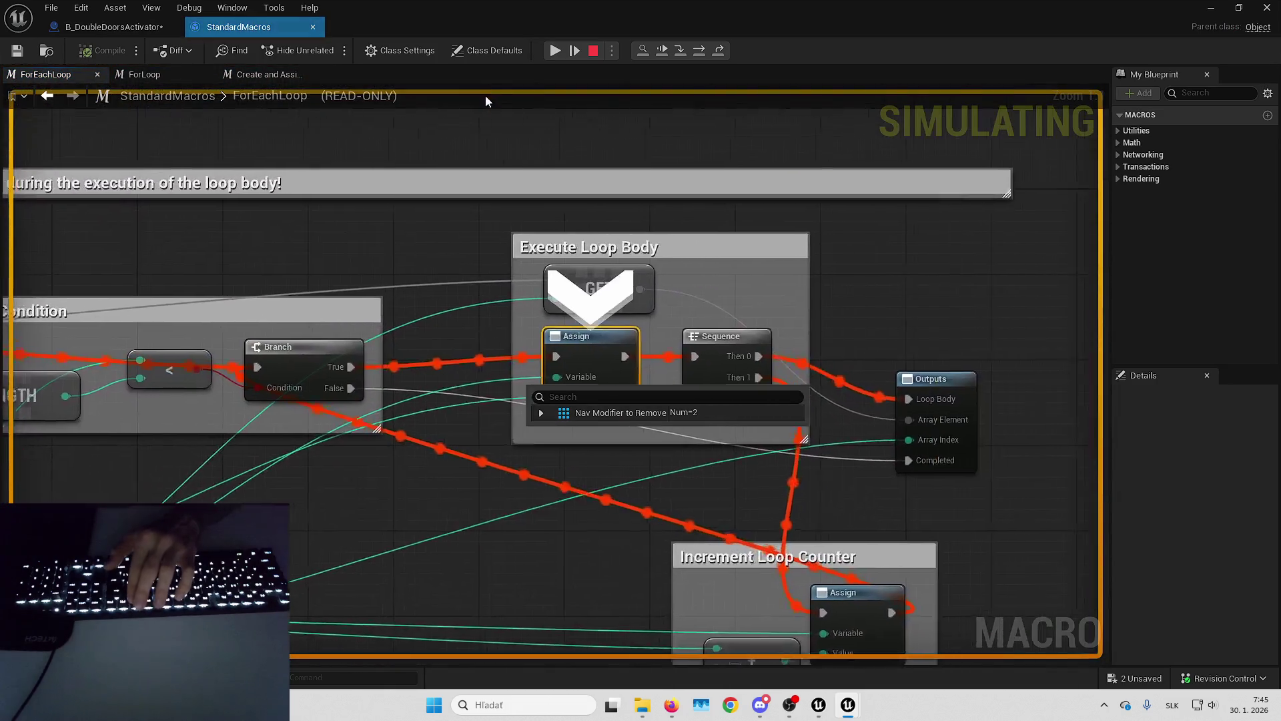
pyautogui.press('F10')
pyautogui.press('F10')
pyautogui.press('F10')
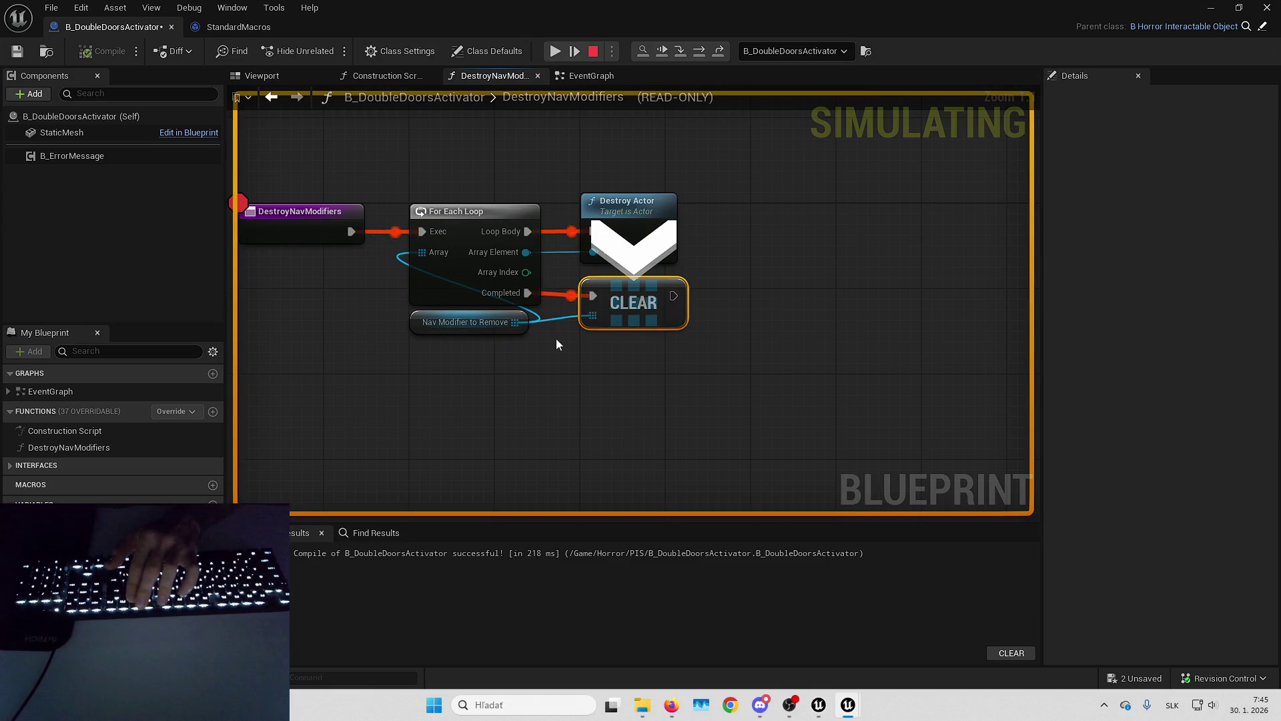
pyautogui.moveTo(592, 330)
pyautogui.press('F10')
pyautogui.press('F10')
pyautogui.press('F10')
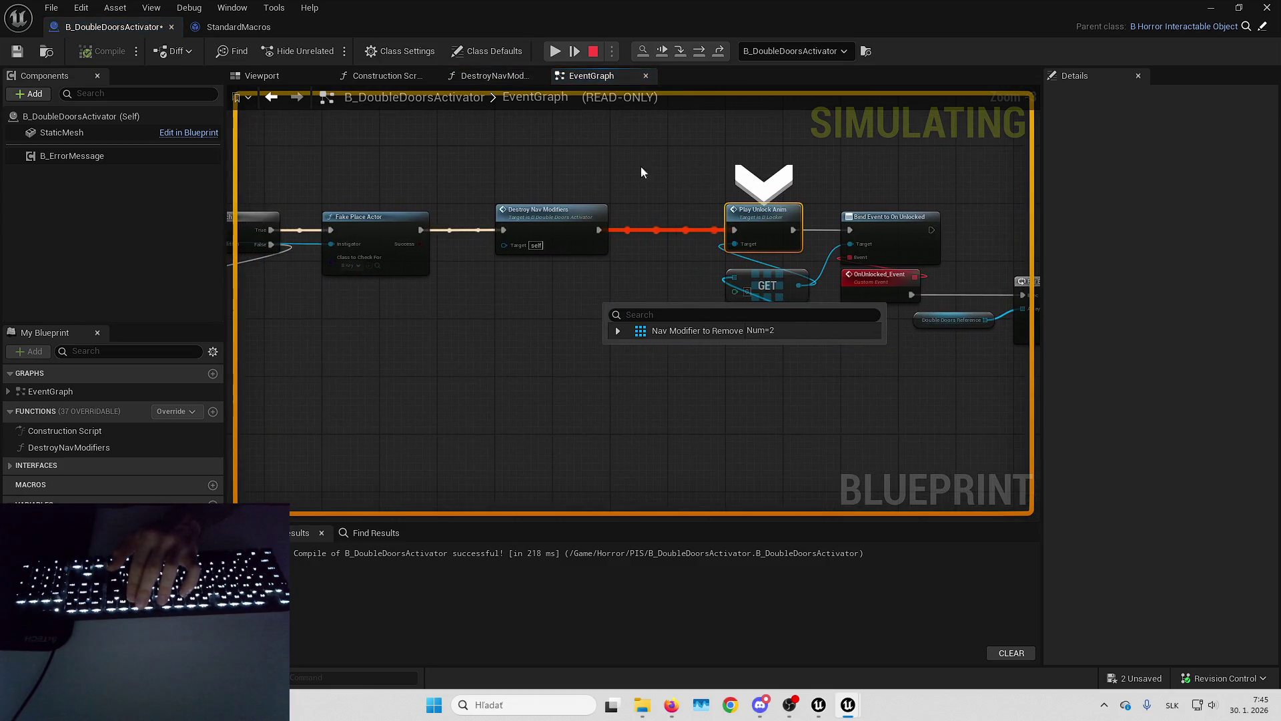
pyautogui.click(581, 53)
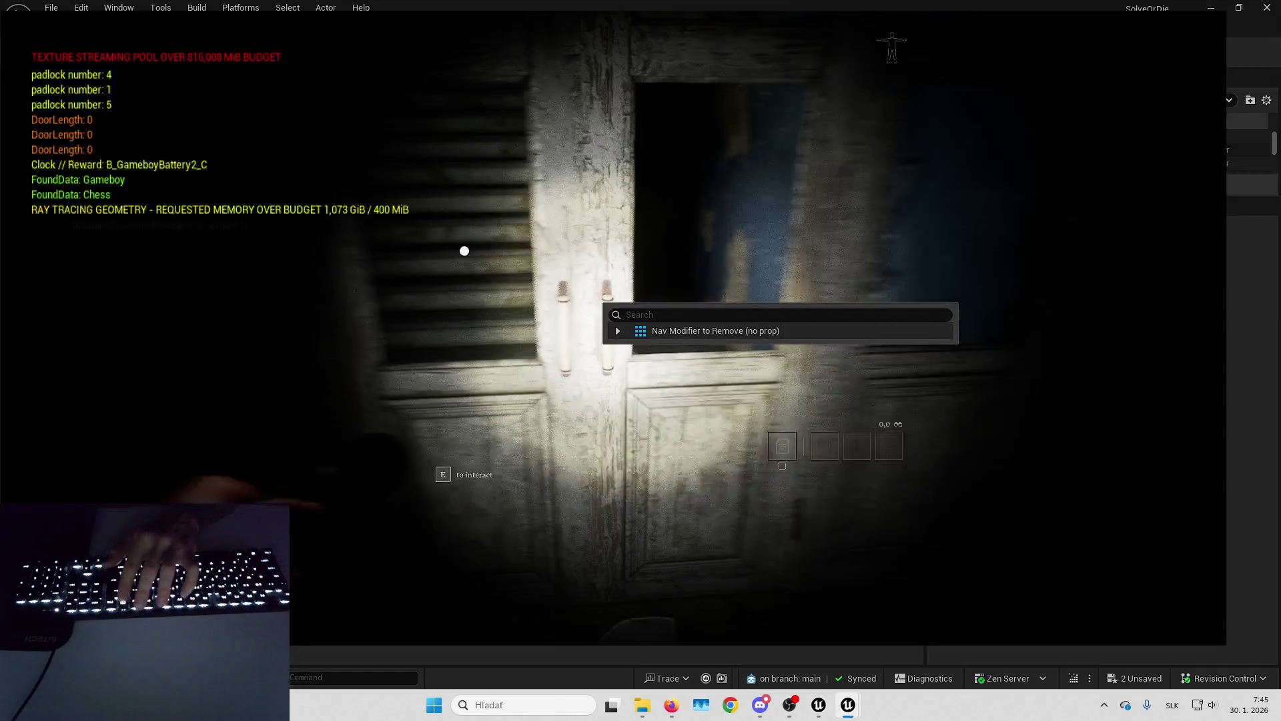
pyautogui.press('F8')
# Stop the play session and select RecastNavMesh-Default by filtering the Outliner for 'recas'.
pyautogui.moveTo(749, 187); pyautogui.dragTo(756, 279)
pyautogui.press('Escape')
pyautogui.write('ecas')
pyautogui.press('Return')
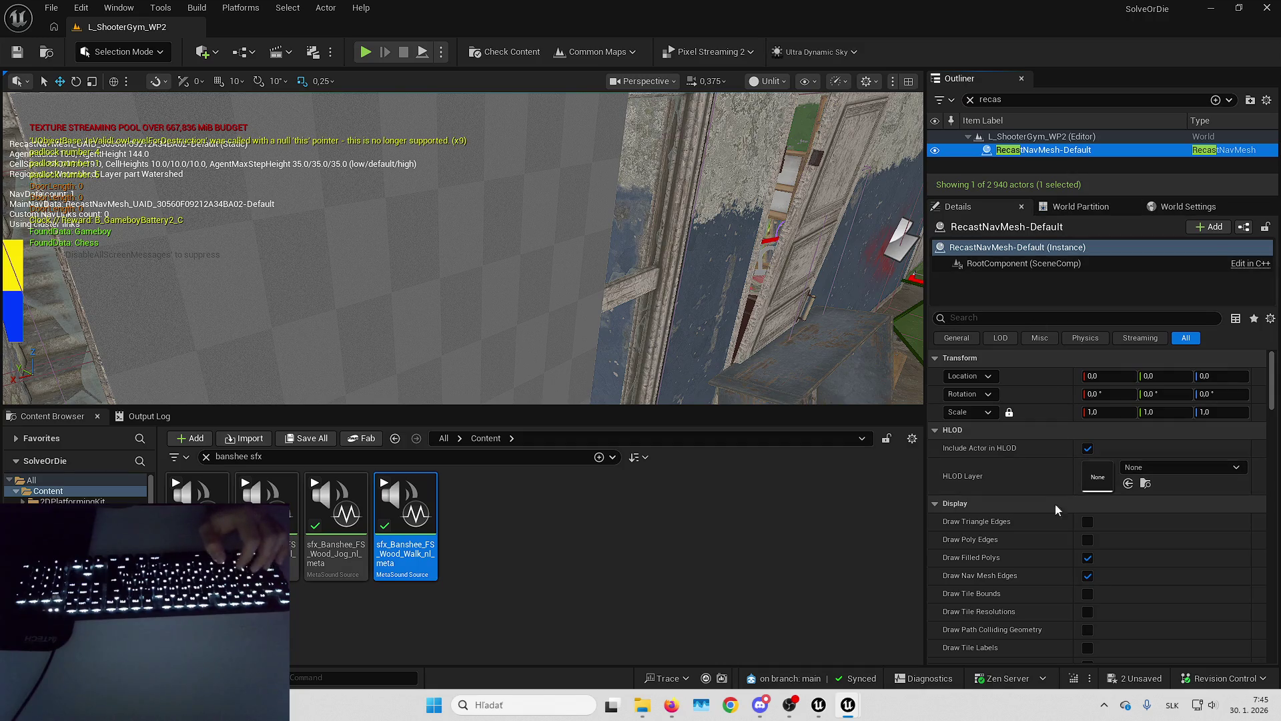
# Review RecastNavMesh-Default's Static runtime generation and its 150.0 Nav Link Jump Config in Details.
pyautogui.scroll(-3, 1055, 505)
pyautogui.moveTo(1063, 197); pyautogui.dragTo(1063, 185)
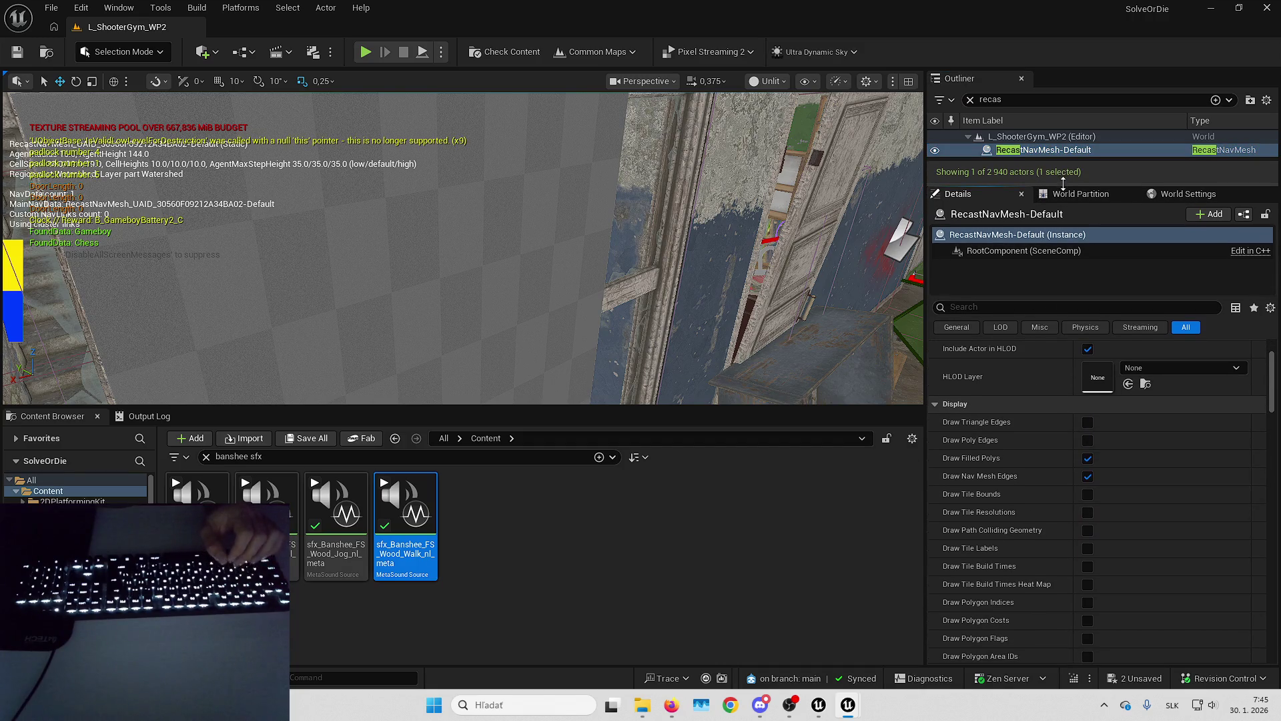
pyautogui.scroll(-3, 1006, 455)
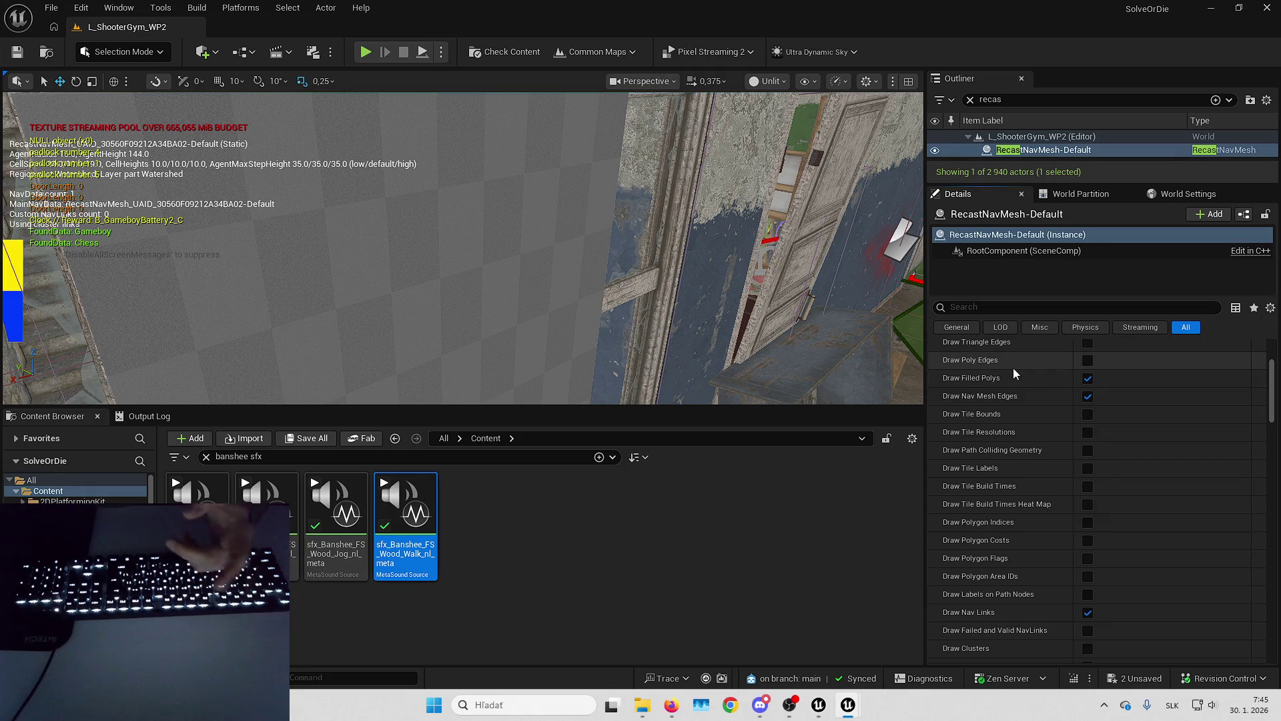
pyautogui.scroll(-4, 1049, 553)
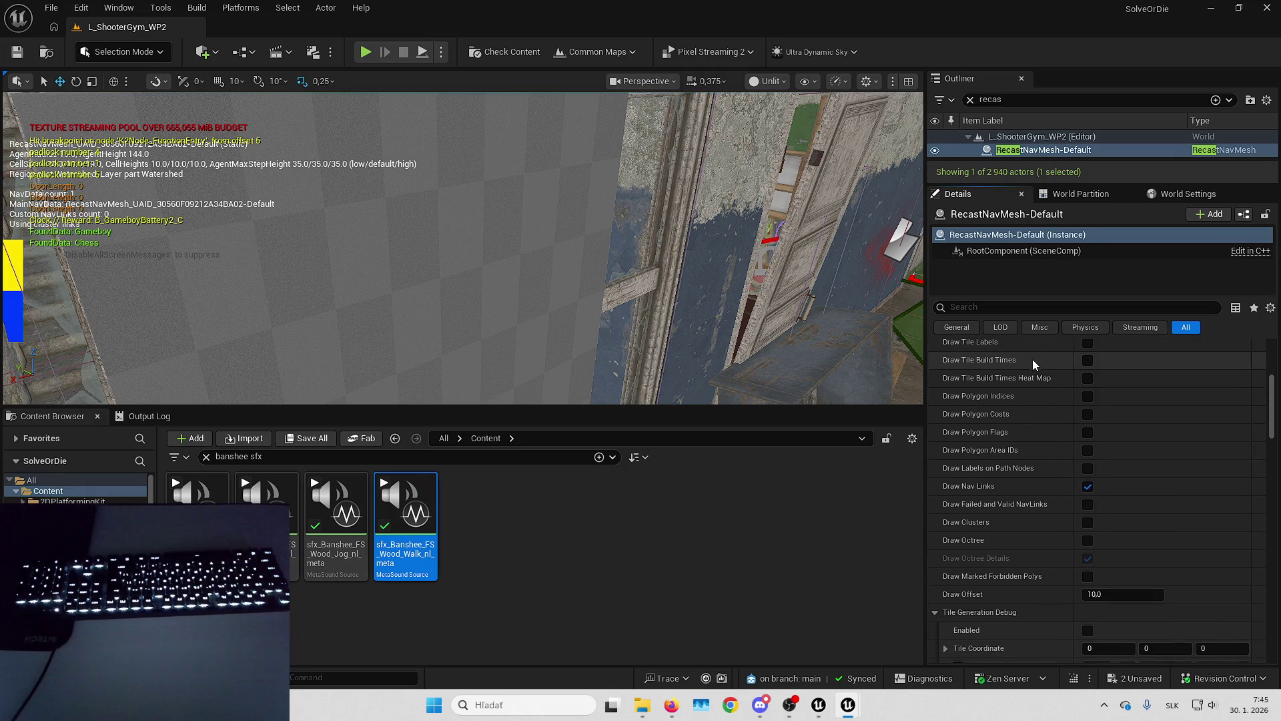
pyautogui.scroll(-4, 1049, 434)
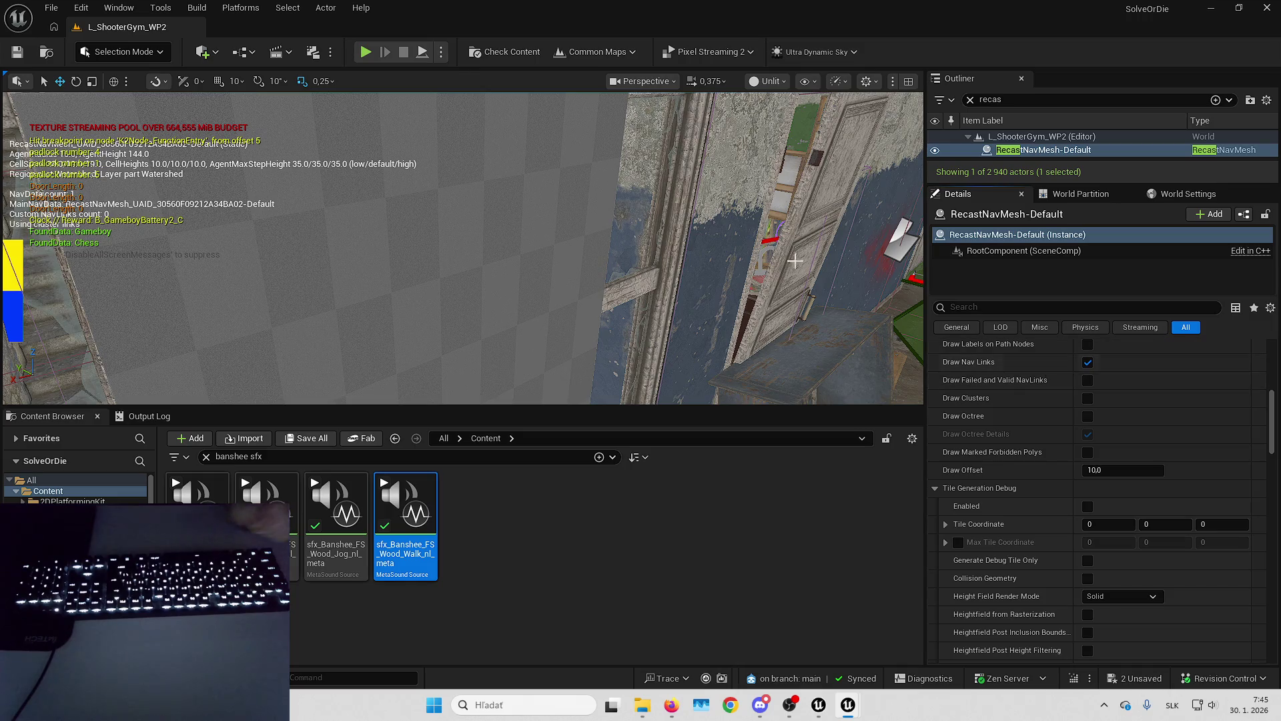
pyautogui.scroll(-10, 1041, 467)
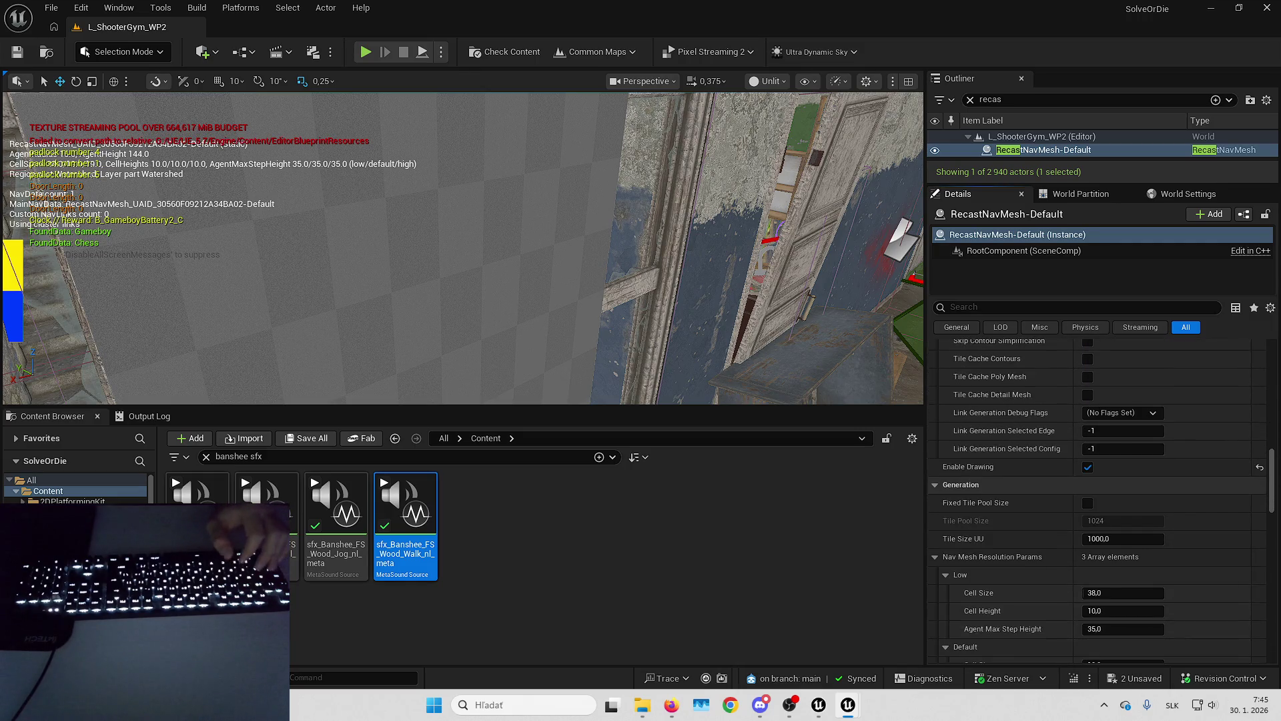
pyautogui.scroll(-12, 1036, 540)
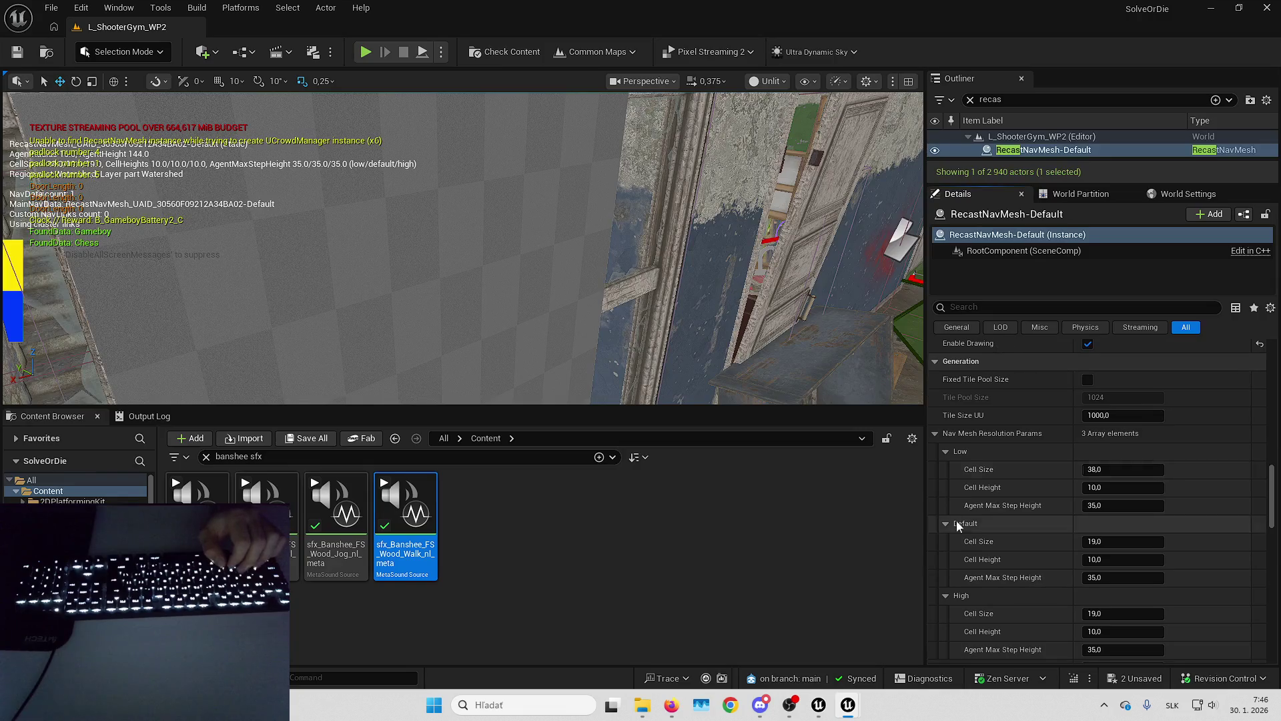
pyautogui.scroll(-7, 971, 352)
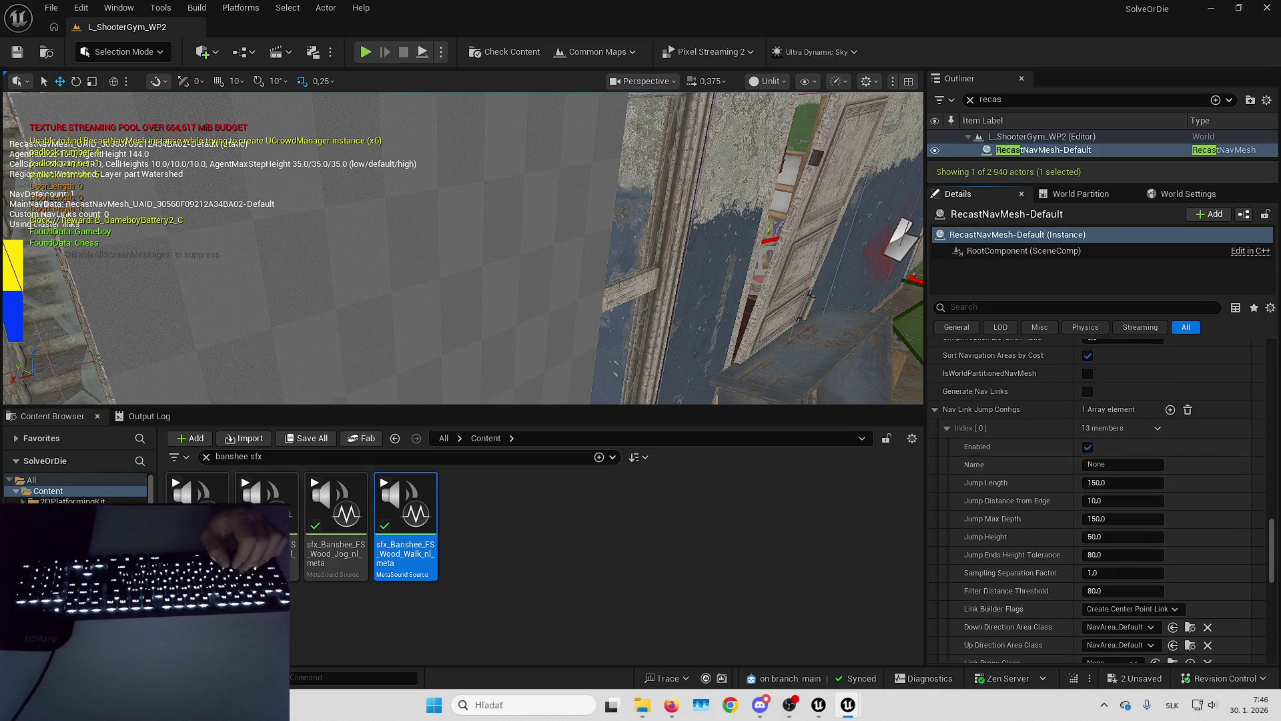
pyautogui.scroll(-3, 1069, 352)
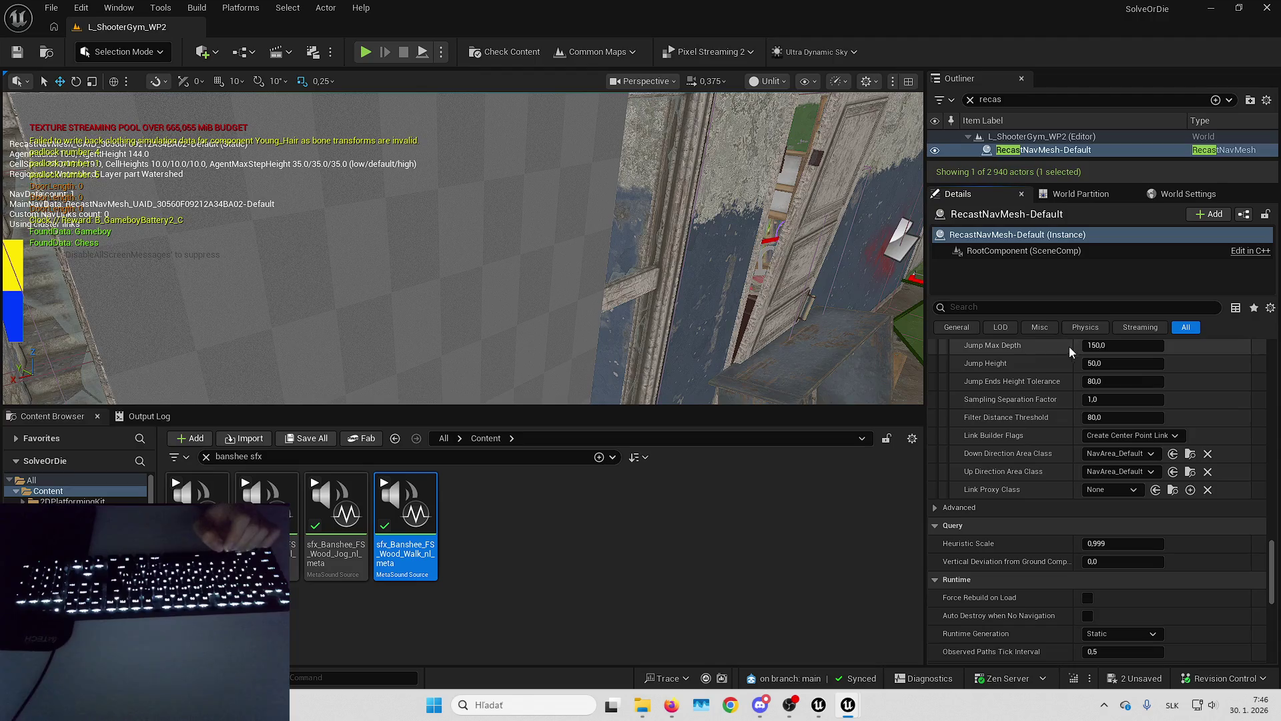
# Select NavModifierVolume29 by the window and expand its advanced Default settings.
pyautogui.moveTo(531, 255); pyautogui.dragTo(471, 121)
pyautogui.click(771, 380)
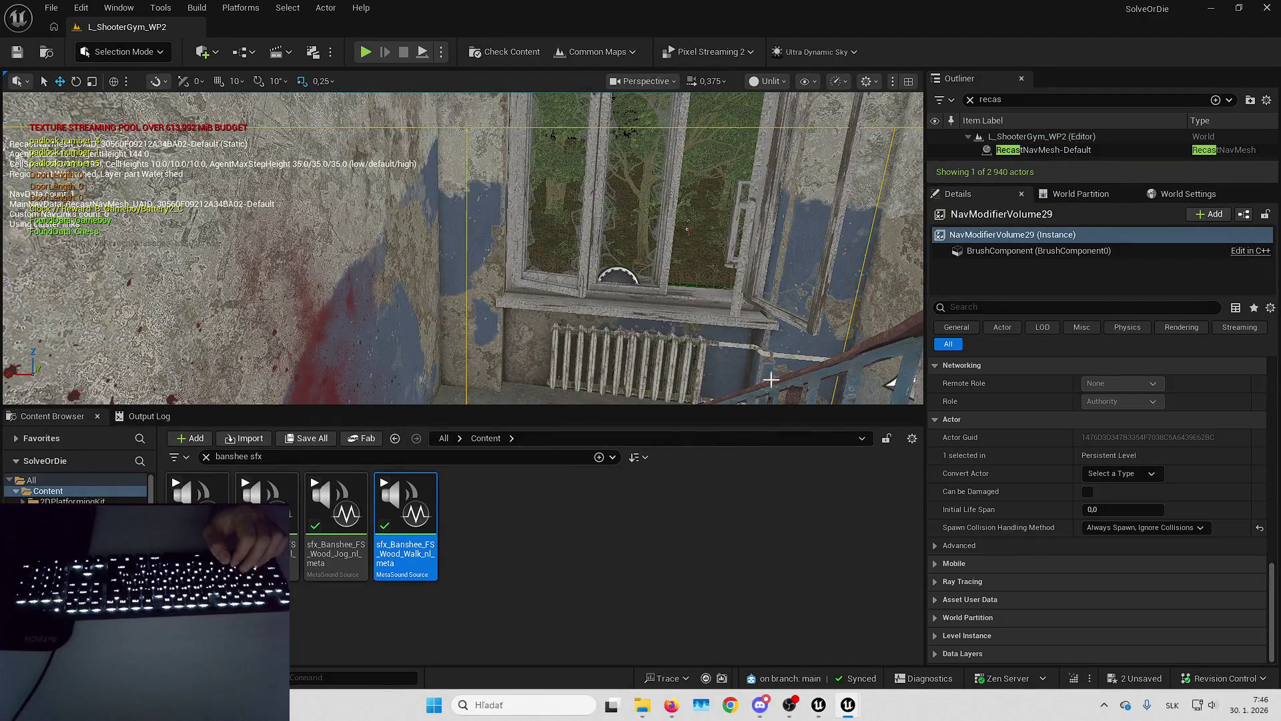
pyautogui.scroll(10, 1055, 434)
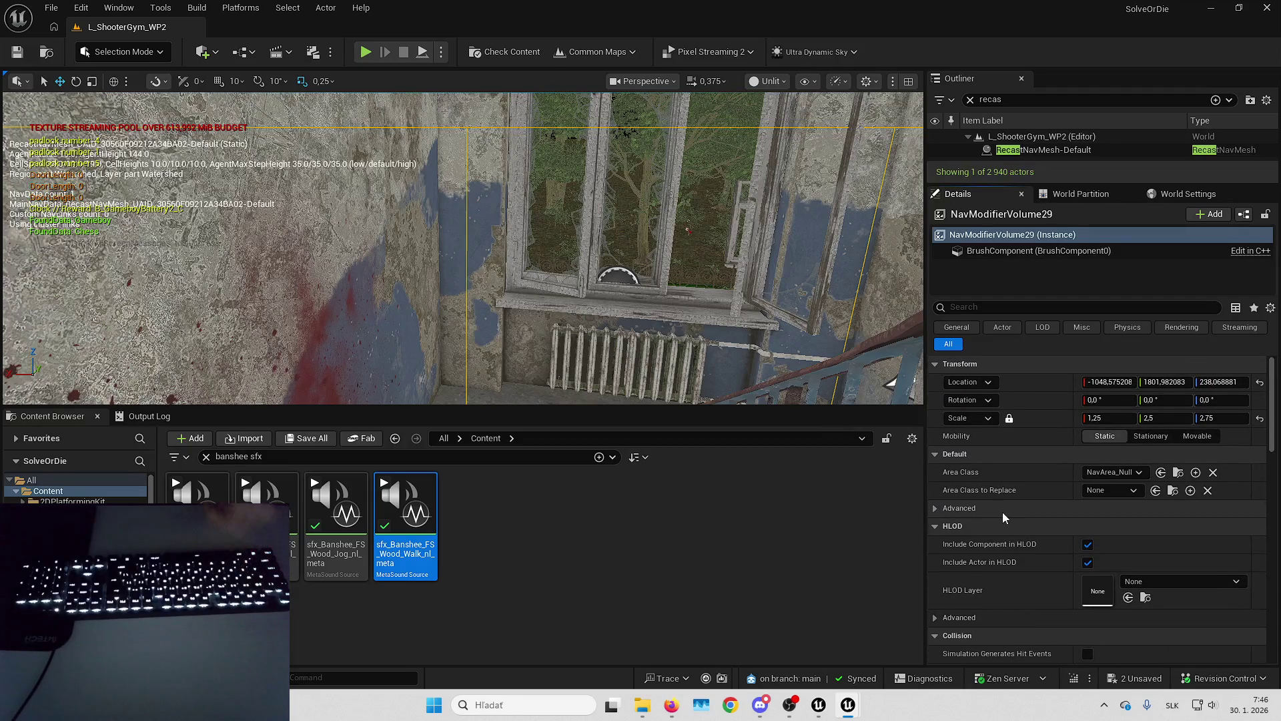
pyautogui.click(1002, 511)
# Review its NavArea_Null area class, 200-unit box brush and 1.25, 2.5, 2.75 scale.
pyautogui.scroll(-1, 1001, 494)
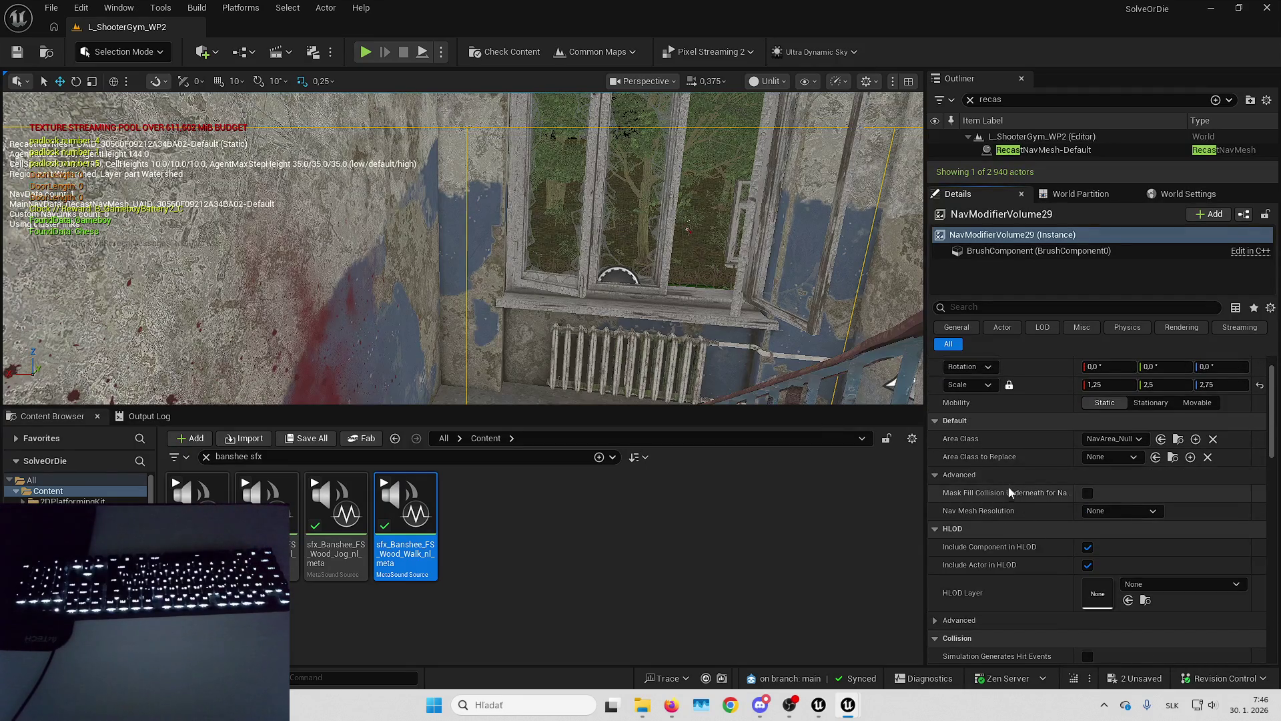
pyautogui.scroll(-10, 1009, 492)
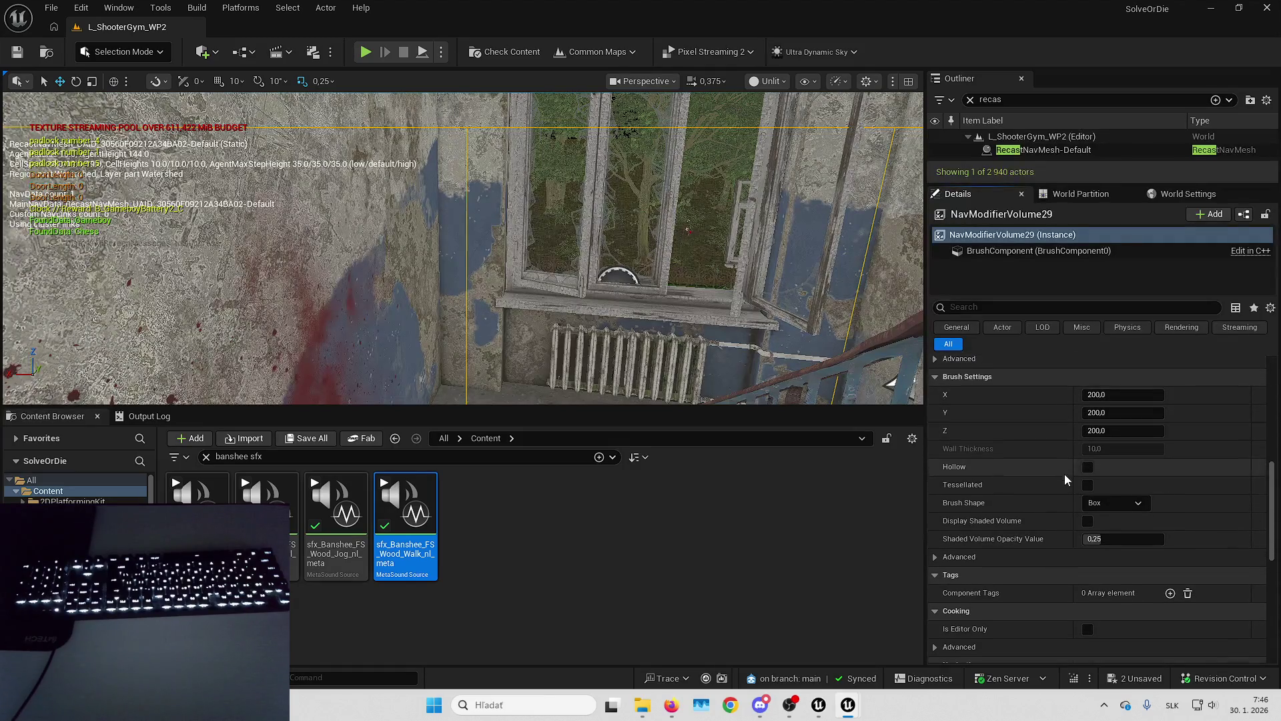
pyautogui.scroll(-3, 1041, 481)
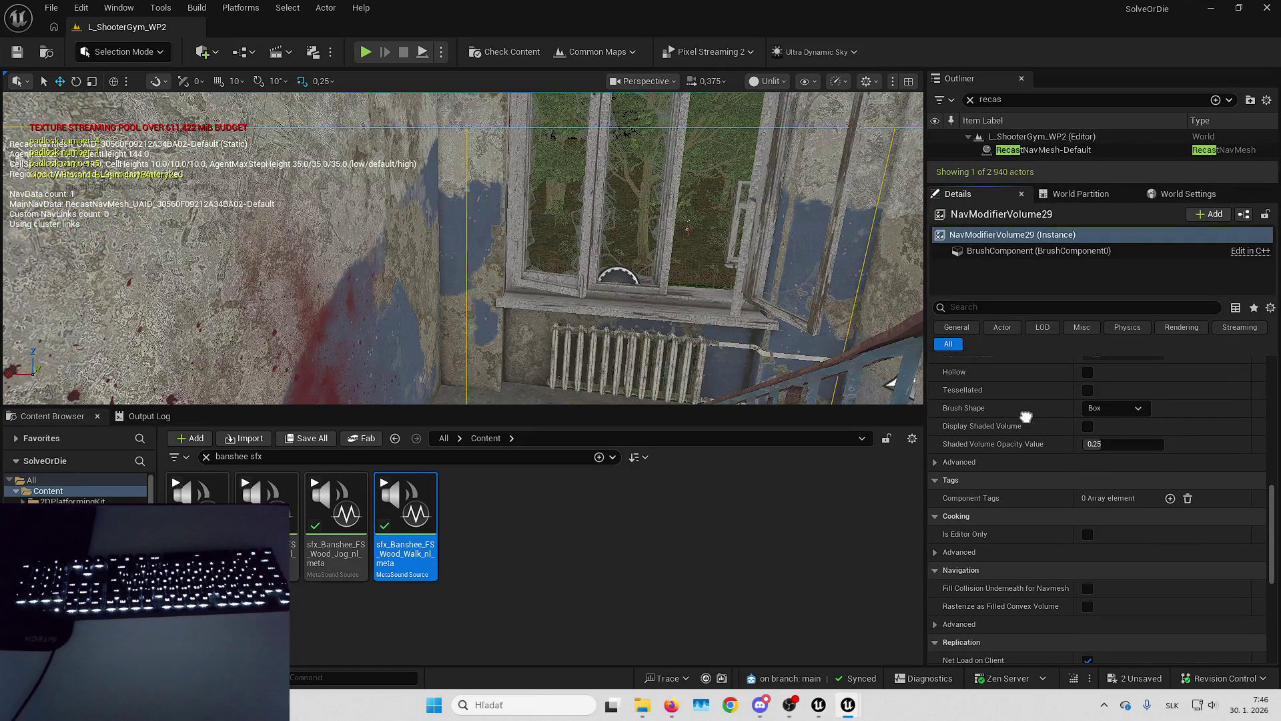
pyautogui.scroll(-1, 1026, 416)
pyautogui.scroll(-5, 1026, 407)
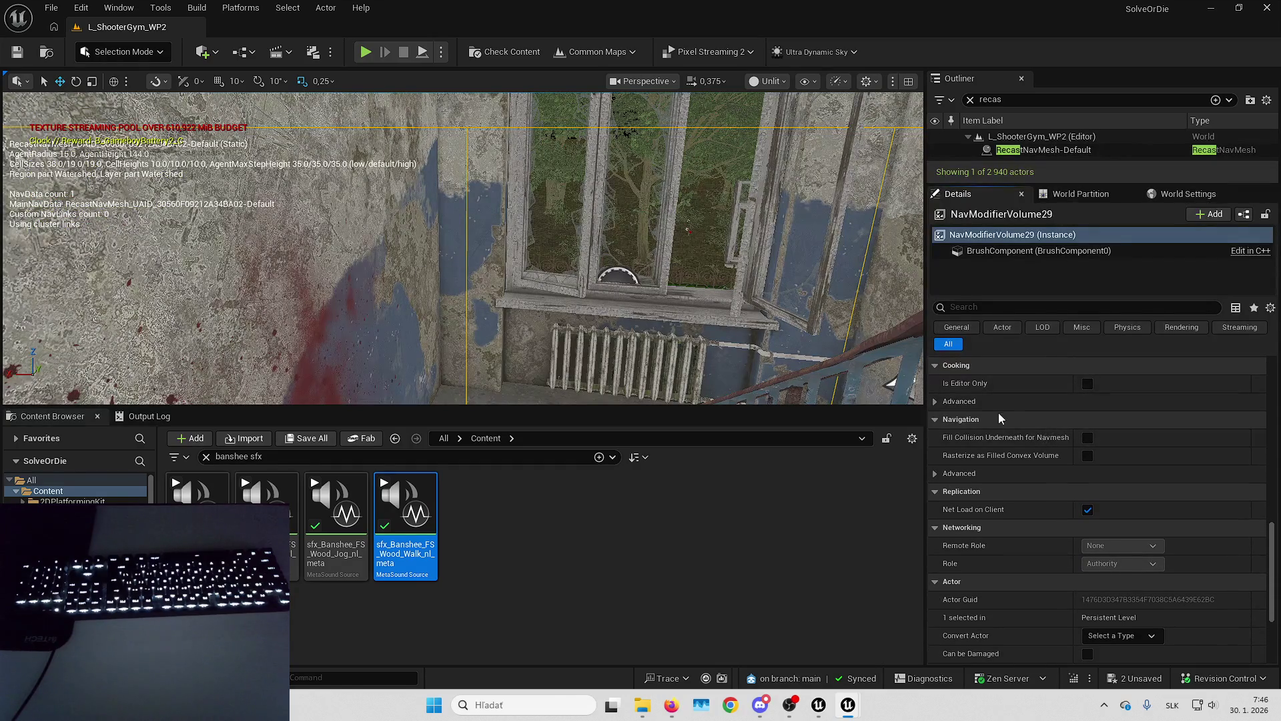
pyautogui.scroll(-2, 998, 412)
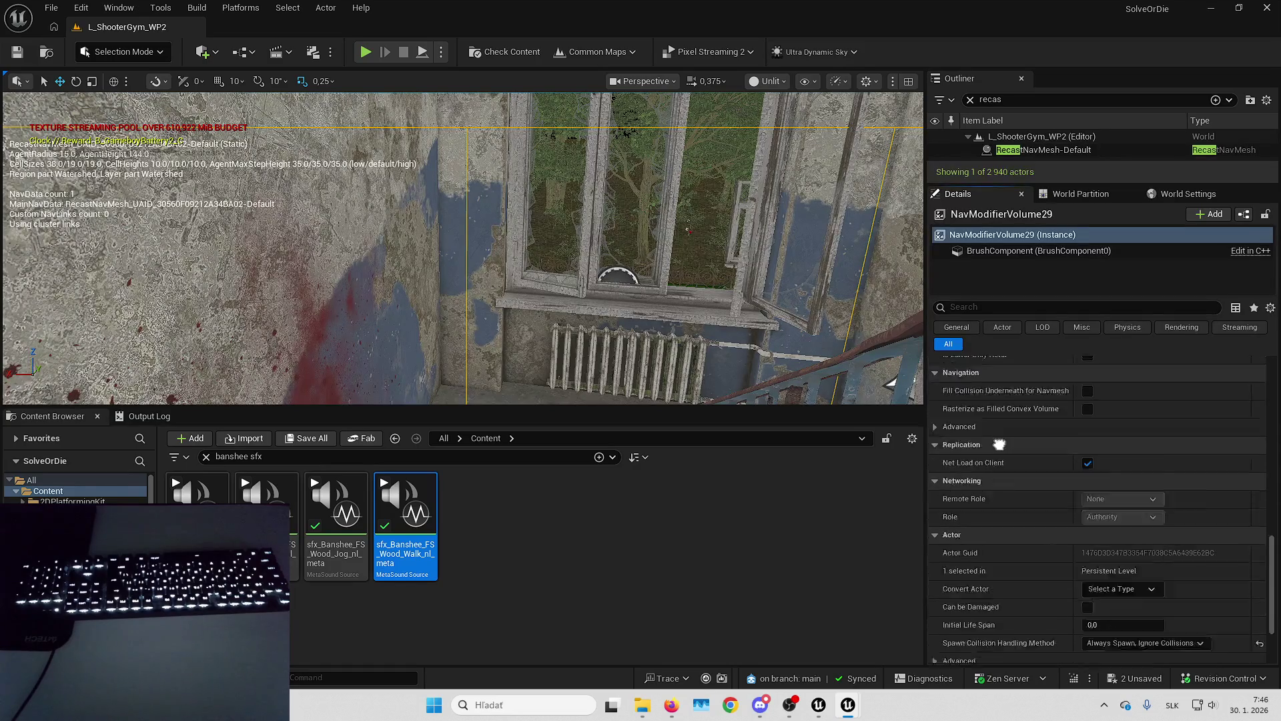
pyautogui.scroll(-4, 999, 444)
pyautogui.scroll(15, 1097, 514)
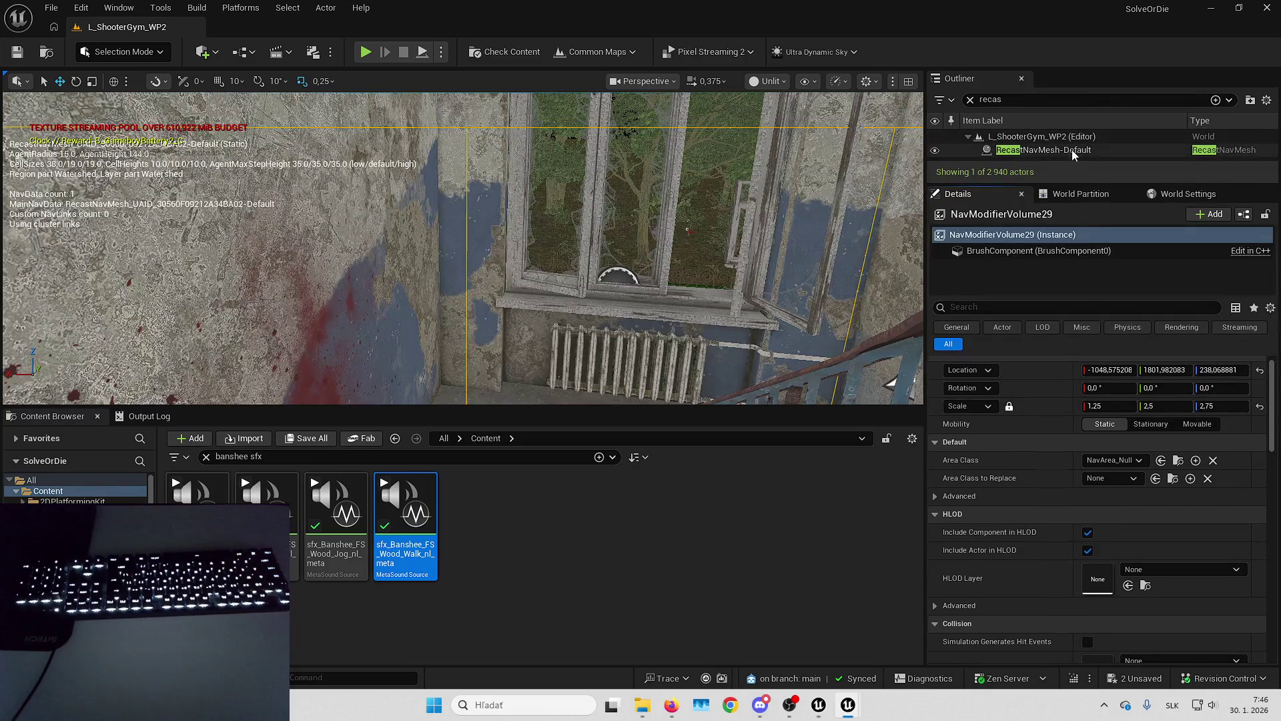
# Set RecastNavMesh-Default's Runtime Generation to Dynamic Modifiers Only and save all content.
pyautogui.click(1044, 149)
pyautogui.scroll(-20, 1045, 548)
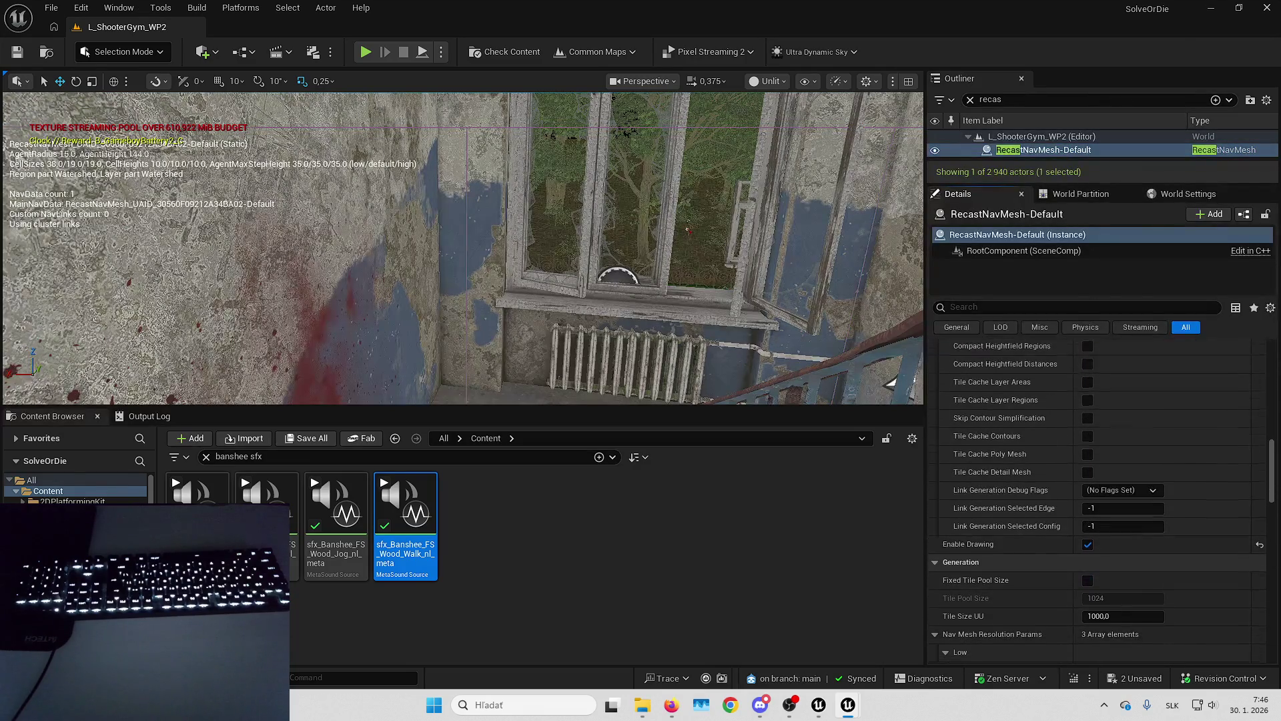
pyautogui.scroll(-20, 1041, 360)
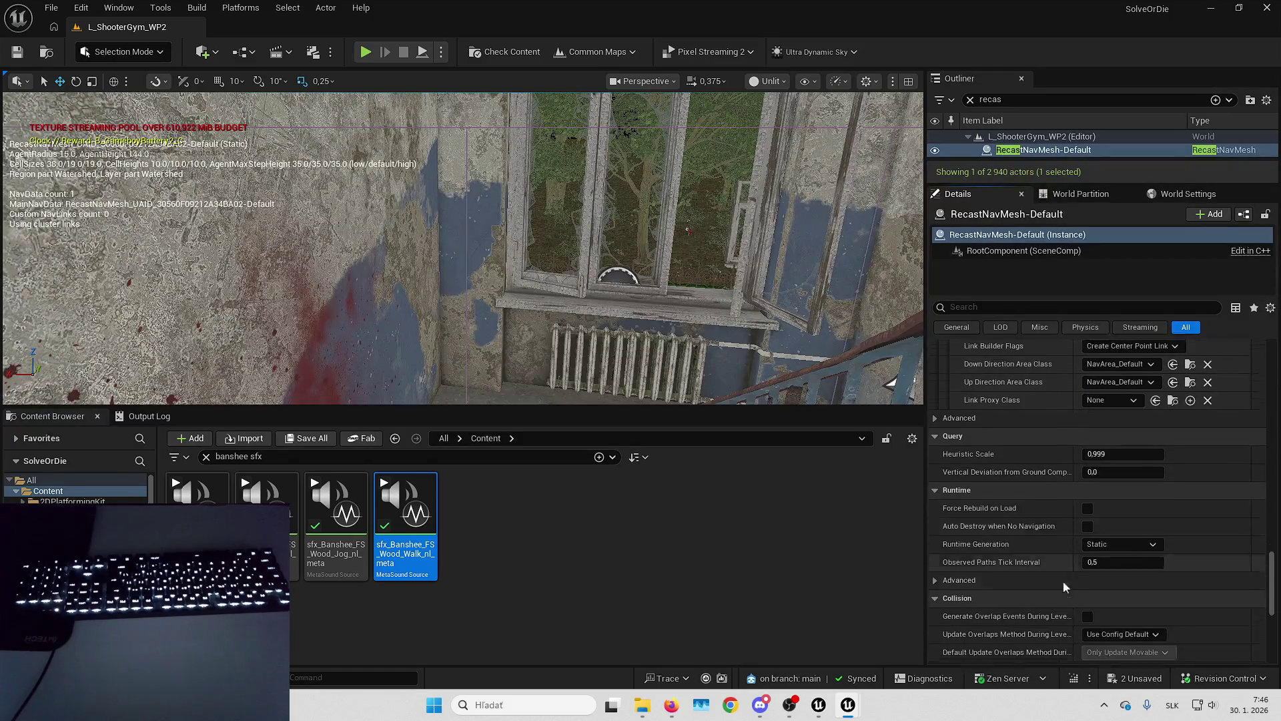
pyautogui.scroll(10, 1035, 438)
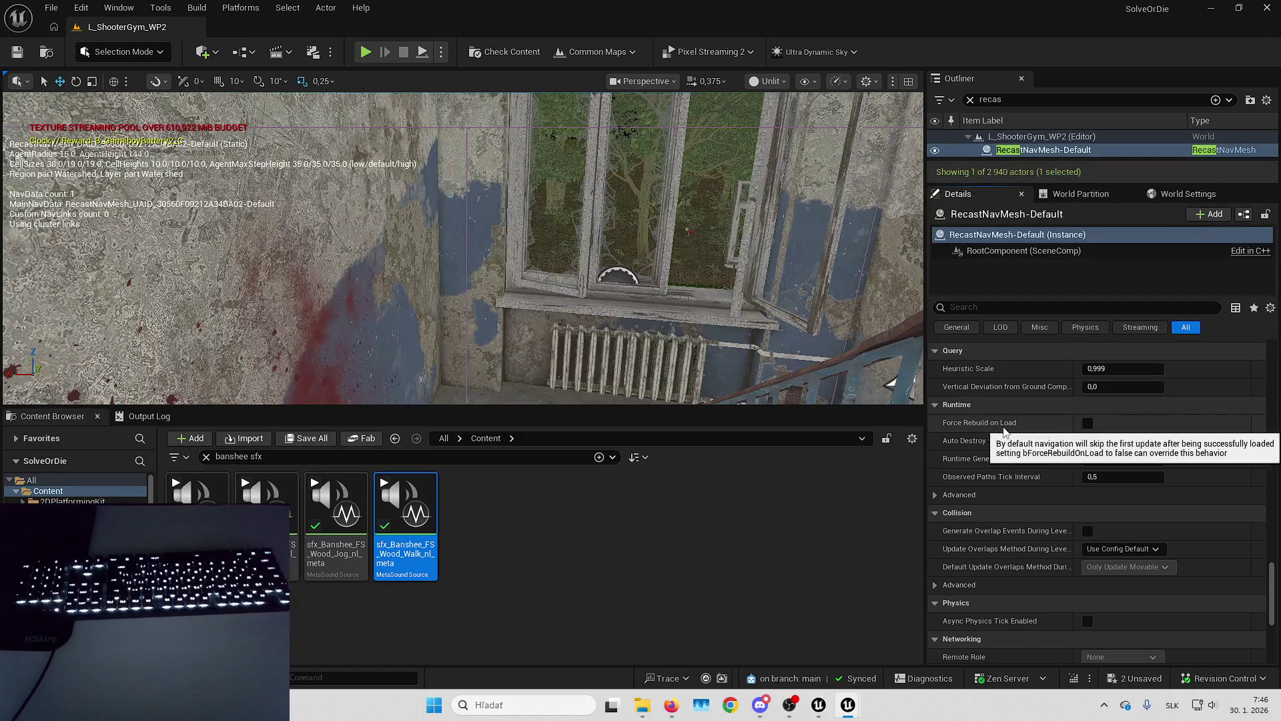
pyautogui.scroll(2, 1011, 481)
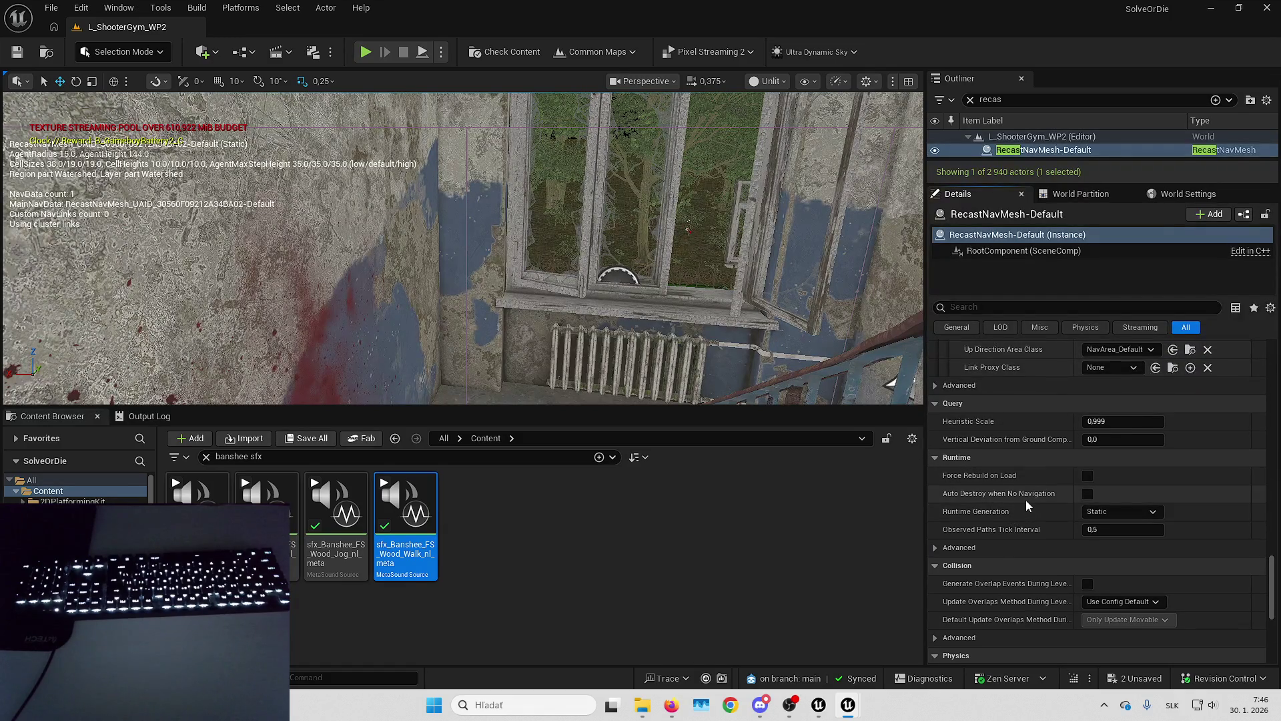
pyautogui.click(1117, 509)
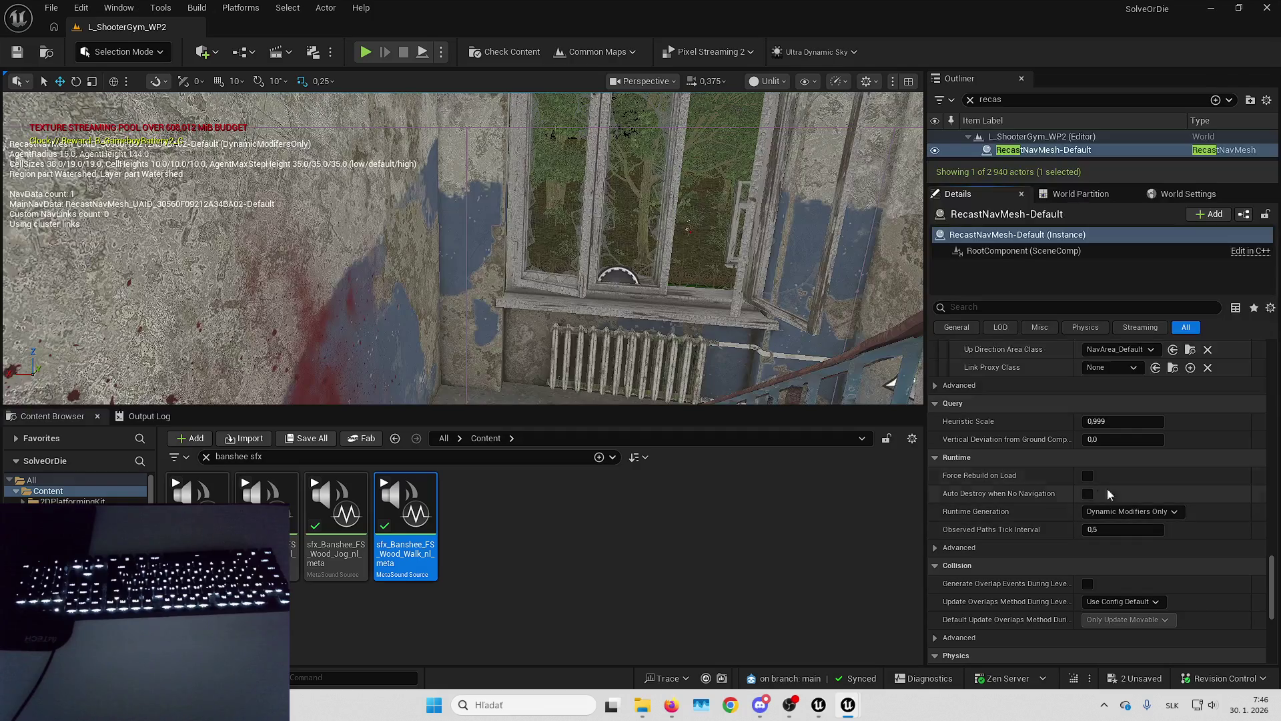
pyautogui.click(1141, 678)
pyautogui.press('Return')
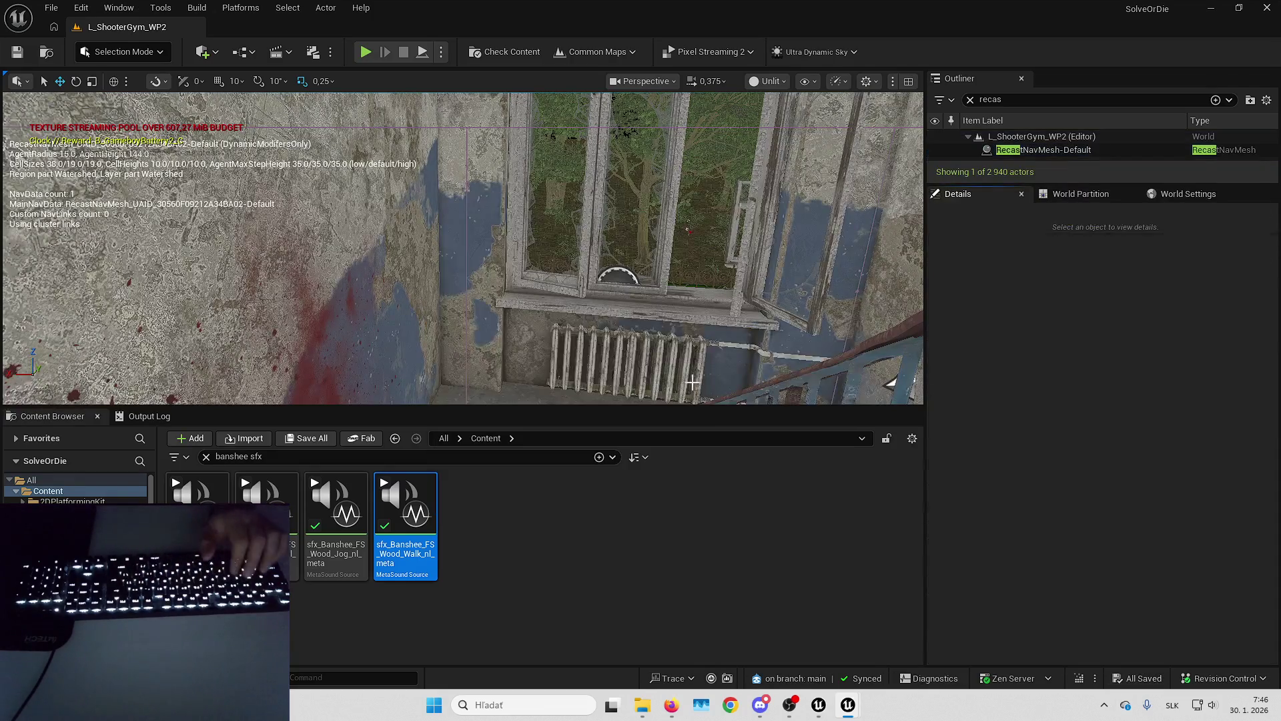
# Start a full-screen play-in-editor session of the level.
pyautogui.moveTo(721, 267); pyautogui.dragTo(721, 267)
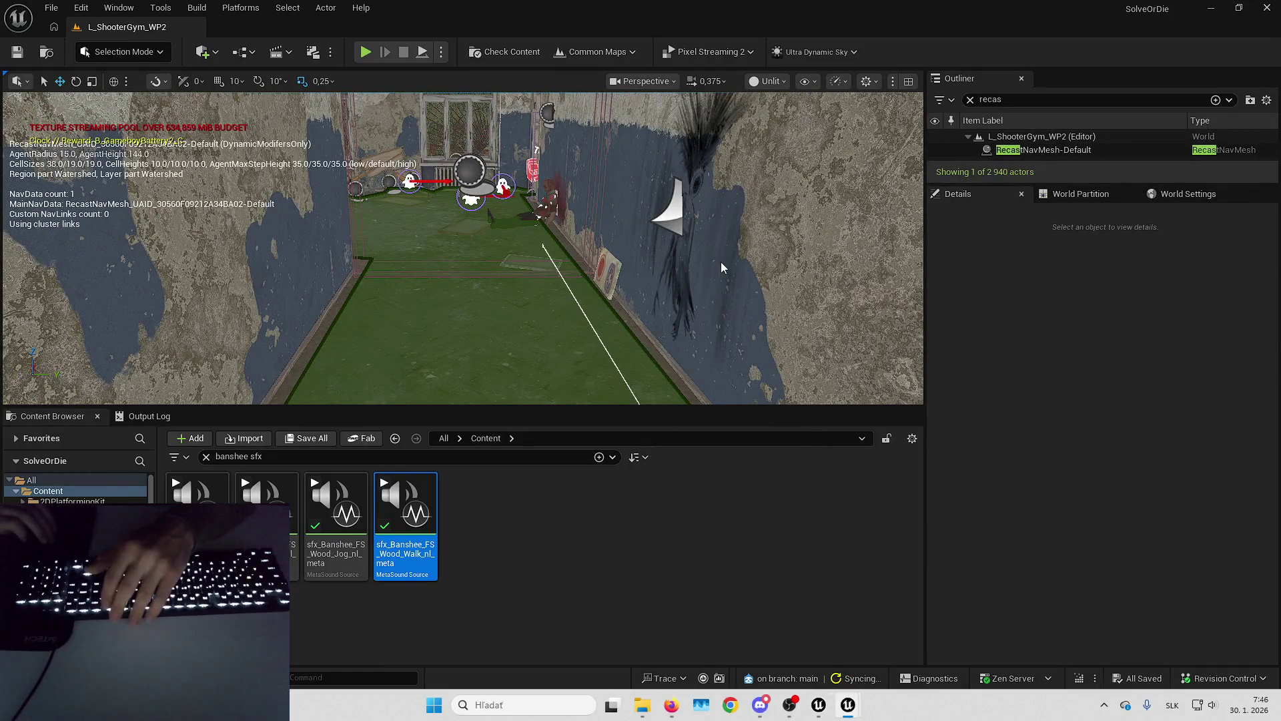
pyautogui.hotkey('alt', 'p')
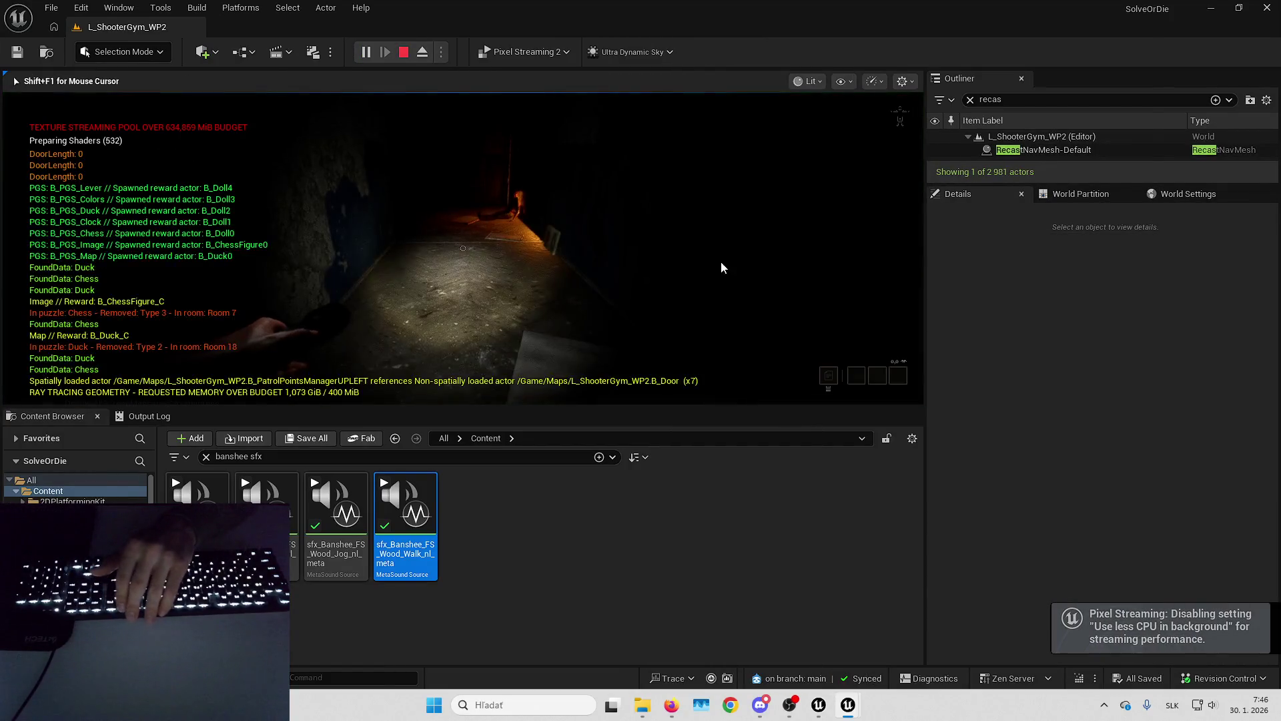
pyautogui.press('F11')
# Walk the player down the corridors past the doll and stove room to the chair room.
pyautogui.press('w')
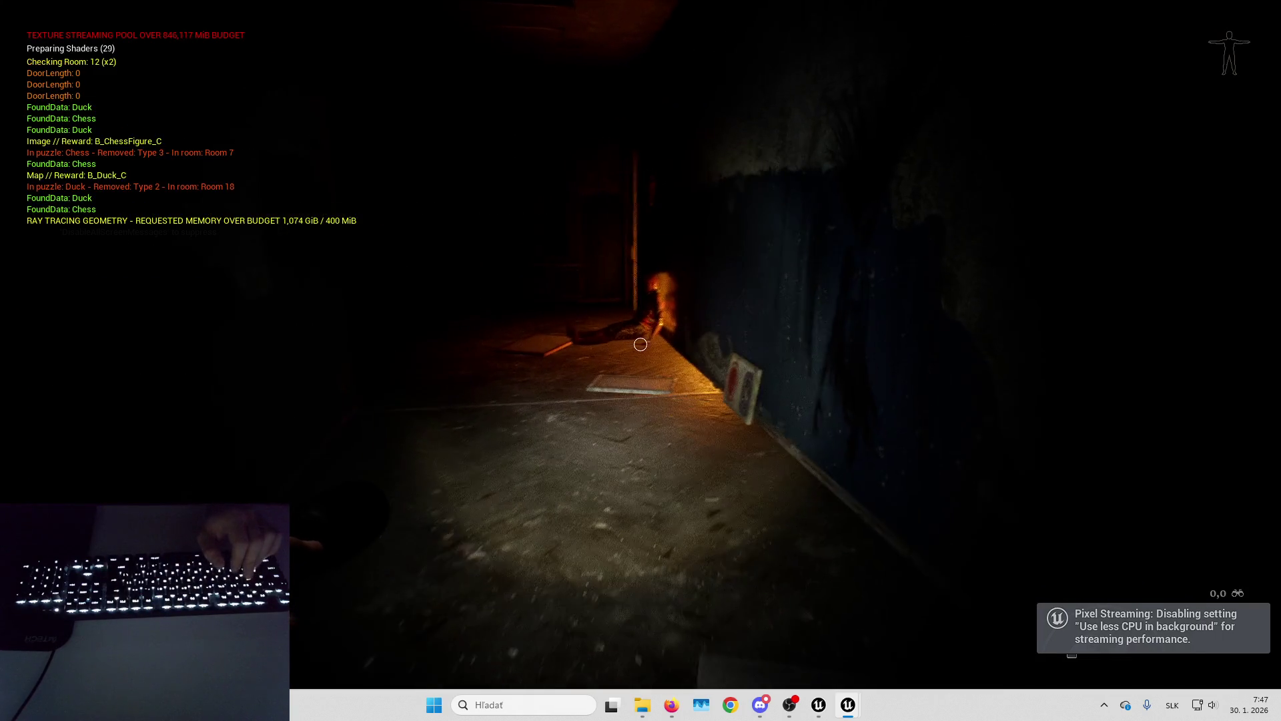
pyautogui.press('w')
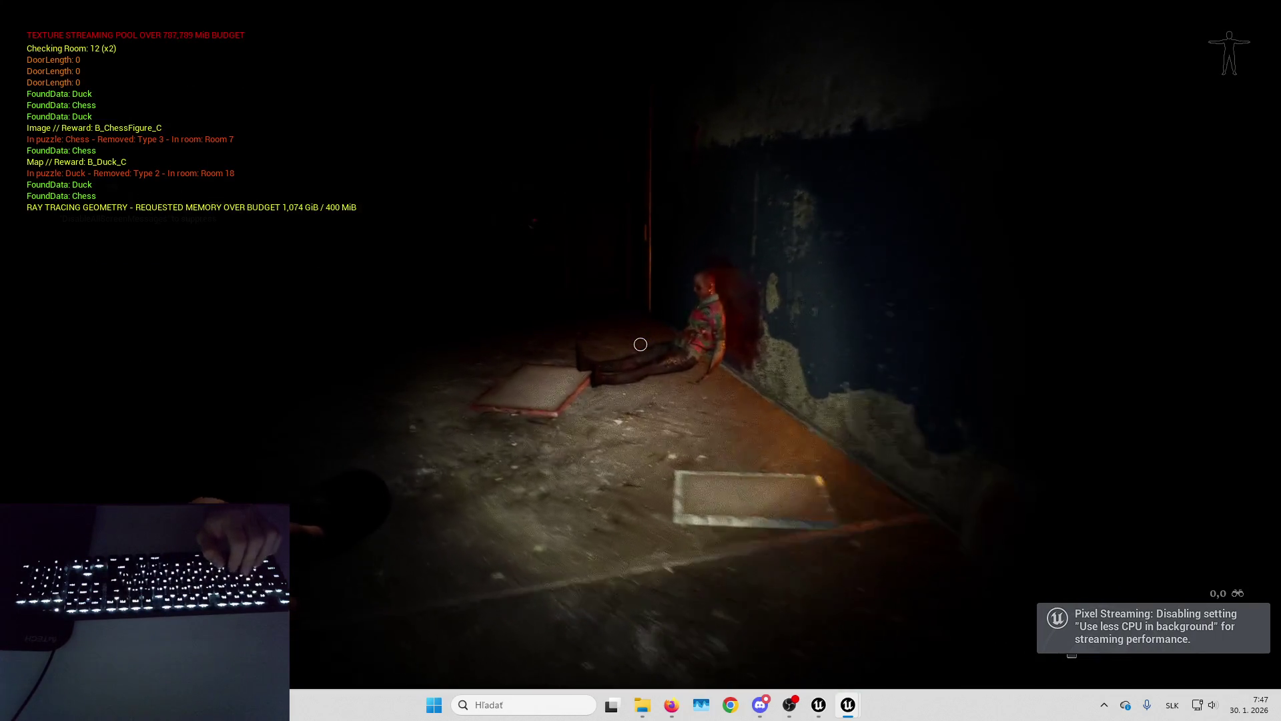
pyautogui.press('s')
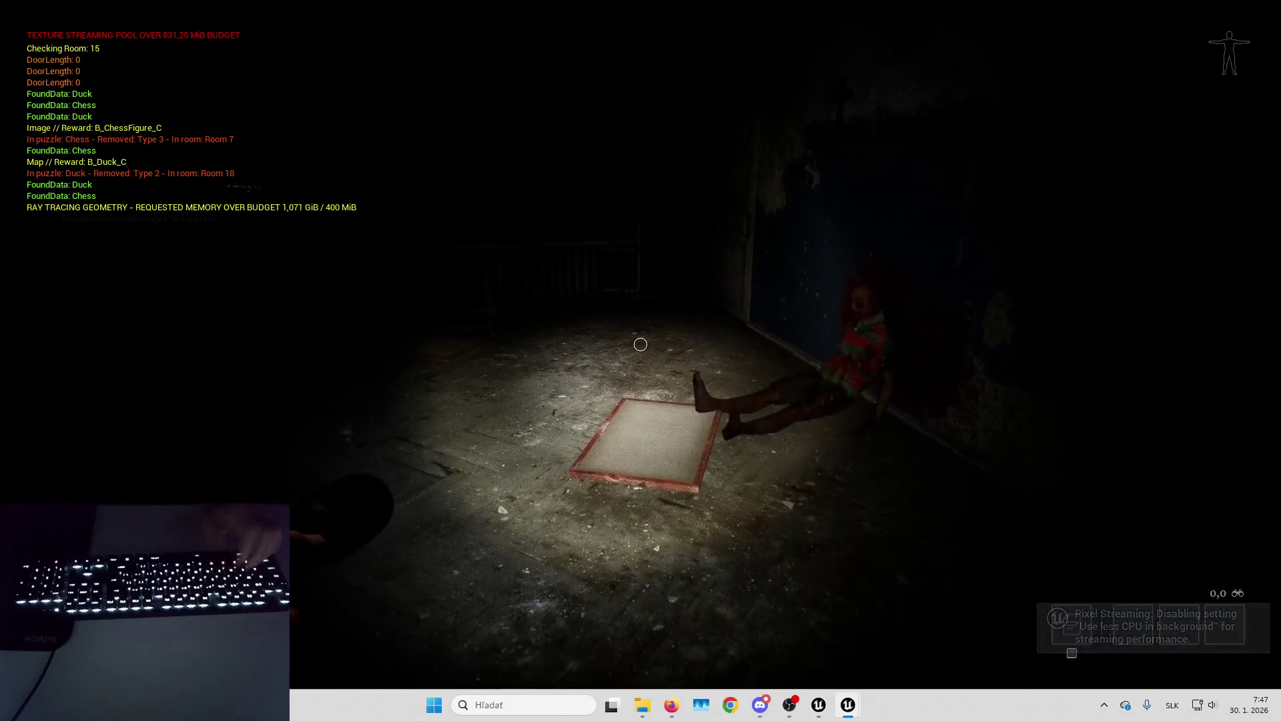
pyautogui.press('w')
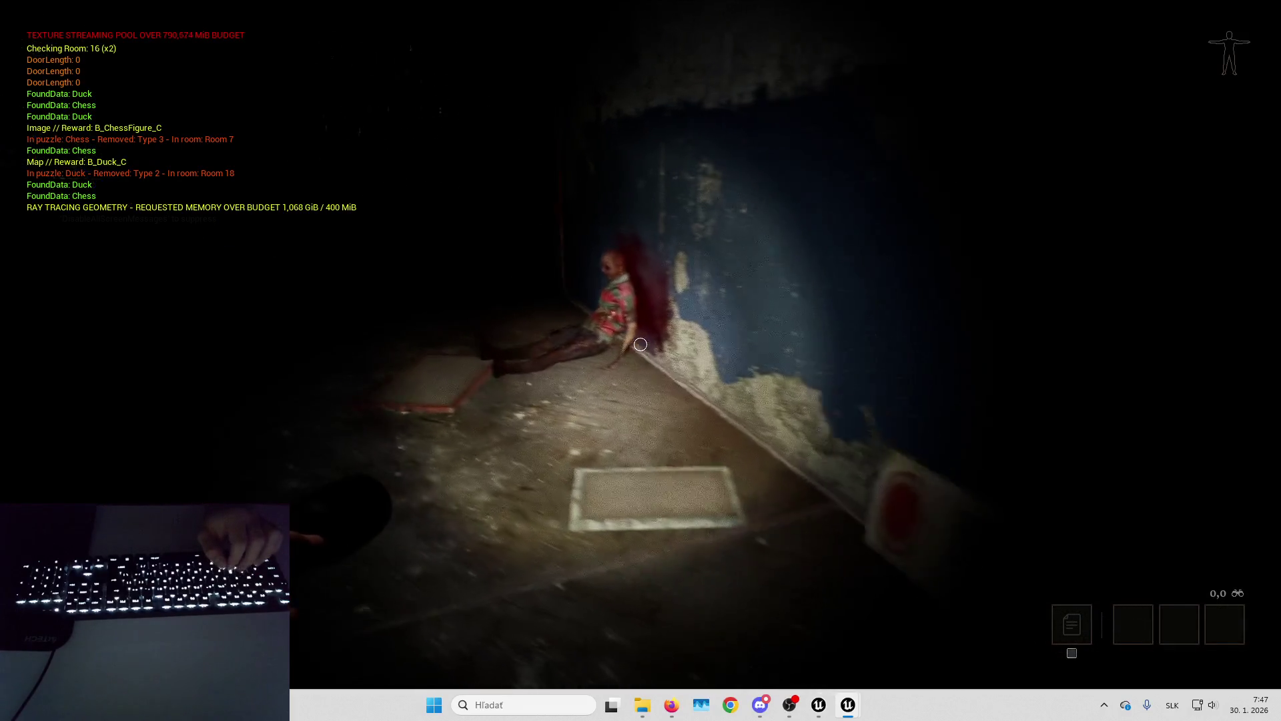
pyautogui.press('w')
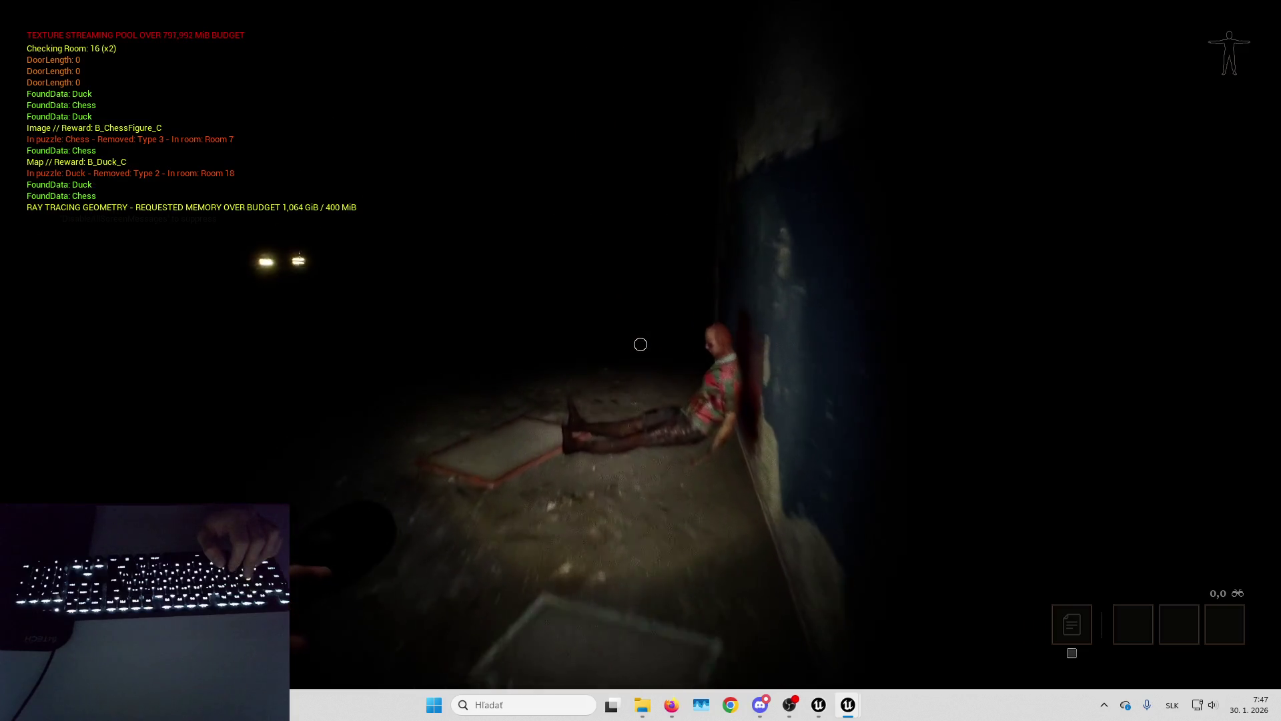
pyautogui.press('w')
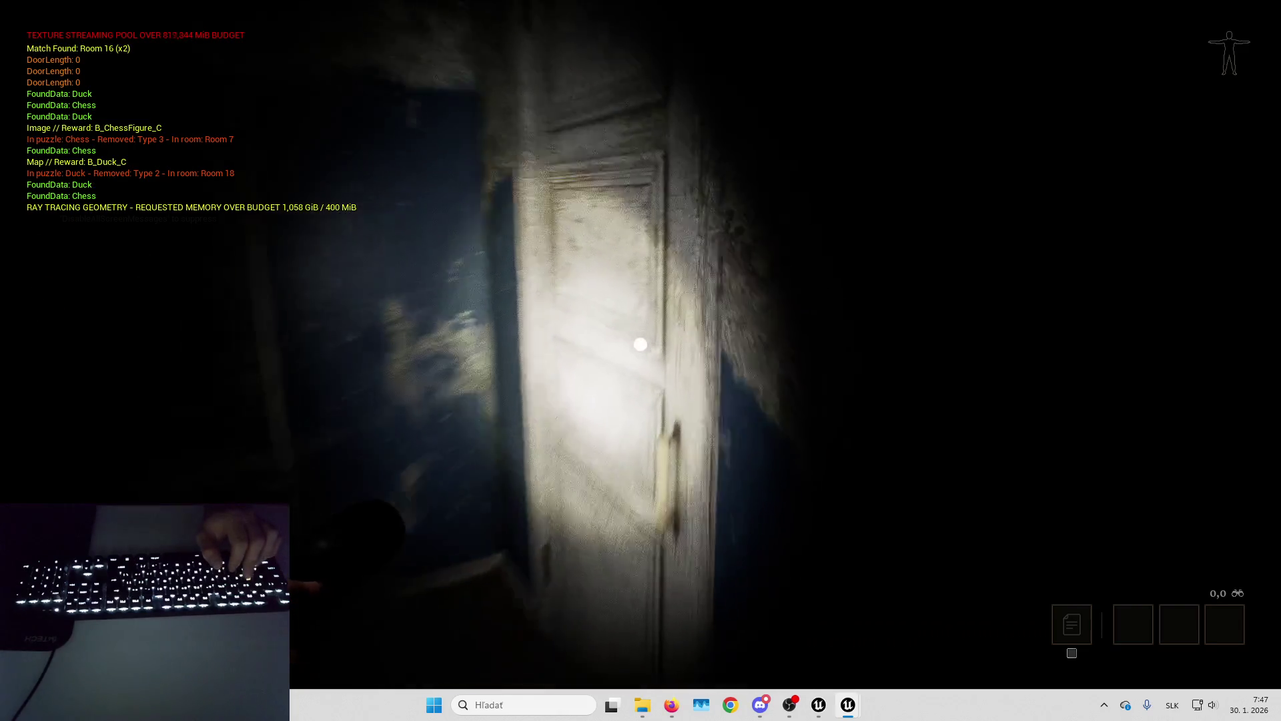
pyautogui.press('w')
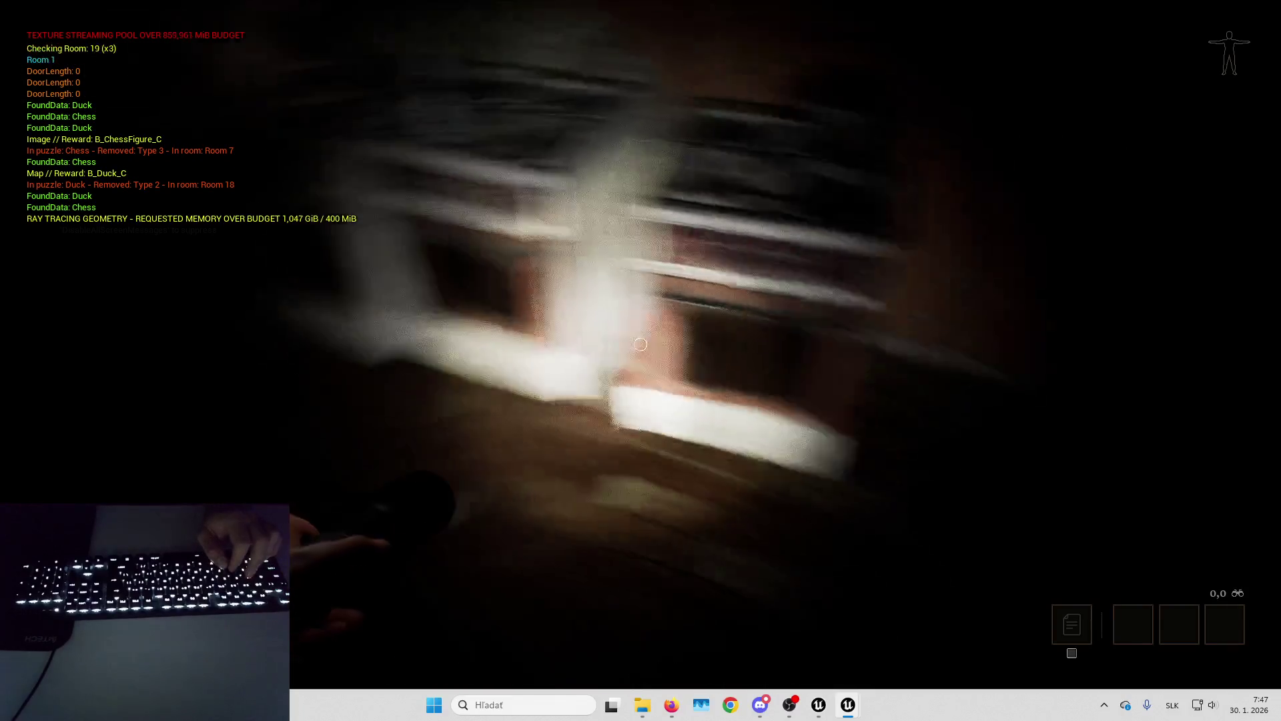
pyautogui.press('w')
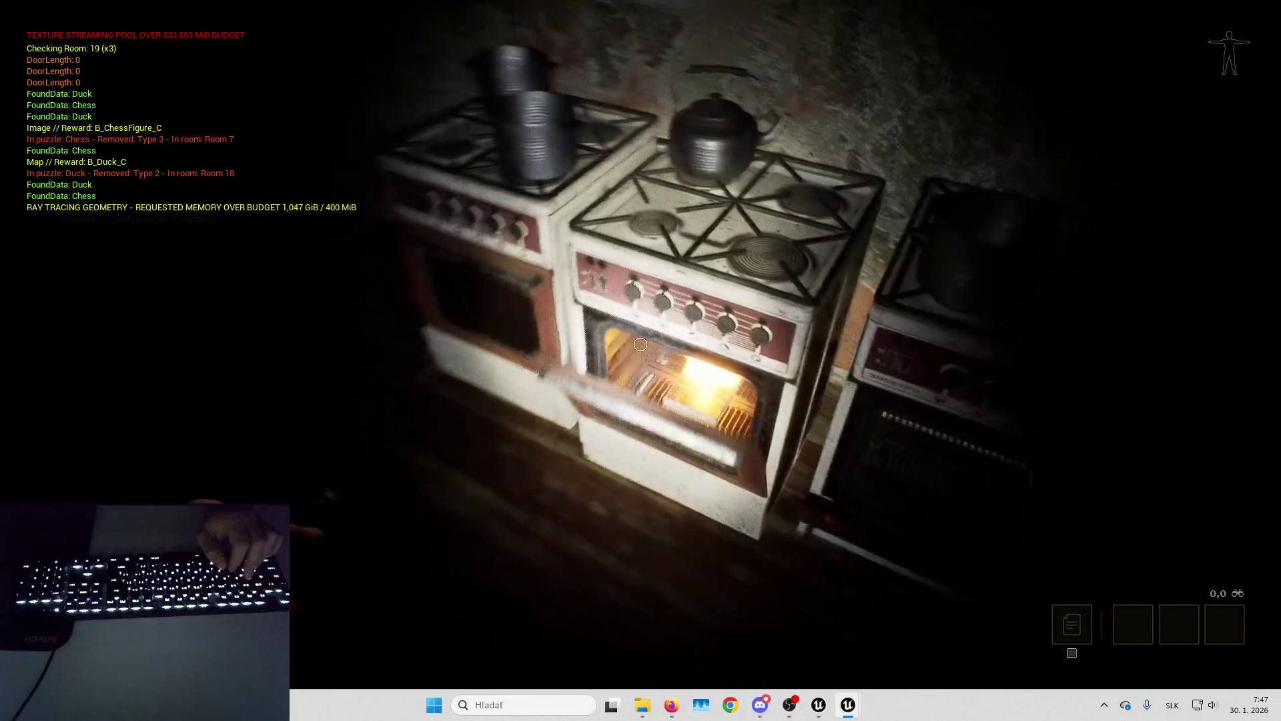
pyautogui.press('w')
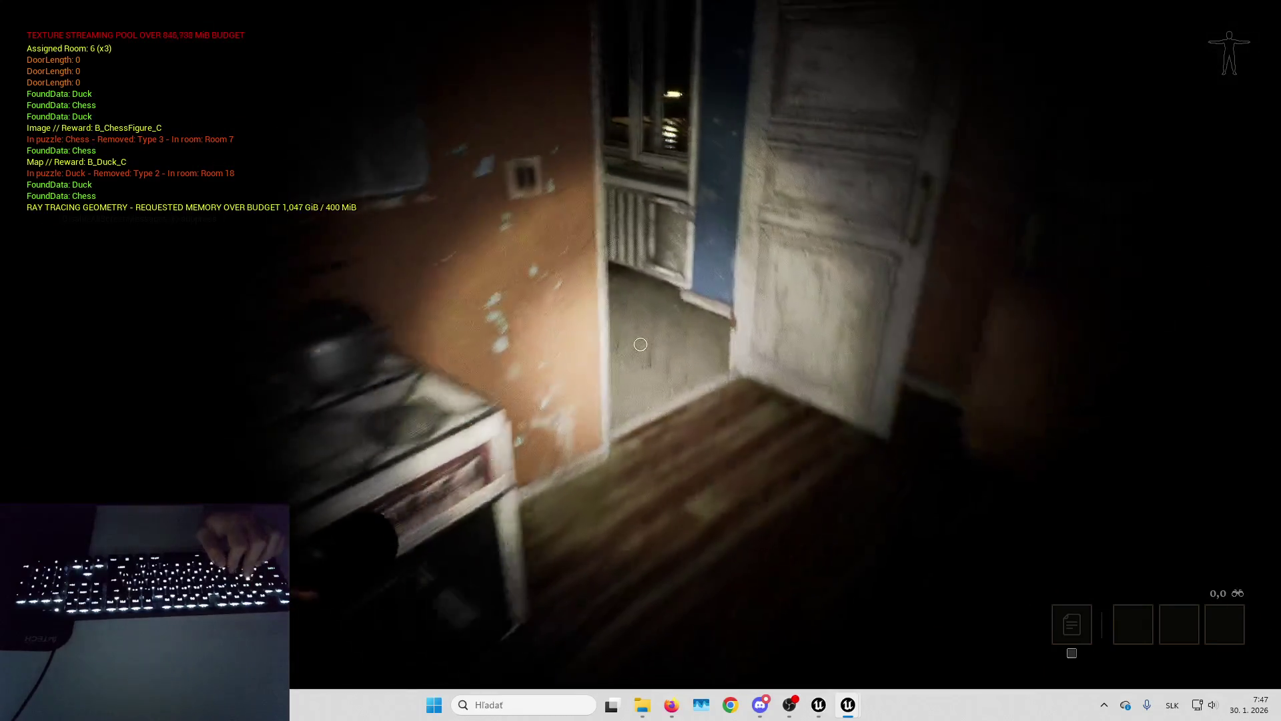
pyautogui.press('w')
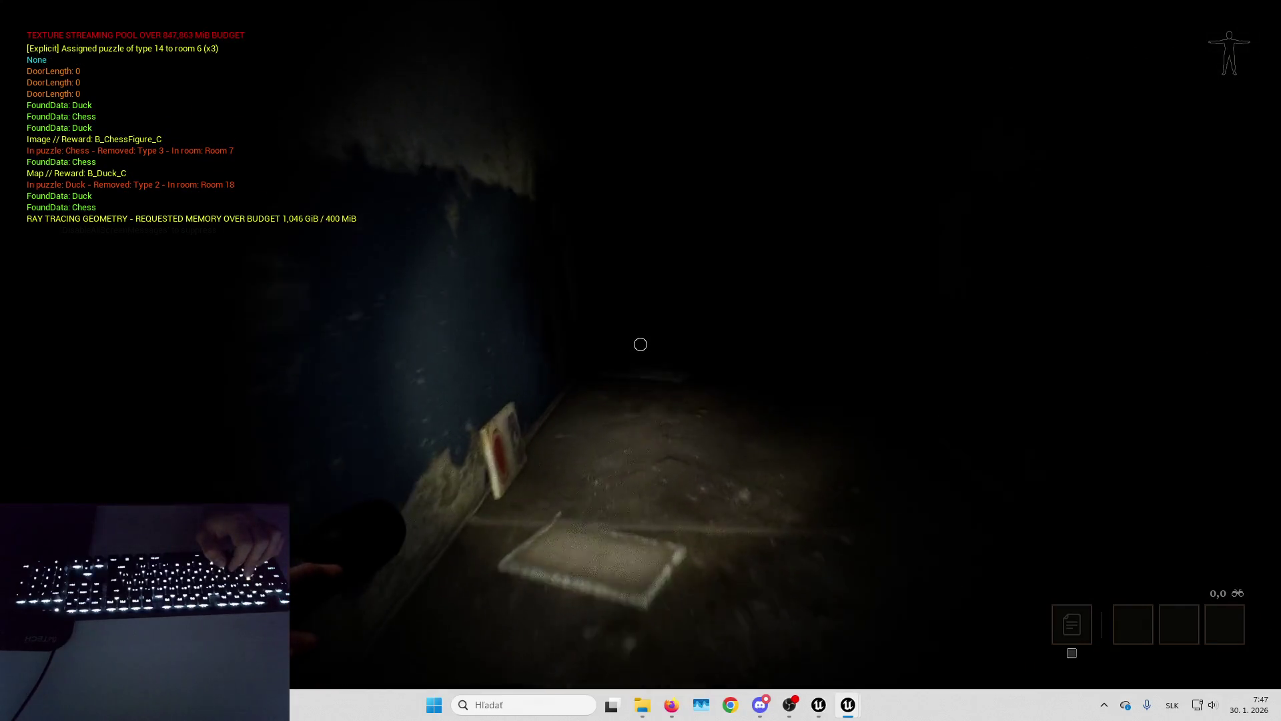
pyautogui.press('w')
pyautogui.press('w')
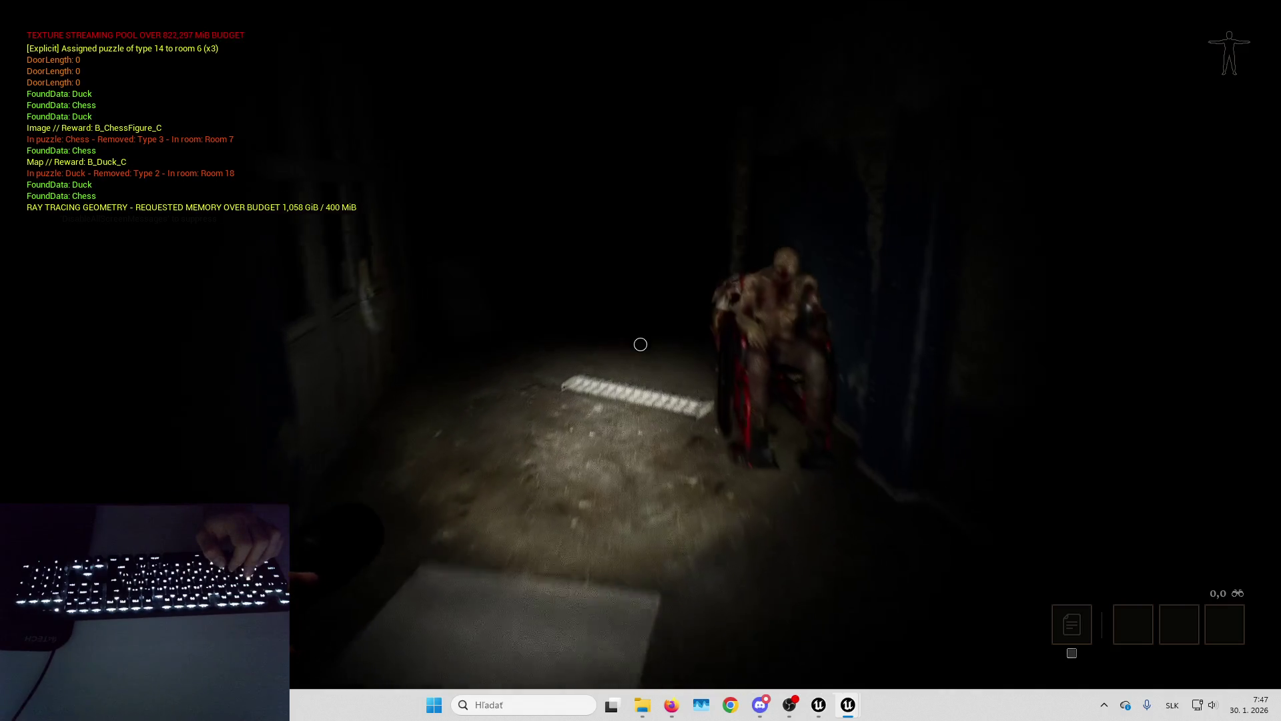
pyautogui.press('w')
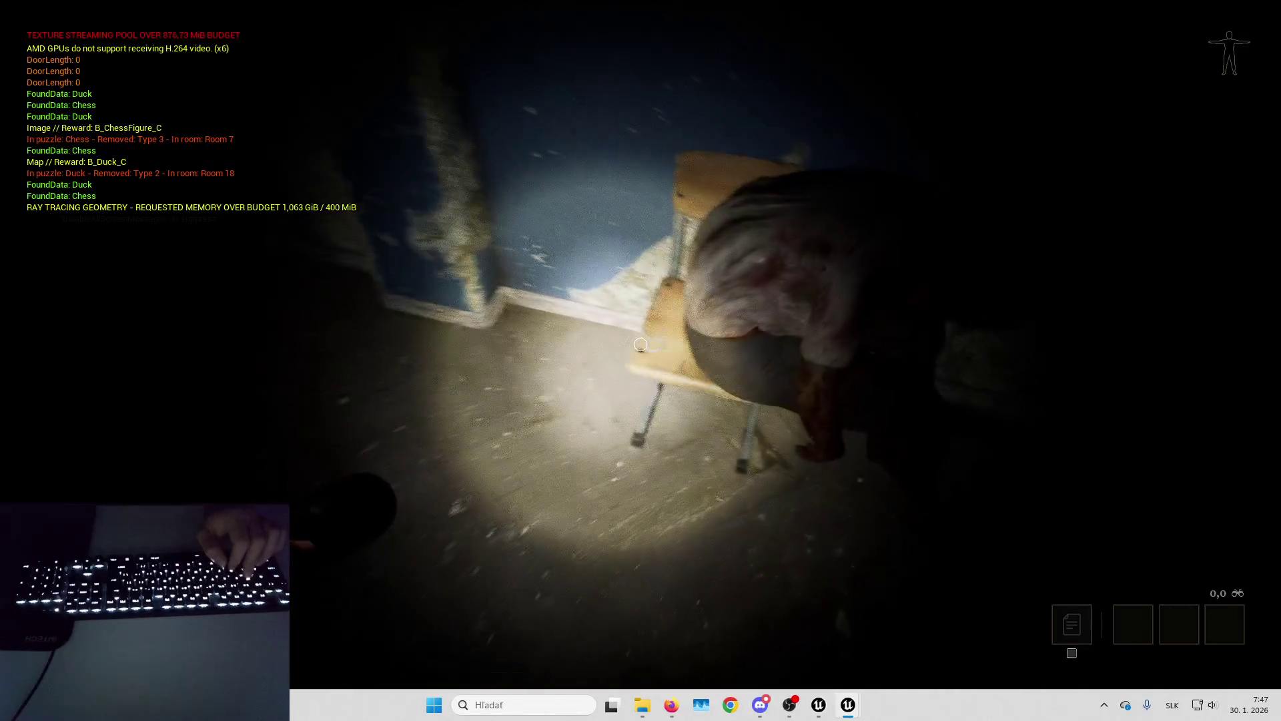
# Pick up the key from the chair, face the padlocked door, and eject with F8.
pyautogui.press('e')
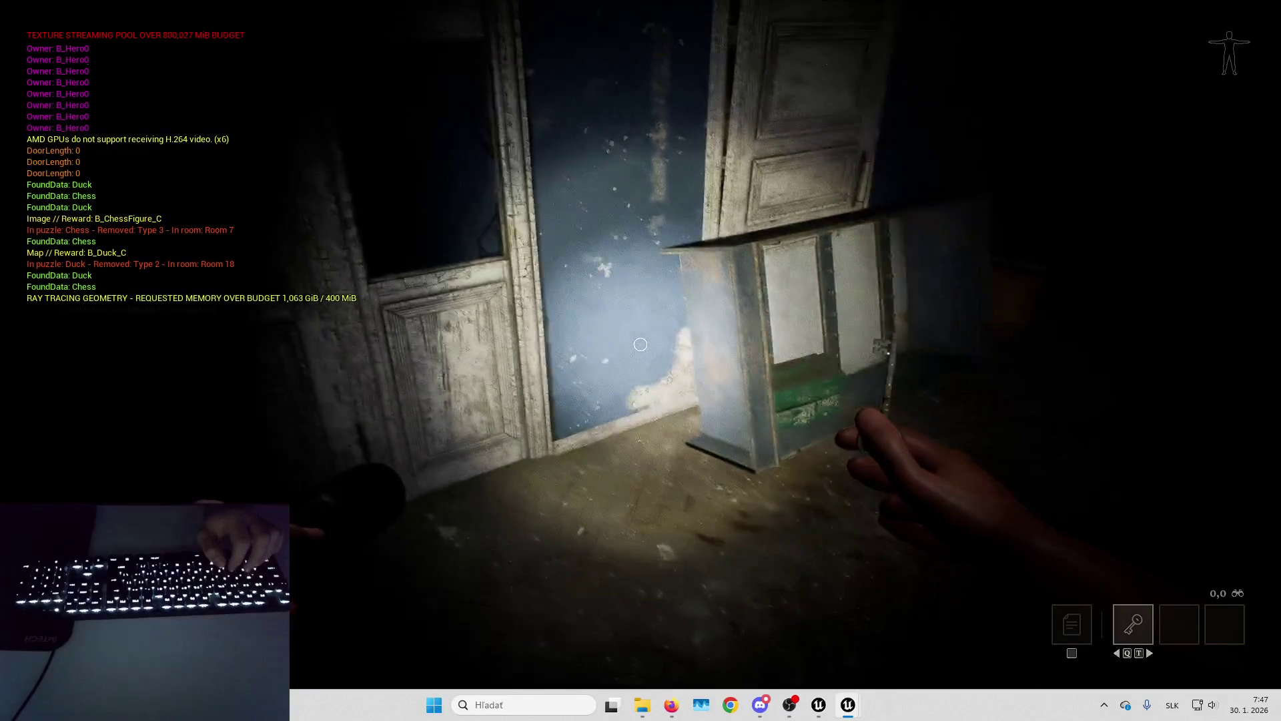
pyautogui.press('a')
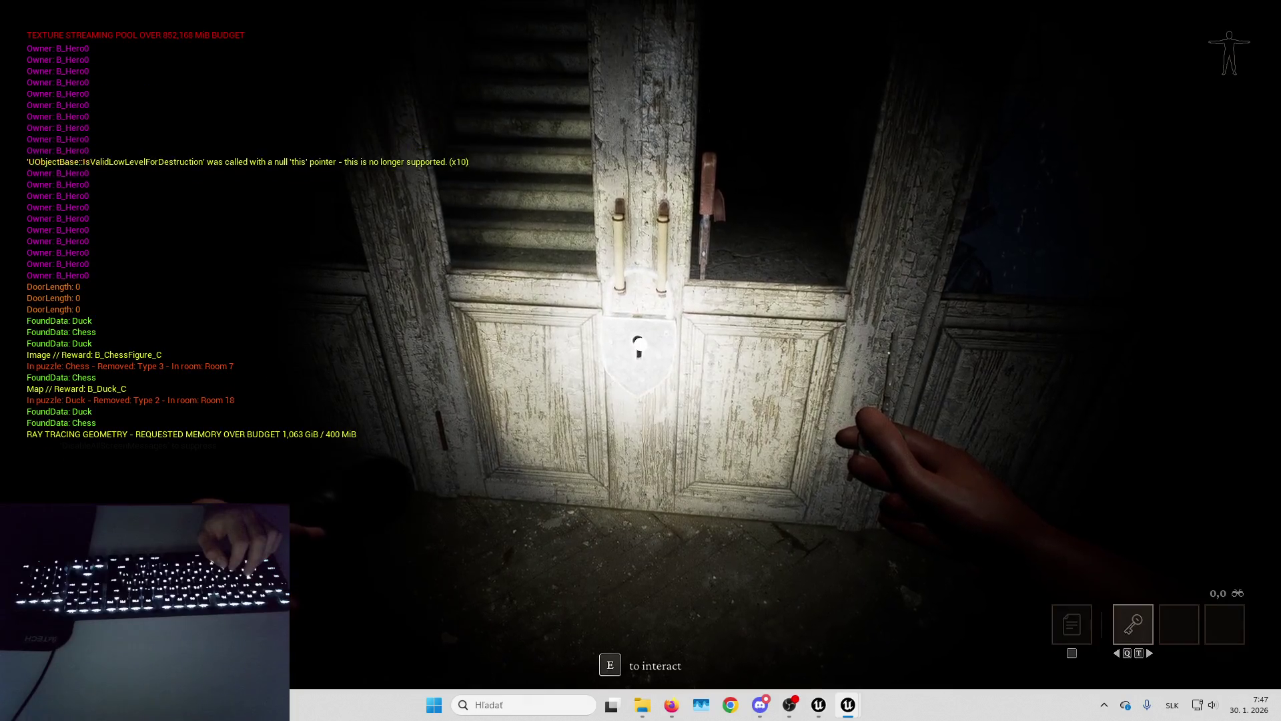
pyautogui.press('e')
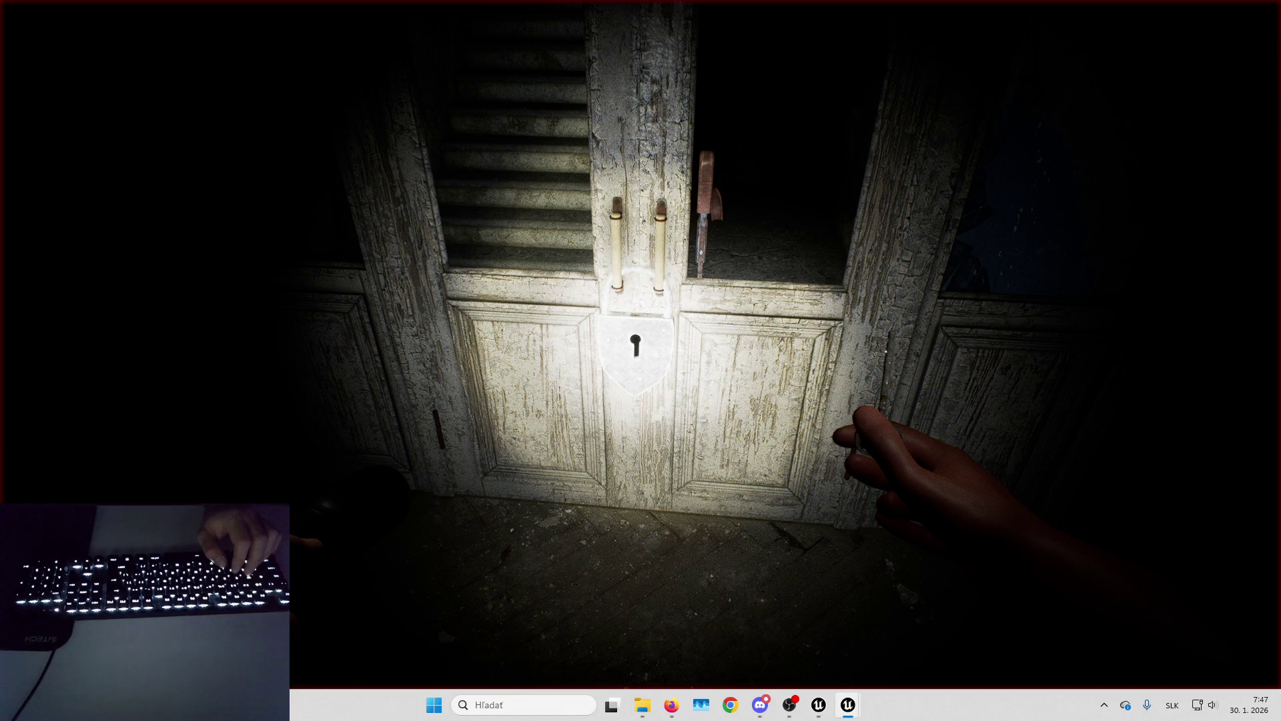
pyautogui.press('F1')
pyautogui.rightClick(830, 288)
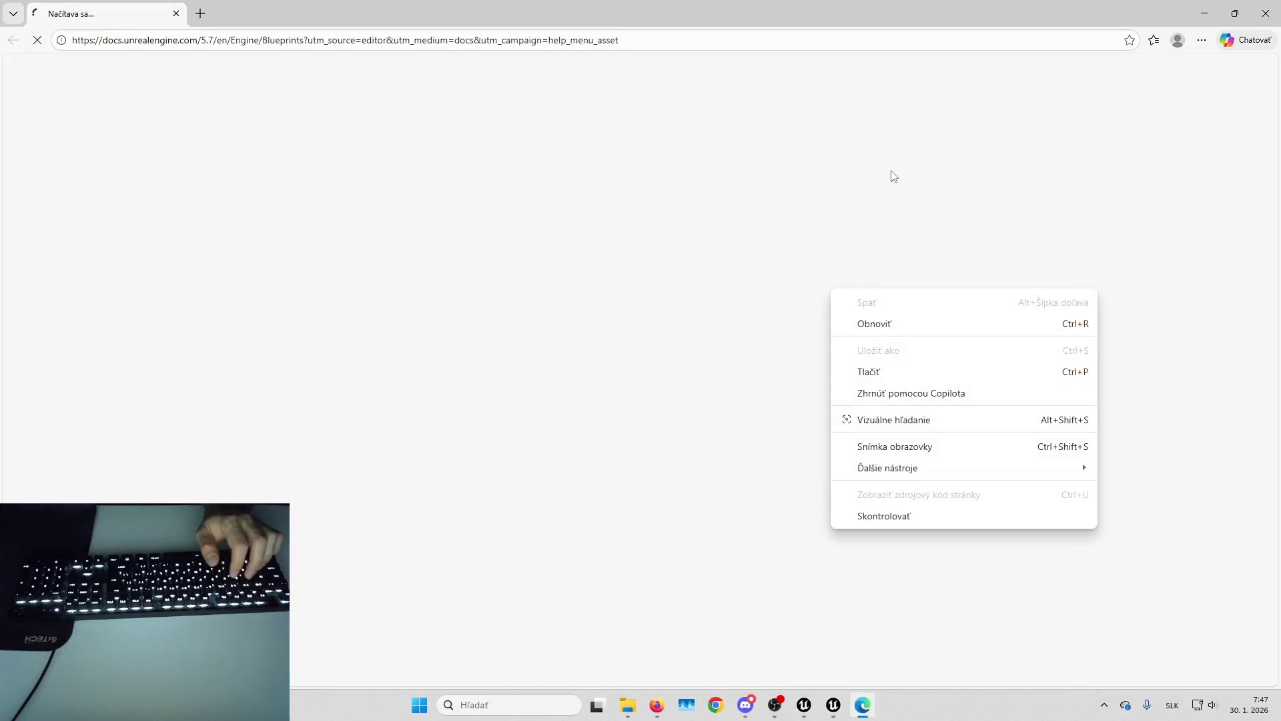
pyautogui.hotkey('alt', 'Tab')
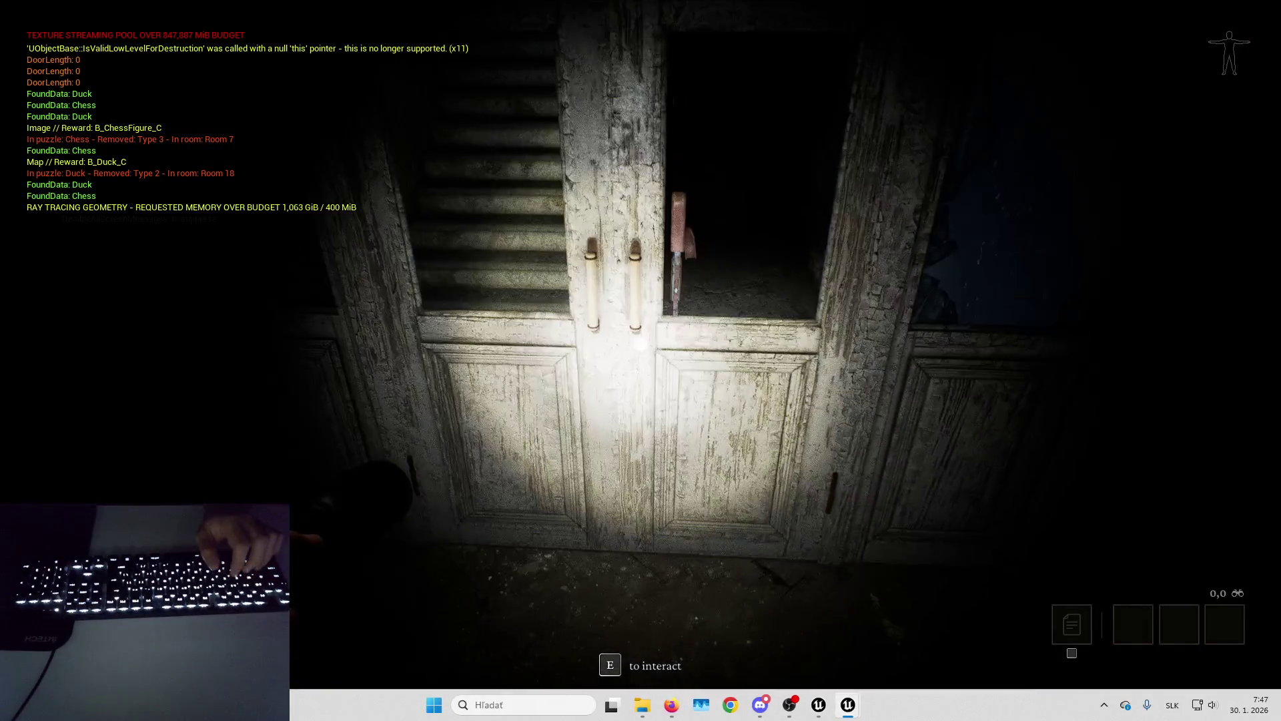
pyautogui.press('F8')
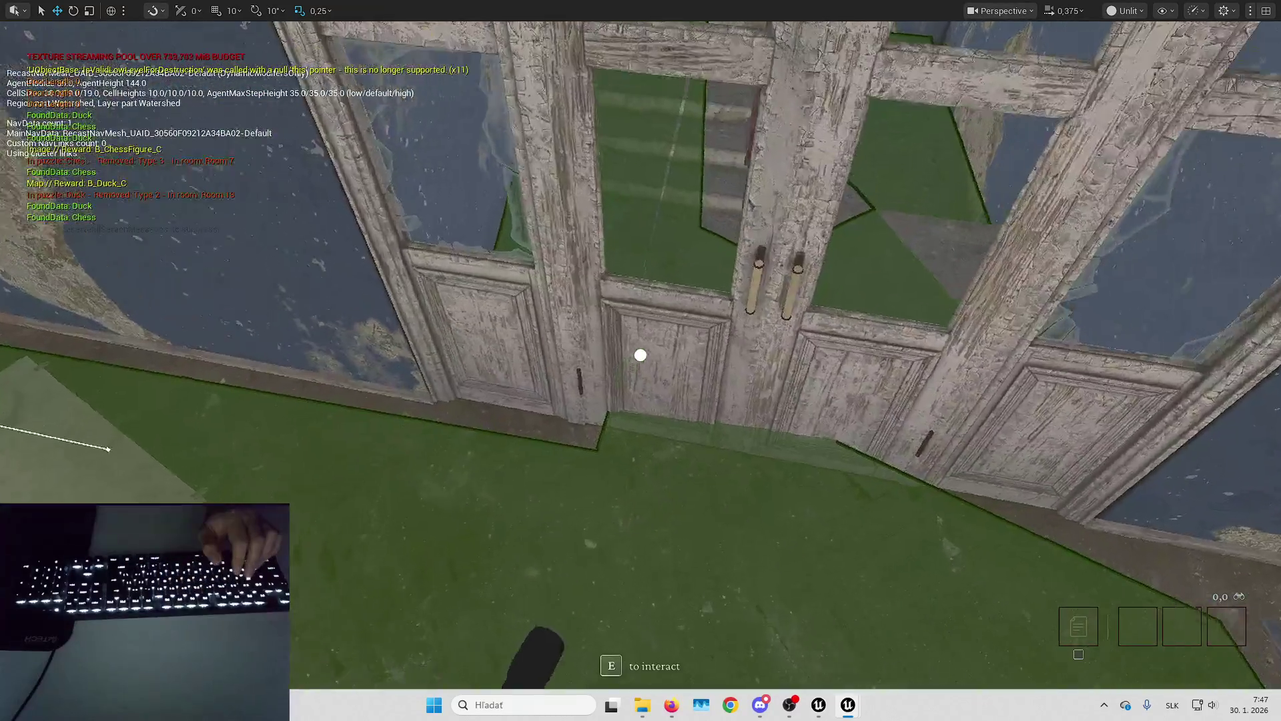
# Fly the ejected camera down the stairwell, then retake the player and walk up the stairs.
pyautogui.press('w')
pyautogui.scroll(-2, 641, 355)
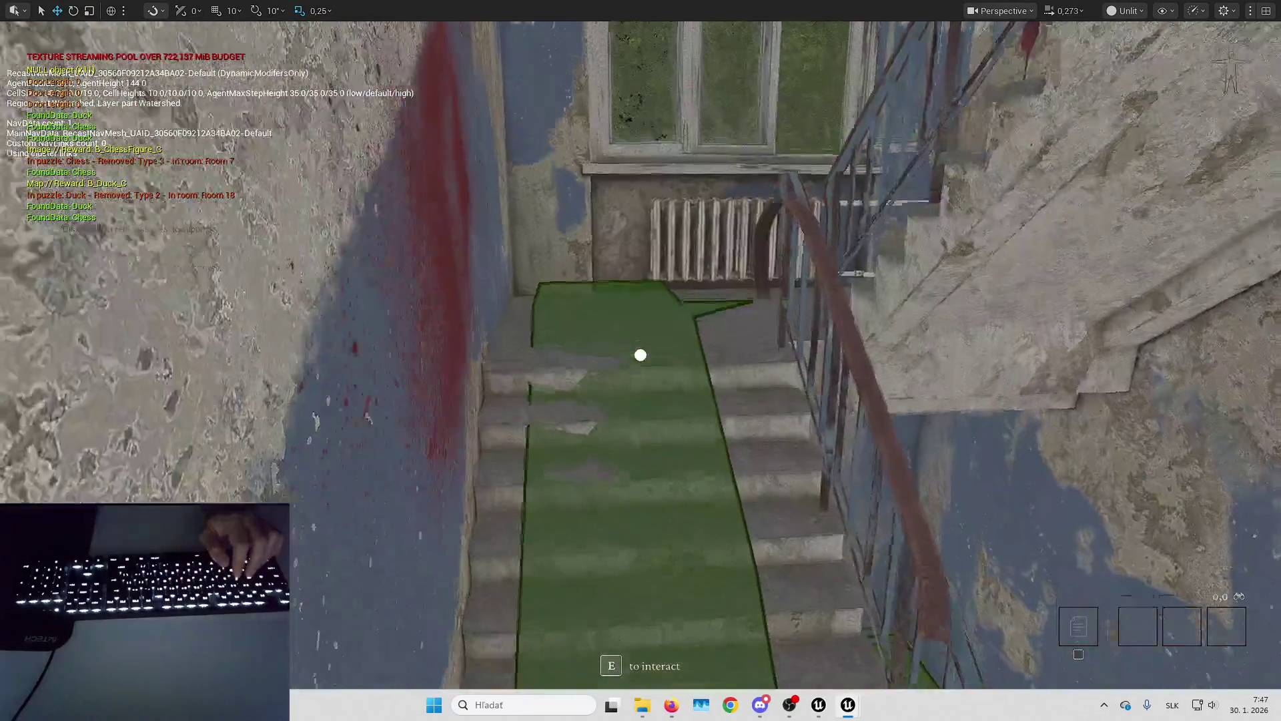
pyautogui.moveTo(640, 355)
pyautogui.mouseDown()
pyautogui.moveTo(743, 391)
pyautogui.moveTo(607, 420)
pyautogui.mouseUp()
pyautogui.click(496, 308)
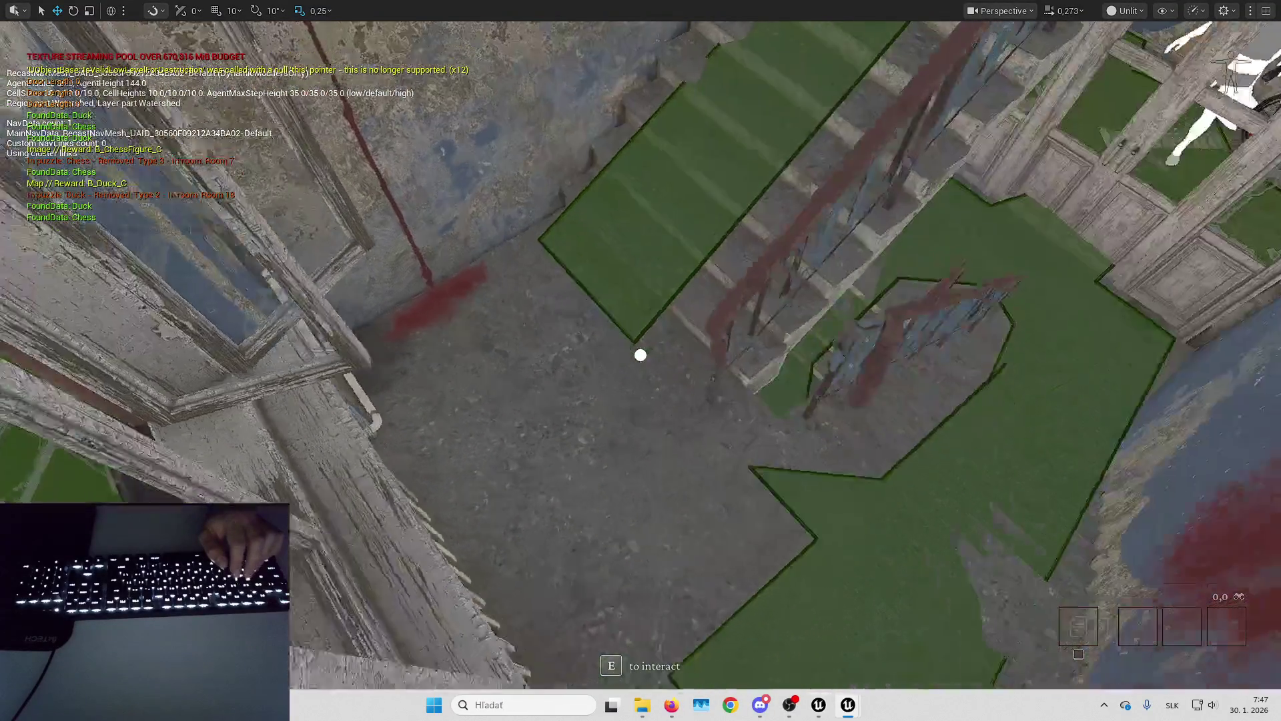
pyautogui.press('w')
pyautogui.press('w')
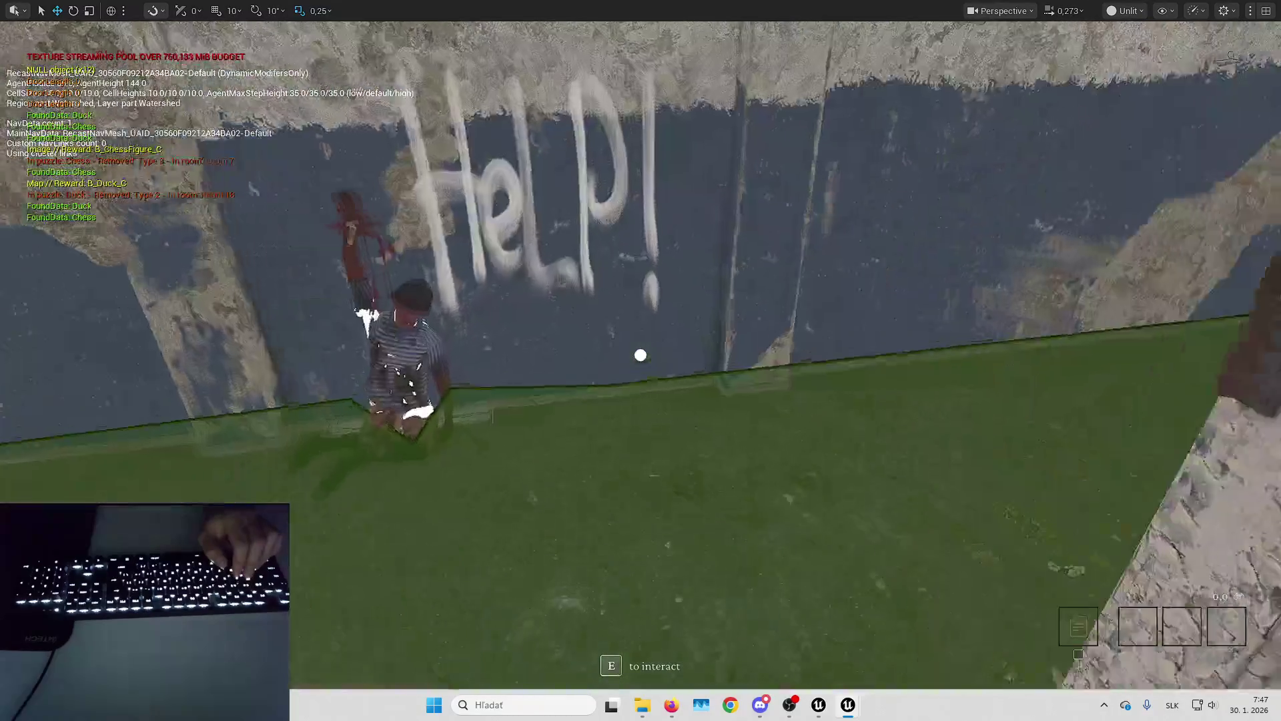
# Stop the play session, check RecastNavMesh-Default's Agent Radius, and launch a new full-screen play test.
pyautogui.press('e')
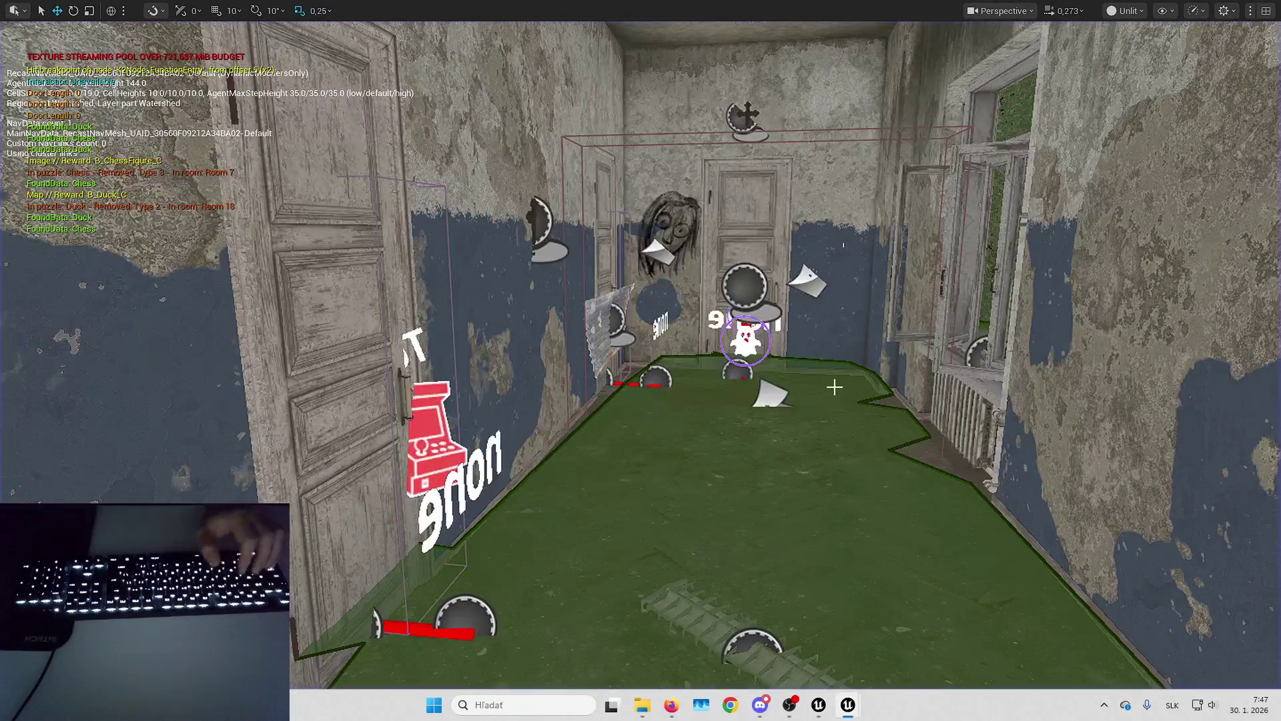
pyautogui.press('Escape')
pyautogui.press('F11')
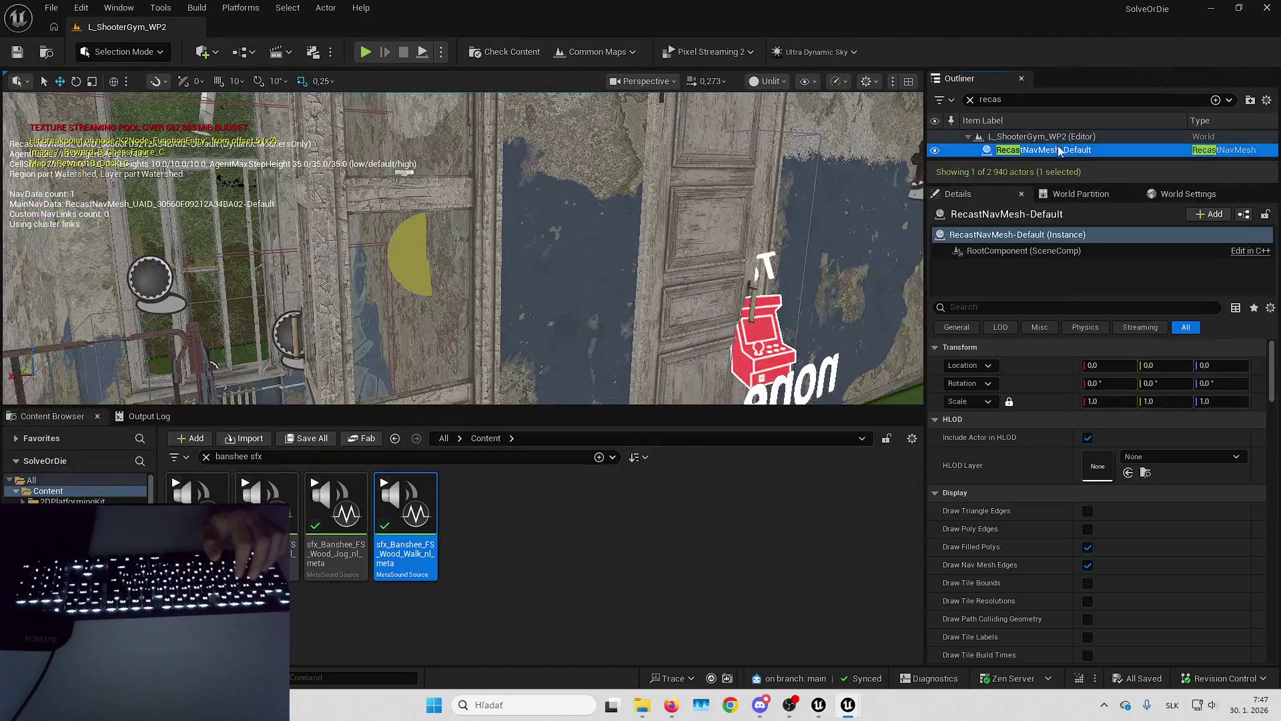
pyautogui.scroll(-8, 1101, 567)
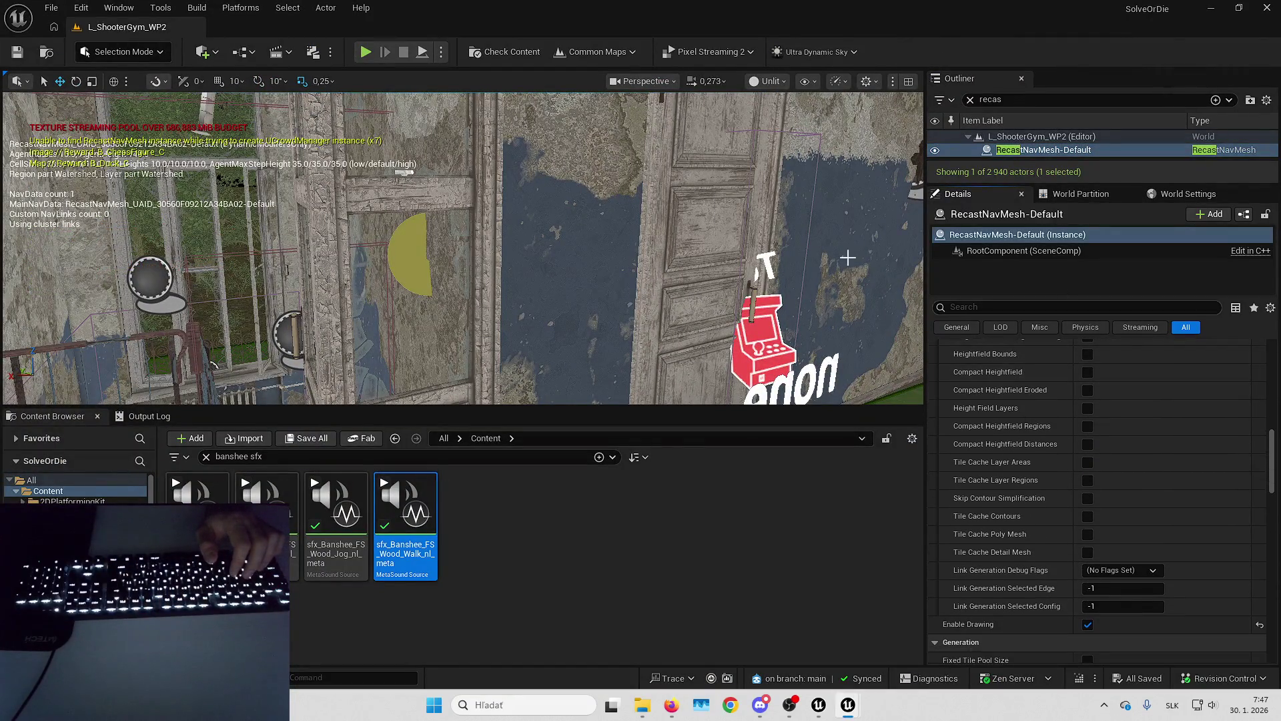
pyautogui.scroll(-6, 1098, 536)
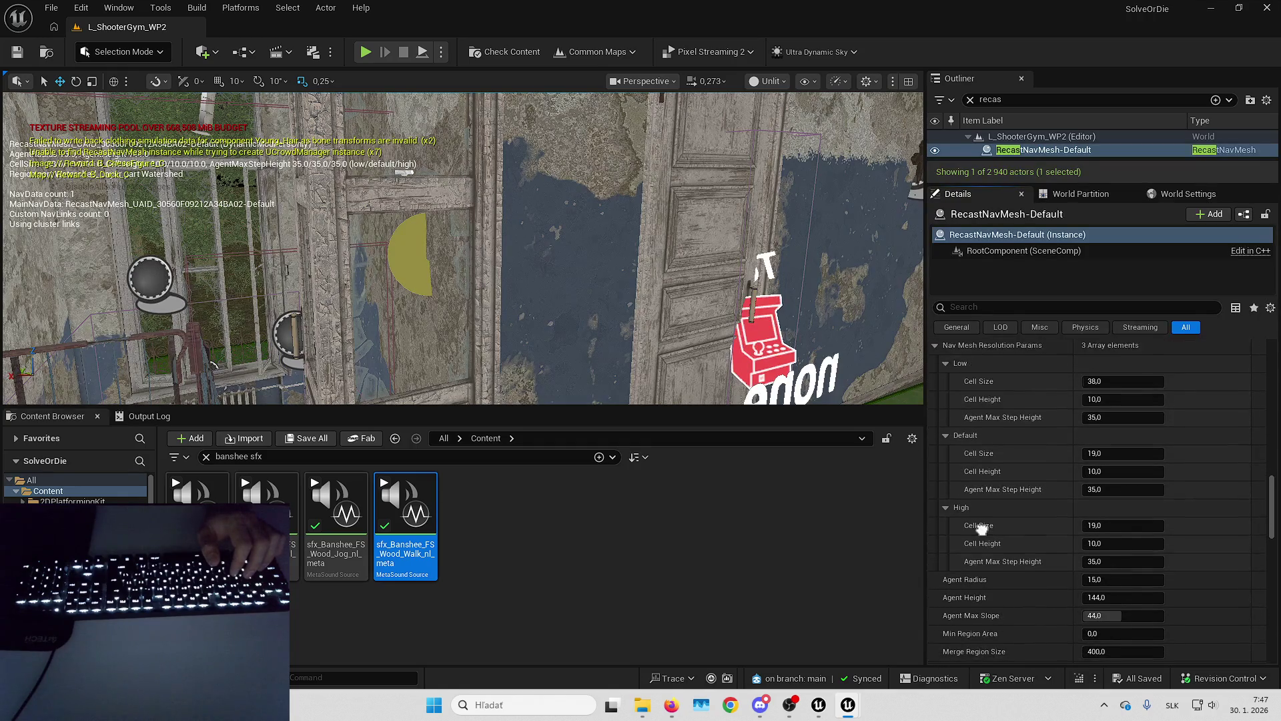
pyautogui.scroll(-3, 1019, 562)
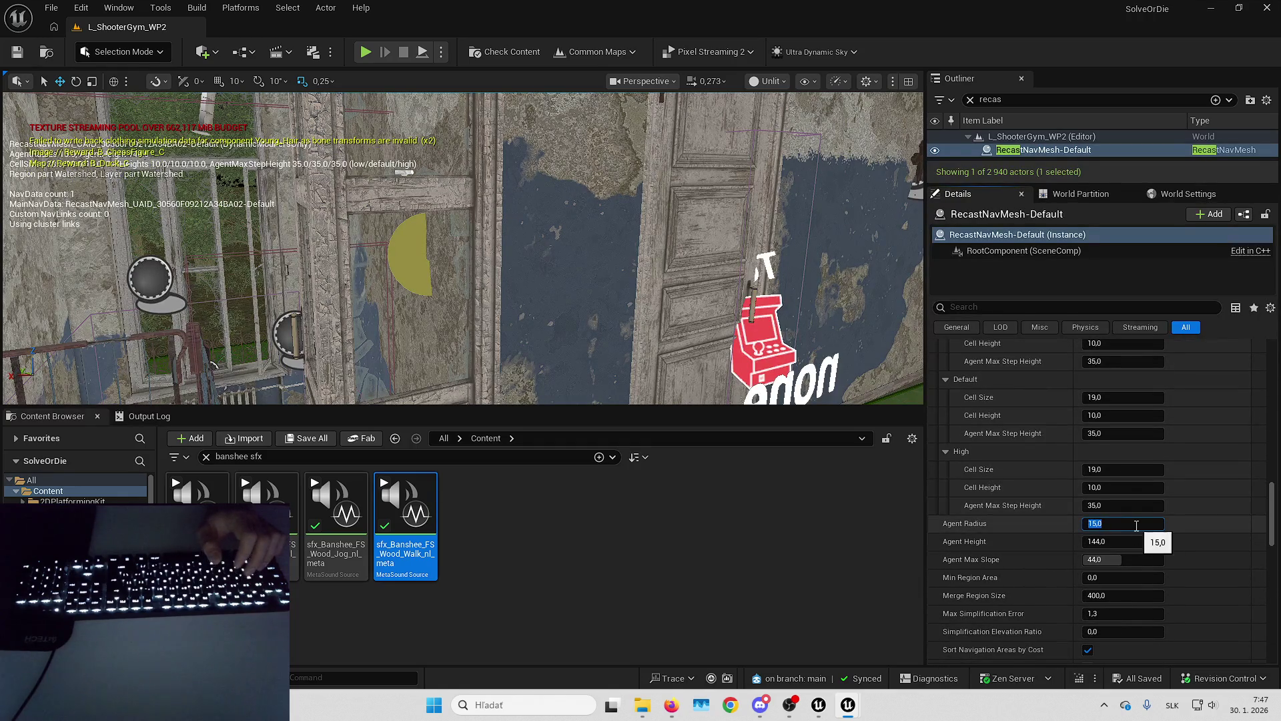
pyautogui.moveTo(557, 176); pyautogui.dragTo(556, 177)
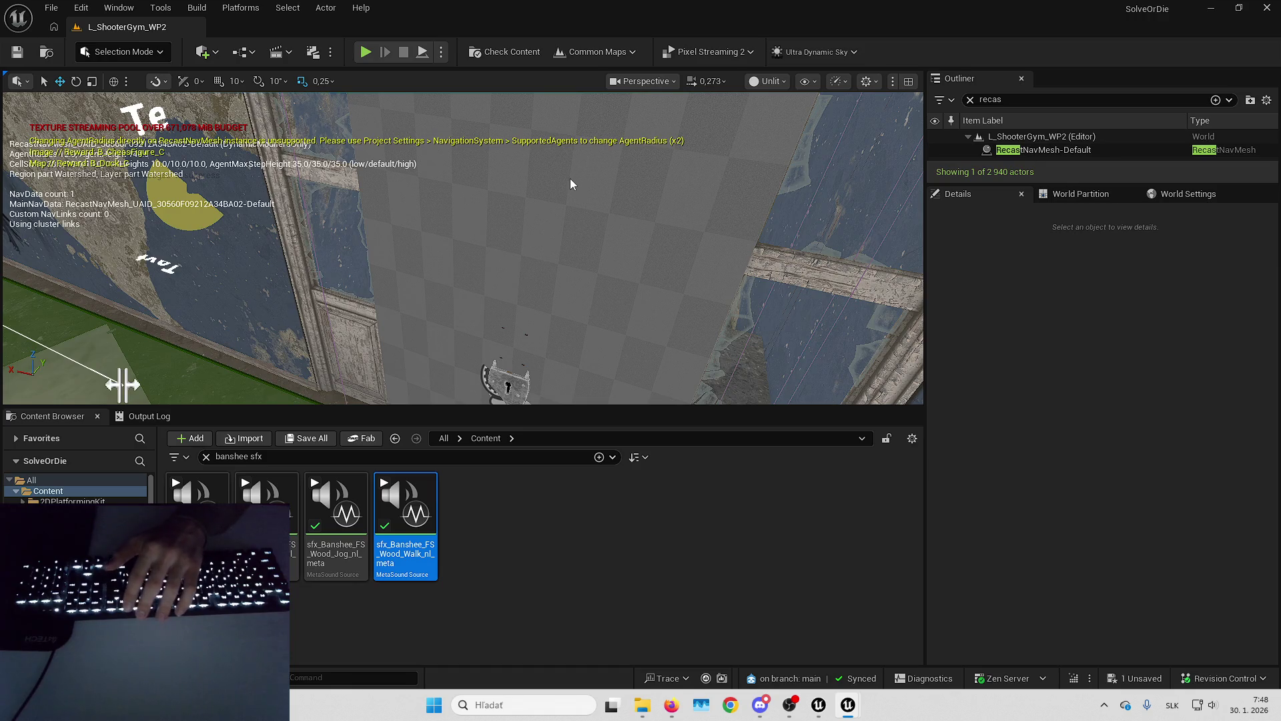
pyautogui.hotkey('alt', 'p')
pyautogui.press('F11')
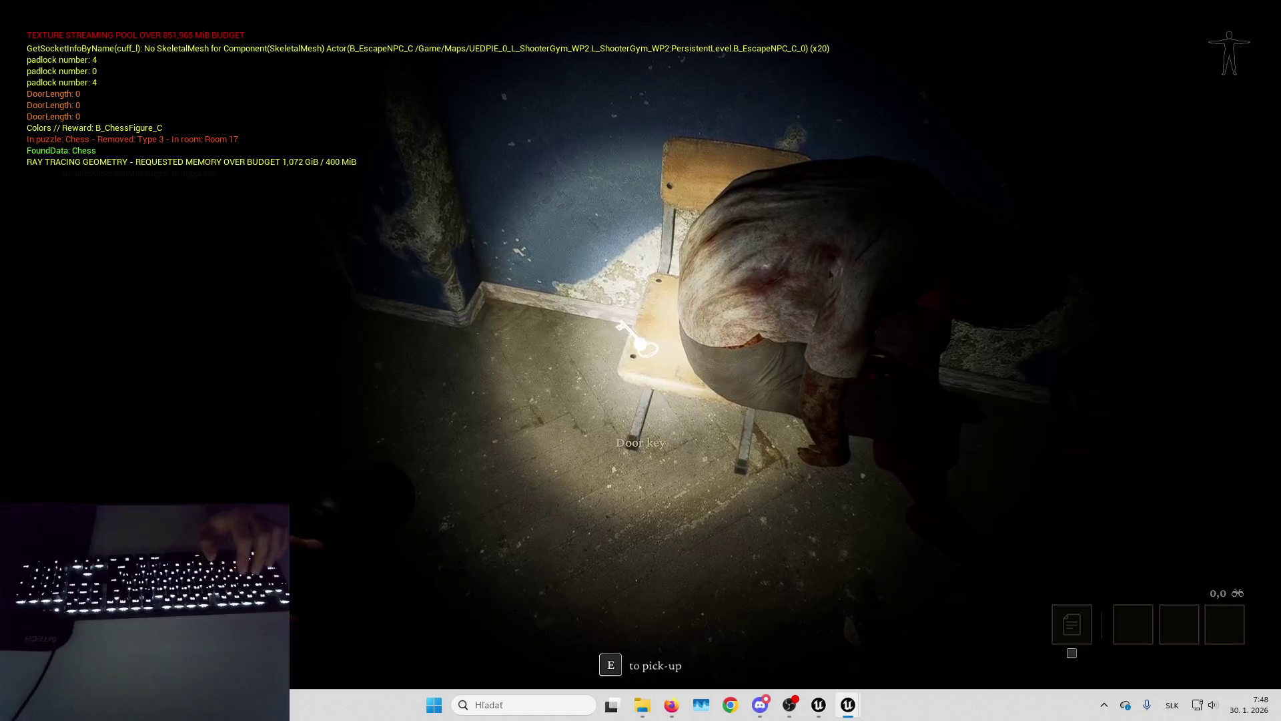
# Pick up the door key, unlock the padlocked door and climb the stairs.
pyautogui.press('e')
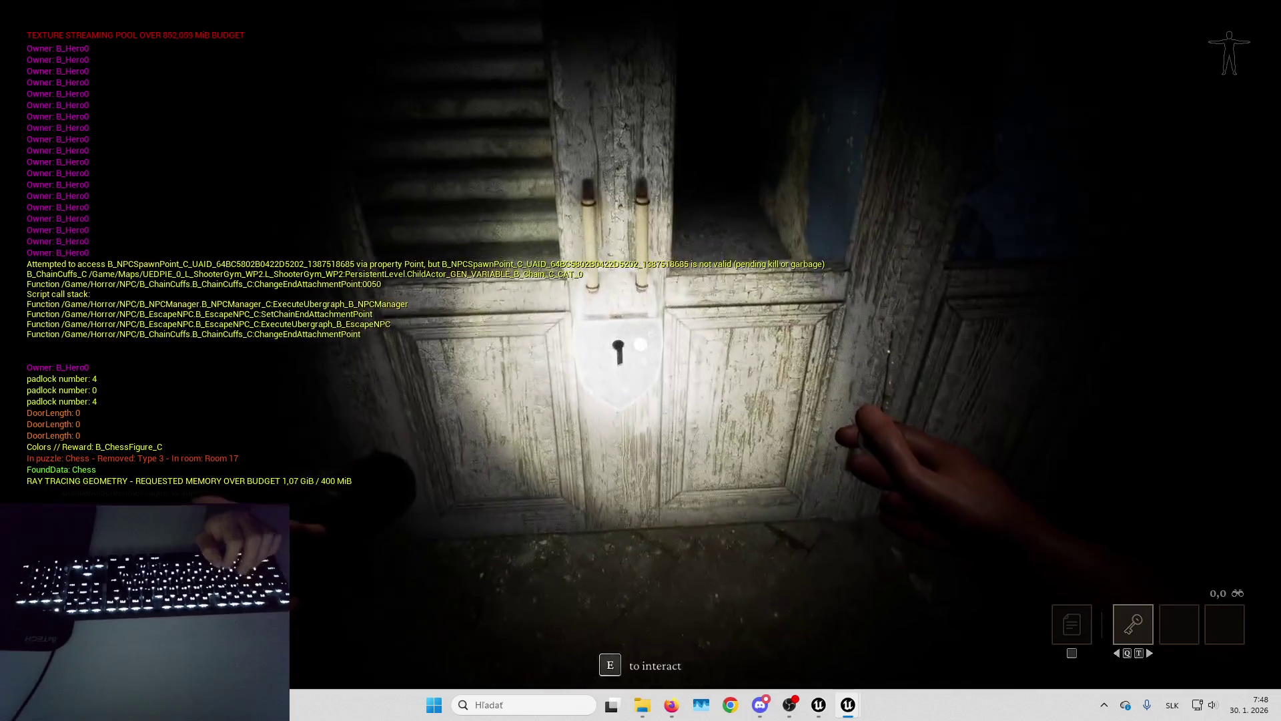
pyautogui.press('e')
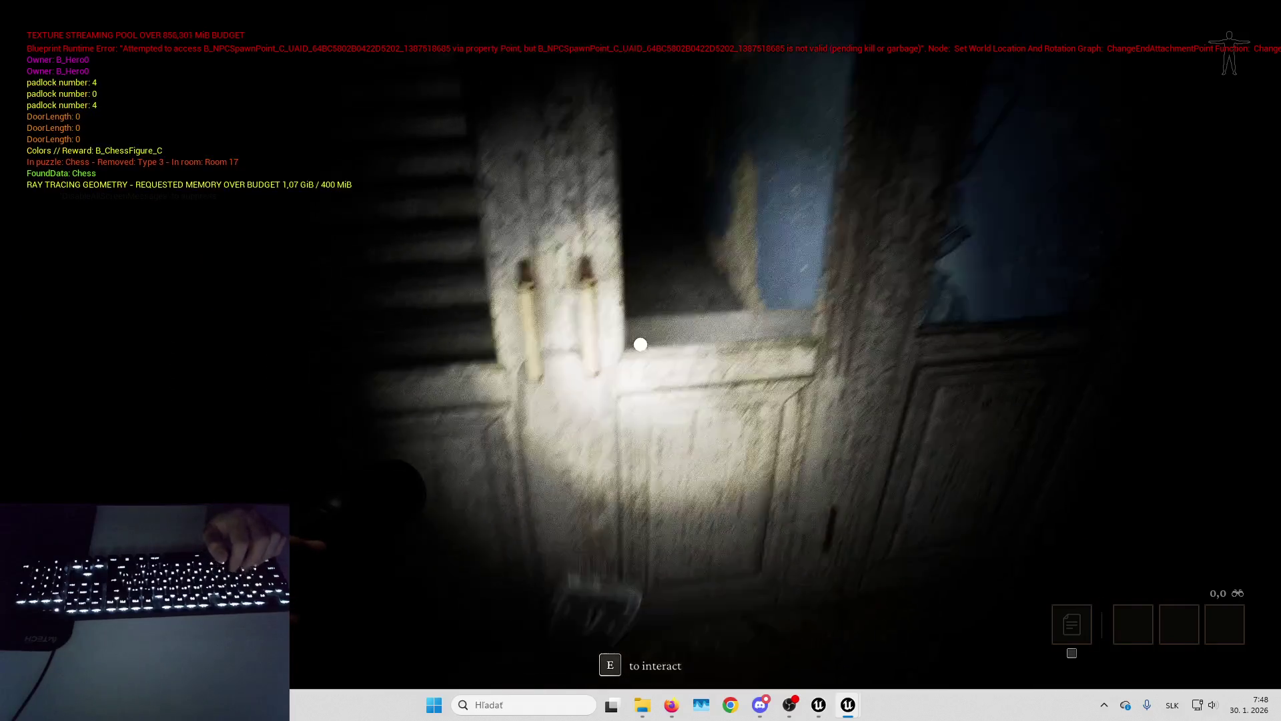
pyautogui.press('w')
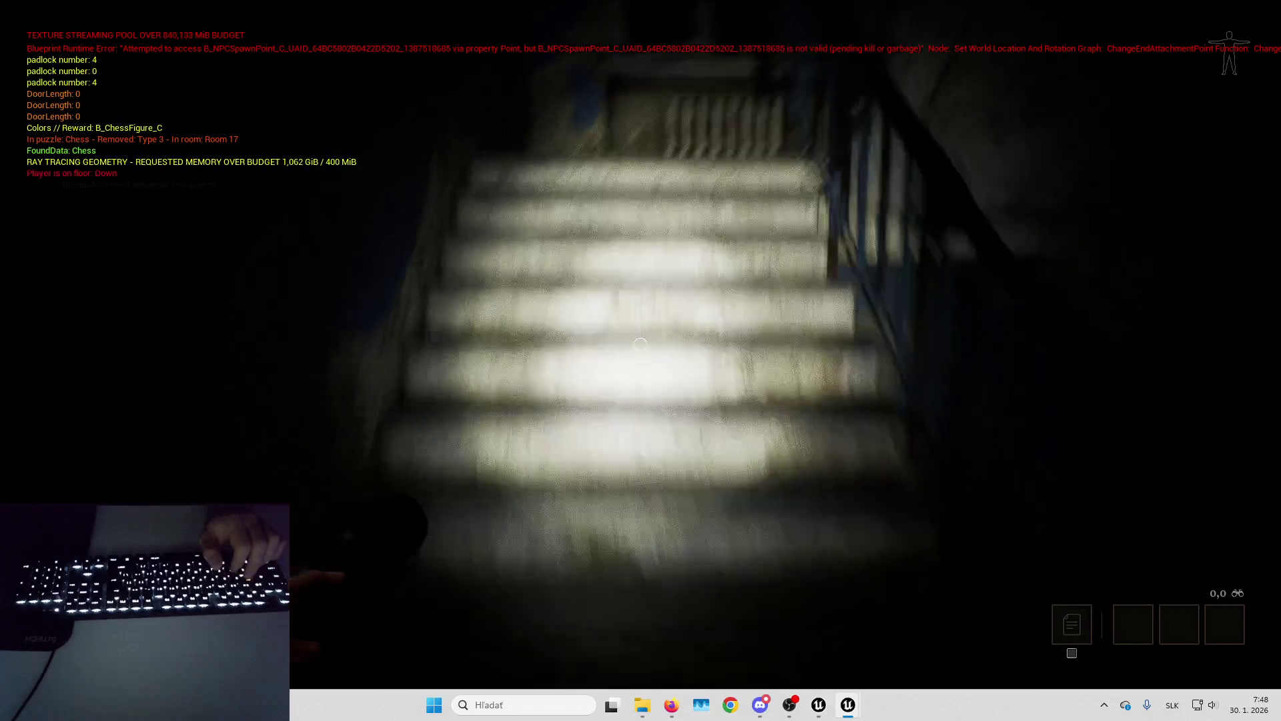
pyautogui.press('w')
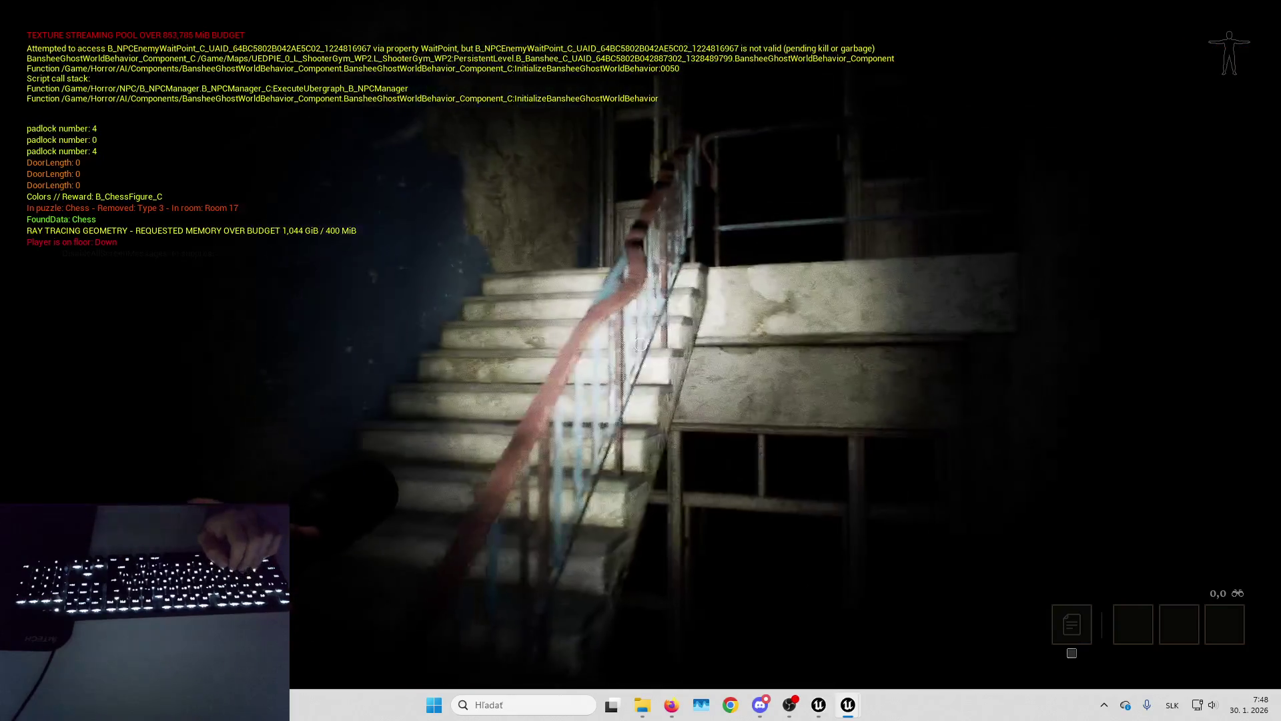
# Eject with F8 to inspect the navmesh staircase, then stop Play In Editor.
pyautogui.press('F8')
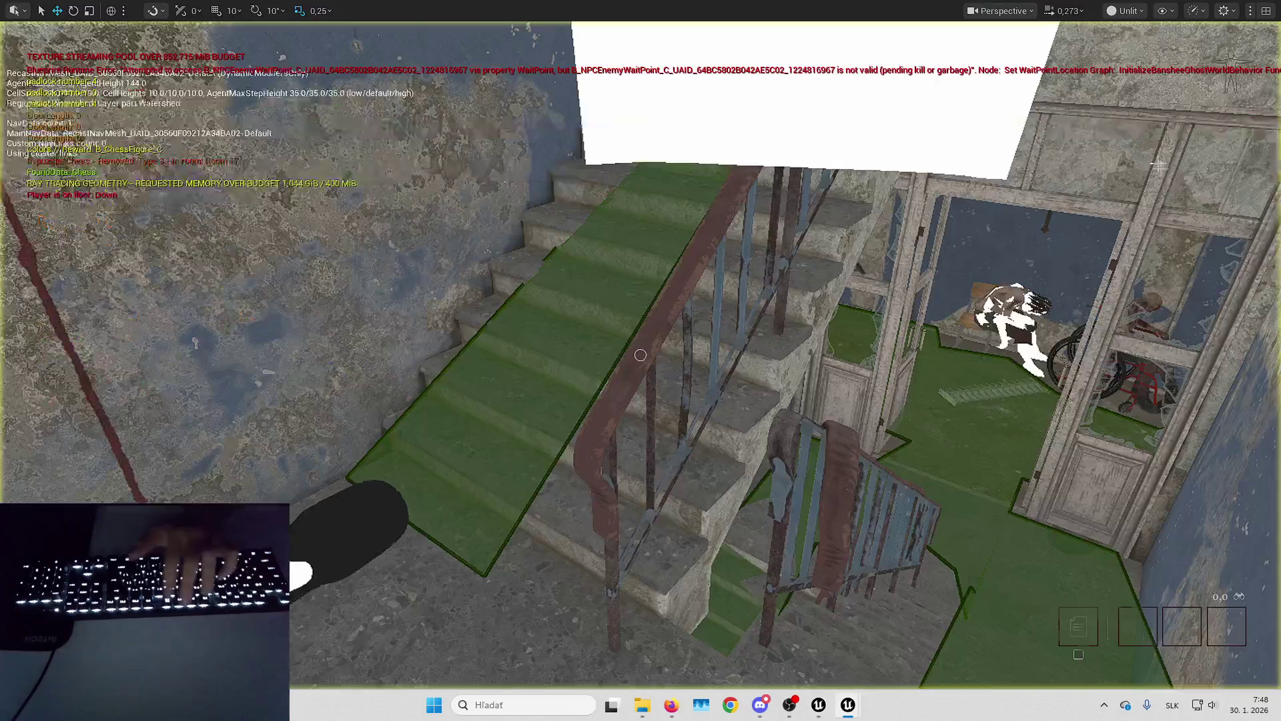
pyautogui.press('Up')
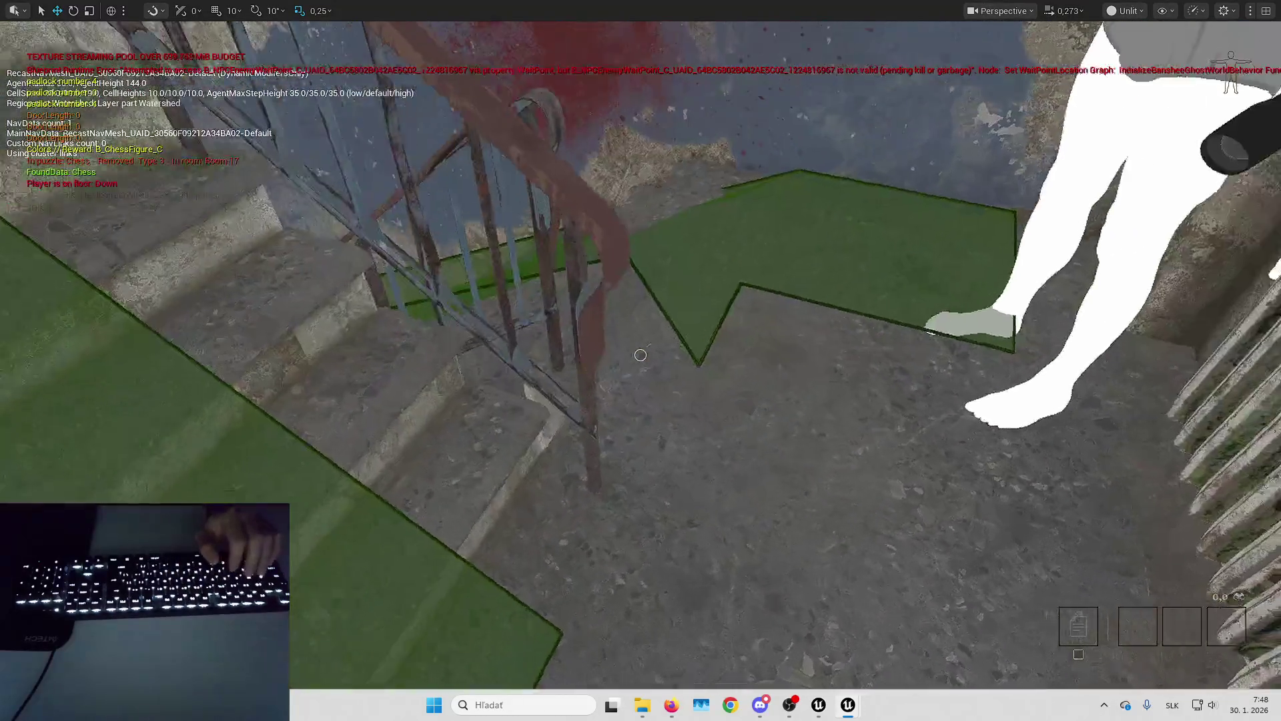
pyautogui.press('Up')
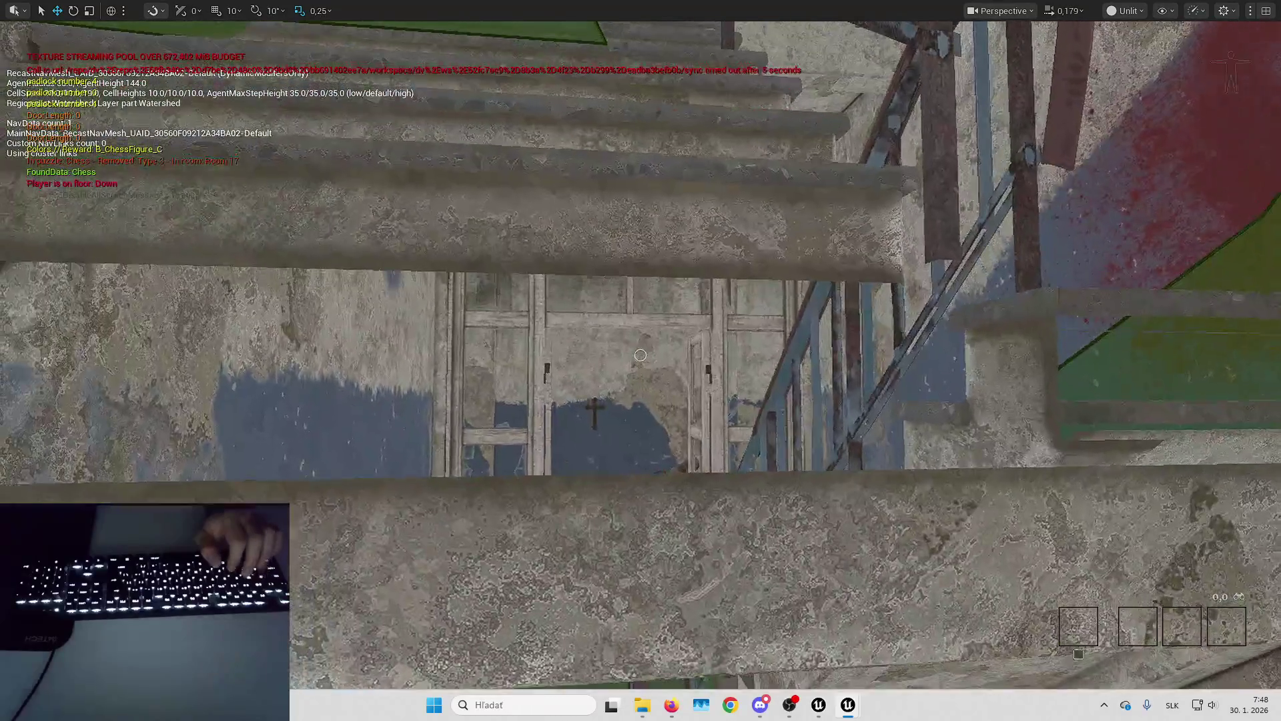
pyautogui.press('Left')
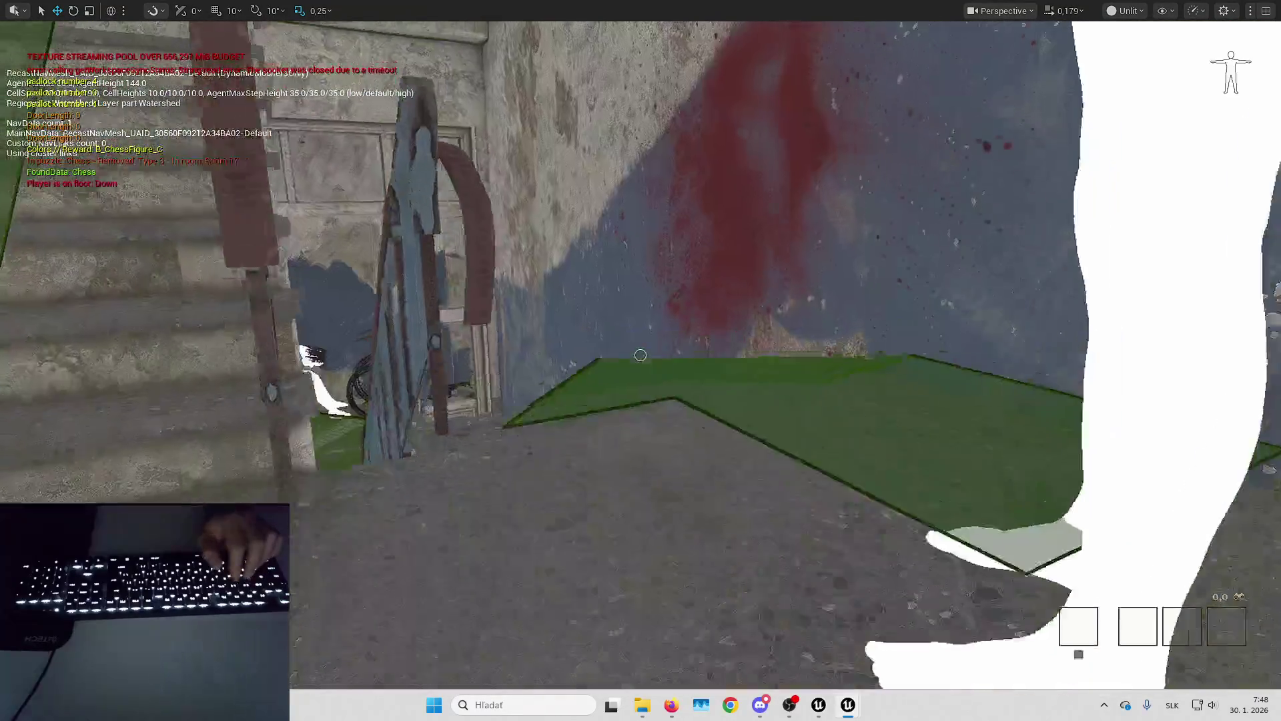
pyautogui.press('Right')
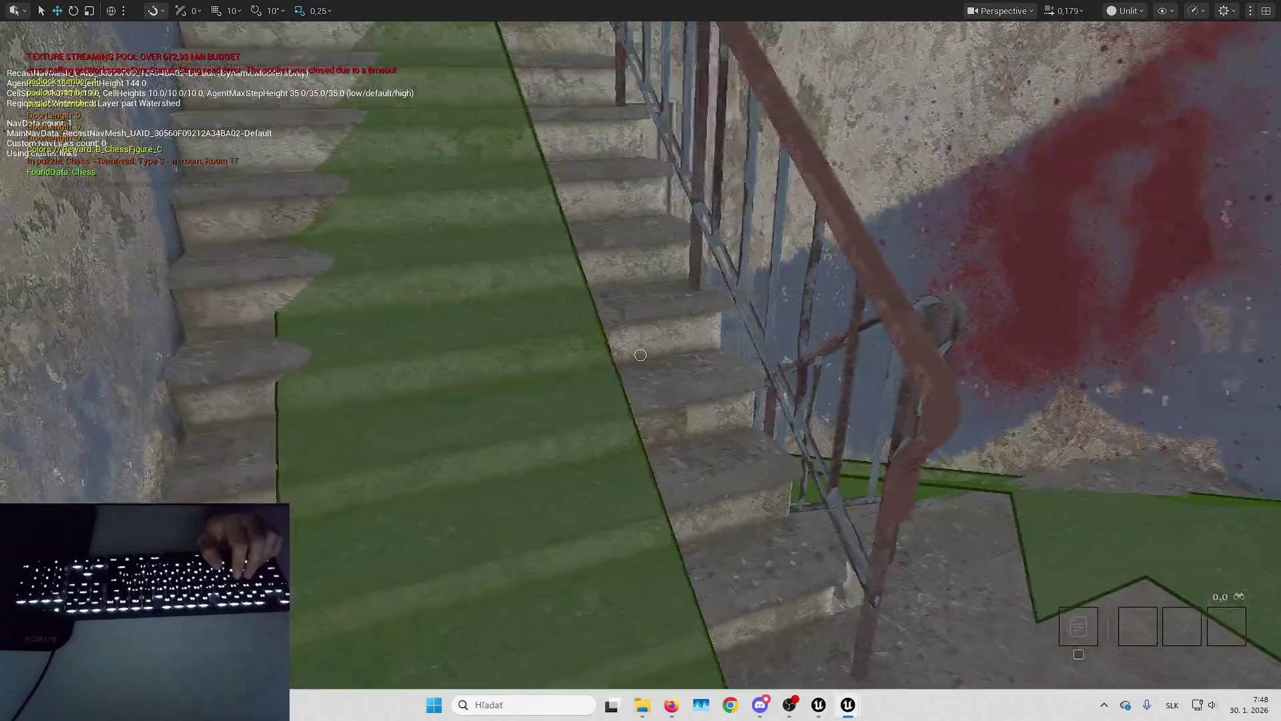
pyautogui.press('Escape')
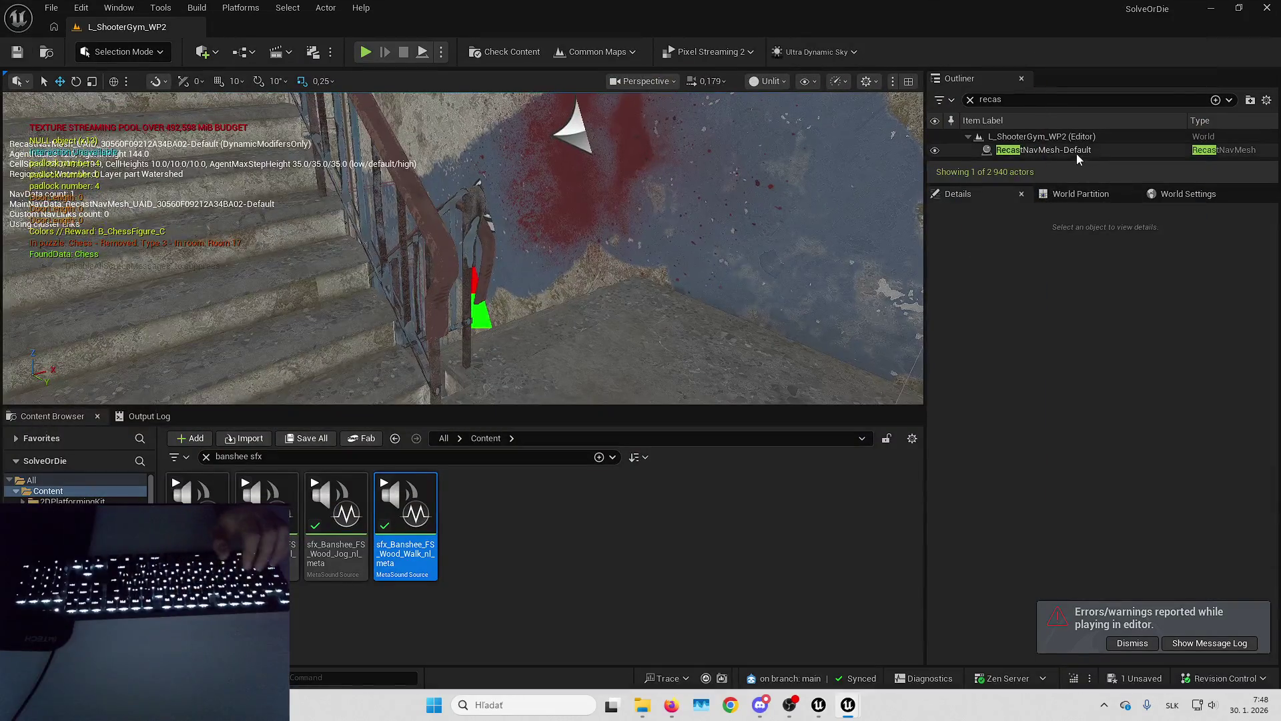
# Set RecastNavMesh-Default's Agent Radius to 10 and dismiss the play errors notice.
pyautogui.click(1076, 151)
pyautogui.scroll(-10, 991, 395)
pyautogui.scroll(-8, 992, 395)
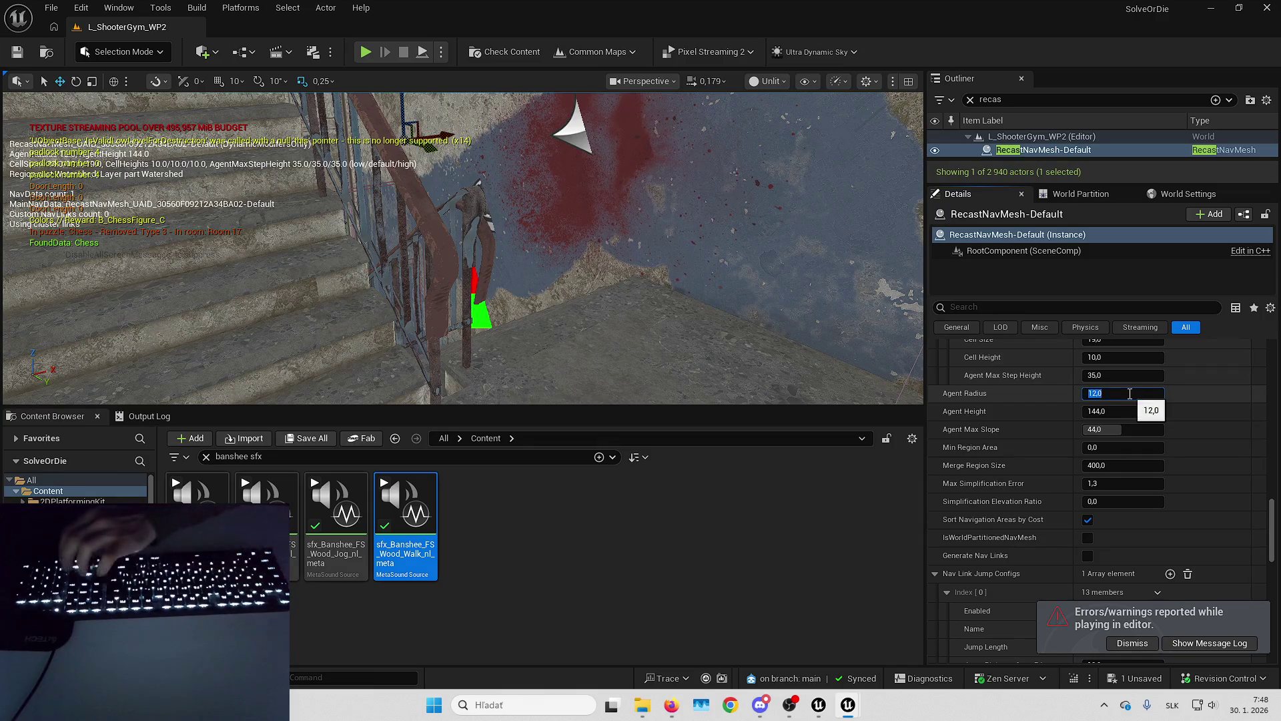
pyautogui.write('10')
pyautogui.press('Return')
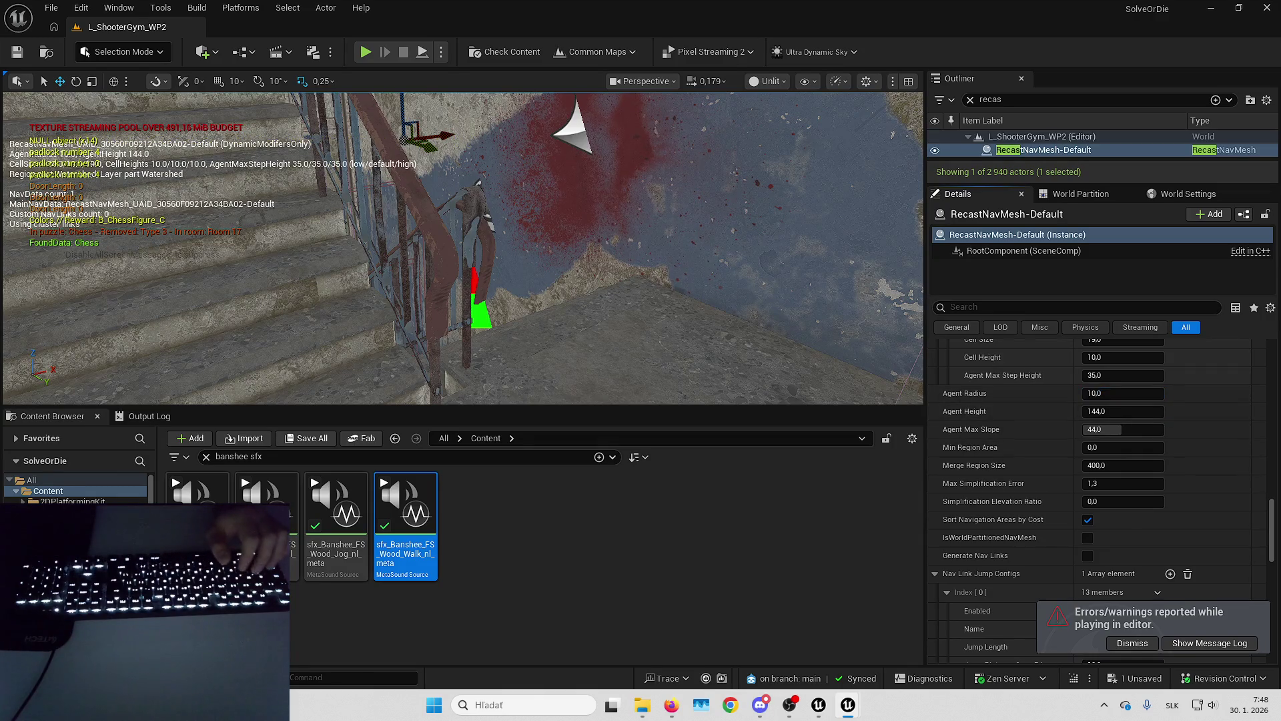
pyautogui.click(1123, 642)
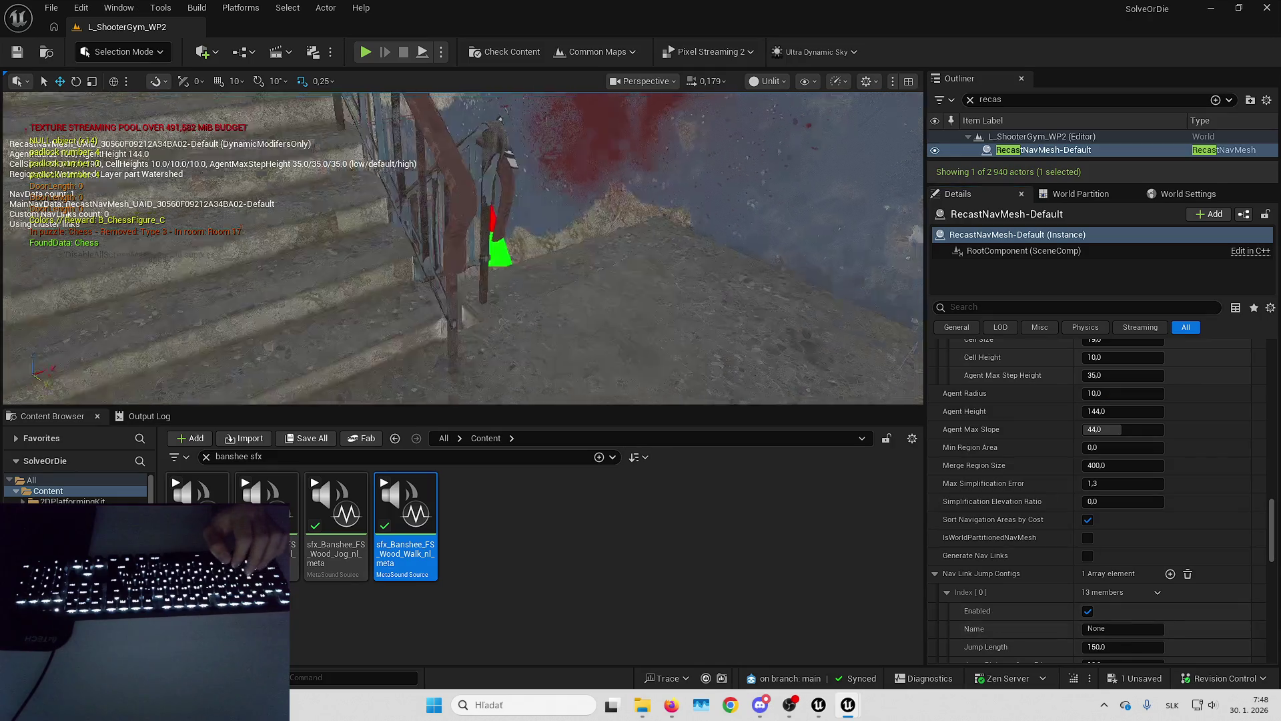
# Start a new play test of the level.
pyautogui.scroll(2, 676, 317)
pyautogui.press('Escape')
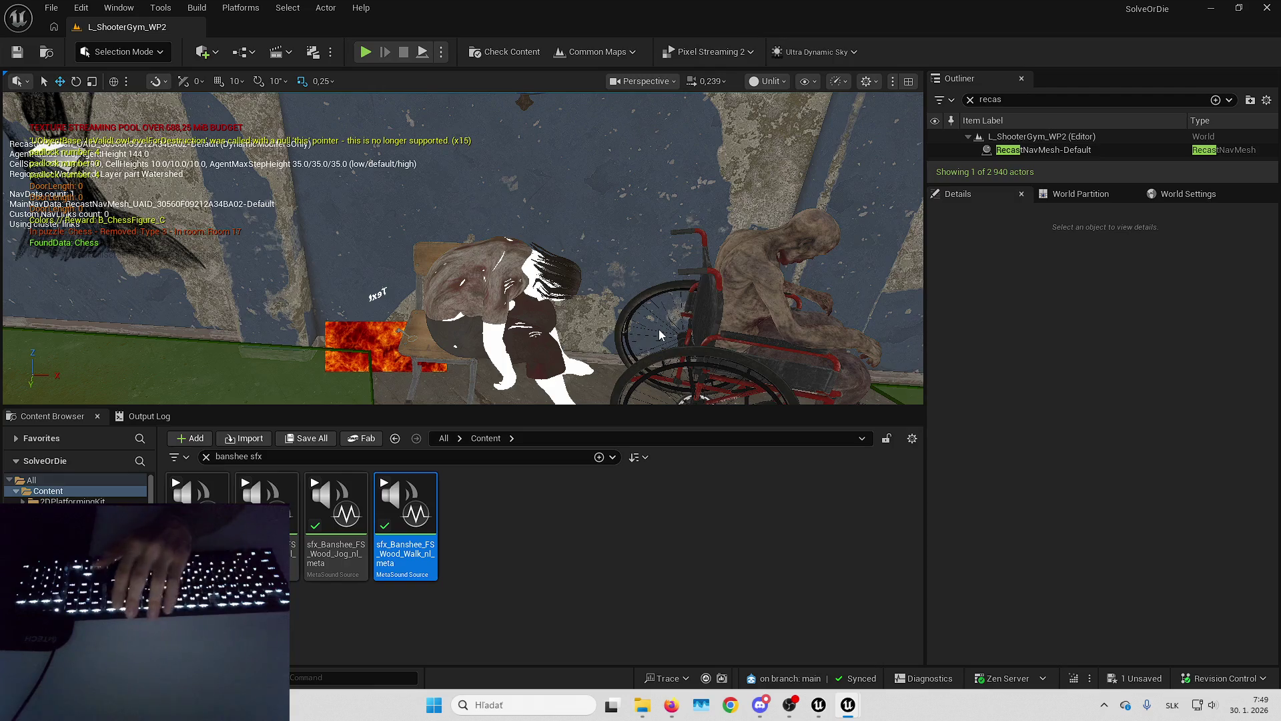
pyautogui.hotkey('alt', 'p')
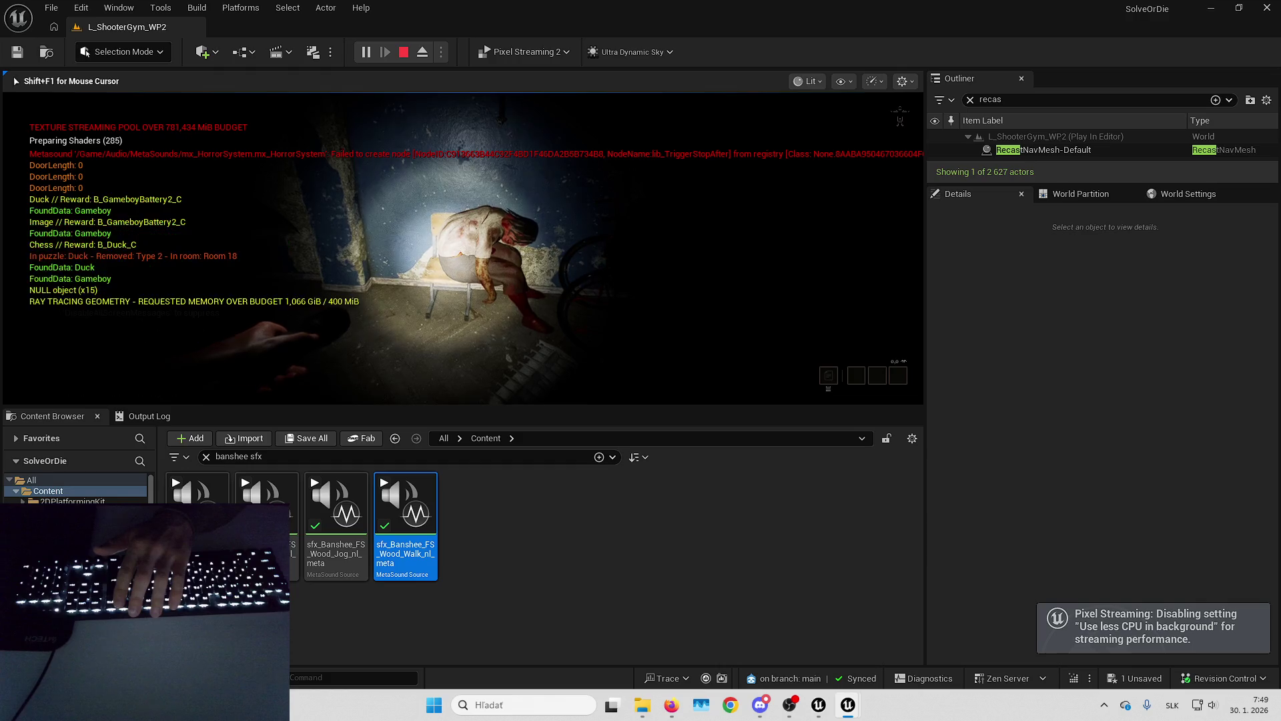
# In full screen, use the key on the padlocked door and walk down the stairs.
pyautogui.press('F11')
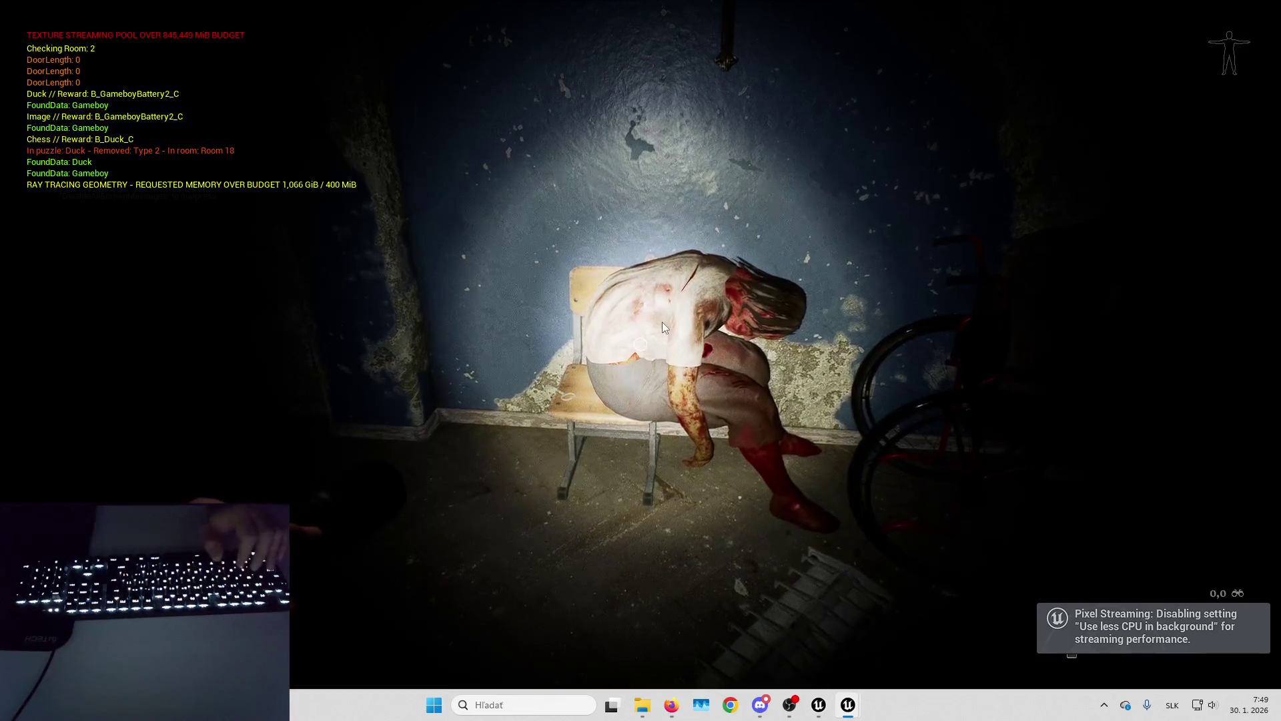
pyautogui.click(656, 325)
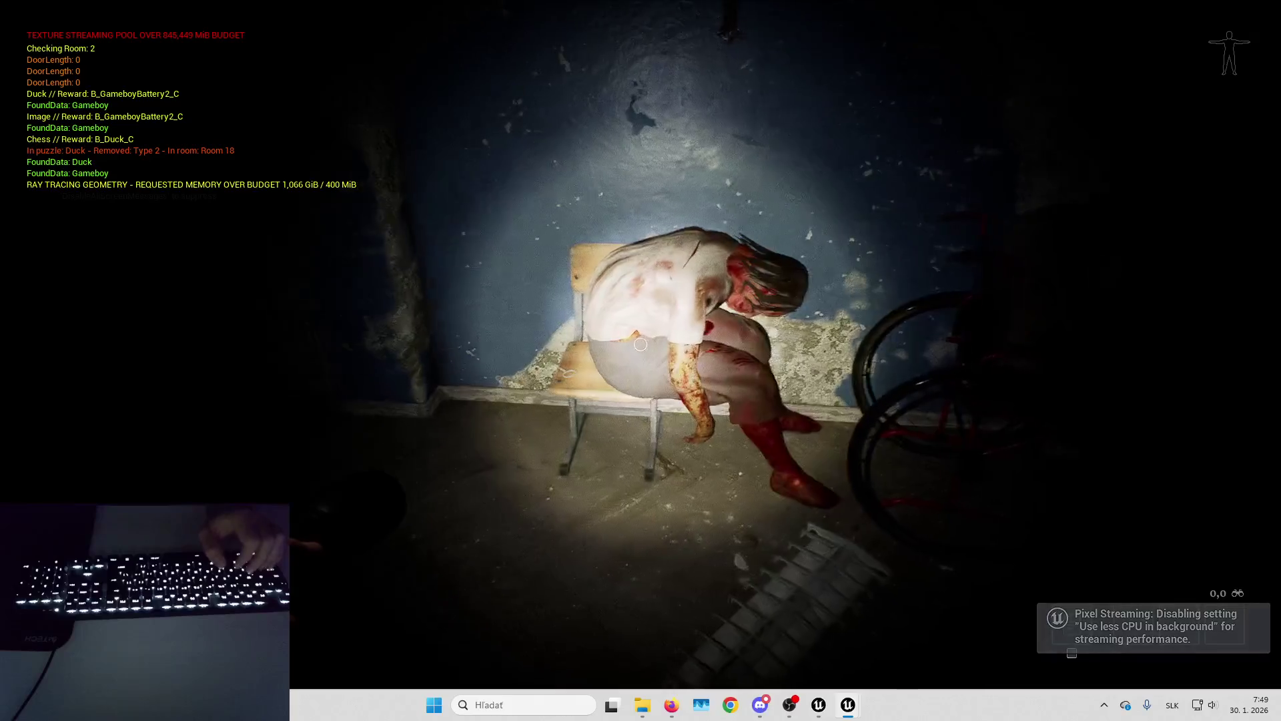
pyautogui.press('w')
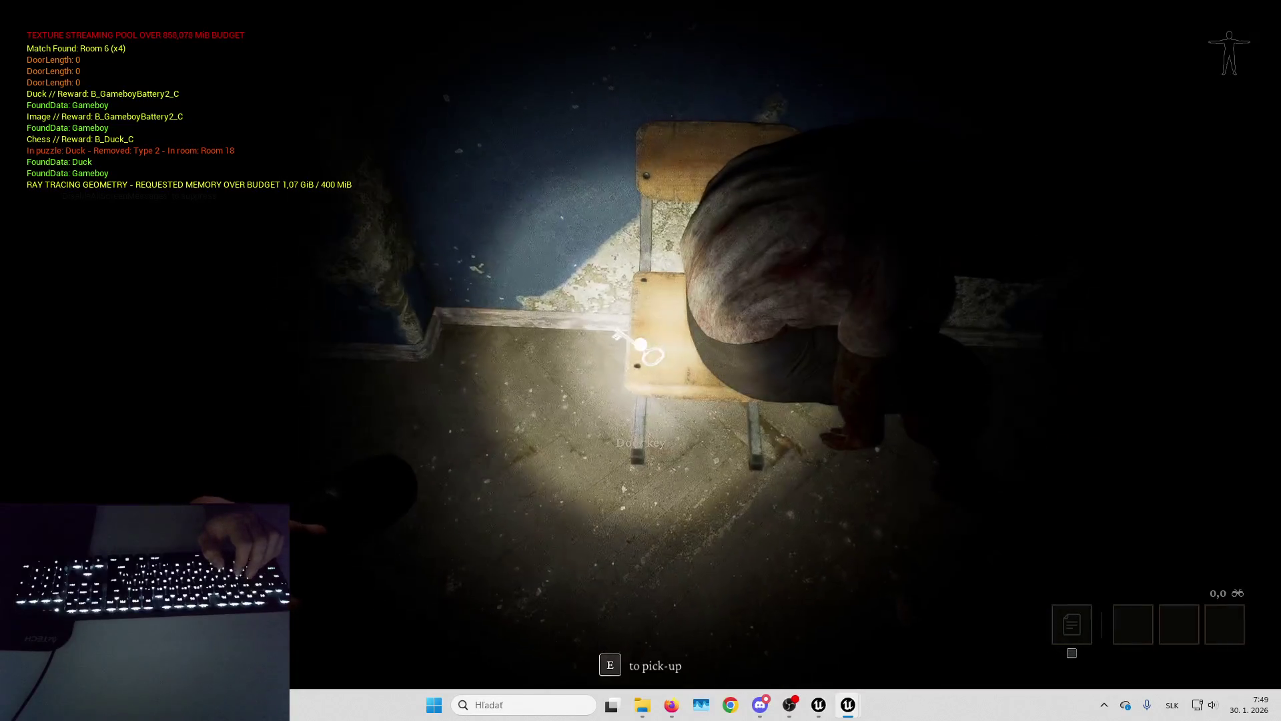
pyautogui.press('e')
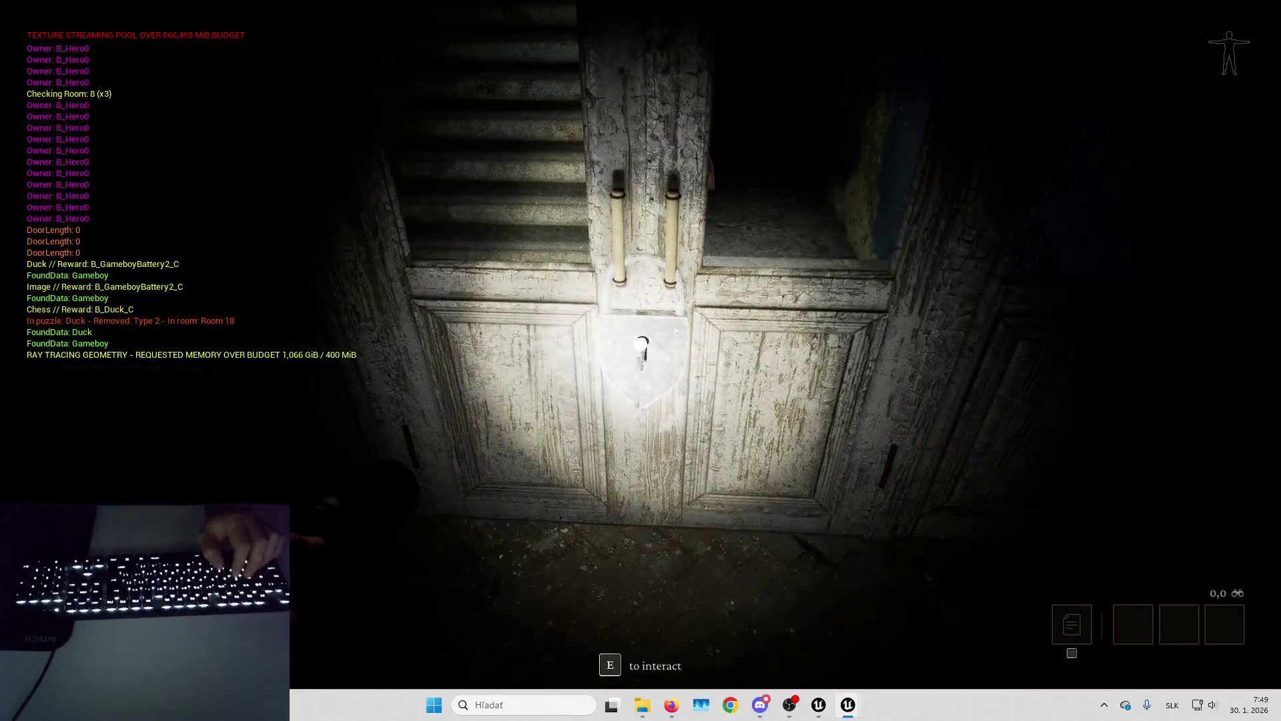
pyautogui.press('w')
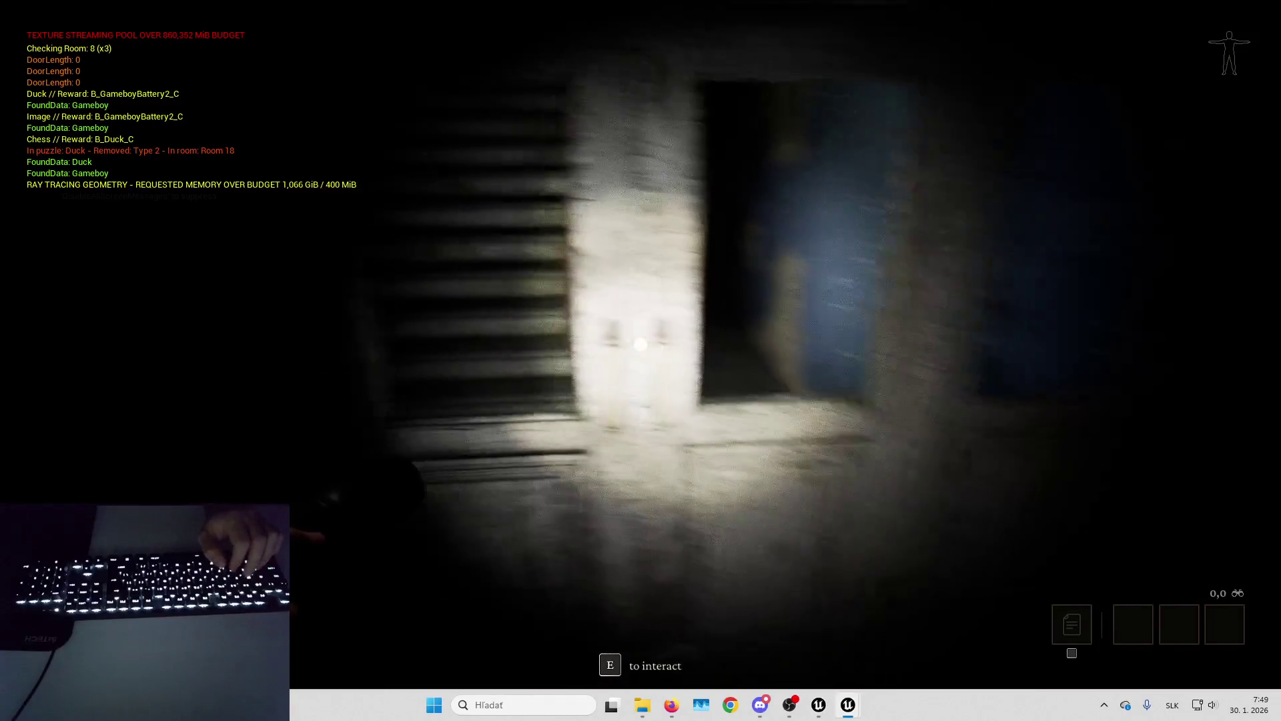
pyautogui.press('w')
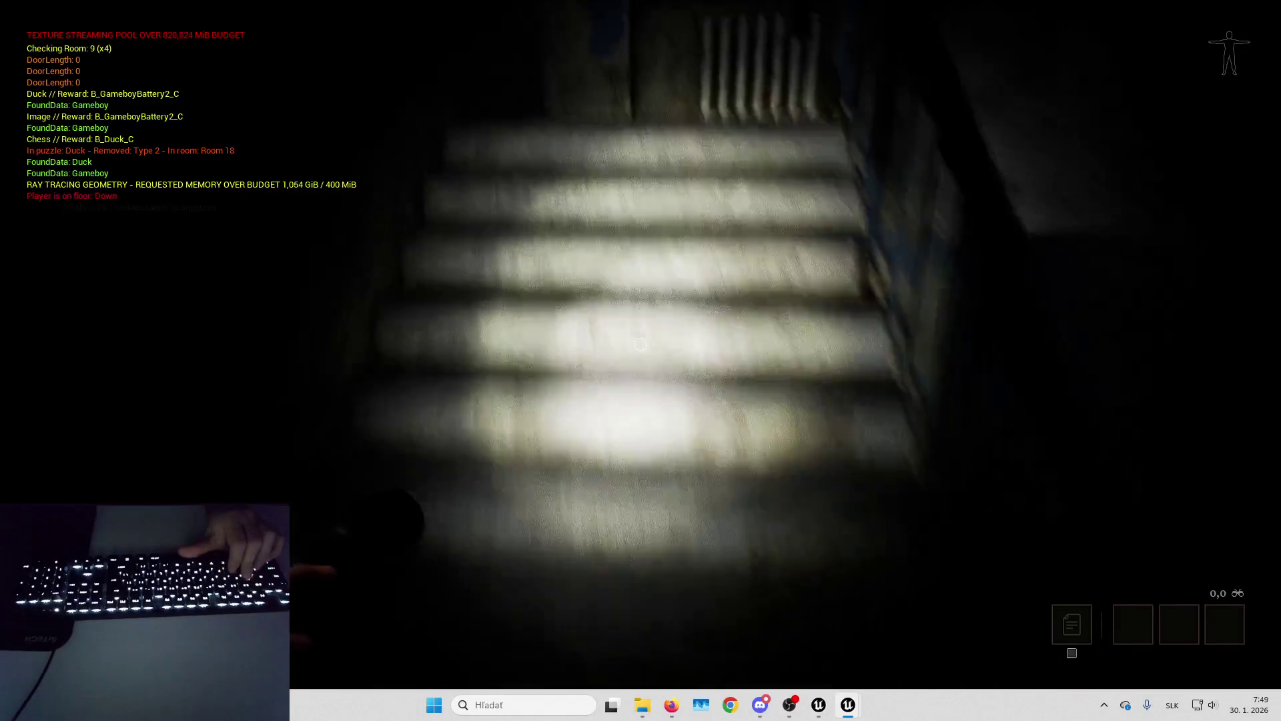
pyautogui.press('s')
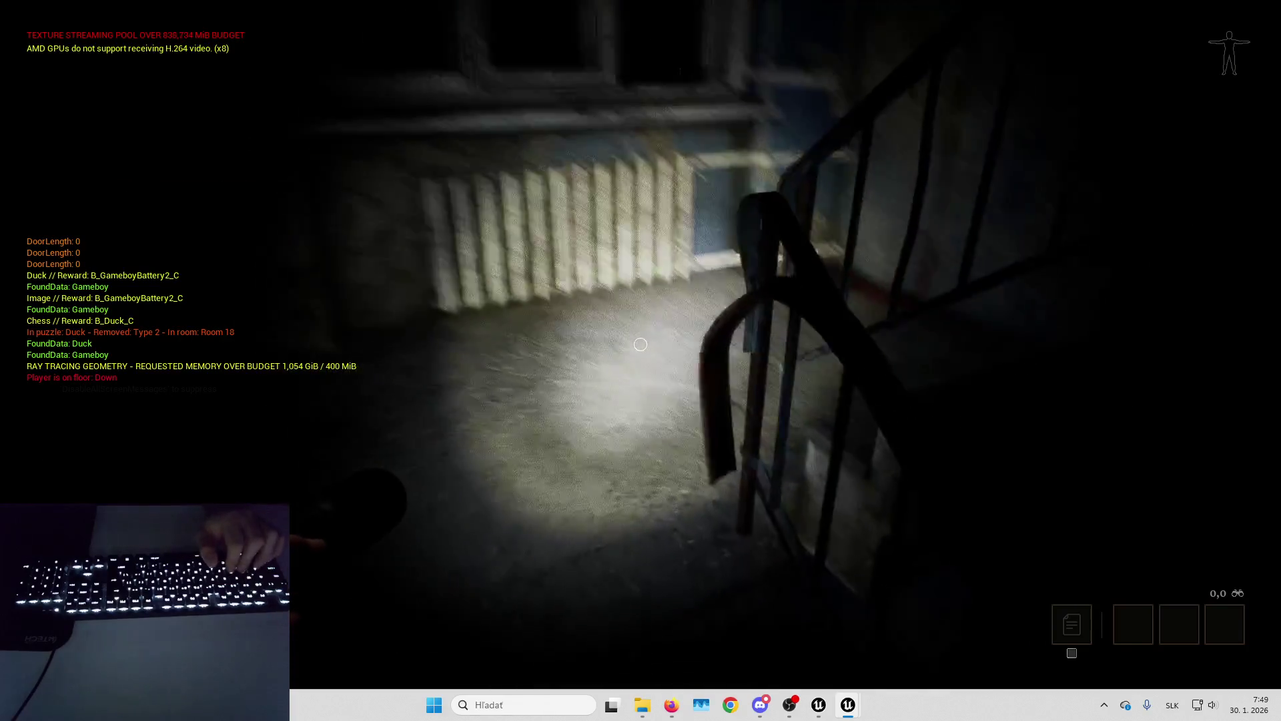
# Eject to inspect the stairwell navmesh, save, and open the staircase static mesh.
pyautogui.press('F8')
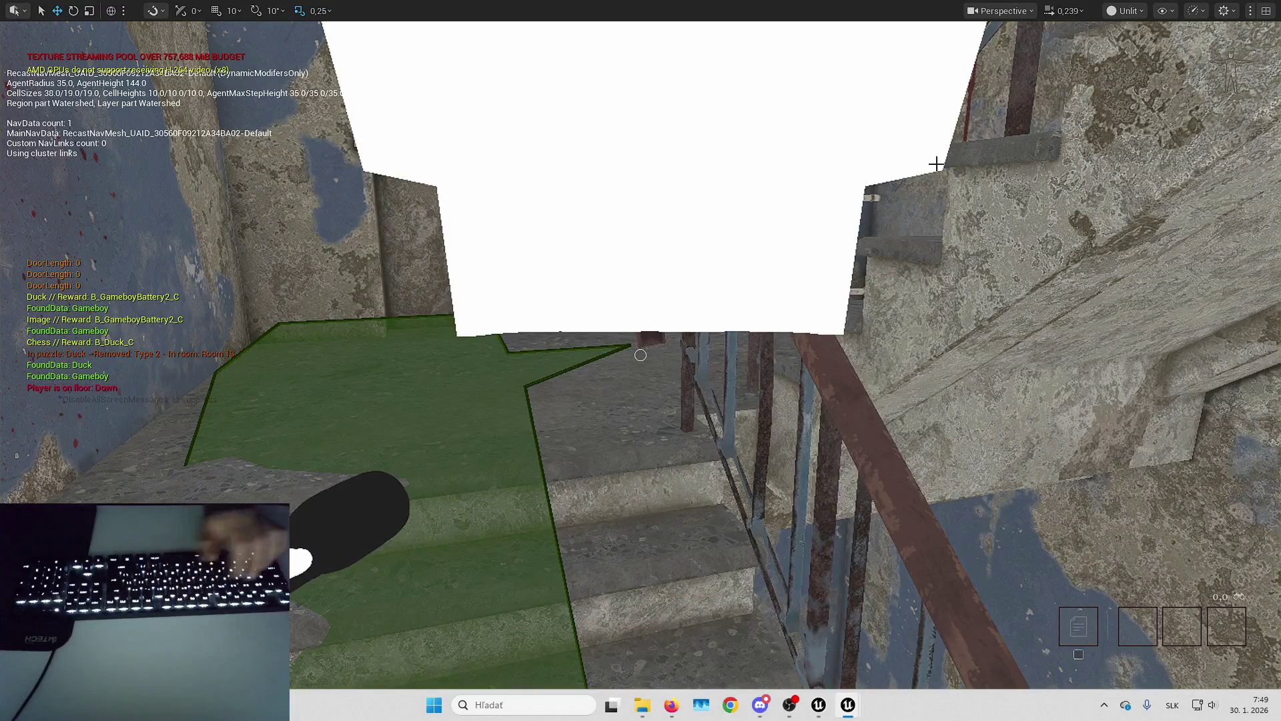
pyautogui.press('w')
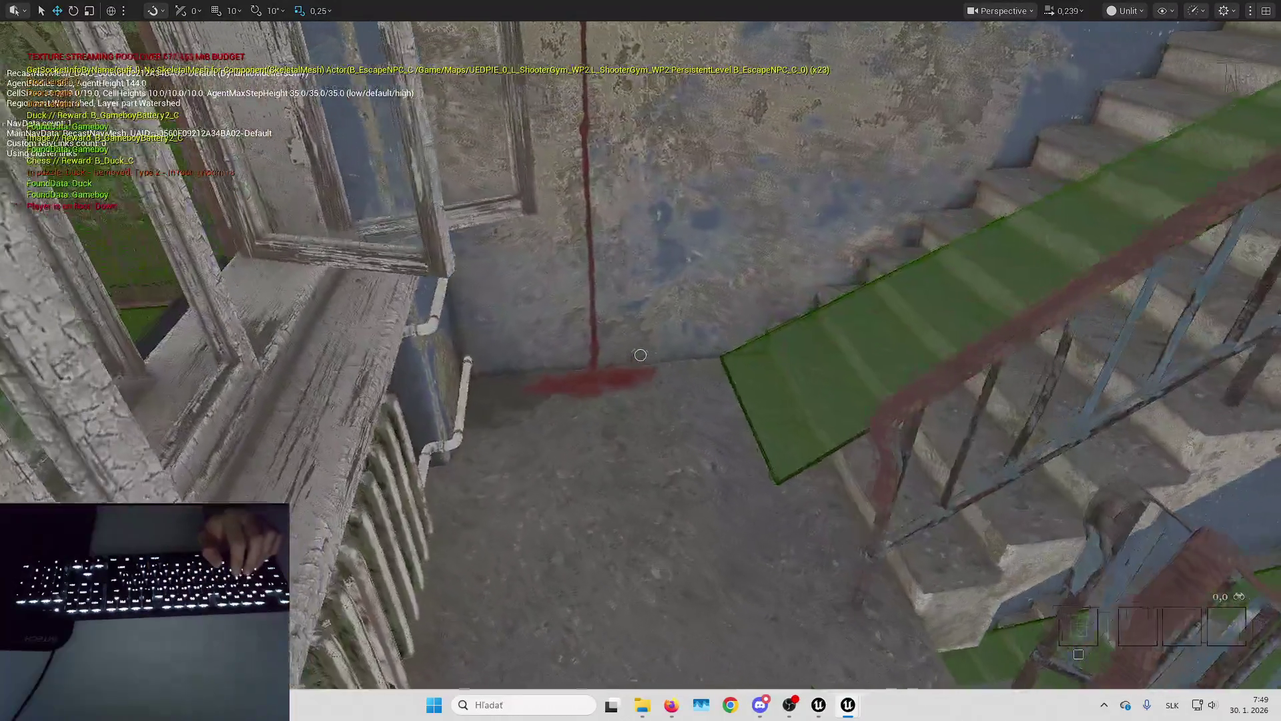
pyautogui.moveTo(641, 355)
pyautogui.mouseDown()
pyautogui.moveTo(858, 215)
pyautogui.moveTo(533, 334)
pyautogui.moveTo(854, 209)
pyautogui.mouseUp()
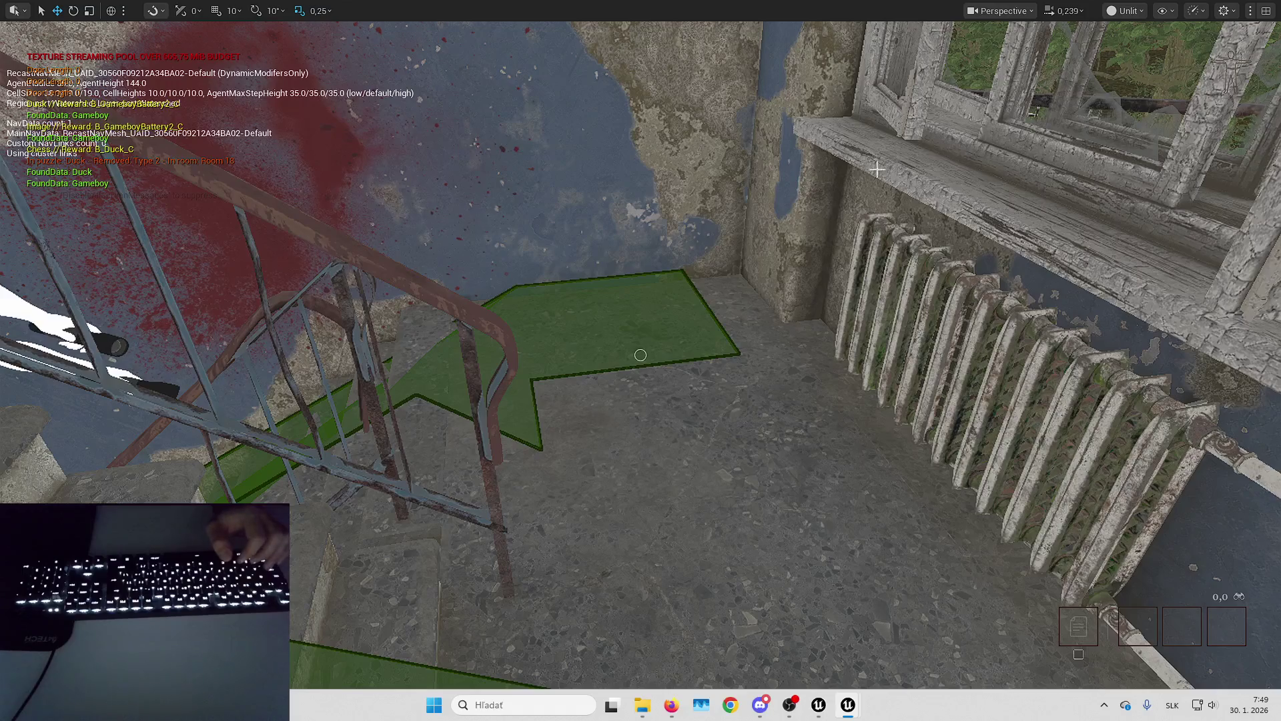
pyautogui.click(829, 211)
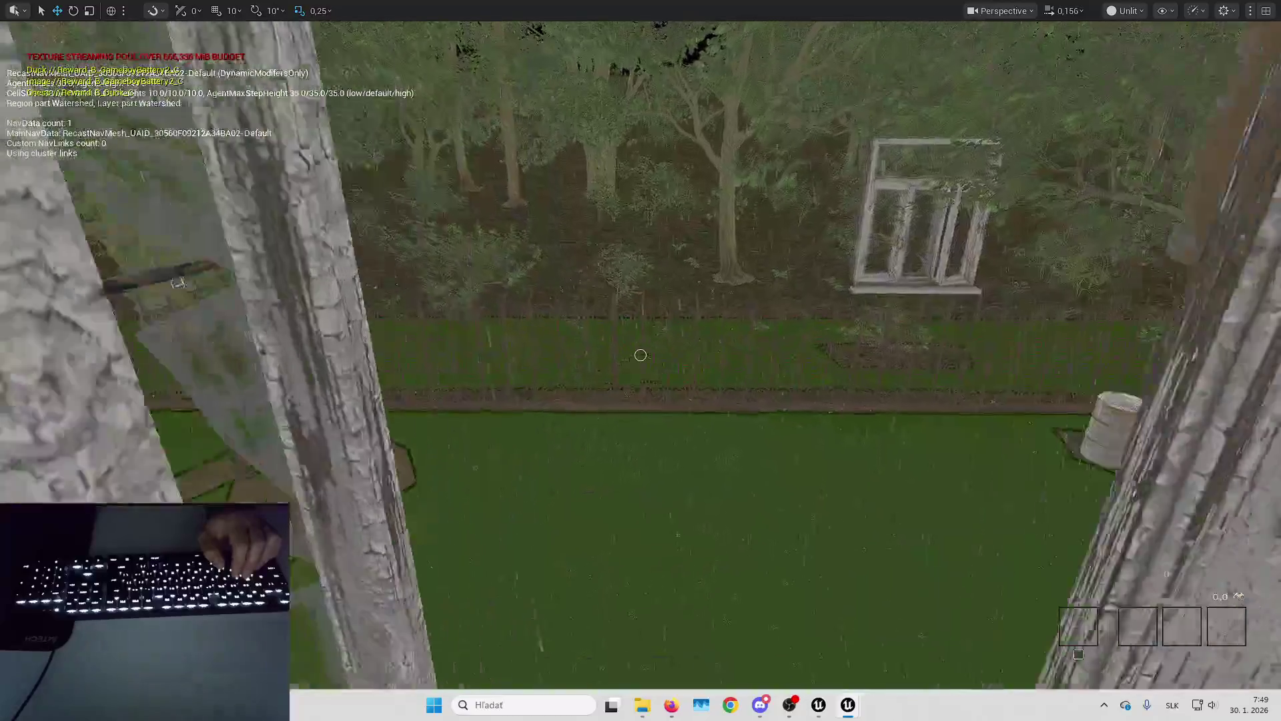
pyautogui.press('w')
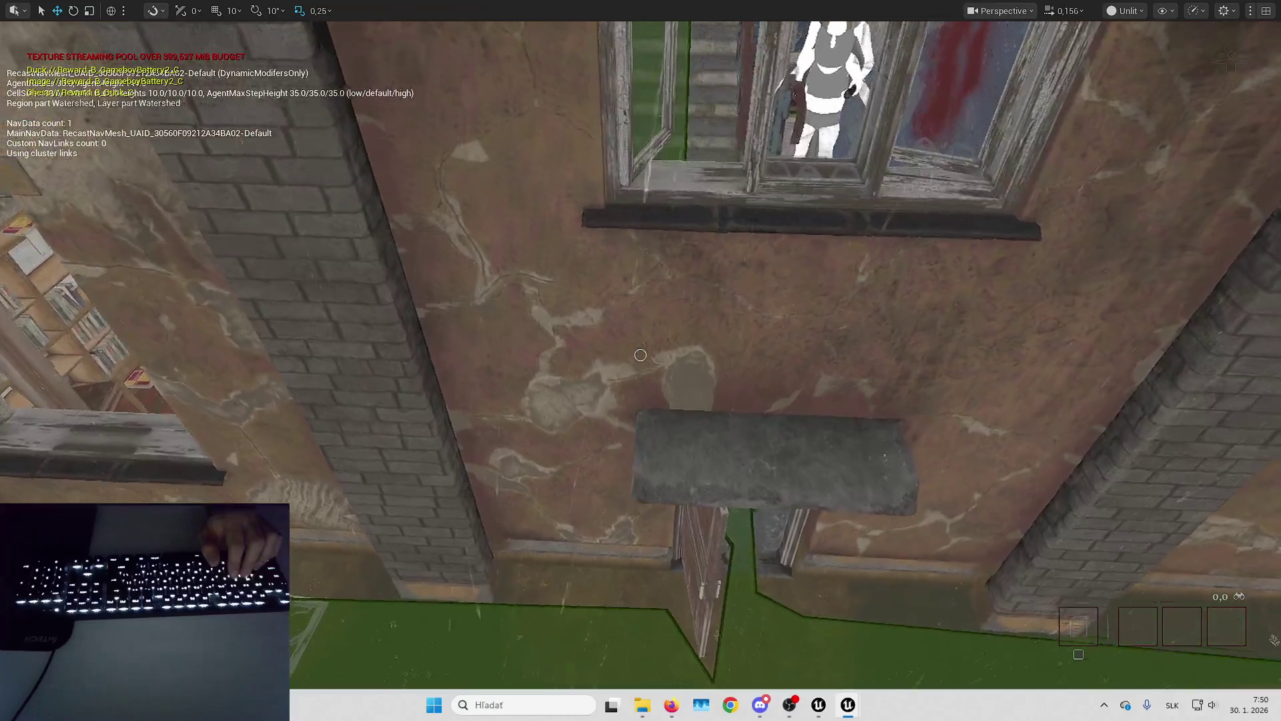
pyautogui.press('d')
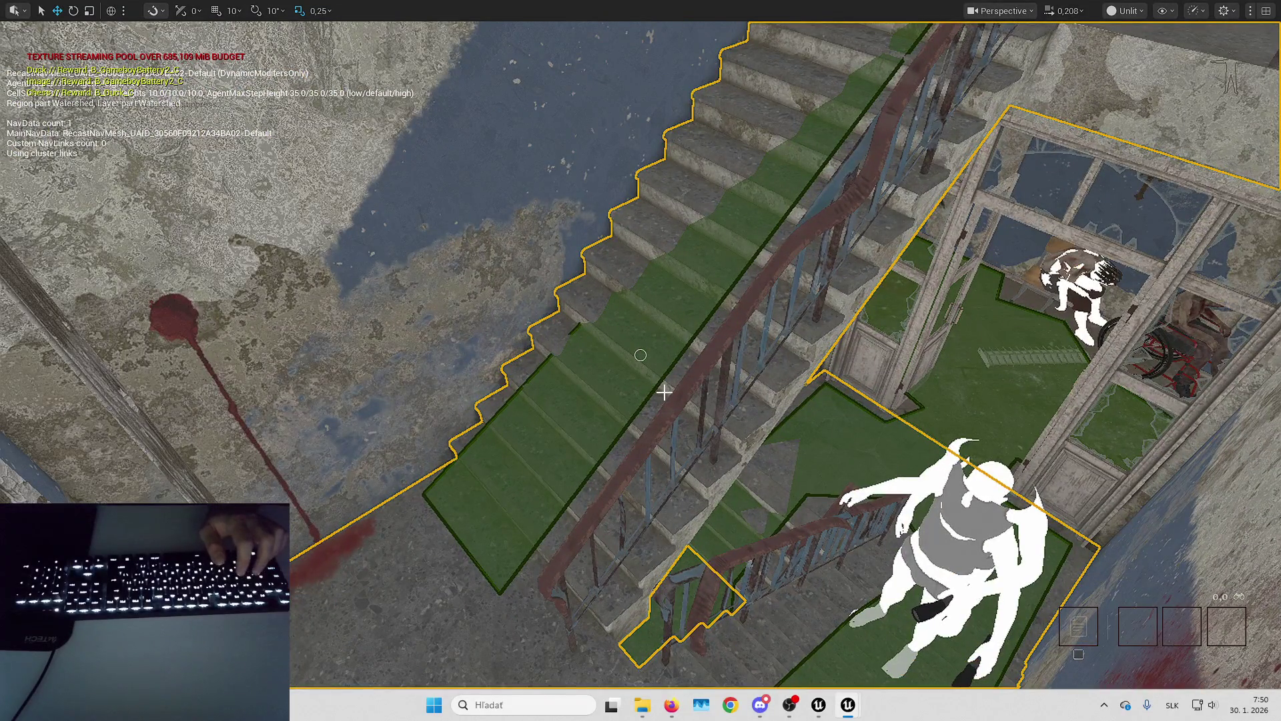
pyautogui.hotkey('ctrl', 's')
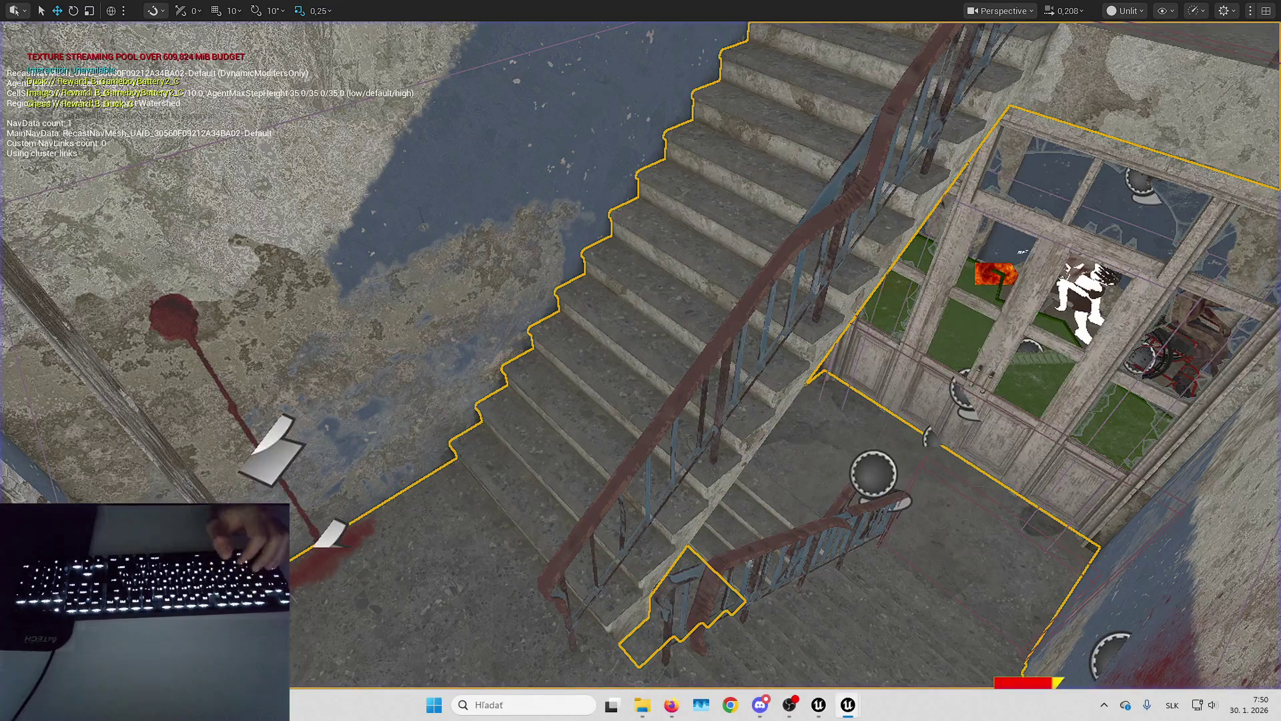
pyautogui.hotkey('ctrl', 'e')
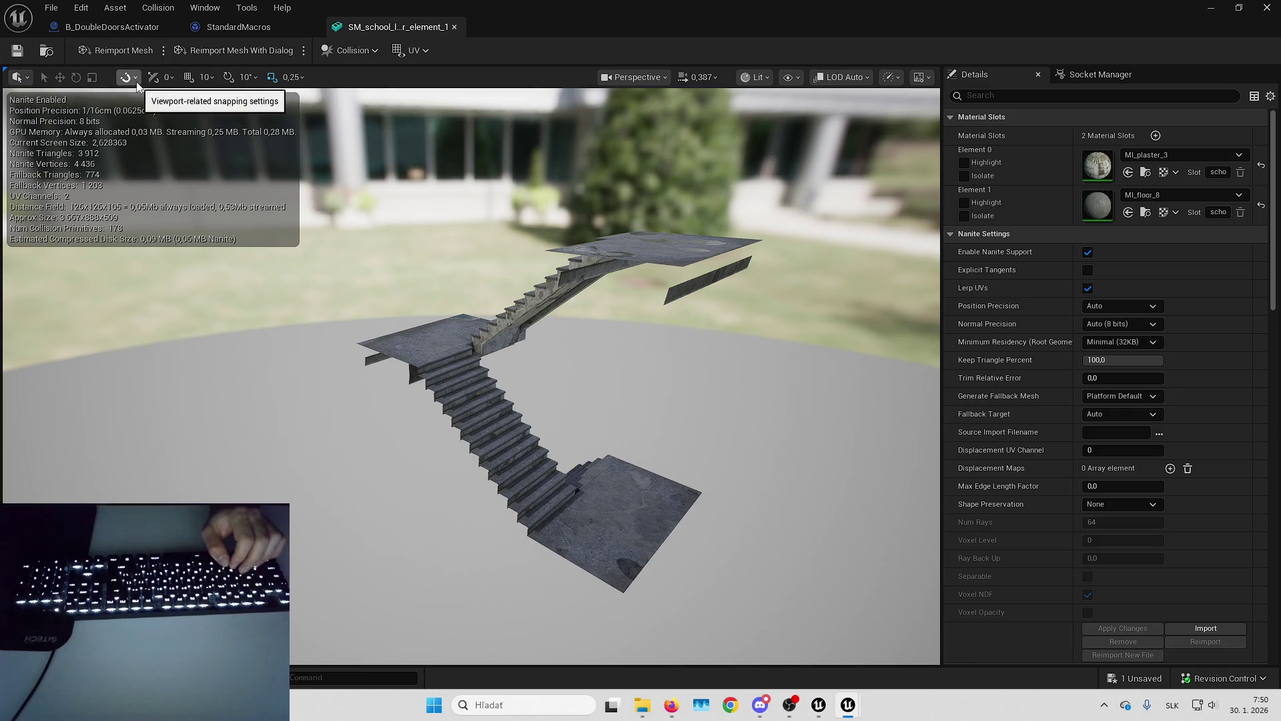
# Display the staircase mesh's complex collision and fly around it to inspect it.
pyautogui.click(758, 78)
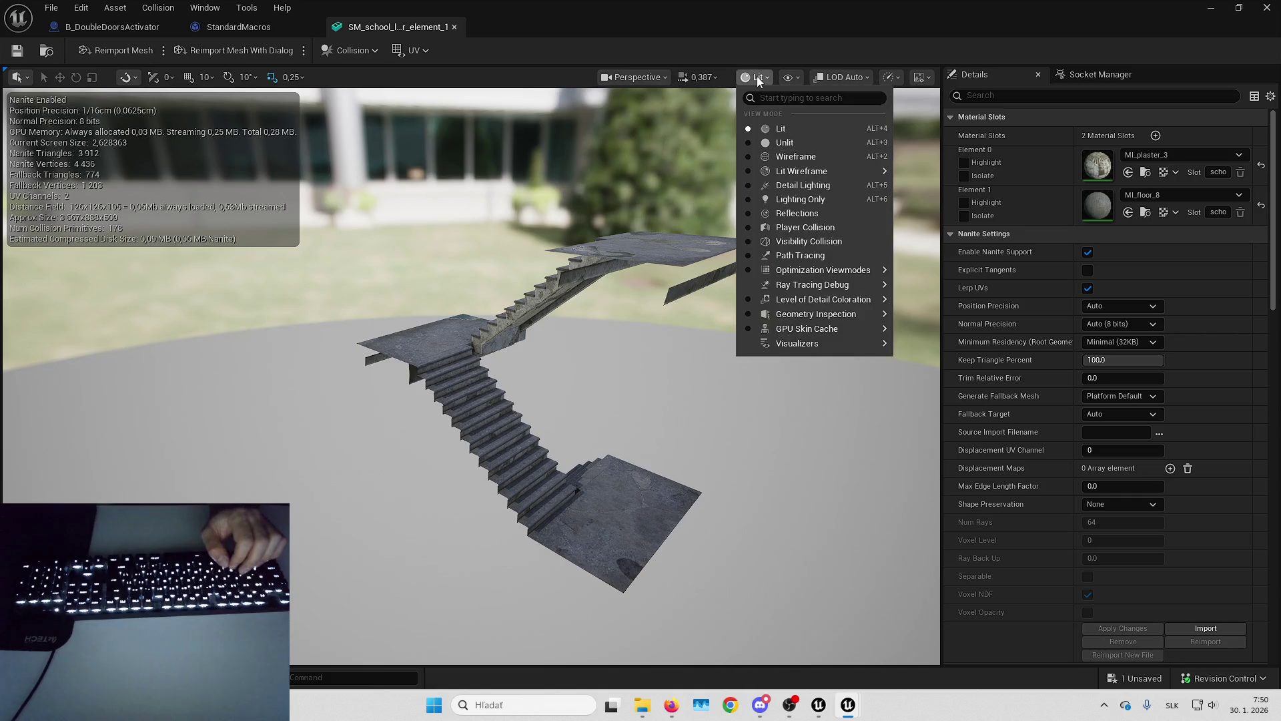
pyautogui.click(788, 78)
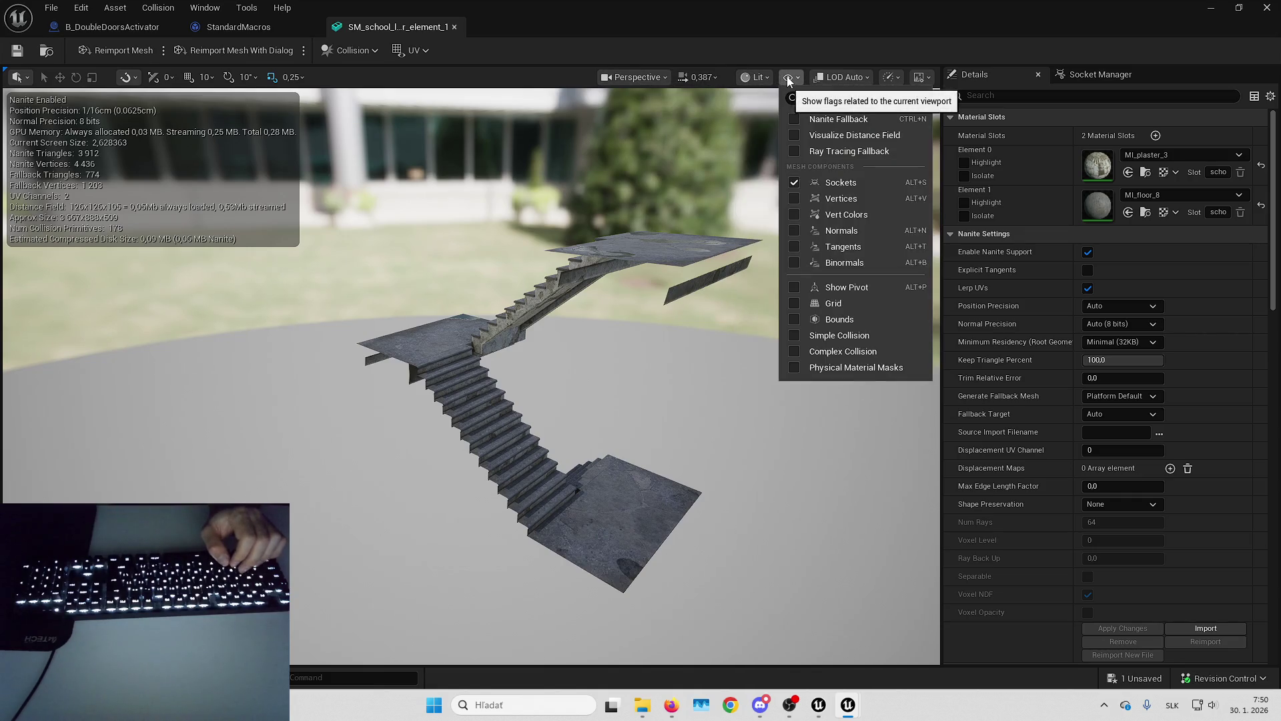
pyautogui.click(815, 351)
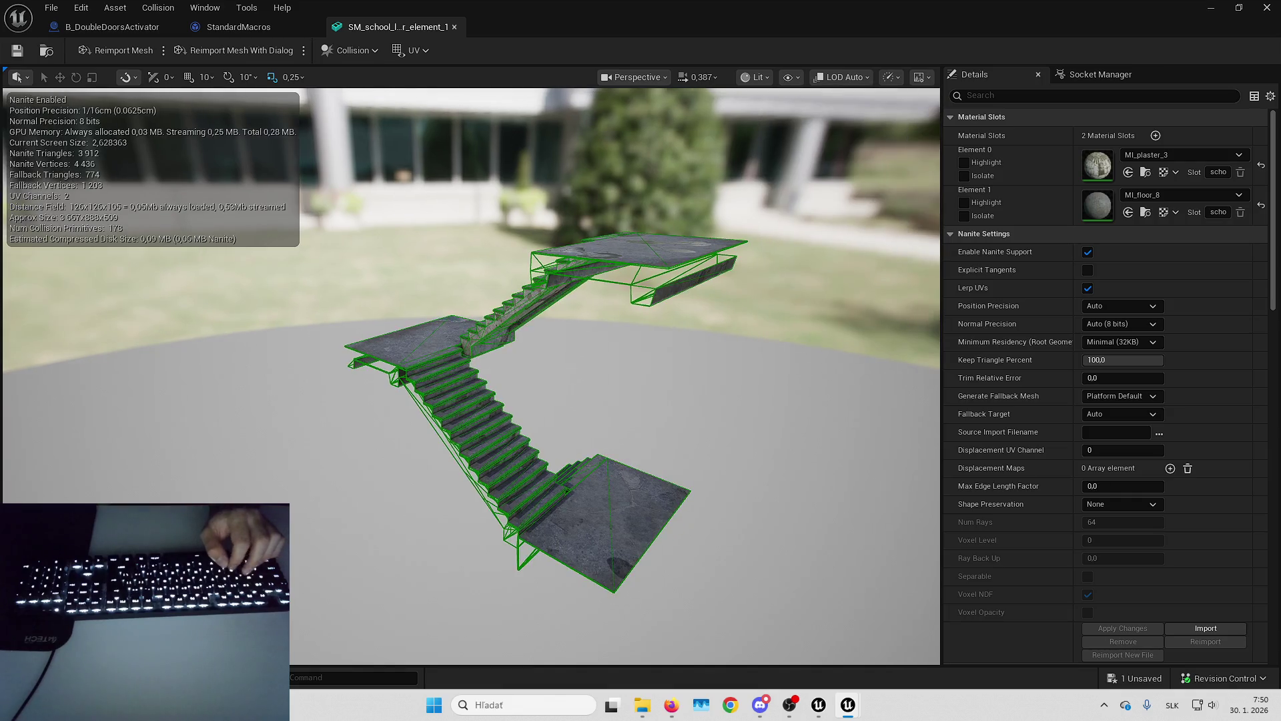
pyautogui.press('f')
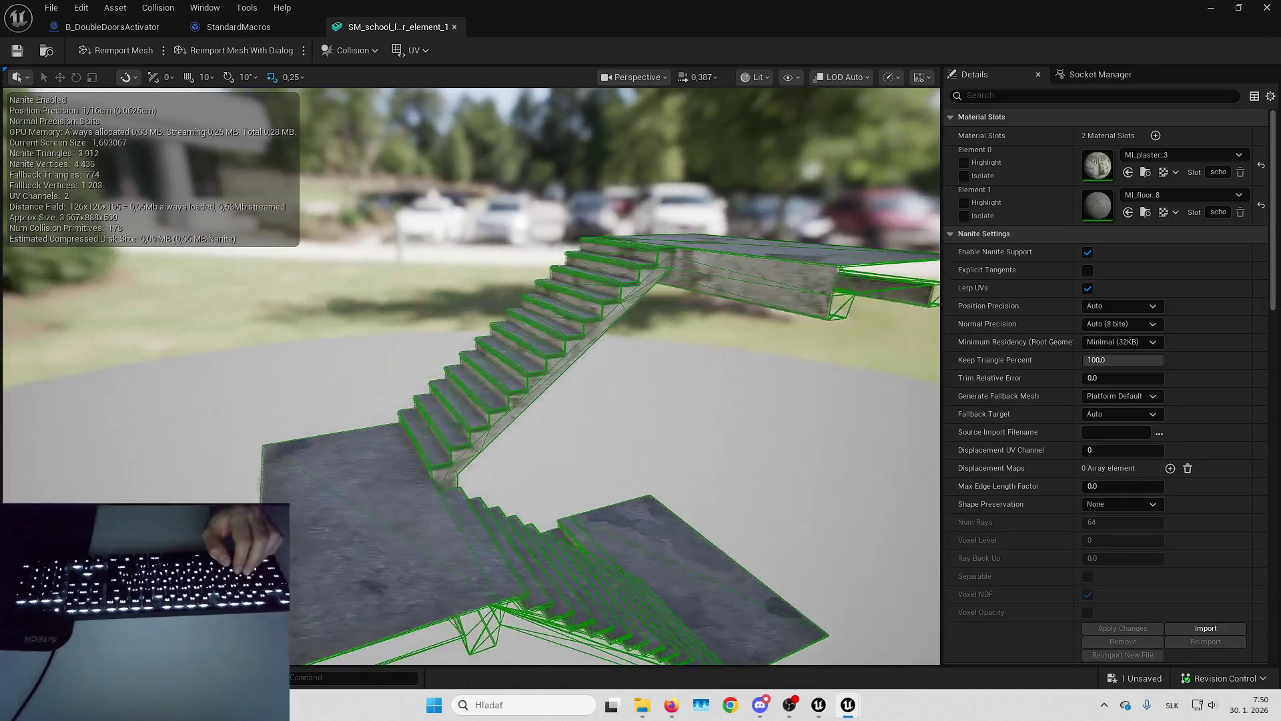
pyautogui.press('Down')
pyautogui.press('Down')
pyautogui.press('Down')
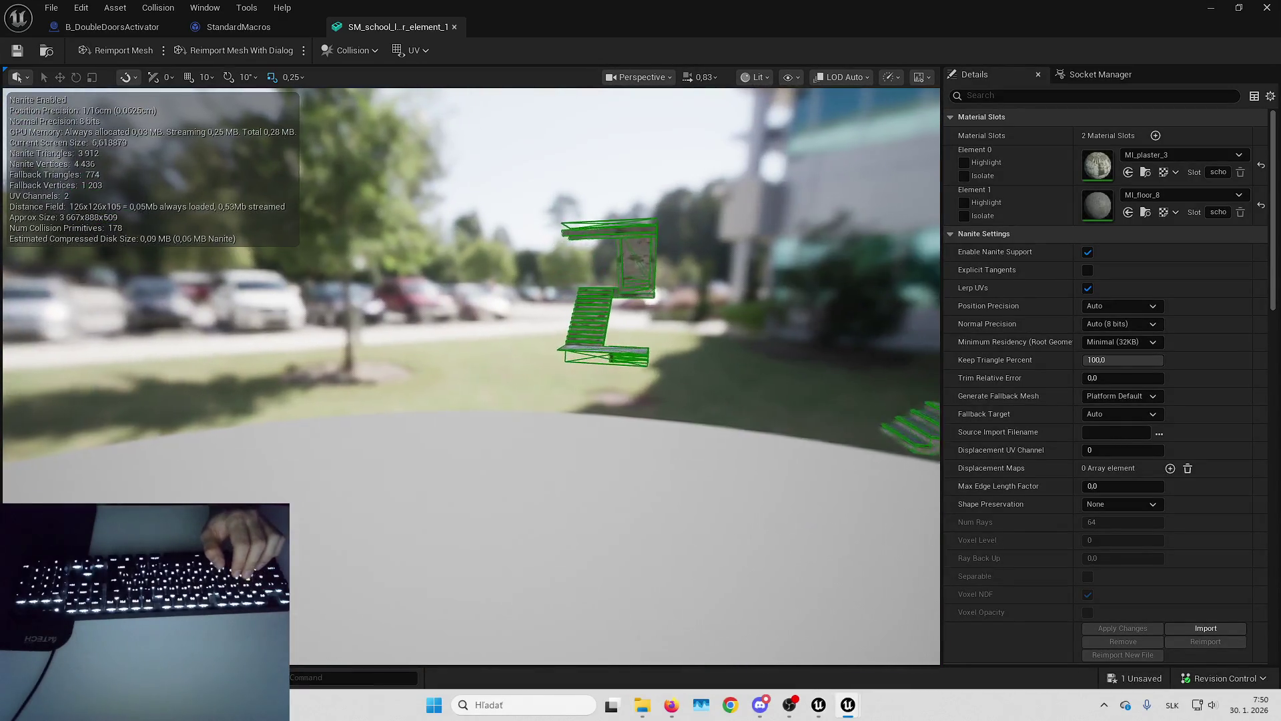
pyautogui.press('f')
pyautogui.press('Up')
pyautogui.press('Up')
pyautogui.press('Up')
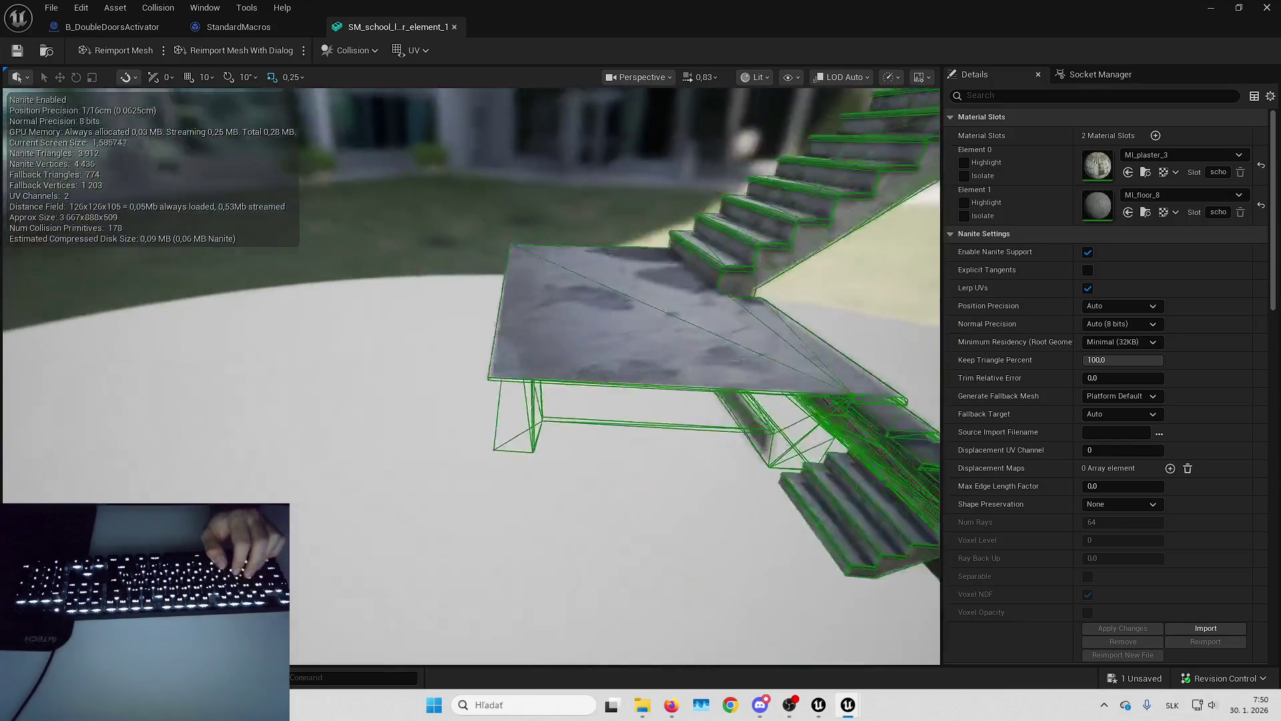
pyautogui.press('Down')
pyautogui.press('Down')
pyautogui.press('Down')
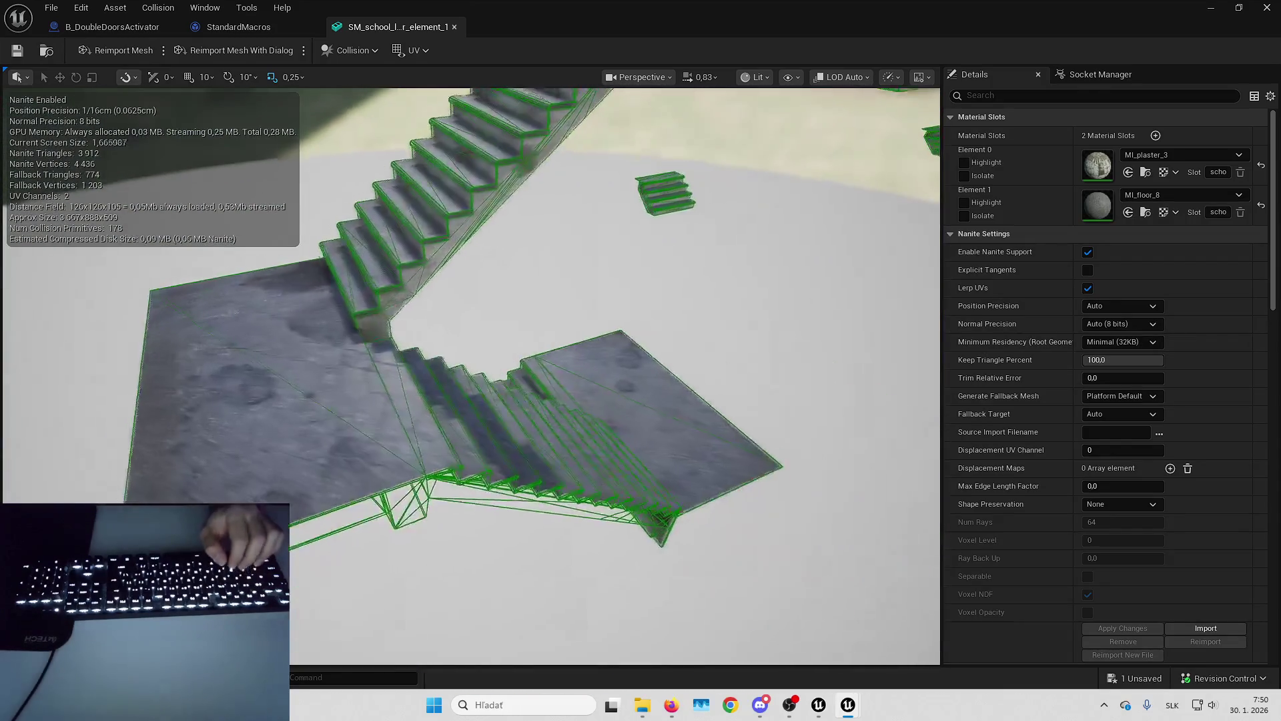
pyautogui.press('Left')
pyautogui.press('Left')
pyautogui.press('Left')
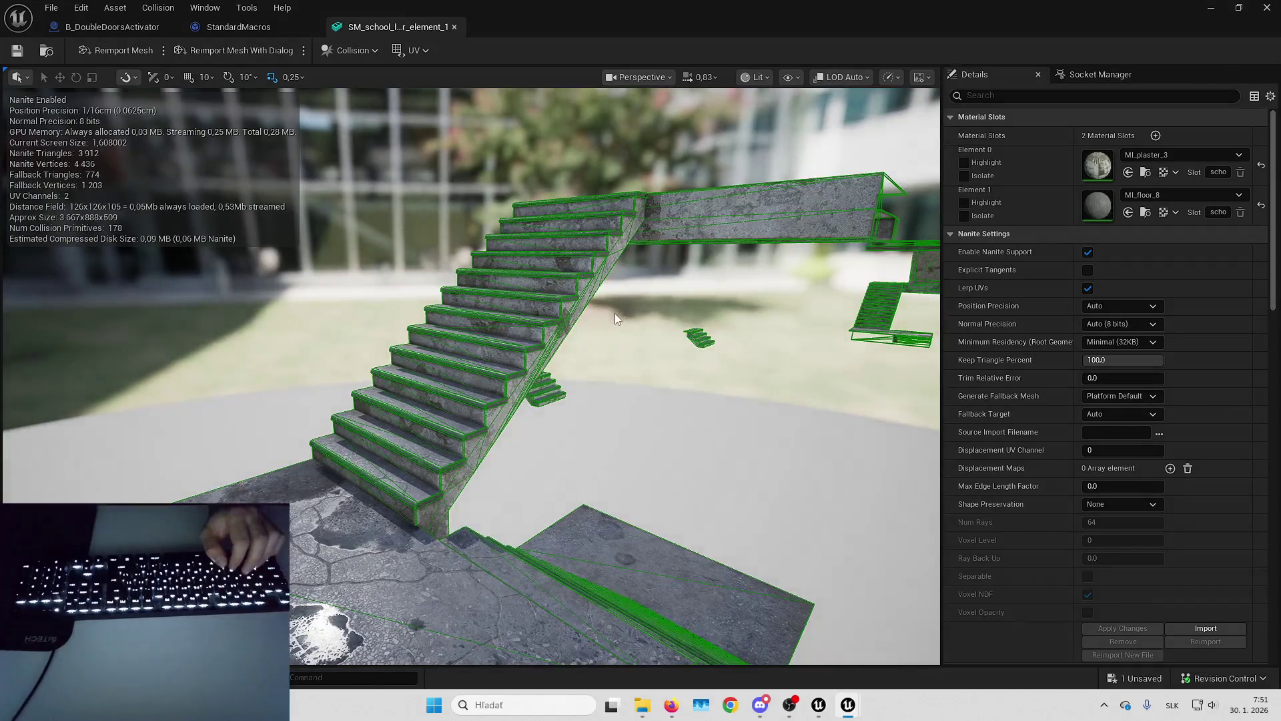
pyautogui.press('Right')
pyautogui.press('Right')
pyautogui.press('Right')
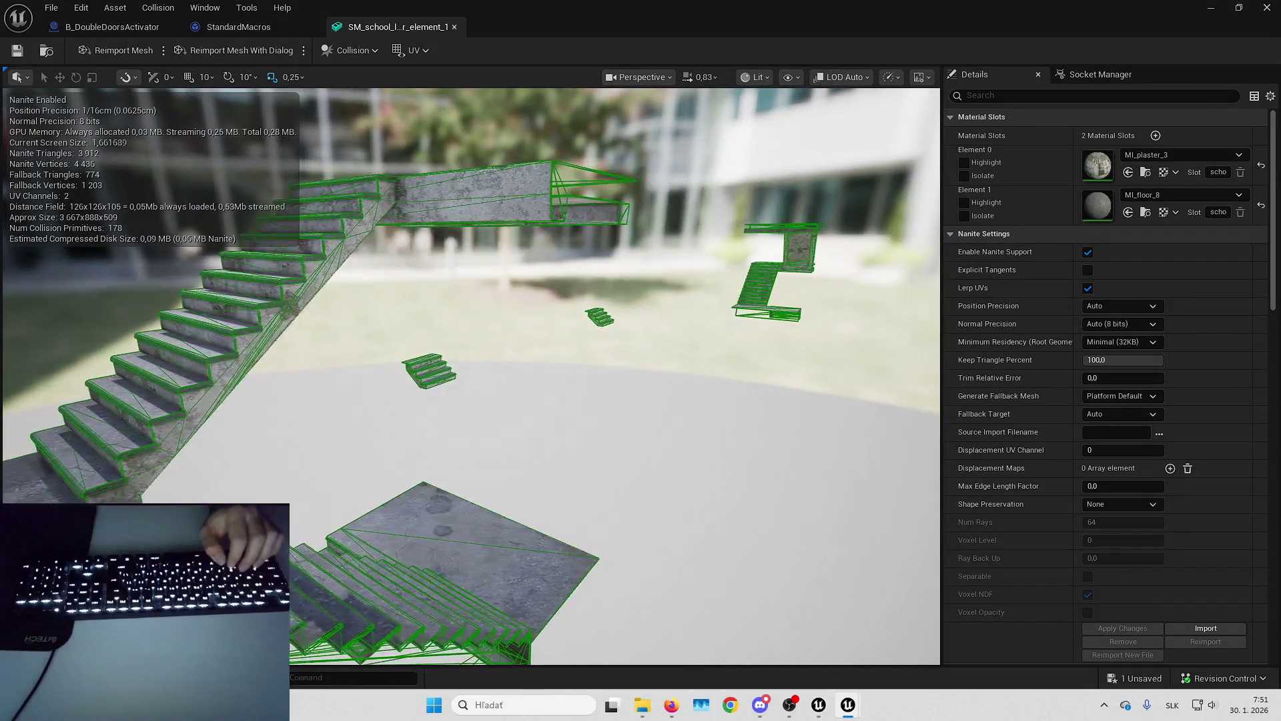
pyautogui.press('Left')
pyautogui.press('Left')
pyautogui.press('Left')
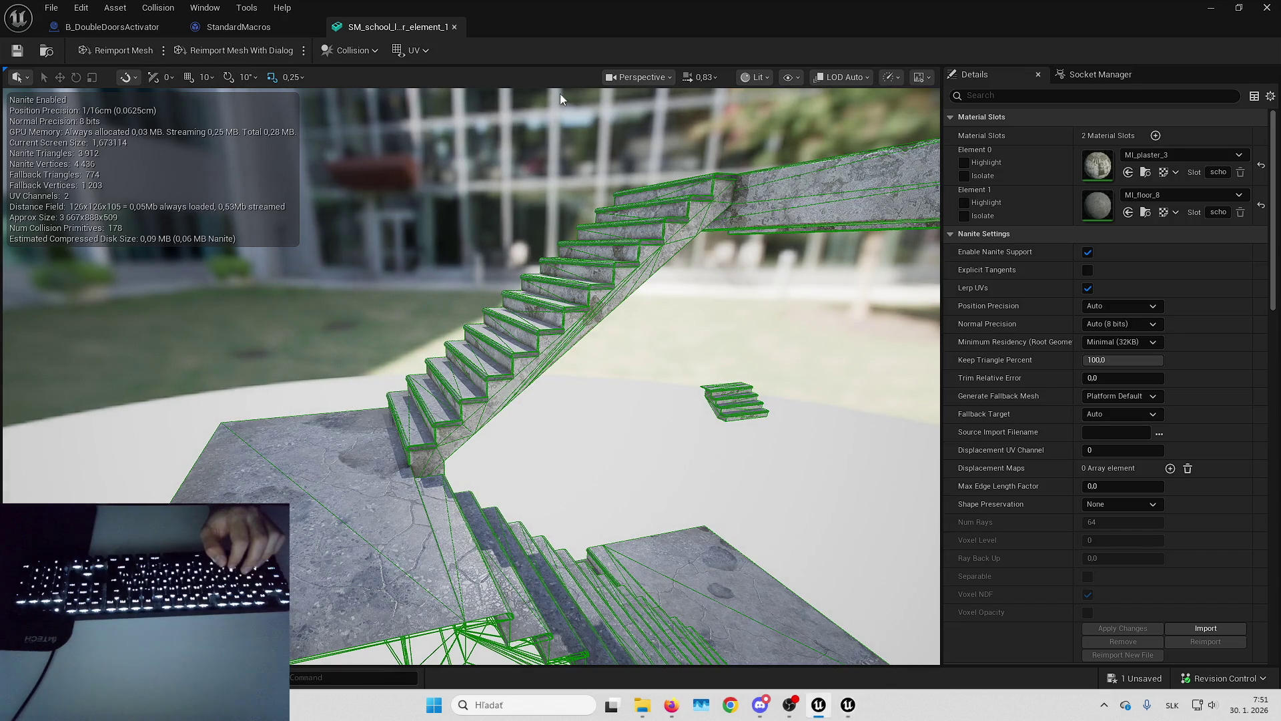
# Copy the staircase mesh's asset name and open the matching mesh in the other project.
pyautogui.click(1211, 8)
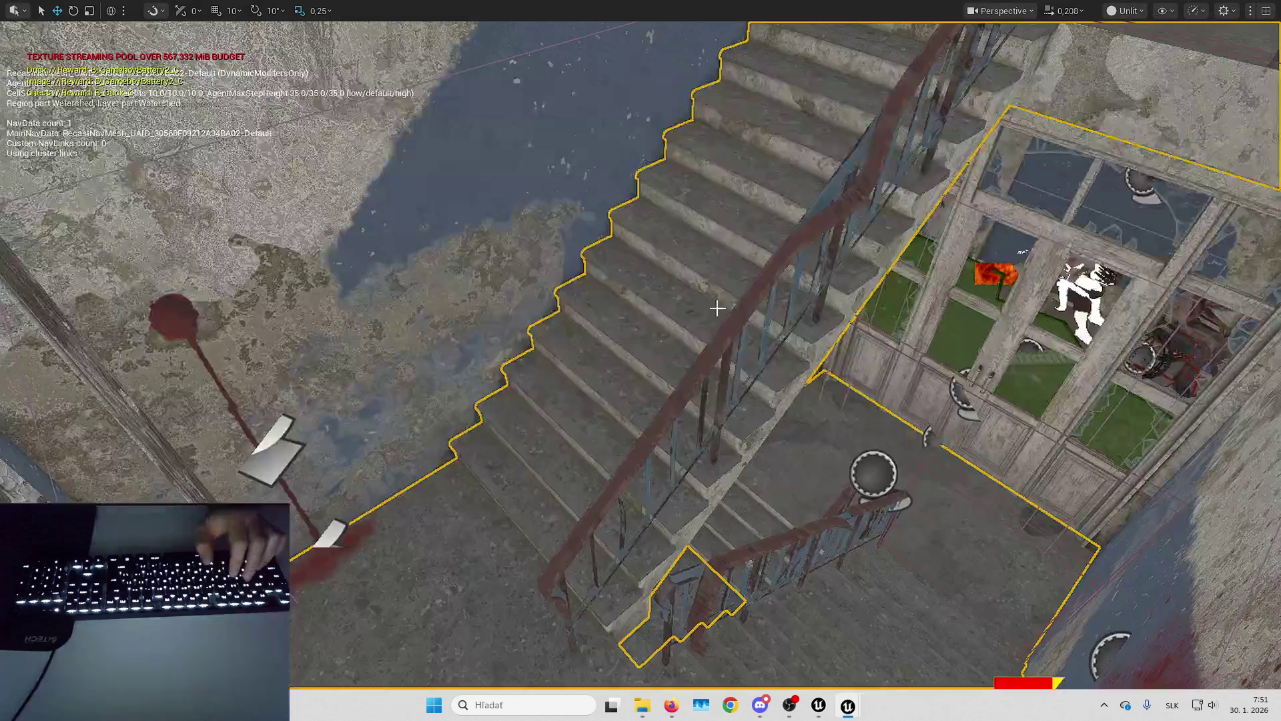
pyautogui.hotkey('ctrl', 'space')
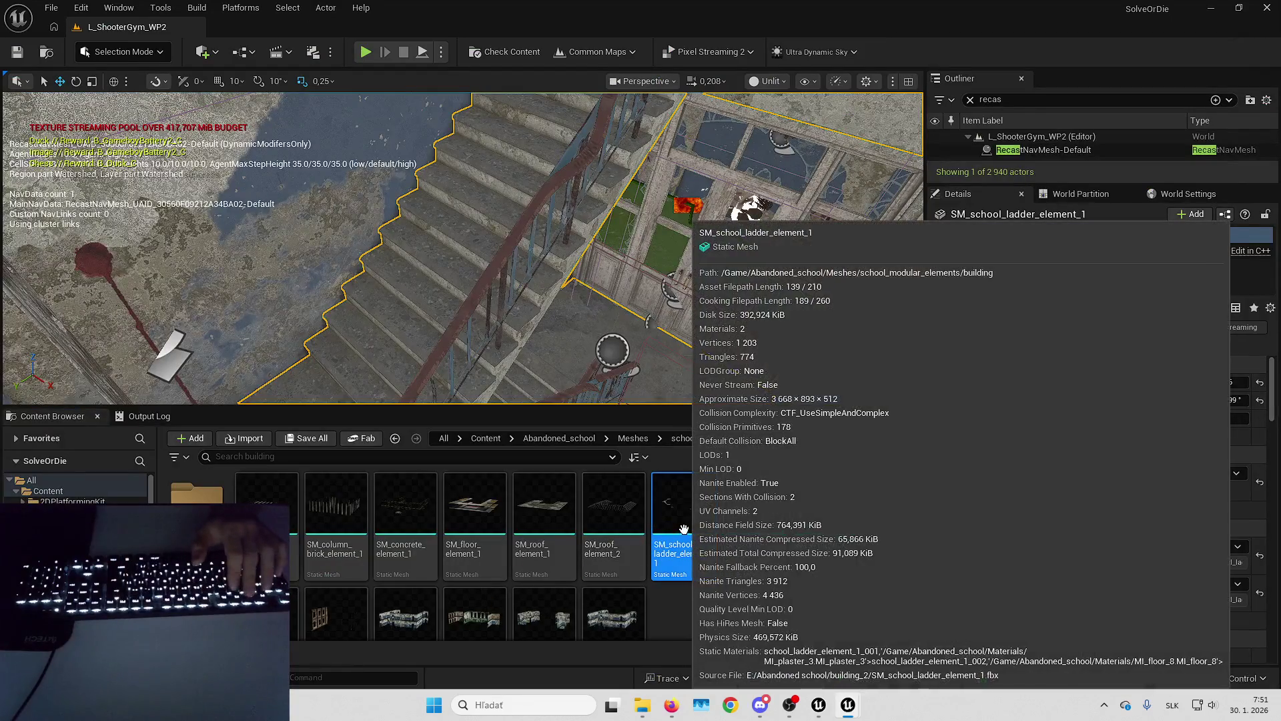
pyautogui.press('F2')
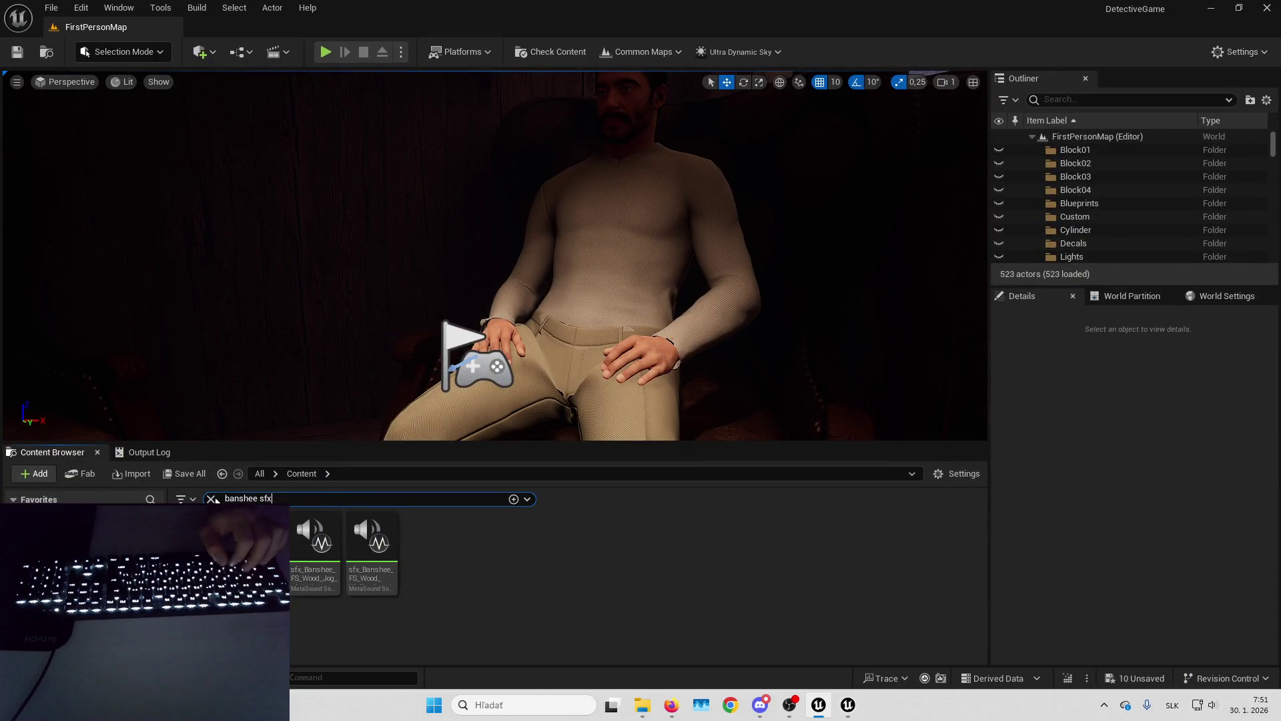
pyautogui.click(212, 498)
pyautogui.press('Return')
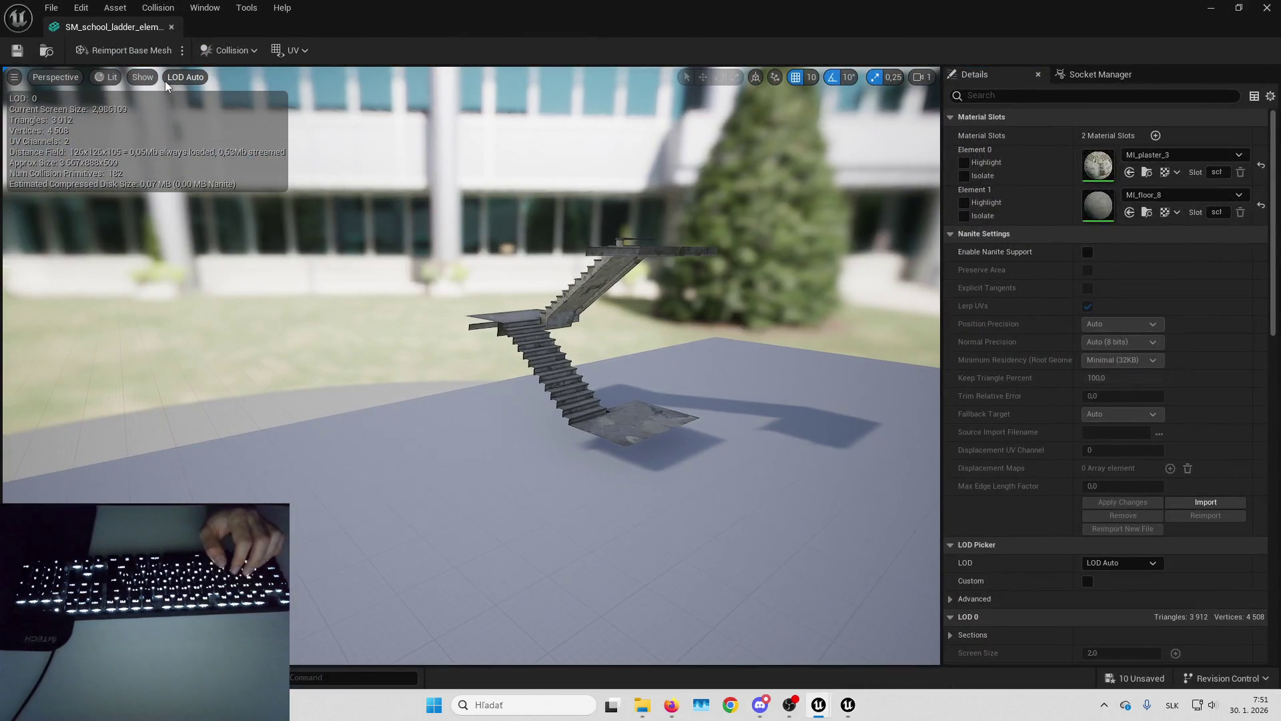
# Show the mesh's Simple Collision and fly closer to inspect the steps.
pyautogui.click(142, 77)
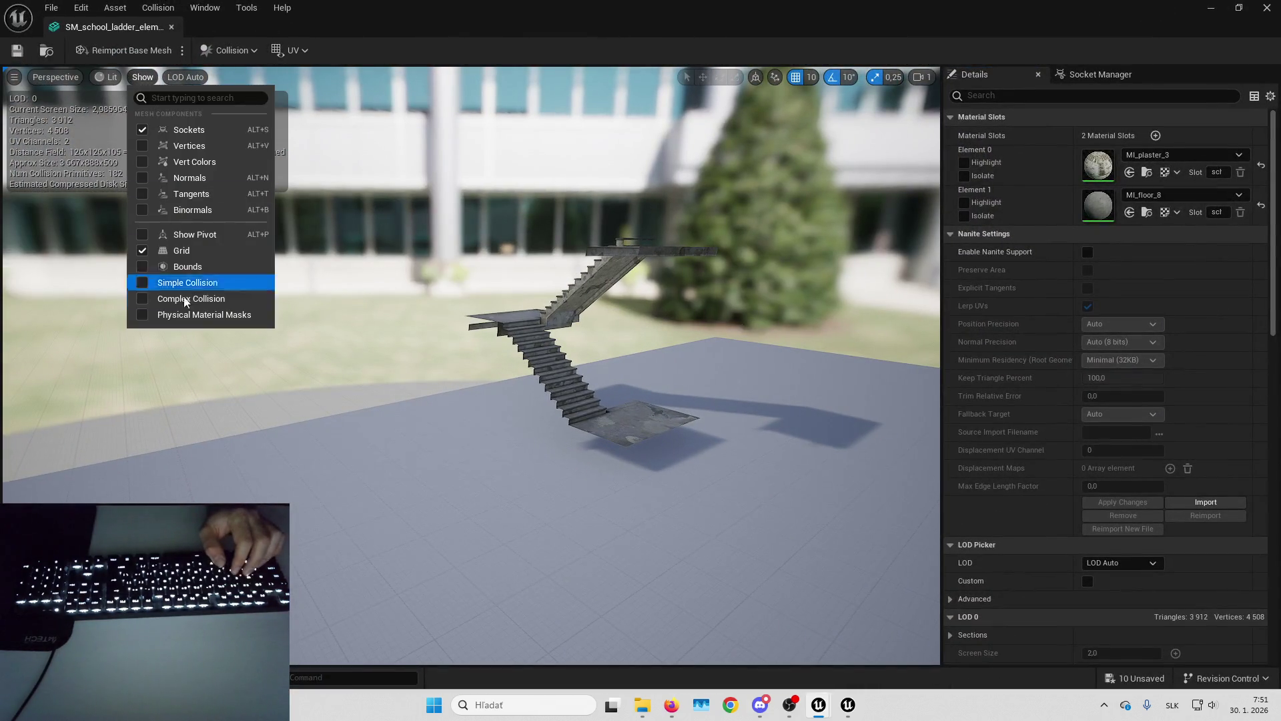
pyautogui.click(201, 287)
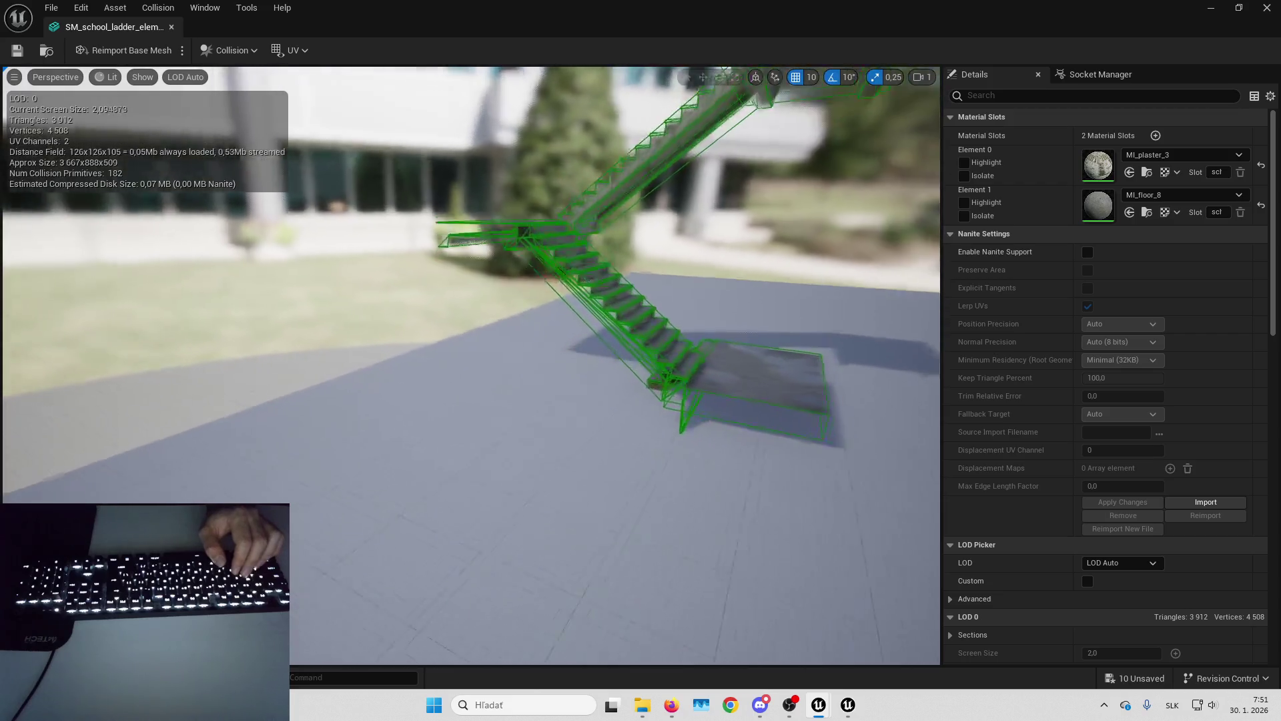
pyautogui.press('w')
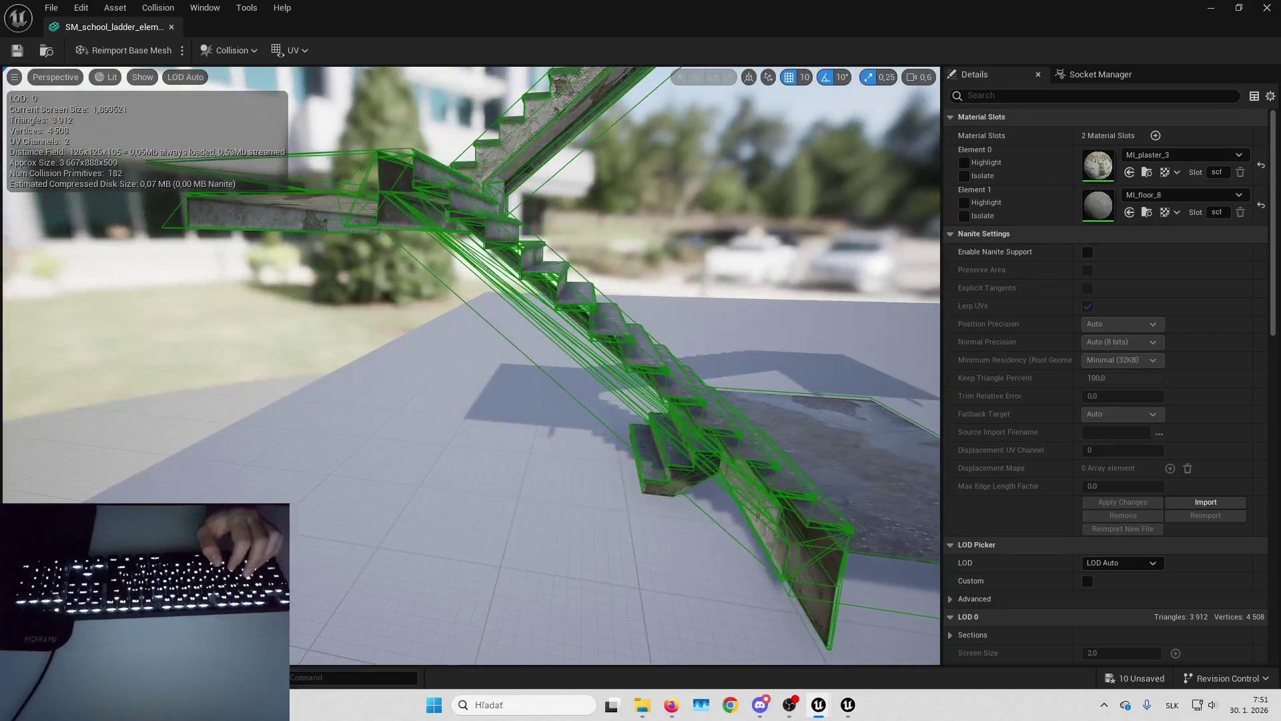
pyautogui.press('w')
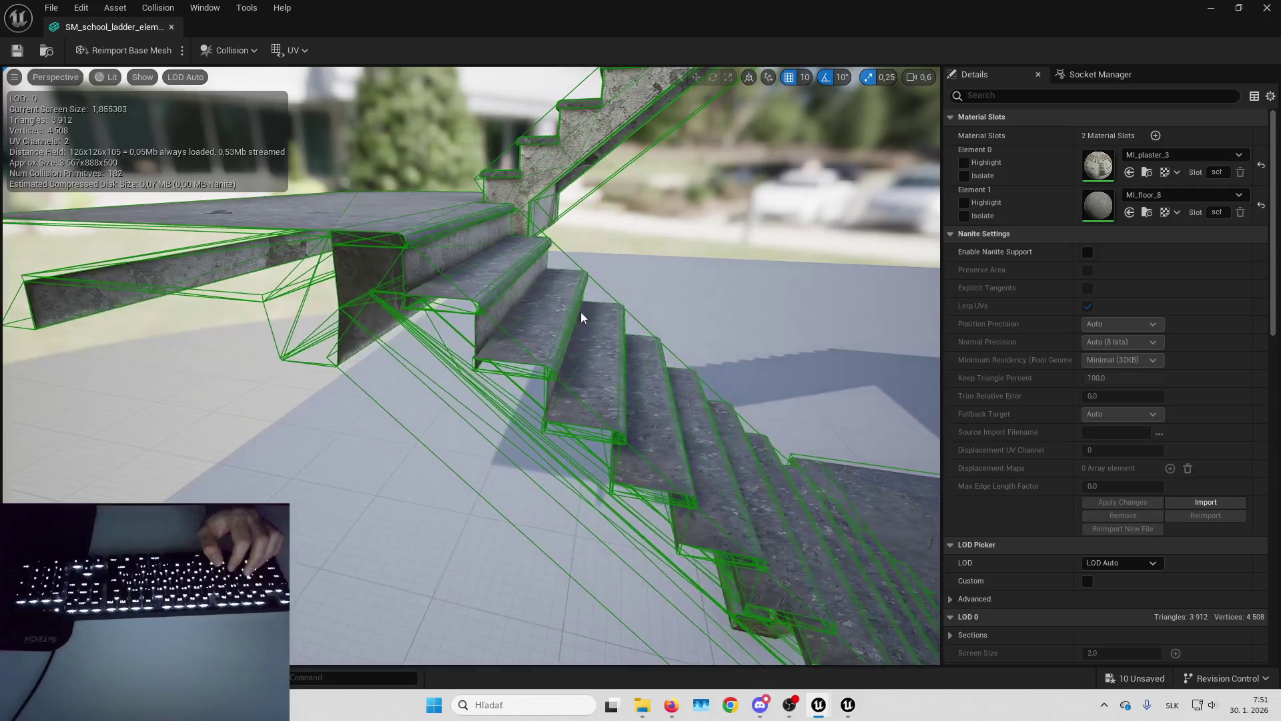
pyautogui.moveTo(605, 292); pyautogui.dragTo(313, 267)
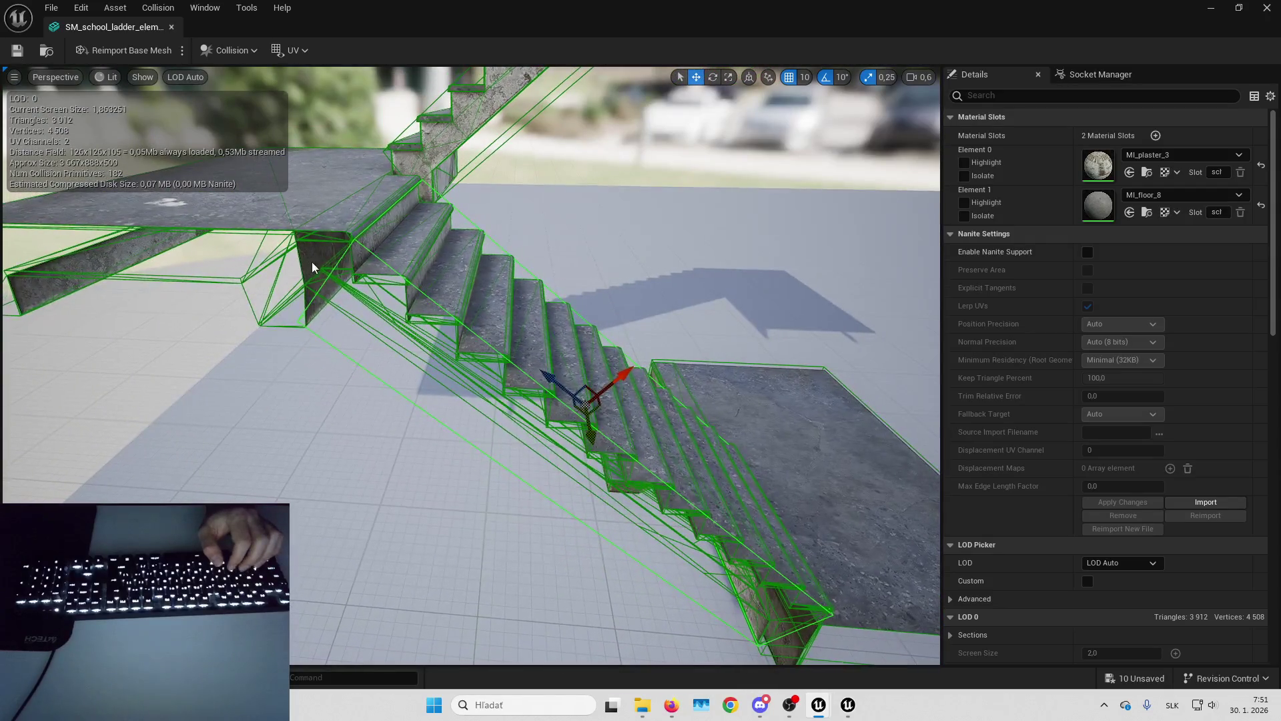
pyautogui.moveTo(519, 358); pyautogui.dragTo(374, 314)
# Return to the SolveOrDie level editor and bring its staircase mesh editor forward.
pyautogui.hotkey('alt', 'Tab')
pyautogui.hotkey('alt', 'Tab')
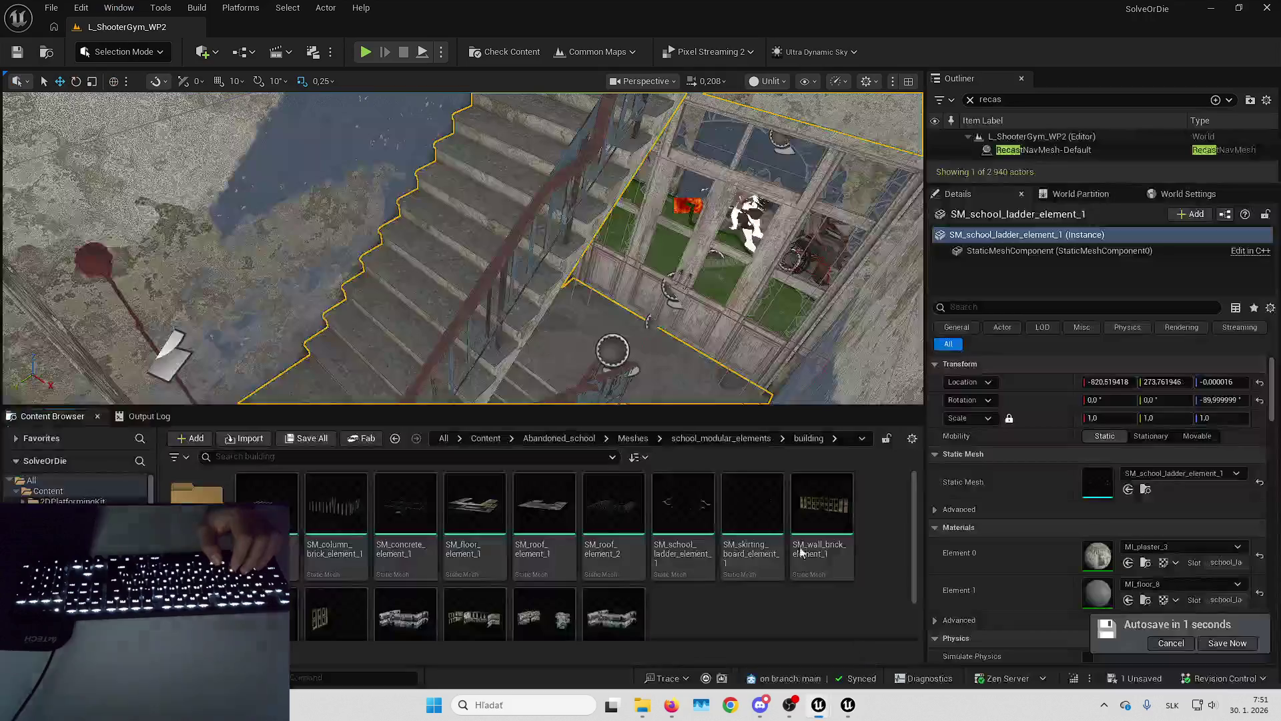
pyautogui.hotkey('ctrl', 'e')
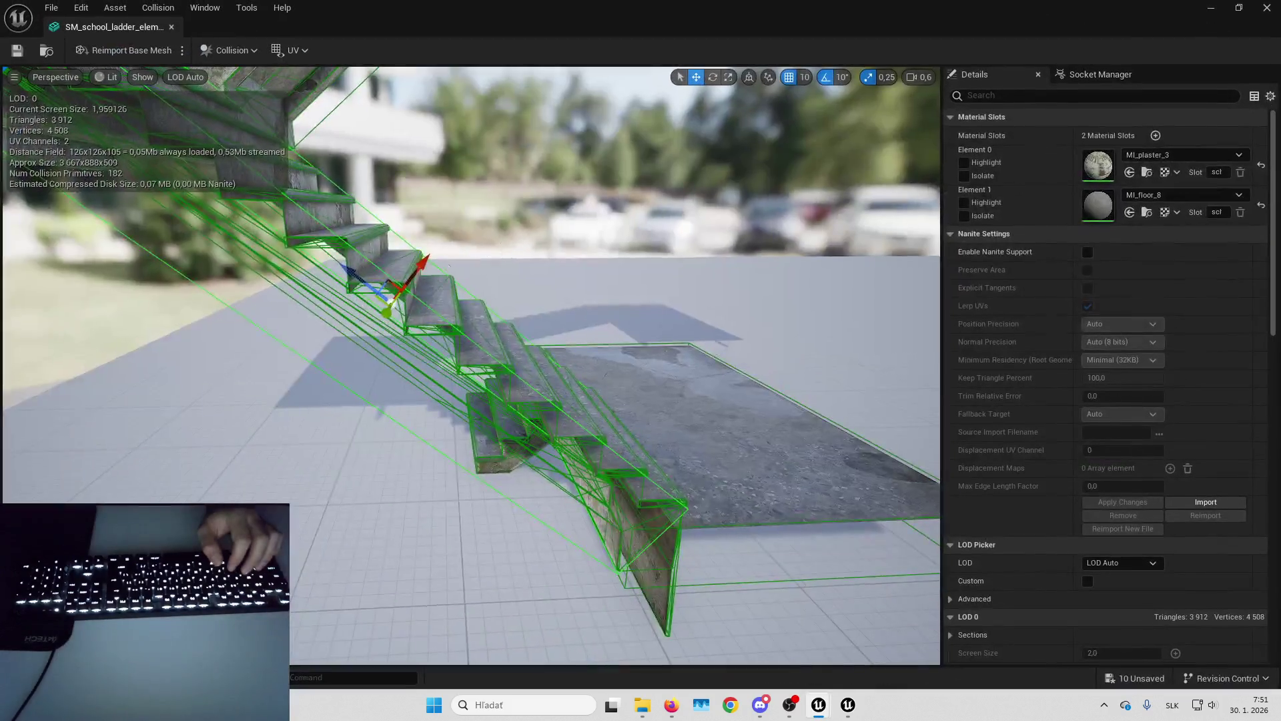
pyautogui.hotkey('alt', 'F4')
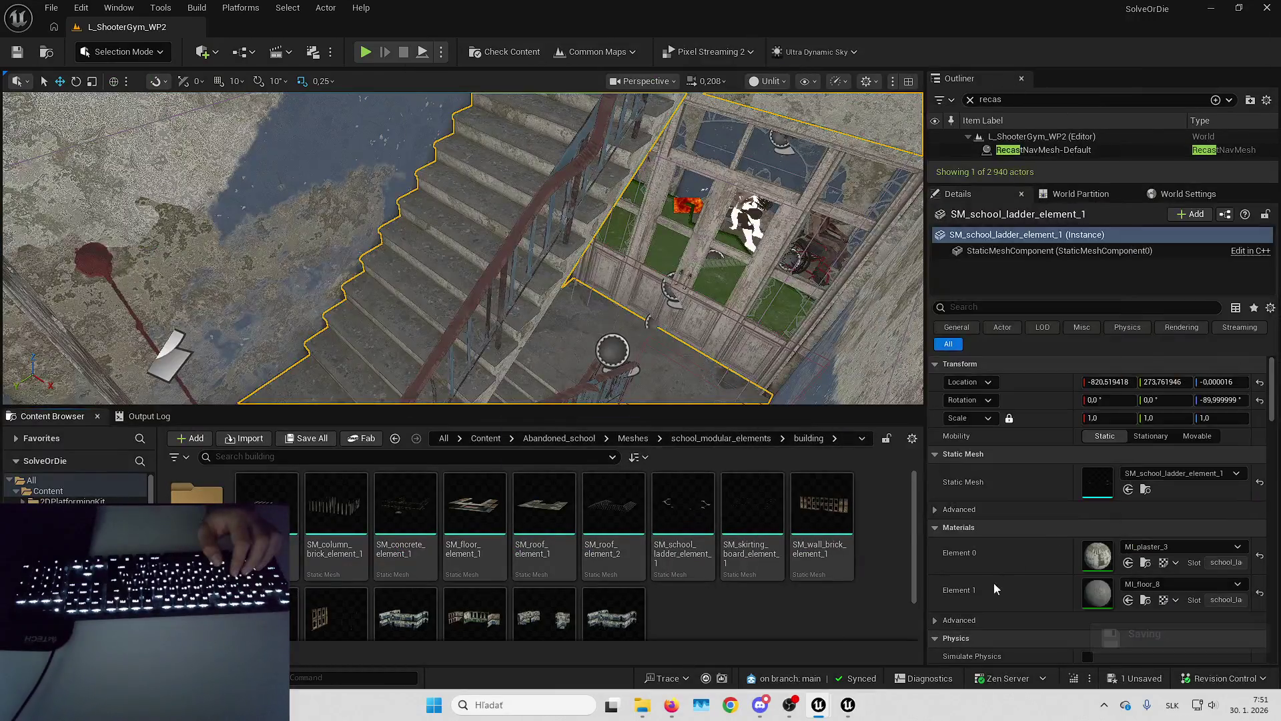
pyautogui.moveTo(848, 705)
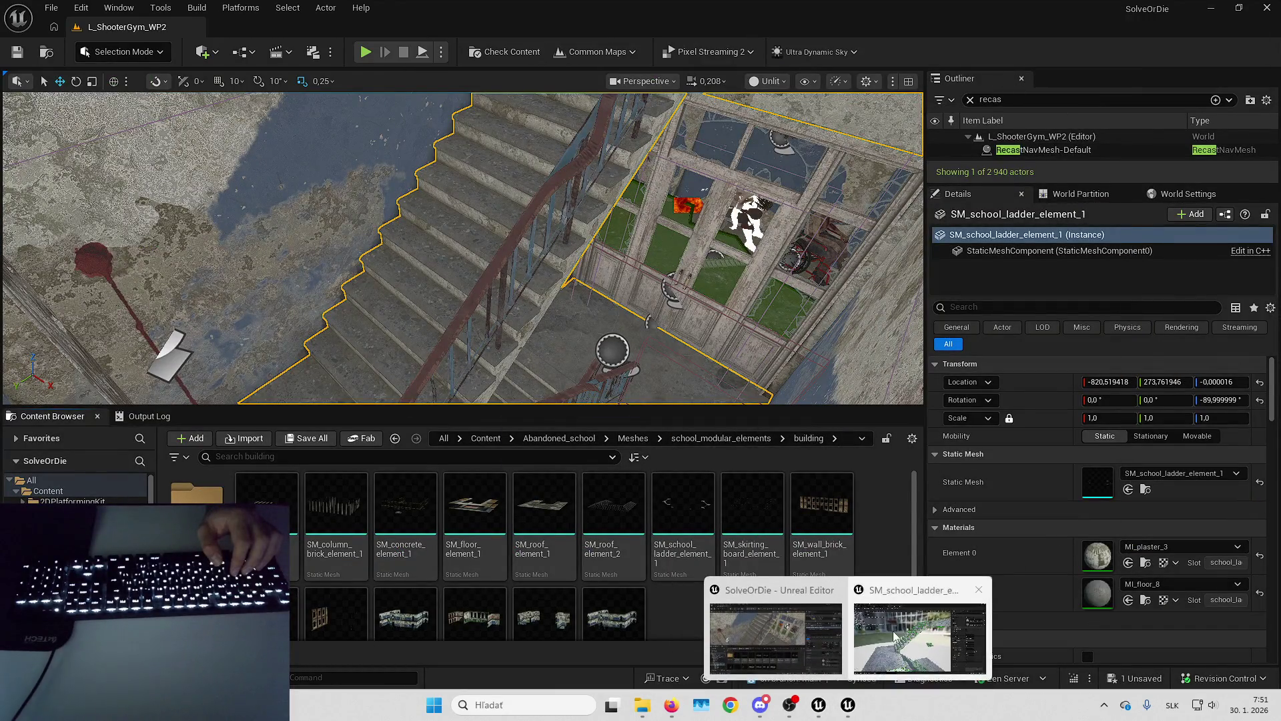
pyautogui.click(897, 632)
# Orbit the SM_school_ladder_element_1 stairs and open the '1 Unsaved' content list.
pyautogui.moveTo(898, 632)
pyautogui.mouseDown()
pyautogui.moveTo(834, 601)
pyautogui.moveTo(881, 547)
pyautogui.moveTo(854, 574)
pyautogui.moveTo(768, 528)
pyautogui.mouseUp()
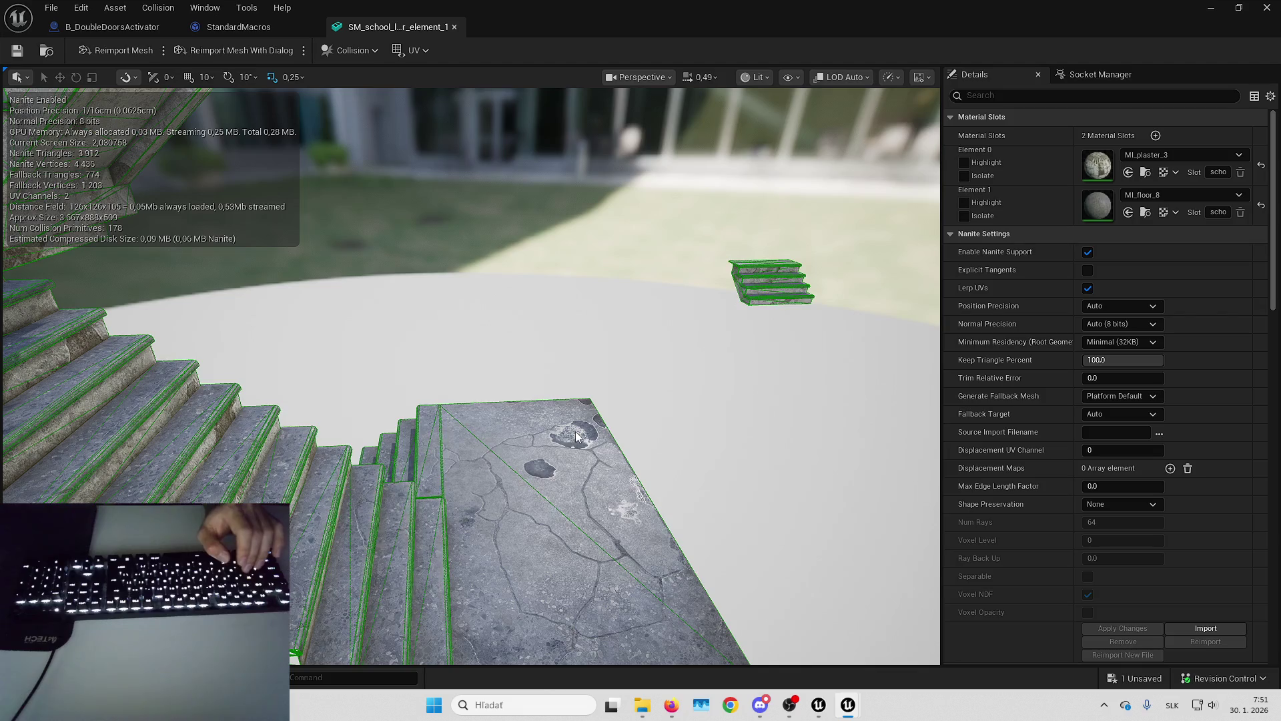
pyautogui.moveTo(590, 437)
pyautogui.mouseDown()
pyautogui.moveTo(554, 423)
pyautogui.moveTo(751, 515)
pyautogui.mouseUp()
pyautogui.scroll(5, 512, 378)
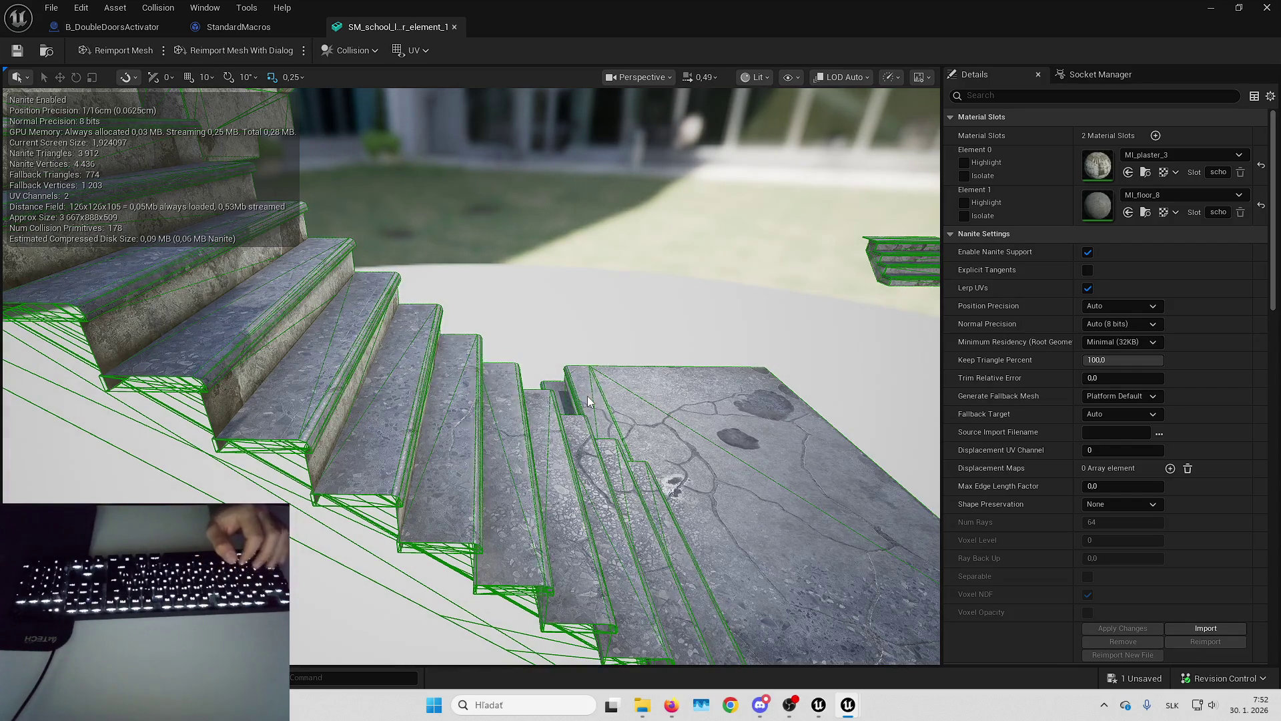
pyautogui.click(1145, 675)
pyautogui.press('Escape')
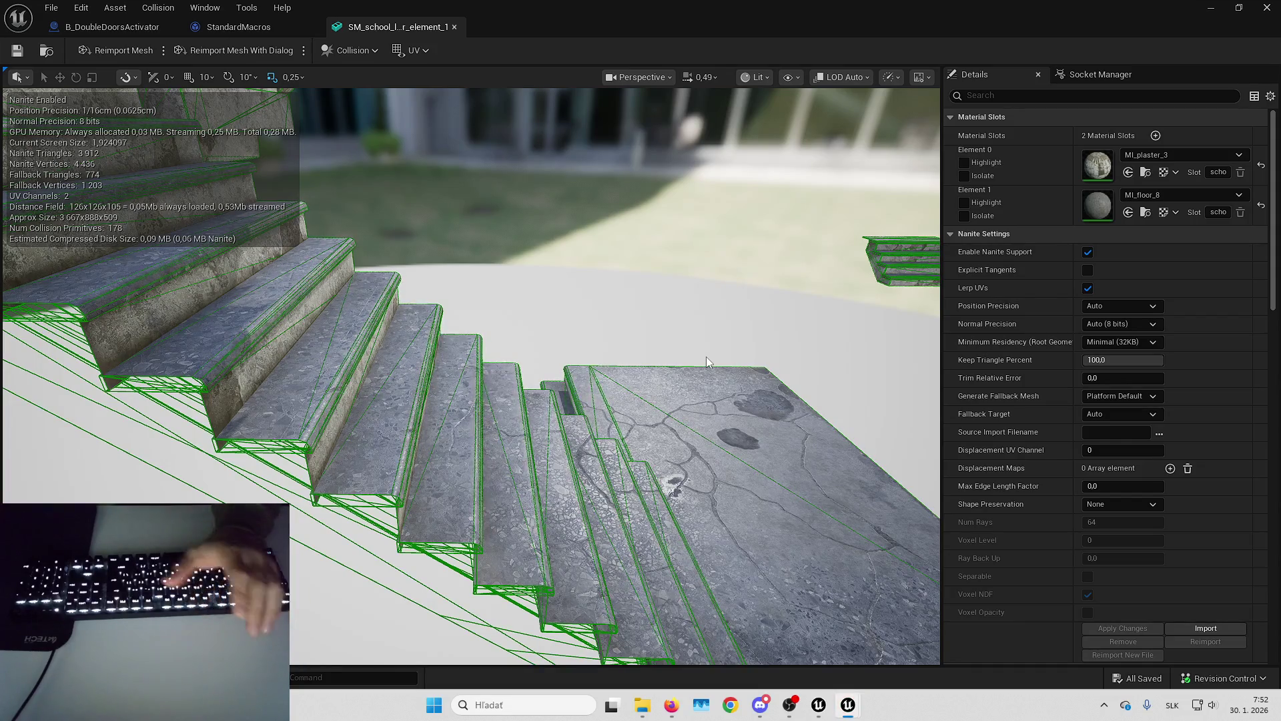
pyautogui.moveTo(706, 356)
pyautogui.mouseDown()
pyautogui.moveTo(643, 432)
pyautogui.moveTo(701, 417)
pyautogui.moveTo(621, 417)
pyautogui.moveTo(584, 399)
pyautogui.mouseUp()
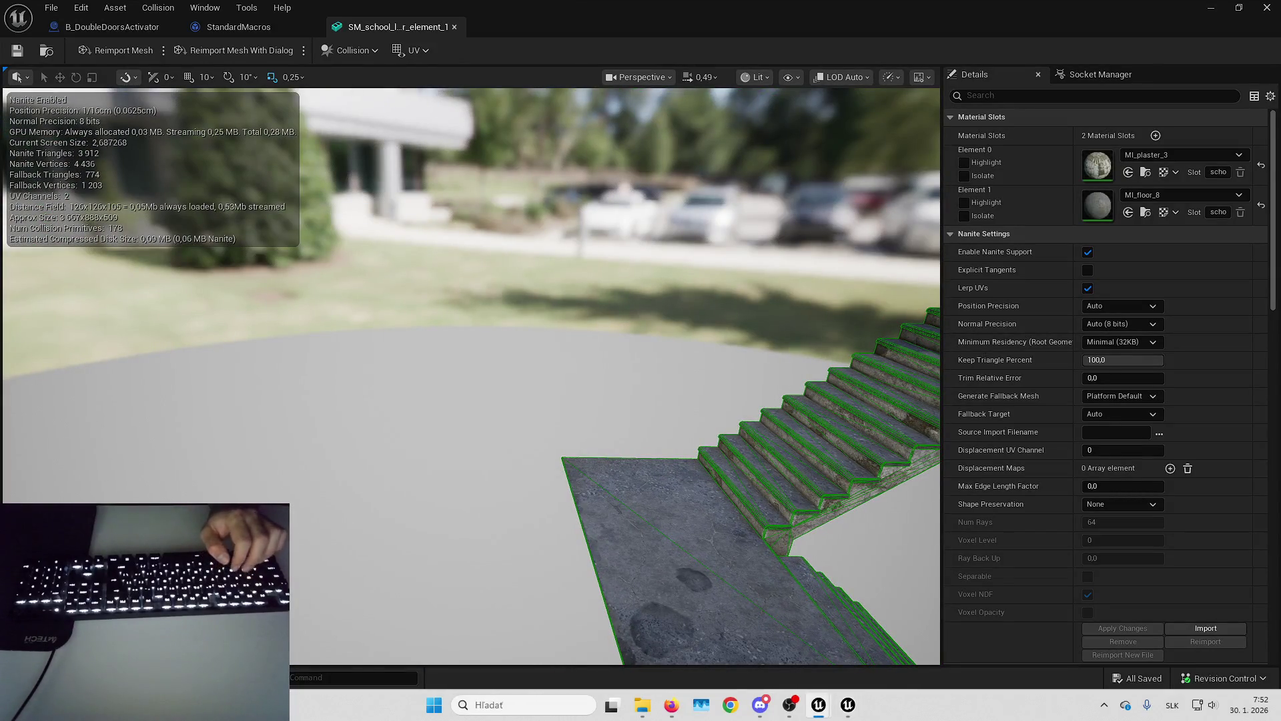
pyautogui.moveTo(707, 408)
pyautogui.mouseDown()
pyautogui.moveTo(661, 408)
pyautogui.moveTo(657, 457)
pyautogui.moveTo(588, 440)
pyautogui.mouseUp()
pyautogui.click(1137, 678)
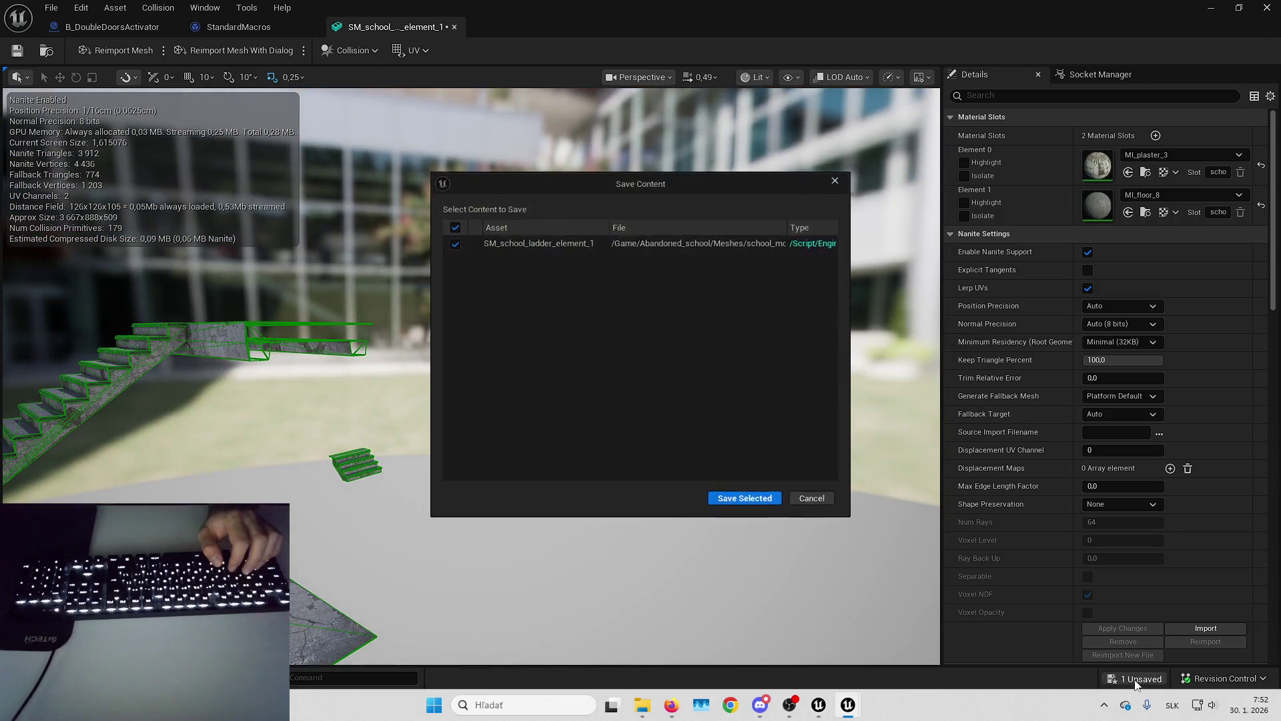
# Cancel the save, undo and redo the pasted collision, and orbit the staircase.
pyautogui.click(815, 502)
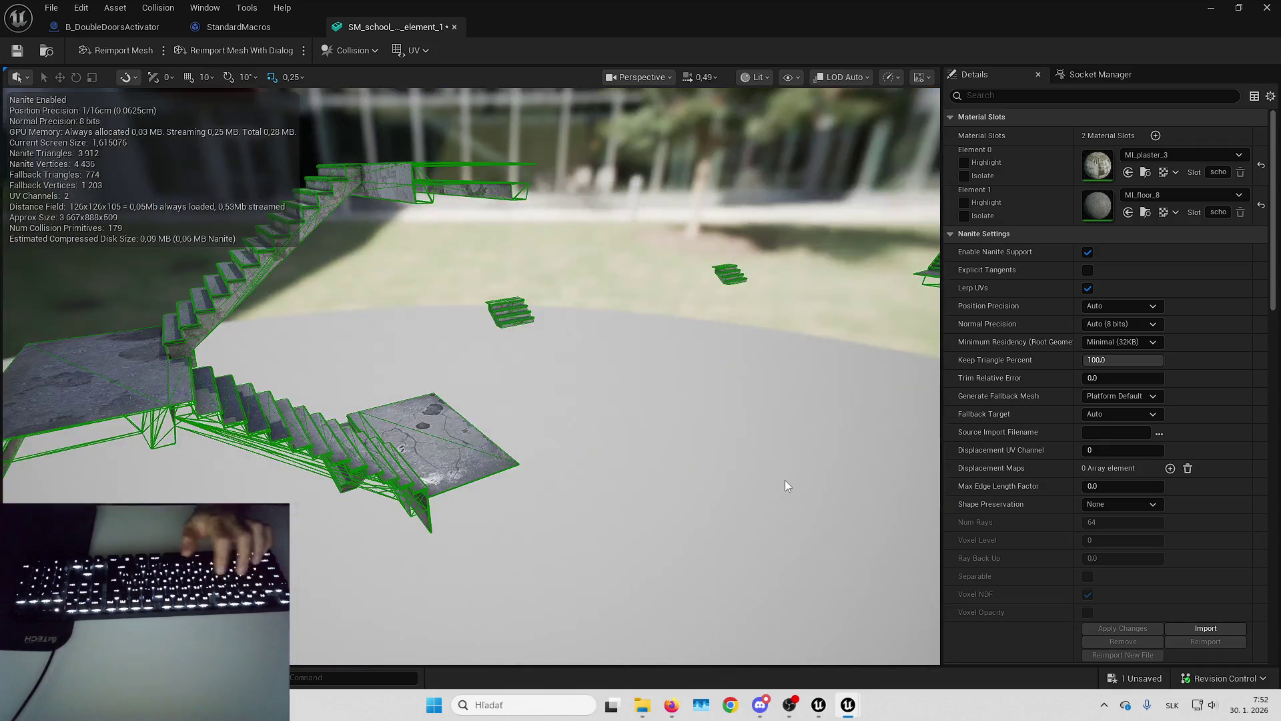
pyautogui.hotkey('ctrl', 'z')
pyautogui.scroll(5, 801, 454)
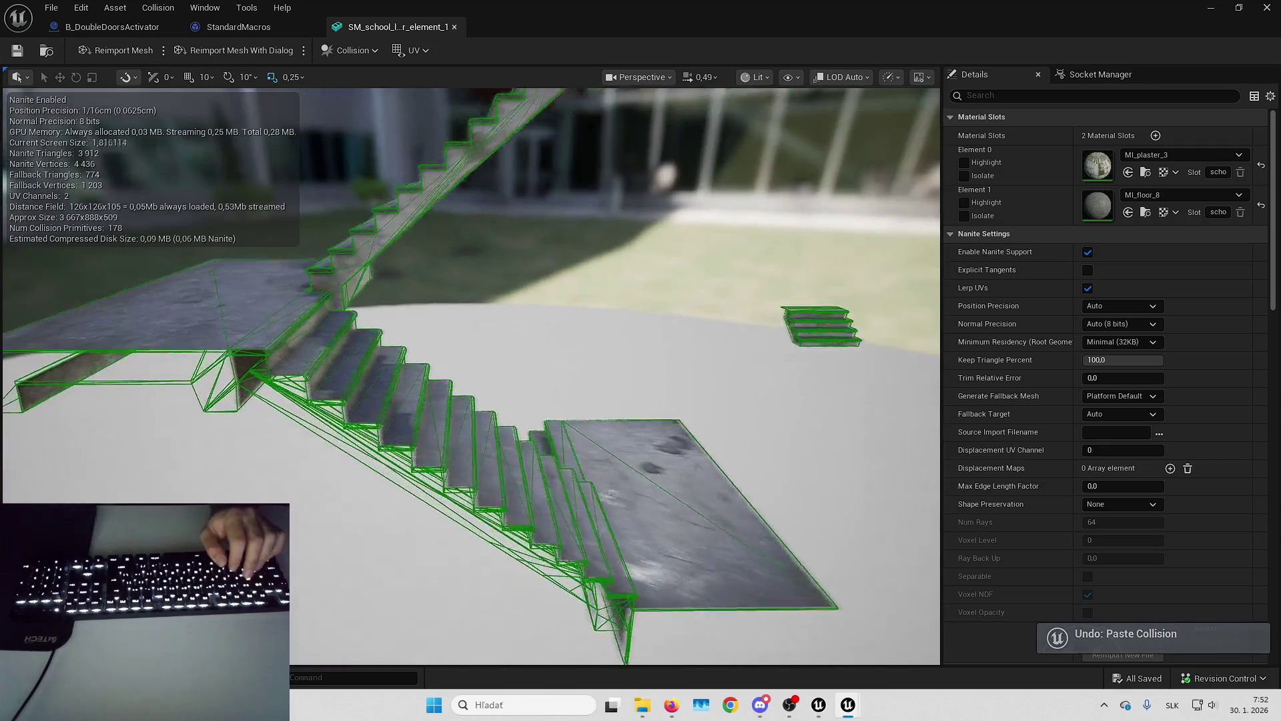
pyautogui.hotkey('ctrl', 'y')
pyautogui.moveTo(655, 361)
pyautogui.mouseDown()
pyautogui.moveTo(500, 454)
pyautogui.moveTo(488, 400)
pyautogui.mouseUp()
pyautogui.moveTo(656, 486)
pyautogui.mouseDown()
pyautogui.moveTo(650, 477)
pyautogui.moveTo(656, 485)
pyautogui.mouseUp()
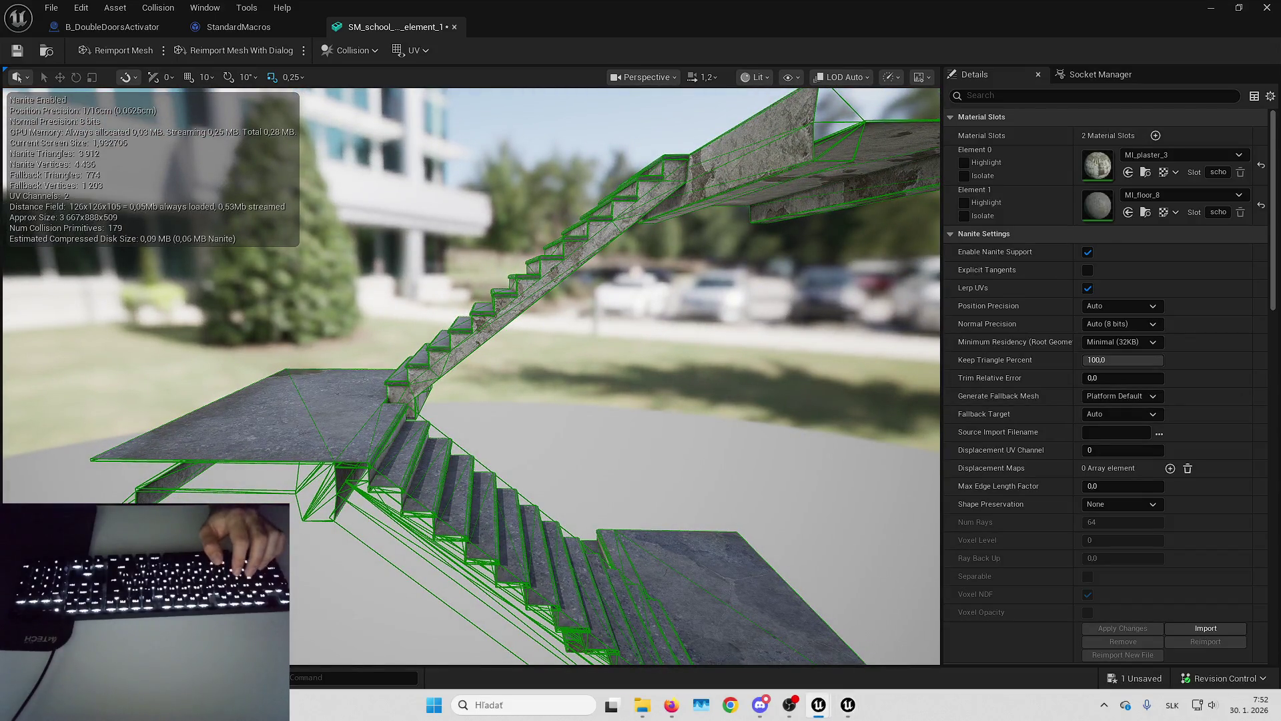
pyautogui.moveTo(658, 366); pyautogui.dragTo(570, 347)
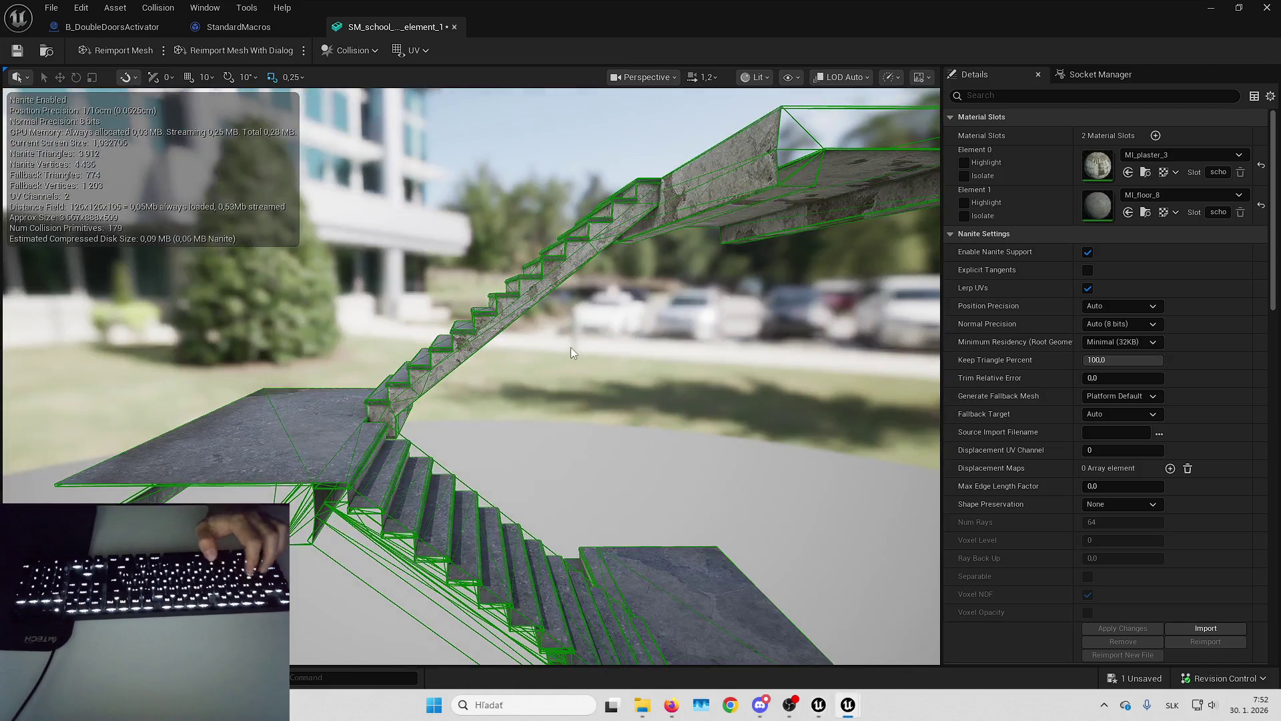
# Select the collision box under the stairs and frame the whole ladder mesh.
pyautogui.click(590, 290)
pyautogui.moveTo(655, 341)
pyautogui.mouseDown()
pyautogui.moveTo(674, 341)
pyautogui.moveTo(651, 360)
pyautogui.mouseUp()
pyautogui.press('f')
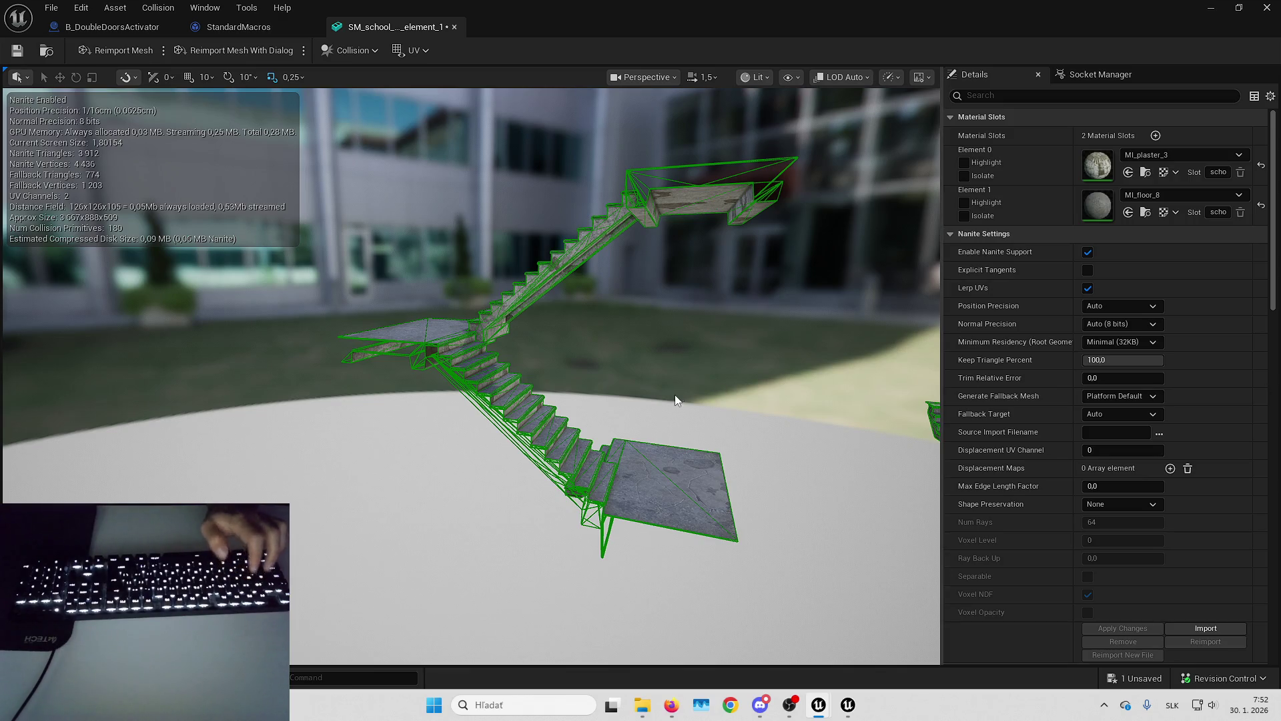
pyautogui.press('Right')
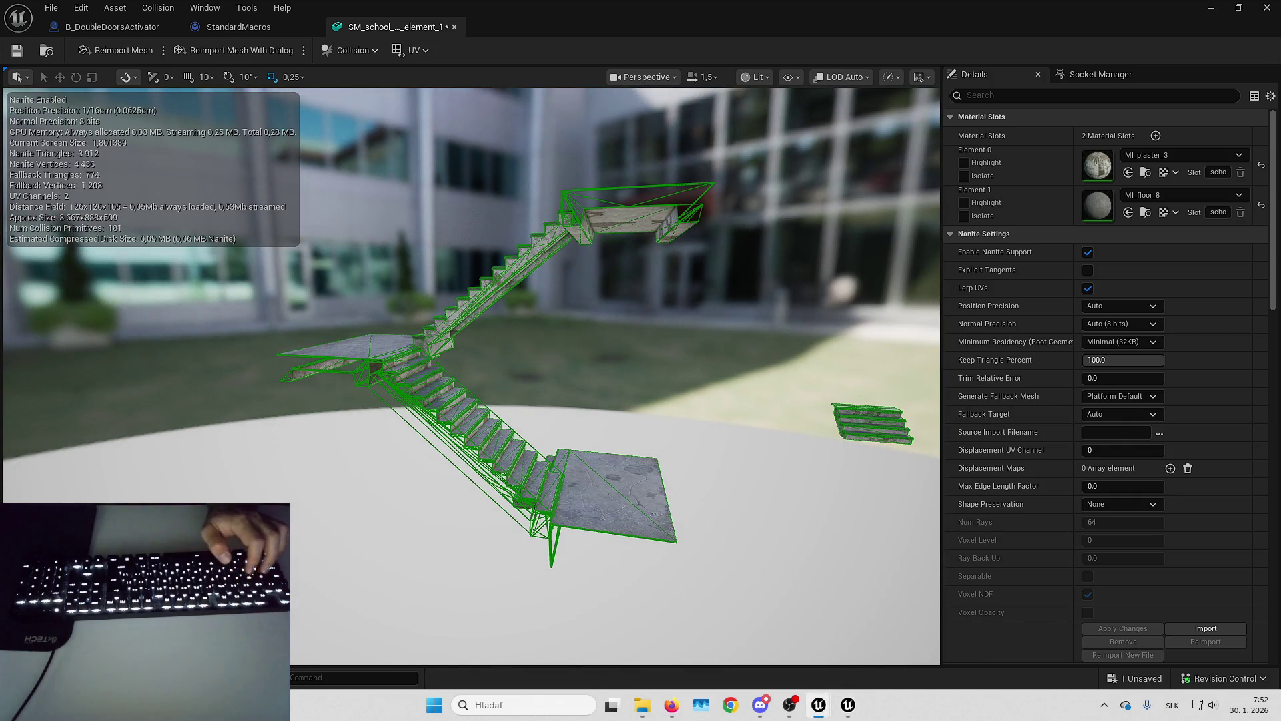
pyautogui.press('Right')
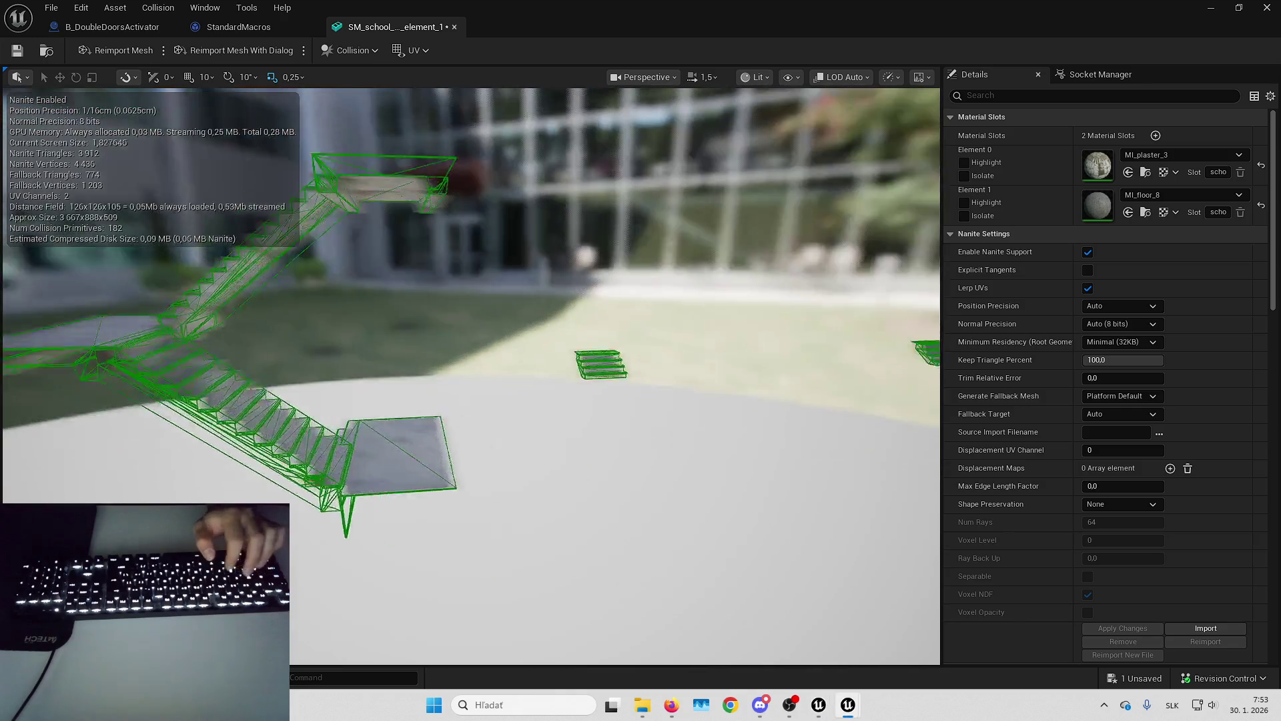
pyautogui.press('f')
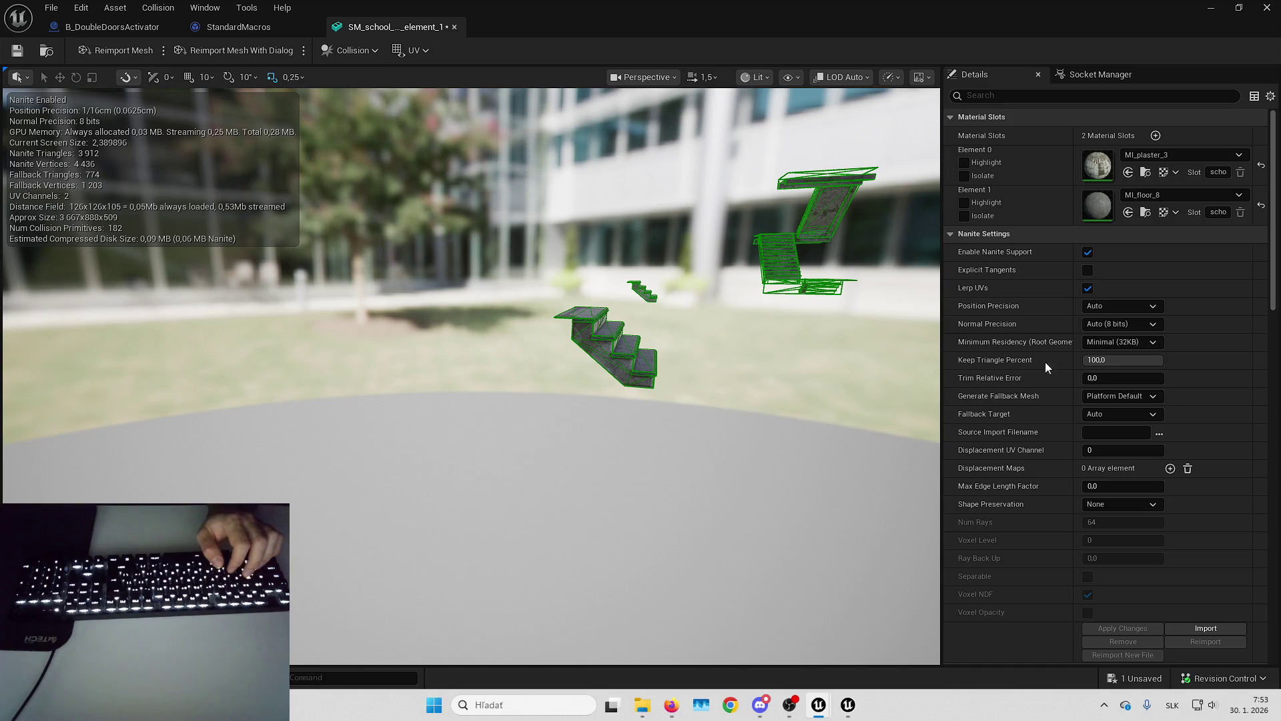
# Save the ladder mesh, close its editor, and show the level's navigation mesh.
pyautogui.hotkey('ctrl', 'shift', 's')
pyautogui.press('Return')
pyautogui.click(194, 27)
pyautogui.middleClick(189, 29)
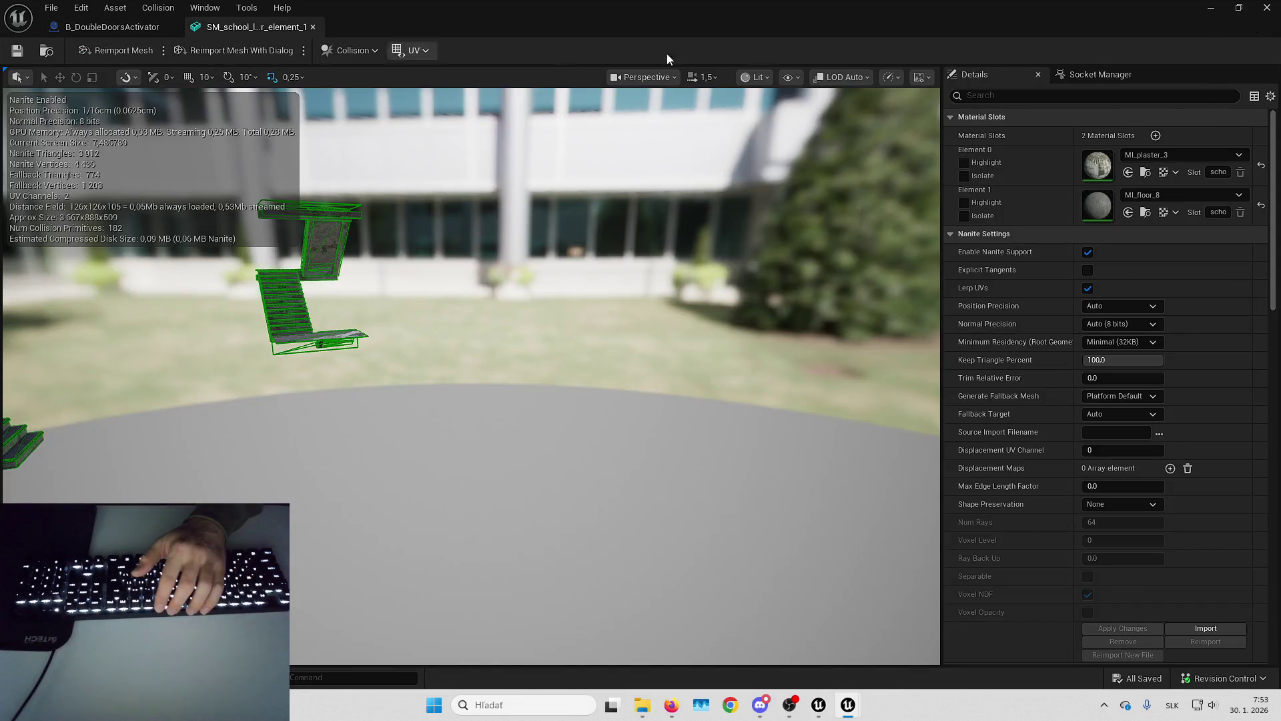
pyautogui.hotkey('ctrl', 'w')
pyautogui.moveTo(634, 303)
pyautogui.mouseDown()
pyautogui.moveTo(628, 293)
pyautogui.moveTo(634, 303)
pyautogui.mouseUp()
pyautogui.press('p')
# Select RecastNavMesh-Default, then in DetectiveGame browse to Content > Maps and open L_ShooterGym_WP2.
pyautogui.click(1041, 149)
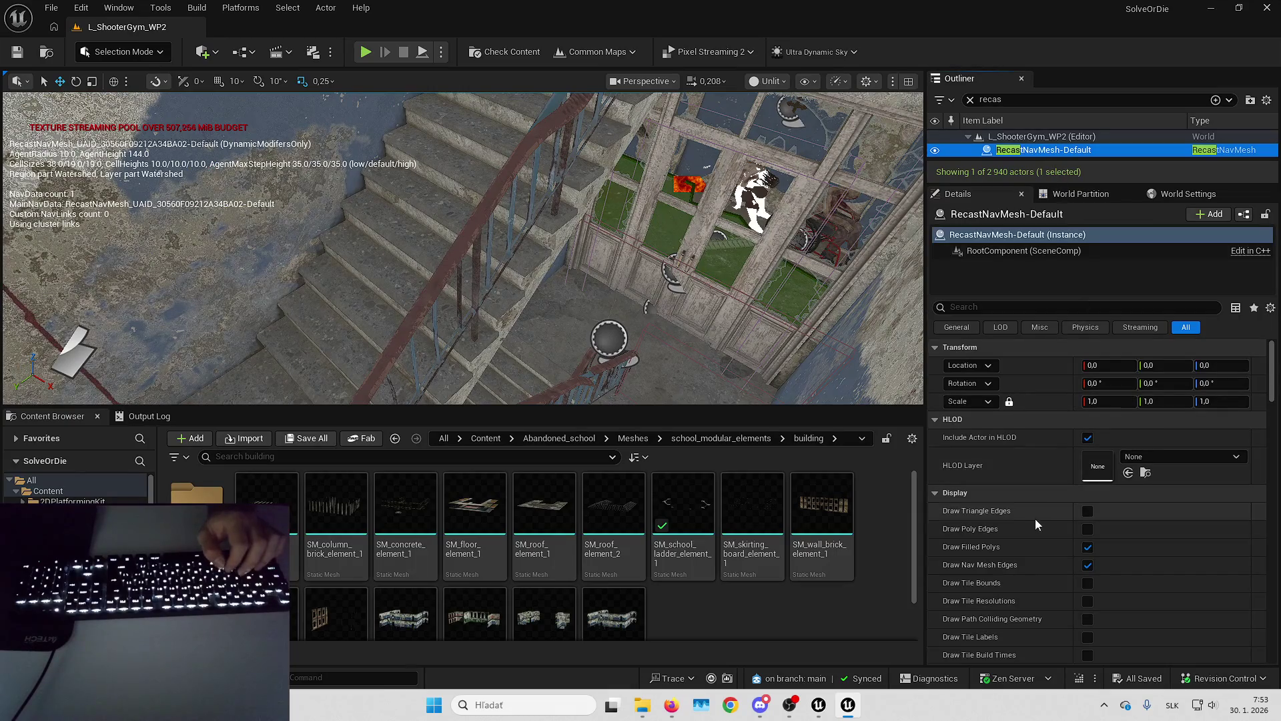
pyautogui.scroll(-10, 1035, 518)
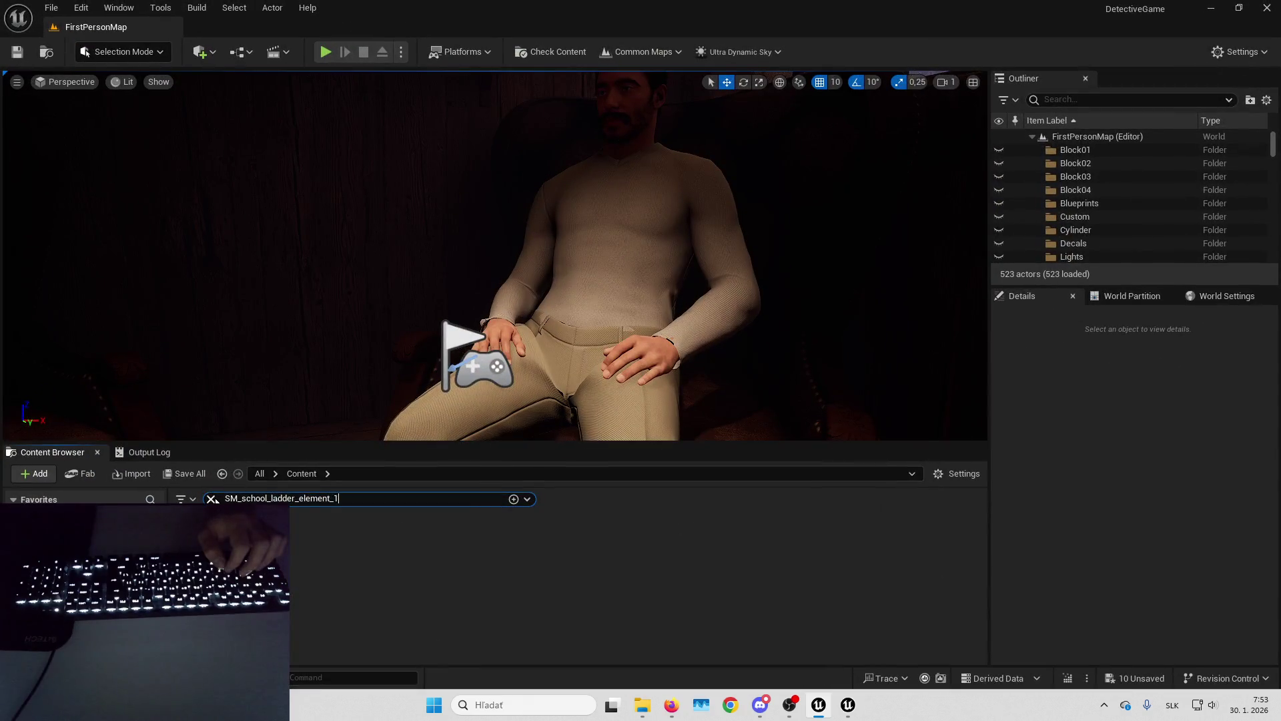
pyautogui.click(211, 499)
pyautogui.doubleClick(549, 535)
pyautogui.press('m')
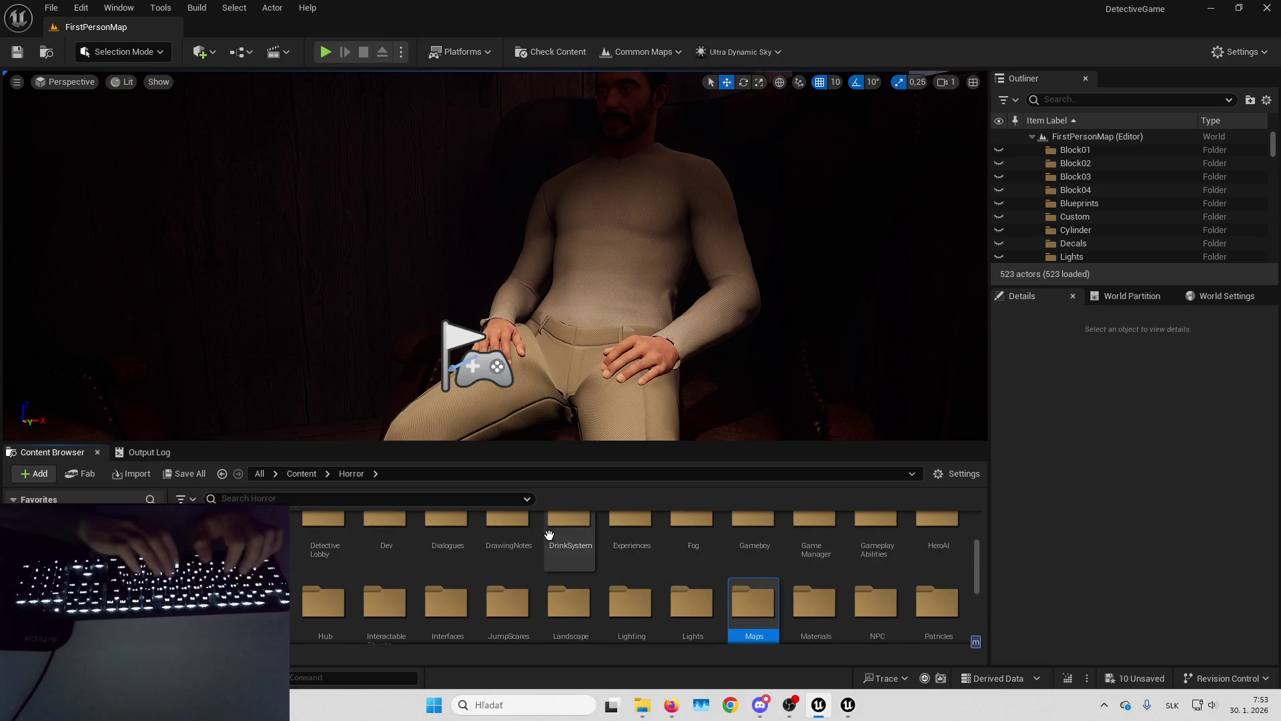
pyautogui.press('Return')
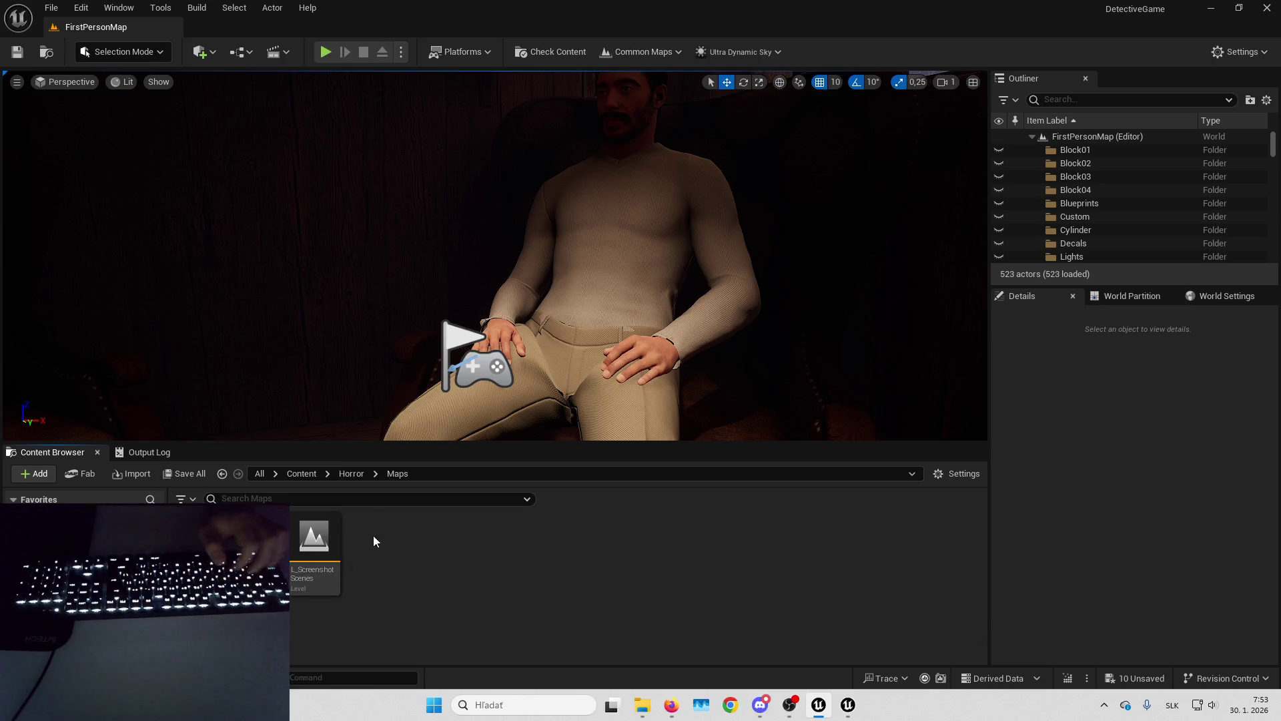
pyautogui.click(301, 473)
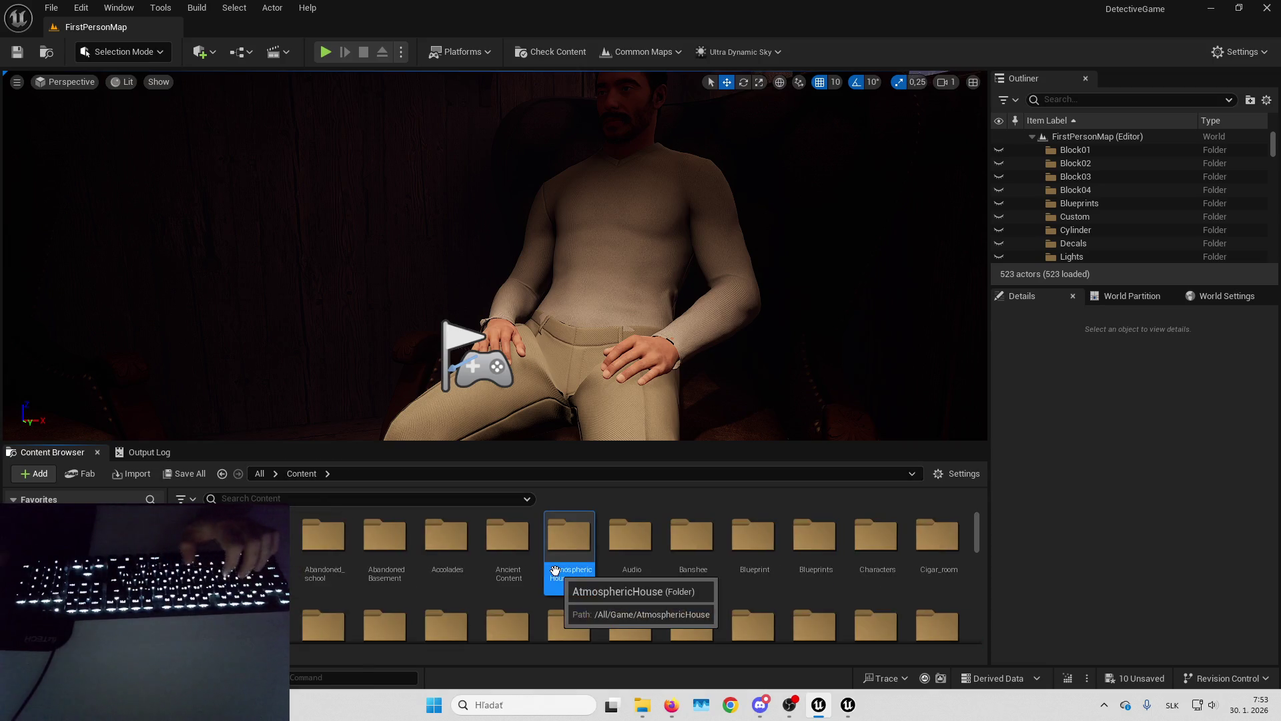
pyautogui.press('m')
pyautogui.press('Return')
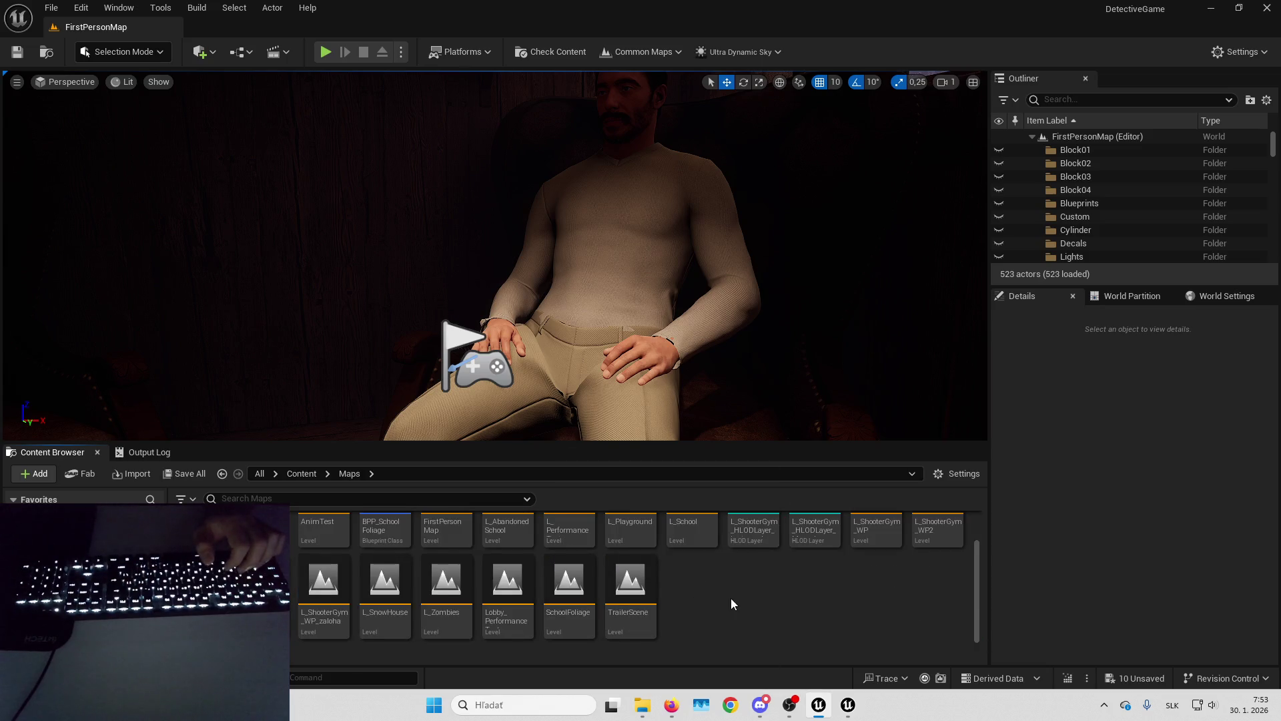
pyautogui.scroll(2, 731, 598)
pyautogui.doubleClick(938, 563)
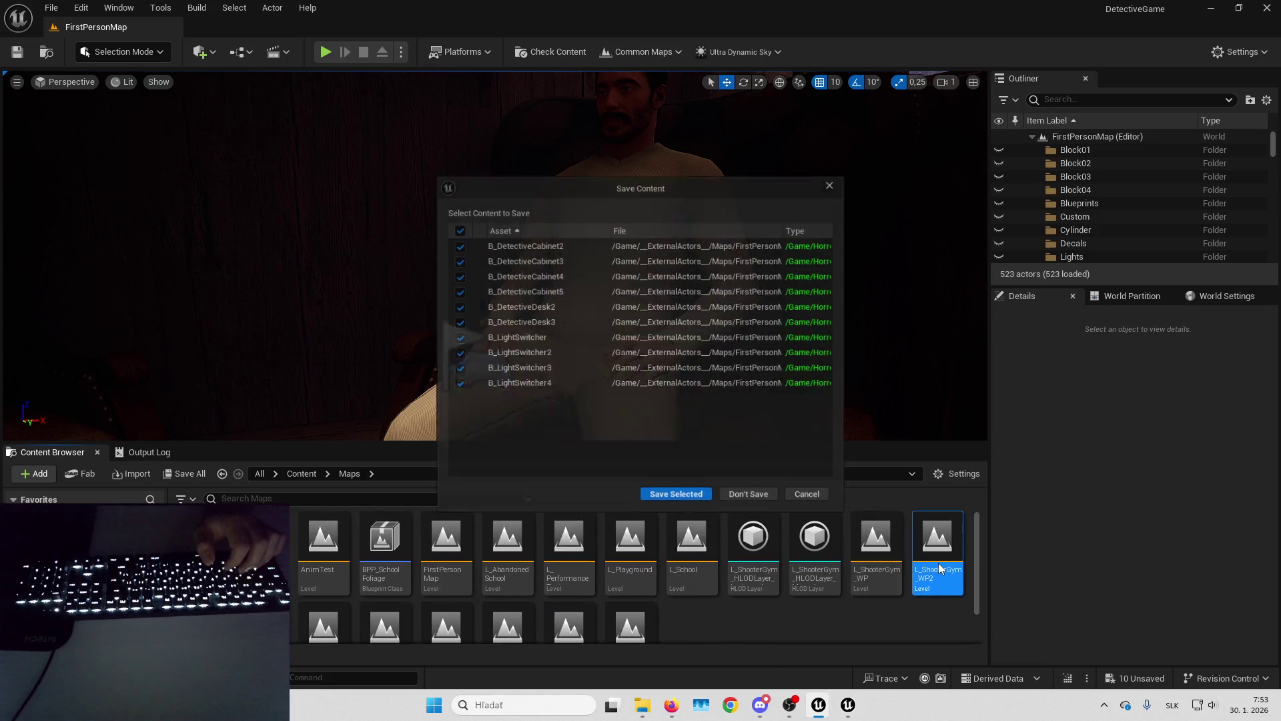
# Save pending changes to load L_ShooterGym_WP2, then view the Miro board while shaders compile.
pyautogui.click(676, 498)
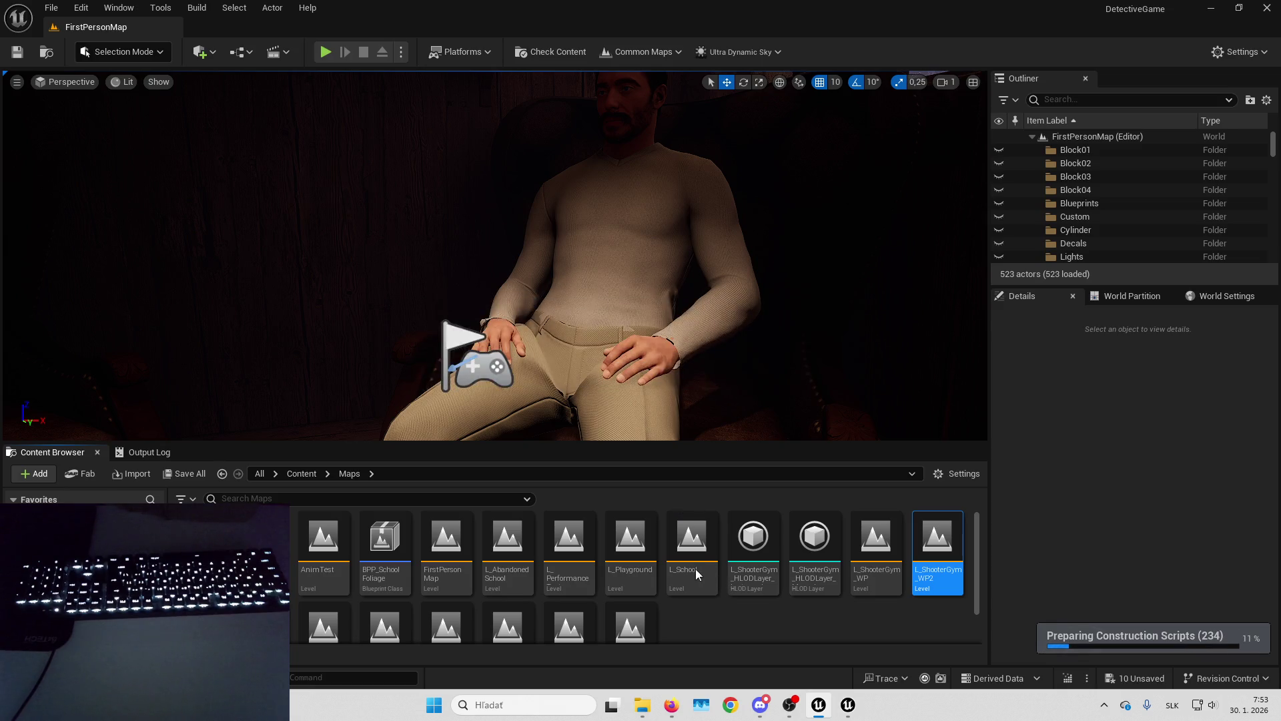
pyautogui.moveTo(646, 351); pyautogui.dragTo(708, 354)
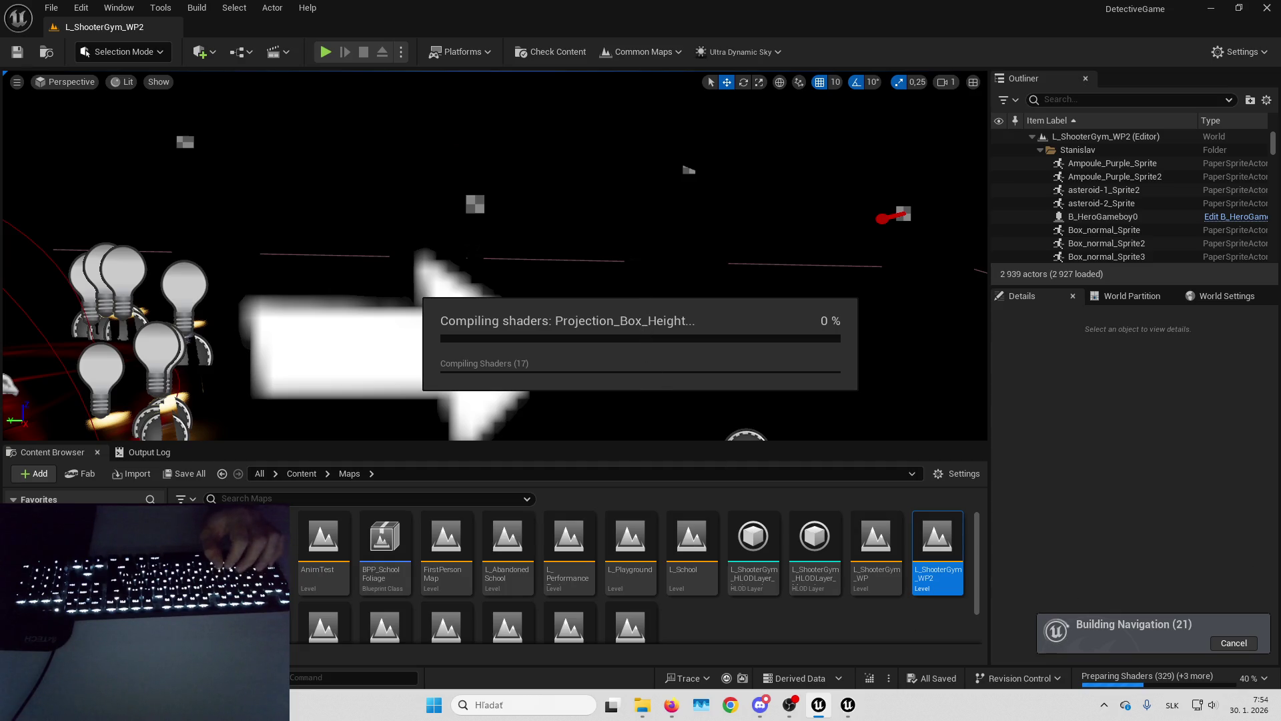
pyautogui.press('super+d')
pyautogui.press('super+d')
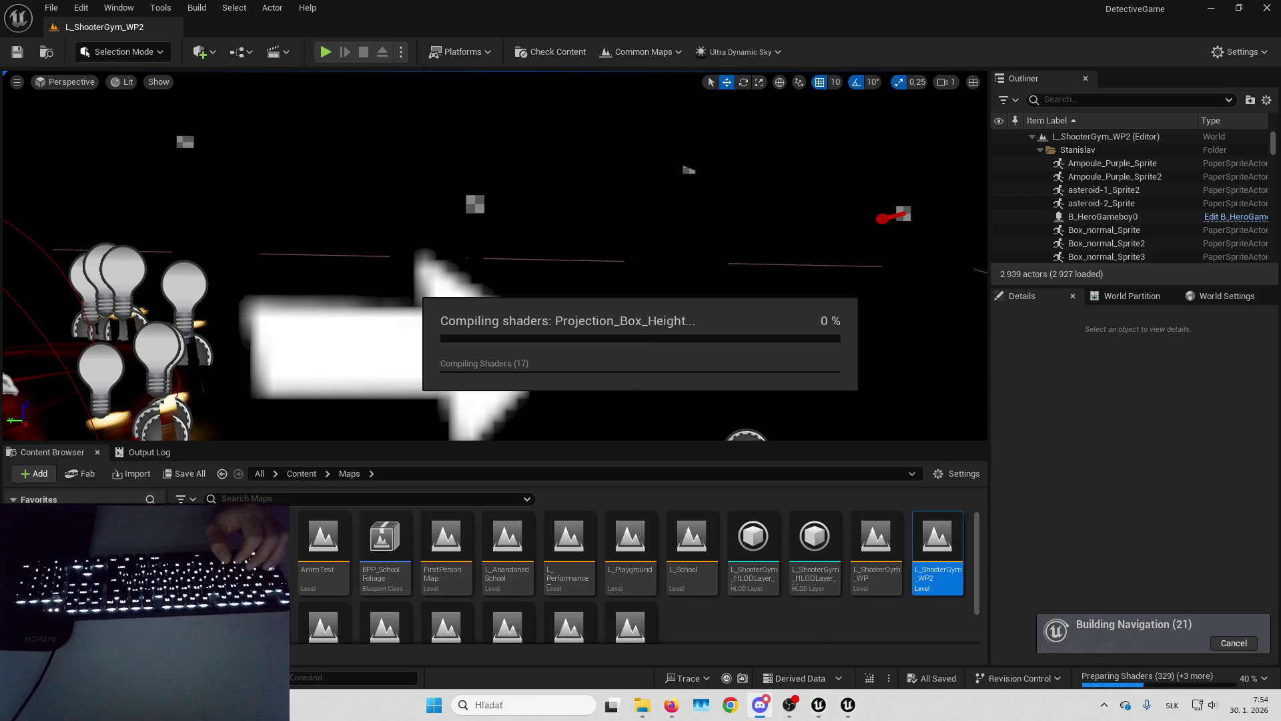
pyautogui.hotkey('alt', 'Tab')
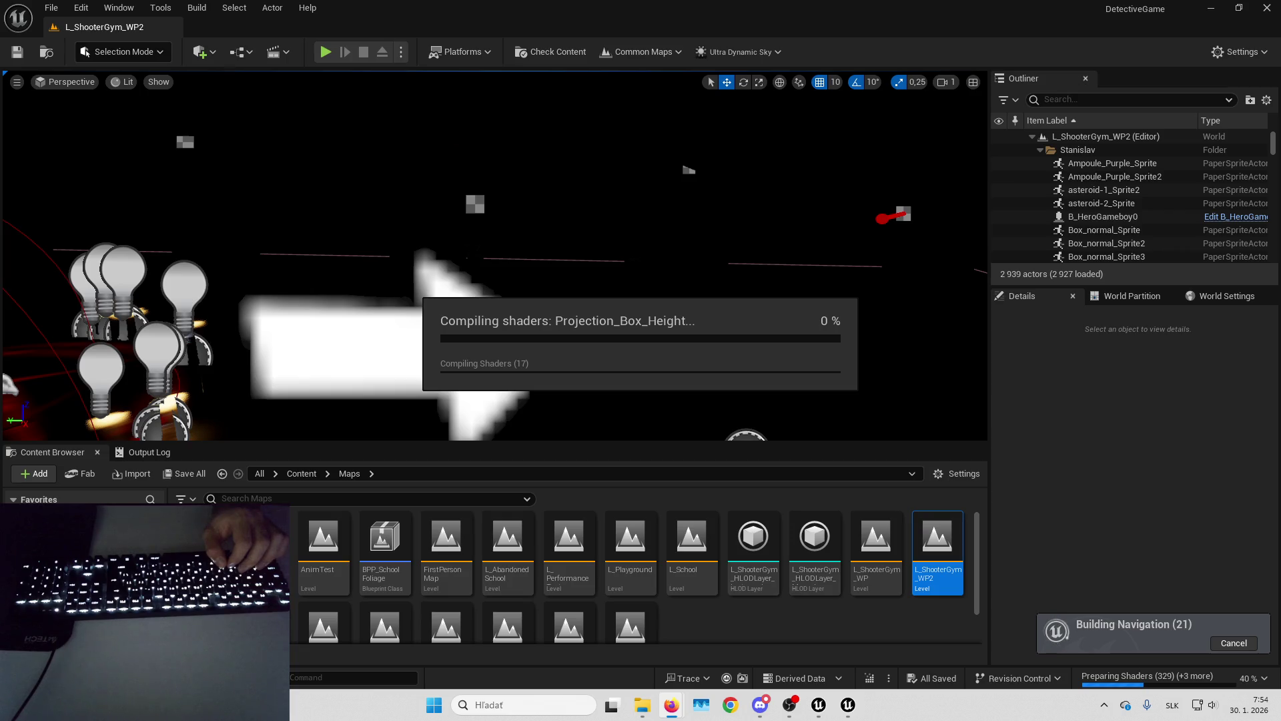
pyautogui.hotkey('alt', 'Tab')
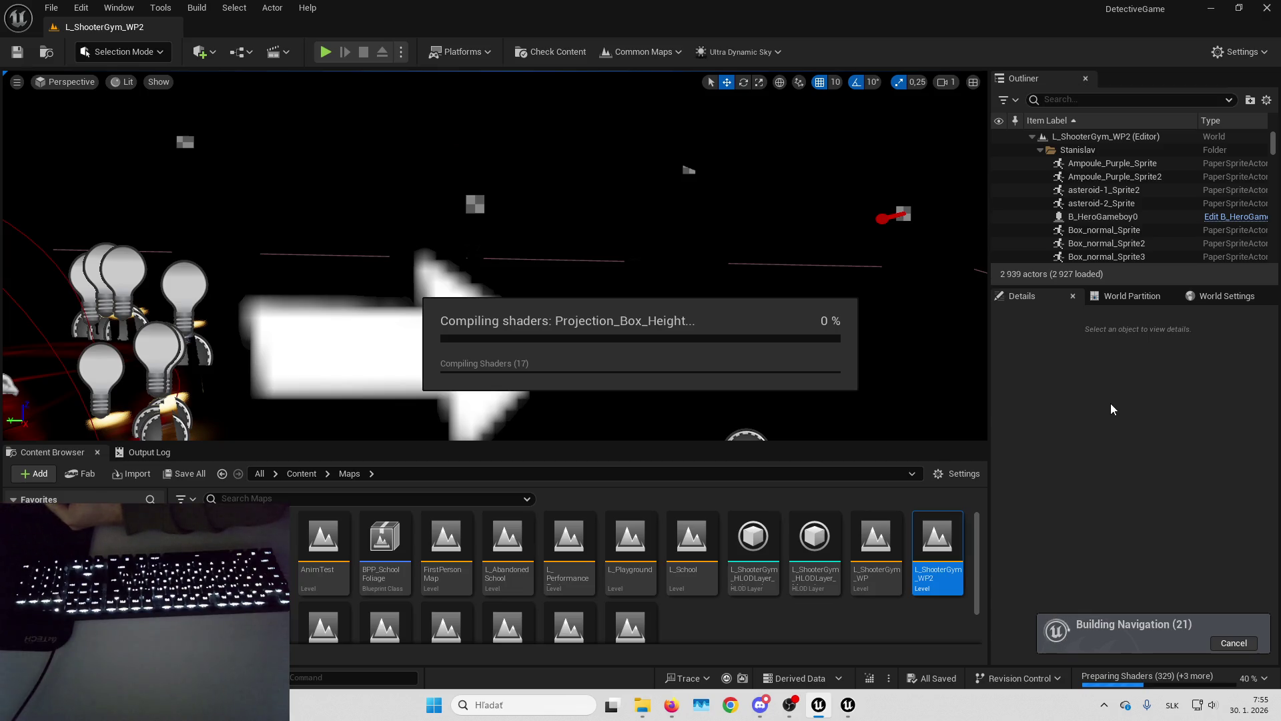
pyautogui.click(672, 705)
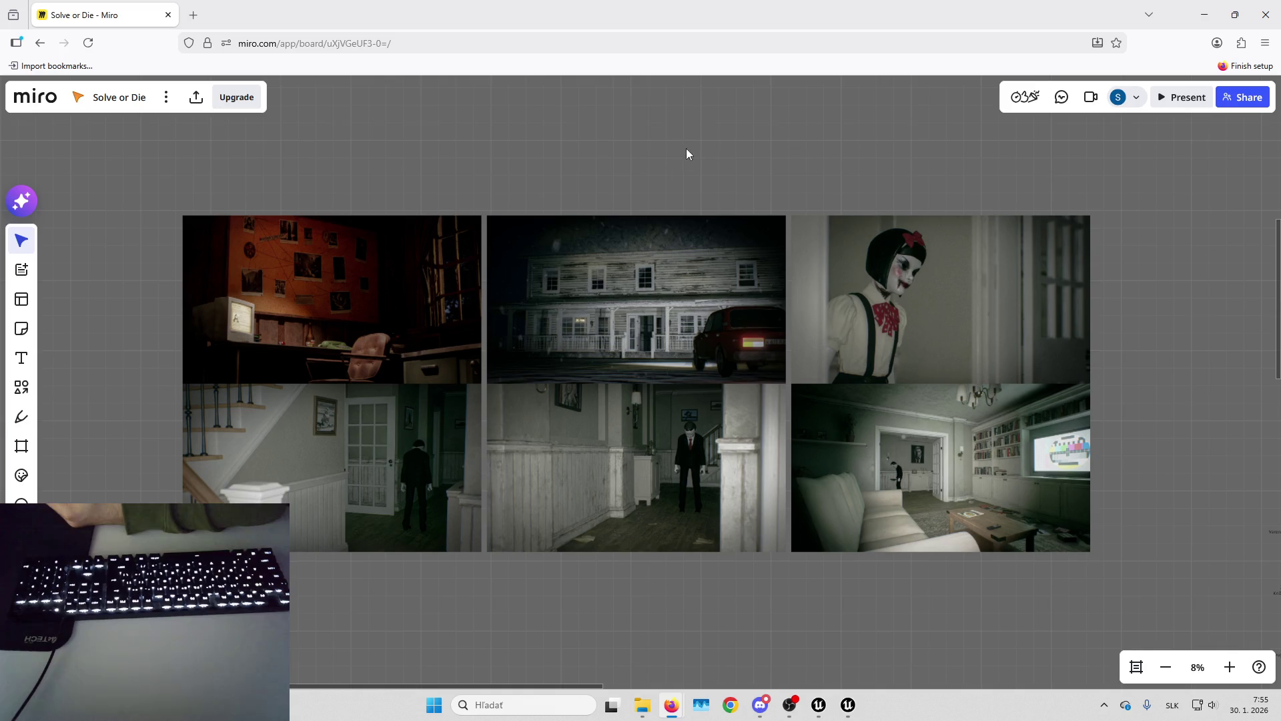
pyautogui.scroll(3, 534, 194)
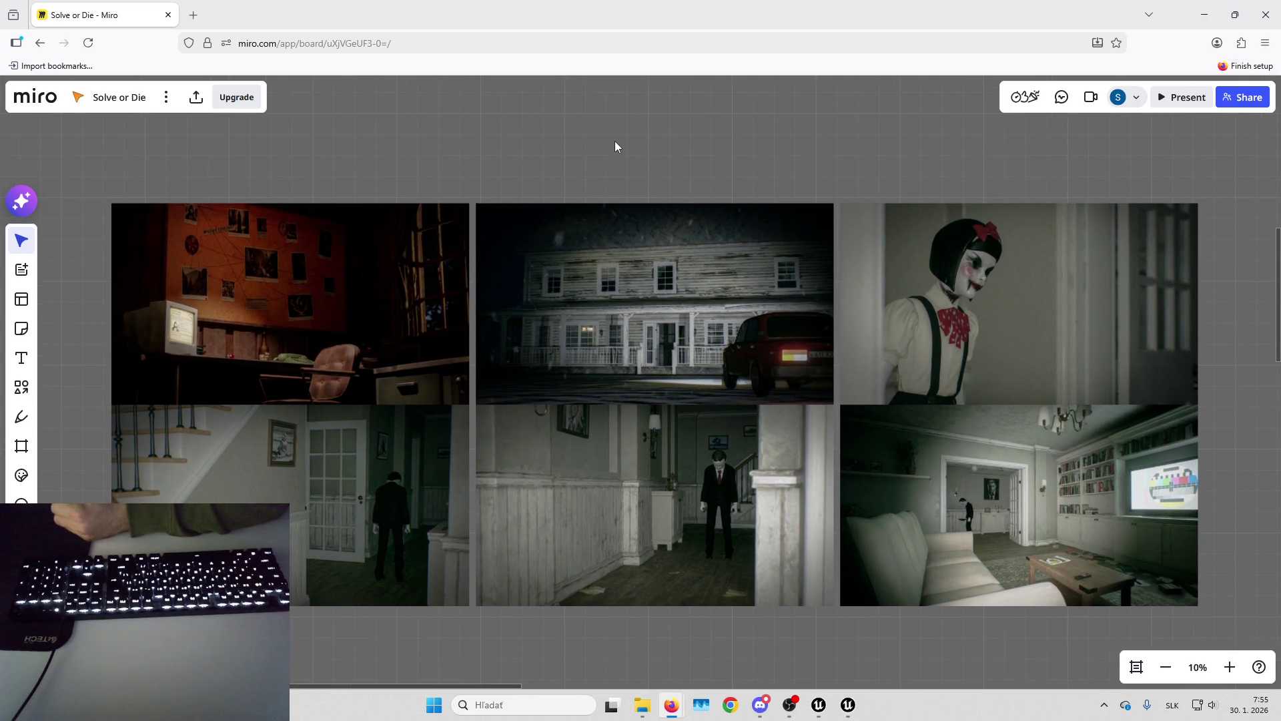
pyautogui.moveTo(642, 145); pyautogui.dragTo(642, 128)
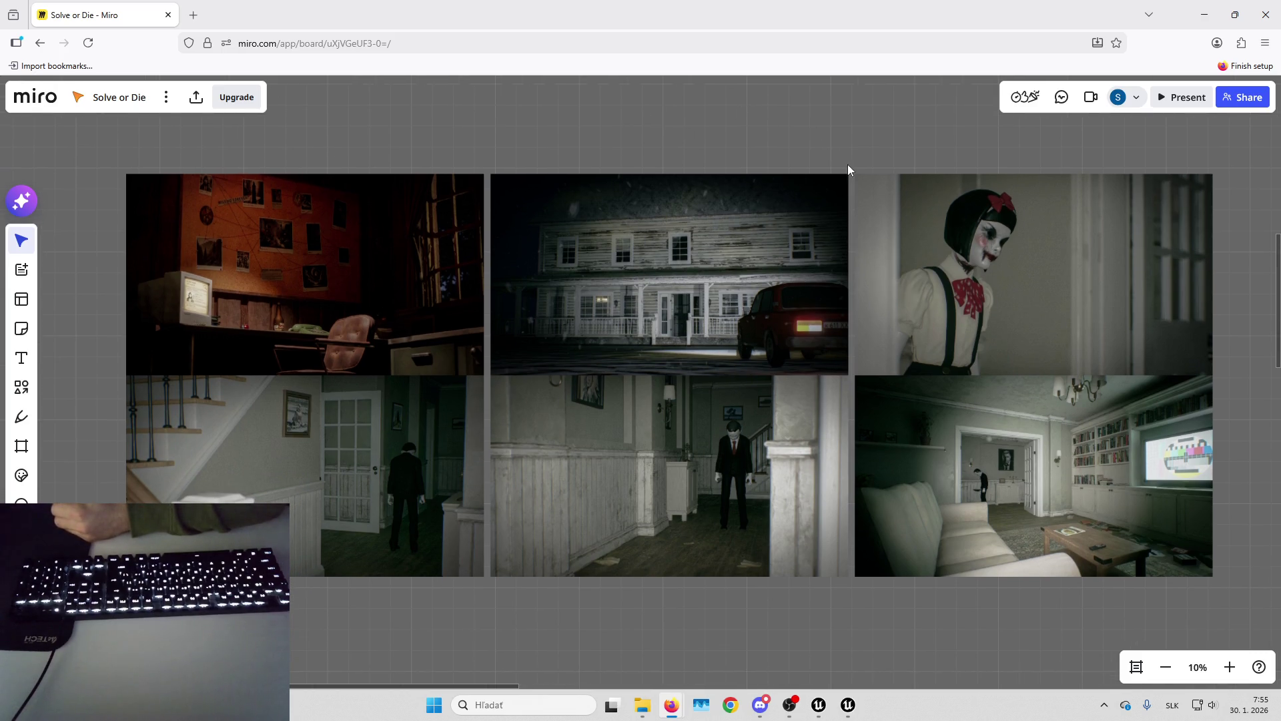
pyautogui.moveTo(852, 187); pyautogui.dragTo(828, 178)
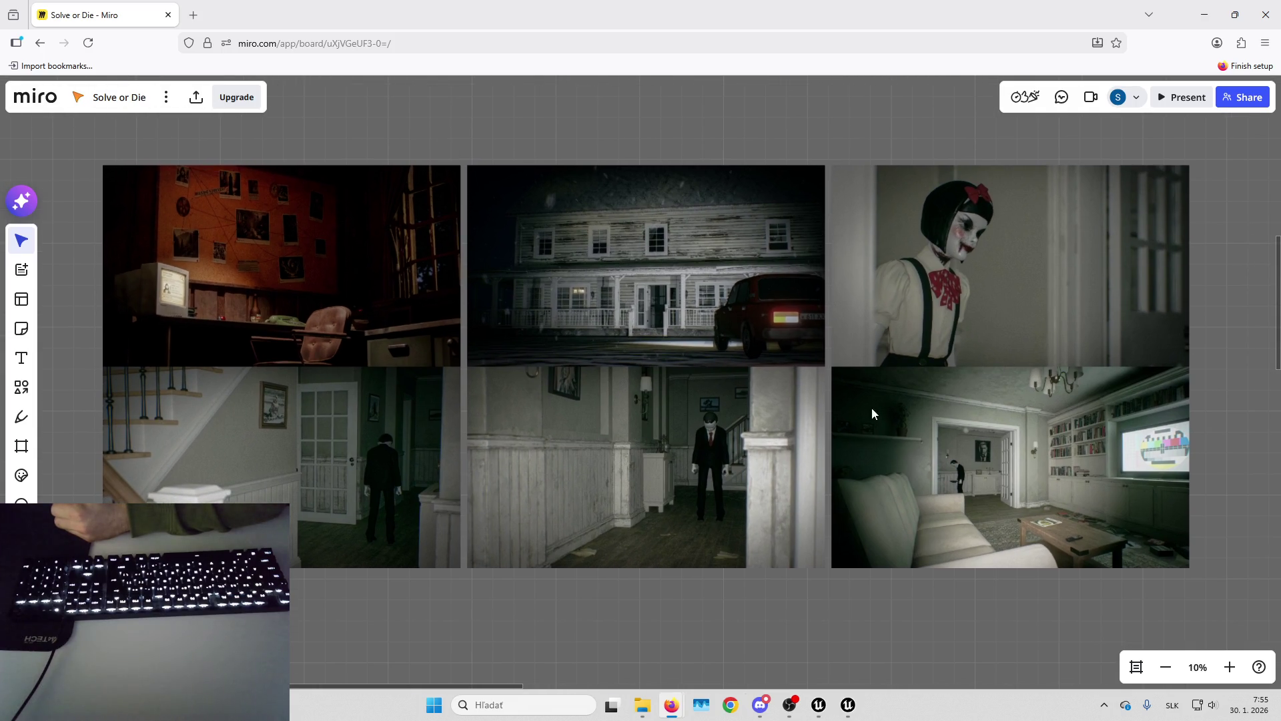
pyautogui.moveTo(831, 478)
pyautogui.mouseDown()
pyautogui.moveTo(822, 443)
pyautogui.moveTo(851, 477)
pyautogui.mouseUp()
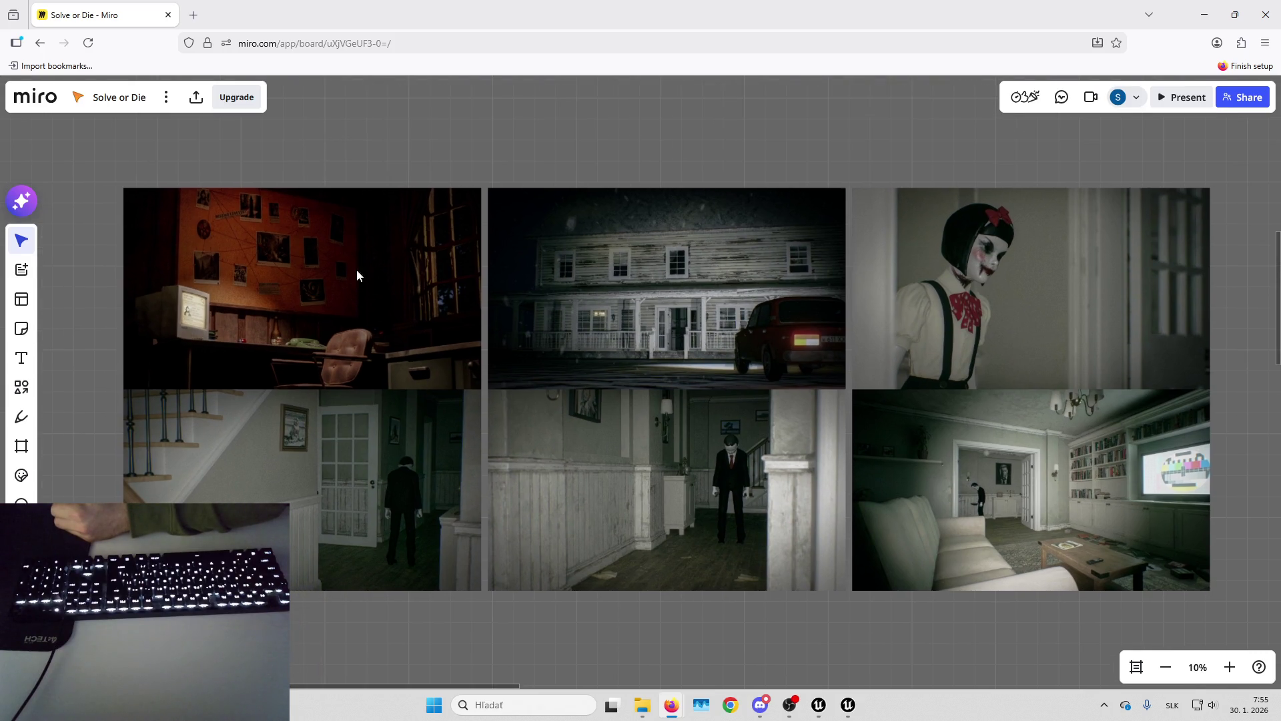
pyautogui.click(292, 273)
pyautogui.click(450, 182)
pyautogui.click(338, 252)
pyautogui.click(420, 112)
pyautogui.click(675, 287)
pyautogui.click(1027, 287)
pyautogui.click(1179, 478)
pyautogui.click(692, 438)
pyautogui.click(364, 445)
pyautogui.click(621, 622)
pyautogui.moveTo(853, 555); pyautogui.dragTo(848, 568)
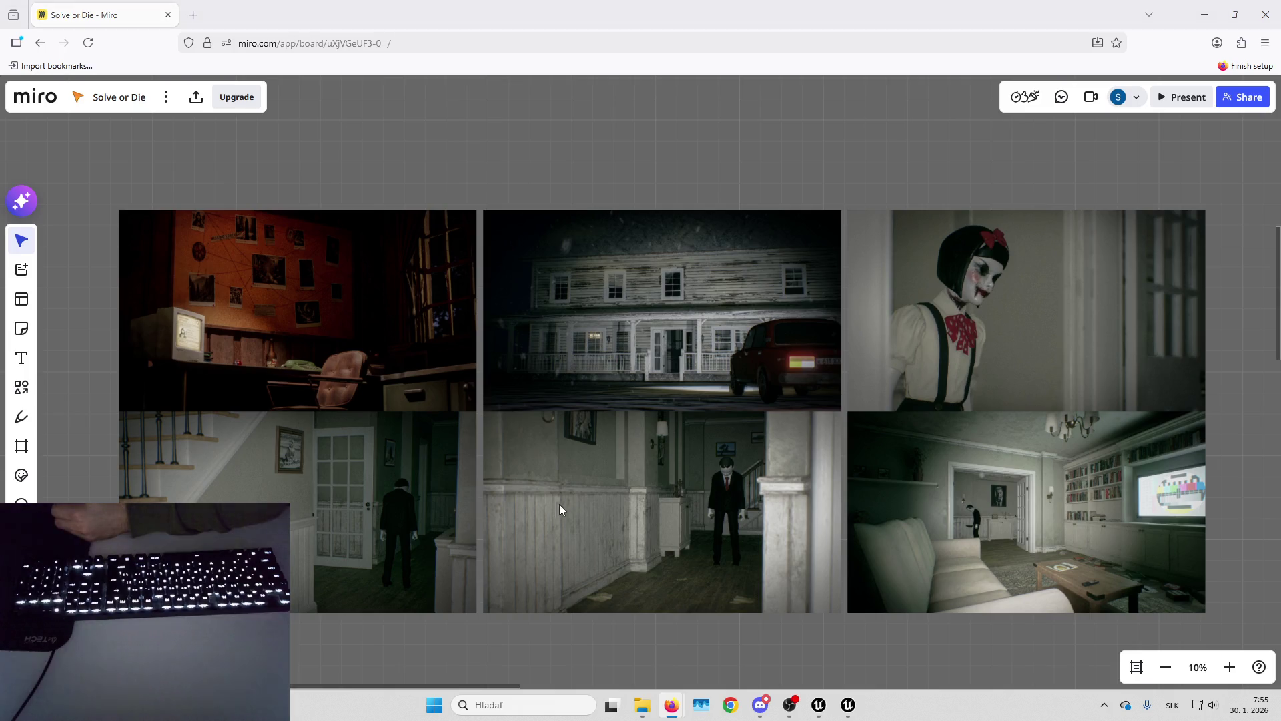
pyautogui.scroll(-1, 807, 428)
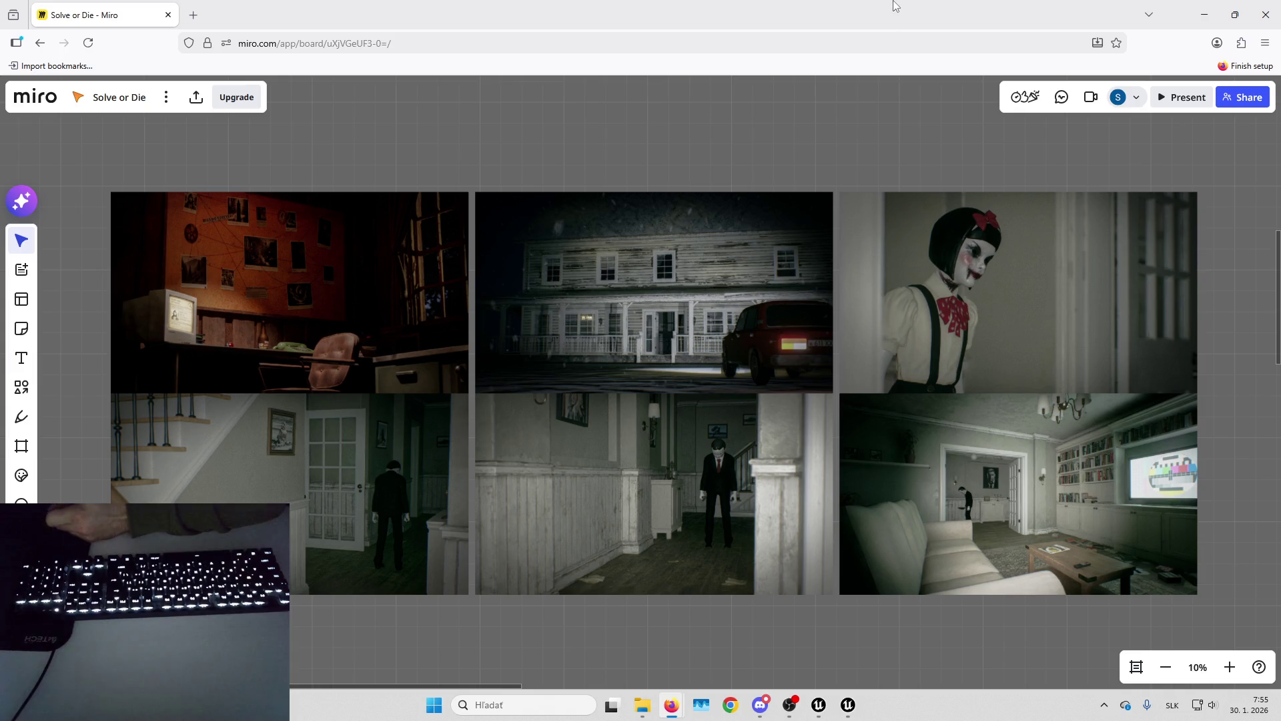
pyautogui.click(1205, 15)
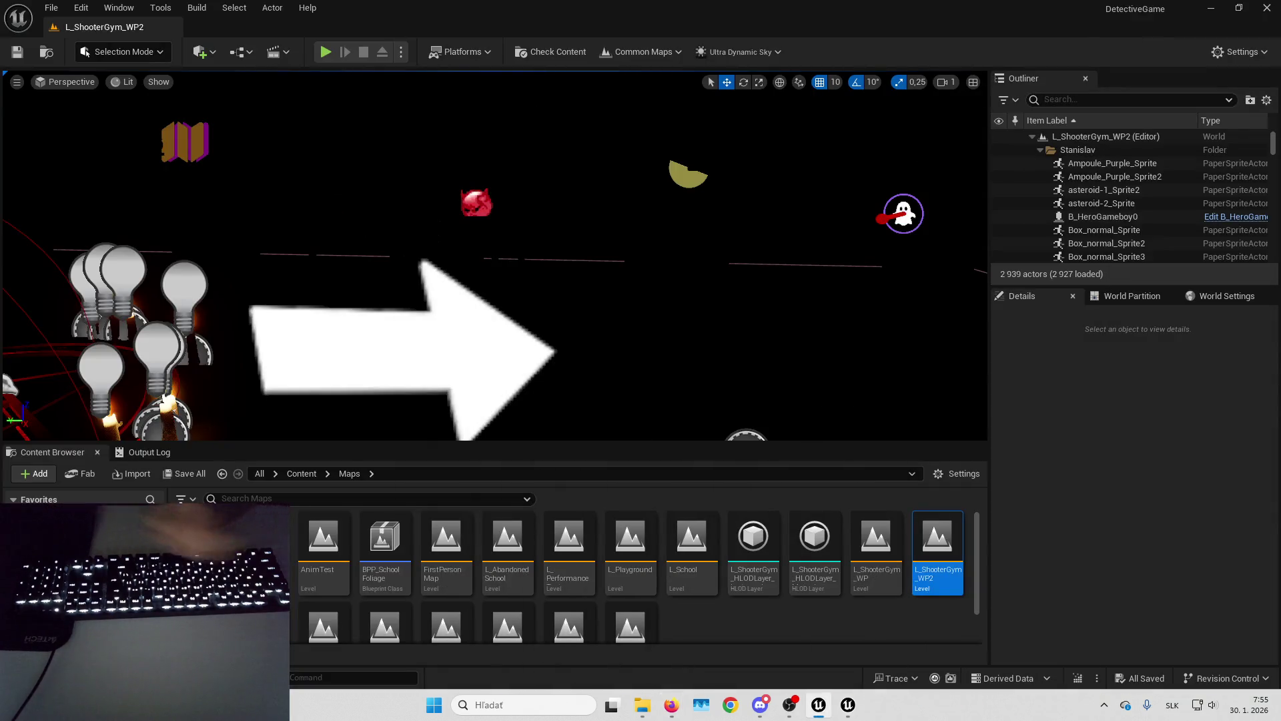
# Raise viewport brightness from 4.48 to 23.13 and select RecastNavMesh-Default via a 'recas' search.
pyautogui.moveTo(718, 209)
pyautogui.mouseDown()
pyautogui.moveTo(688, 187)
pyautogui.moveTo(713, 288)
pyautogui.mouseUp()
pyautogui.moveTo(566, 292)
pyautogui.mouseDown()
pyautogui.moveTo(582, 329)
pyautogui.moveTo(597, 331)
pyautogui.mouseUp()
pyautogui.moveTo(695, 327); pyautogui.dragTo(695, 310)
pyautogui.click(1091, 100)
pyautogui.write('recas')
pyautogui.doubleClick(1108, 149)
# Turn Show Only Modified Properties off and review the navmesh agent settings (radius 10, height 144).
pyautogui.click(1271, 394)
pyautogui.click(1154, 409)
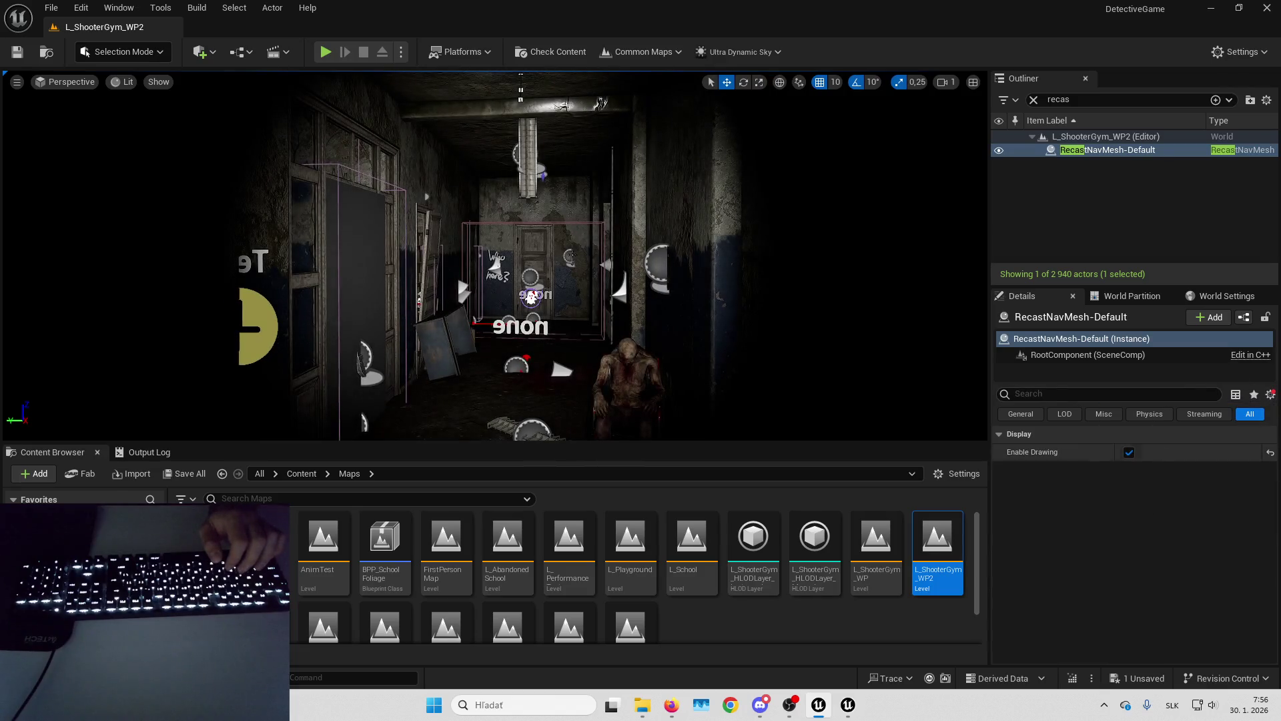
pyautogui.click(1270, 394)
pyautogui.click(1154, 410)
pyautogui.scroll(-5, 1134, 534)
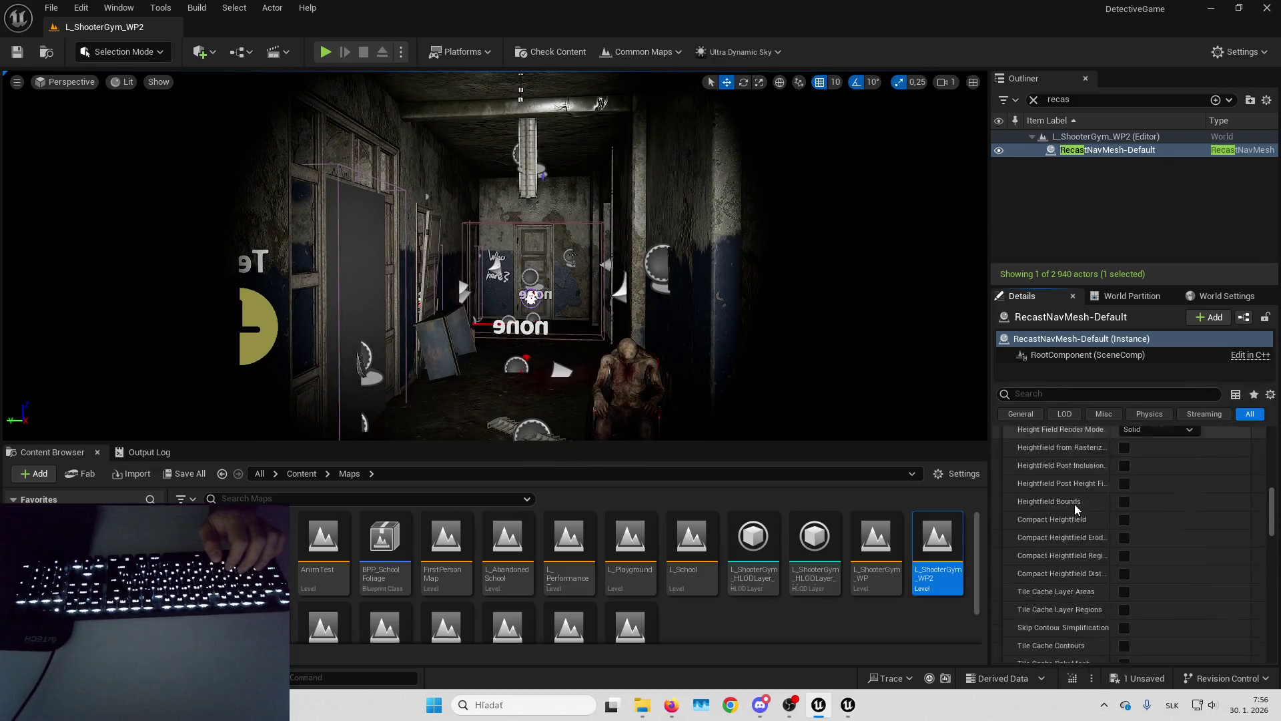
pyautogui.scroll(-10, 1134, 533)
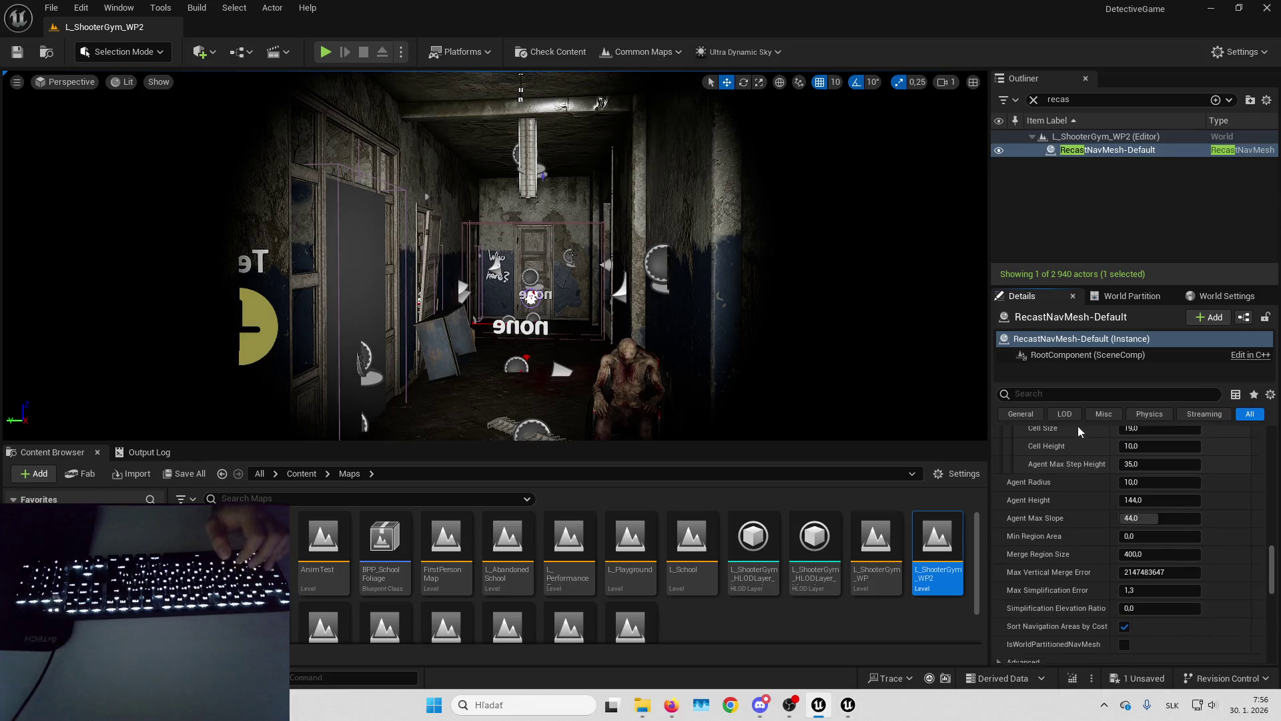
pyautogui.scroll(5, 1080, 585)
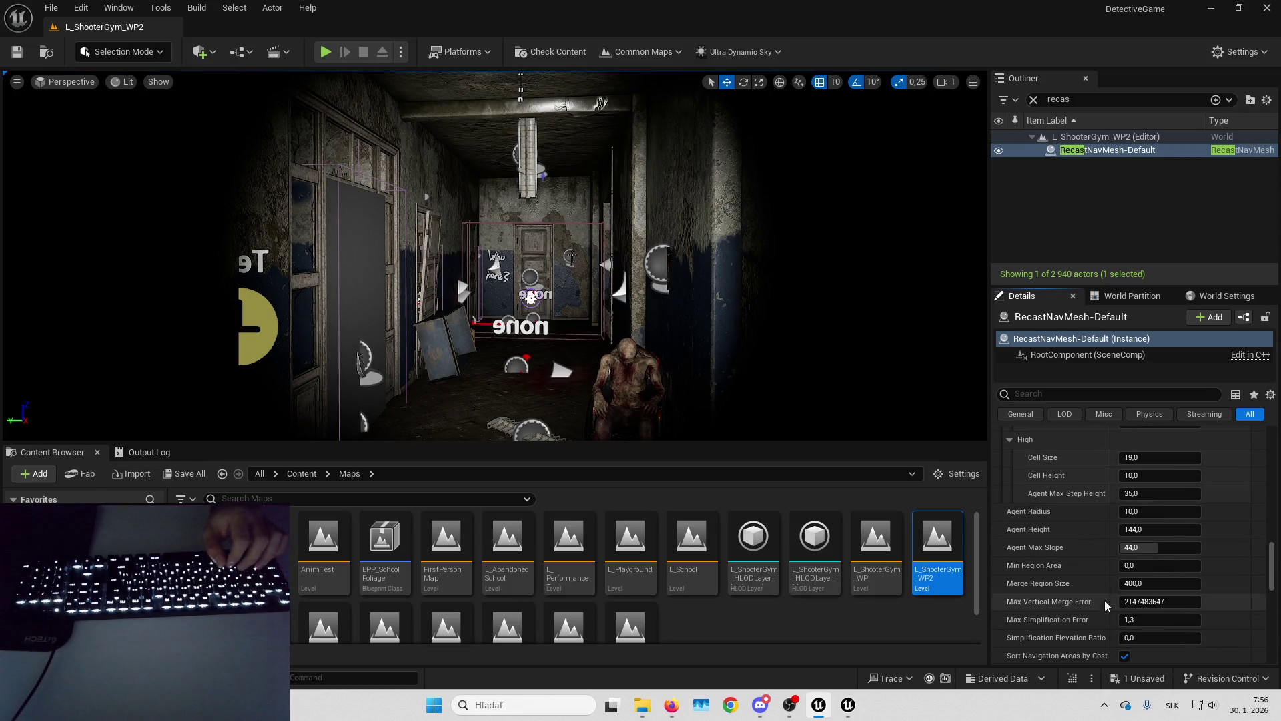
pyautogui.scroll(1, 1045, 512)
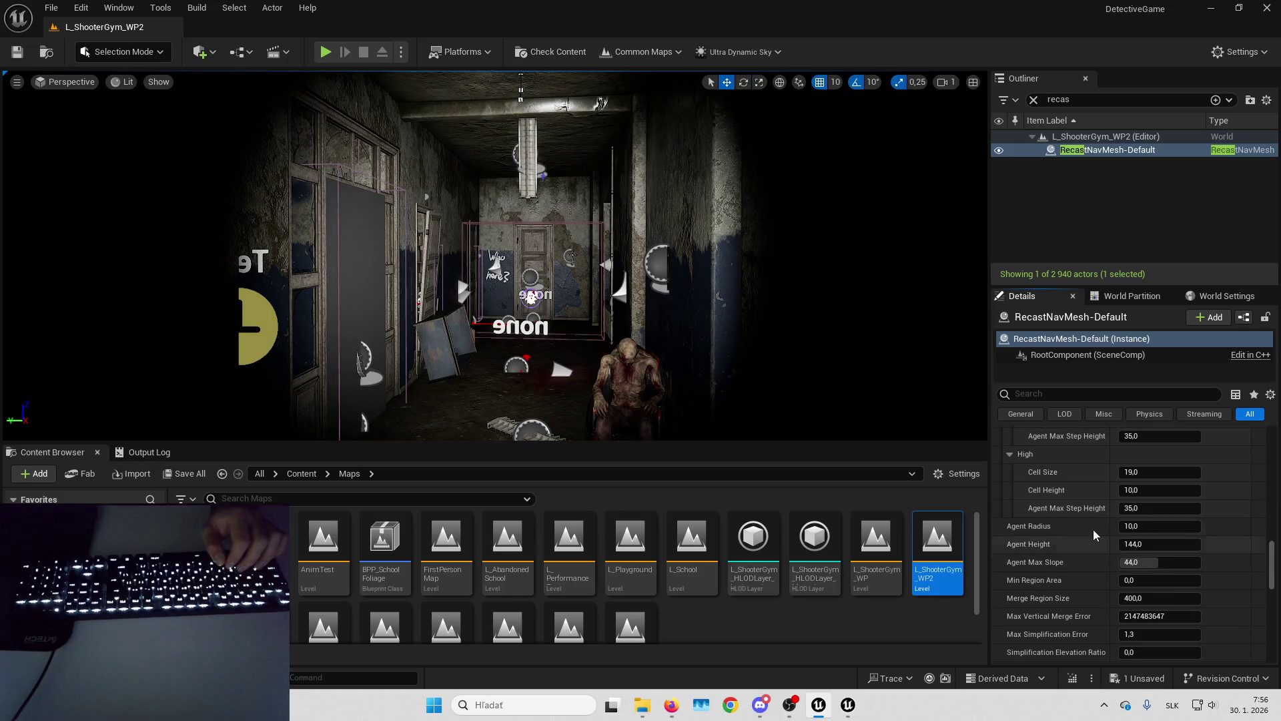
pyautogui.hotkey('alt', 'Tab')
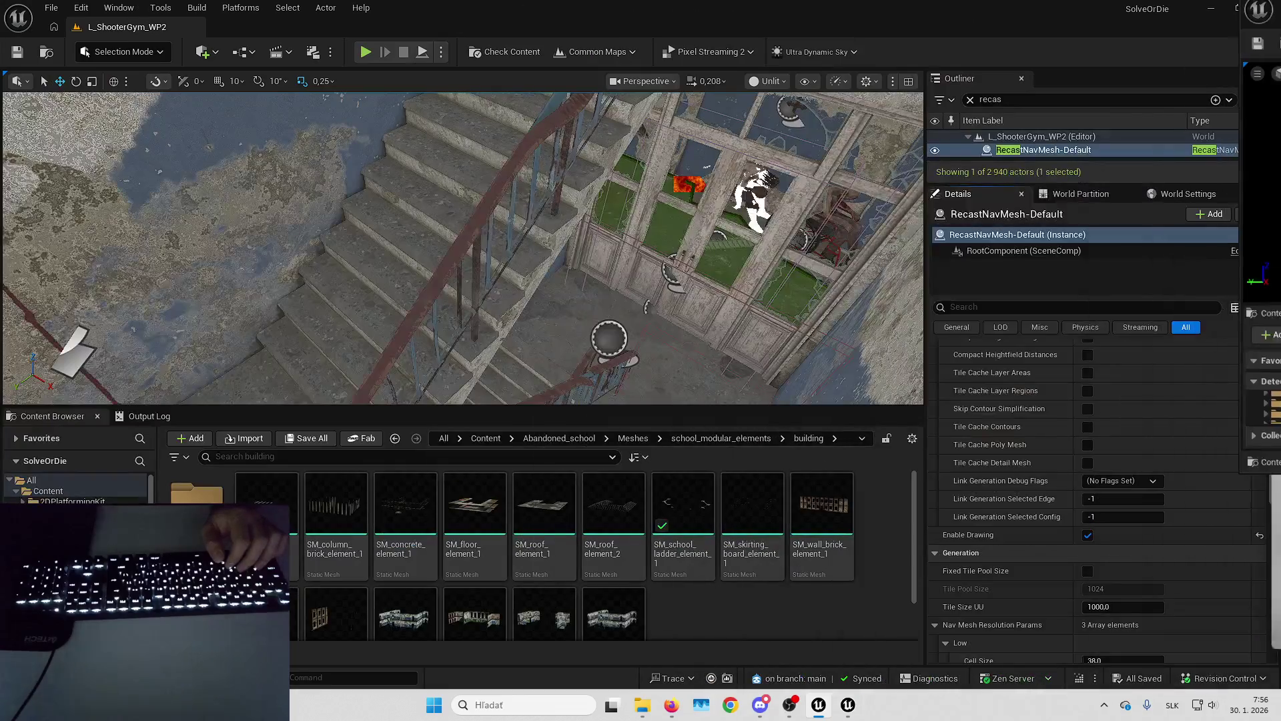
# Change RecastNavMesh-Default's Agent Radius from 10 to 8 and start Play In Editor.
pyautogui.scroll(-2, 1012, 382)
pyautogui.scroll(-15, 1013, 382)
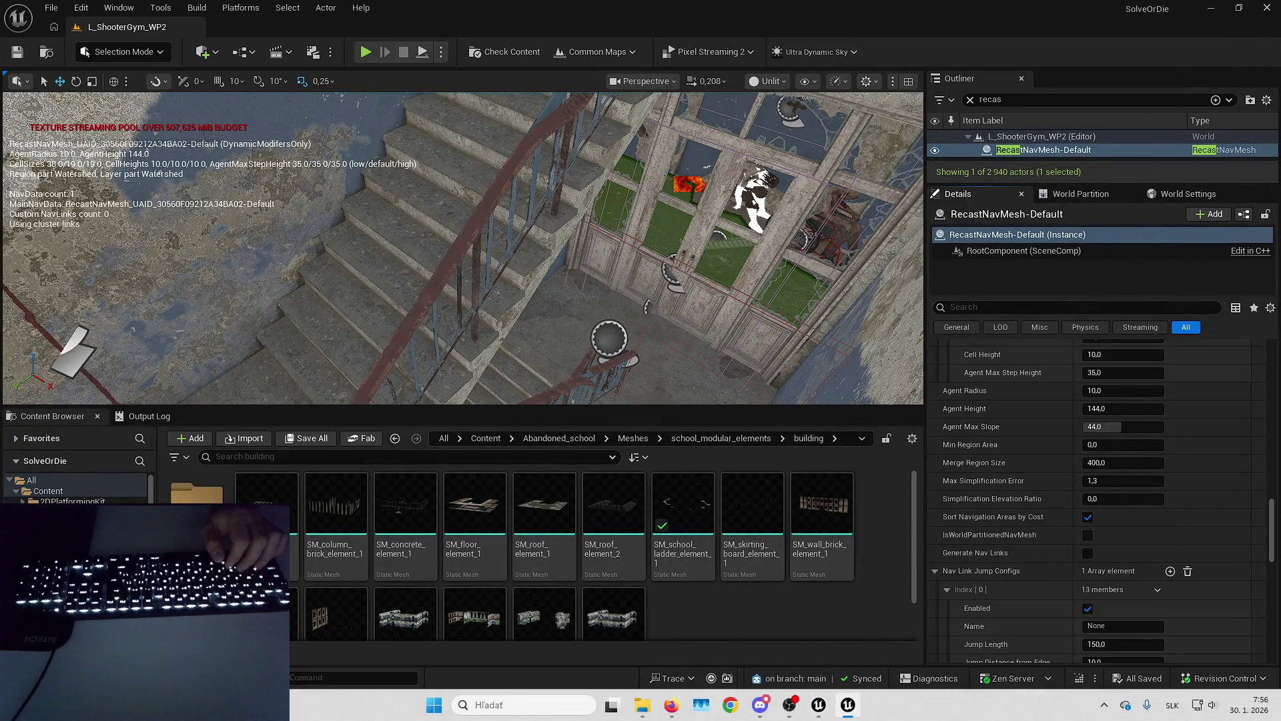
pyautogui.scroll(8, 1035, 454)
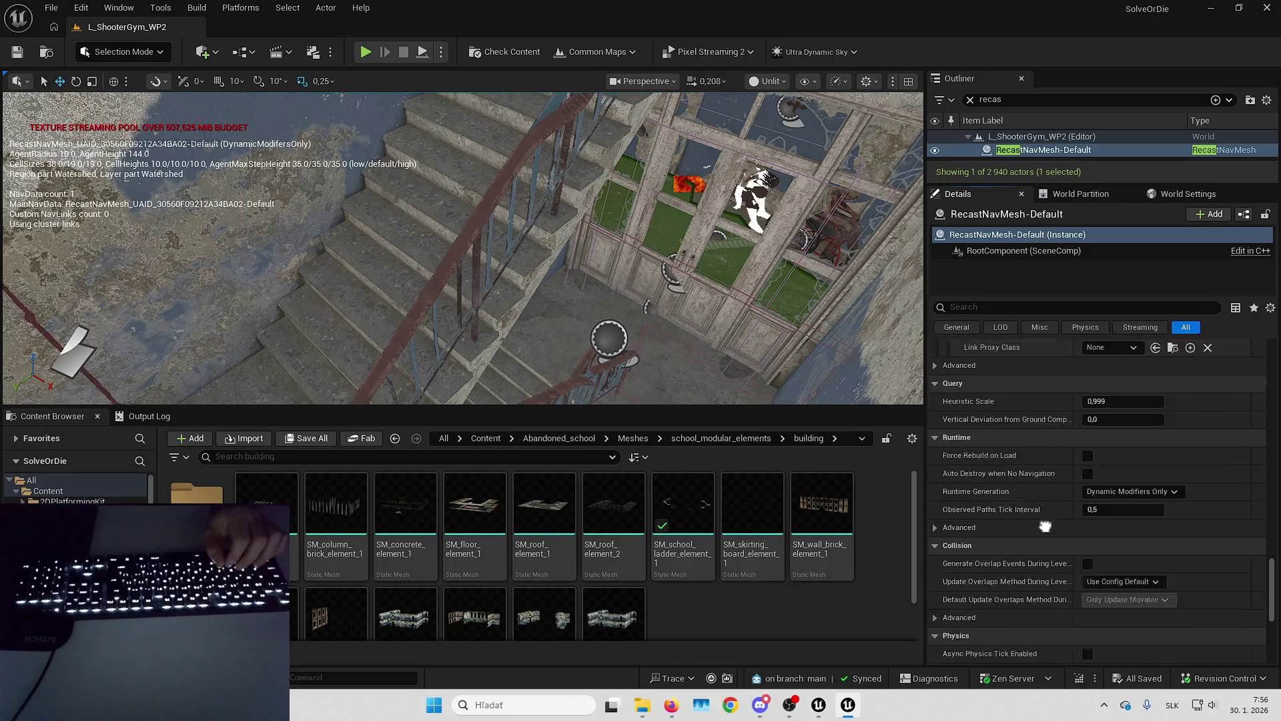
pyautogui.scroll(5, 1032, 480)
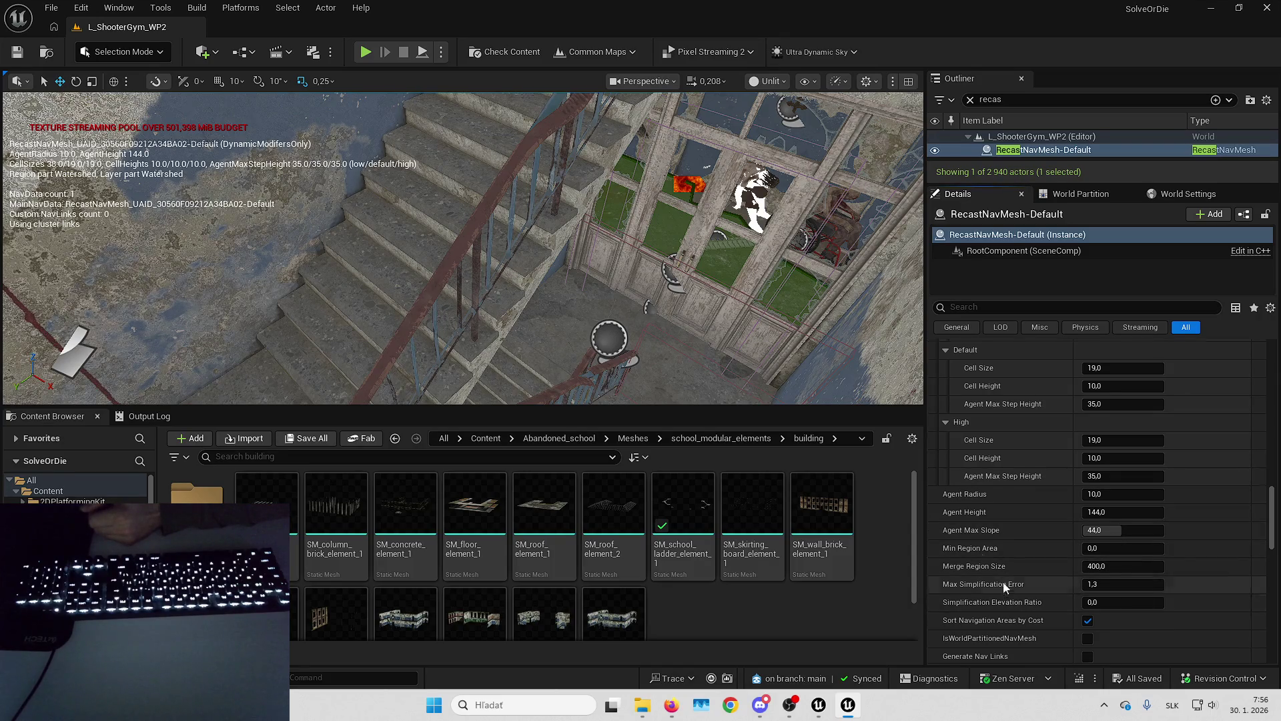
pyautogui.scroll(8, 1002, 584)
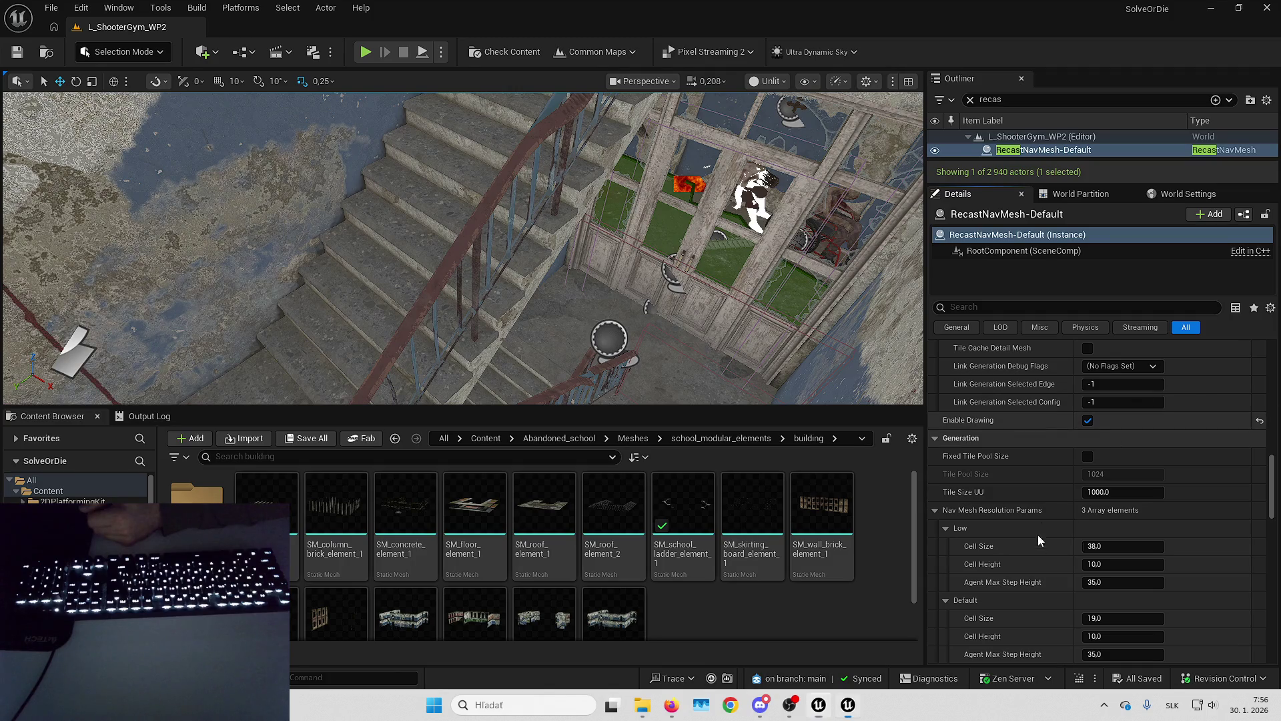
pyautogui.scroll(-6, 1038, 541)
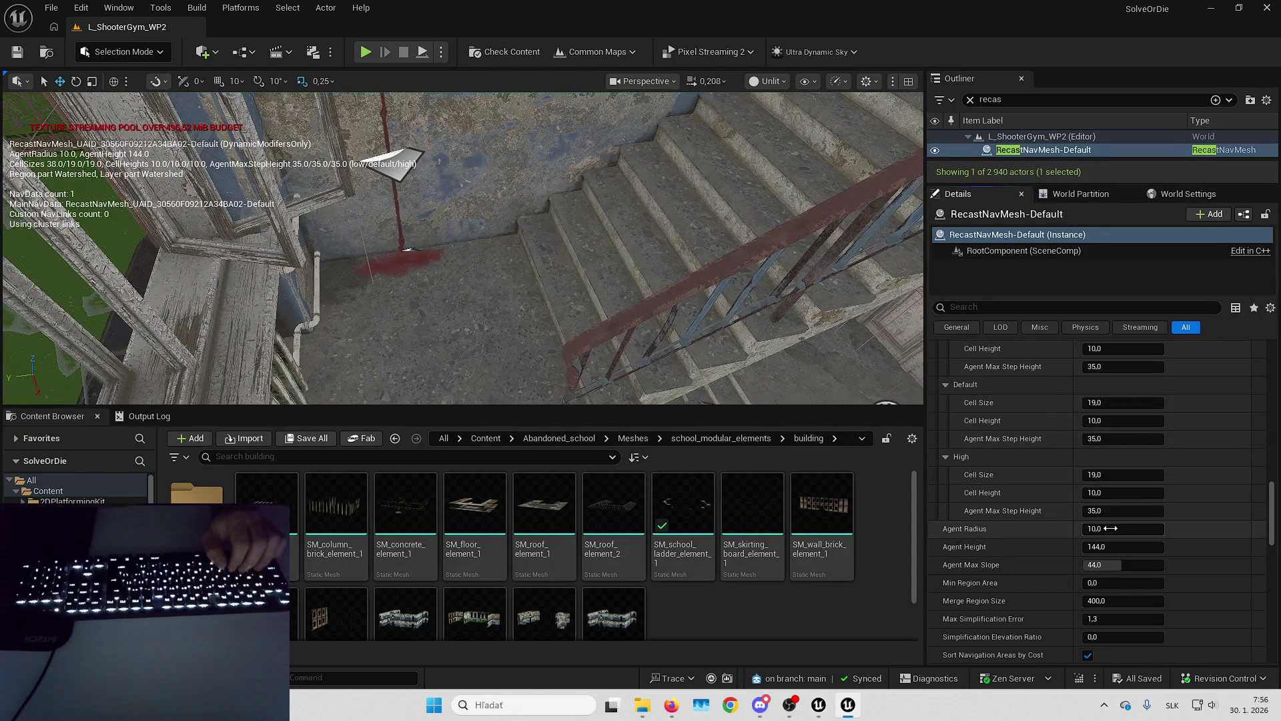
pyautogui.write('8')
pyautogui.press('Return')
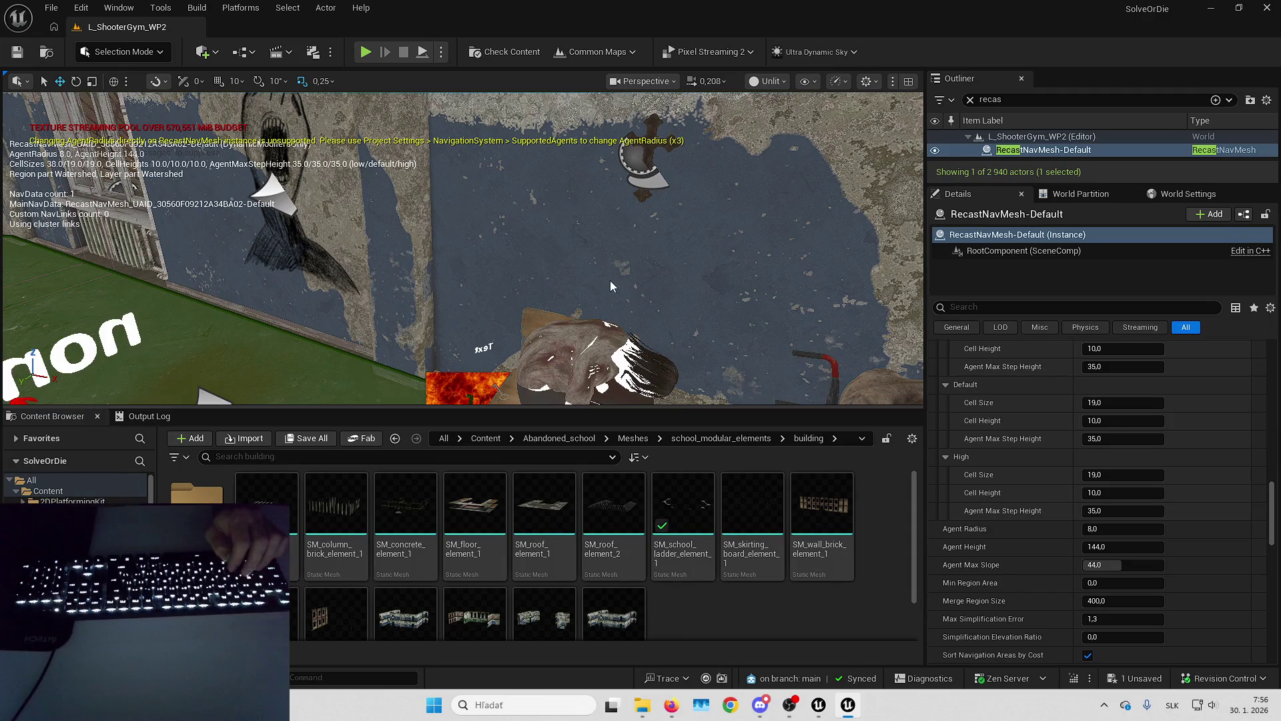
pyautogui.hotkey('alt', 'p')
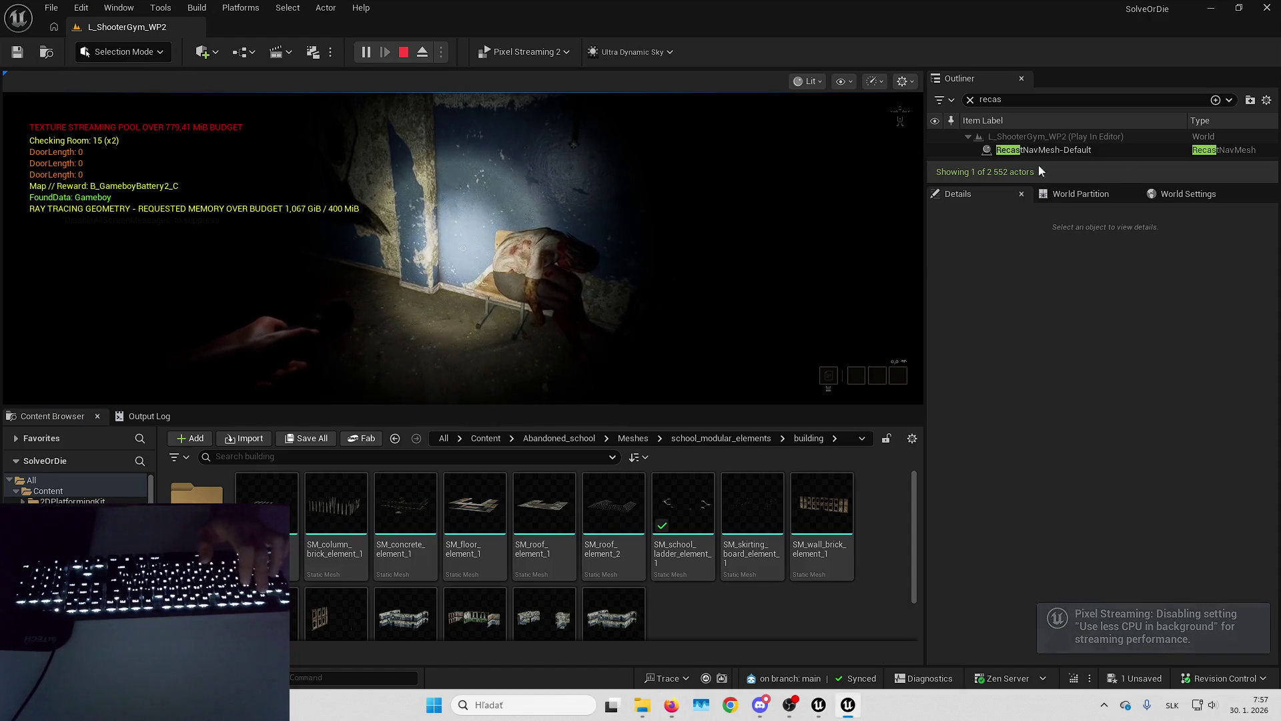
# In fullscreen play, use the key on the locked door and toggle the debug command menu.
pyautogui.press('F11')
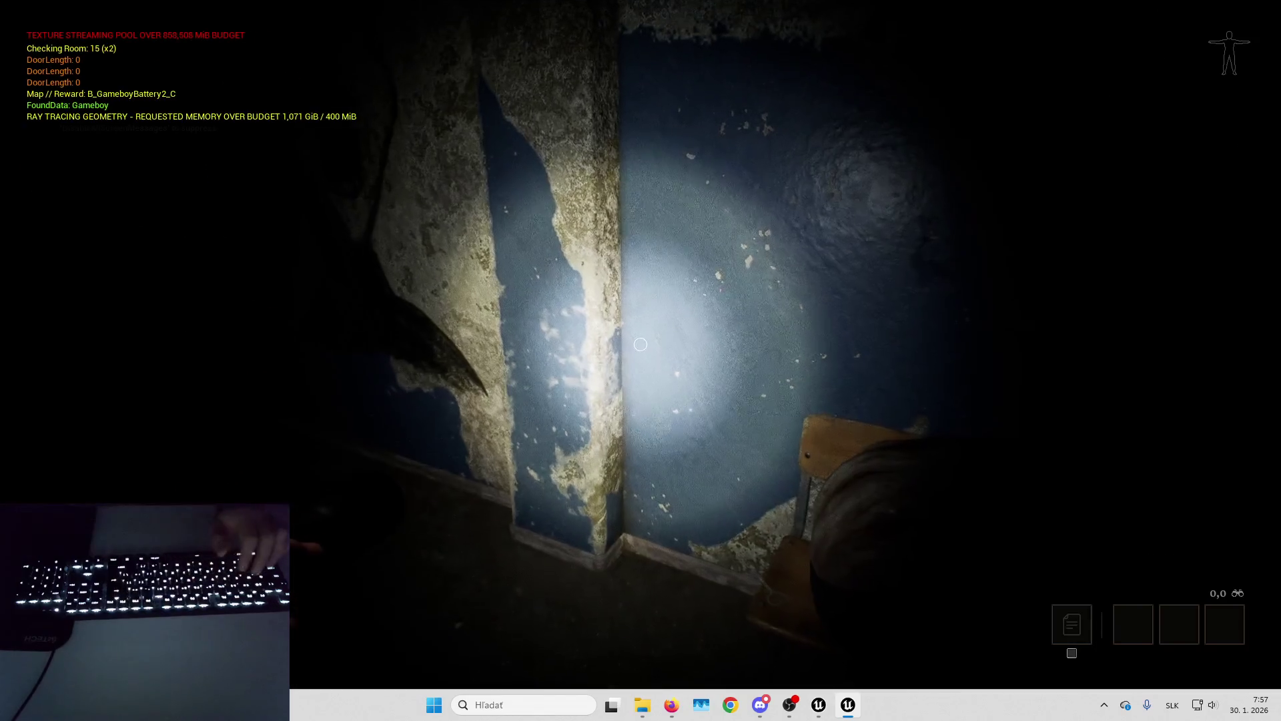
pyautogui.press('w')
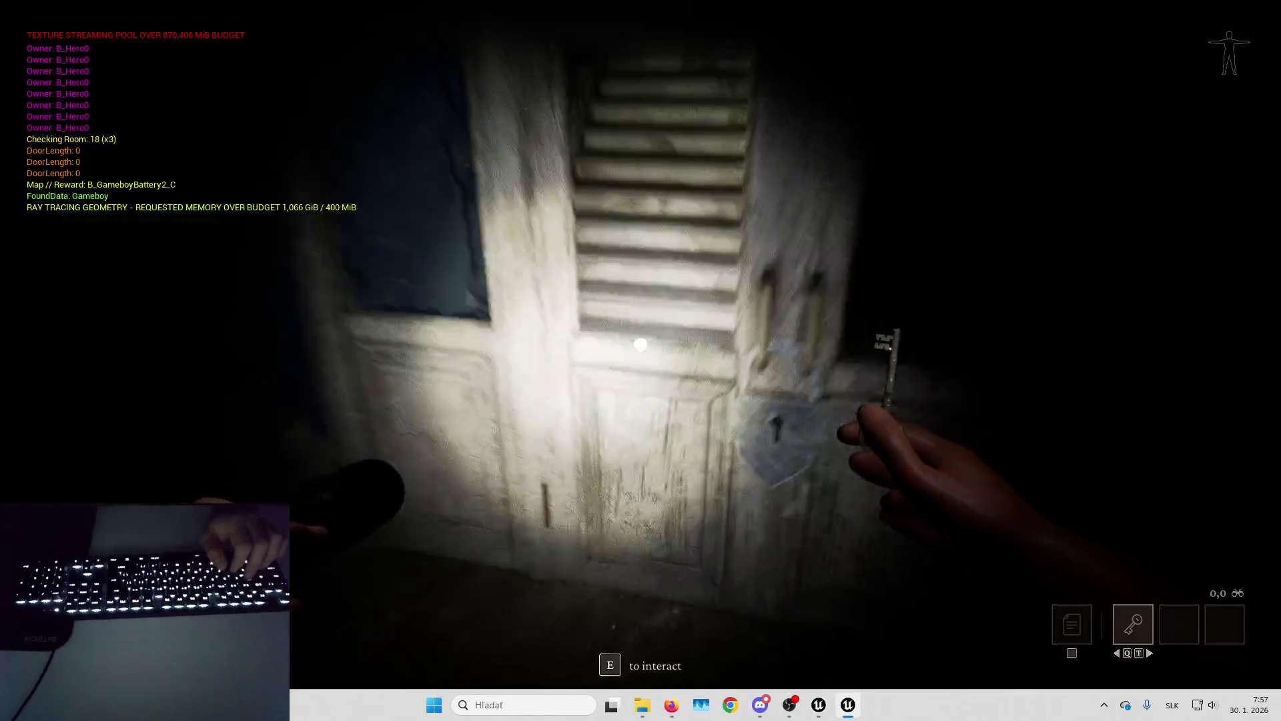
pyautogui.press('e')
pyautogui.press('s')
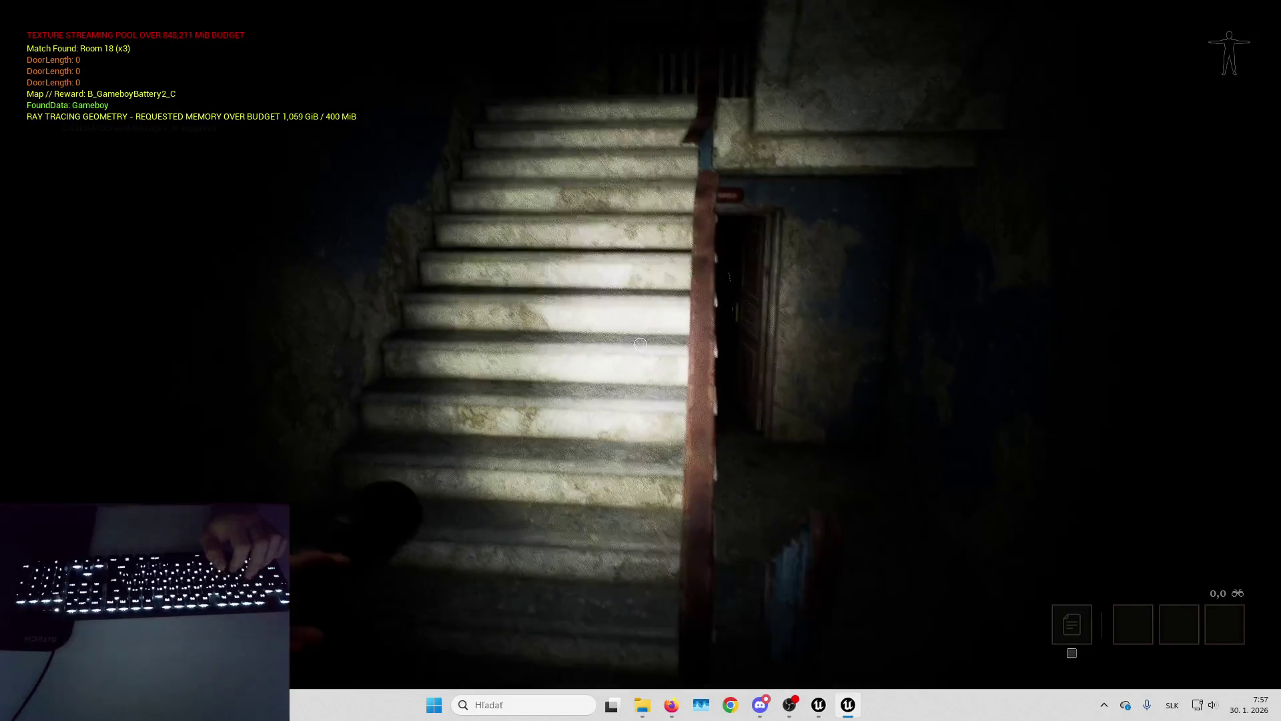
pyautogui.press('p')
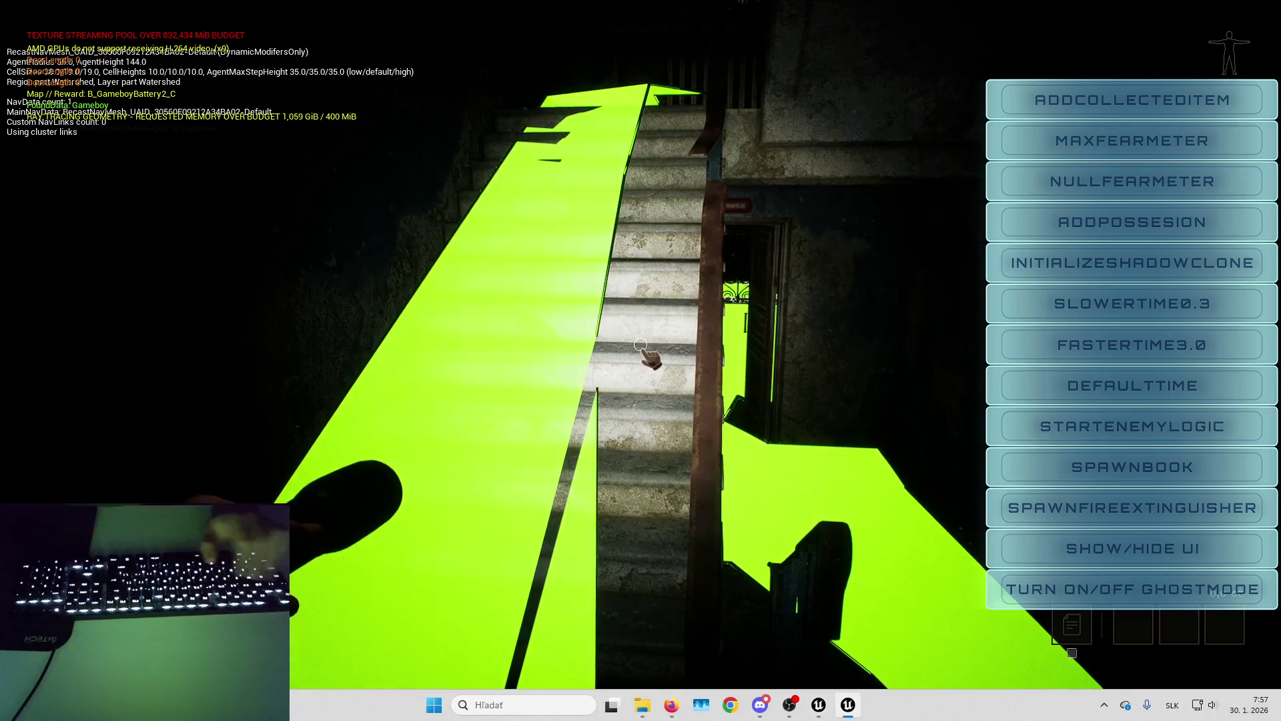
pyautogui.press('p')
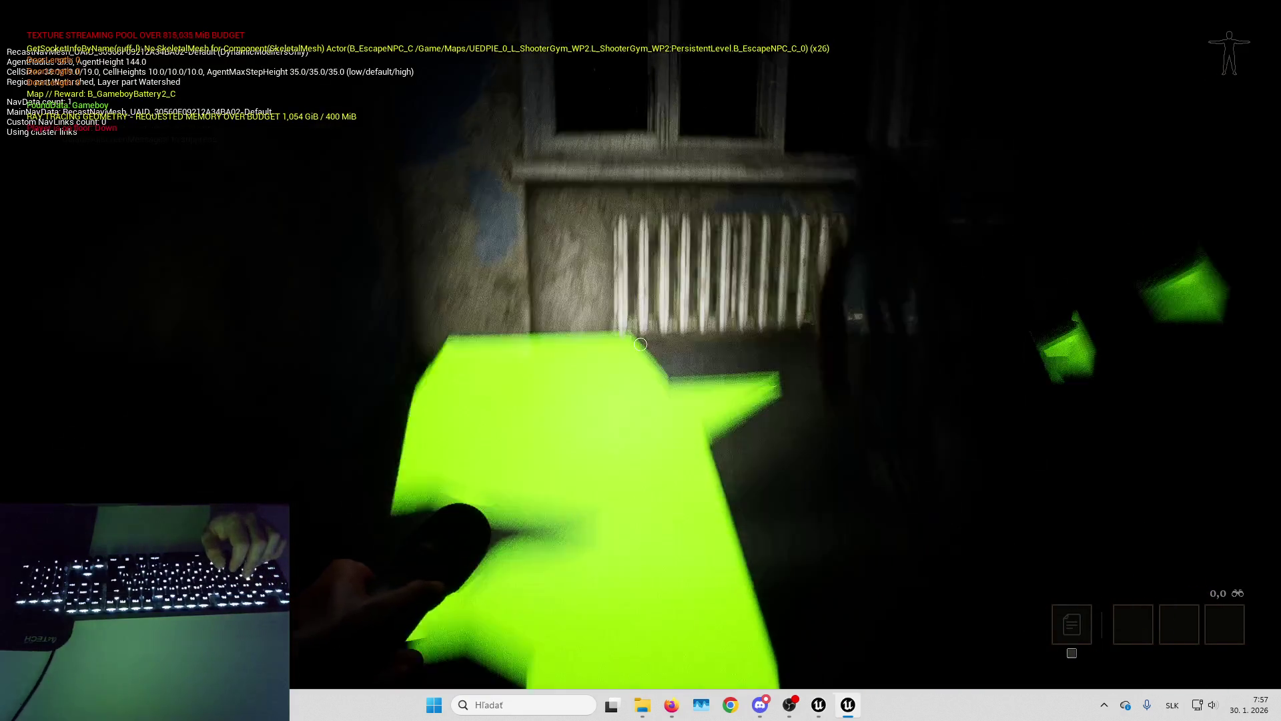
# Walk down the stairs along the green floor arrow, toggle the cheat menu, and stop playing.
pyautogui.press('w')
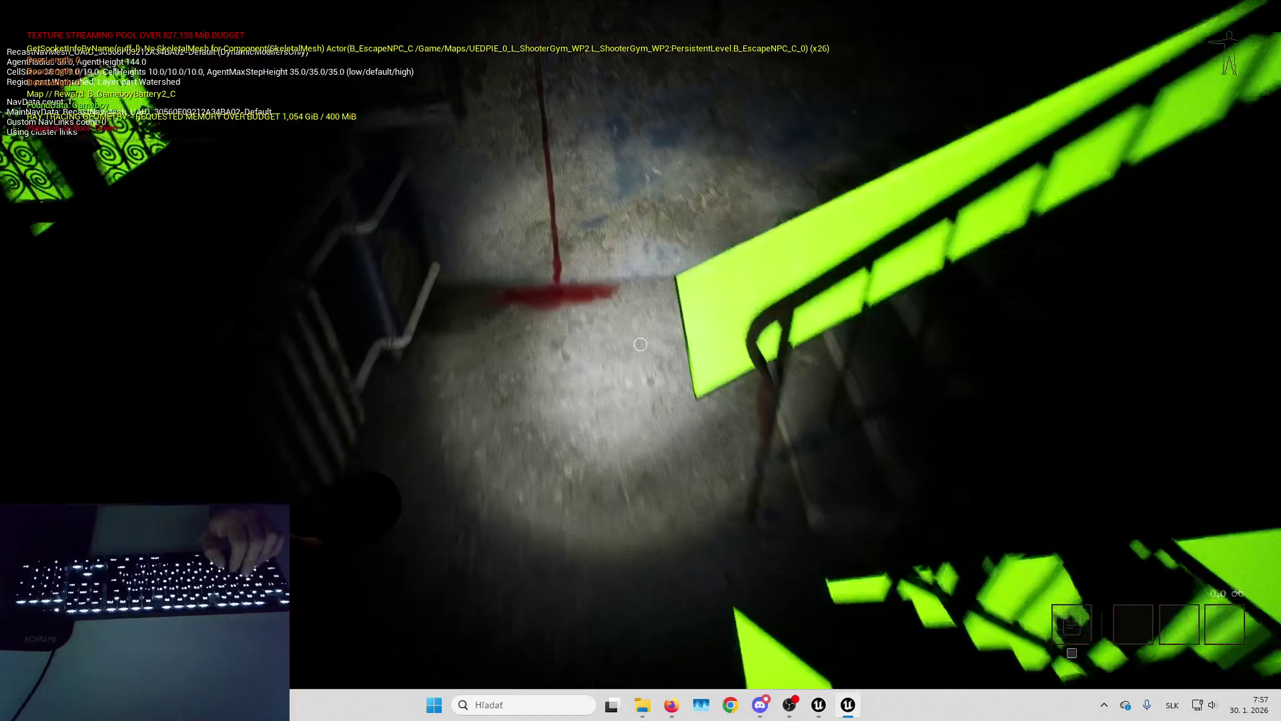
pyautogui.press('w')
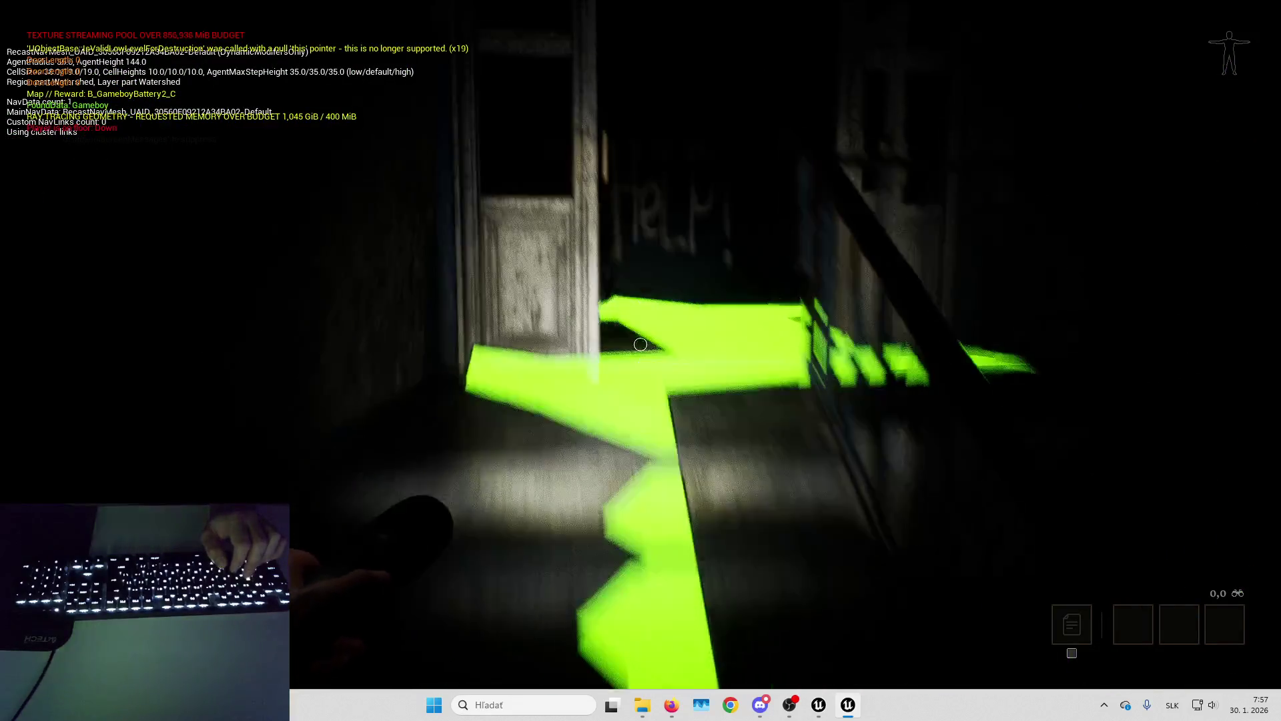
pyautogui.press('w')
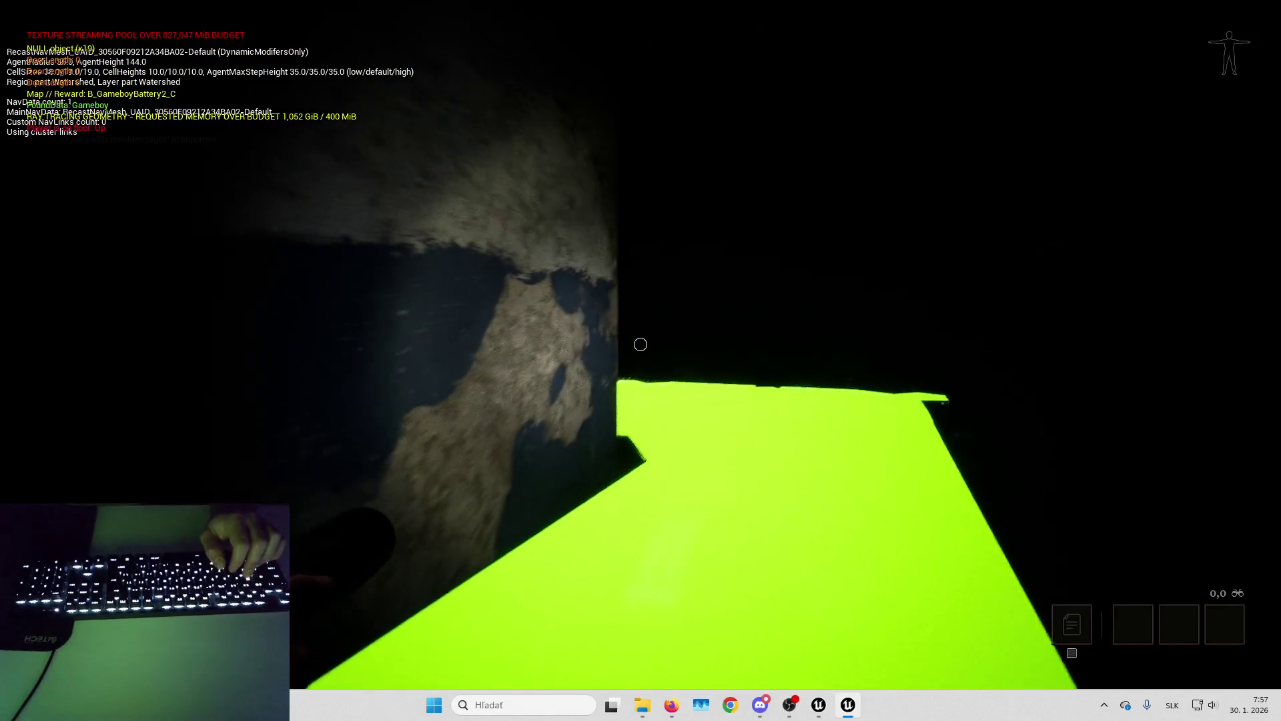
pyautogui.press('w')
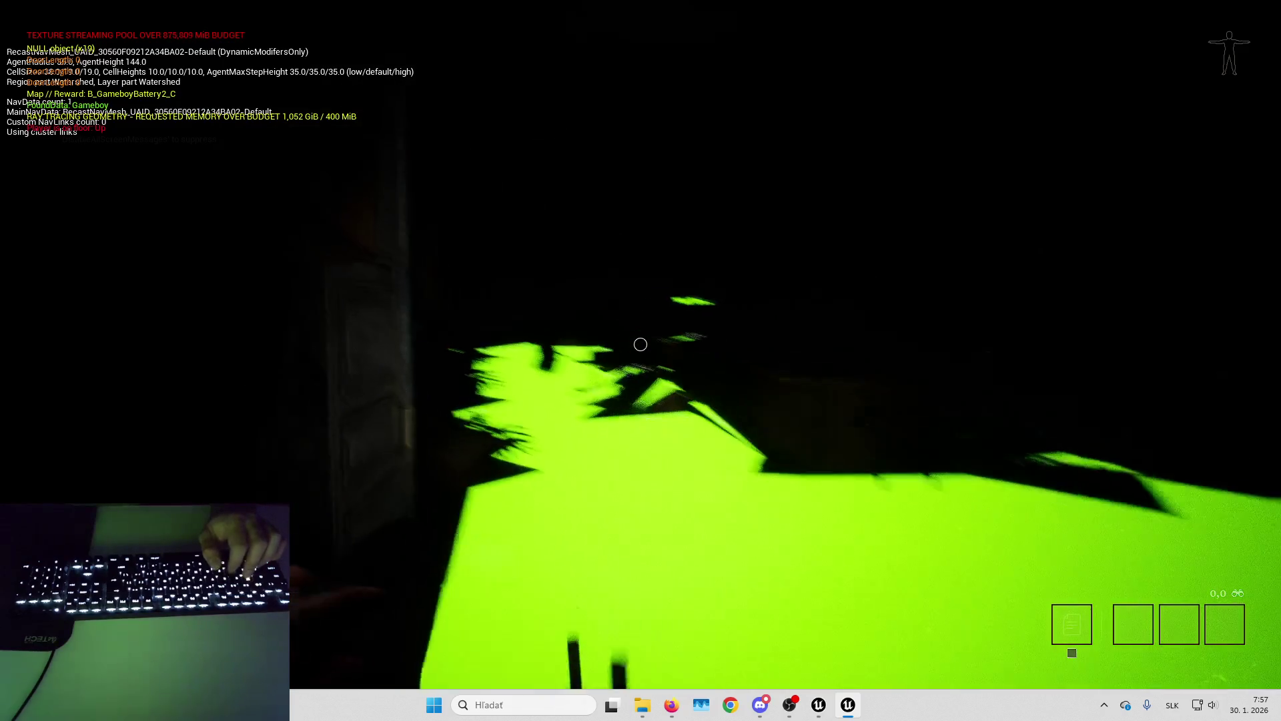
pyautogui.press('w')
pyautogui.press('Tab')
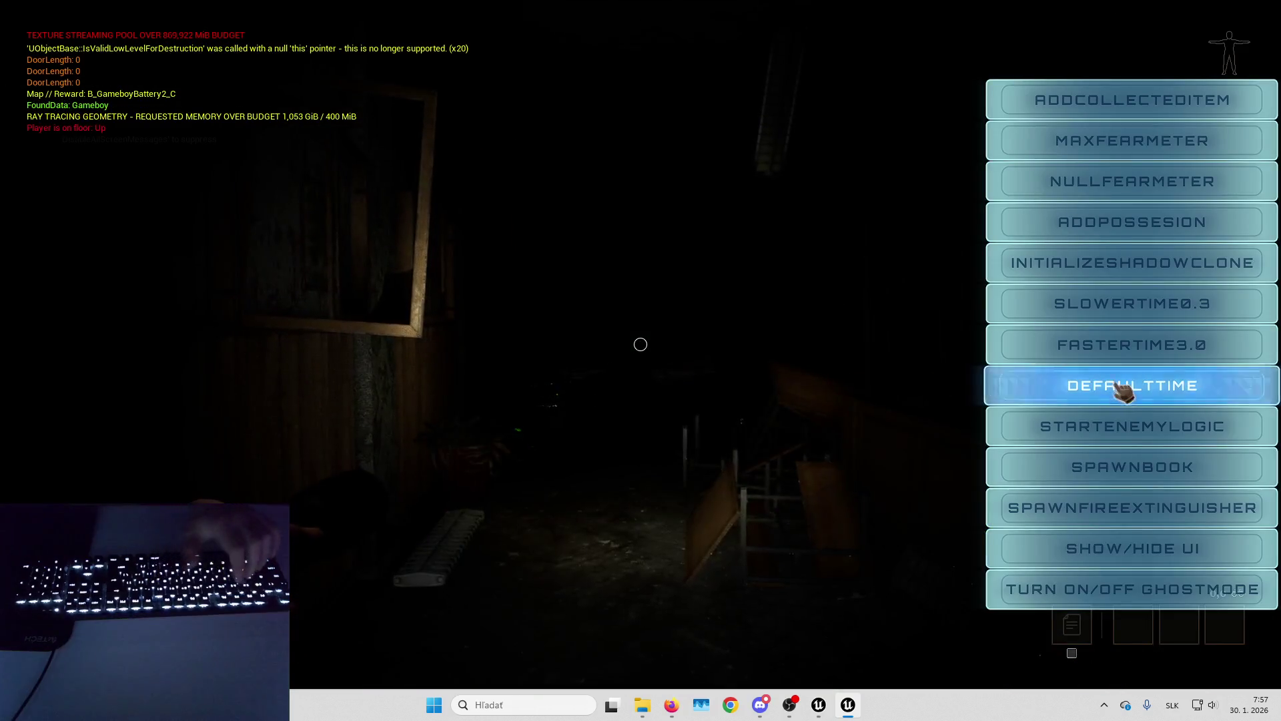
pyautogui.press('Tab')
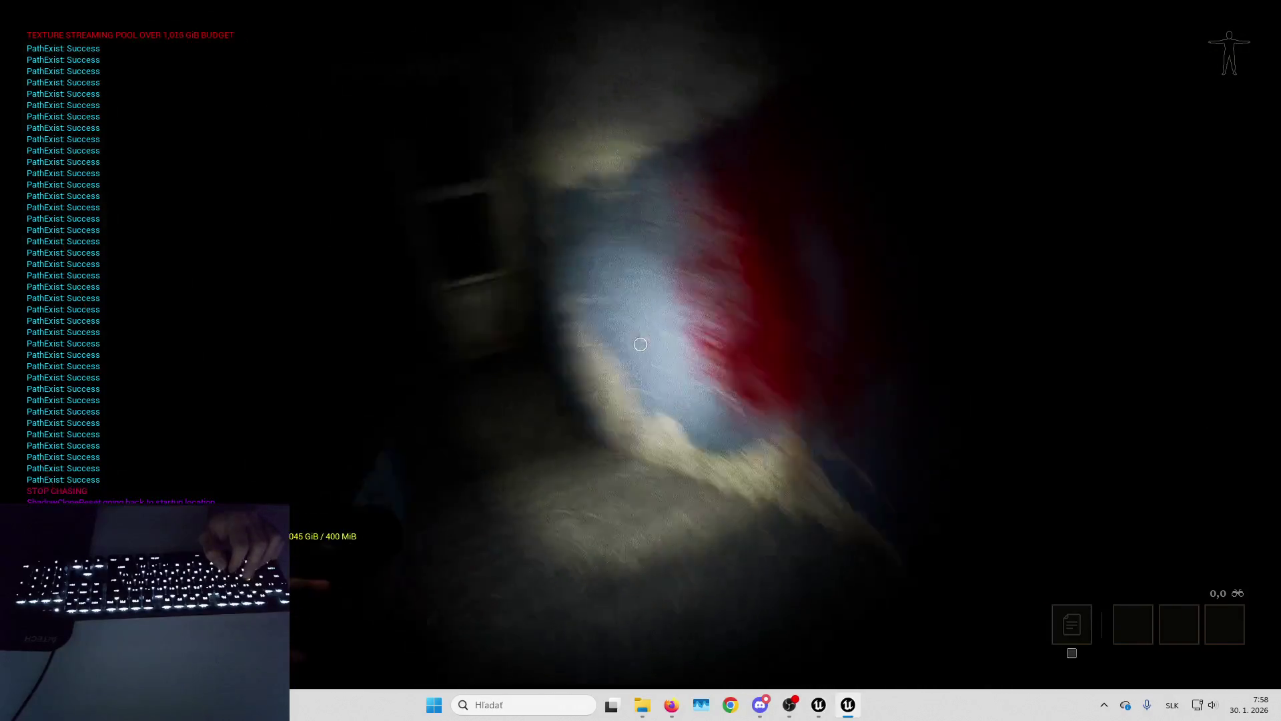
pyautogui.press('Escape')
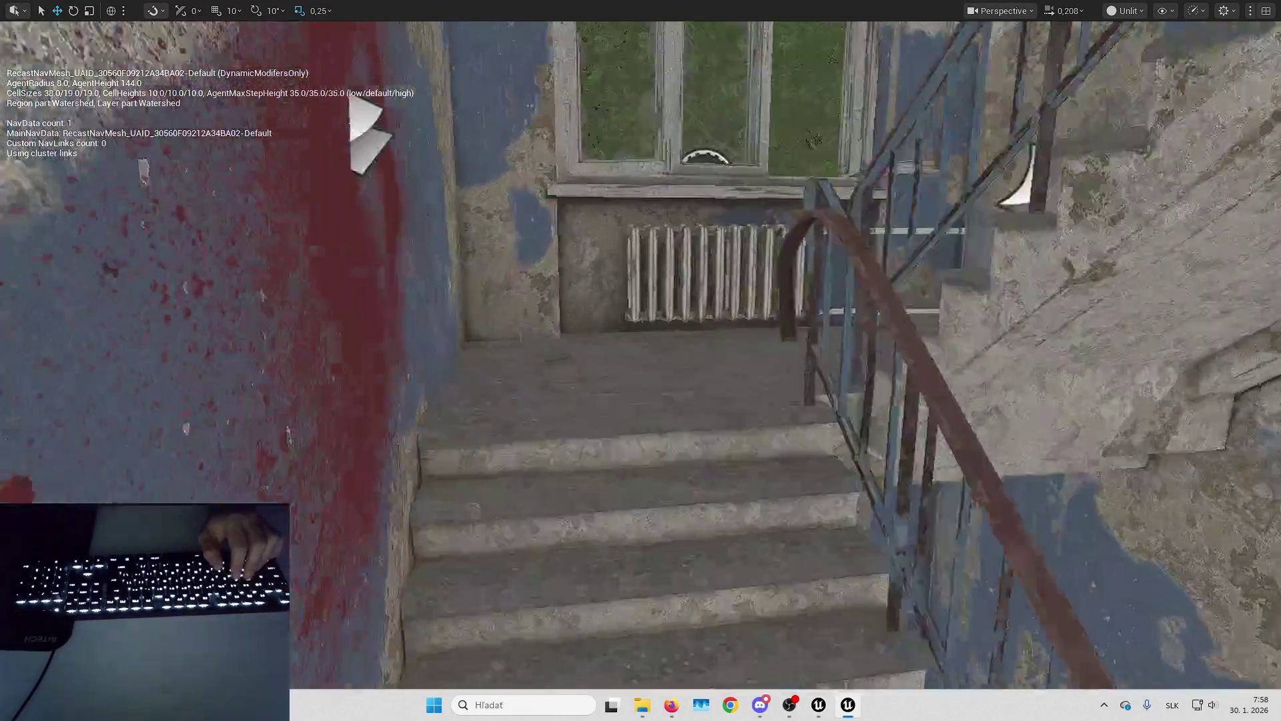
# Fly through the glass doors and down the corridor to the rainy exterior, then exit immersive mode.
pyautogui.moveTo(686, 333)
pyautogui.mouseDown()
pyautogui.moveTo(687, 263)
pyautogui.moveTo(681, 438)
pyautogui.moveTo(618, 434)
pyautogui.mouseUp()
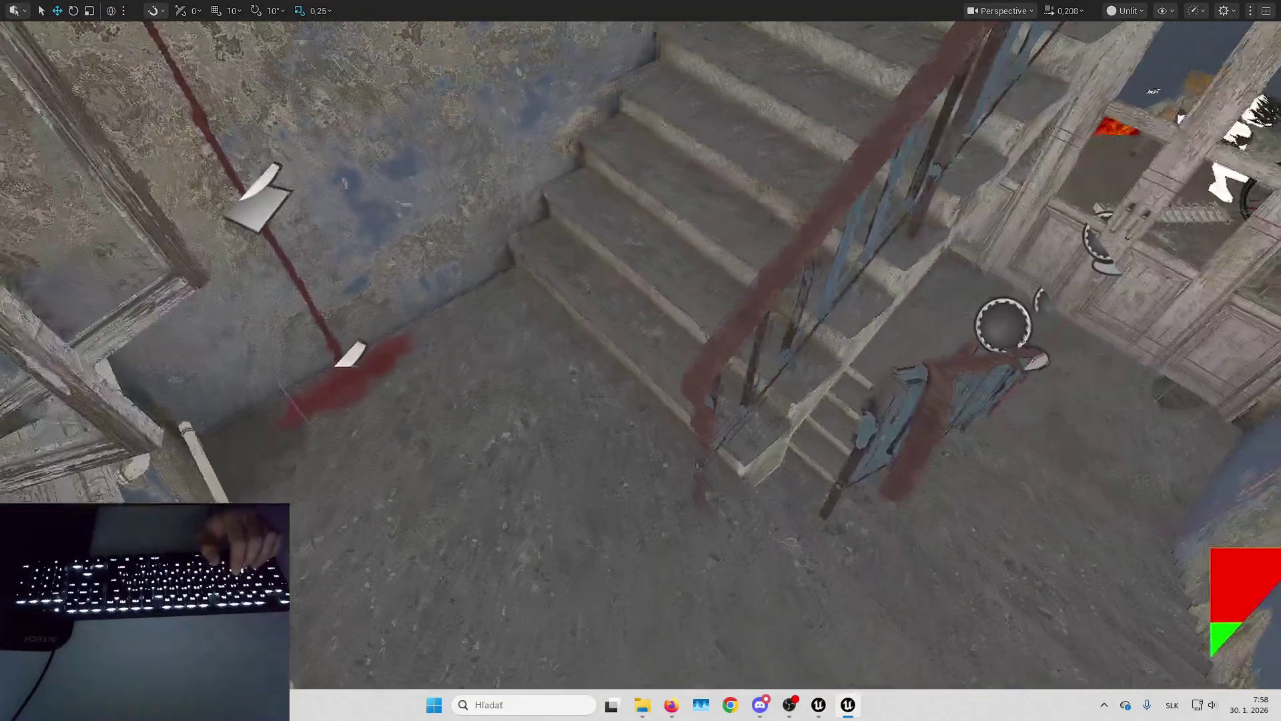
pyautogui.press('w')
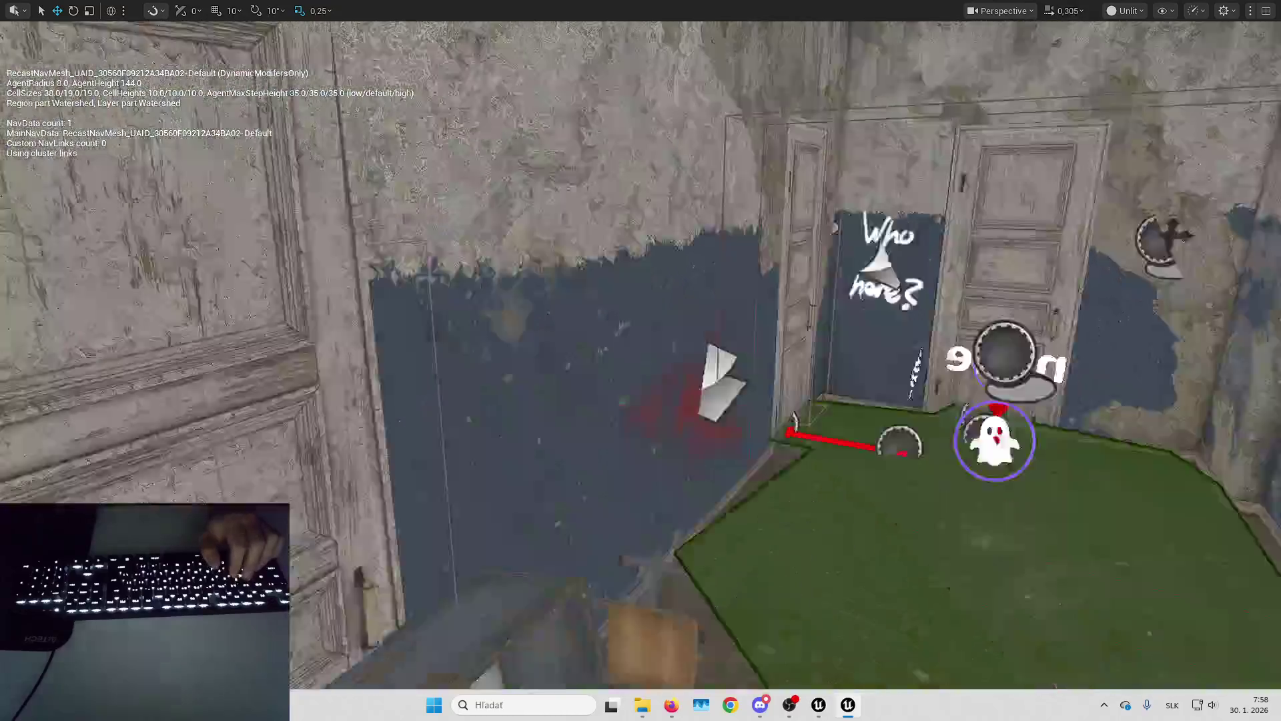
pyautogui.moveTo(801, 658); pyautogui.dragTo(801, 657)
pyautogui.press('w')
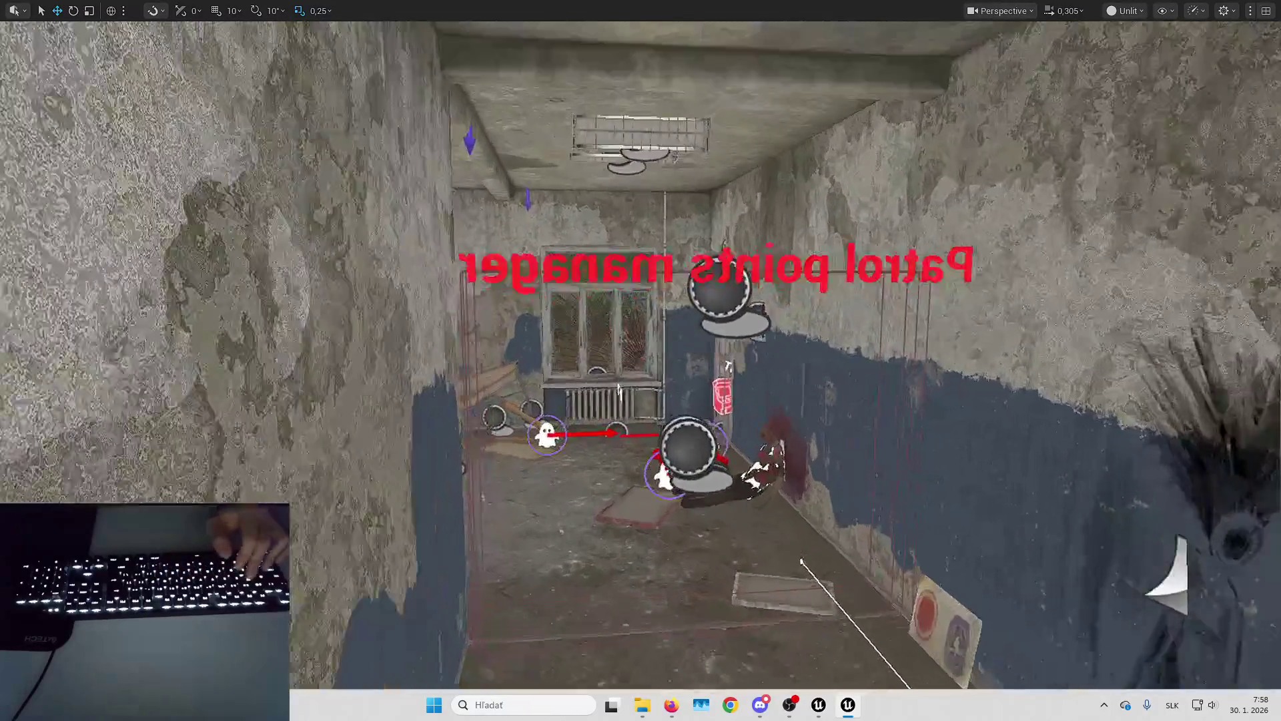
pyautogui.scroll(1, 640, 361)
pyautogui.press('w')
pyautogui.scroll(1, 641, 361)
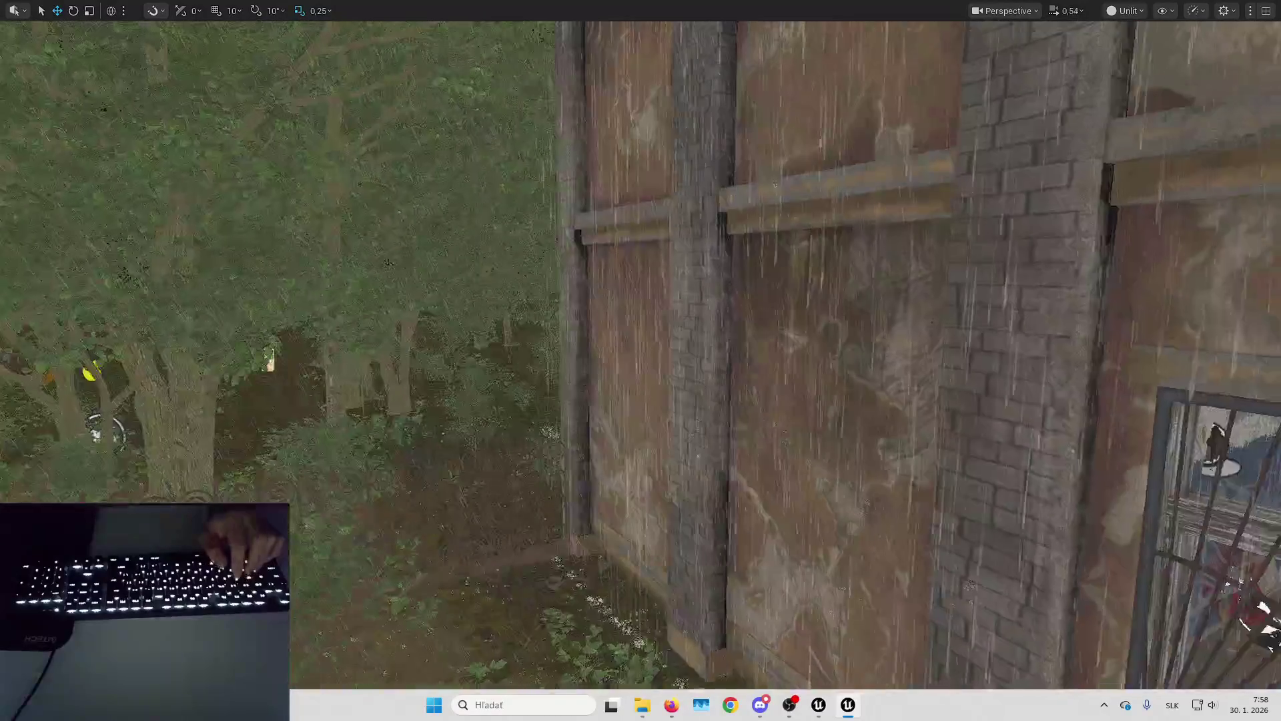
pyautogui.press('F11')
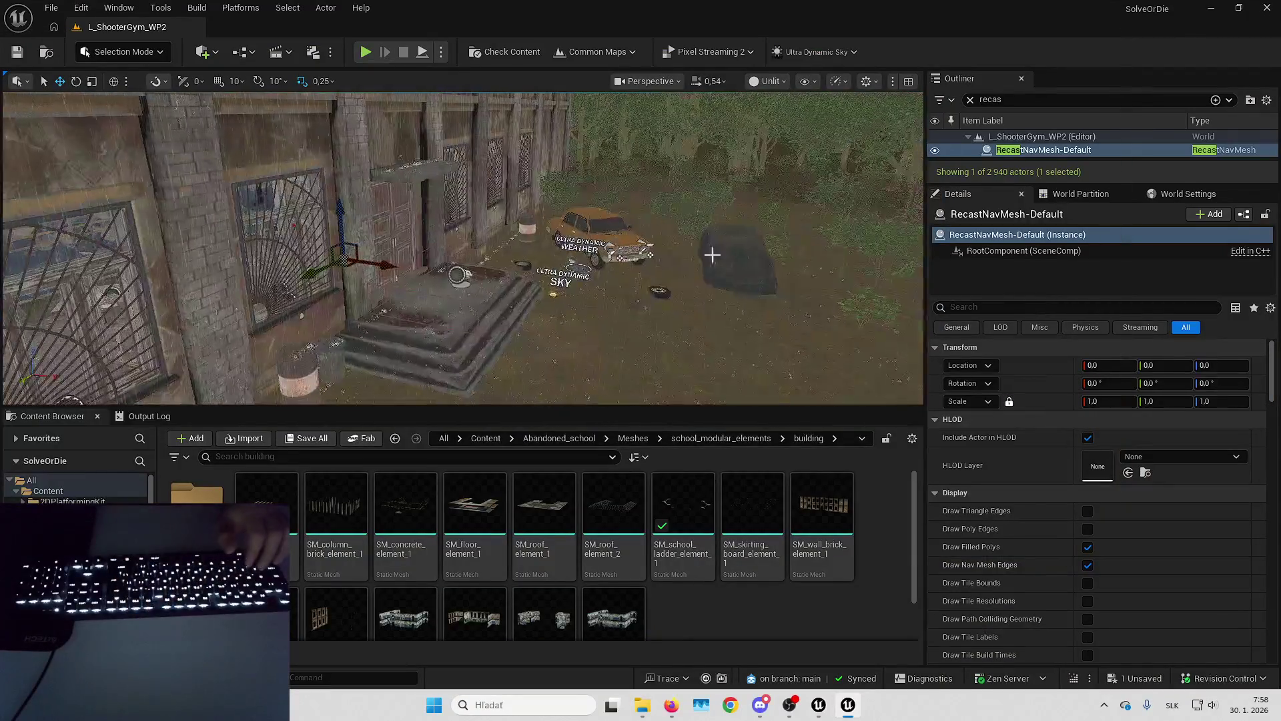
# Select the Ultra_Dynamic_Weather actor and locate its asset in the Content Browser.
pyautogui.click(969, 100)
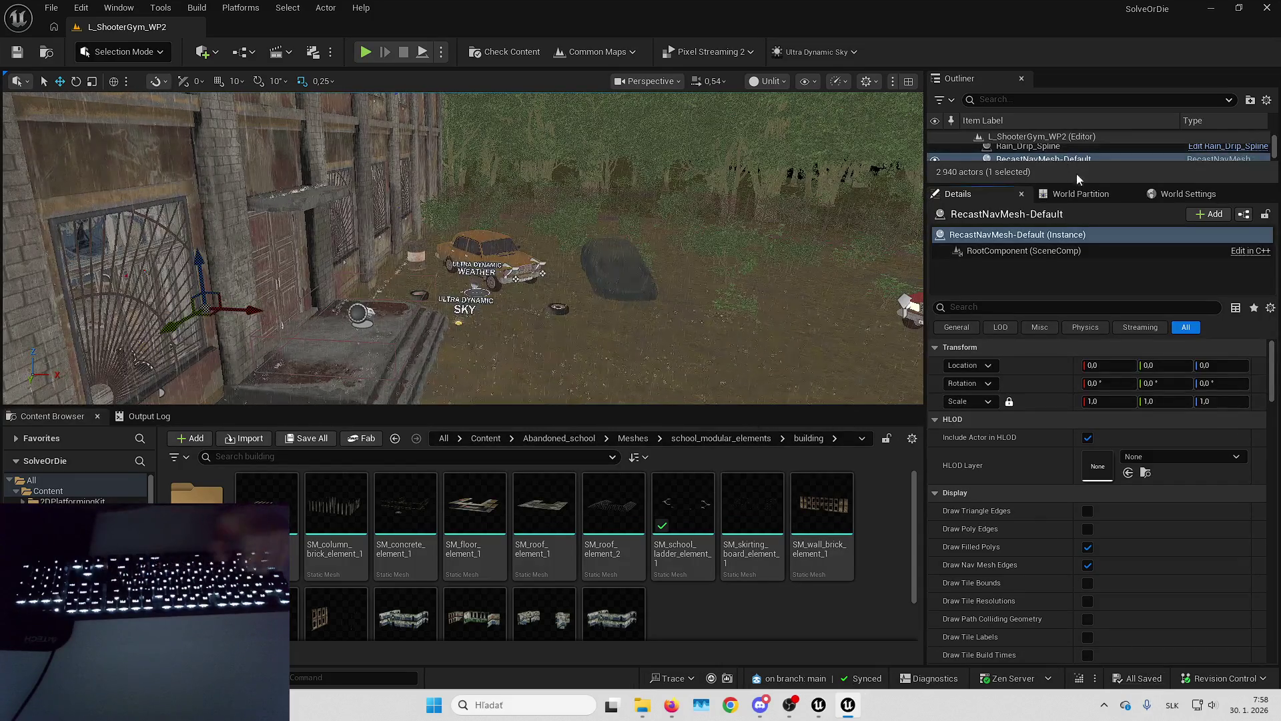
pyautogui.moveTo(1075, 183); pyautogui.dragTo(1076, 300)
pyautogui.moveTo(539, 285); pyautogui.dragTo(557, 288)
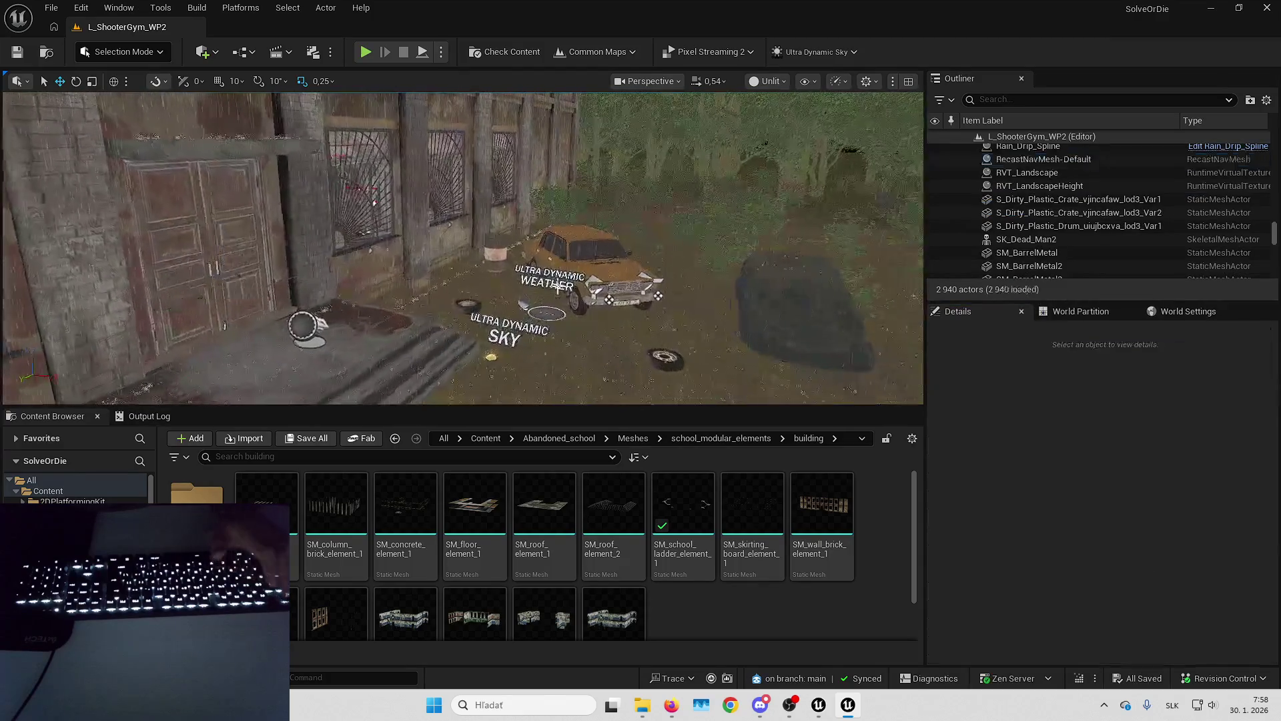
pyautogui.click(579, 312)
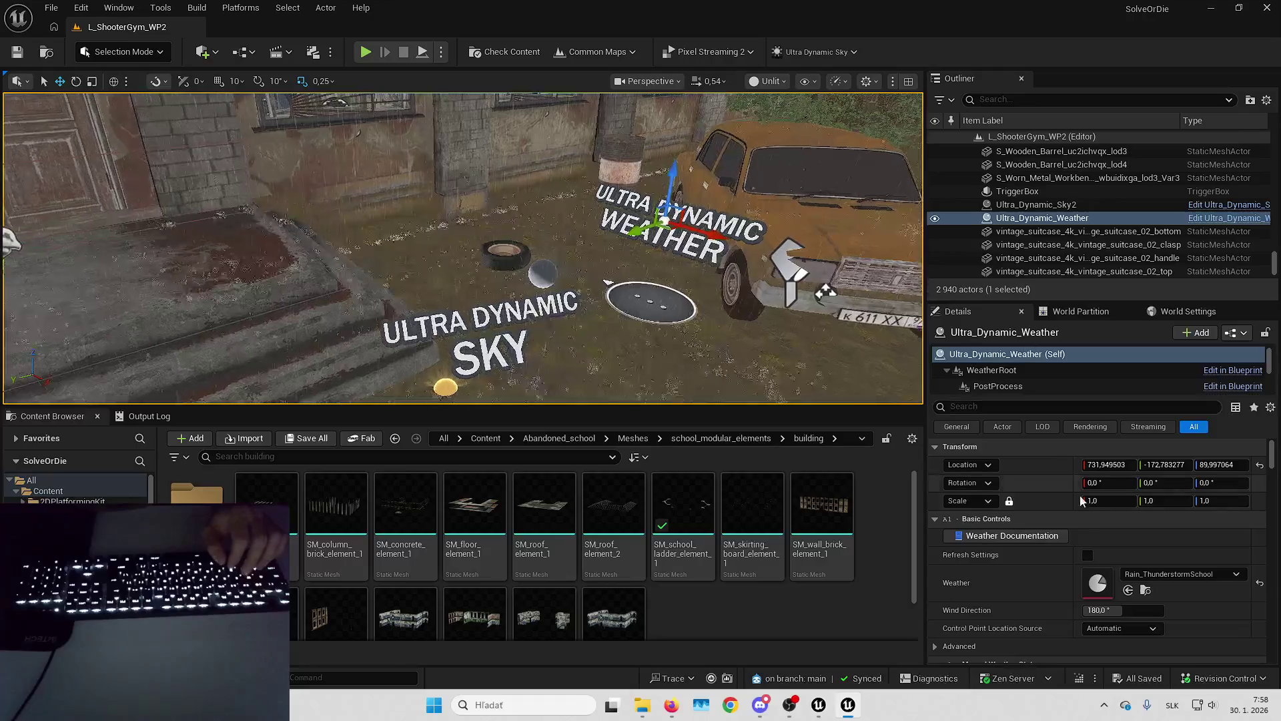
pyautogui.scroll(-5, 1073, 549)
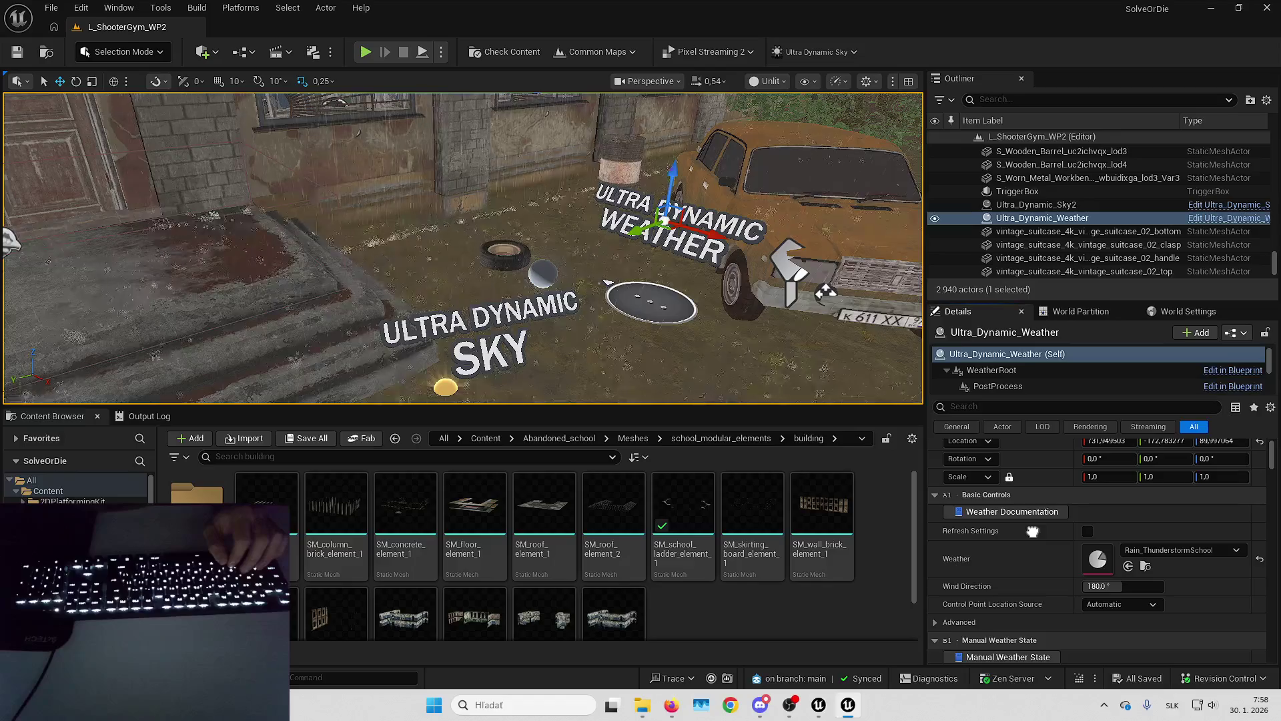
pyautogui.hotkey('ctrl', 'b')
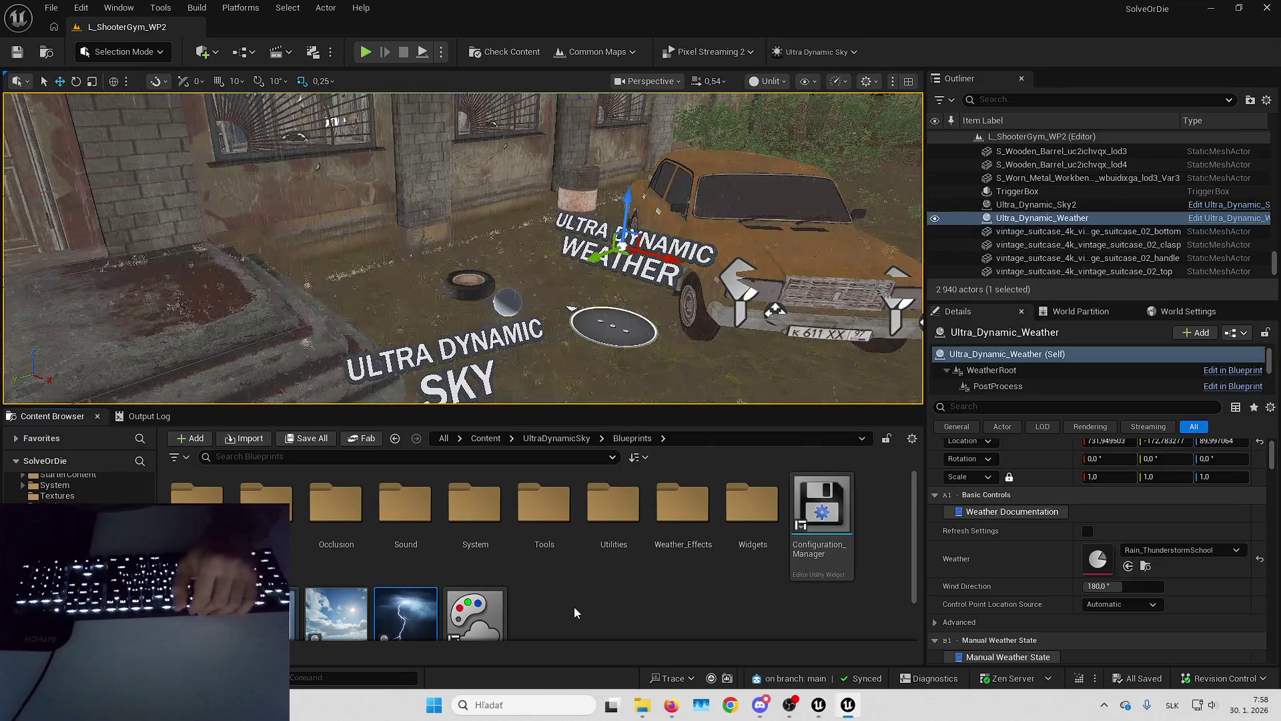
# Open the UltraDynamicSky Sound folder and select the UDS_Weather sound class.
pyautogui.doubleClick(405, 527)
pyautogui.hotkey('alt', 'Left')
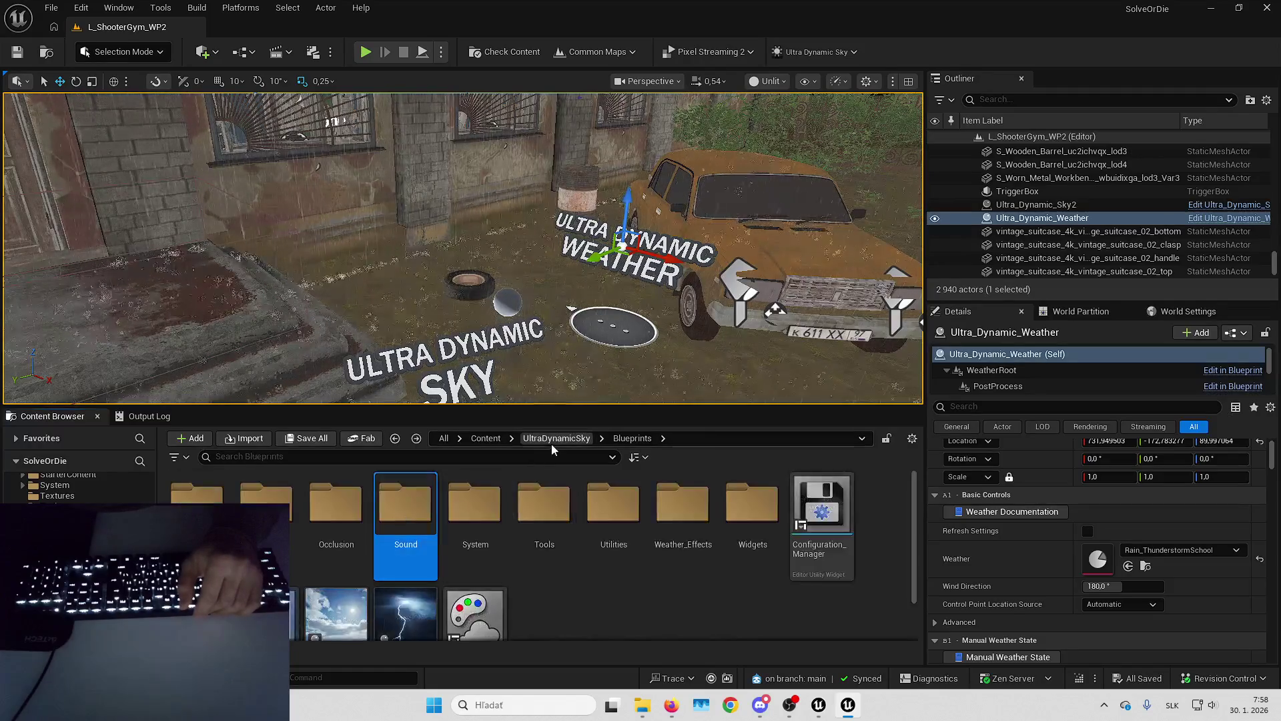
pyautogui.click(558, 439)
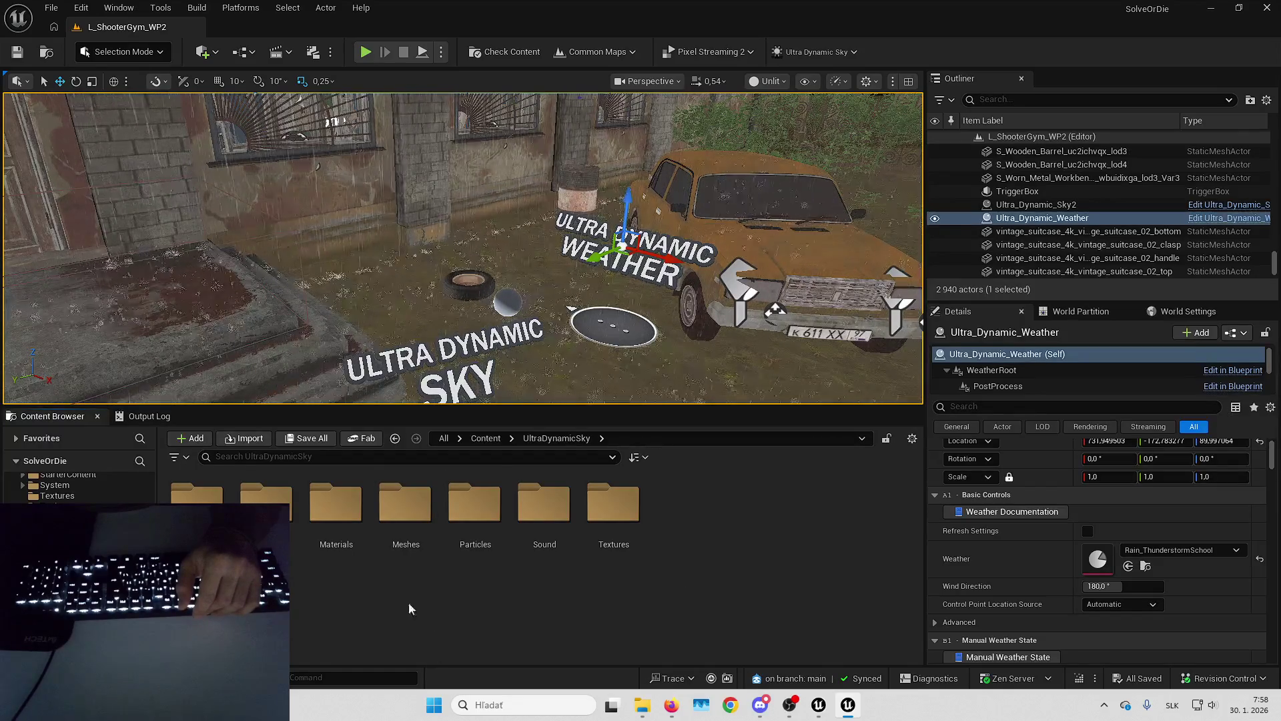
pyautogui.doubleClick(543, 504)
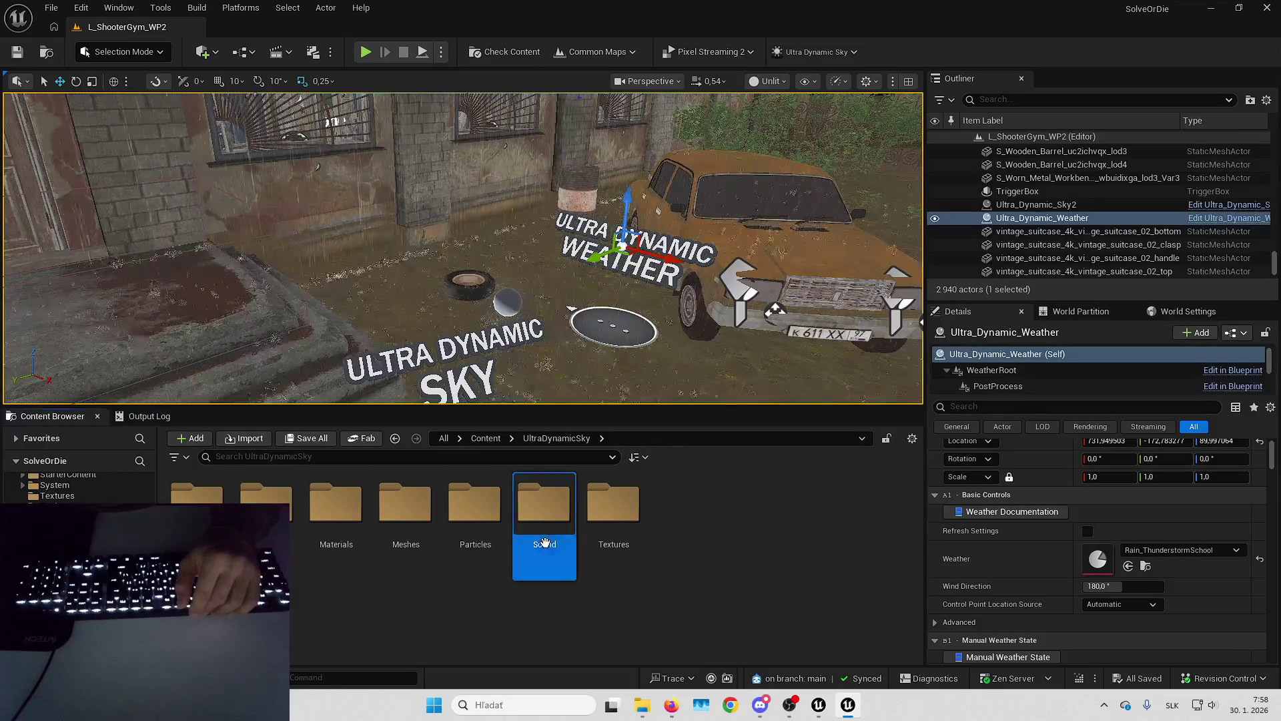
pyautogui.scroll(-1, 487, 520)
pyautogui.scroll(-1, 487, 519)
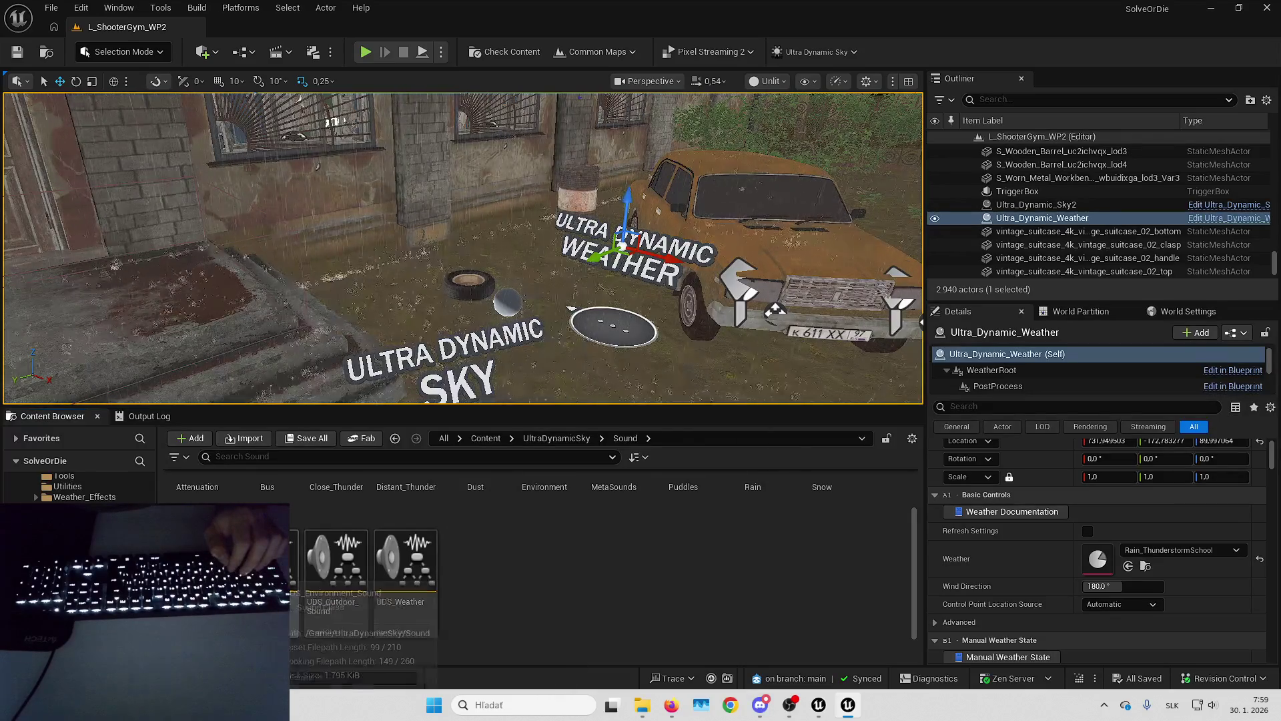
pyautogui.click(409, 617)
# Open the Reference Viewer for UDS_Weather and pan to its referencing nodes.
pyautogui.hotkey('alt', 'shift', 'r')
pyautogui.scroll(5, 658, 541)
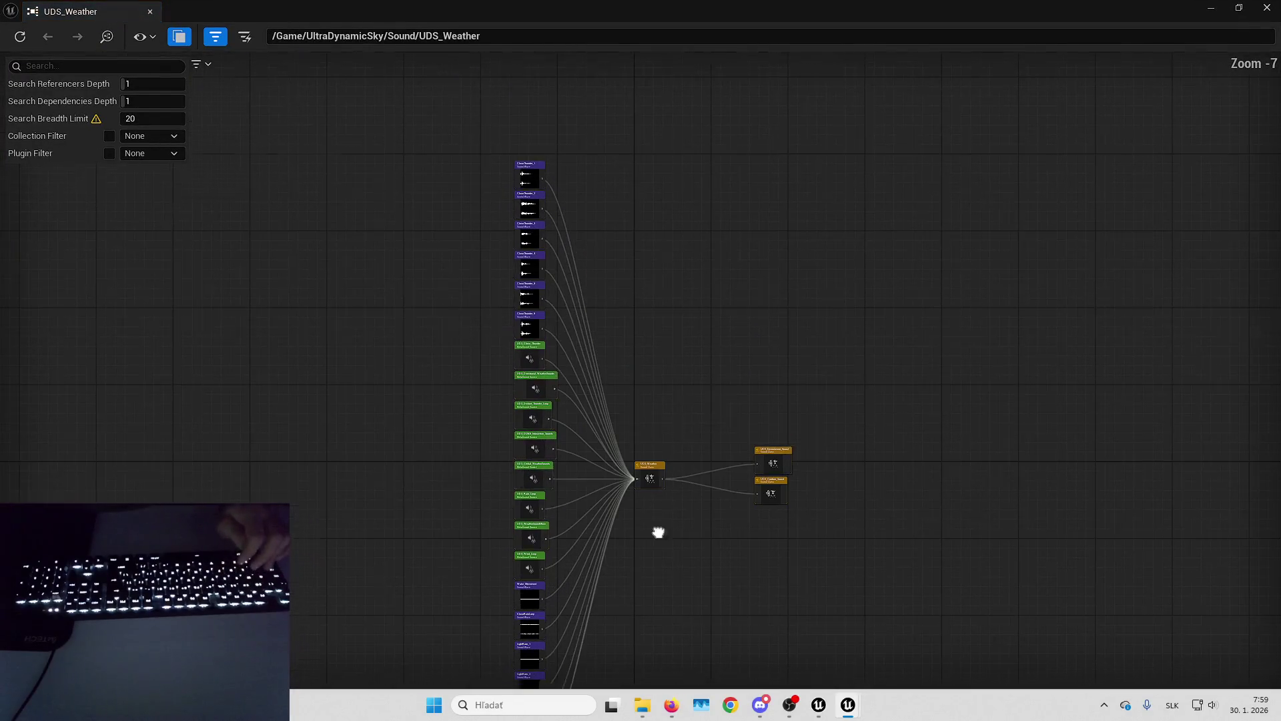
pyautogui.scroll(-2, 584, 414)
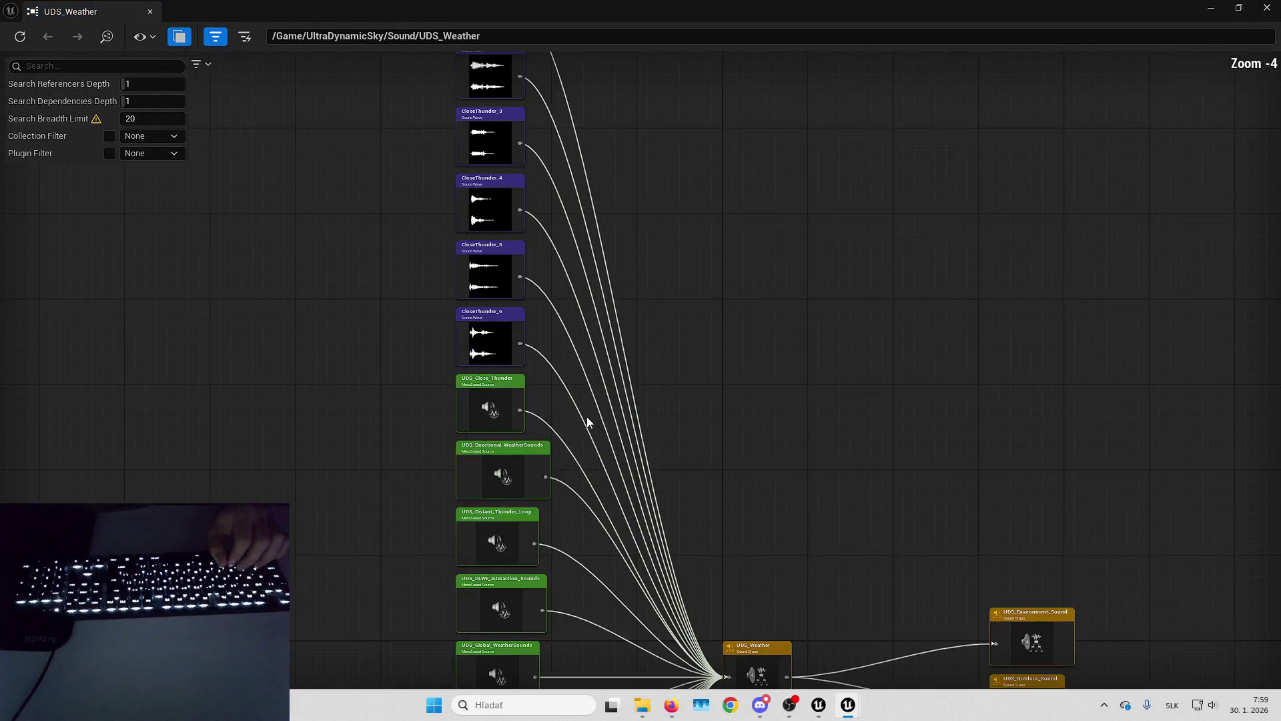
pyautogui.moveTo(680, 447)
pyautogui.mouseDown()
pyautogui.moveTo(668, 370)
pyautogui.moveTo(676, 323)
pyautogui.moveTo(741, 363)
pyautogui.moveTo(609, 320)
pyautogui.moveTo(658, 497)
pyautogui.mouseUp()
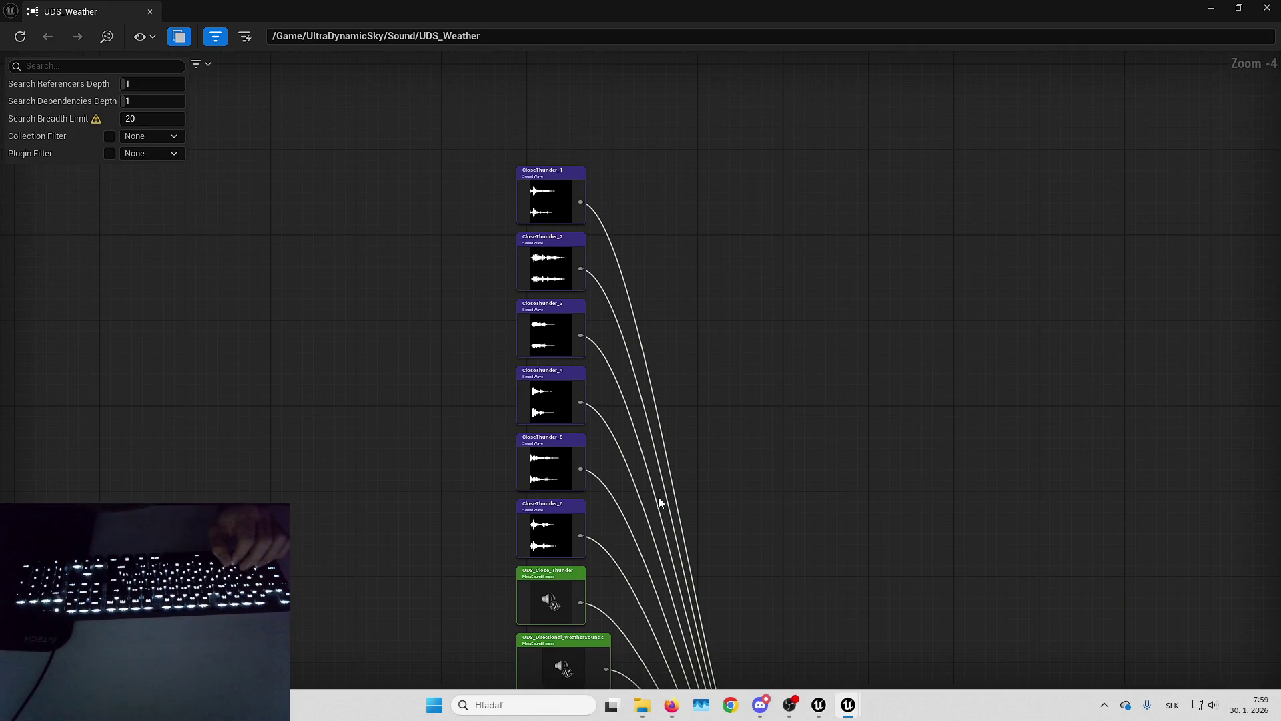
pyautogui.moveTo(609, 375)
pyautogui.mouseDown()
pyautogui.moveTo(638, 407)
pyautogui.moveTo(675, 180)
pyautogui.moveTo(664, 279)
pyautogui.mouseUp()
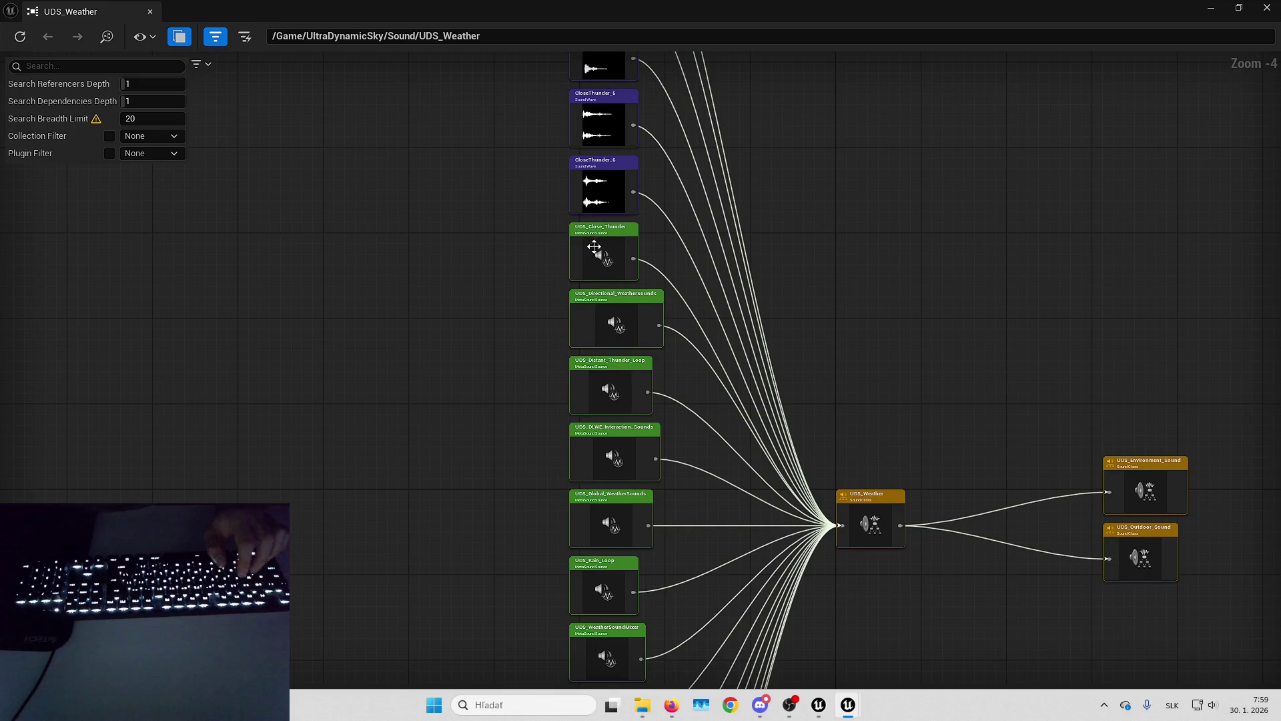
# Marquee-select the UDS MetaSound nodes referencing UDS_Weather and open them for editing.
pyautogui.moveTo(545, 256); pyautogui.dragTo(618, 629)
pyautogui.moveTo(490, 494); pyautogui.dragTo(482, 354)
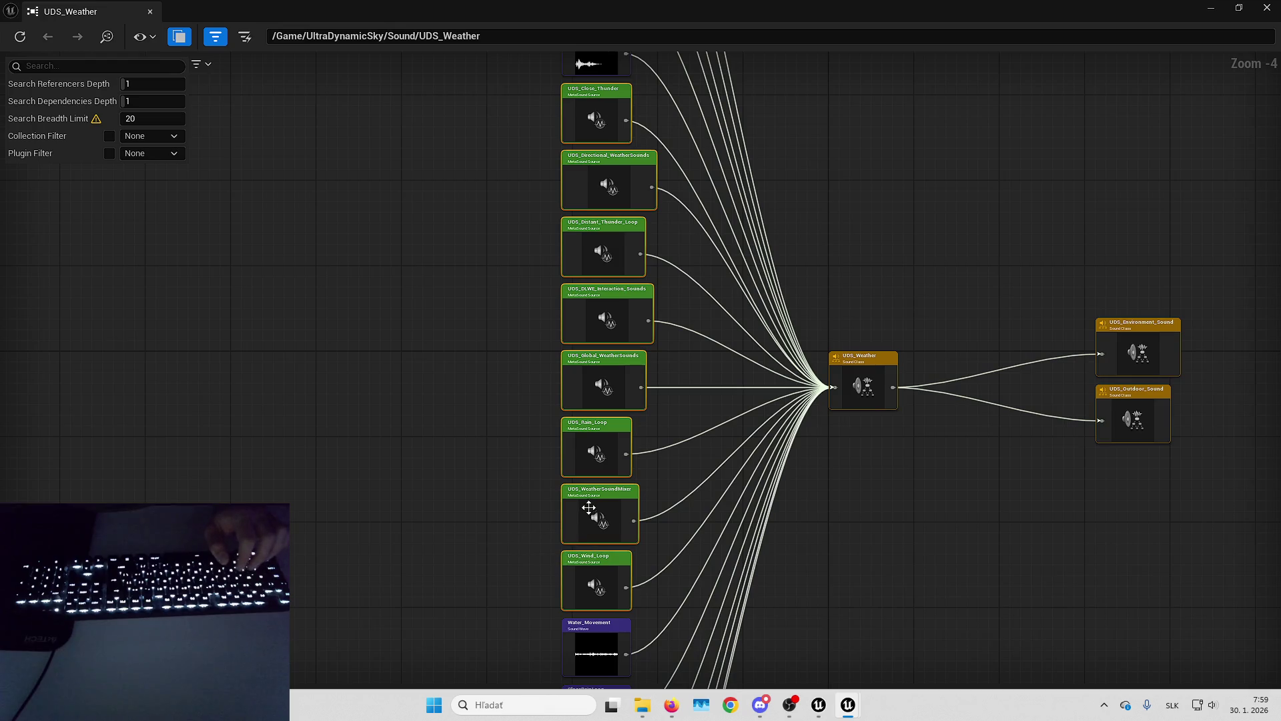
pyautogui.doubleClick(588, 509)
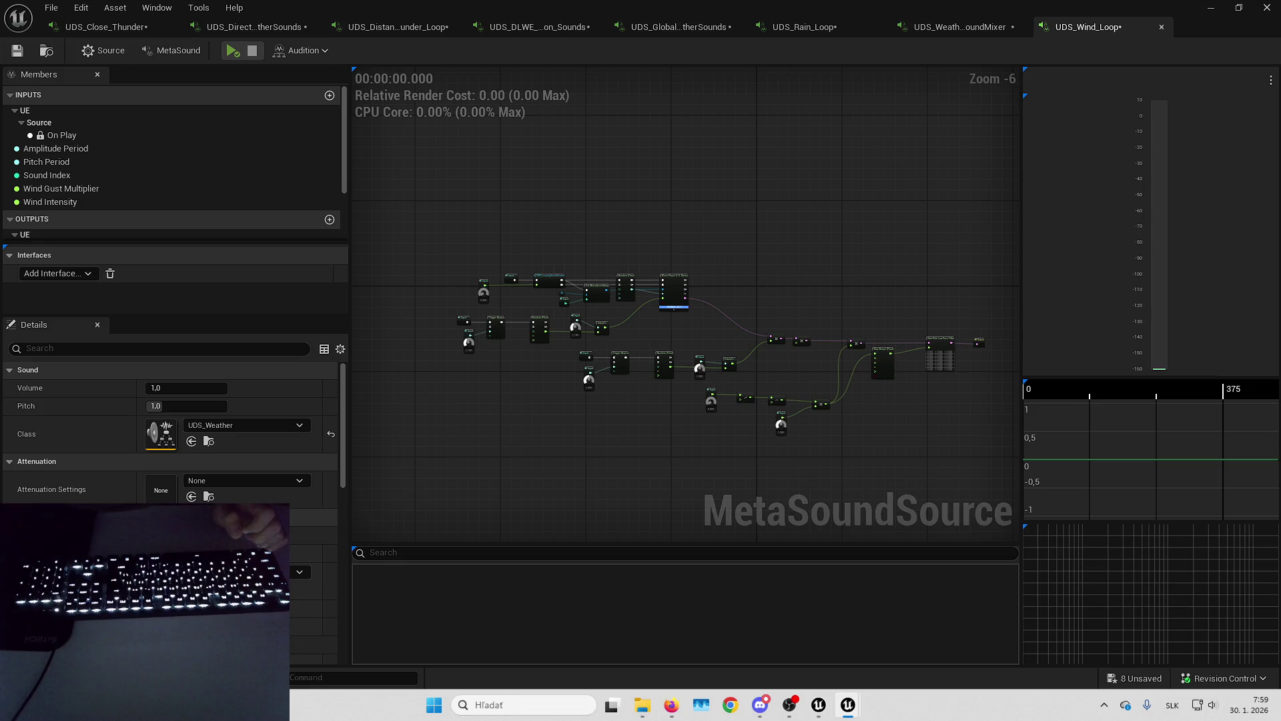
pyautogui.hotkey('alt', 'Tab')
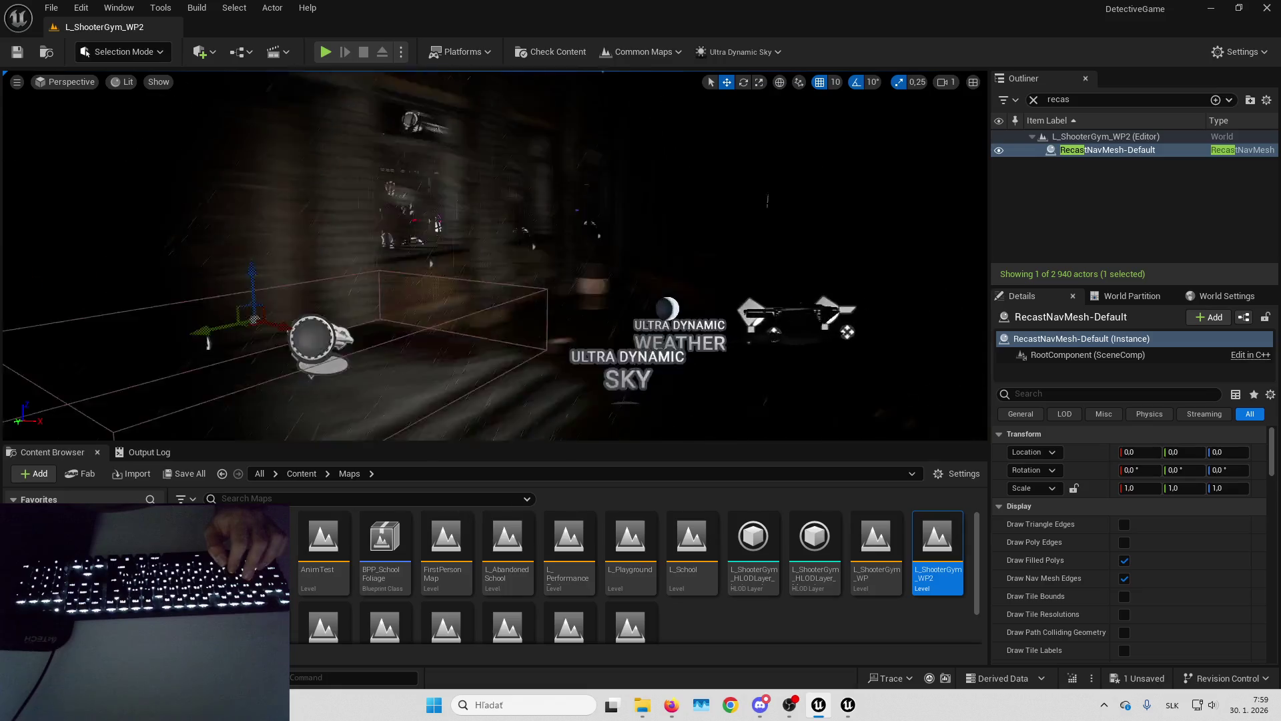
pyautogui.click(505, 302)
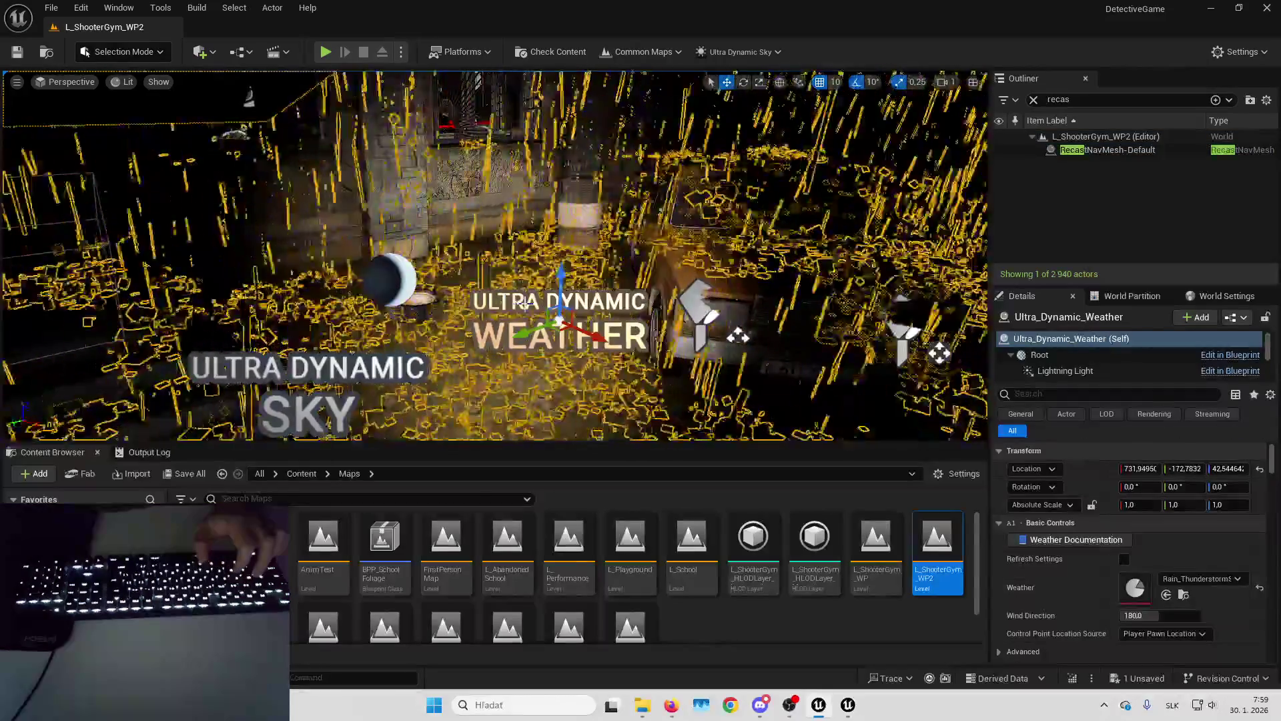
pyautogui.hotkey('ctrl', 'b')
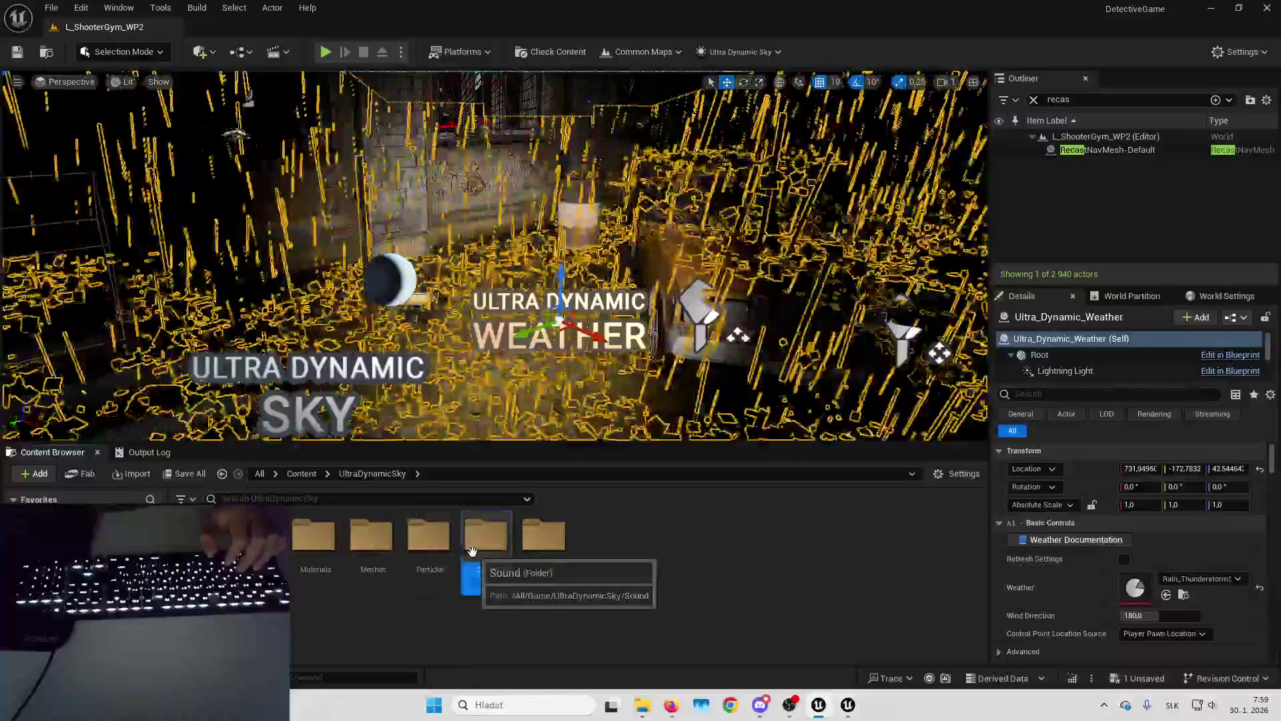
pyautogui.doubleClick(370, 537)
pyautogui.click(734, 550)
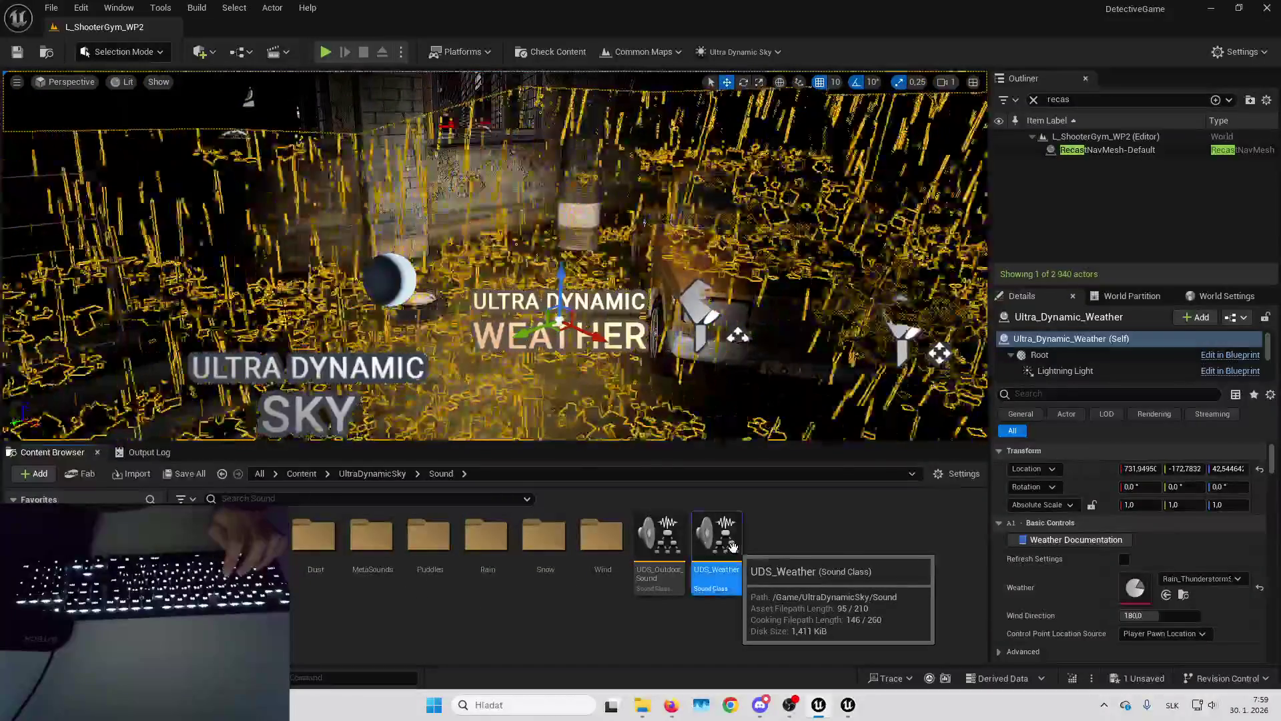
pyautogui.hotkey('alt', 'shift', 'r')
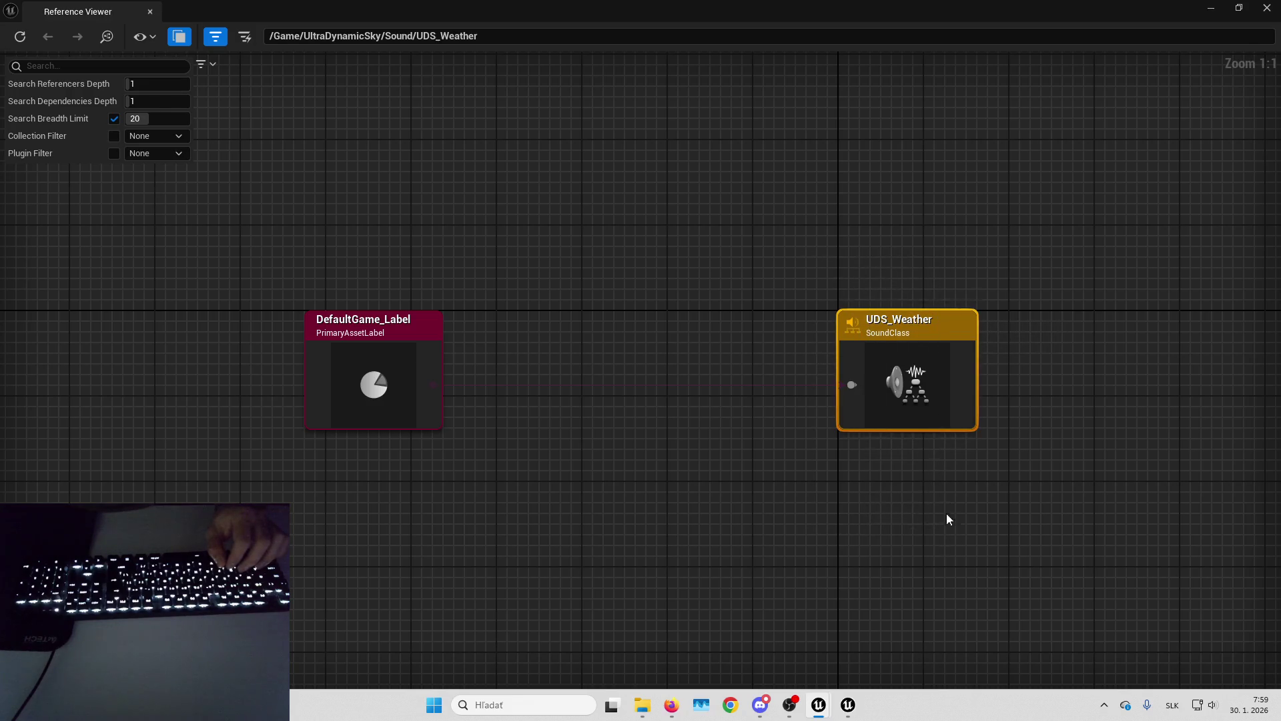
pyautogui.click(1266, 8)
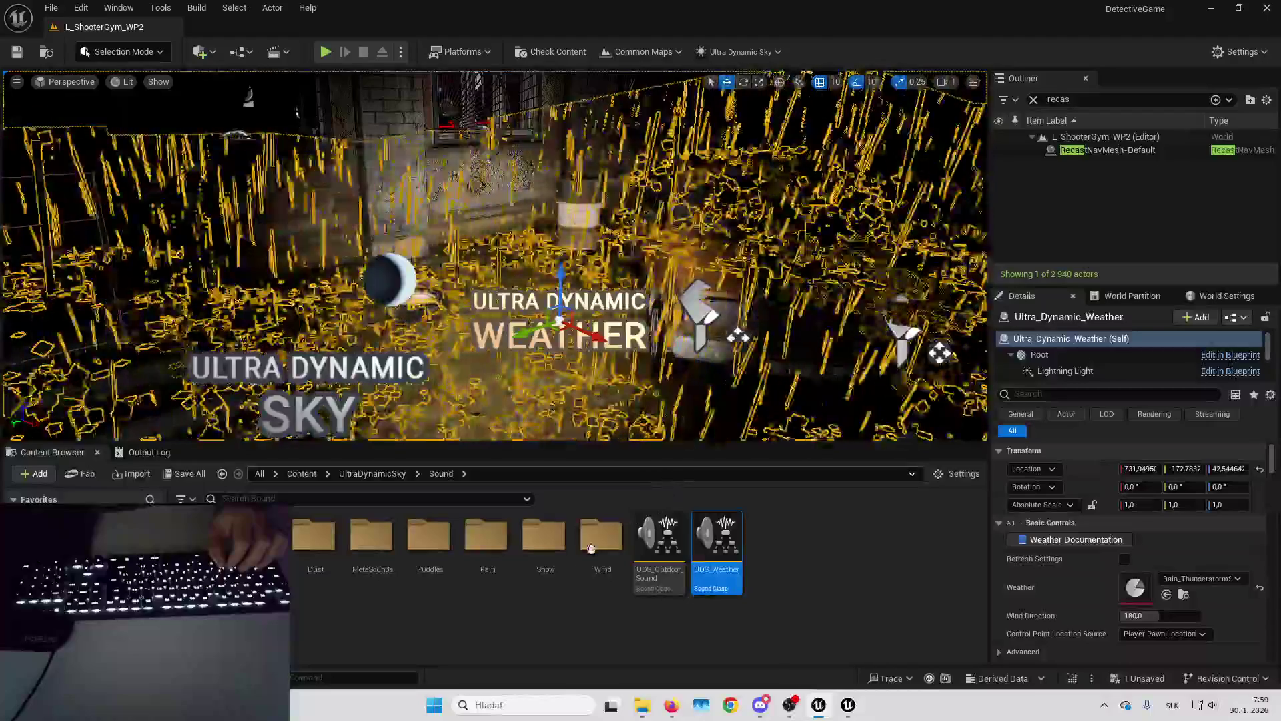
pyautogui.click(187, 499)
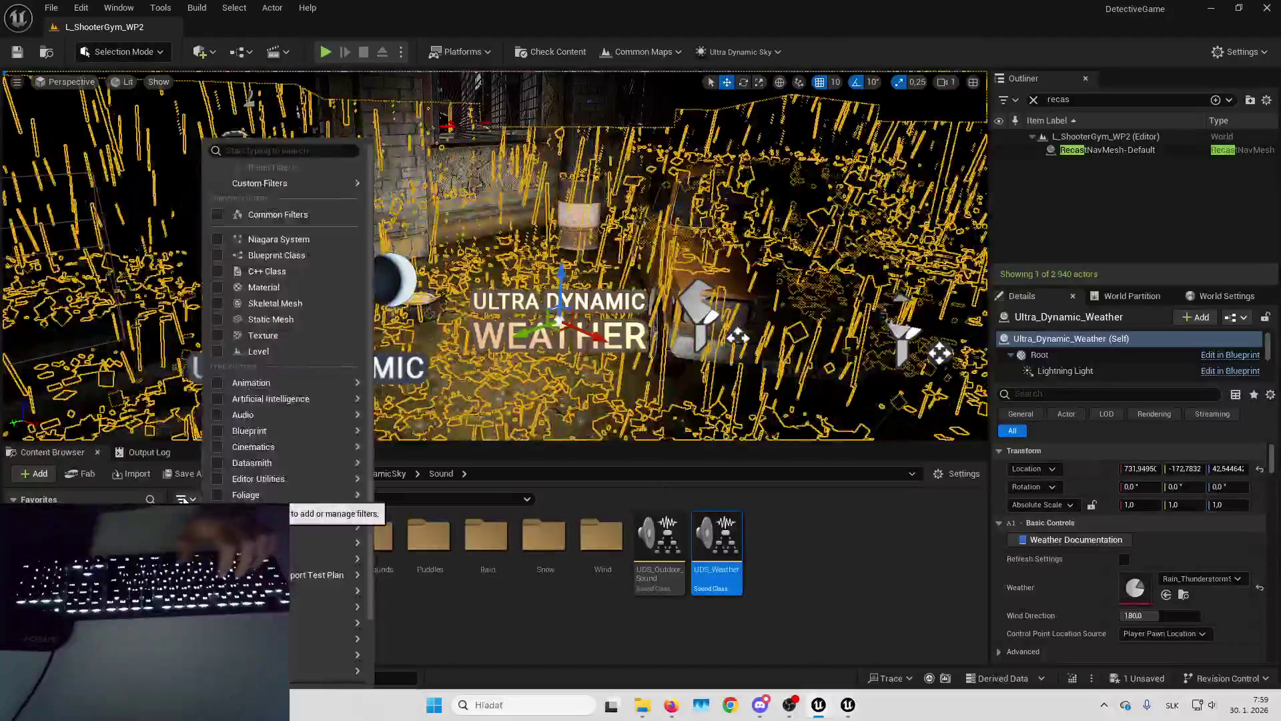
pyautogui.press('Escape')
pyautogui.click(194, 519)
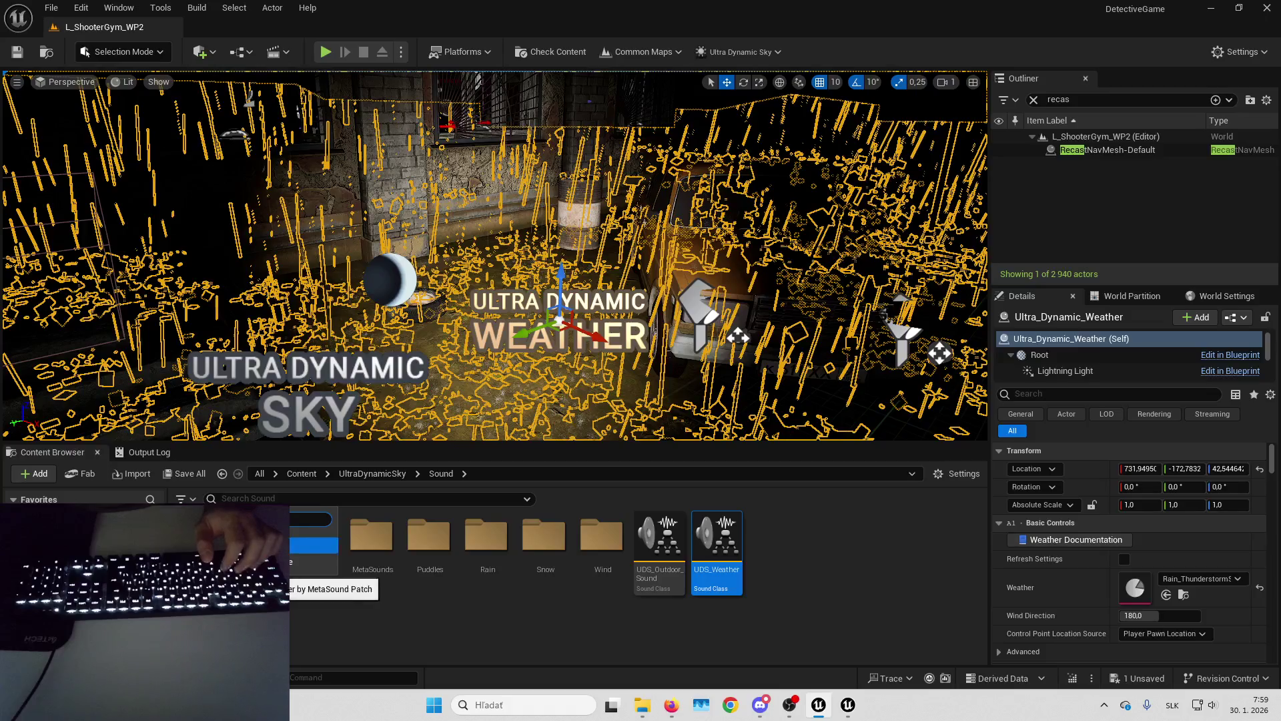
pyautogui.click(321, 564)
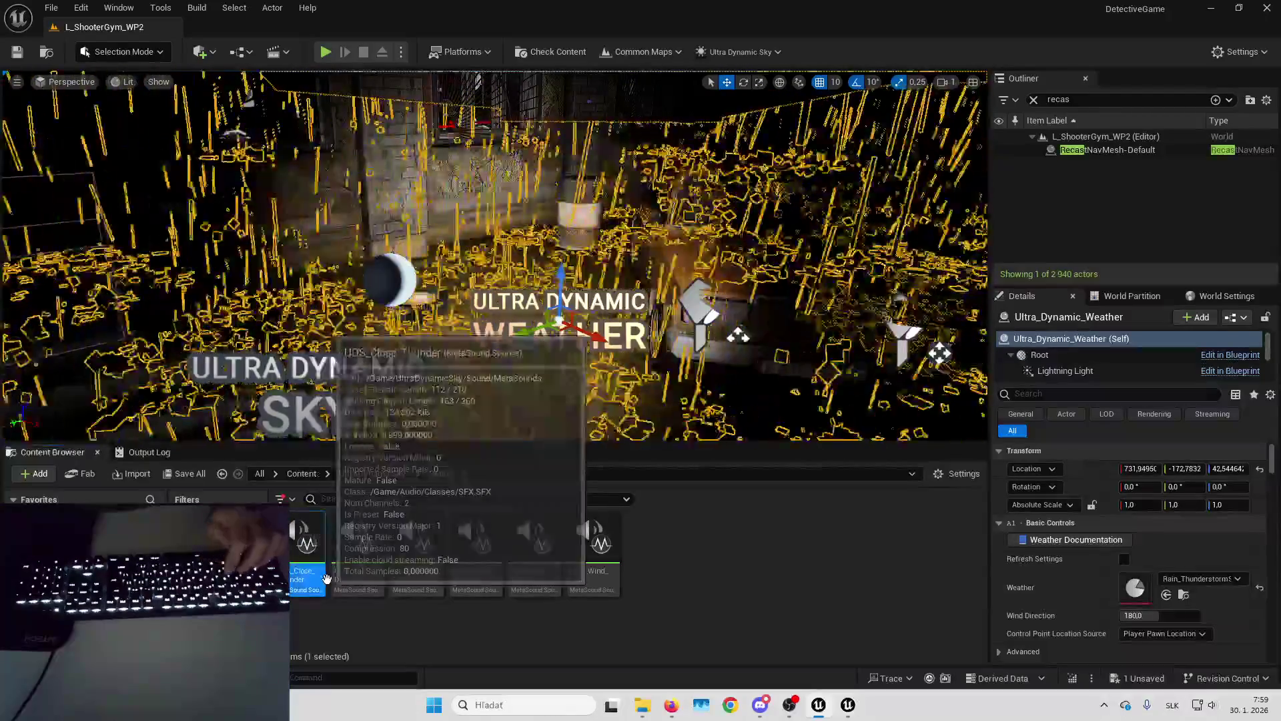
pyautogui.hotkey('alt', 'shift', 'r')
pyautogui.scroll(3, 347, 404)
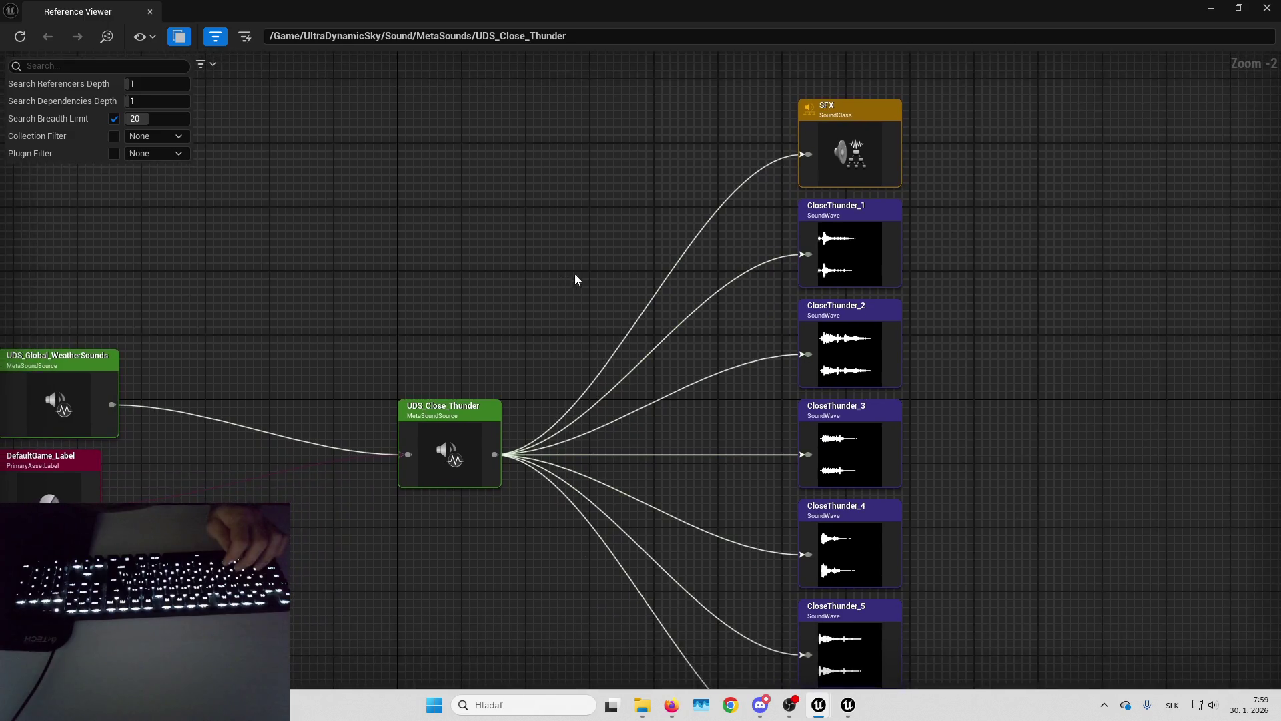
pyautogui.moveTo(576, 279)
pyautogui.mouseDown()
pyautogui.moveTo(538, 303)
pyautogui.moveTo(521, 338)
pyautogui.mouseUp()
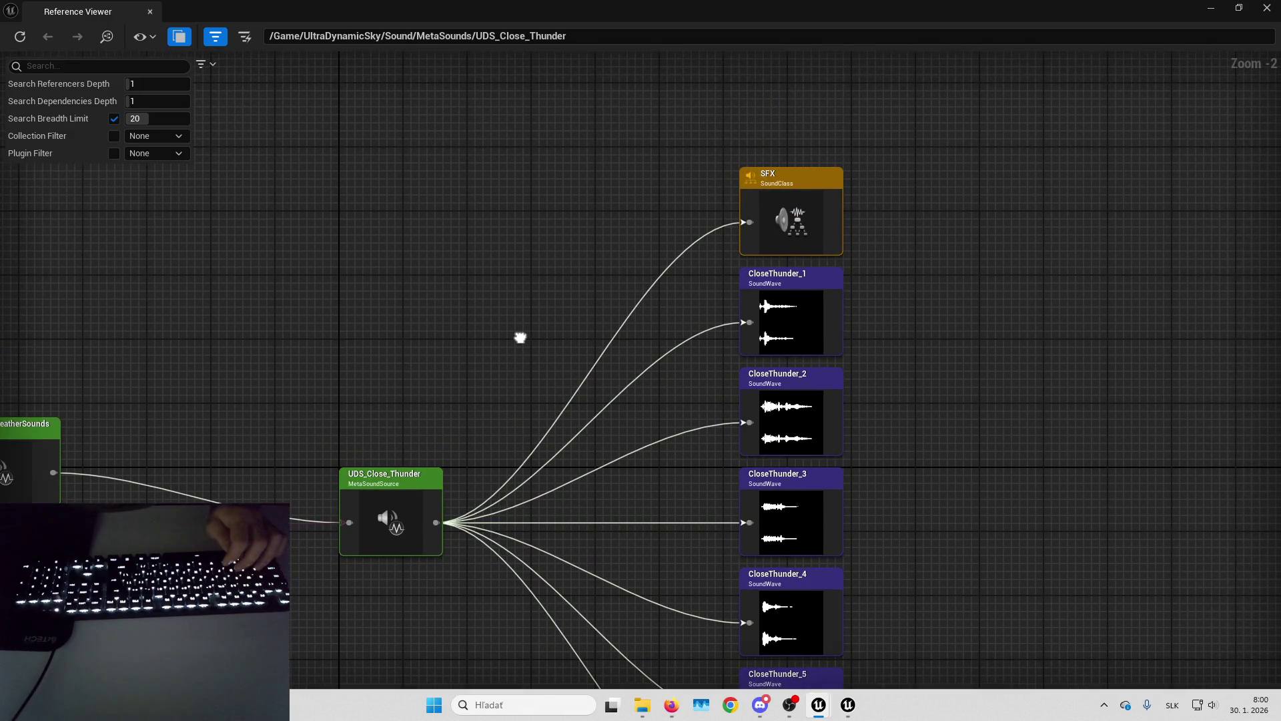
pyautogui.click(1266, 7)
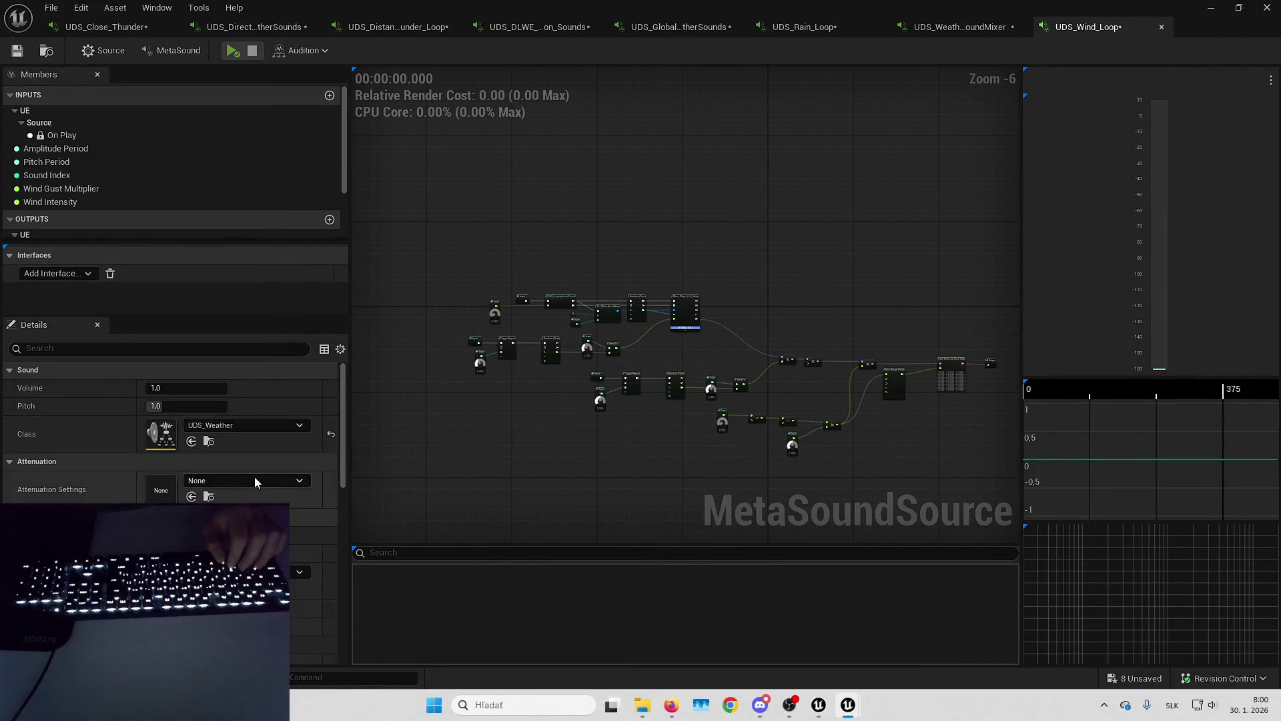
# Set the sound class of UDS_Wind_Loop and UDS_WeatherSoundMixer to SFX.
pyautogui.click(266, 427)
pyautogui.write('sfx')
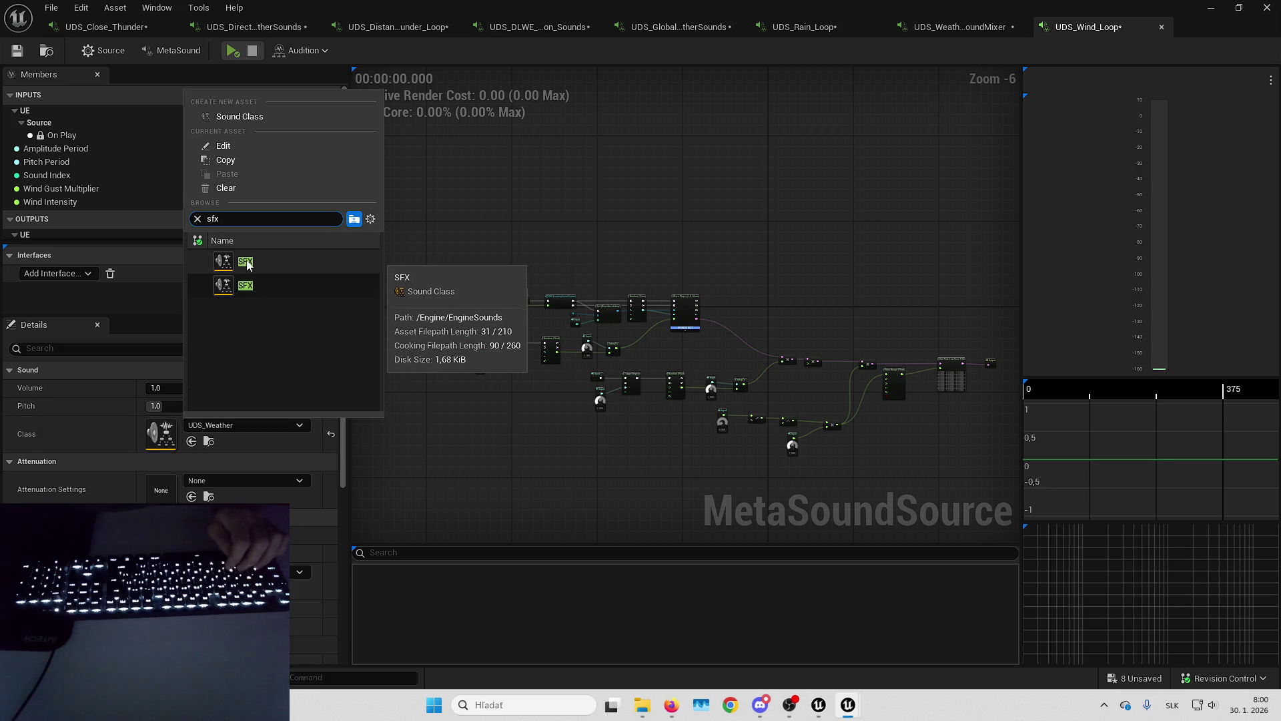
pyautogui.click(247, 286)
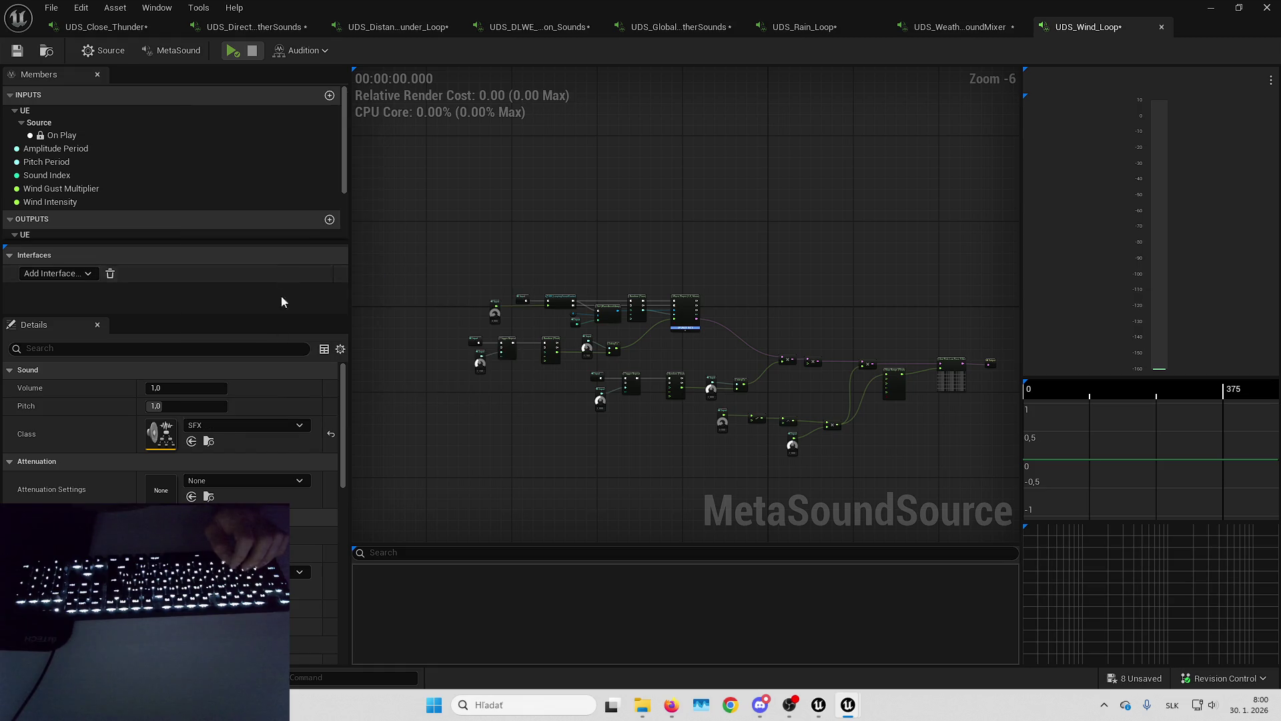
pyautogui.click(208, 441)
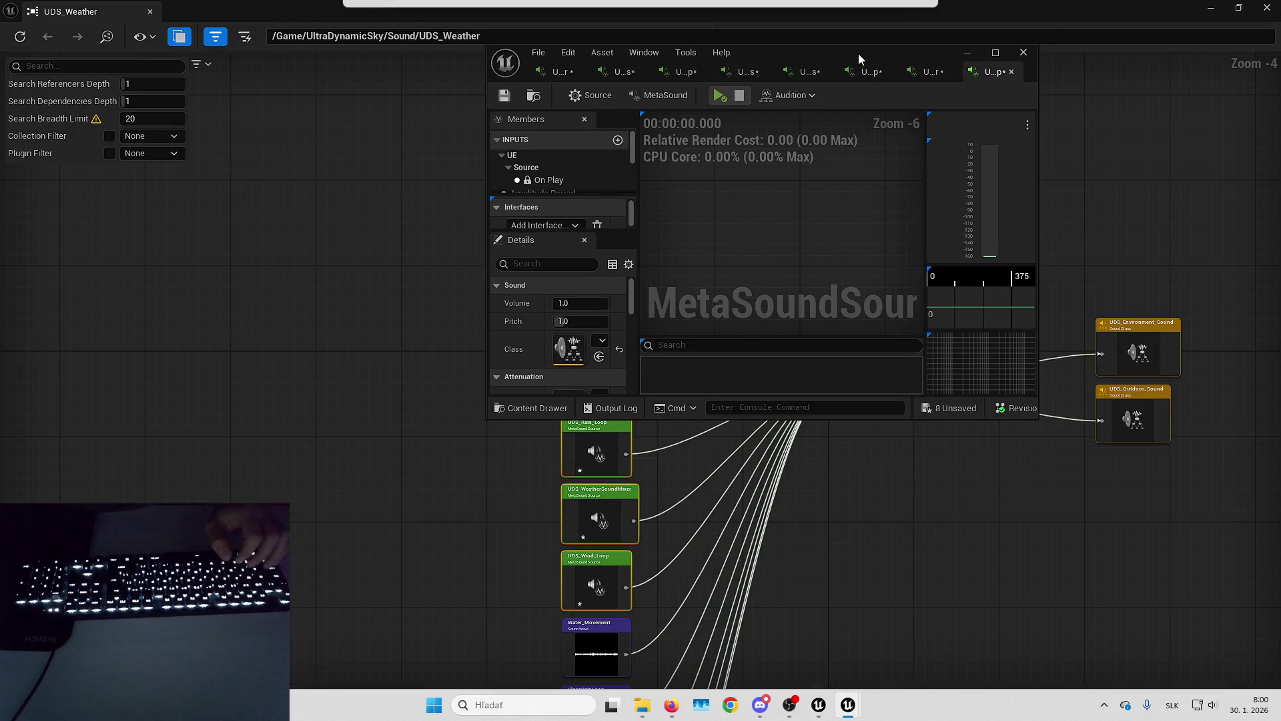
pyautogui.click(1268, 8)
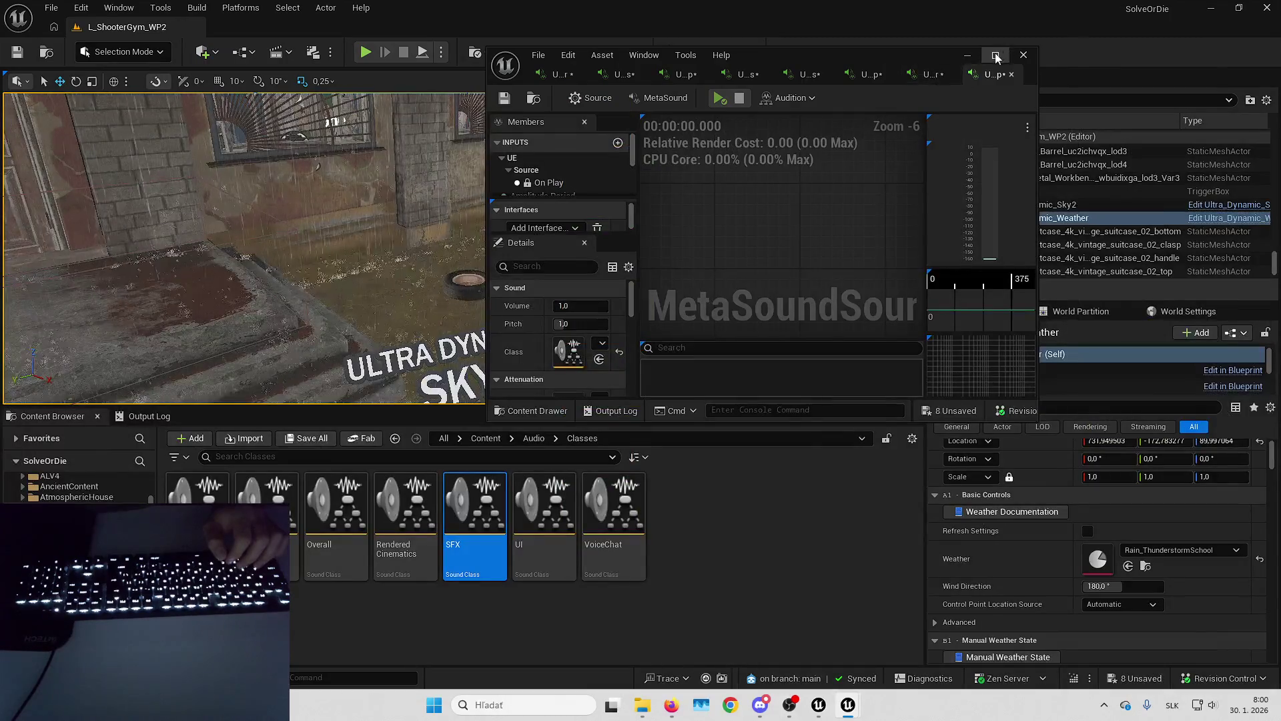
pyautogui.click(912, 27)
pyautogui.click(191, 441)
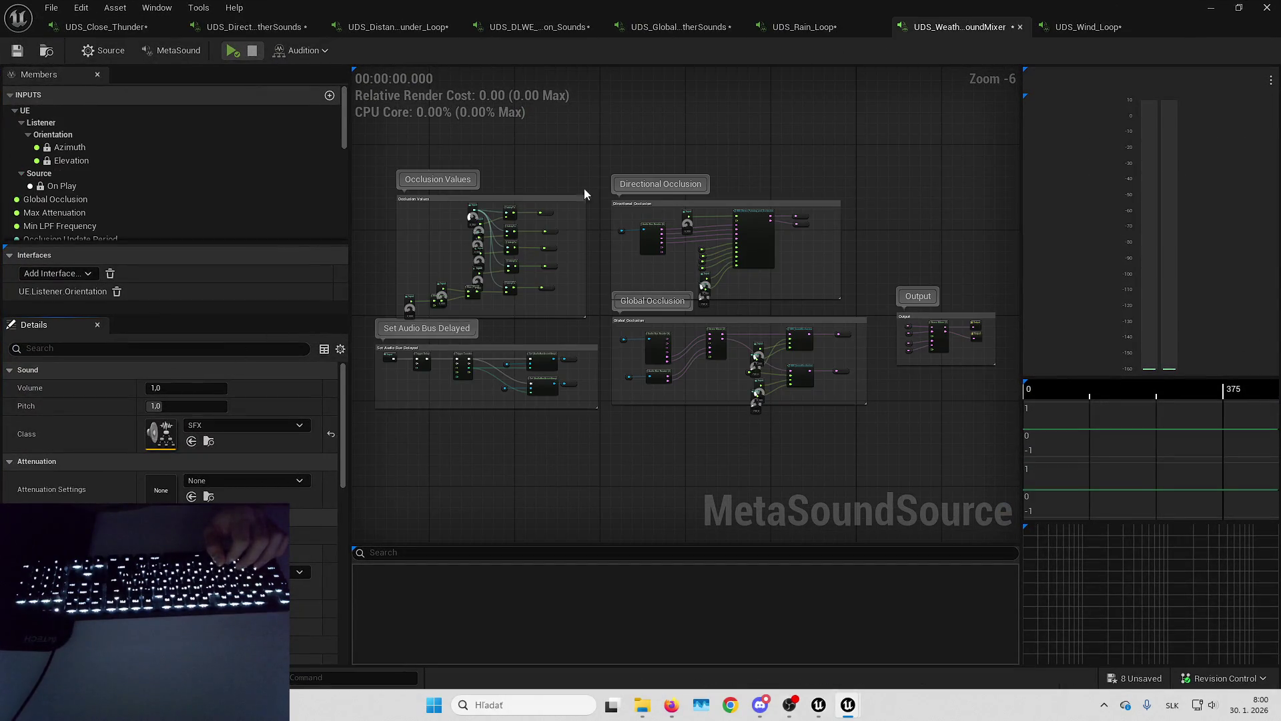
# Set UDS_DLWE_Interaction_Sounds and UDS_Directional_WeatherSounds to the SFX sound class.
pyautogui.click(815, 32)
pyautogui.click(674, 26)
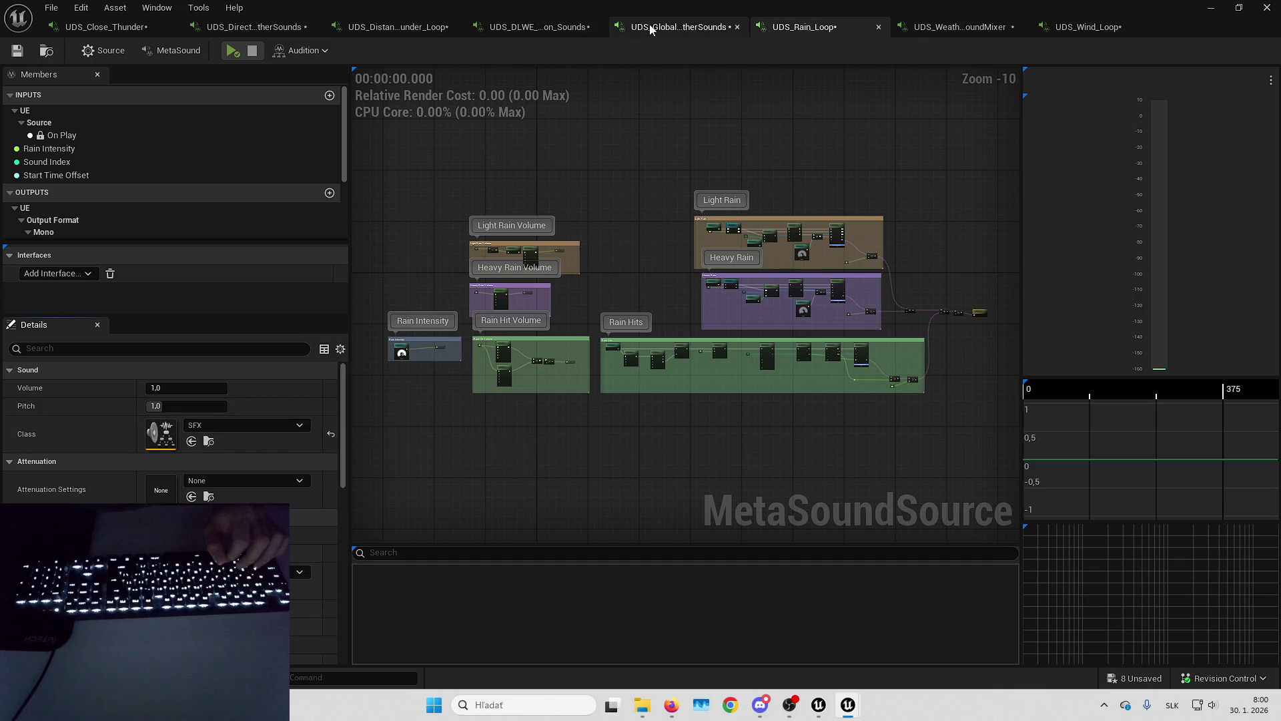
pyautogui.click(530, 32)
pyautogui.click(192, 440)
pyautogui.click(397, 27)
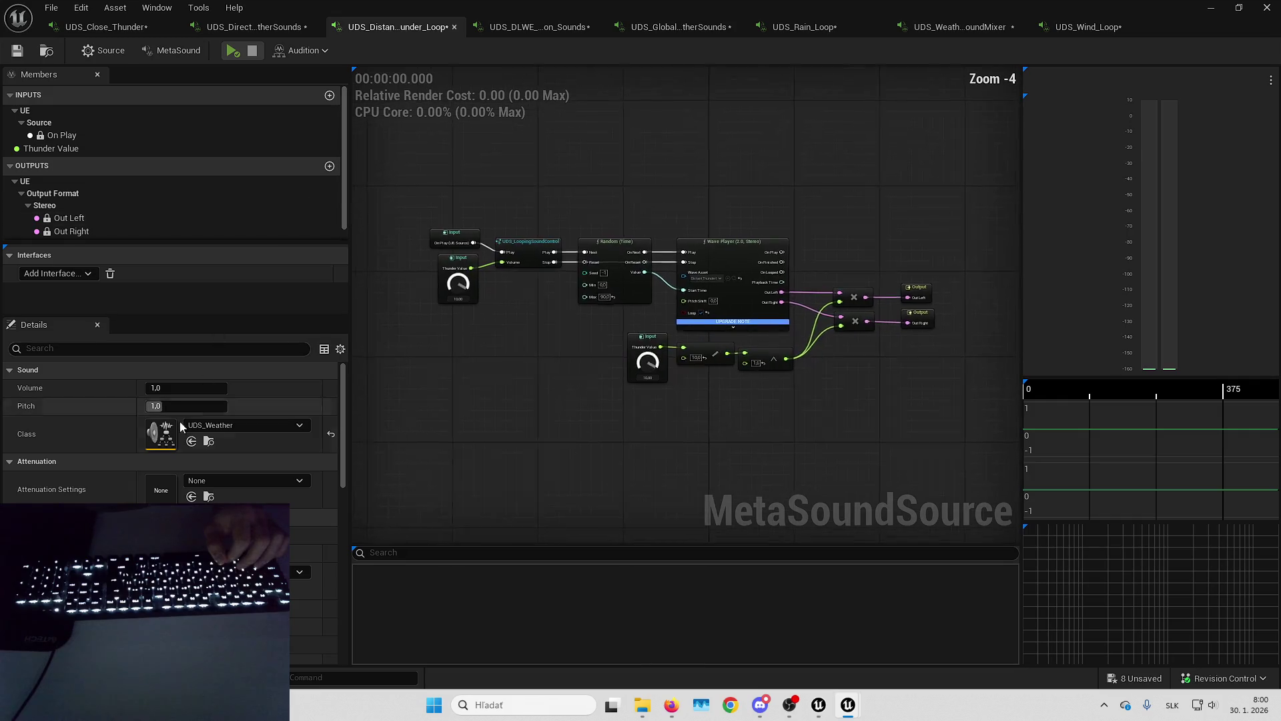
pyautogui.click(262, 30)
pyautogui.click(191, 440)
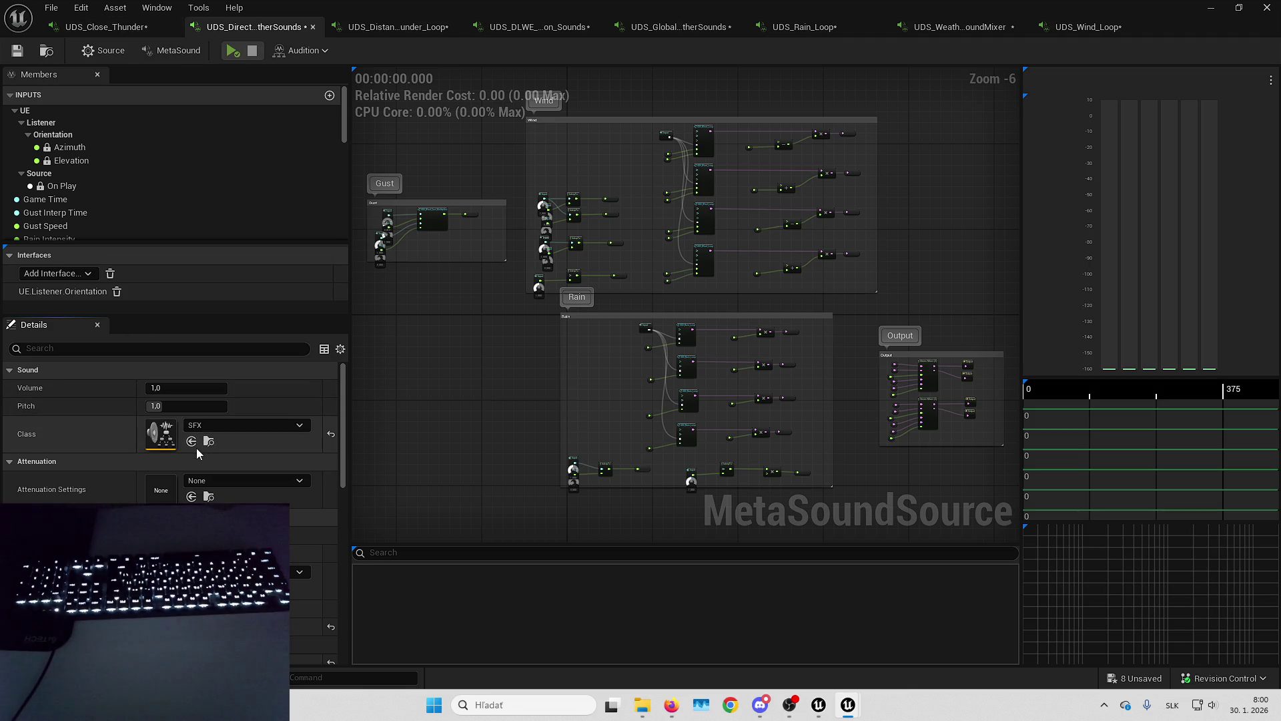
# Bring up the Save Content dialog for the eight unsaved weather MetaSounds.
pyautogui.click(106, 27)
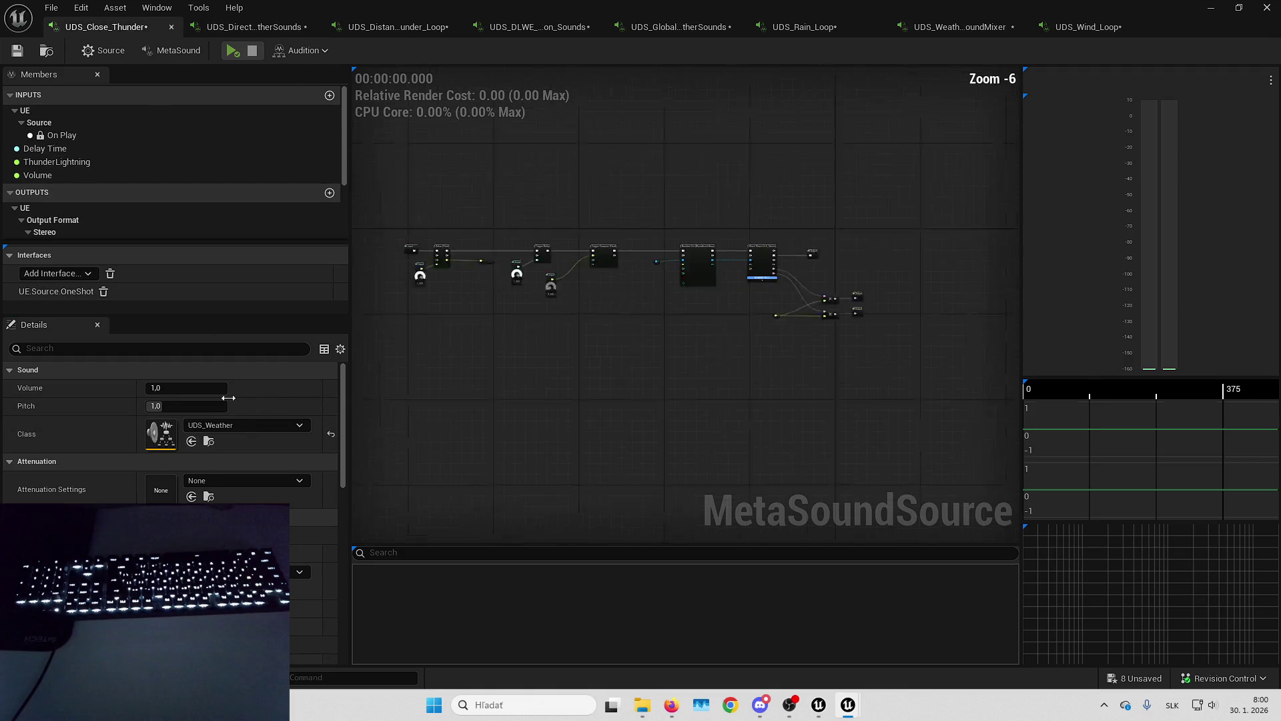
pyautogui.click(1137, 678)
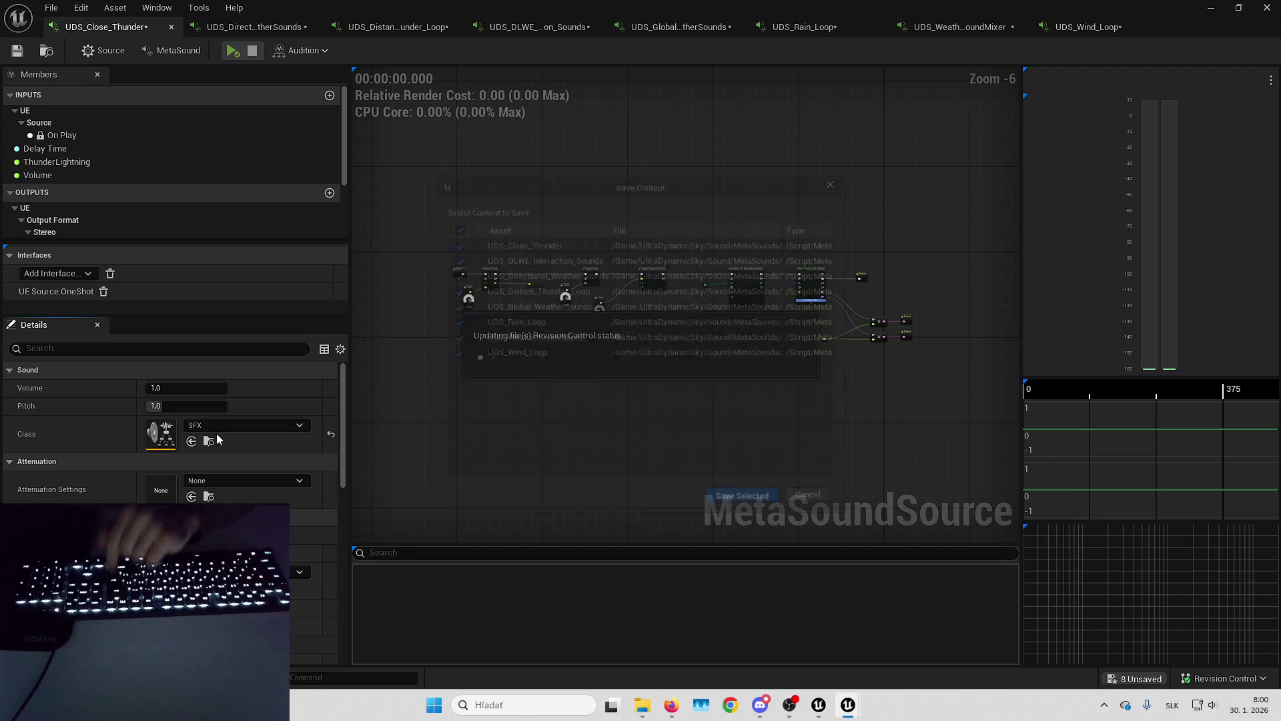
pyautogui.hotkey('alt', 'Tab')
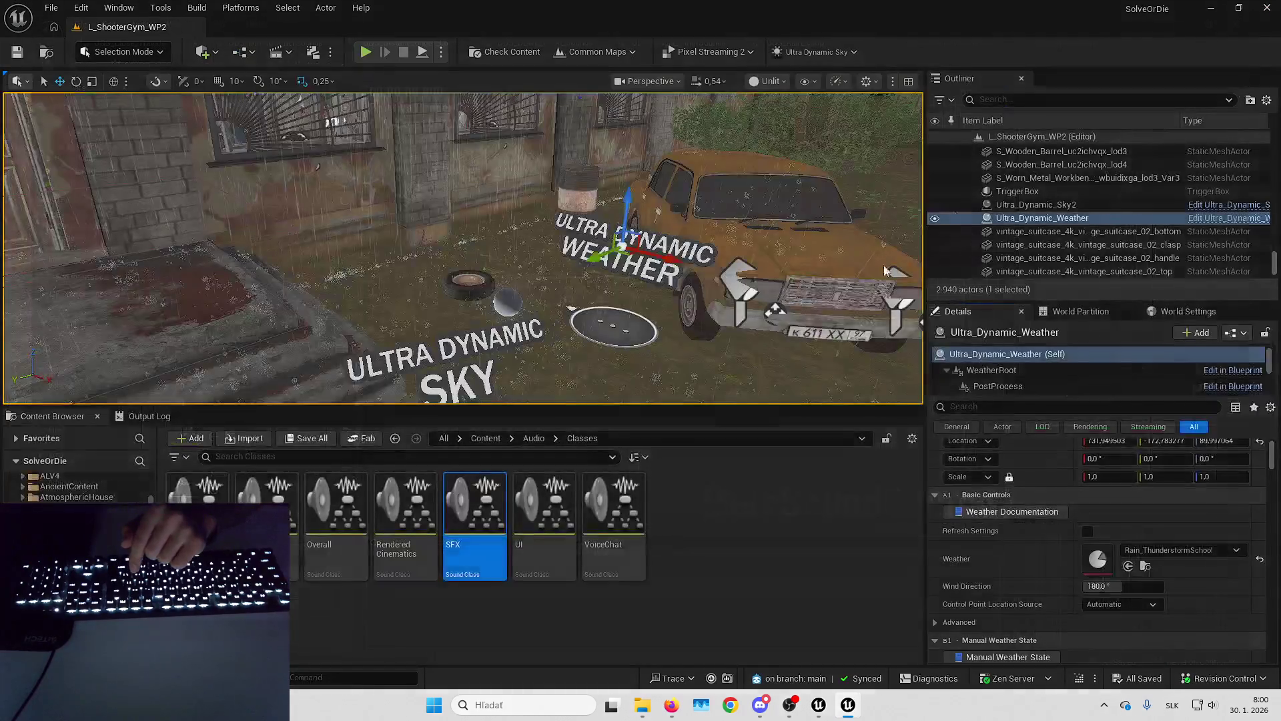
# Navigate up to the Content folder and open the UltraDynamicSky folder.
pyautogui.click(534, 438)
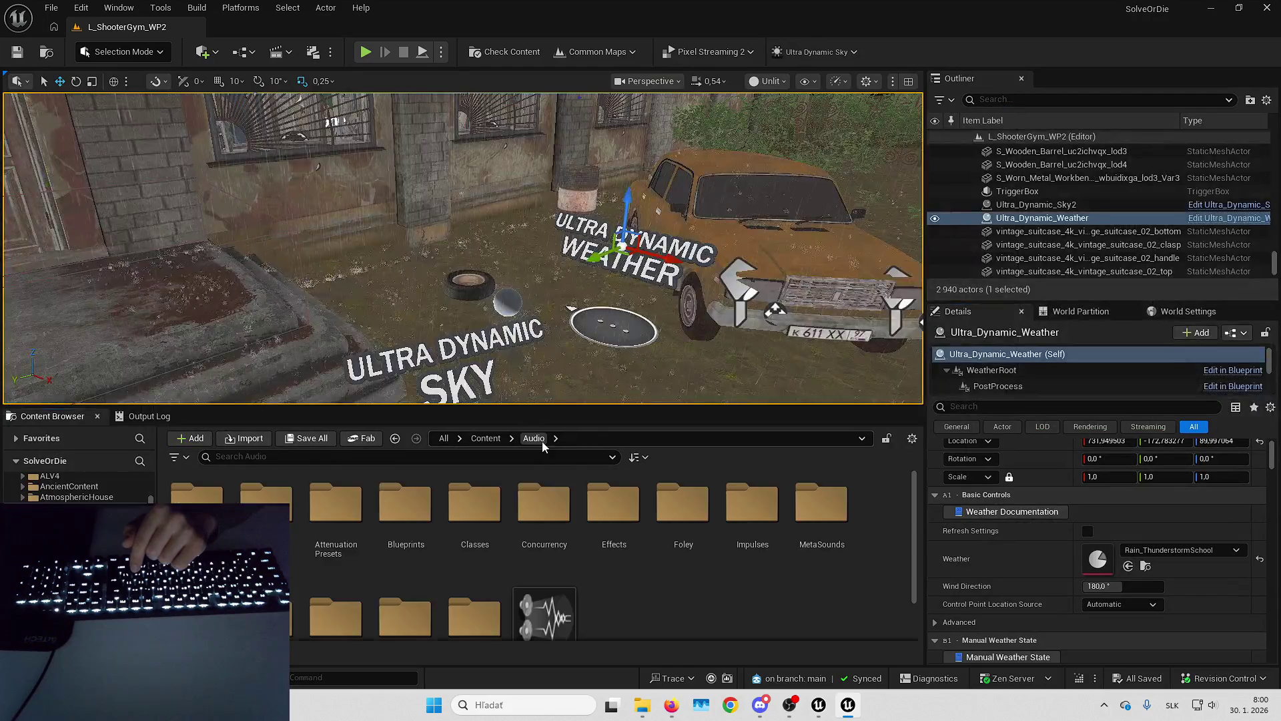
pyautogui.click(186, 457)
pyautogui.write('meta')
pyautogui.press('Escape')
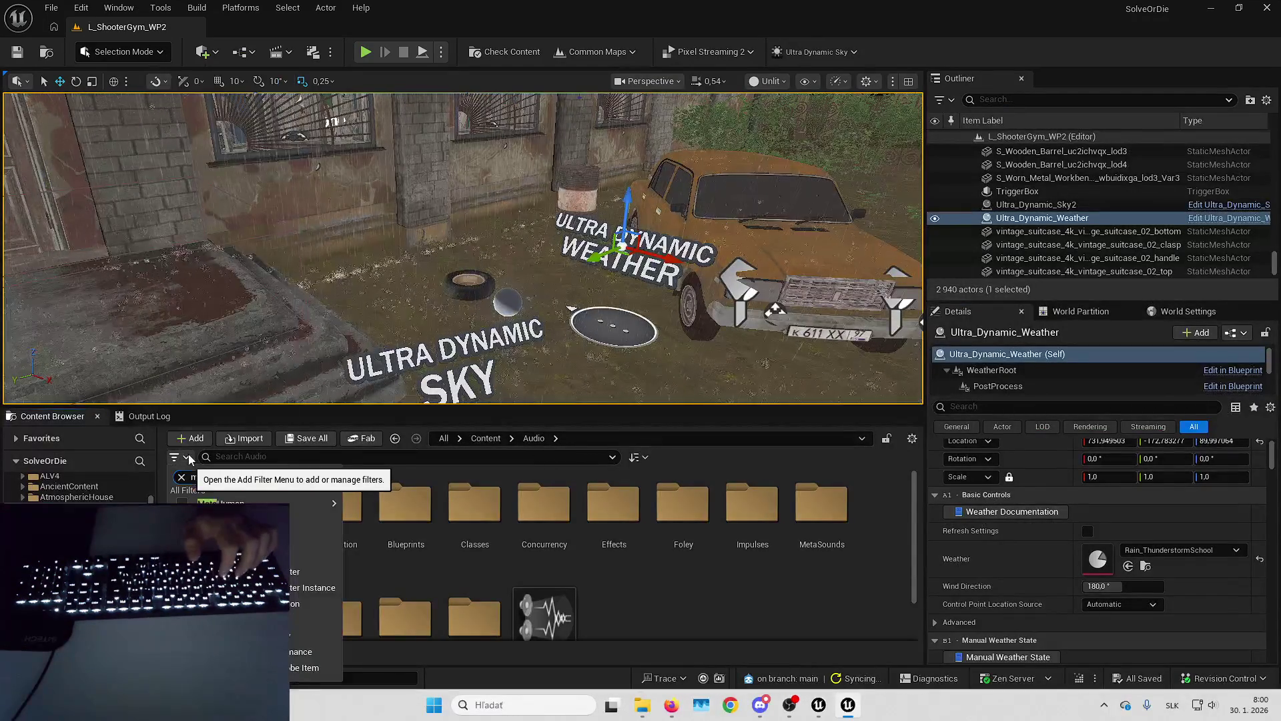
pyautogui.click(493, 438)
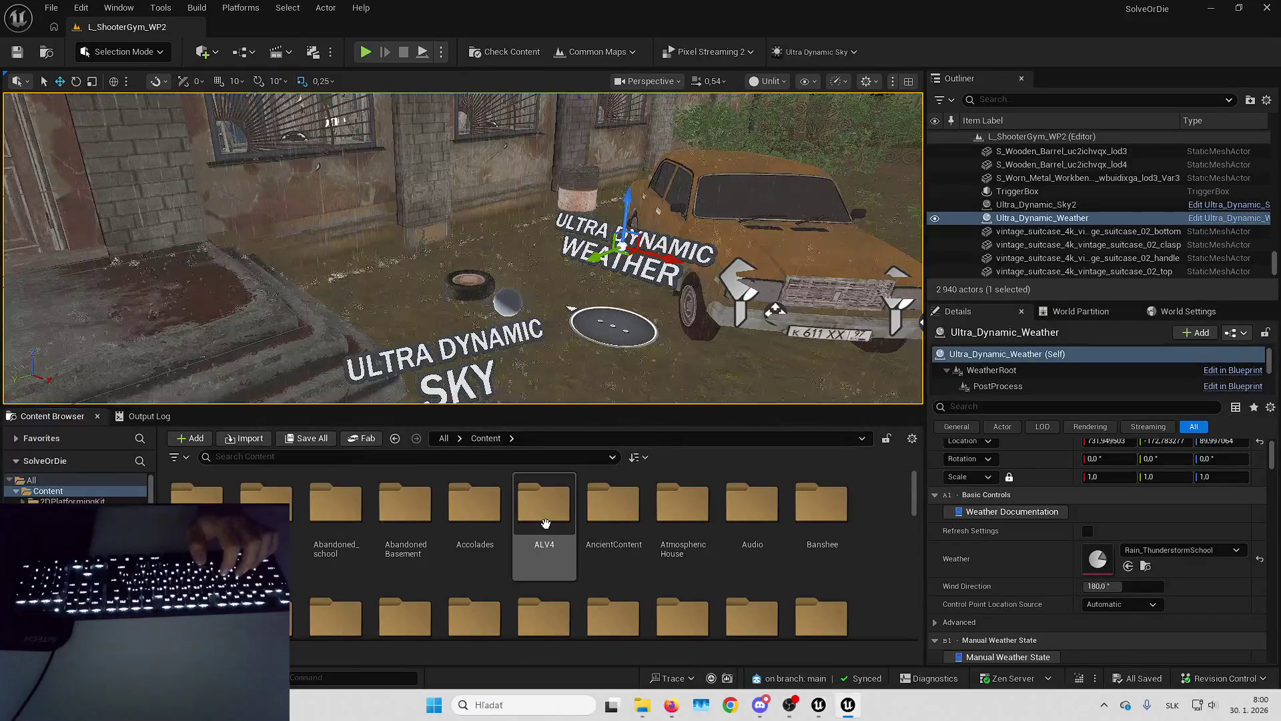
pyautogui.scroll(-5, 614, 534)
pyautogui.scroll(-5, 633, 538)
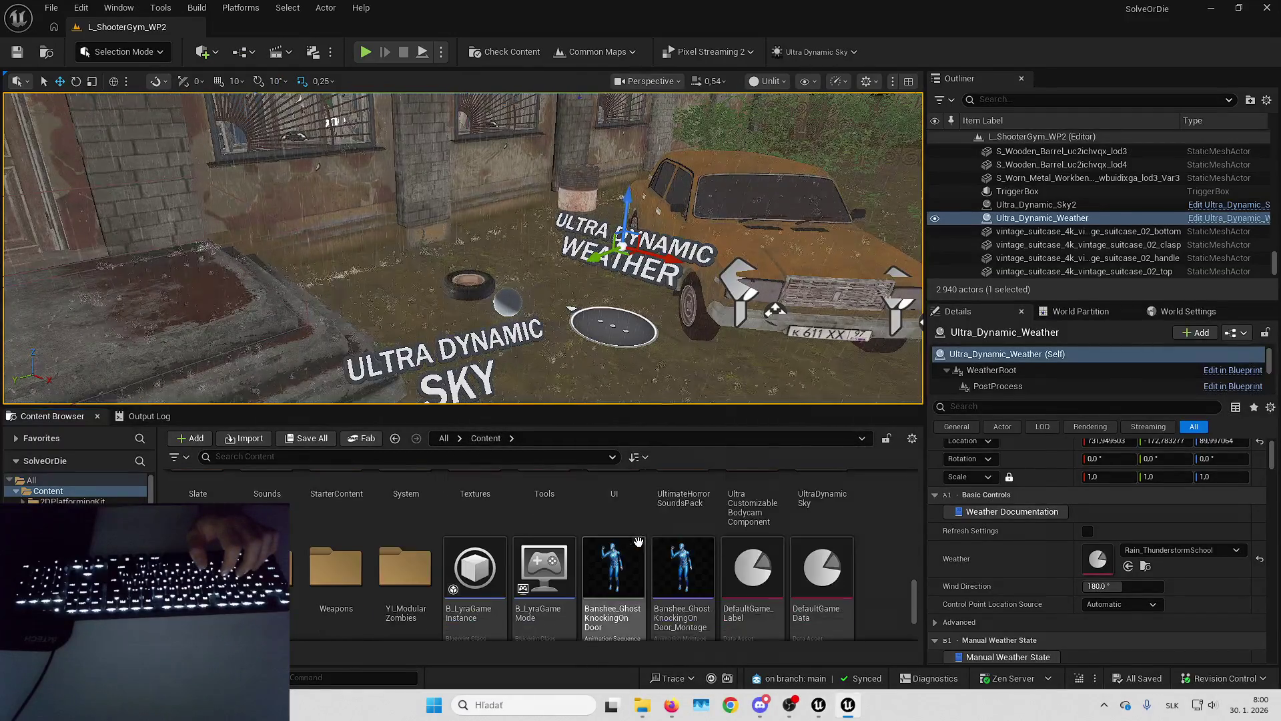
pyautogui.click(833, 507)
pyautogui.doubleClick(833, 507)
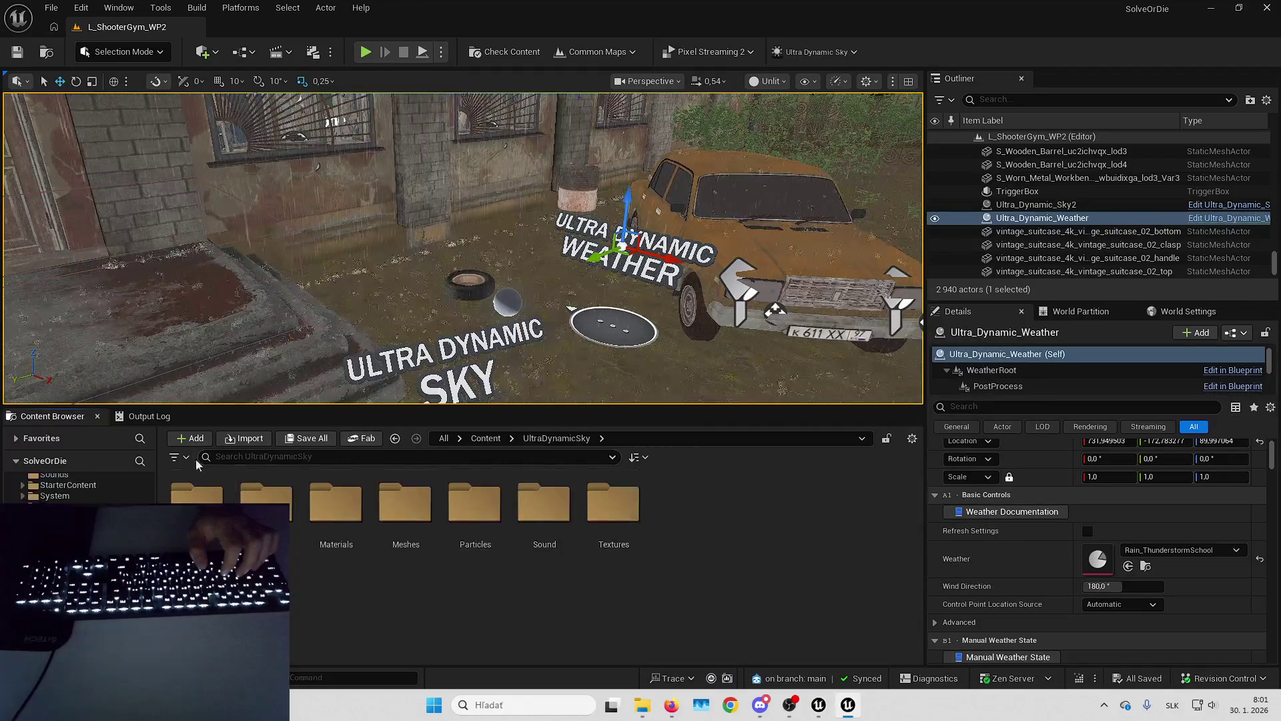
# Filter to MetaSound Source assets and select UDS_Looping_Quad_Wave and the three Forest sounds.
pyautogui.click(175, 457)
pyautogui.write('meta')
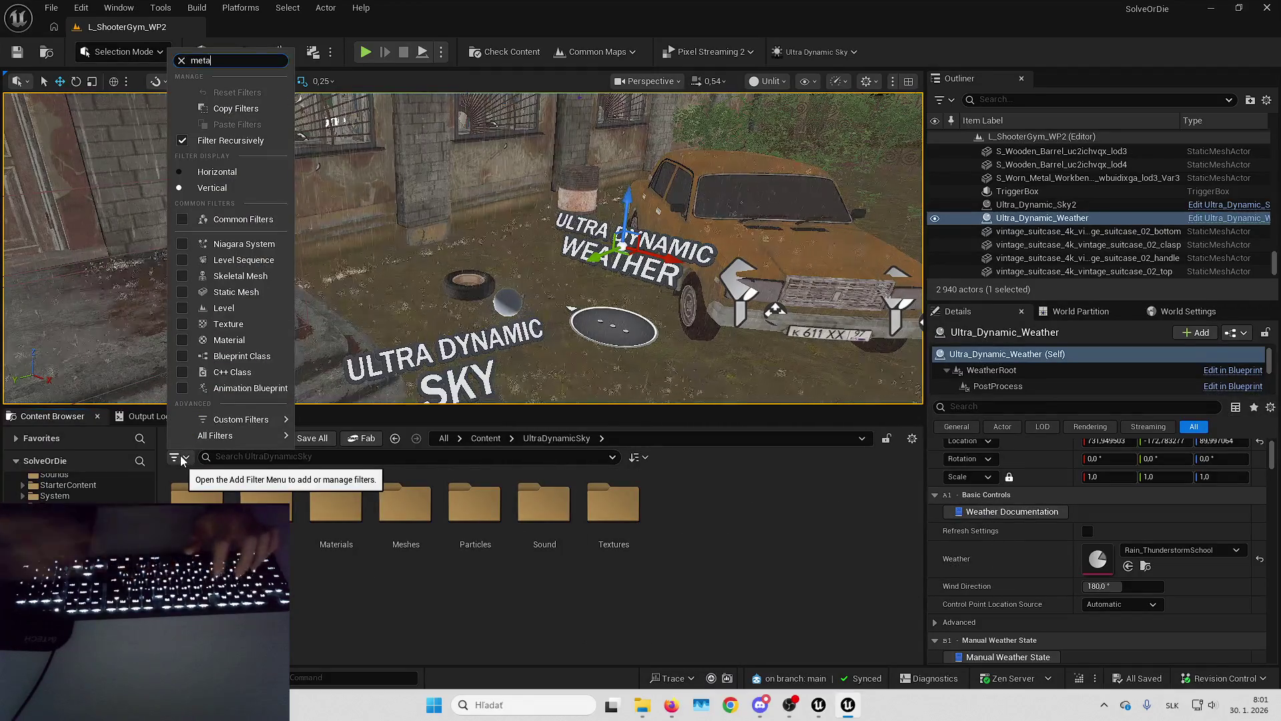
pyautogui.write('s')
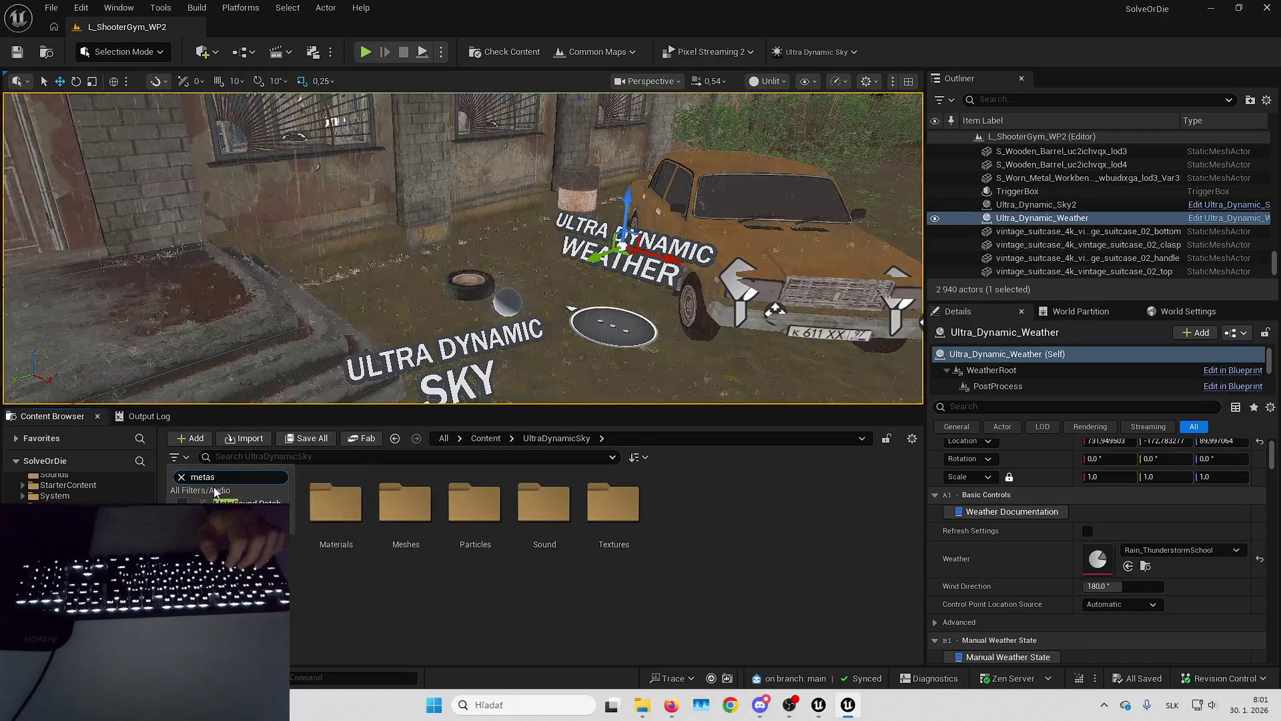
pyautogui.click(234, 514)
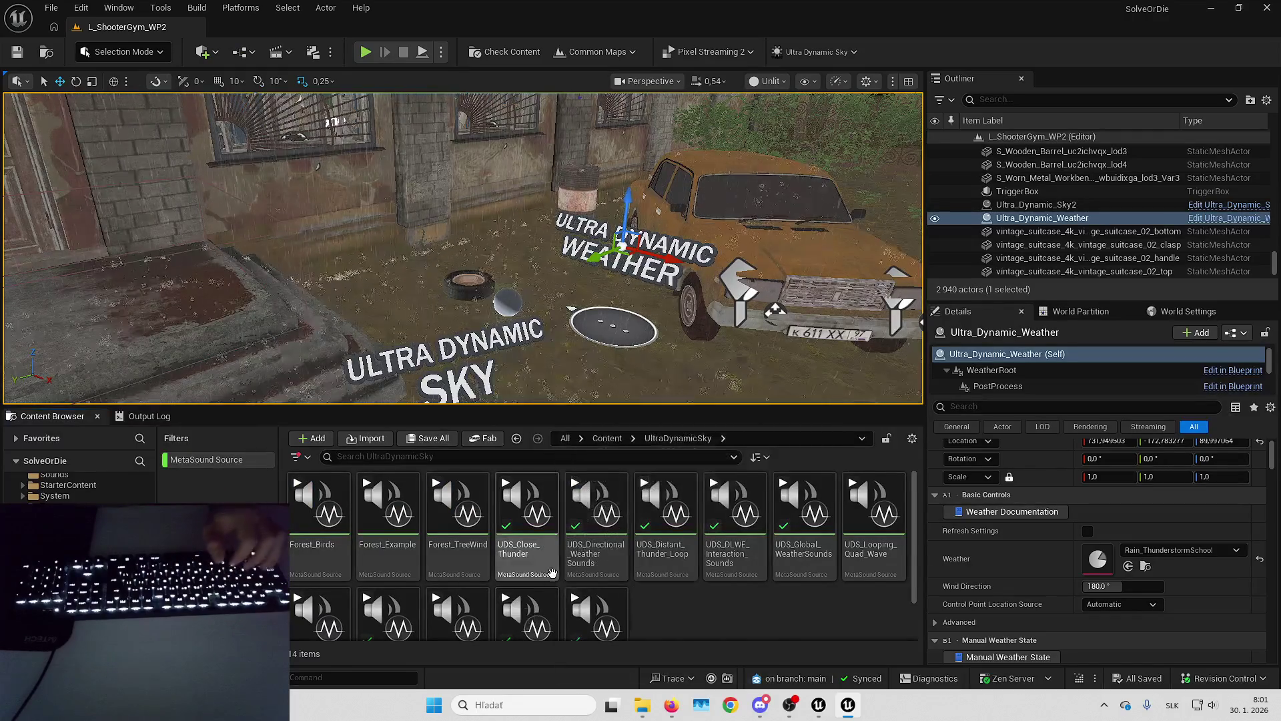
pyautogui.click(875, 527)
pyautogui.keyDown('ctrl'); pyautogui.click(457, 534); pyautogui.keyUp('ctrl')
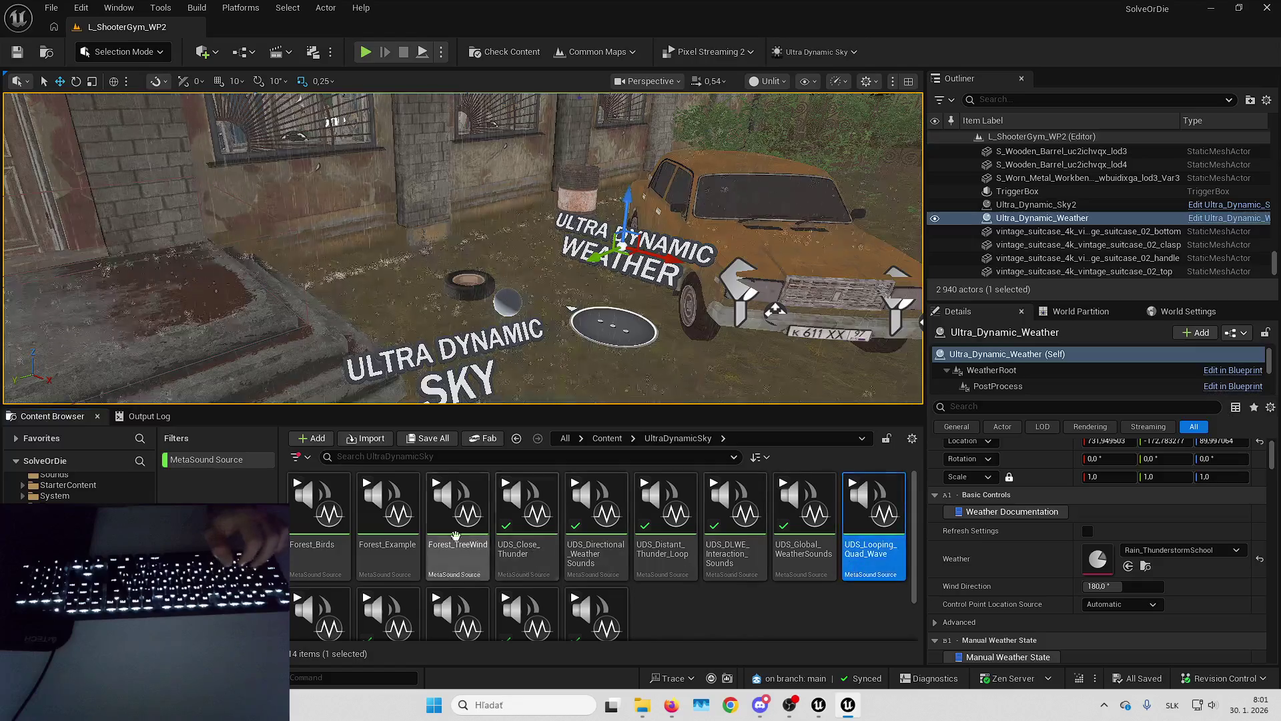
pyautogui.keyDown('ctrl'); pyautogui.click(398, 539); pyautogui.keyUp('ctrl')
pyautogui.keyDown('ctrl'); pyautogui.click(337, 527); pyautogui.keyUp('ctrl')
# Open and audition Forest_Birds, then close its editor.
pyautogui.scroll(-1, 340, 481)
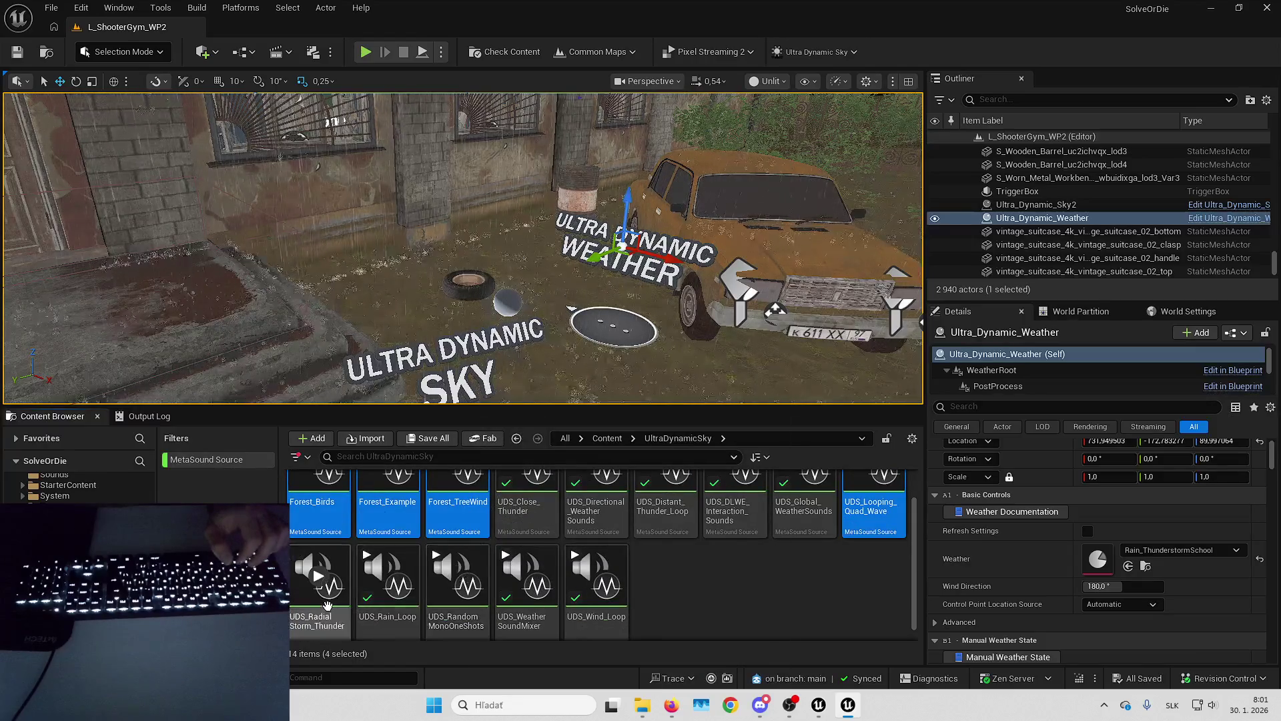
pyautogui.scroll(1, 340, 478)
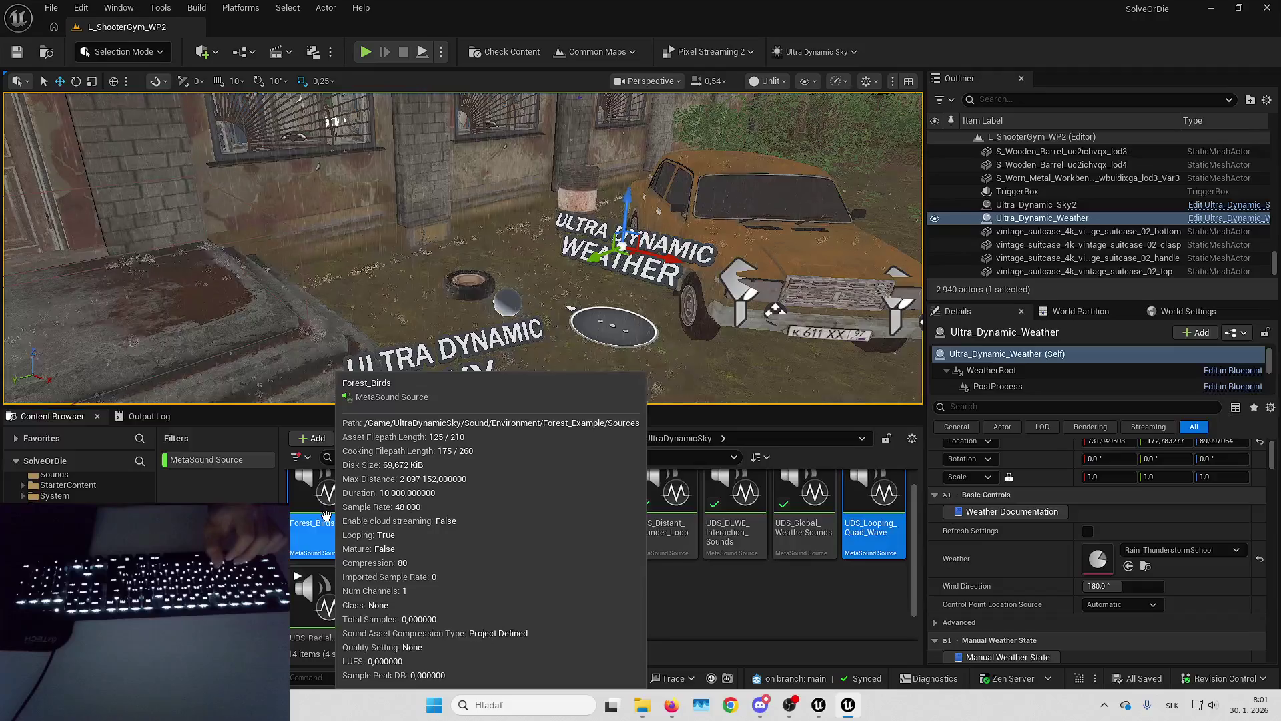
pyautogui.doubleClick(326, 515)
pyautogui.press('space')
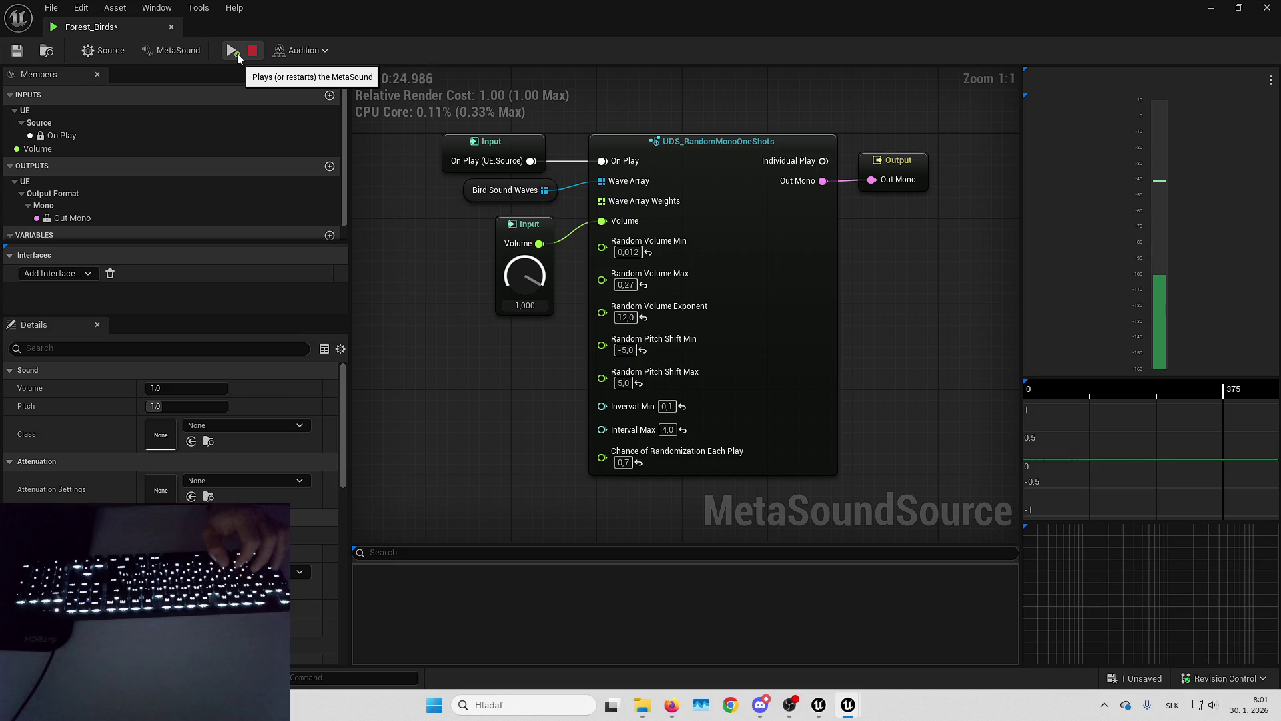
pyautogui.click(1267, 8)
# Select six sources, including UDS_Random_MonoOneShots and UDS_Radial_Storm_Thunder, and open them all with Edit.
pyautogui.scroll(1, 510, 506)
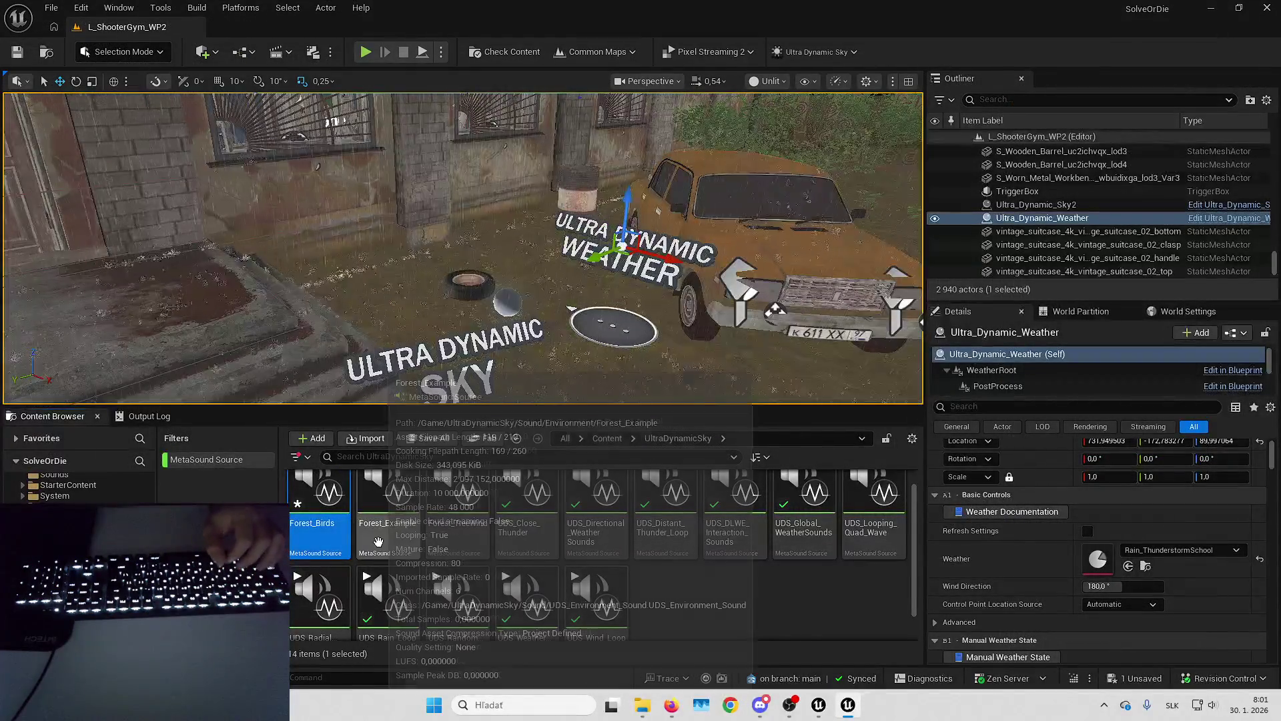
pyautogui.moveTo(507, 321); pyautogui.dragTo(427, 320)
pyautogui.moveTo(505, 392)
pyautogui.mouseDown()
pyautogui.moveTo(768, 282)
pyautogui.moveTo(663, 349)
pyautogui.mouseUp()
pyautogui.keyDown('ctrl'); pyautogui.click(388, 527); pyautogui.keyUp('ctrl')
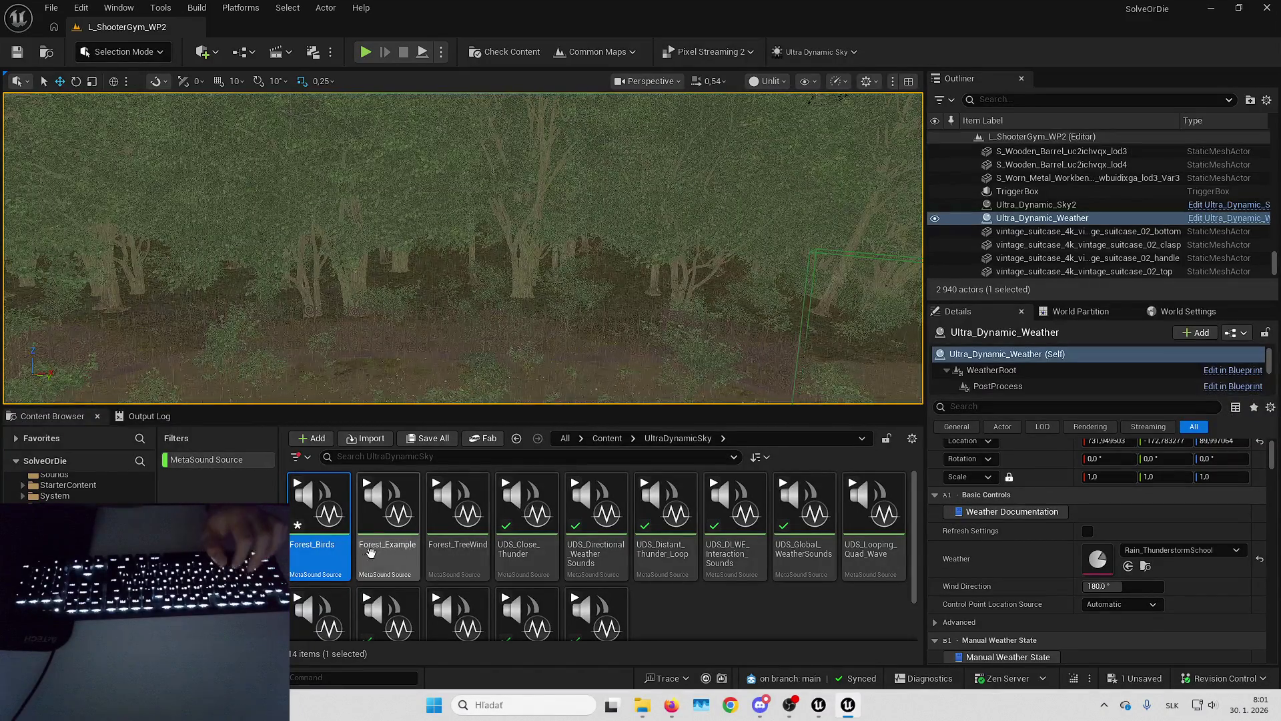
pyautogui.keyDown('ctrl'); pyautogui.click(458, 542); pyautogui.keyUp('ctrl')
pyautogui.keyDown('ctrl'); pyautogui.click(874, 527); pyautogui.keyUp('ctrl')
pyautogui.scroll(-1, 601, 600)
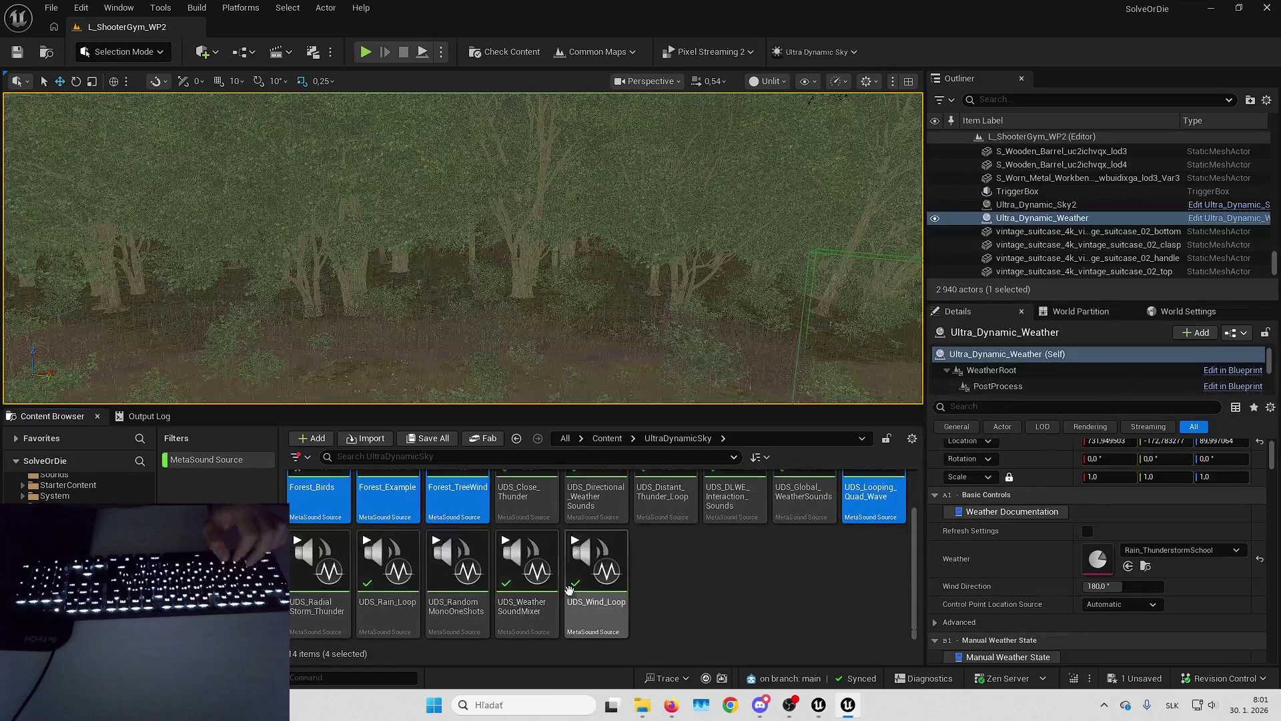
pyautogui.keyDown('ctrl'); pyautogui.click(456, 574); pyautogui.keyUp('ctrl')
pyautogui.keyDown('ctrl'); pyautogui.click(319, 574); pyautogui.keyUp('ctrl')
pyautogui.scroll(1, 534, 567)
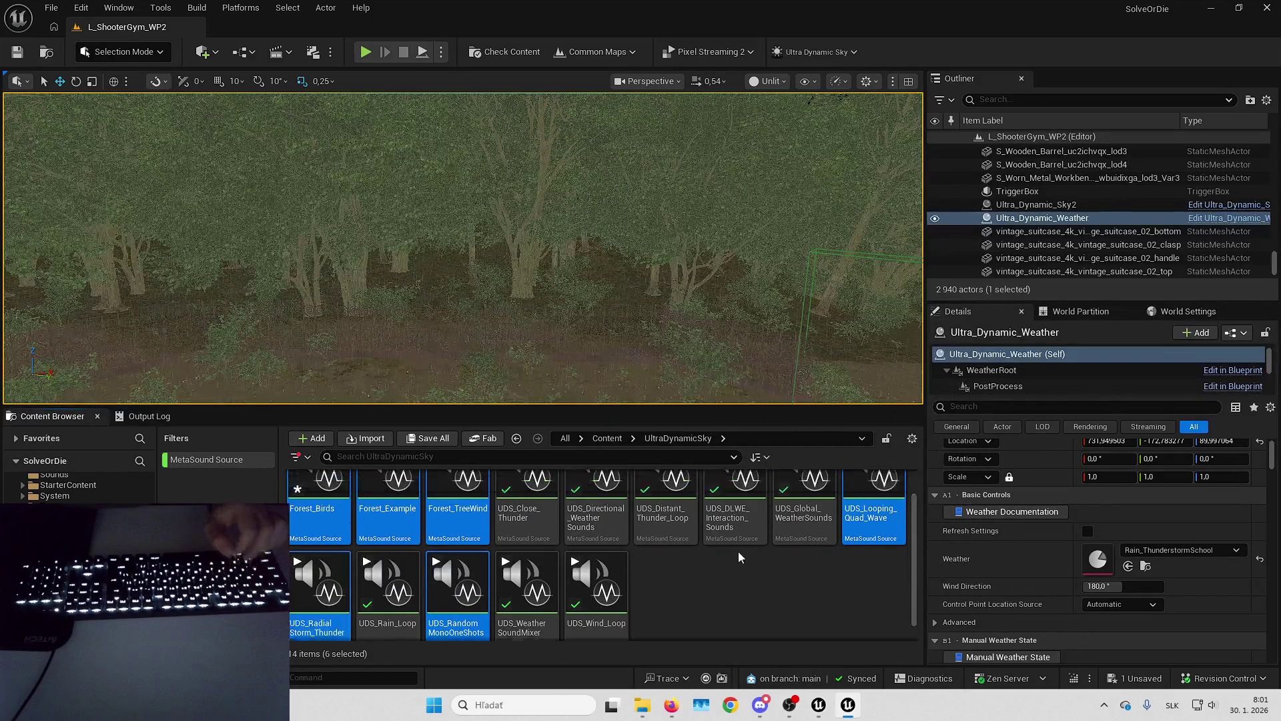
pyautogui.rightClick(868, 534)
pyautogui.click(895, 182)
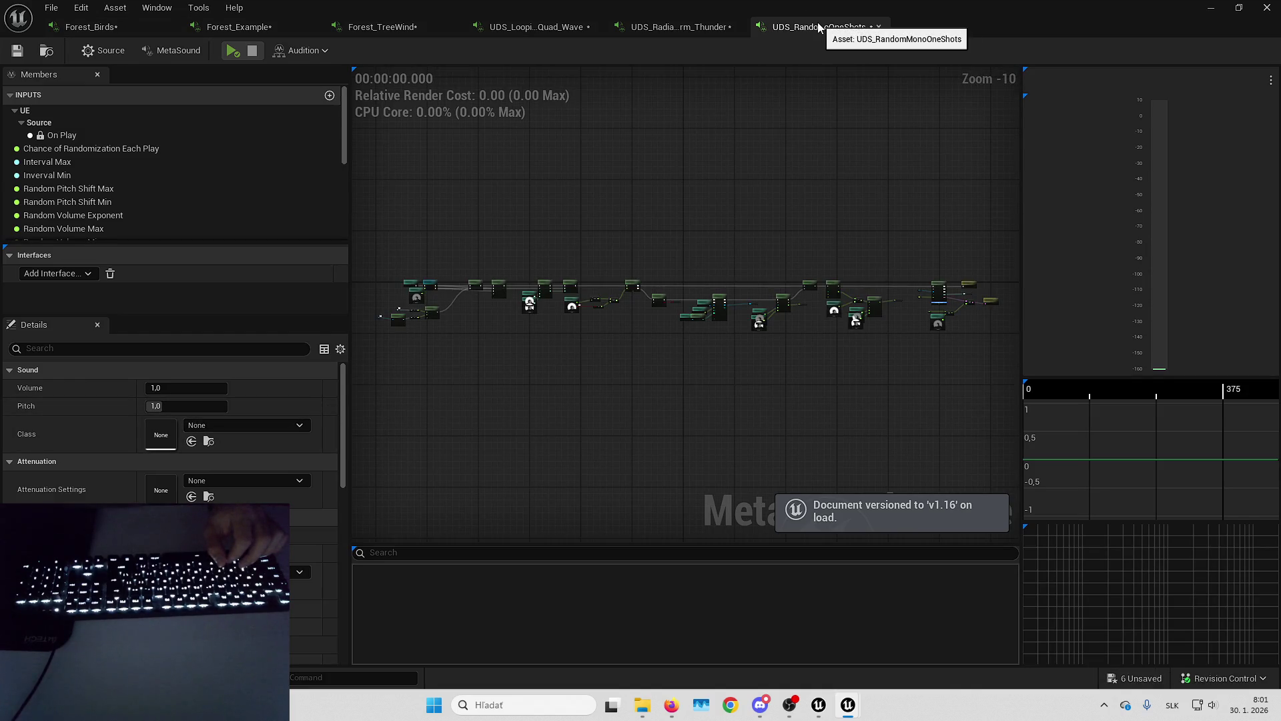
# Audition UDS_Random_MonoOneShots and set its sound class to SFX.
pyautogui.click(232, 52)
pyautogui.moveTo(608, 214); pyautogui.dragTo(718, 271)
pyautogui.scroll(6, 614, 295)
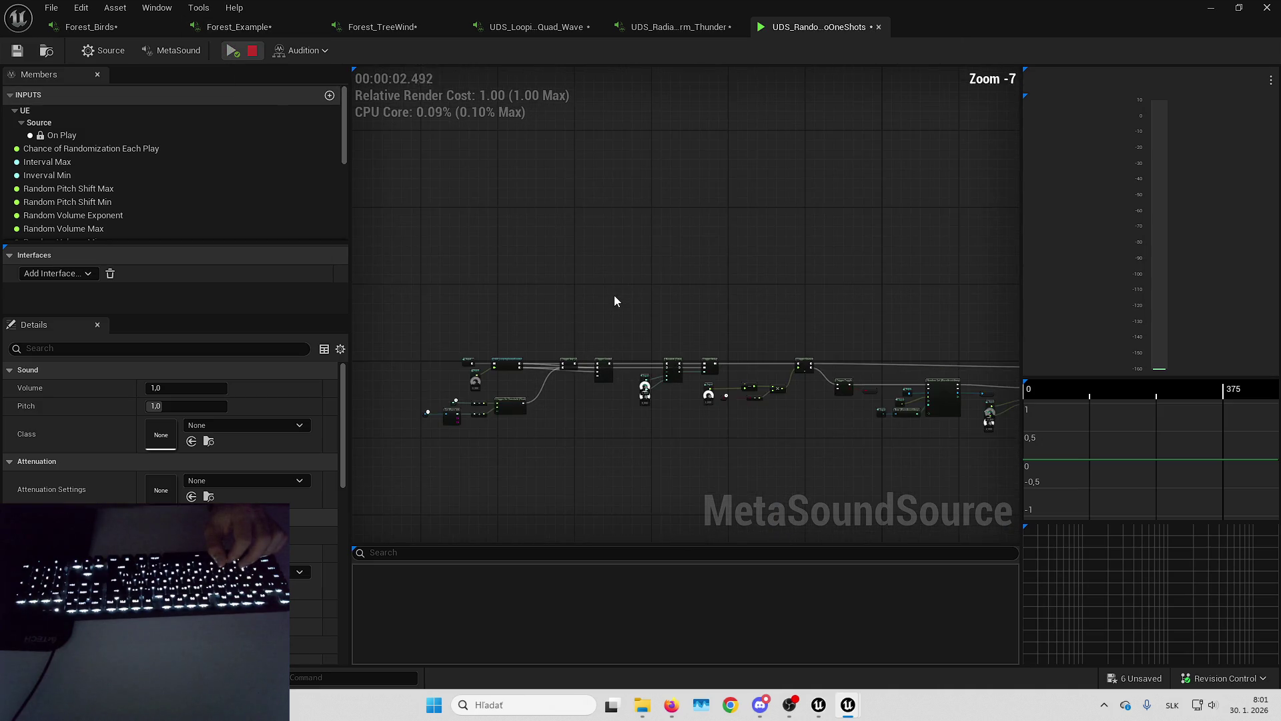
pyautogui.click(233, 52)
pyautogui.click(237, 53)
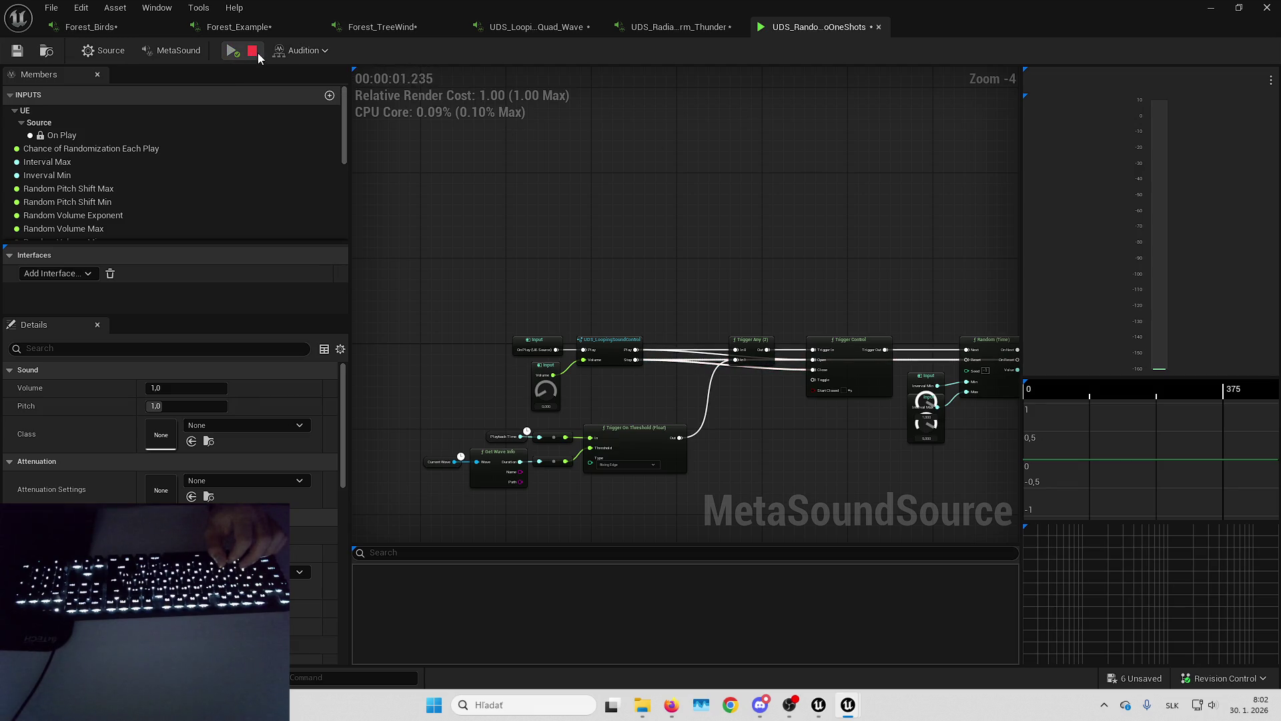
pyautogui.click(226, 424)
pyautogui.write('sfx')
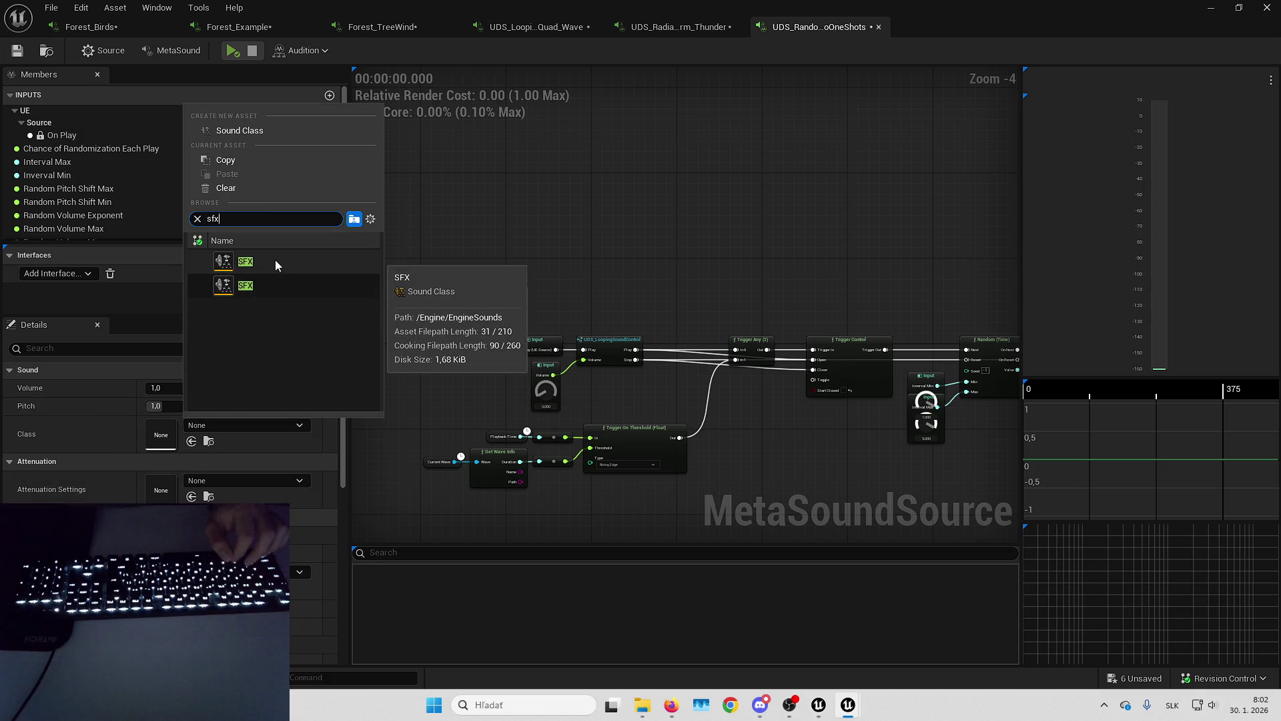
pyautogui.click(273, 284)
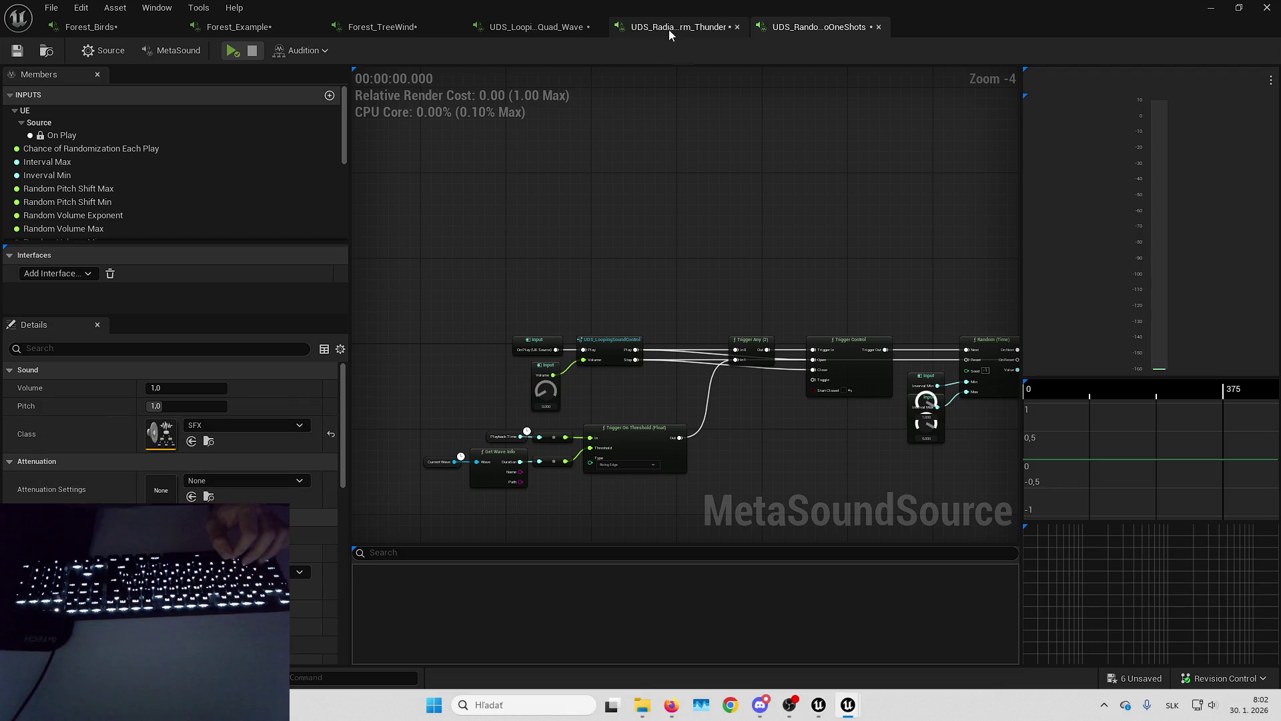
# Preview UDS_Radial_Storm_Thunder and set its sound class to SFX.
pyautogui.click(670, 30)
pyautogui.click(228, 52)
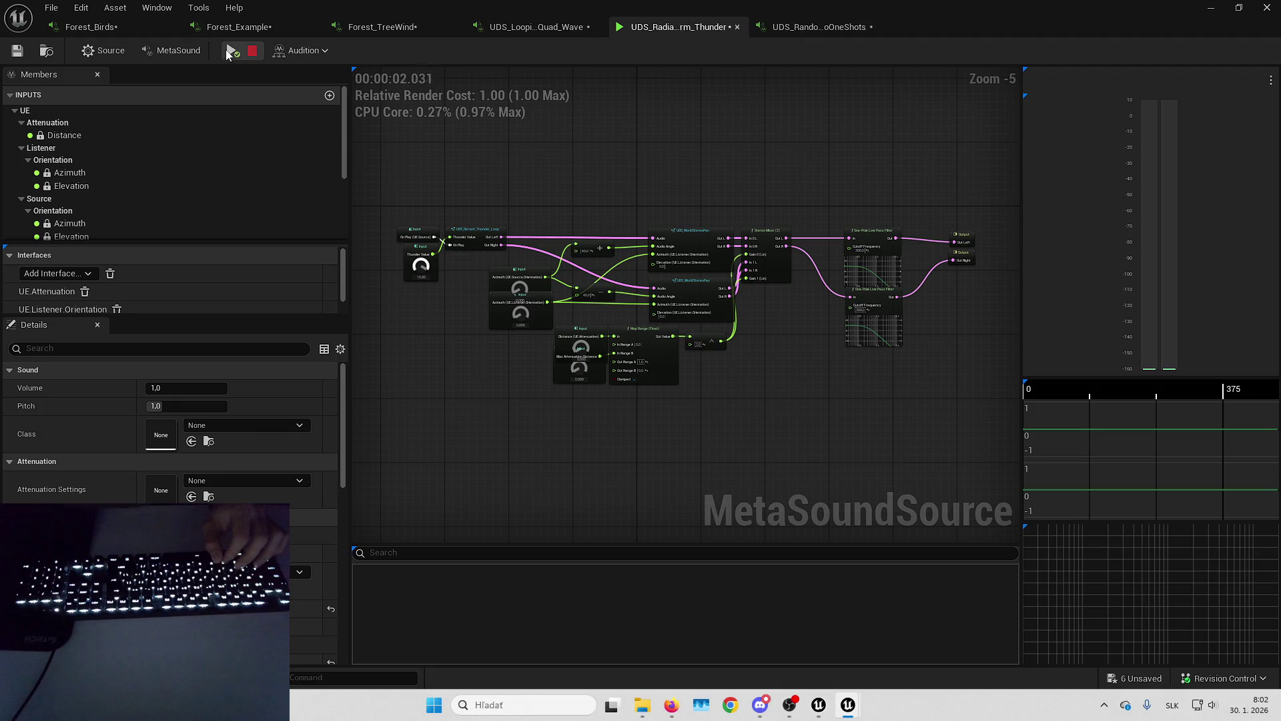
pyautogui.click(256, 51)
pyautogui.click(192, 441)
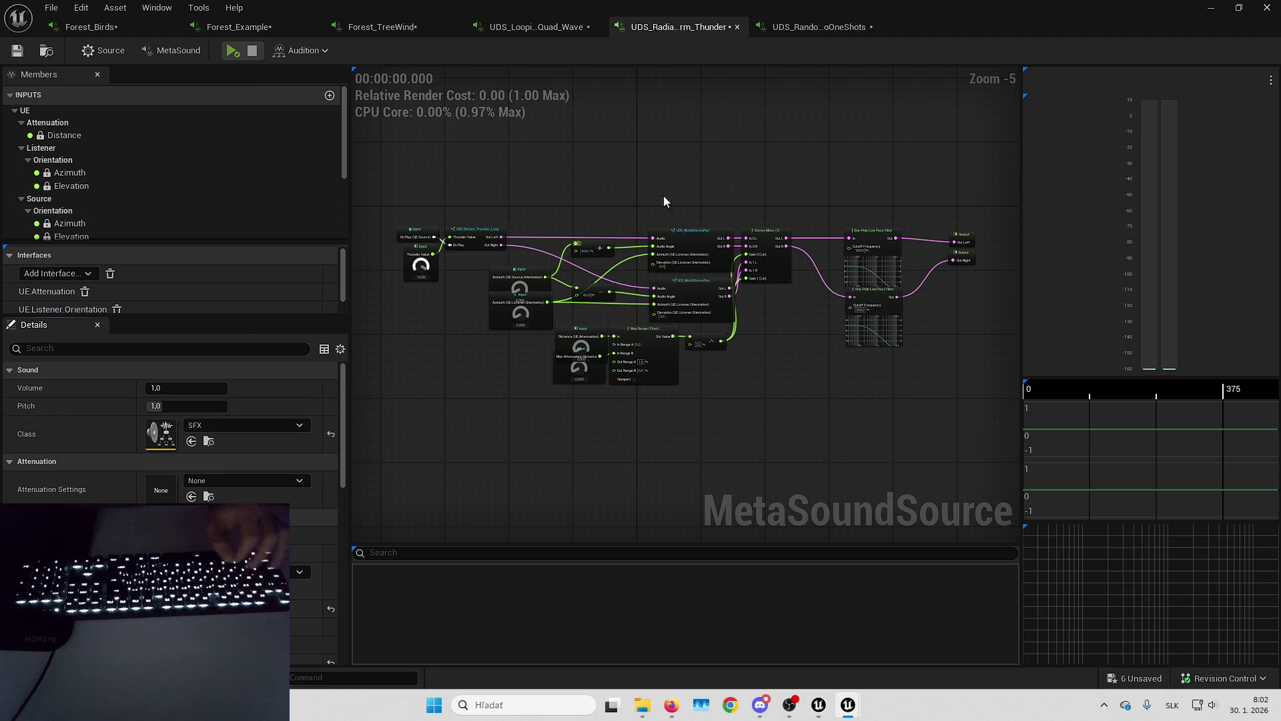
# Preview UDS_Looping_Quad_Wave and Forest_TreeWind, then start auditioning Forest_Example.
pyautogui.click(544, 27)
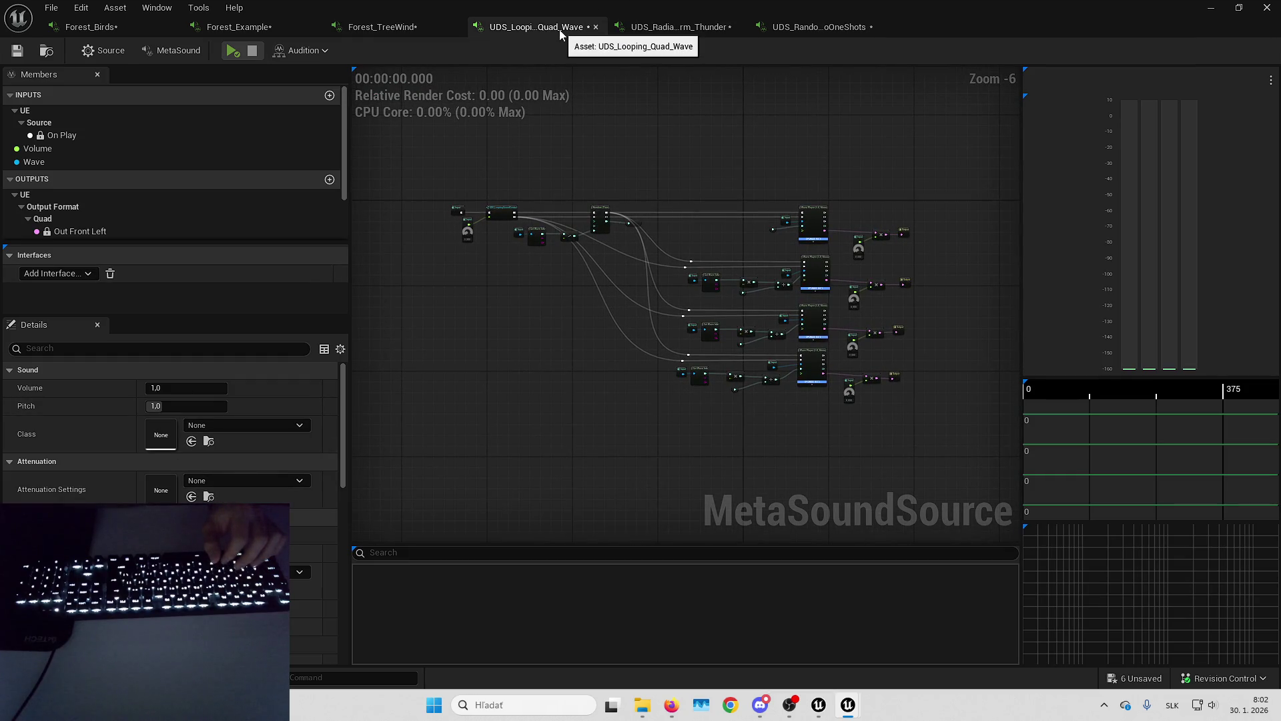
pyautogui.click(228, 52)
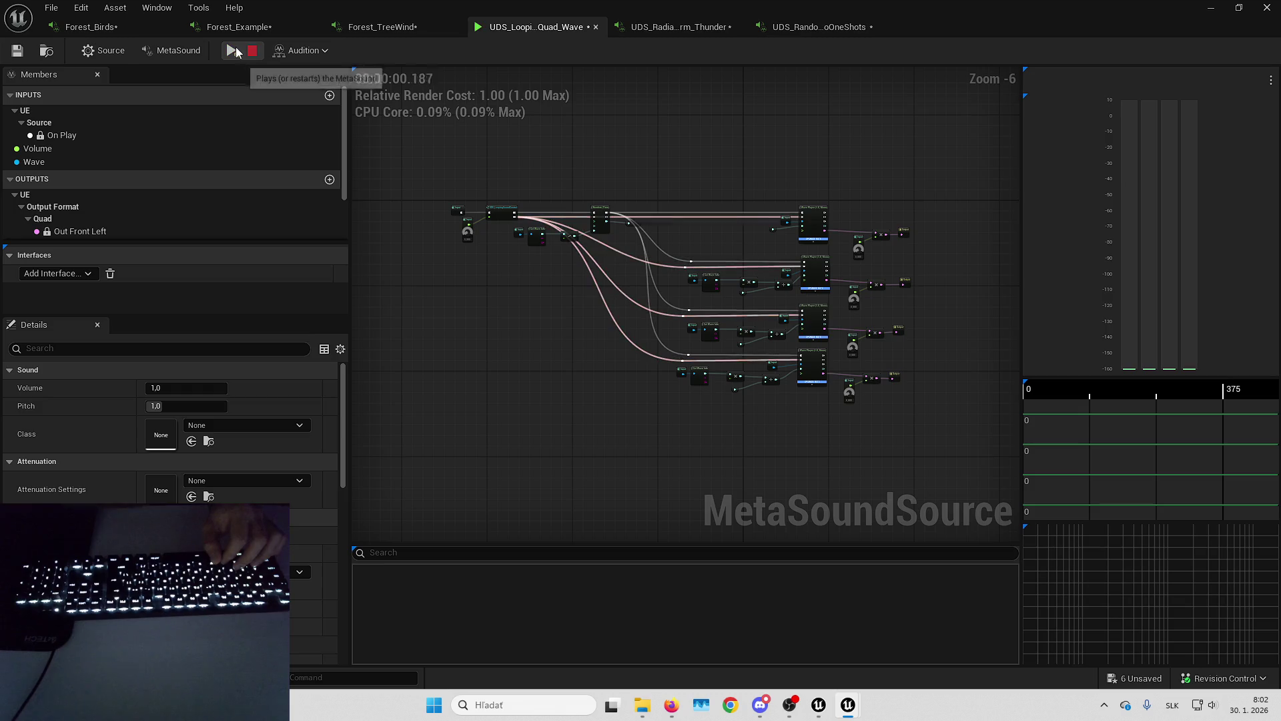
pyautogui.click(251, 52)
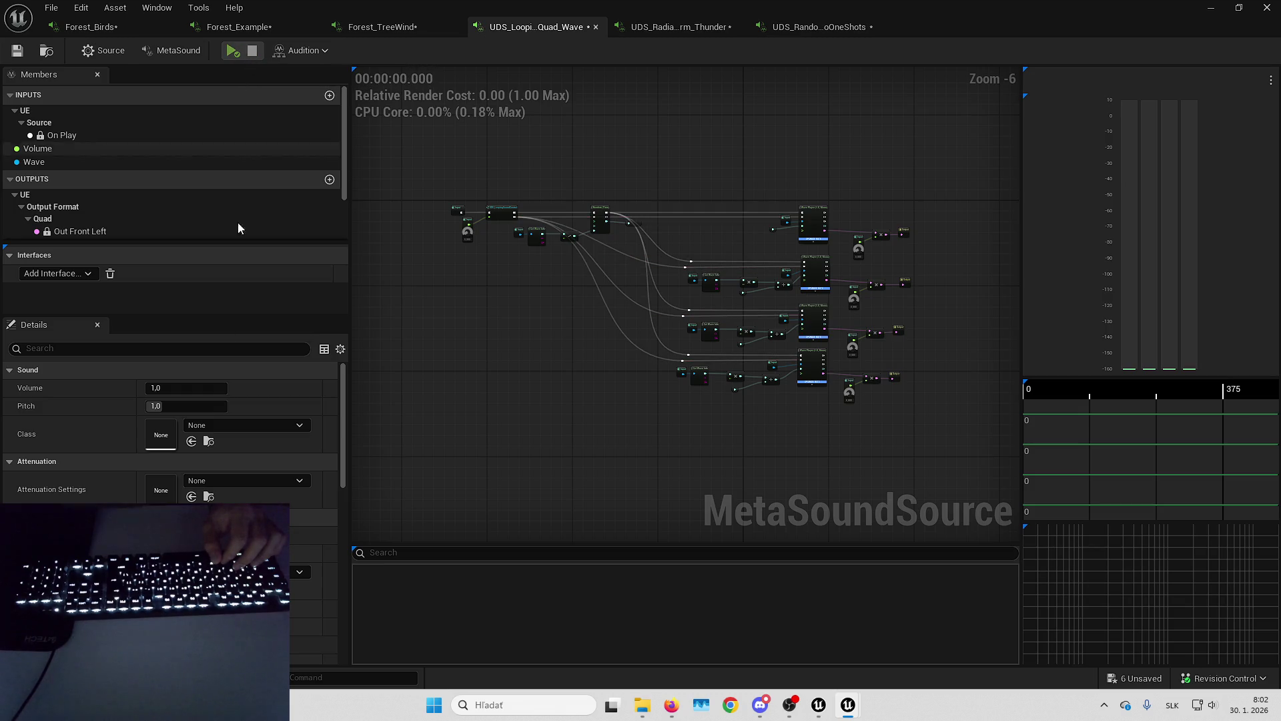
pyautogui.click(375, 28)
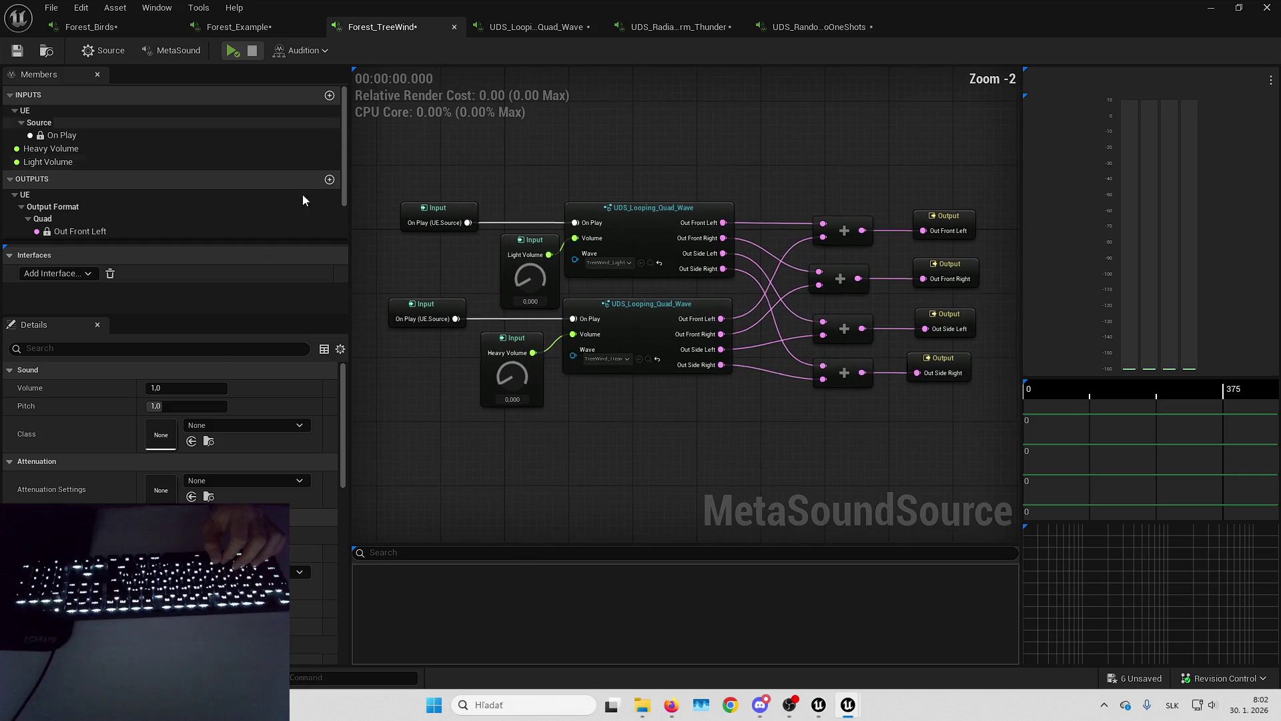
pyautogui.click(230, 52)
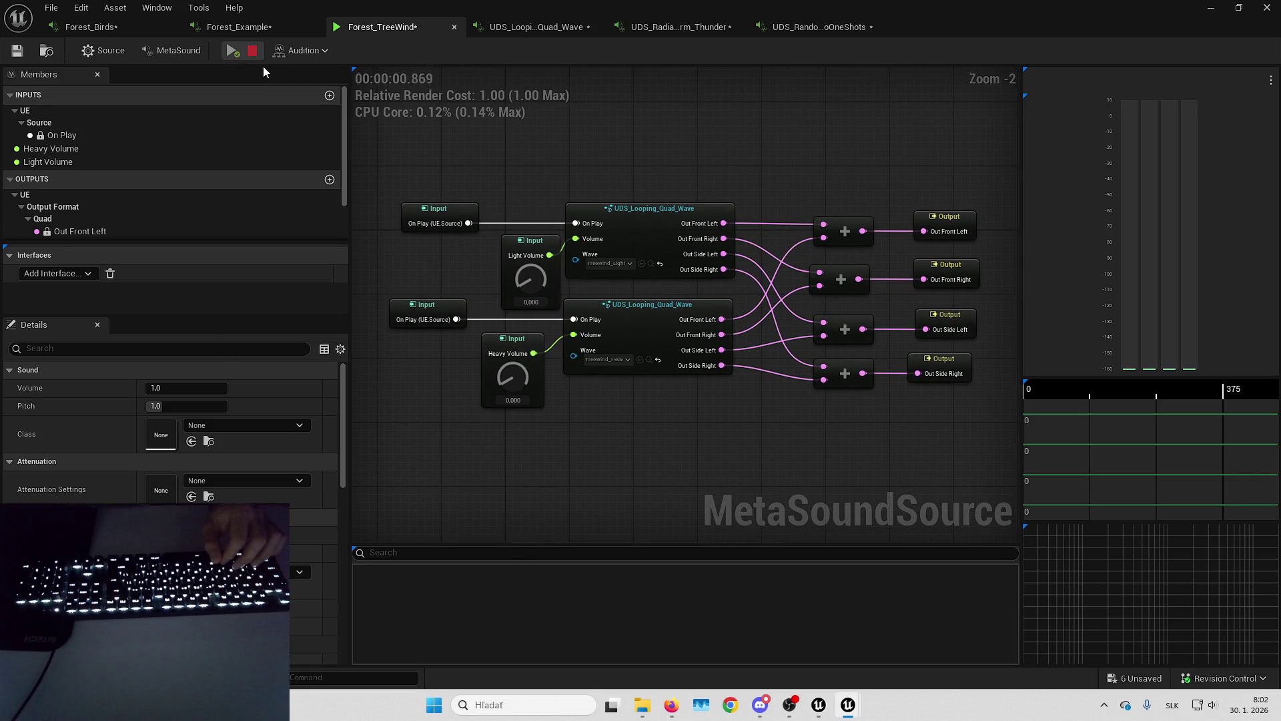
pyautogui.scroll(2, 538, 262)
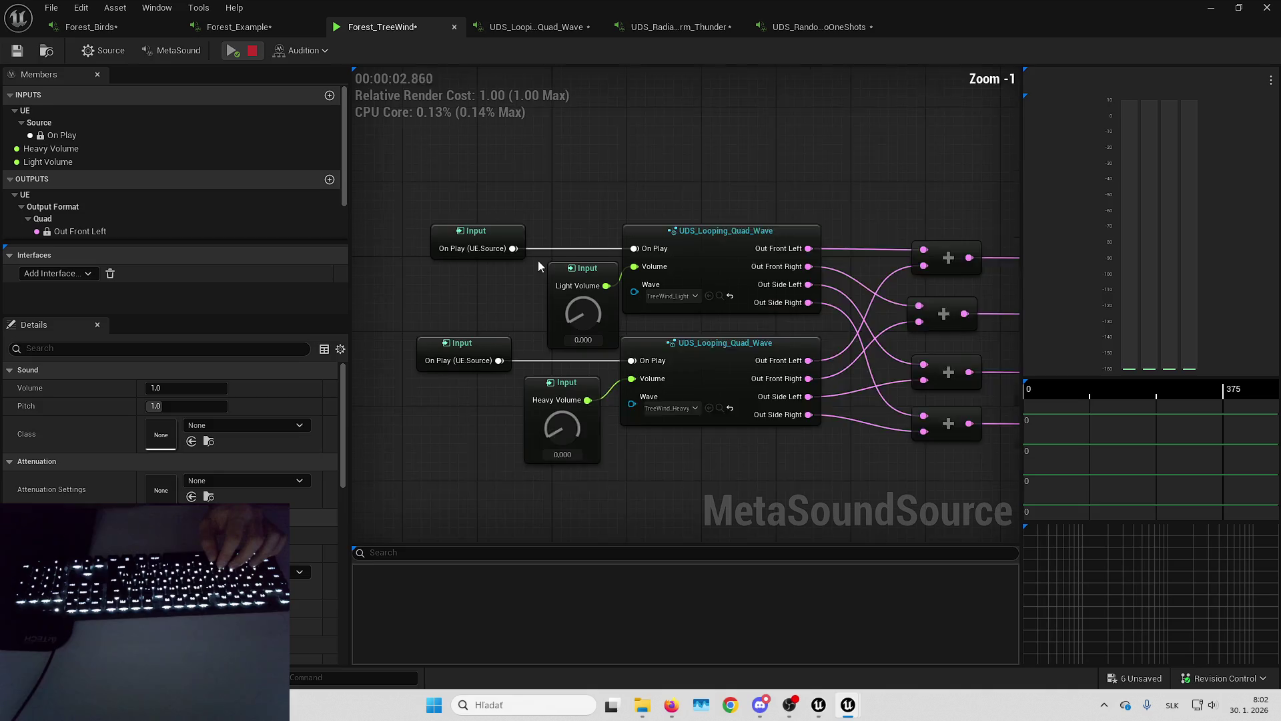
pyautogui.scroll(-1, 507, 311)
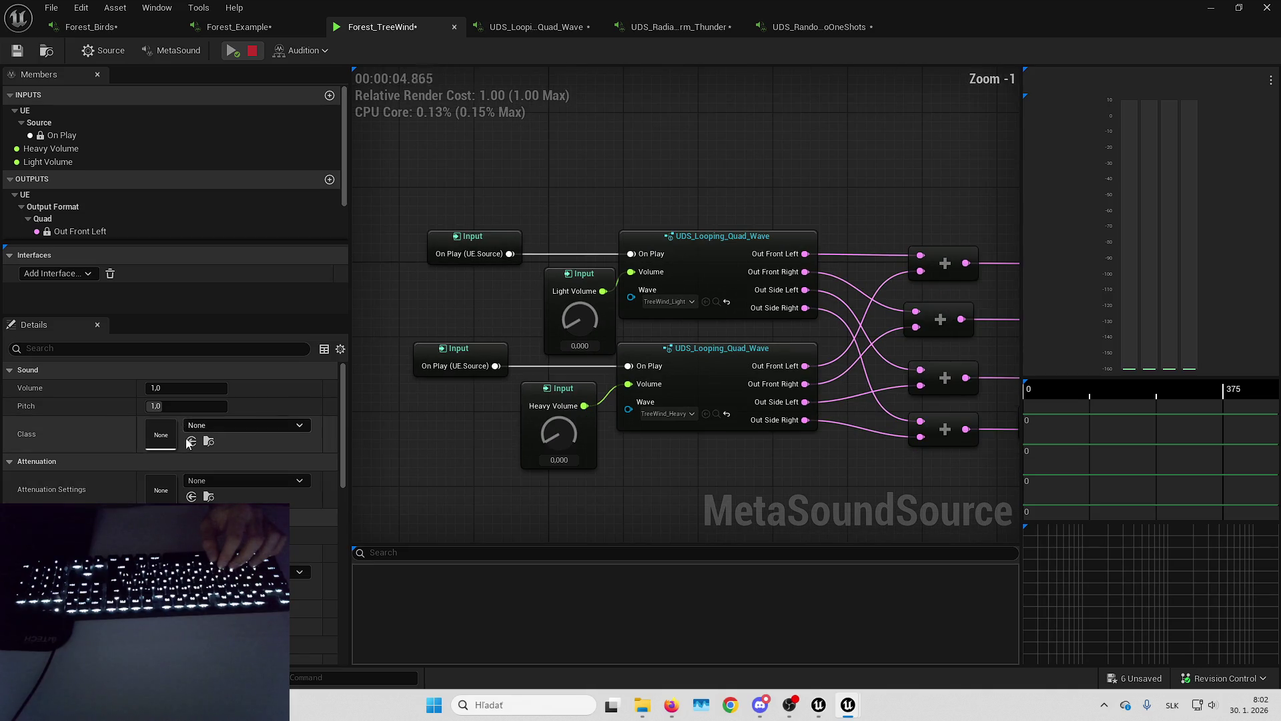
pyautogui.click(237, 27)
pyautogui.click(232, 51)
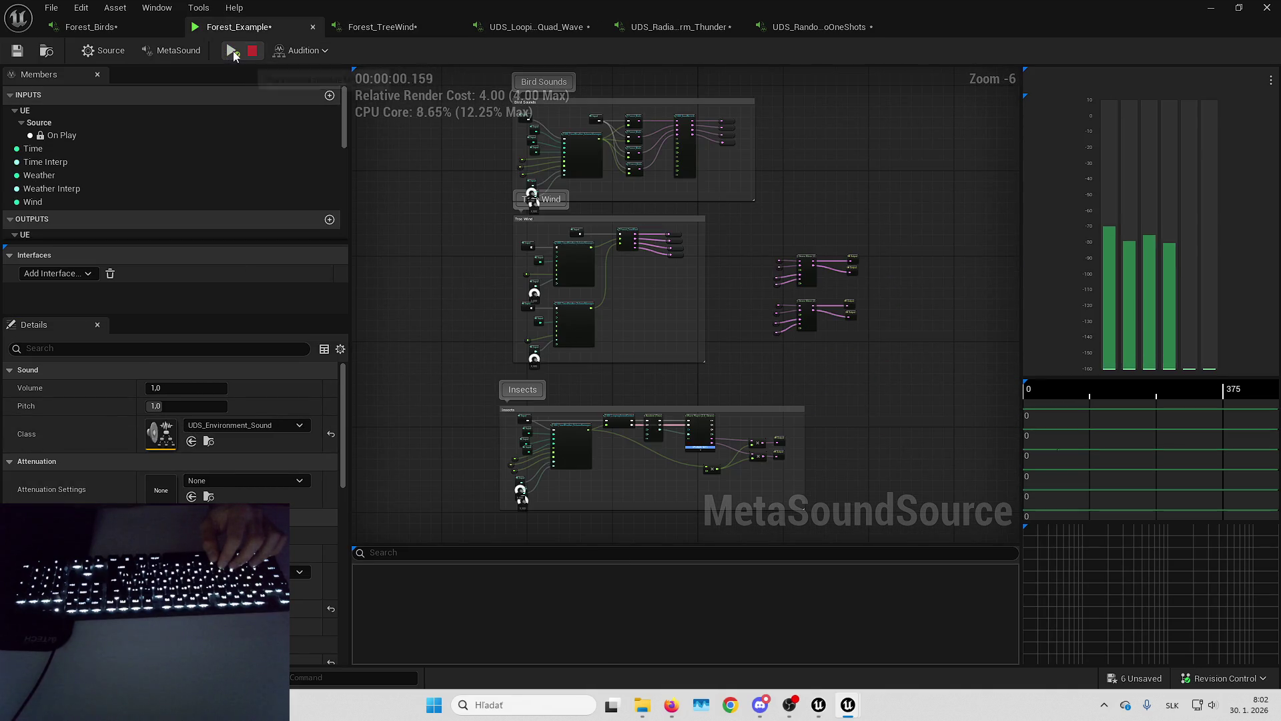
# Set Forest_Example's sound class to SFX, check Forest_Birds, and return to the level editor.
pyautogui.moveTo(433, 228)
pyautogui.mouseDown()
pyautogui.moveTo(406, 291)
pyautogui.moveTo(375, 279)
pyautogui.mouseUp()
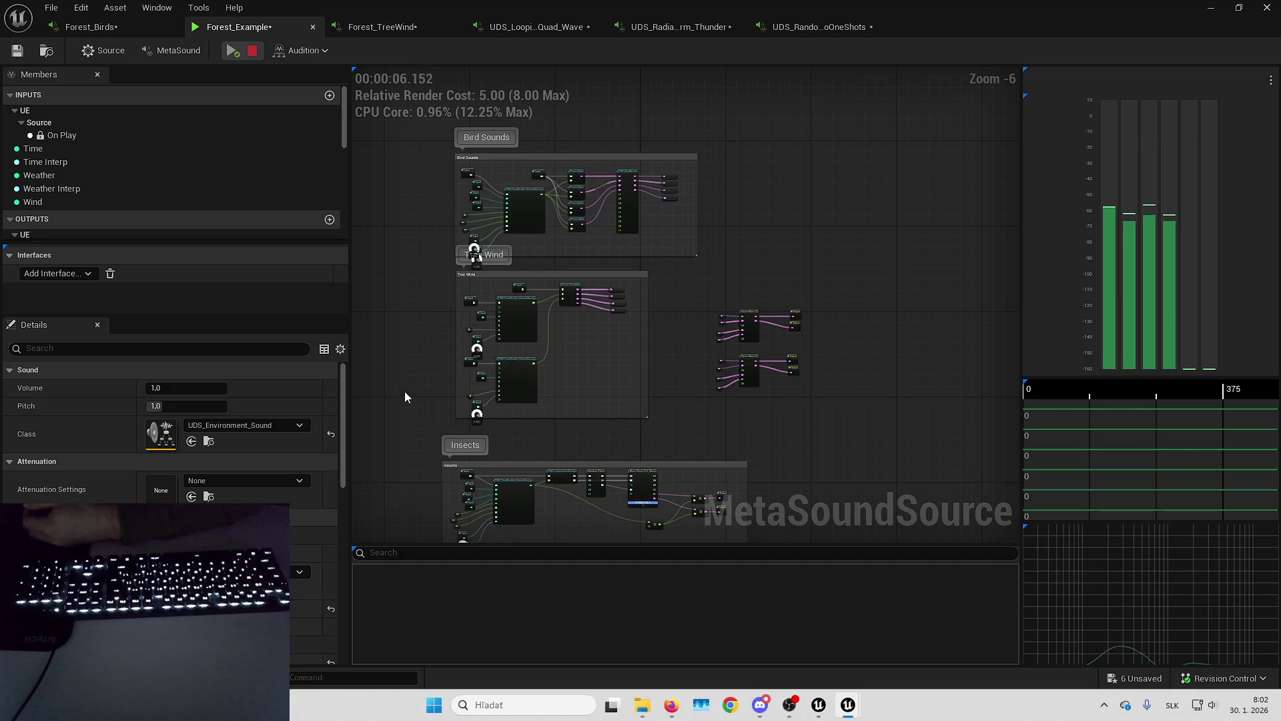
pyautogui.moveTo(405, 397); pyautogui.dragTo(437, 305)
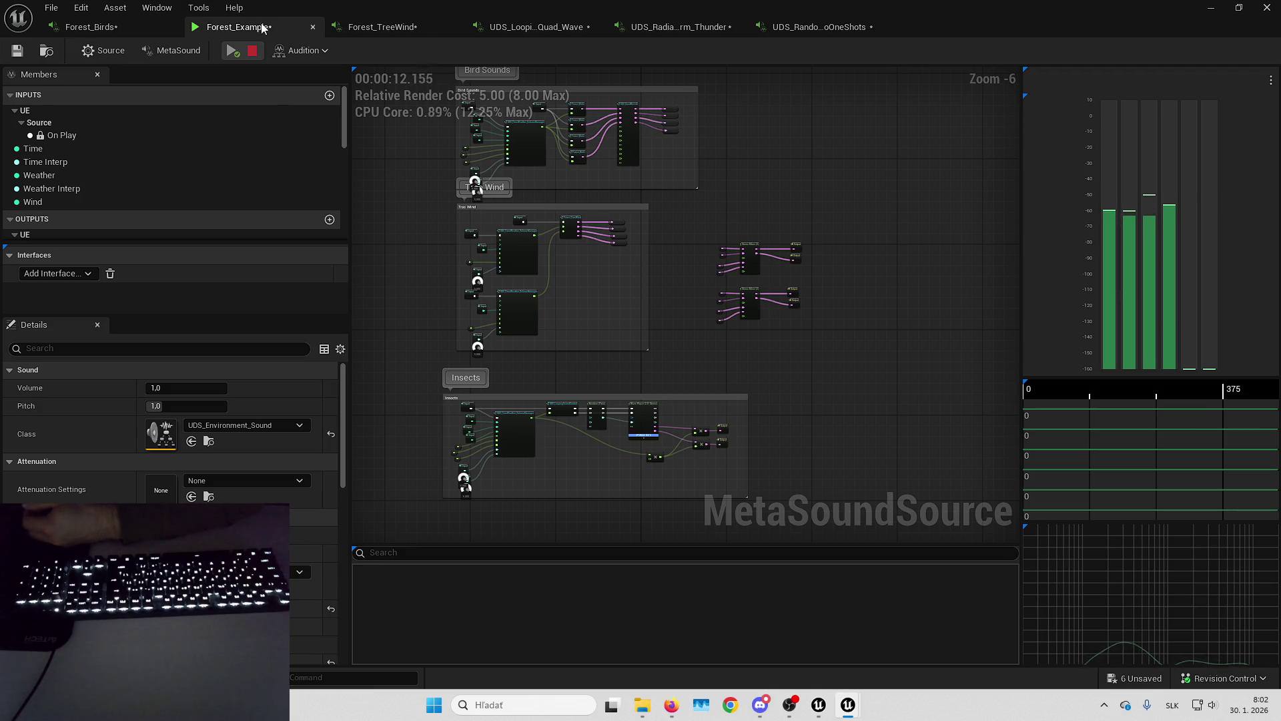
pyautogui.moveTo(409, 184); pyautogui.dragTo(414, 206)
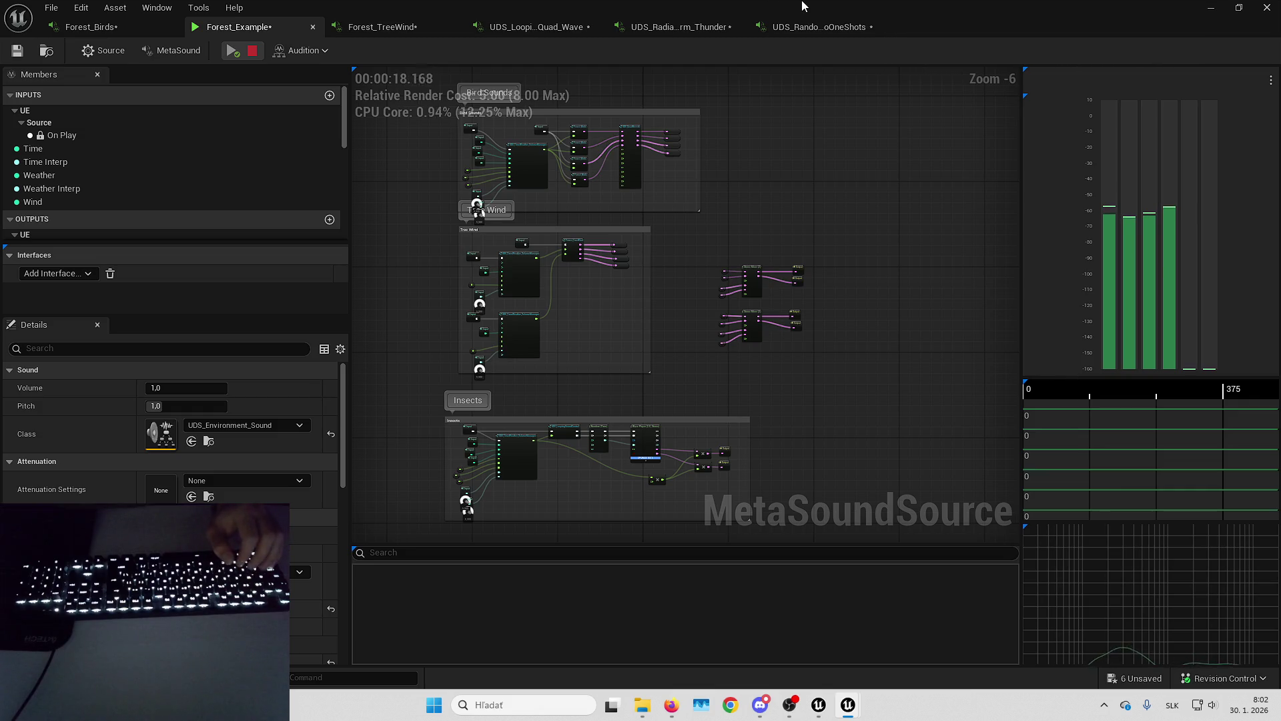
pyautogui.click(191, 441)
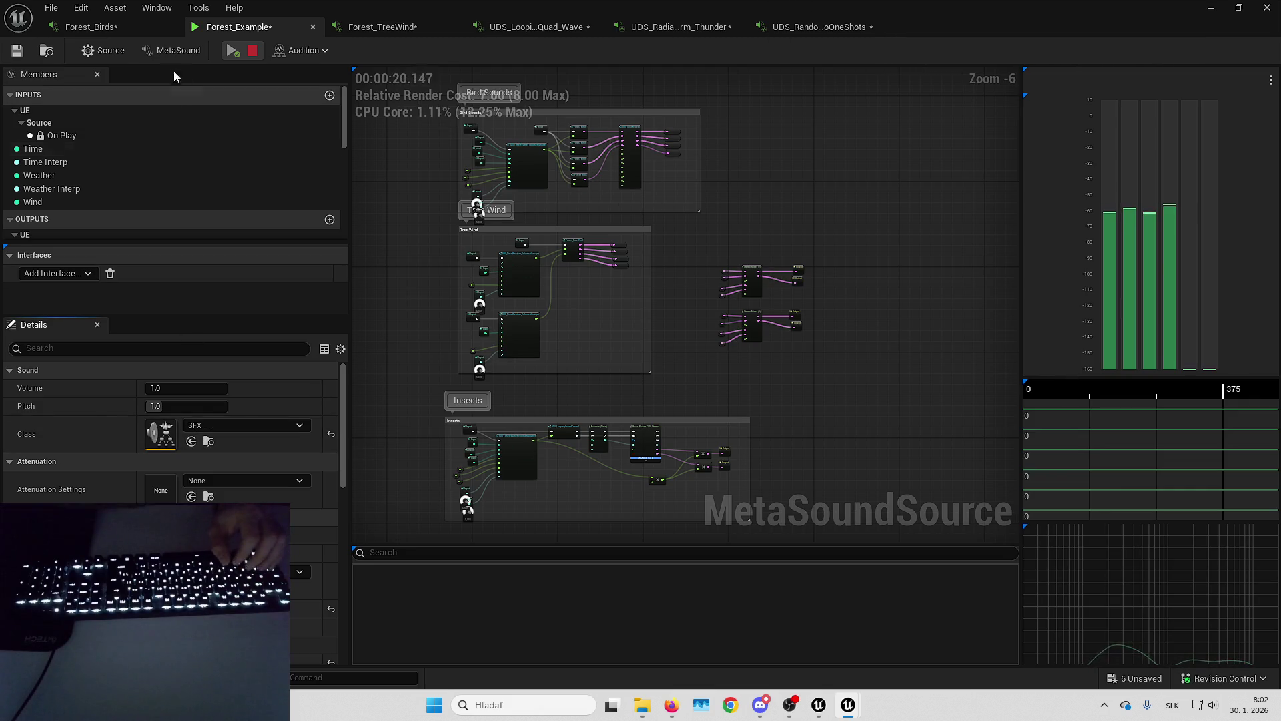
pyautogui.click(127, 20)
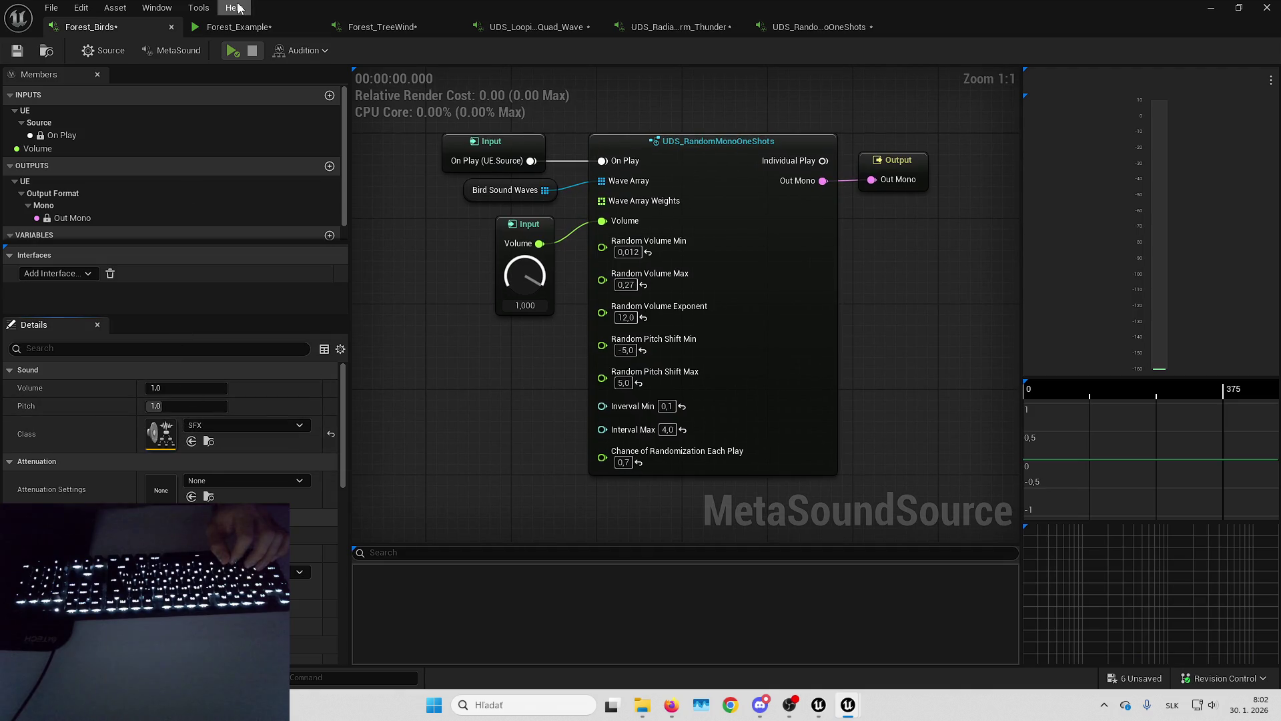
pyautogui.click(240, 27)
pyautogui.hotkey('alt', 'Tab')
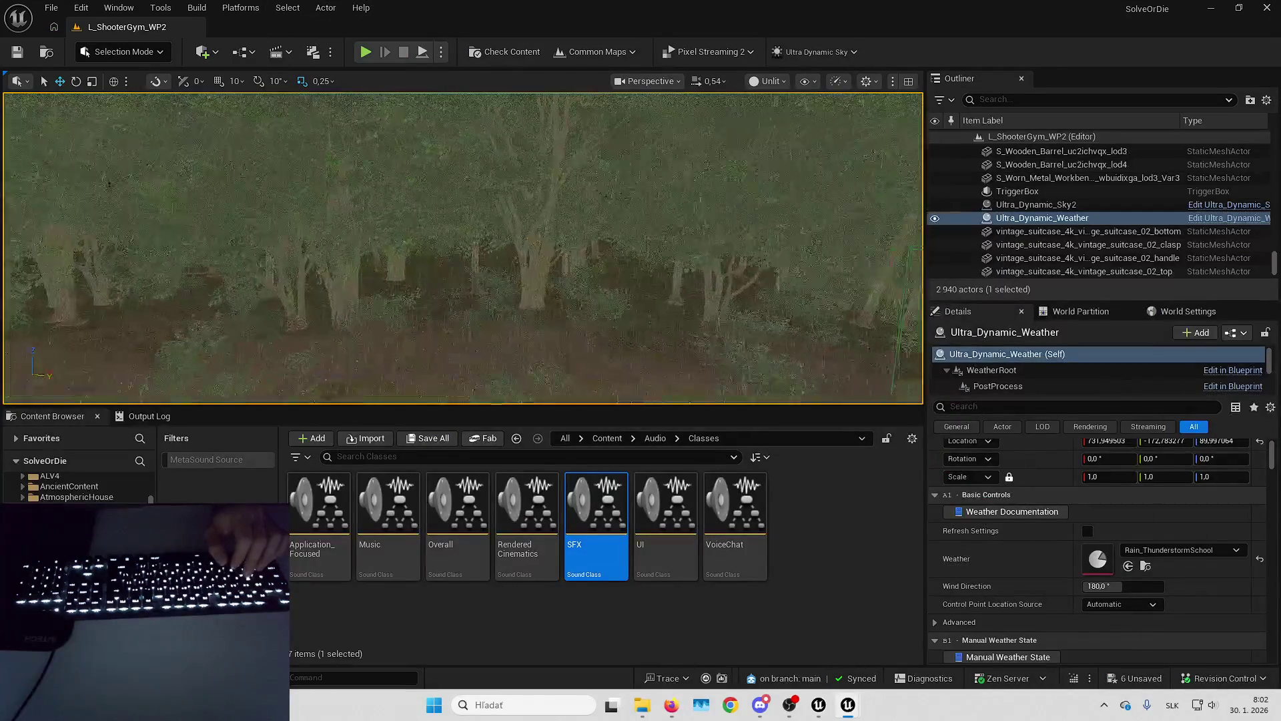
# Deselect the weather actor, switch the viewport to Lit, and fly over the foliage fullscreen.
pyautogui.press('Escape')
pyautogui.moveTo(480, 217); pyautogui.dragTo(480, 217)
pyautogui.scroll(-3, 604, 118)
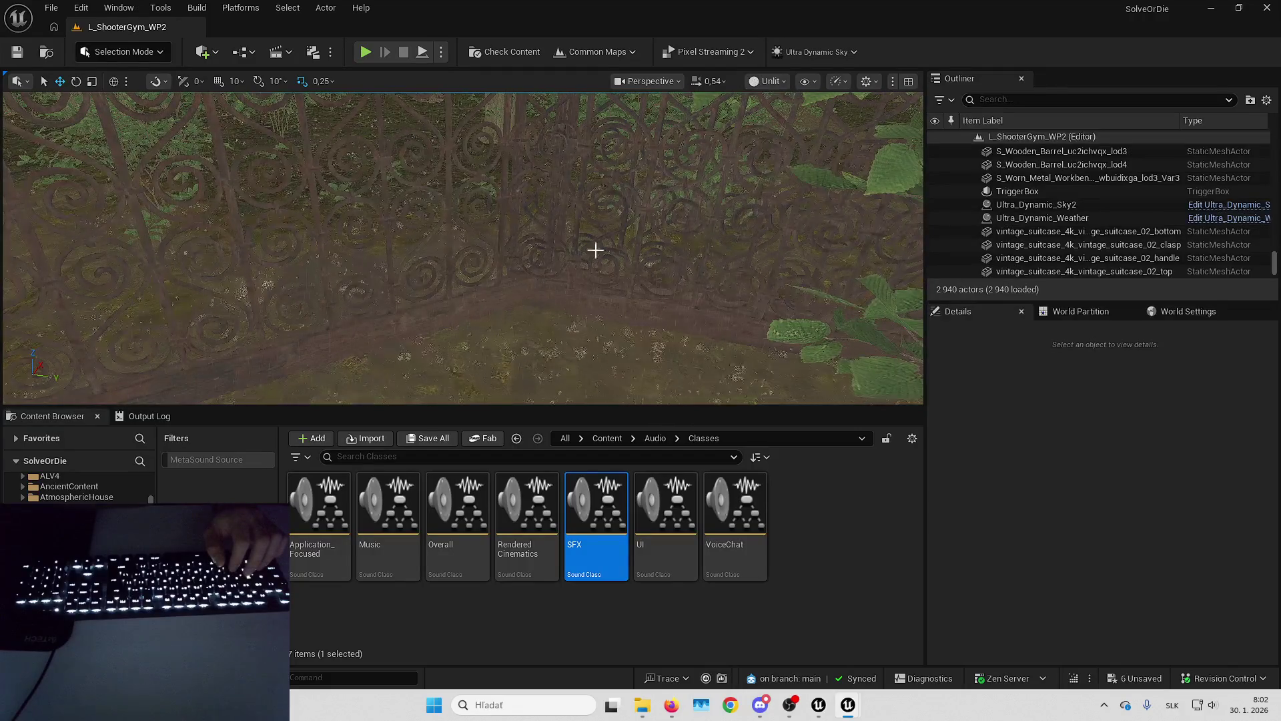
pyautogui.scroll(3, 595, 250)
pyautogui.click(768, 80)
pyautogui.click(596, 274)
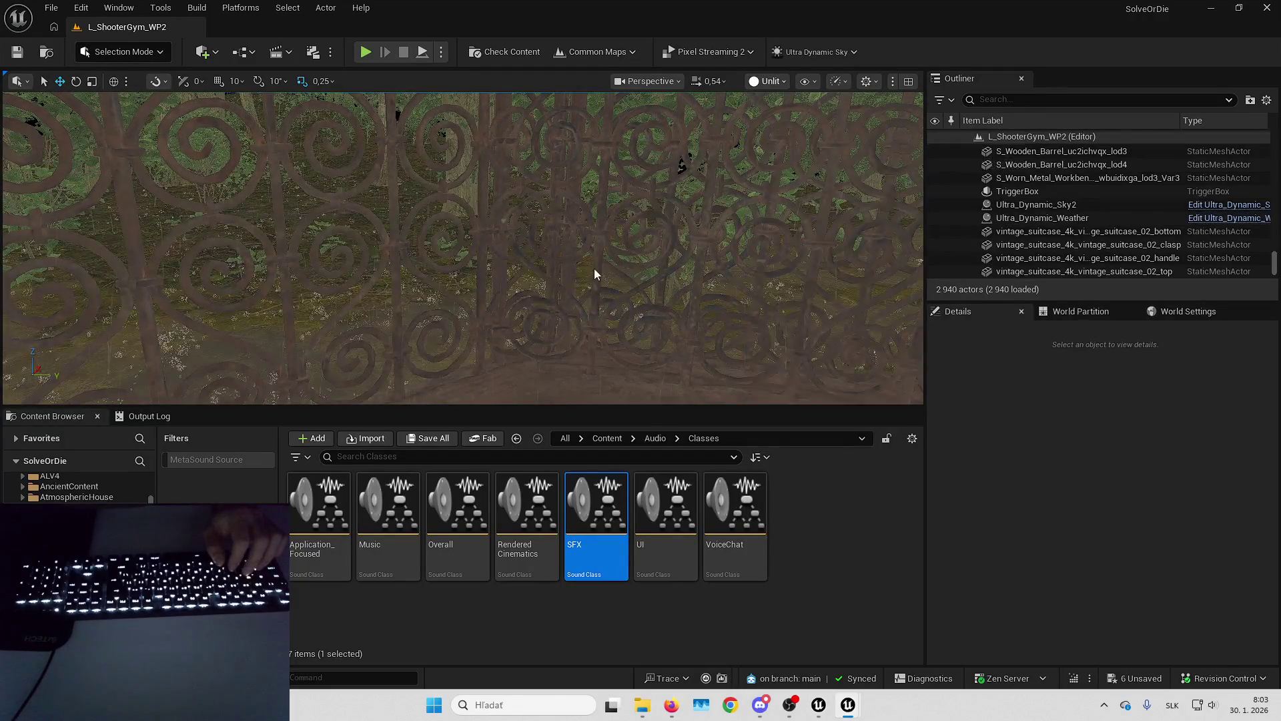
pyautogui.hotkey('alt', '4')
pyautogui.press('F11')
pyautogui.moveTo(641, 267)
pyautogui.mouseDown()
pyautogui.moveTo(710, 261)
pyautogui.moveTo(562, 273)
pyautogui.moveTo(403, 255)
pyautogui.moveTo(615, 249)
pyautogui.moveTo(716, 212)
pyautogui.moveTo(634, 227)
pyautogui.moveTo(848, 218)
pyautogui.moveTo(741, 223)
pyautogui.moveTo(687, 165)
pyautogui.mouseUp()
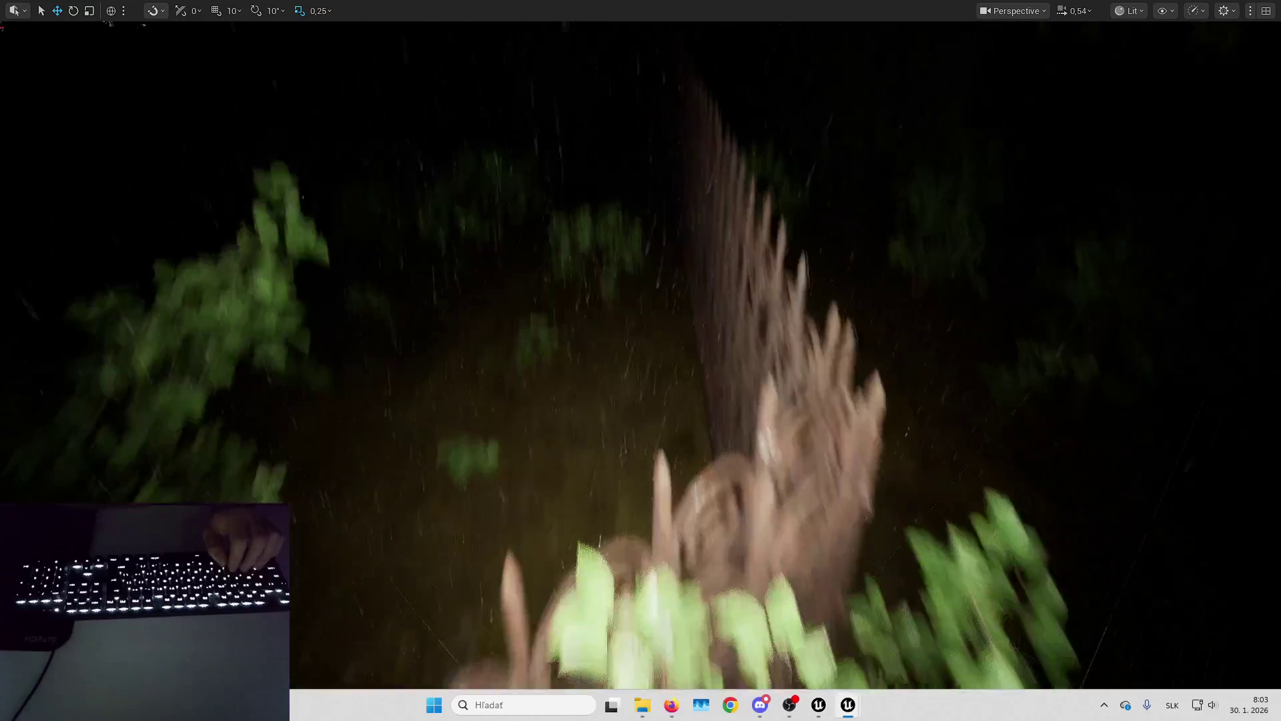
# Exit immersive mode and frame the iron fence actor in the viewport.
pyautogui.moveTo(722, 257); pyautogui.dragTo(723, 257)
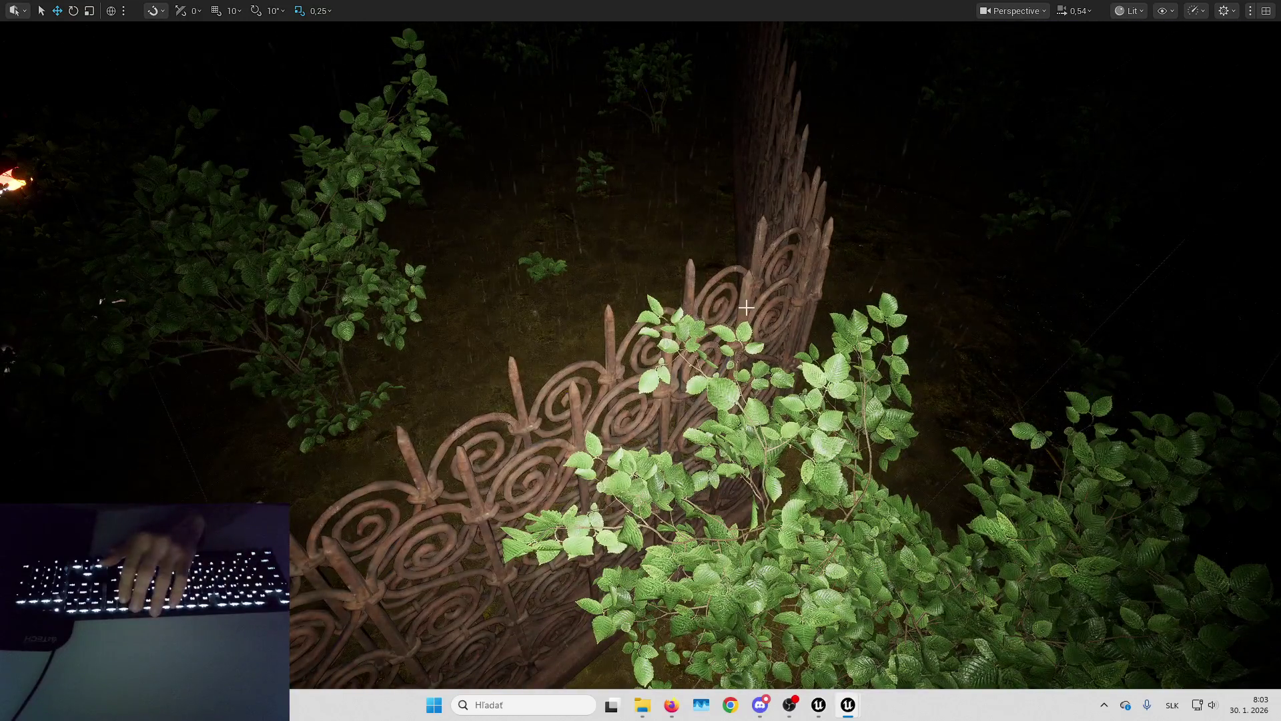
pyautogui.press('F11')
pyautogui.press('s')
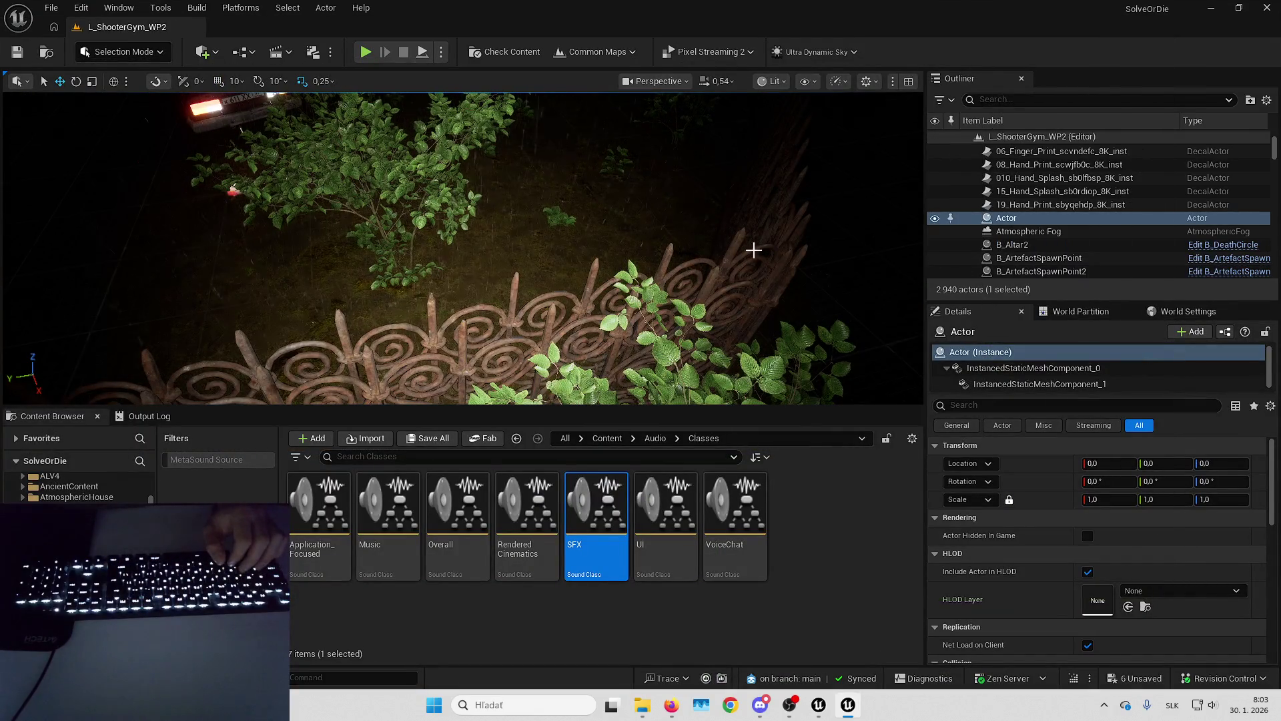
pyautogui.click(695, 272)
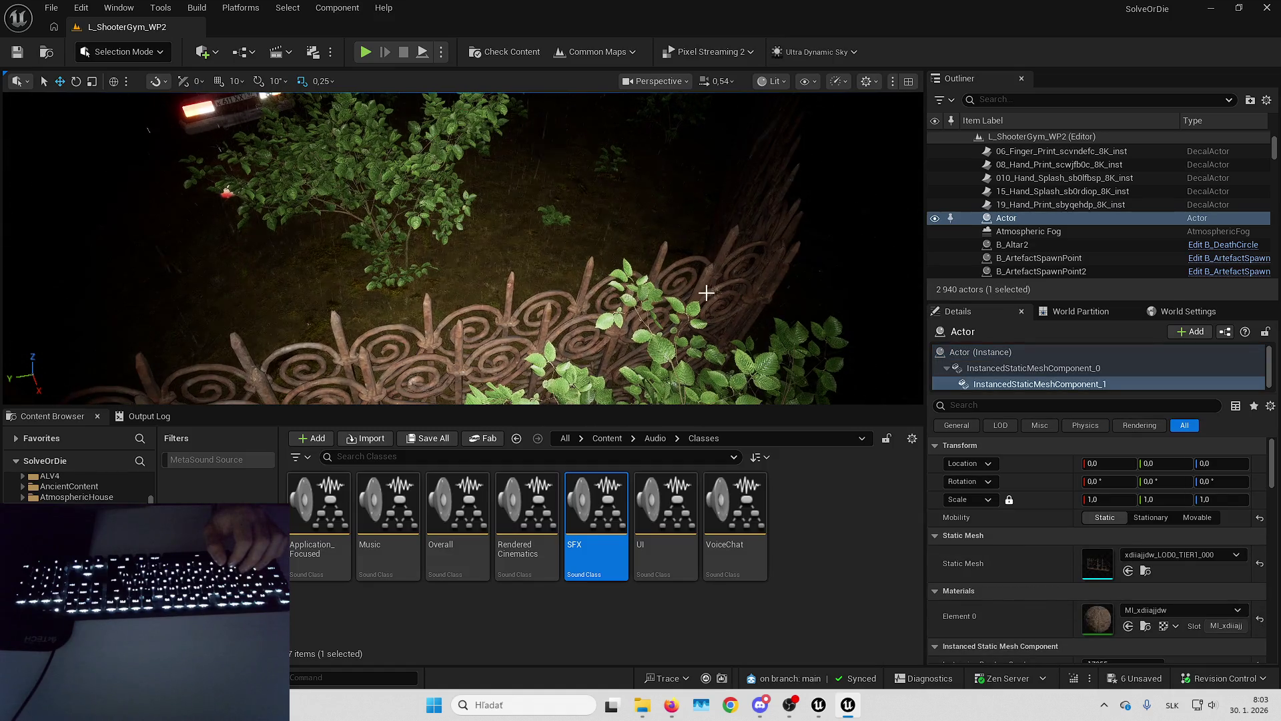
pyautogui.press('f')
pyautogui.moveTo(577, 303)
pyautogui.mouseDown()
pyautogui.moveTo(594, 226)
pyautogui.moveTo(572, 213)
pyautogui.mouseUp()
pyautogui.click(558, 206)
pyautogui.click(573, 211)
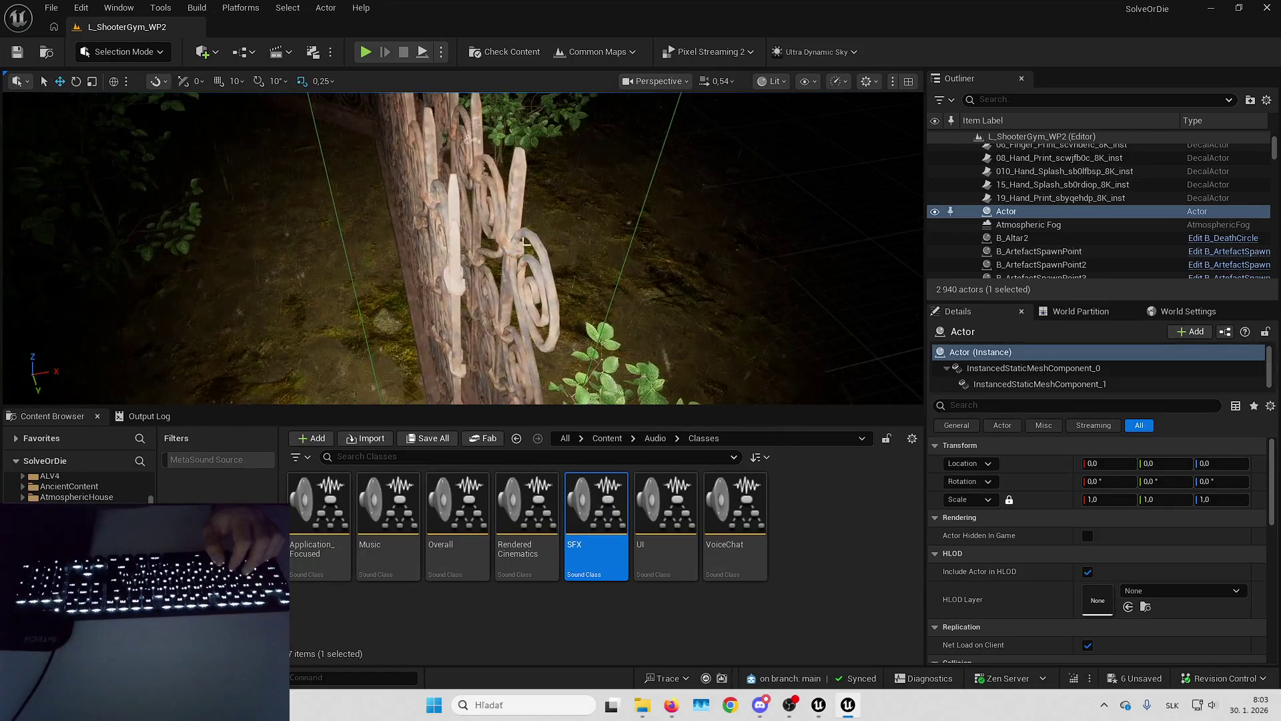
# Delete two individual fence posts, undoing an accidental deletion of the fence mesh.
pyautogui.click(517, 235)
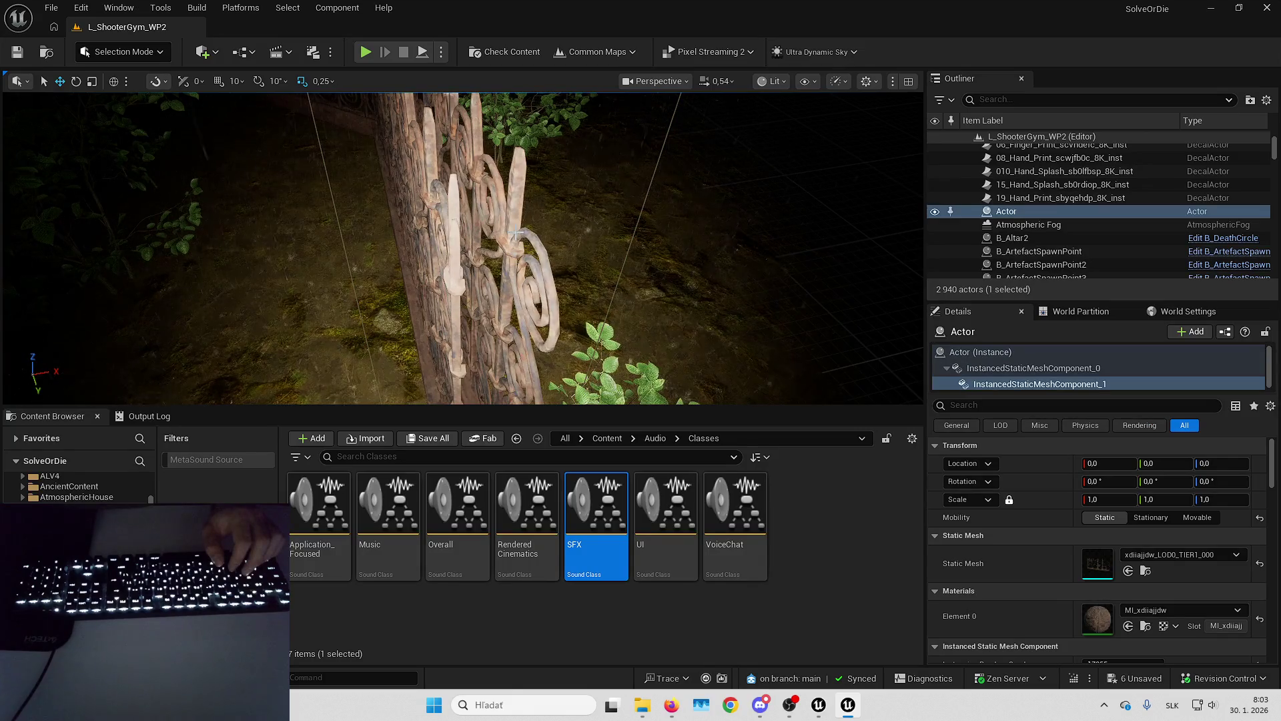
pyautogui.press('Delete')
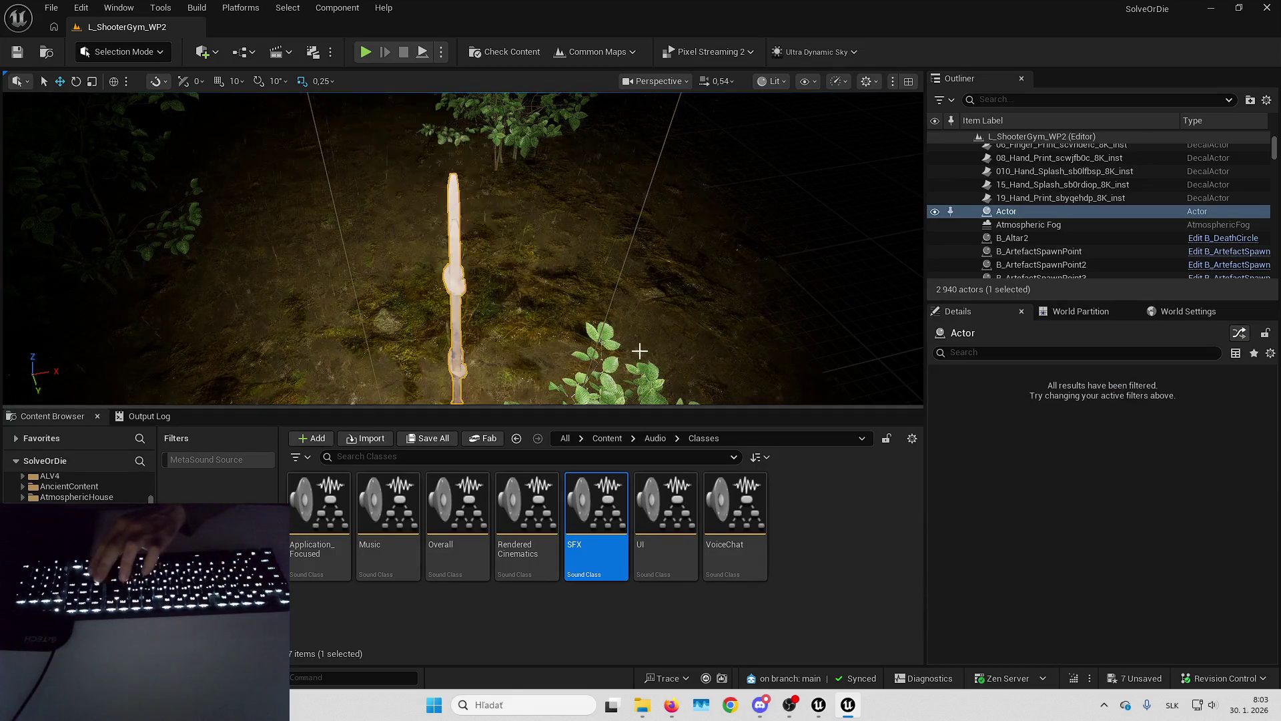
pyautogui.moveTo(559, 300); pyautogui.dragTo(561, 294)
pyautogui.hotkey('ctrl', 'z')
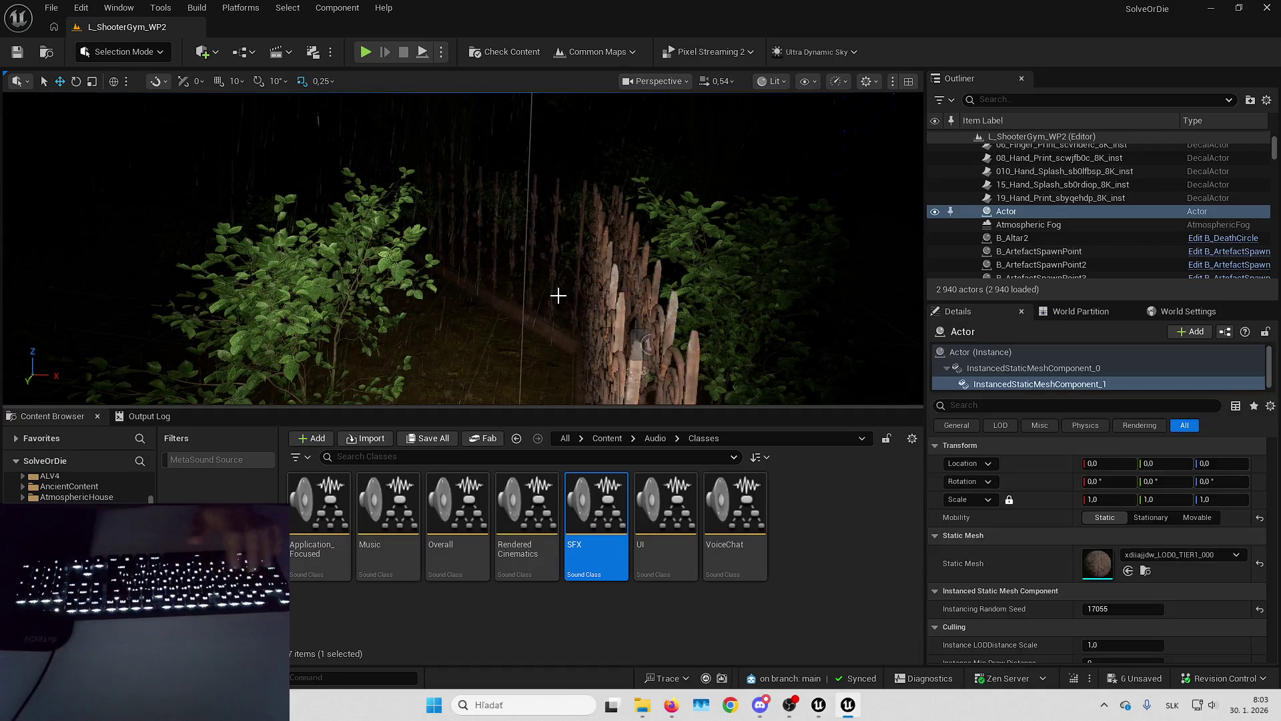
pyautogui.click(554, 253)
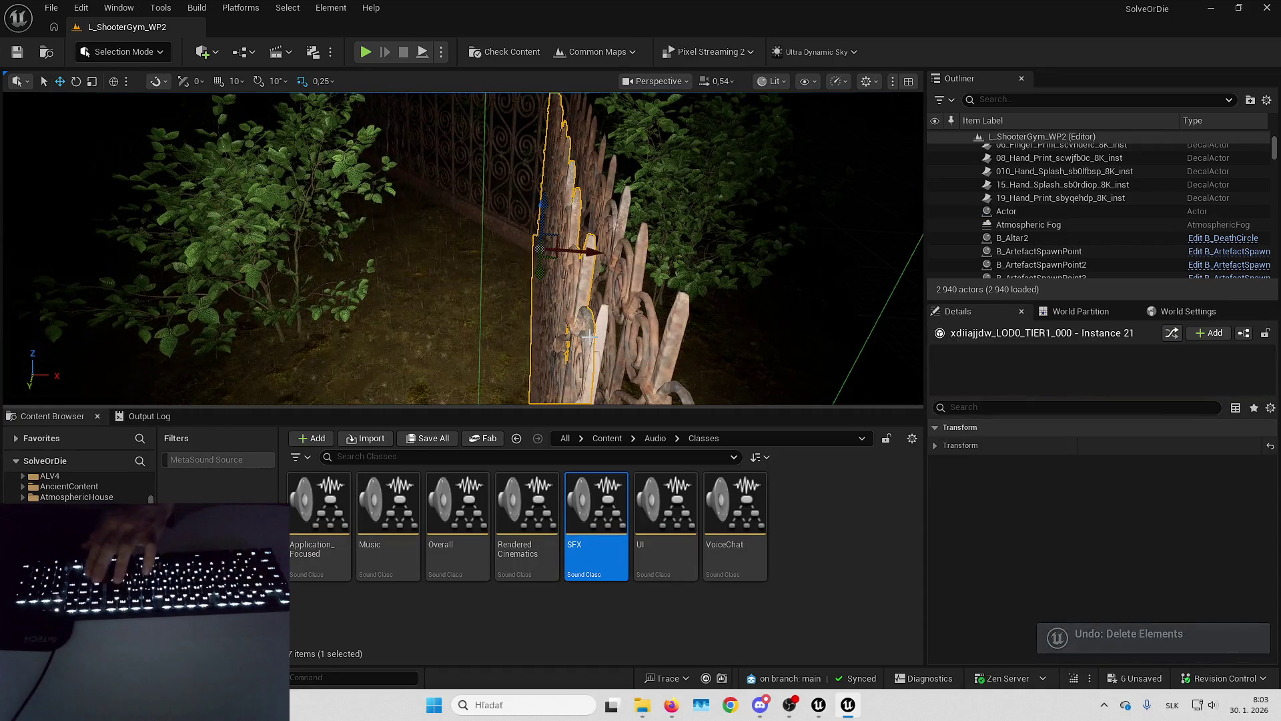
pyautogui.press('s')
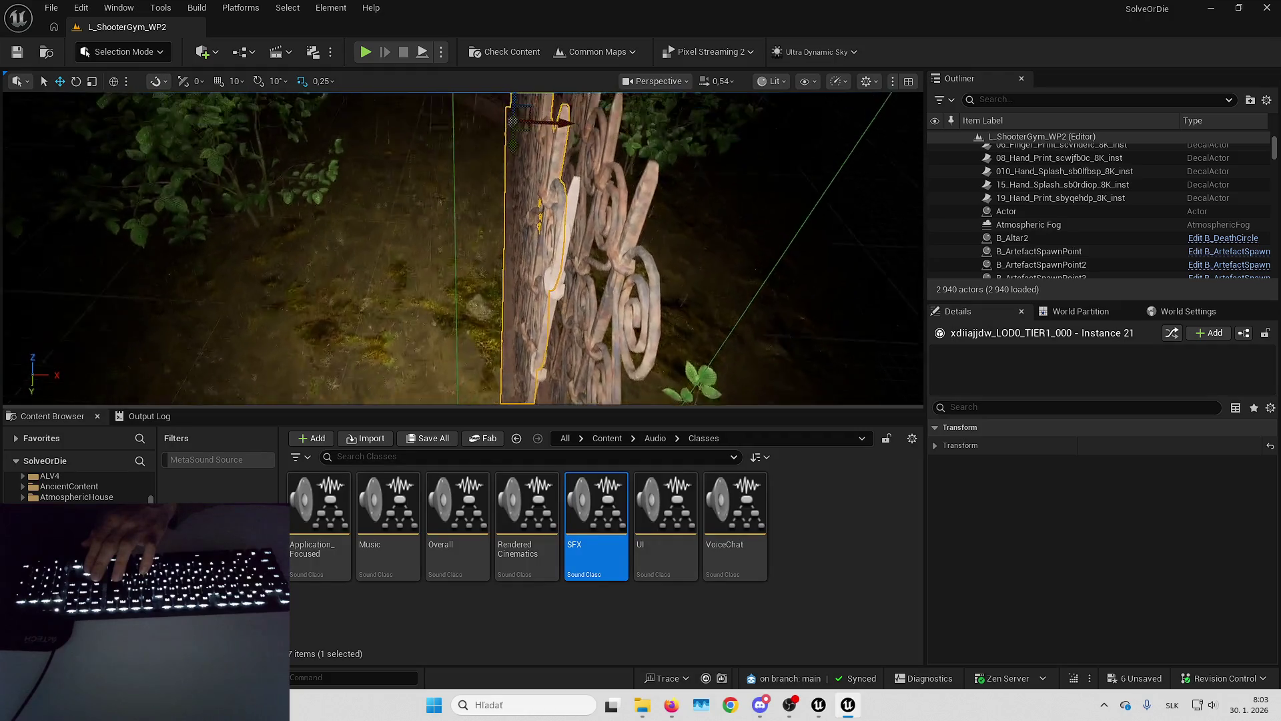
pyautogui.press('Delete')
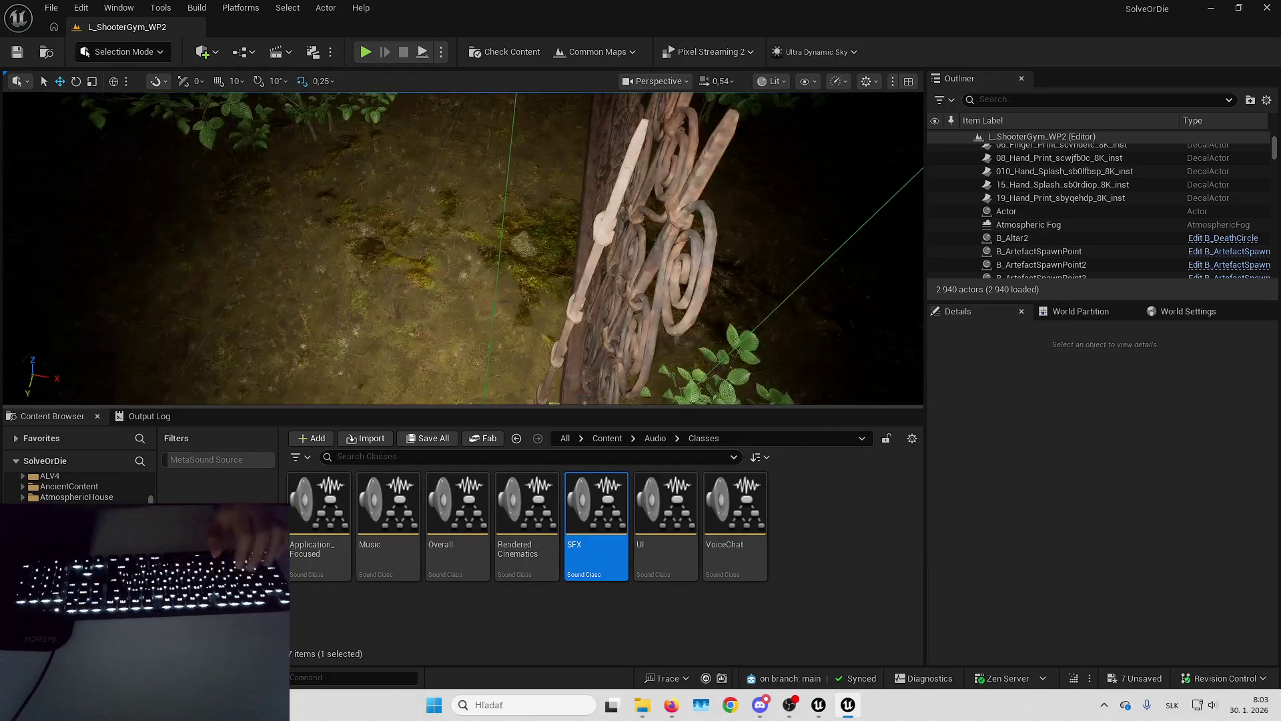
pyautogui.click(605, 259)
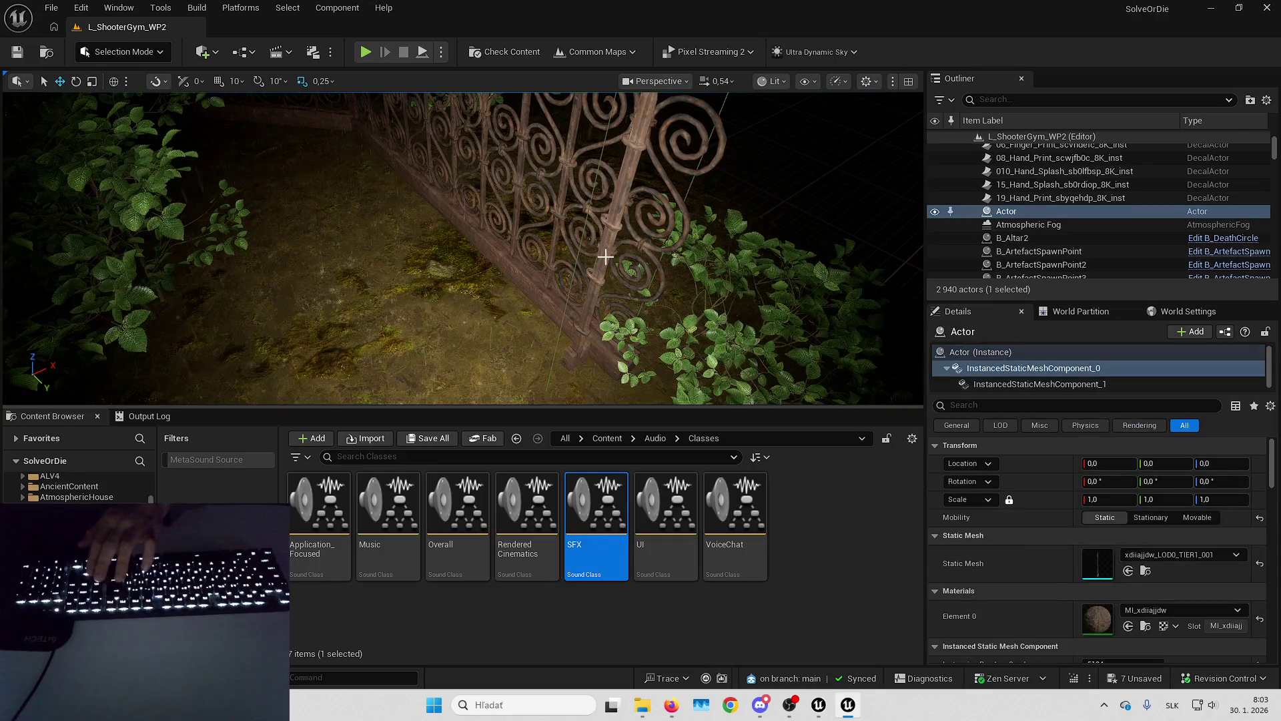
pyautogui.press('Delete')
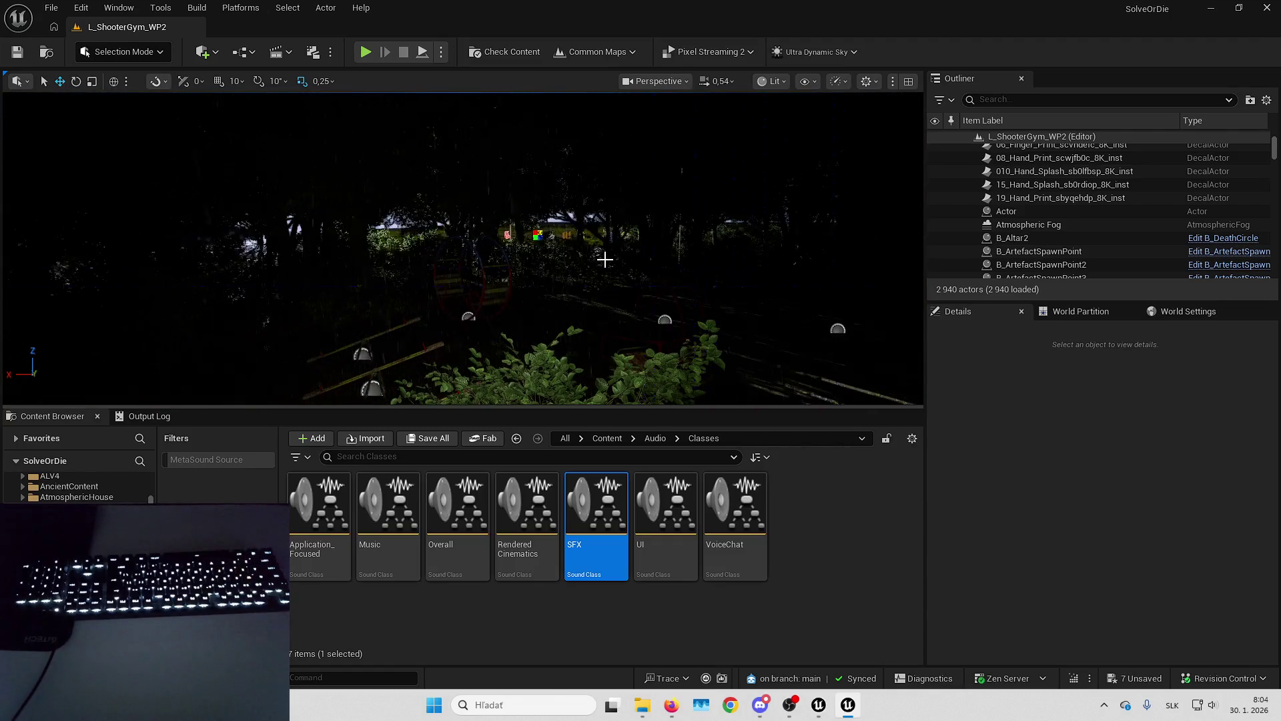
# Save all seven unsaved items, including the Forest MetaSounds.
pyautogui.click(1143, 680)
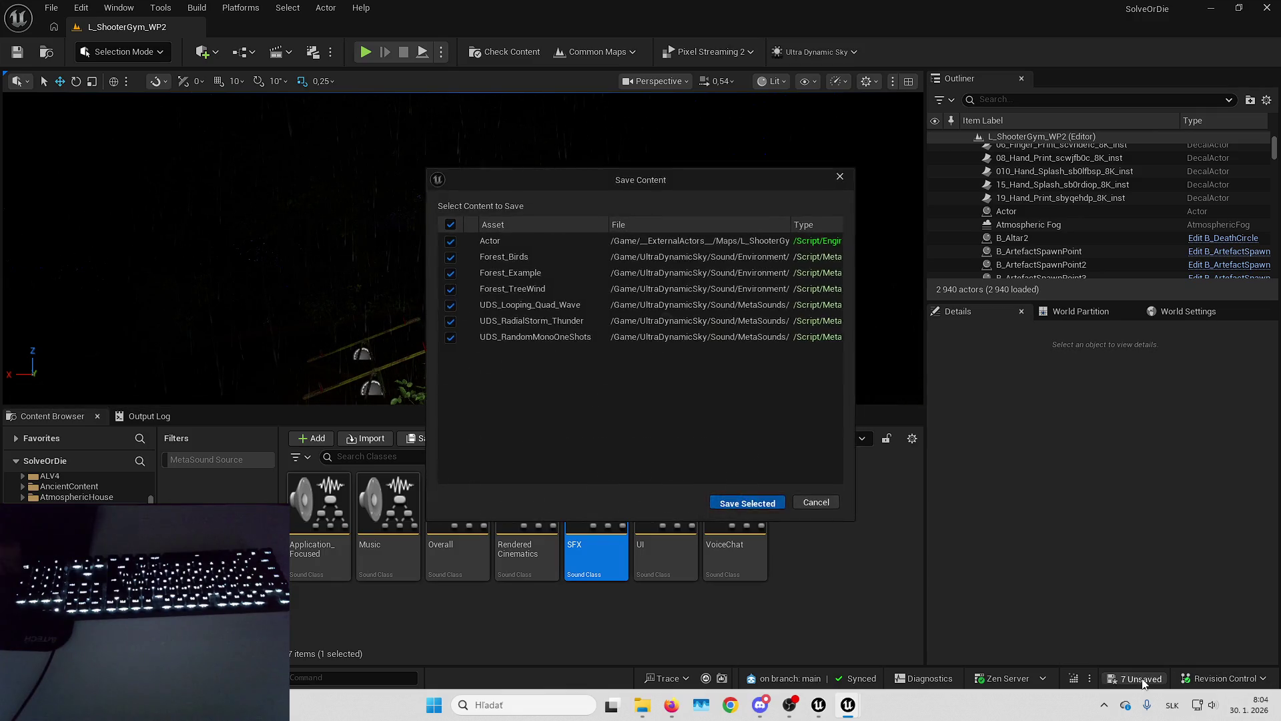
pyautogui.press('Return')
pyautogui.click(851, 573)
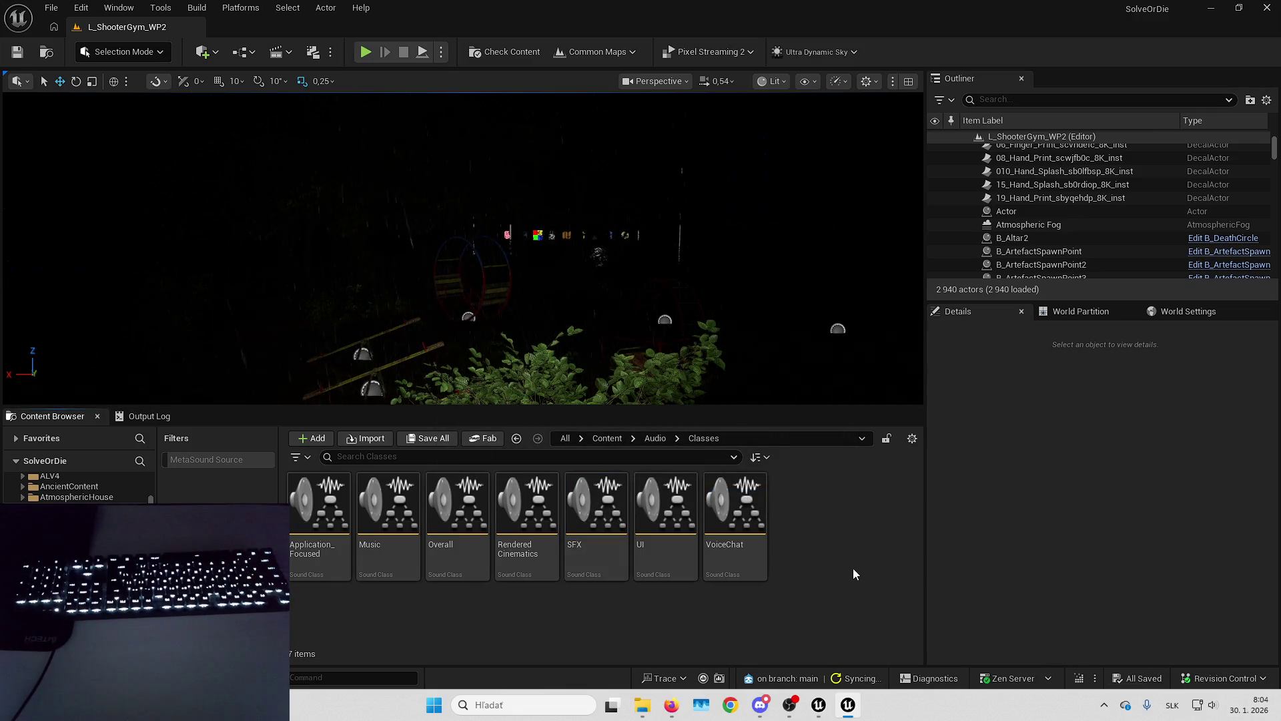
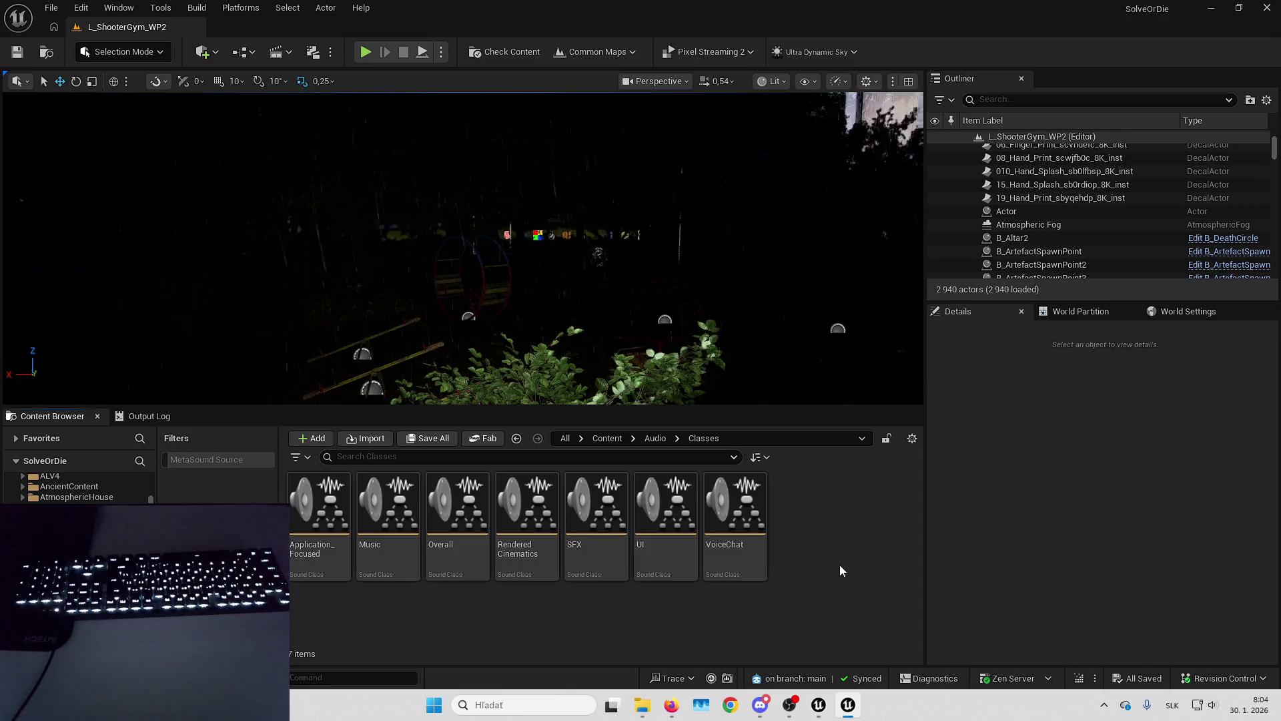
# Enlarge the level viewport wider and taller so the swing frame and bench are visible.
pyautogui.press('w')
pyautogui.press('w')
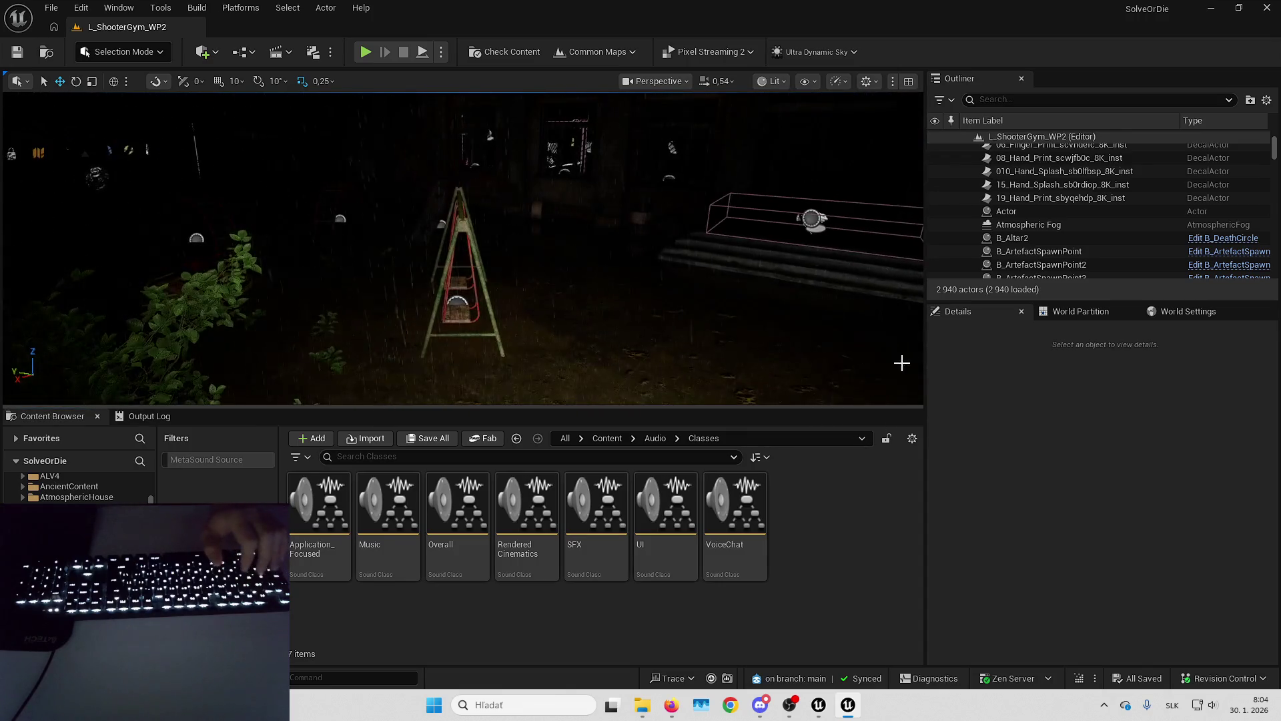
pyautogui.moveTo(926, 368); pyautogui.dragTo(1026, 371)
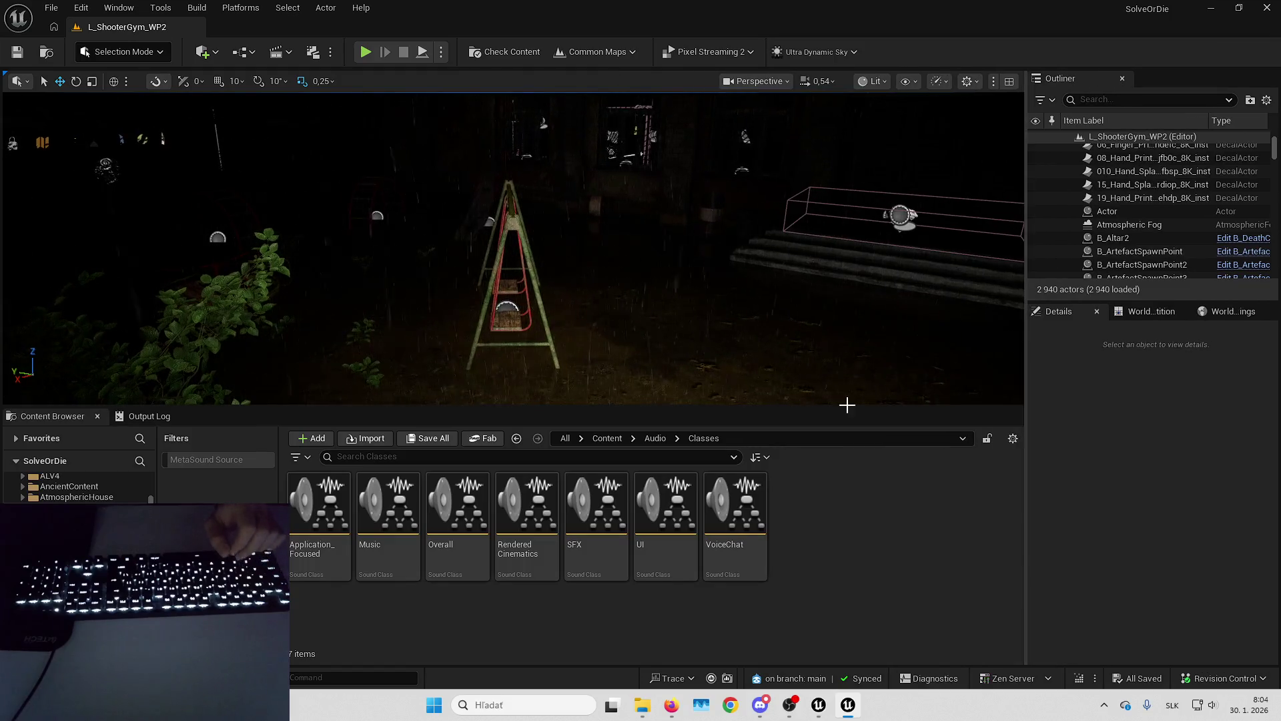
pyautogui.moveTo(784, 411); pyautogui.dragTo(787, 451)
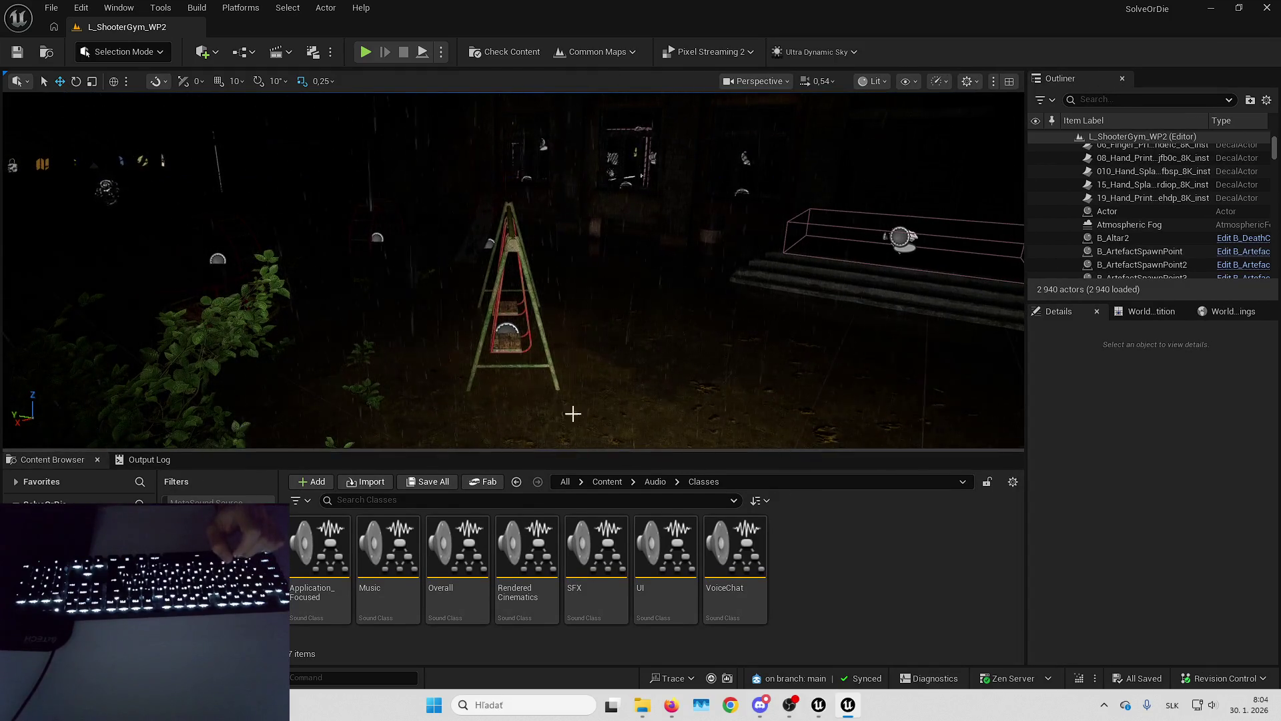
# Collapse the Content Browser filter panel, then turn the camera toward the building.
pyautogui.click(297, 500)
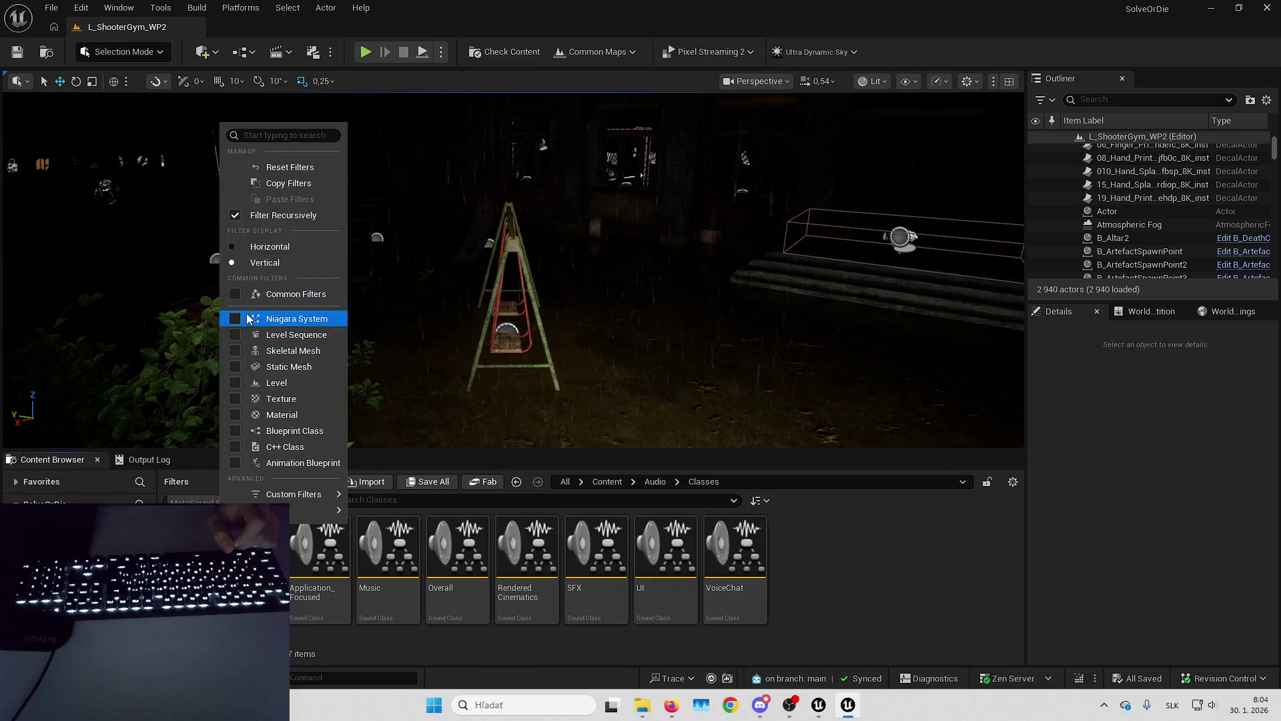
pyautogui.rightClick(214, 502)
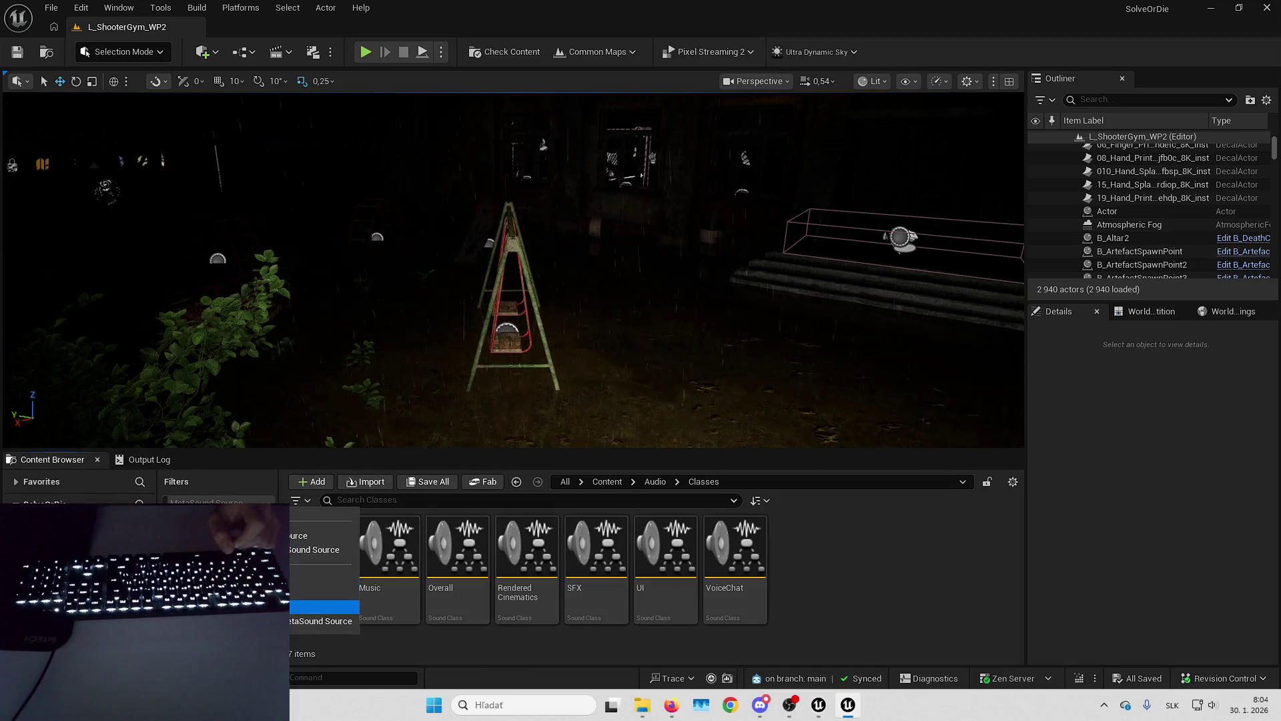
pyautogui.click(313, 606)
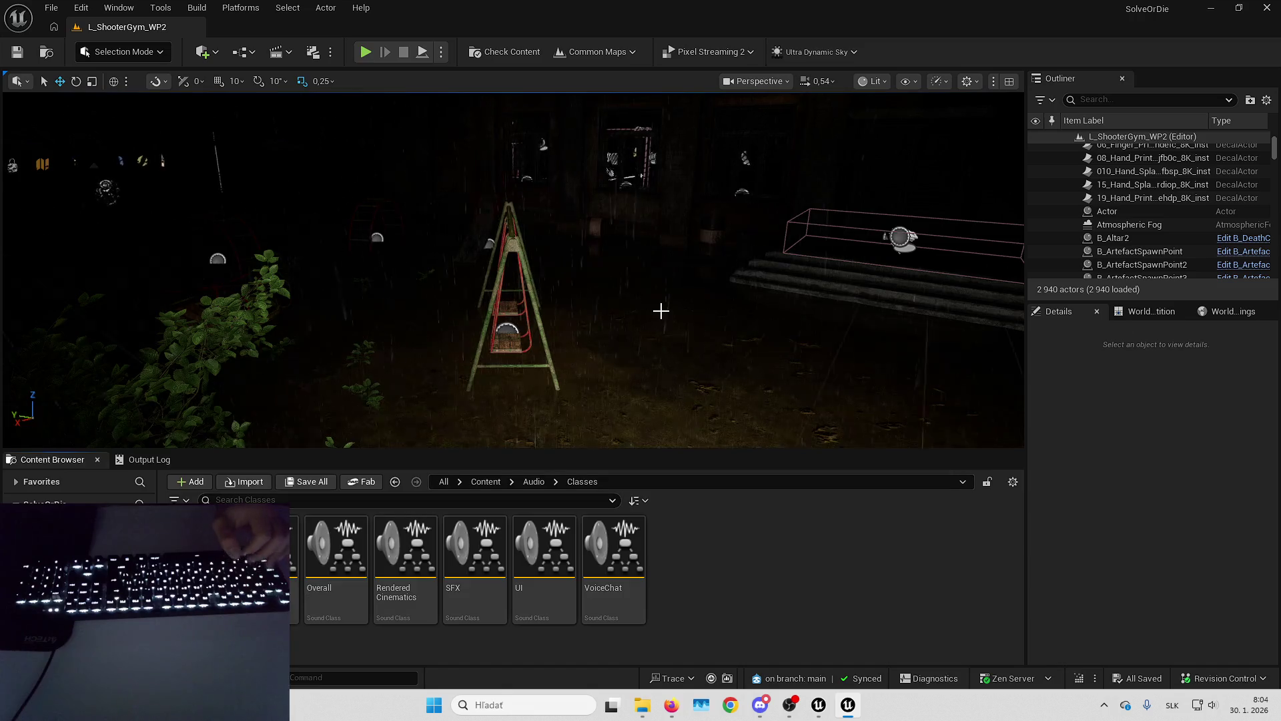
pyautogui.moveTo(661, 306); pyautogui.dragTo(694, 267)
pyautogui.moveTo(987, 315)
pyautogui.mouseDown()
pyautogui.moveTo(987, 280)
pyautogui.moveTo(961, 253)
pyautogui.moveTo(987, 314)
pyautogui.moveTo(663, 311)
pyautogui.mouseUp()
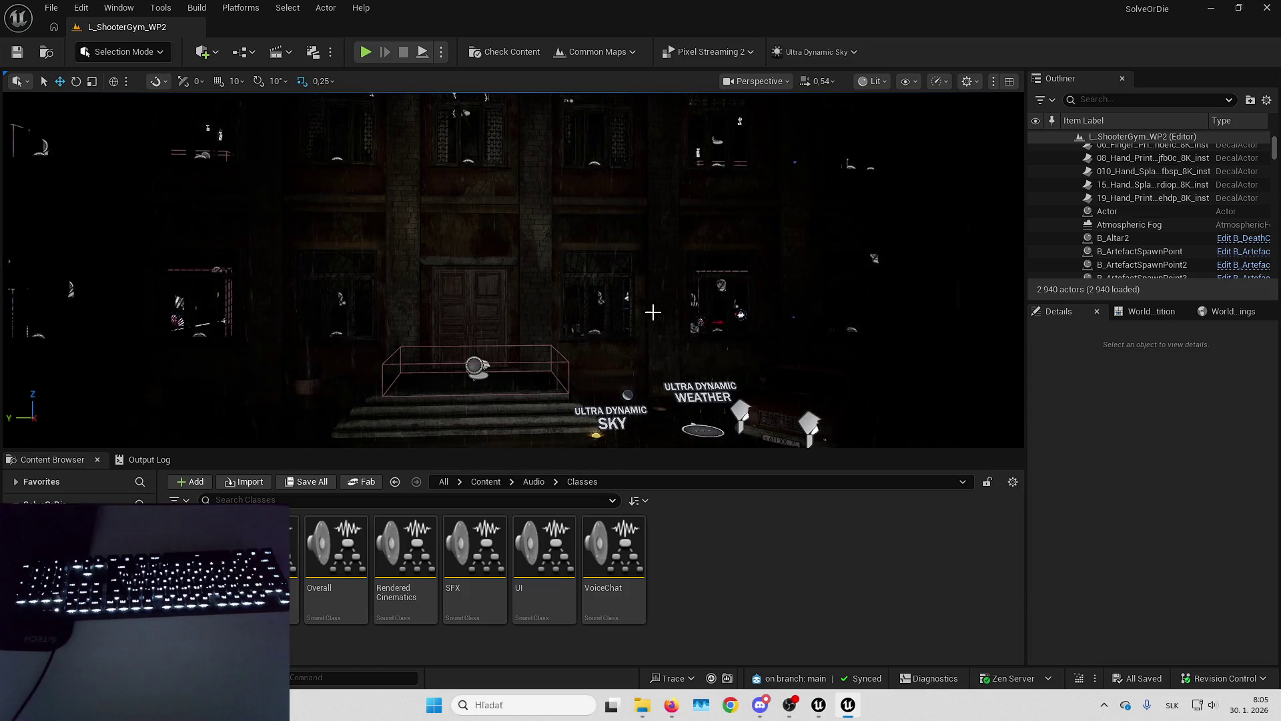
# Fly the camera up to the building's entrance stairs behind the Ultra Dynamic Sky and Weather markers.
pyautogui.moveTo(632, 319); pyautogui.dragTo(604, 297)
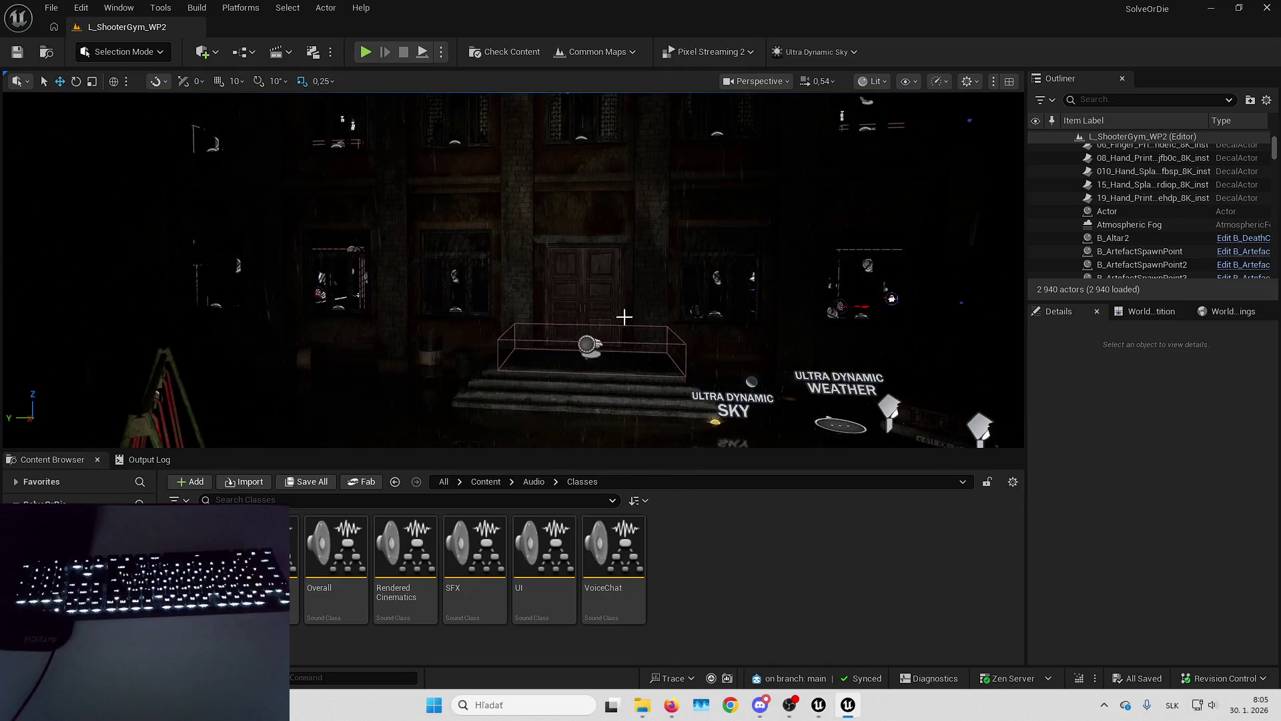